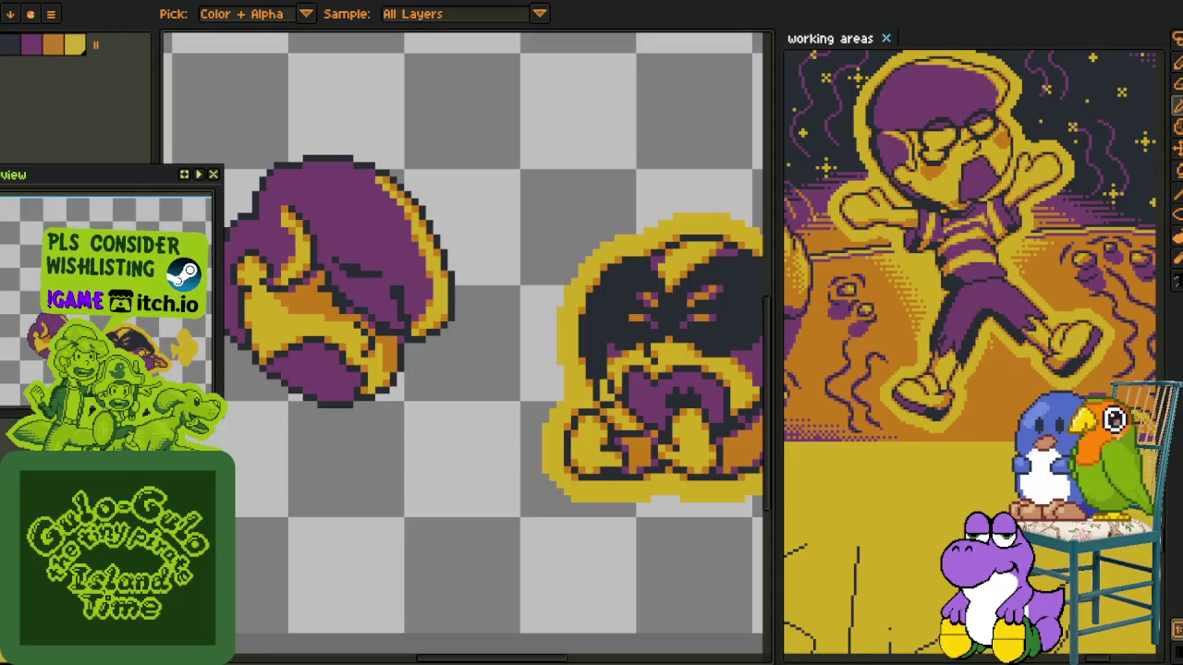
Zoom in on the purple head sprite and briefly show, then hide, the layers panel
scroll(386, 413, "down", 4)
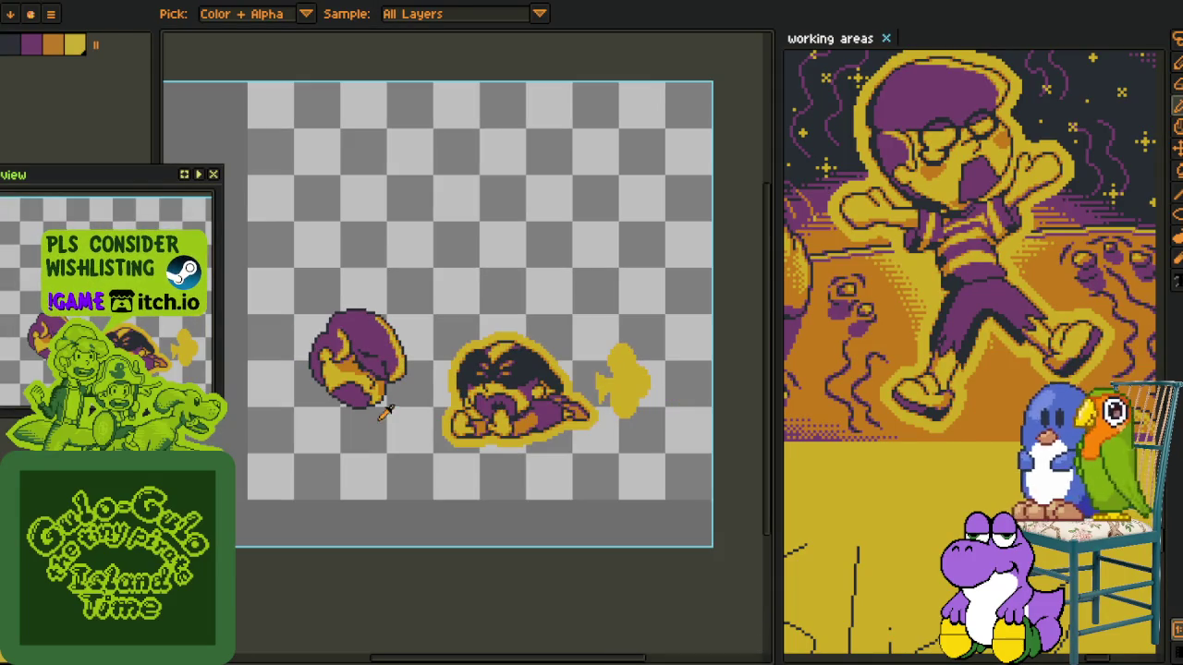
scroll(383, 425, "up", 1)
scroll(365, 304, "up", 2)
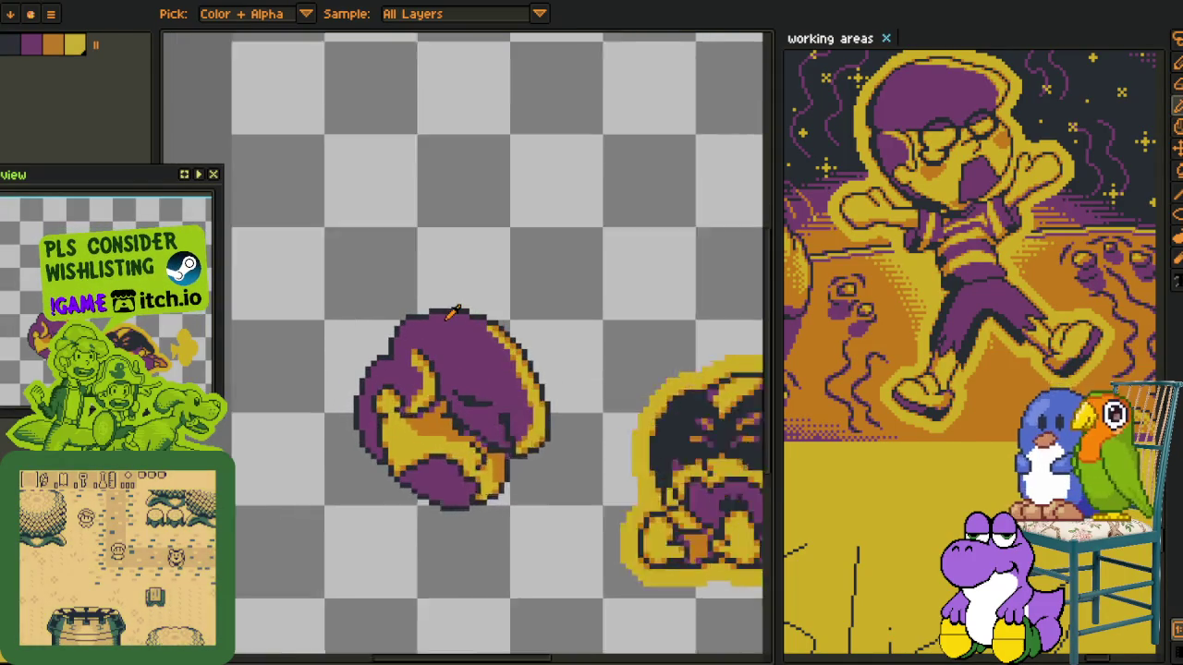
scroll(356, 268, "up", 1)
key("Tab")
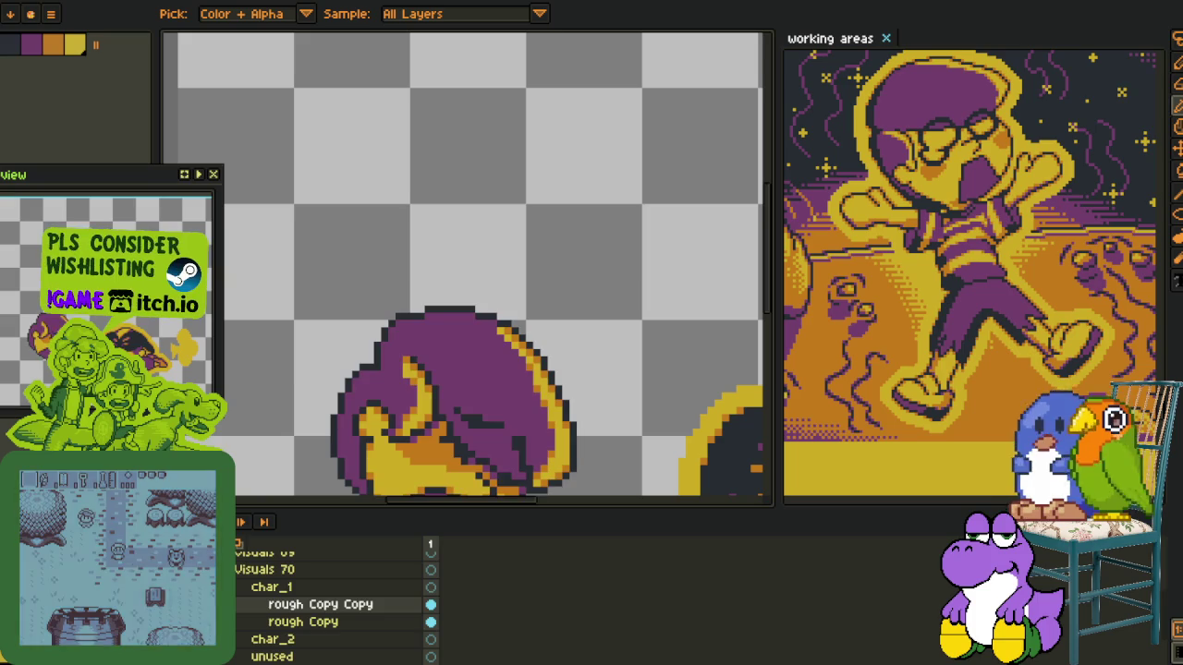
key("Tab")
scroll(391, 362, "up", 3)
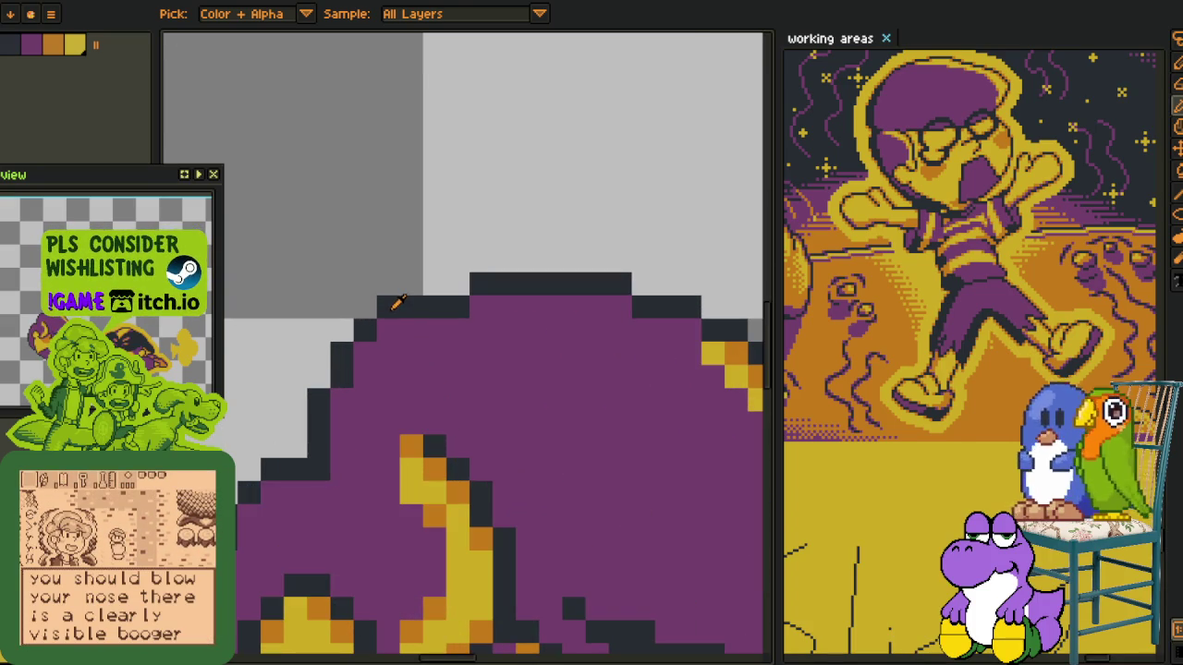
Pick the dark outline colour and fix the stair-stepped pixels on the head's upper-left outline
key("b")
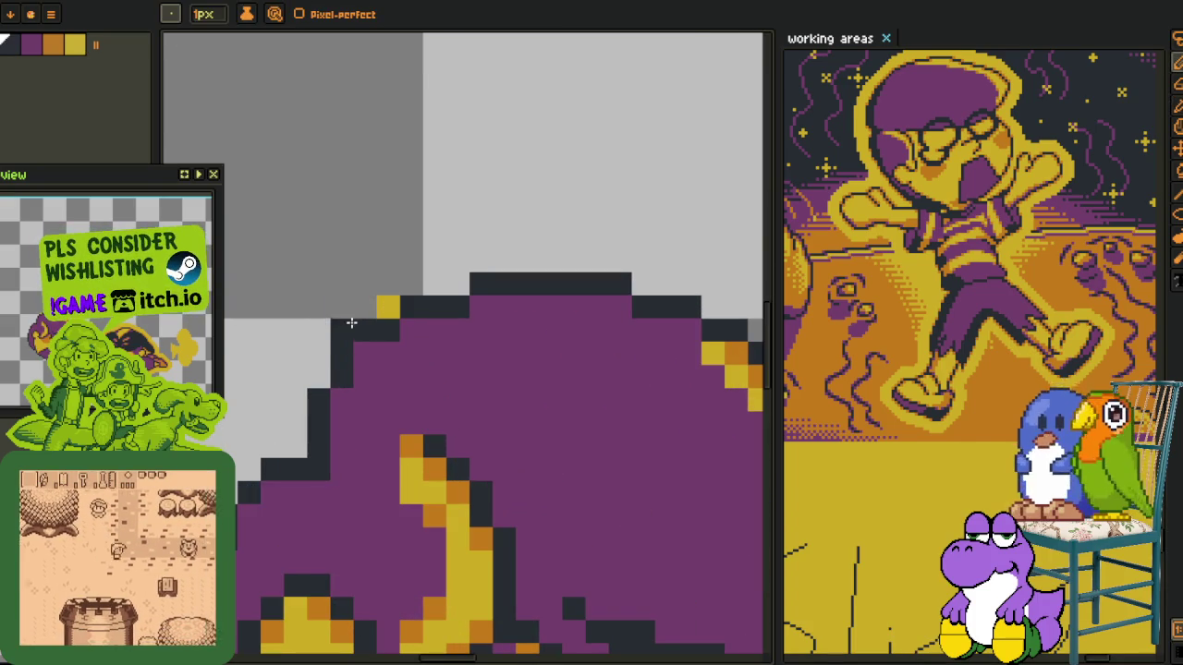
key("alt")
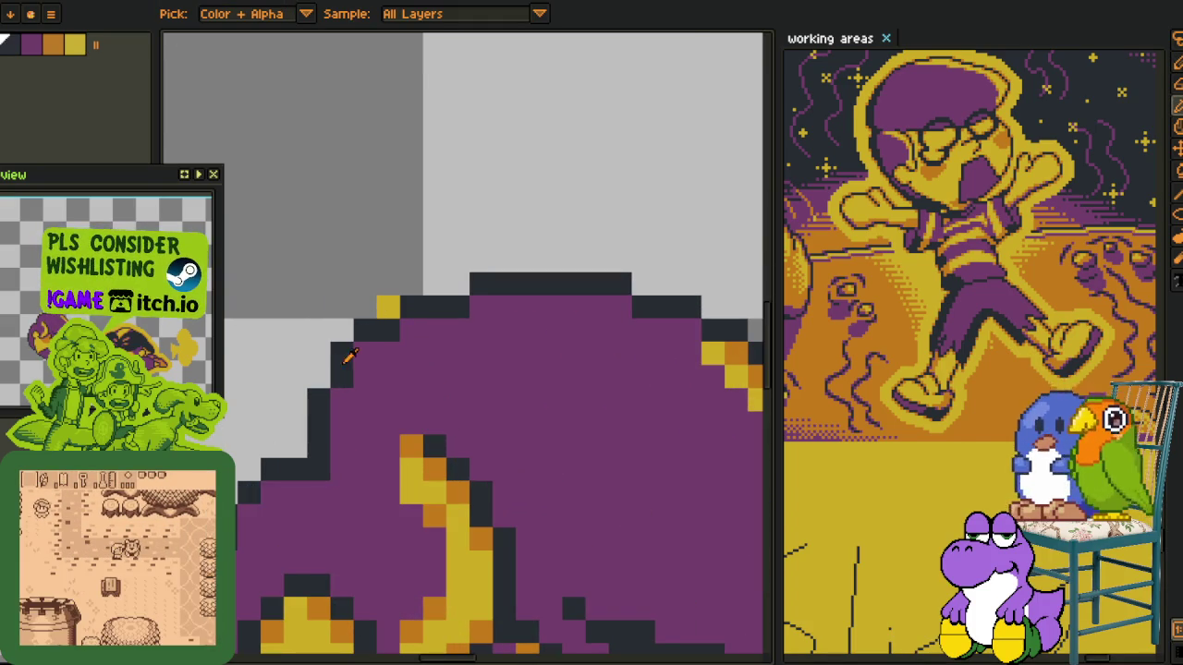
key("alt")
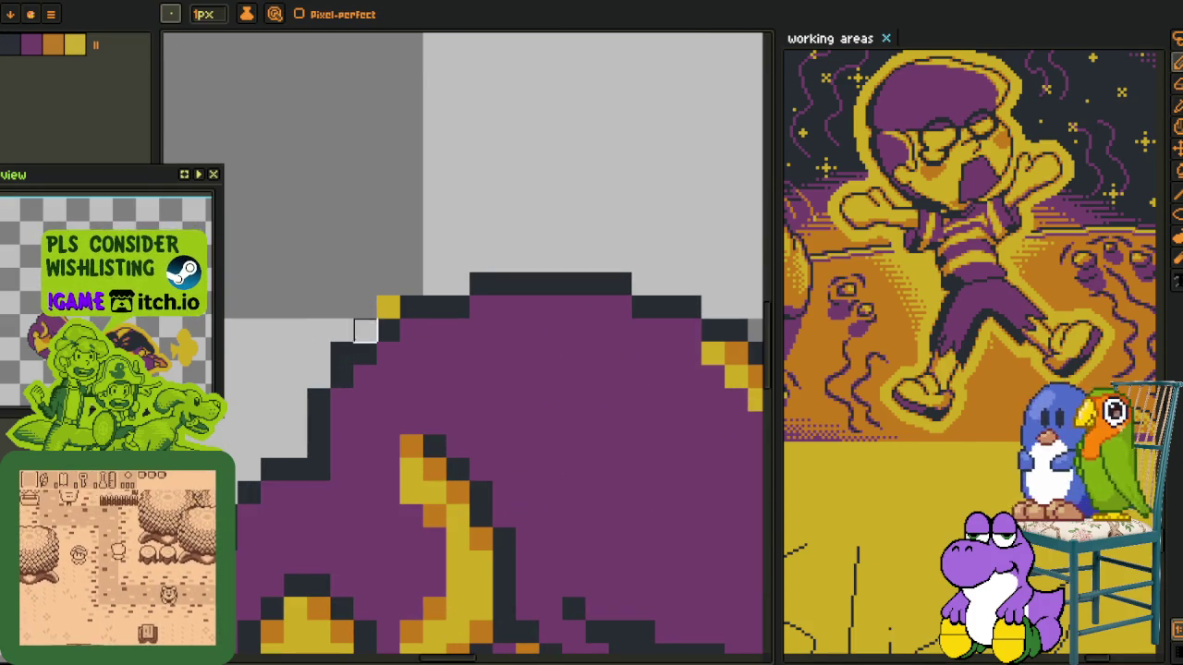
key("alt")
left_click(366, 331)
left_click(342, 353)
right_click(366, 354)
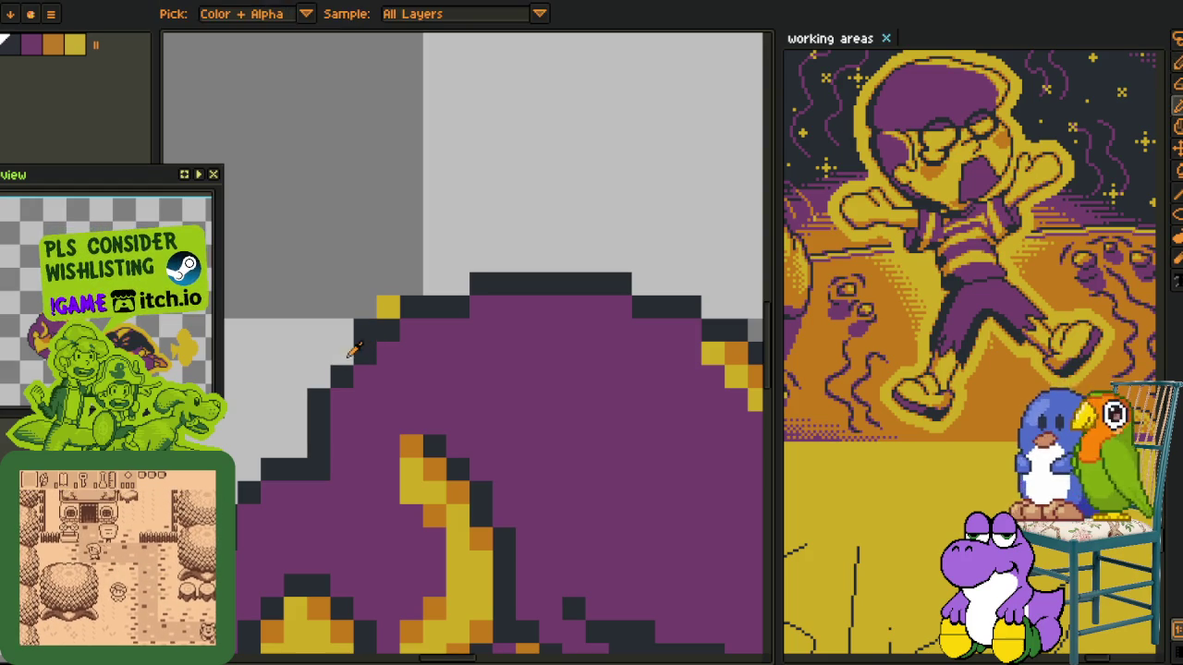
Zoom out and back in to review the corrected outline
key("alt")
scroll(370, 358, "down", 4)
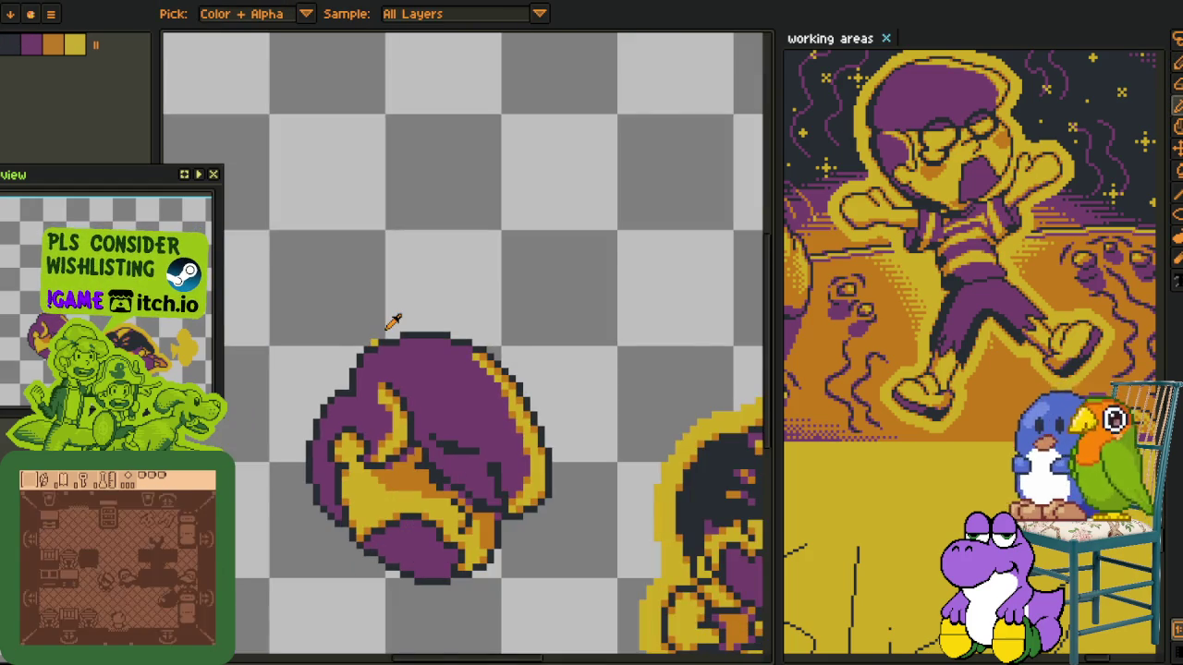
scroll(394, 320, "down", 2)
scroll(427, 292, "up", 2)
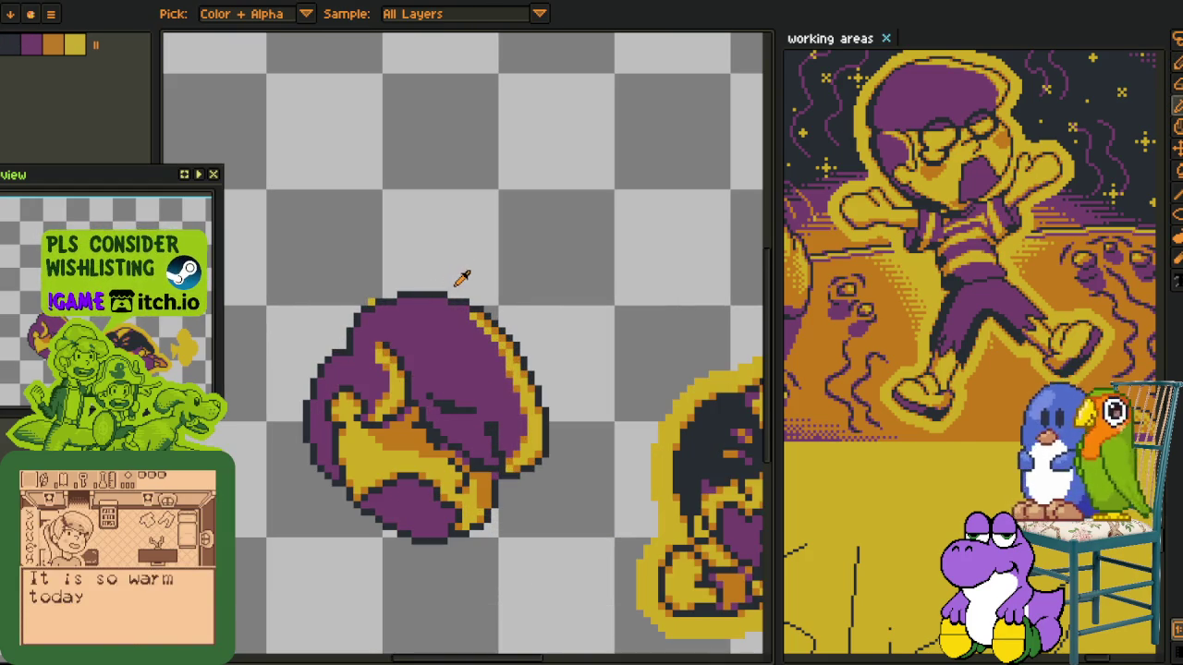
scroll(388, 290, "up", 1)
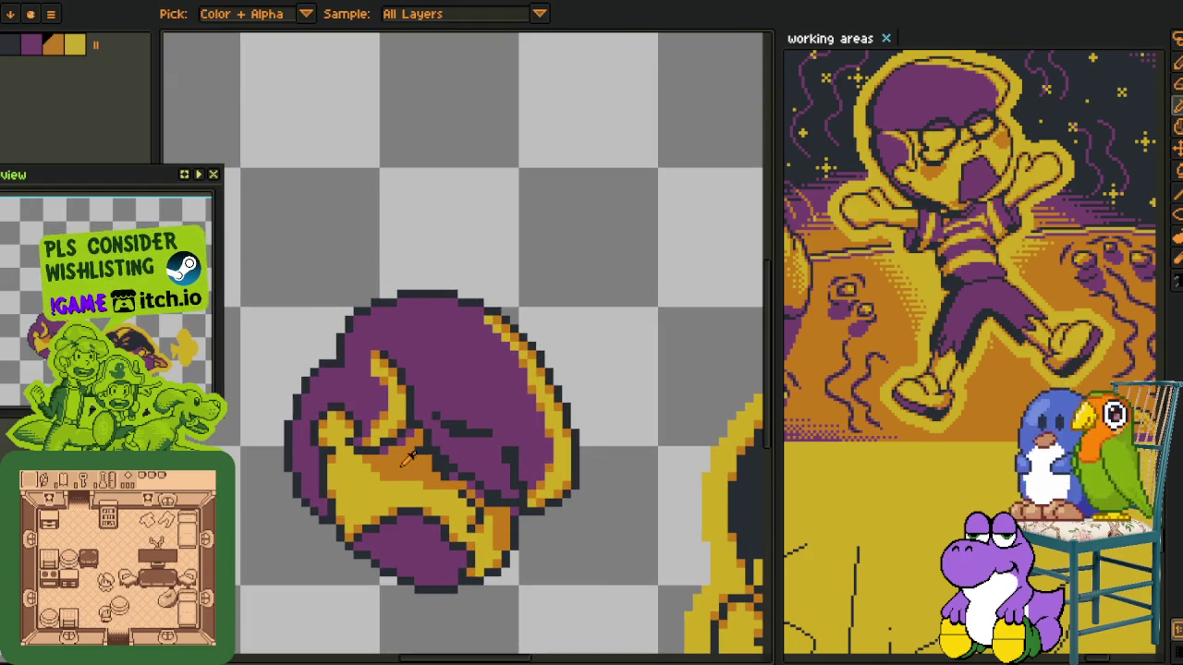
scroll(379, 303, "up", 3)
Add orange rim pixels along the head's top and upper-right outline
left_click(309, 328)
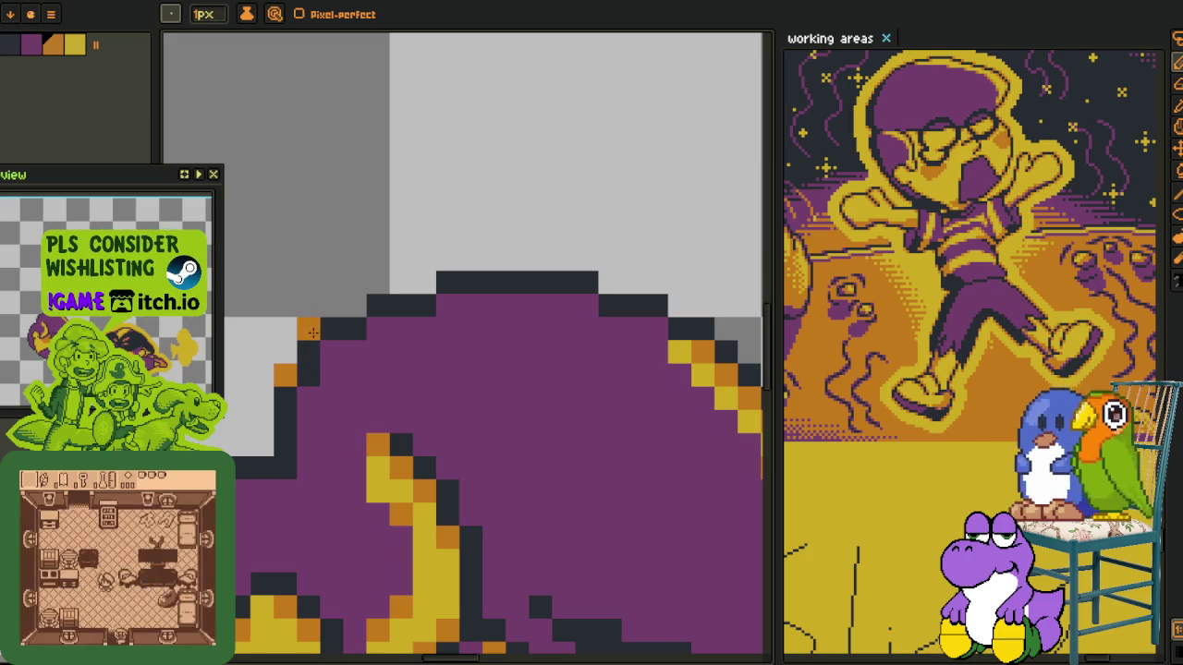
left_click(355, 305)
left_click(424, 282)
left_click(633, 282)
left_click(609, 282)
left_click(679, 294)
Continue the orange rim down the right diagonal edge of the head
left_click_drag(679, 294, 439, 215)
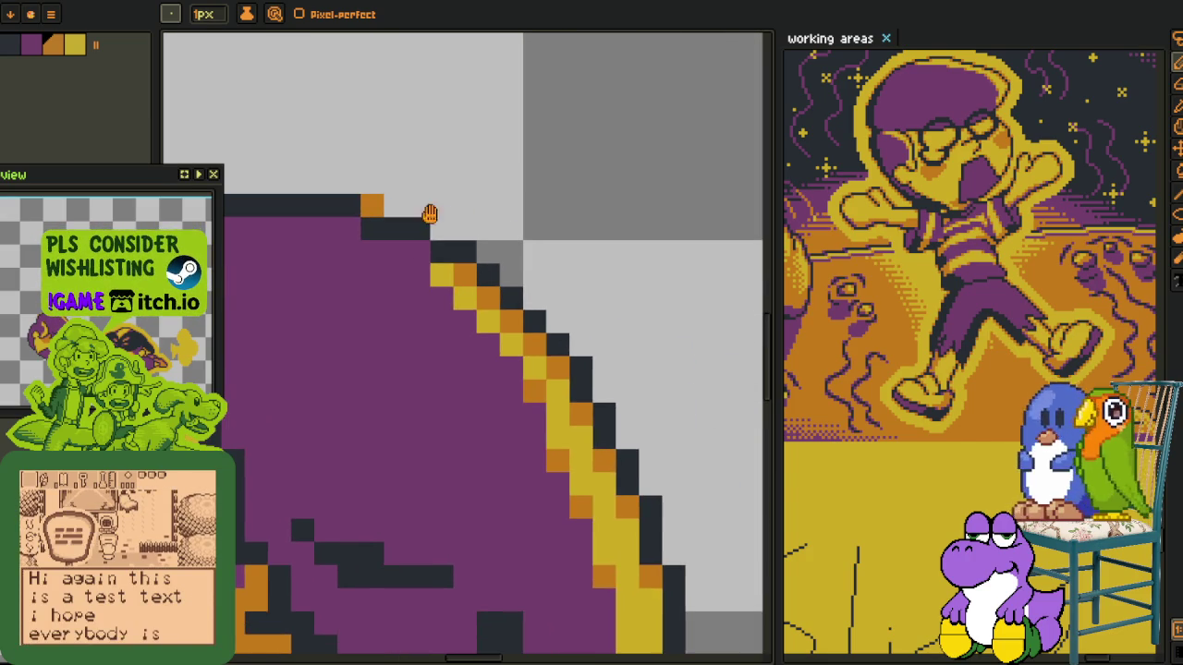
left_click(531, 296)
left_click(578, 344)
left_click(600, 390)
left_click(624, 436)
key("space")
mouse_move(592, 285)
left_mouse_down()
mouse_move(536, 190)
mouse_move(496, 164)
left_mouse_up()
left_click(555, 311)
left_click(532, 473)
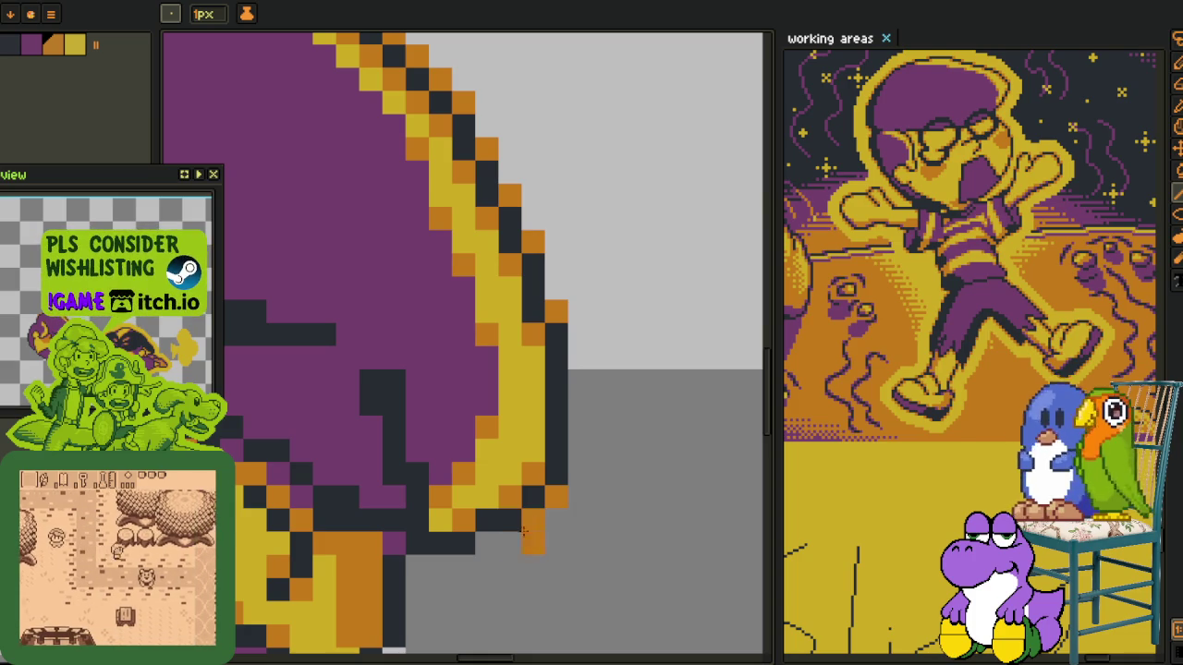
Remove a stray orange pixel and rim the bottom outline in orange
left_click_drag(416, 564, 538, 254)
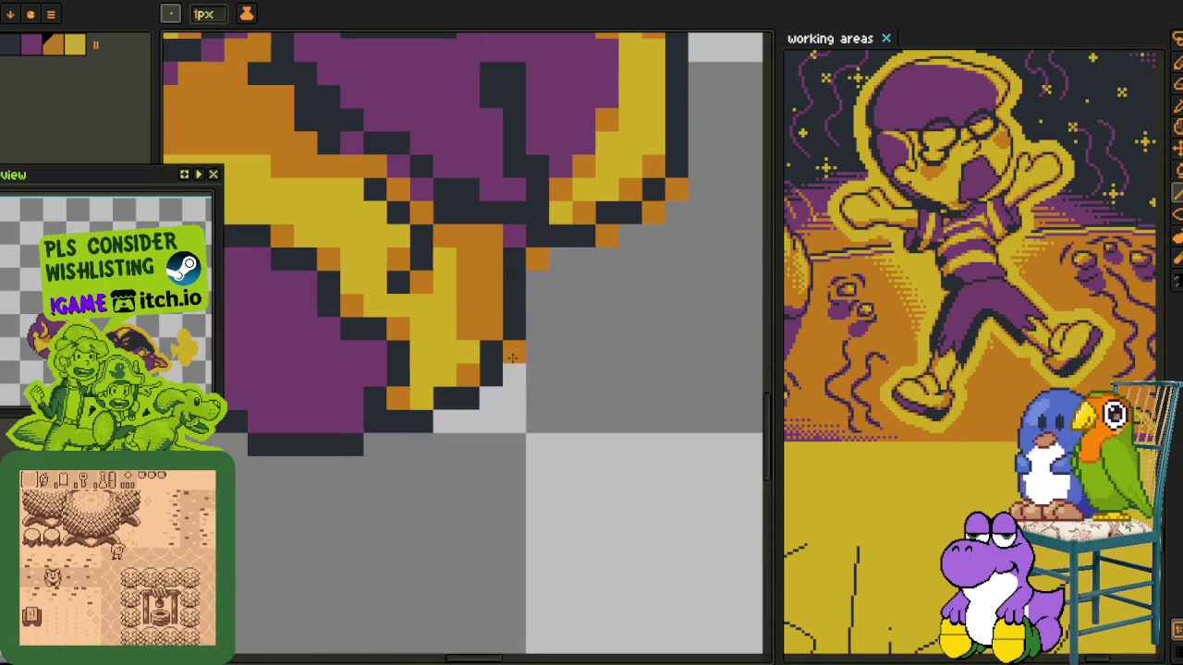
key("ctrl+z")
left_click(513, 351)
left_click(490, 398)
left_click(444, 421)
left_click(378, 444)
Add orange rim pixels up the head's left outline
left_click_drag(181, 420, 395, 466)
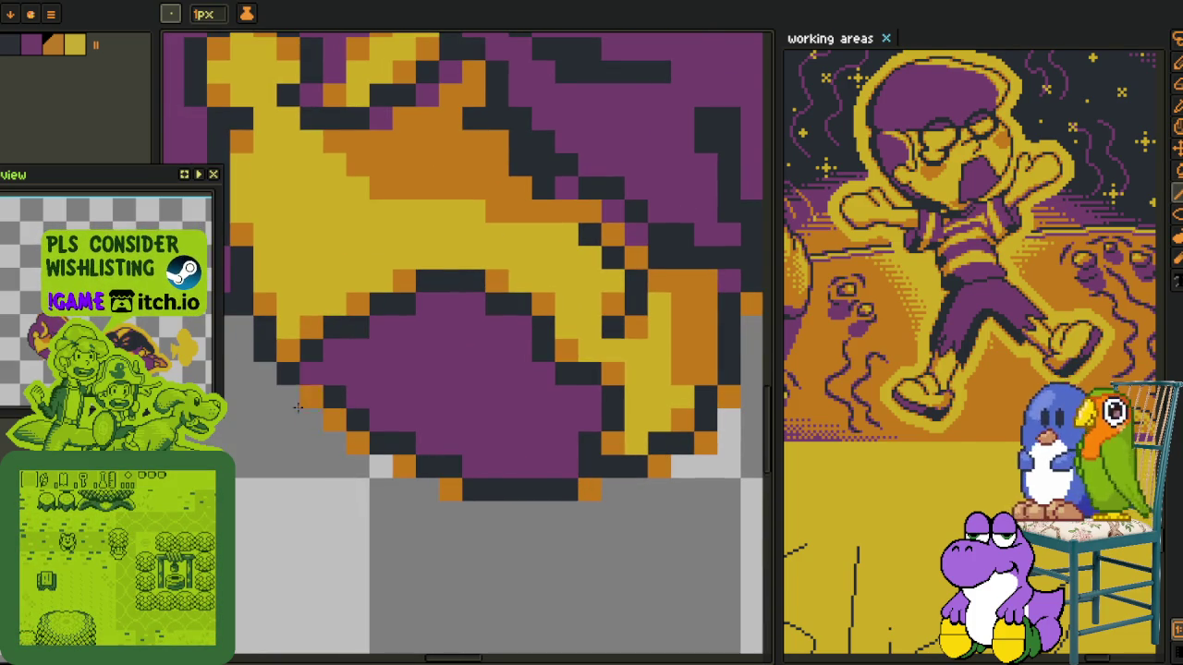
left_click_drag(297, 406, 440, 485)
left_click(349, 395)
left_click(326, 373)
left_click(303, 350)
left_click(280, 279)
key("space")
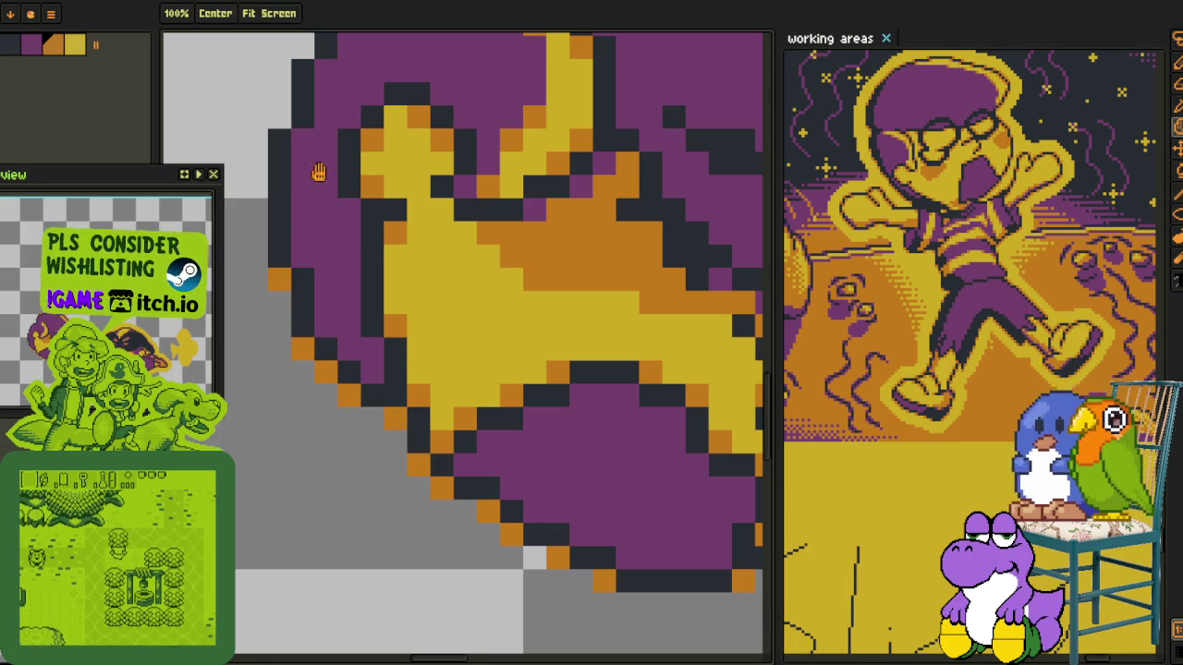
left_click_drag(317, 173, 309, 431)
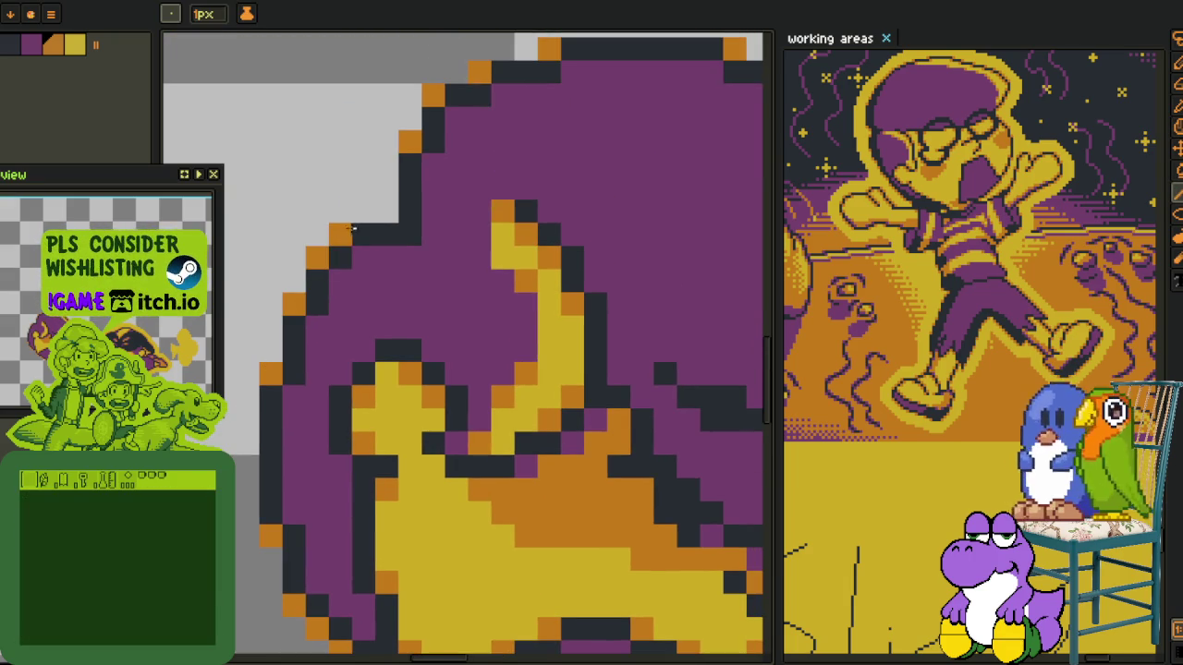
scroll(356, 213, "down", 4)
scroll(361, 189, "down", 1)
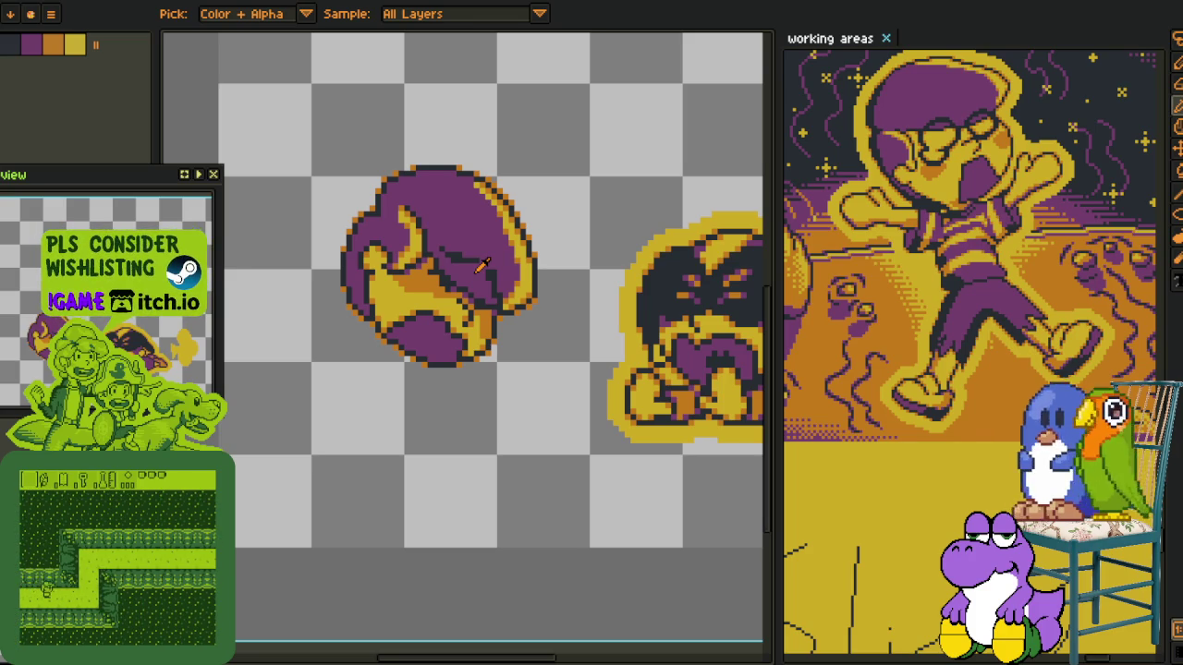
Recentre on the head sprite and undo to compare with its upright version
scroll(536, 434, "down", 1)
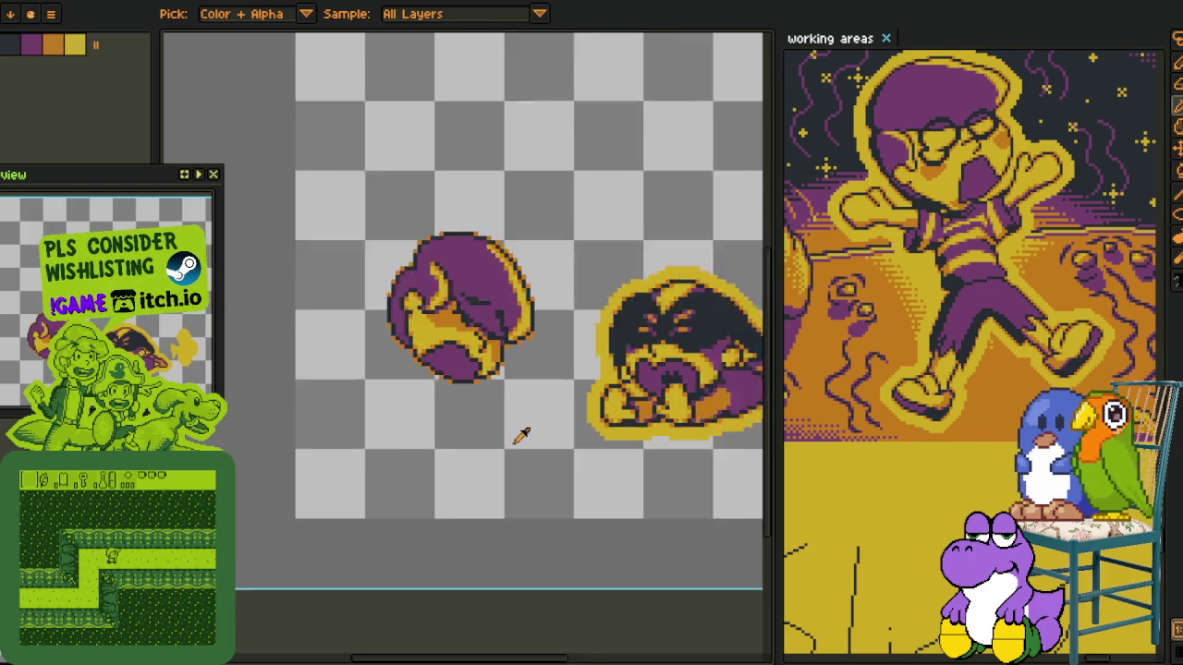
scroll(471, 422, "up", 1)
left_click_drag(471, 422, 462, 454)
scroll(462, 454, "up", 1)
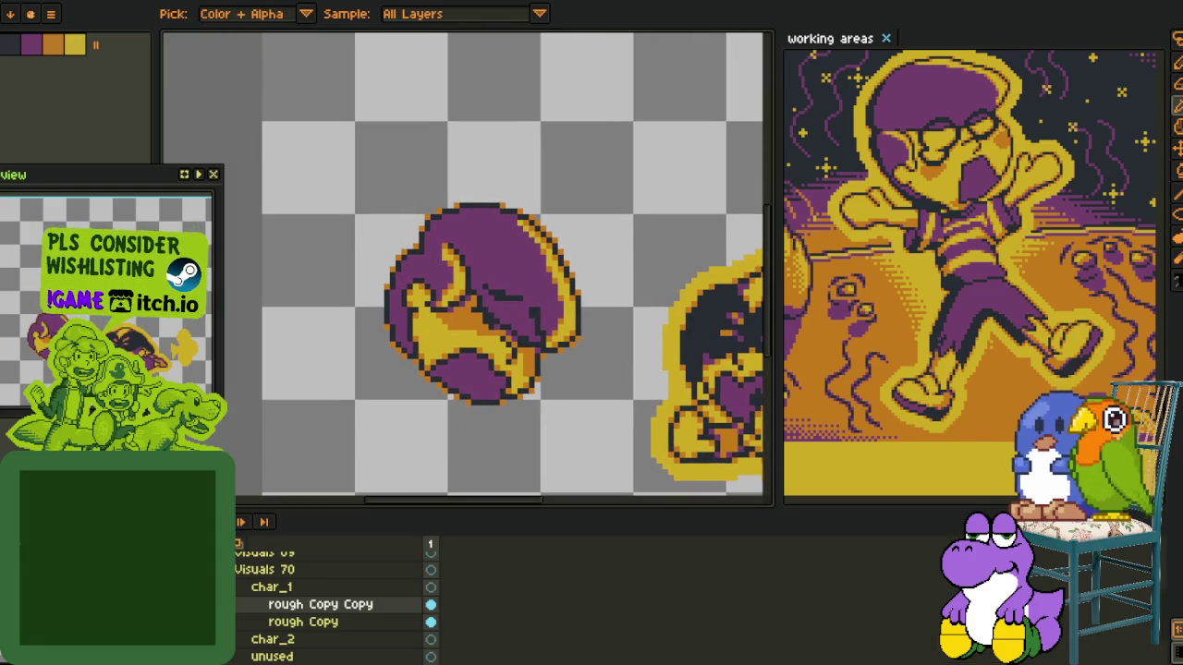
key("ctrl+z")
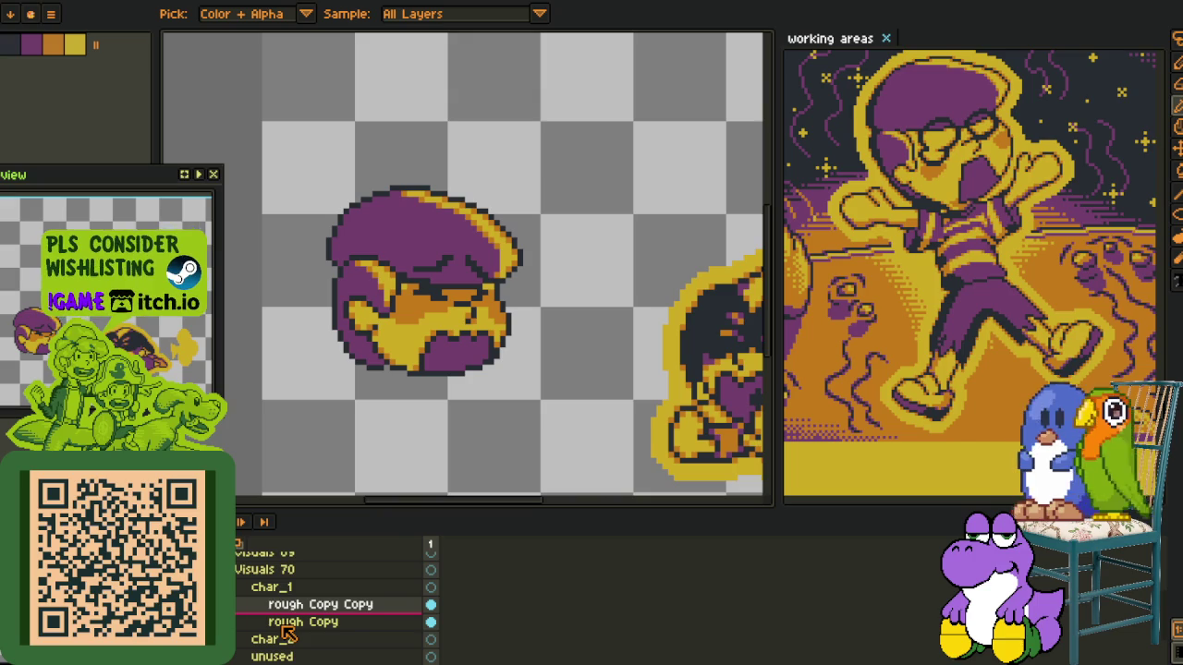
Delete the rough Copy layer and add a new empty layer above the sprite
right_click(291, 625)
left_click(305, 586)
scroll(483, 377, "down", 2)
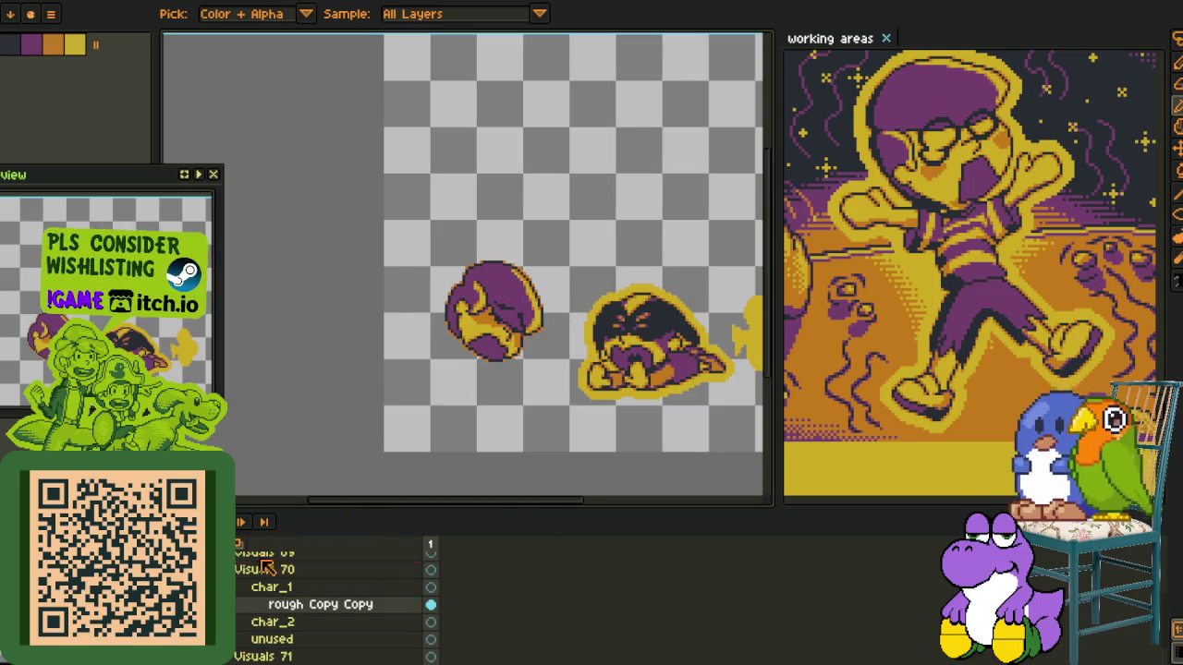
right_click(296, 606)
left_click(467, 571)
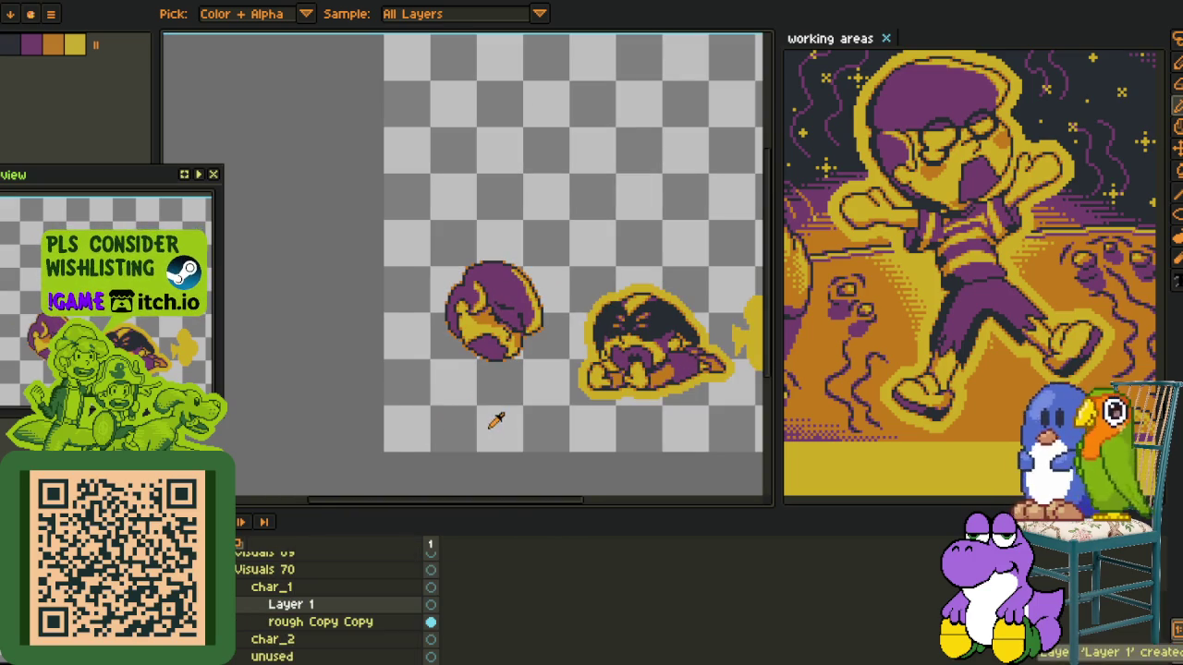
With a larger pencil brush, paint a black blob at the head's lower-left edge
mouse_move(488, 404)
left_mouse_down()
mouse_move(467, 378)
mouse_move(454, 441)
left_mouse_up()
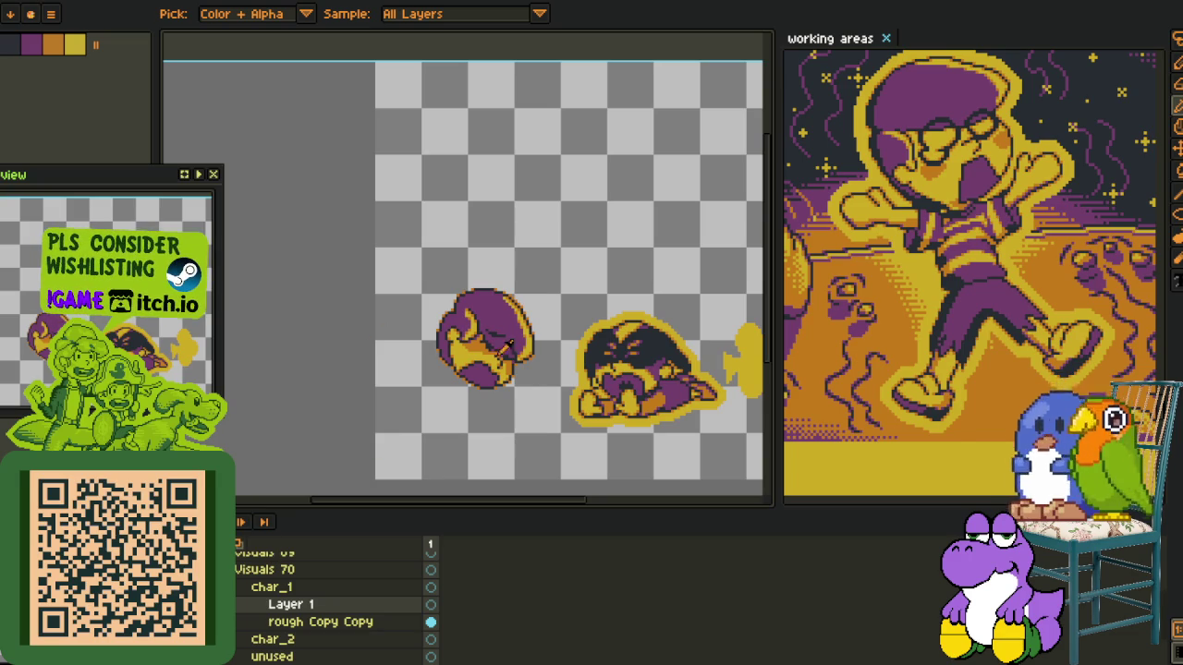
left_click_drag(459, 403, 462, 366)
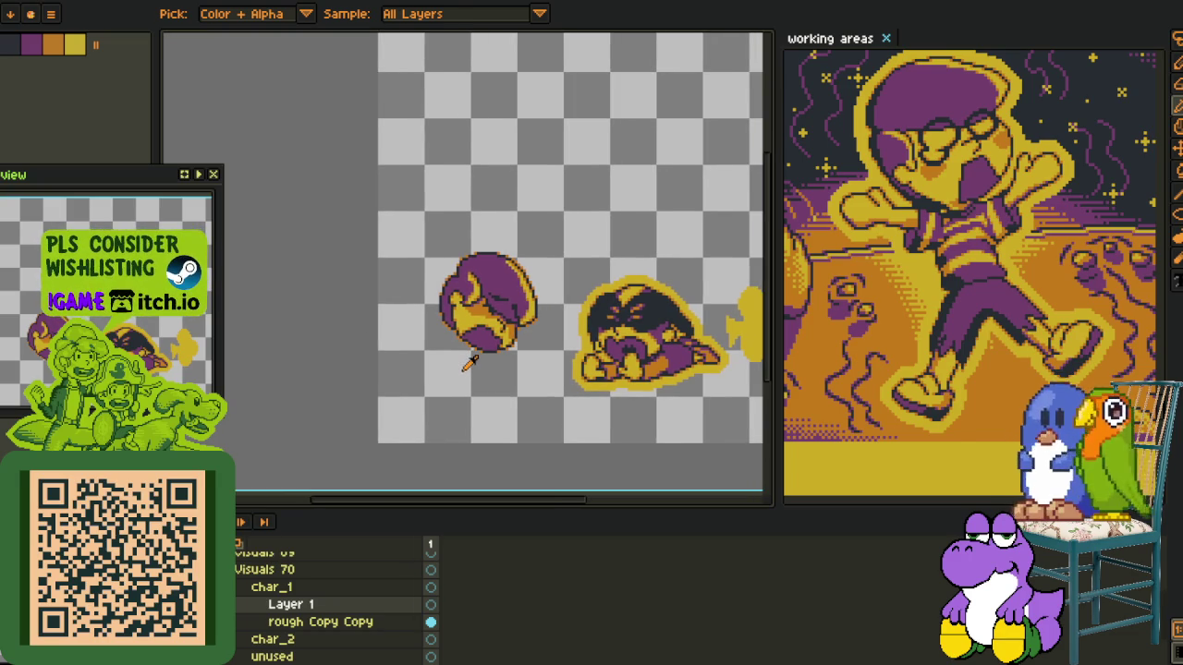
scroll(480, 383, "up", 2)
scroll(470, 324, "up", 1)
scroll(462, 434, "down", 1)
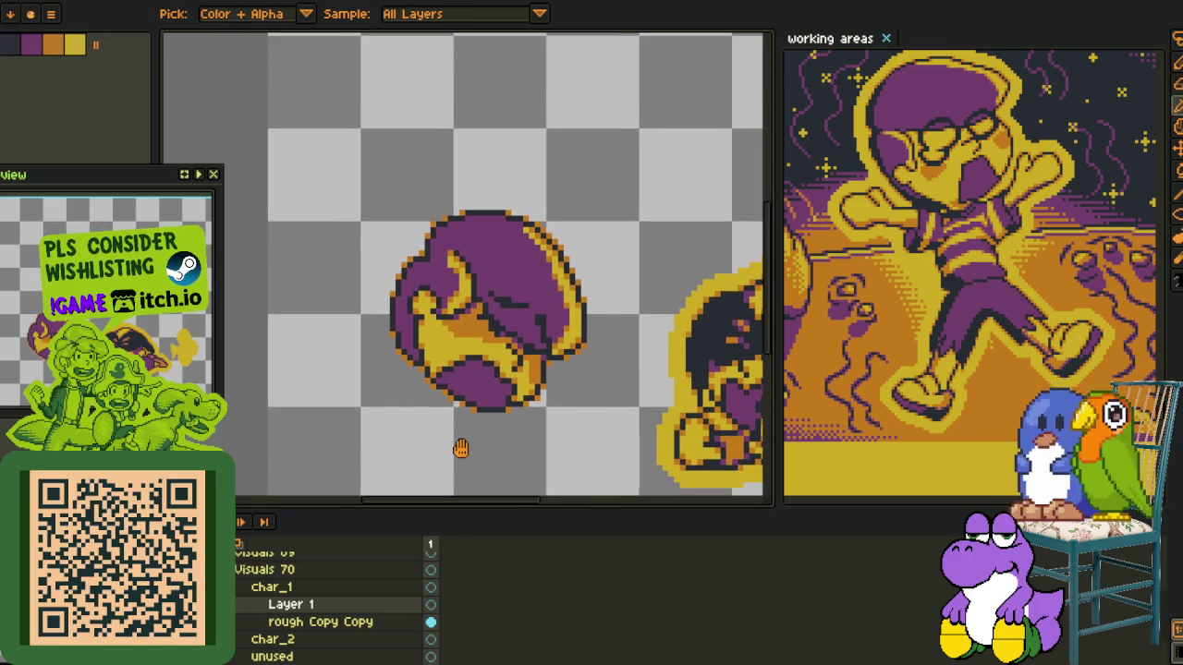
left_click_drag(414, 398, 418, 339)
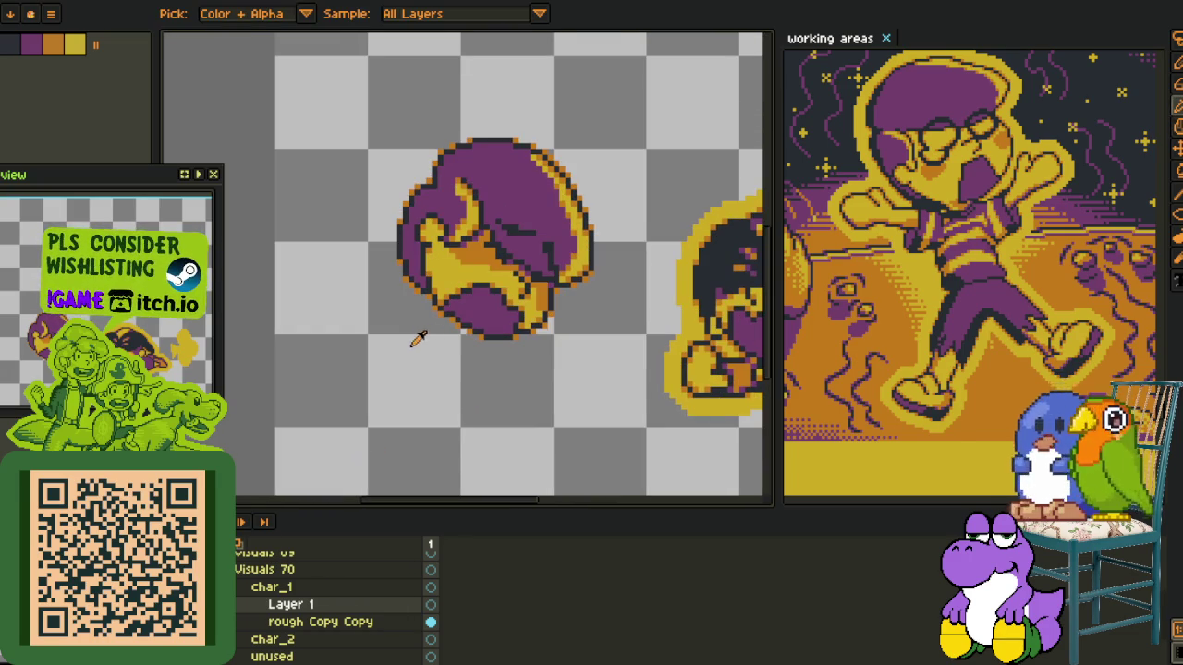
key("b")
key("plus")
key("plus")
key("plus")
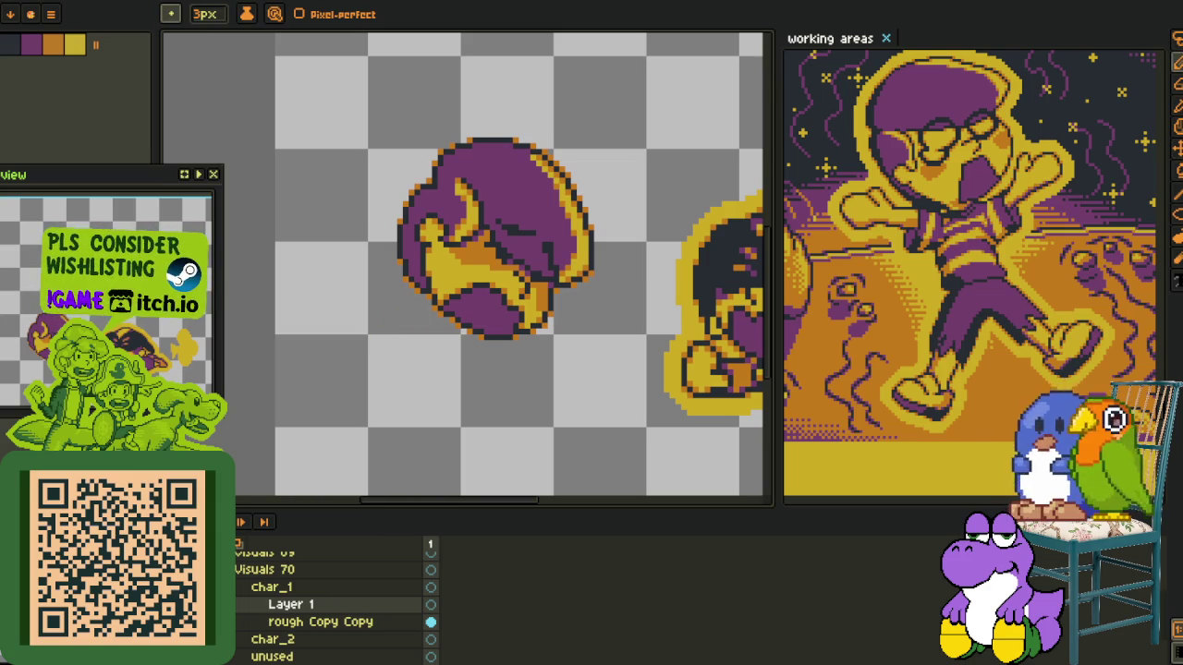
scroll(400, 302, "up", 1)
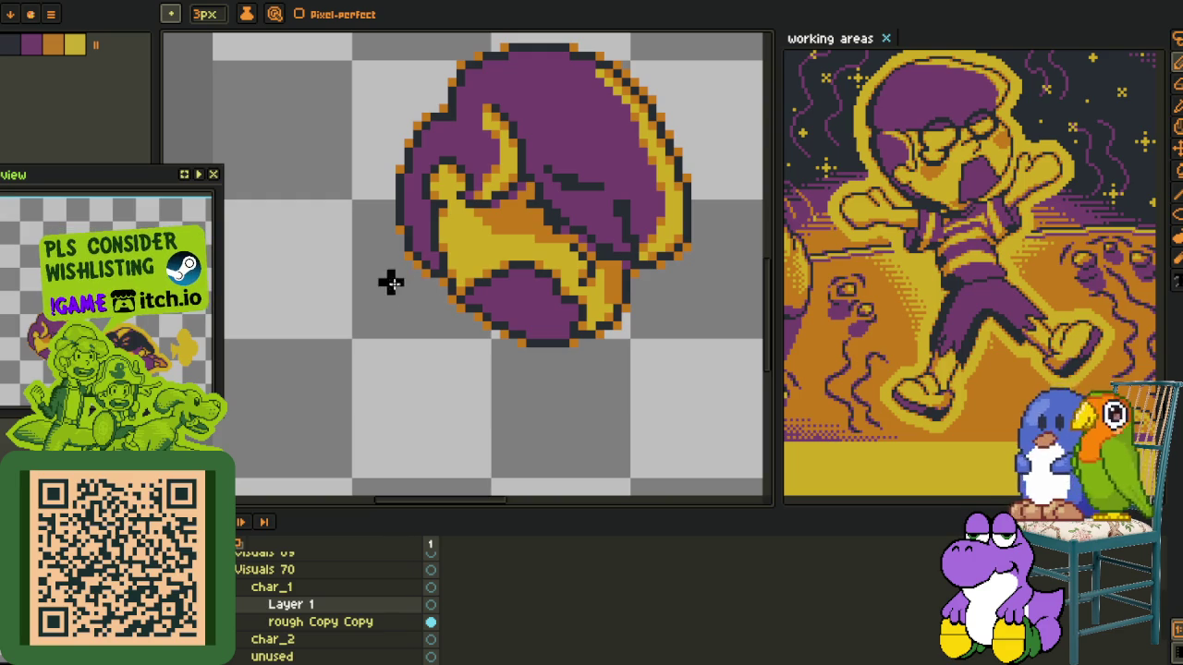
scroll(381, 265, "down", 2)
scroll(377, 266, "up", 2)
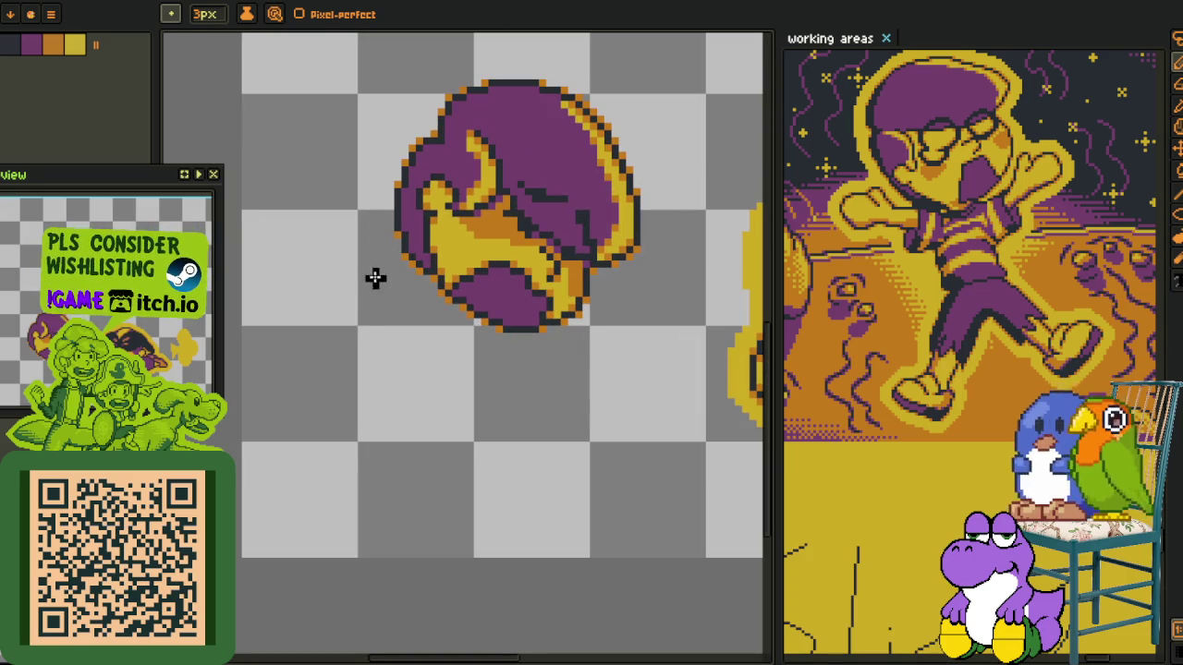
mouse_move(425, 298)
left_mouse_down()
mouse_move(422, 288)
mouse_move(436, 296)
left_mouse_up()
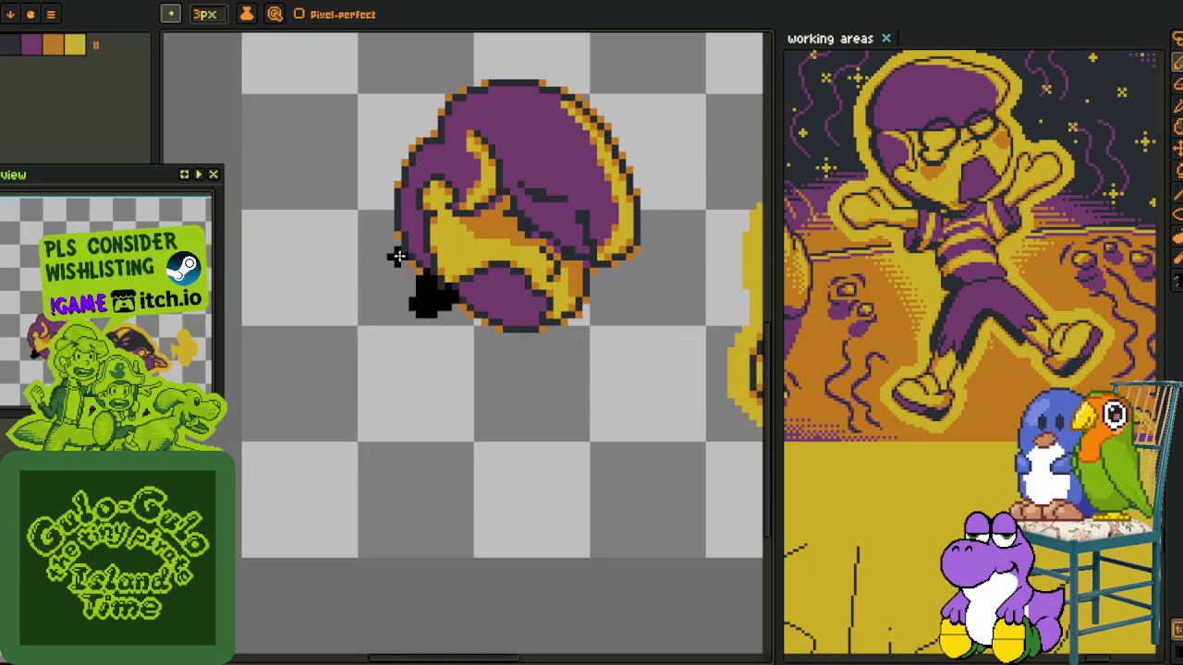
Draw a thick black curve down-left from the blob, move it up-right, and lengthen it
mouse_move(395, 263)
left_mouse_down()
mouse_move(277, 369)
mouse_move(263, 429)
mouse_move(310, 286)
left_mouse_up()
key("q")
left_click_drag(343, 352, 240, 435)
mouse_move(295, 388)
left_mouse_down()
mouse_move(314, 346)
mouse_move(347, 338)
mouse_move(340, 348)
left_mouse_up()
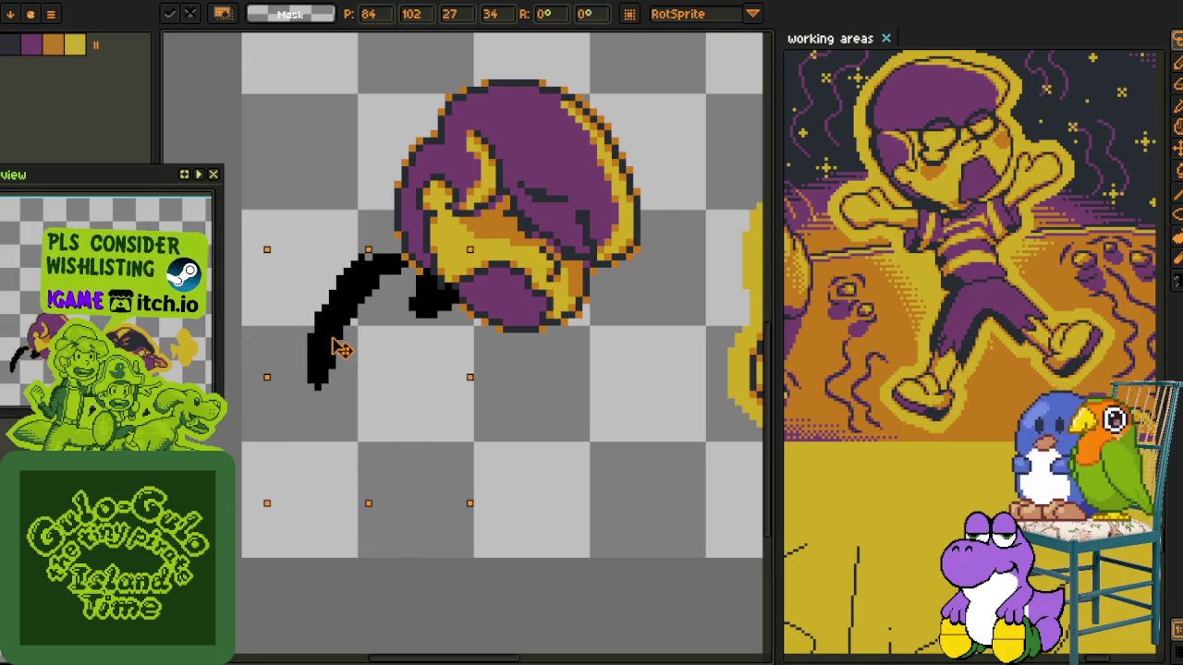
left_click(549, 316)
scroll(351, 336, "up", 1)
key("i")
key("b")
left_click_drag(316, 378, 332, 410)
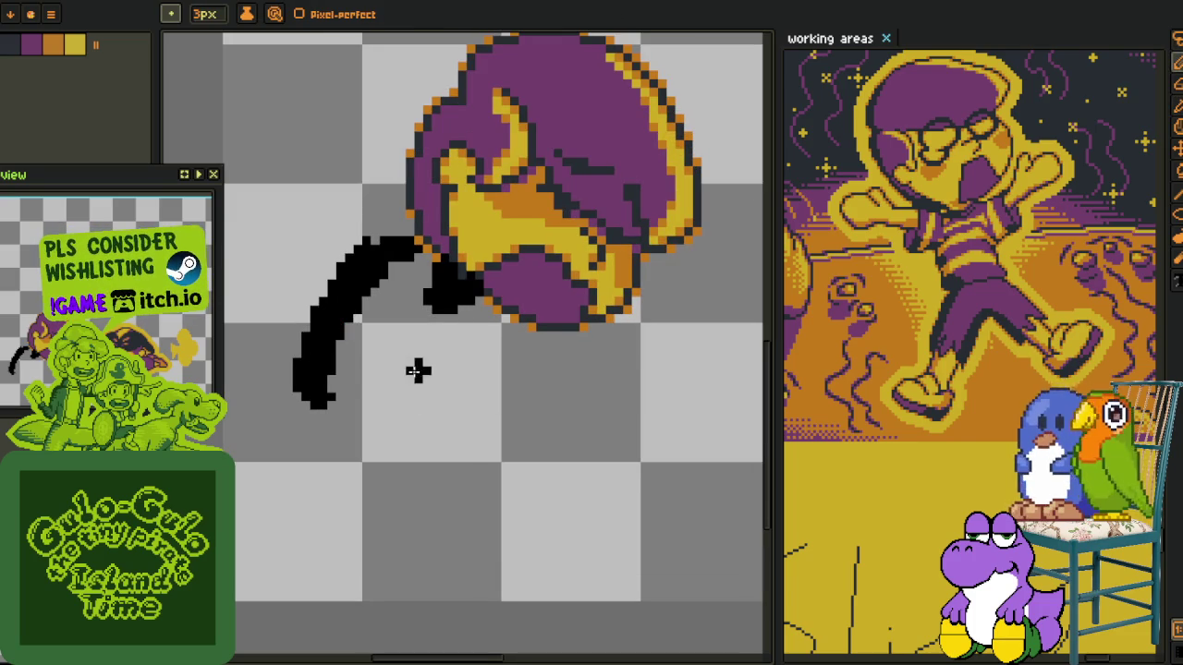
Draw a hook-shaped black stroke below the head, reshaping its top and tail
mouse_move(417, 363)
left_mouse_down()
mouse_move(485, 407)
mouse_move(492, 425)
mouse_move(404, 491)
left_mouse_up()
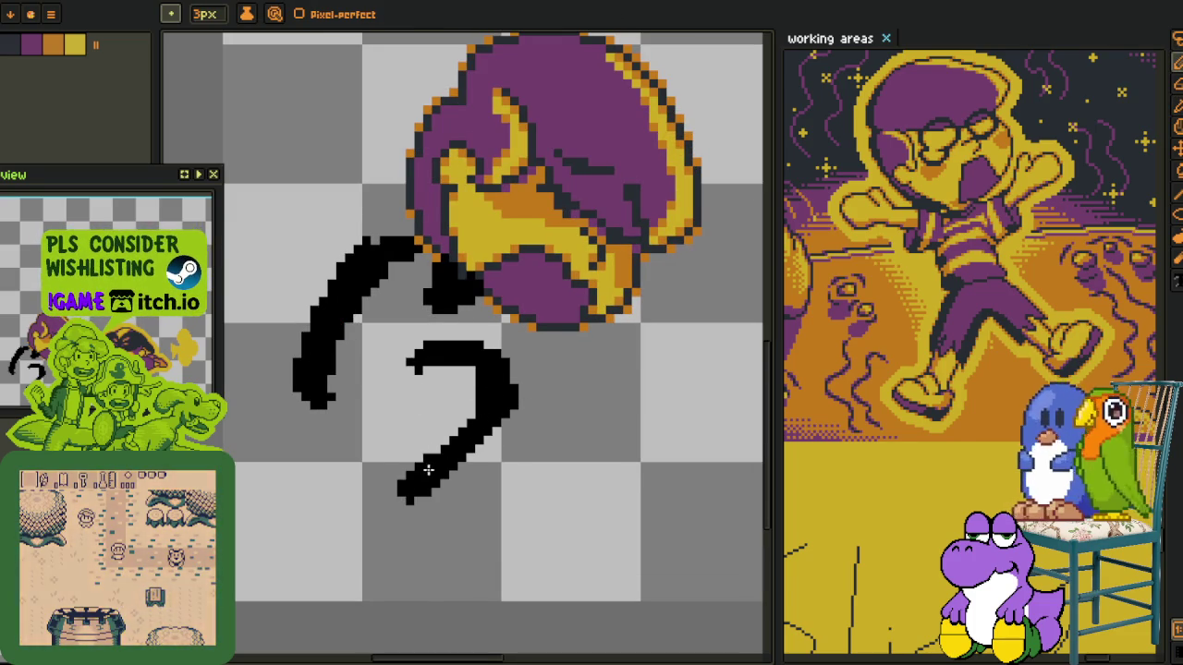
scroll(428, 470, "down", 2)
left_click_drag(462, 330, 443, 338)
scroll(516, 331, "up", 3)
mouse_move(517, 331)
left_mouse_down()
mouse_move(407, 318)
mouse_move(360, 375)
left_mouse_up()
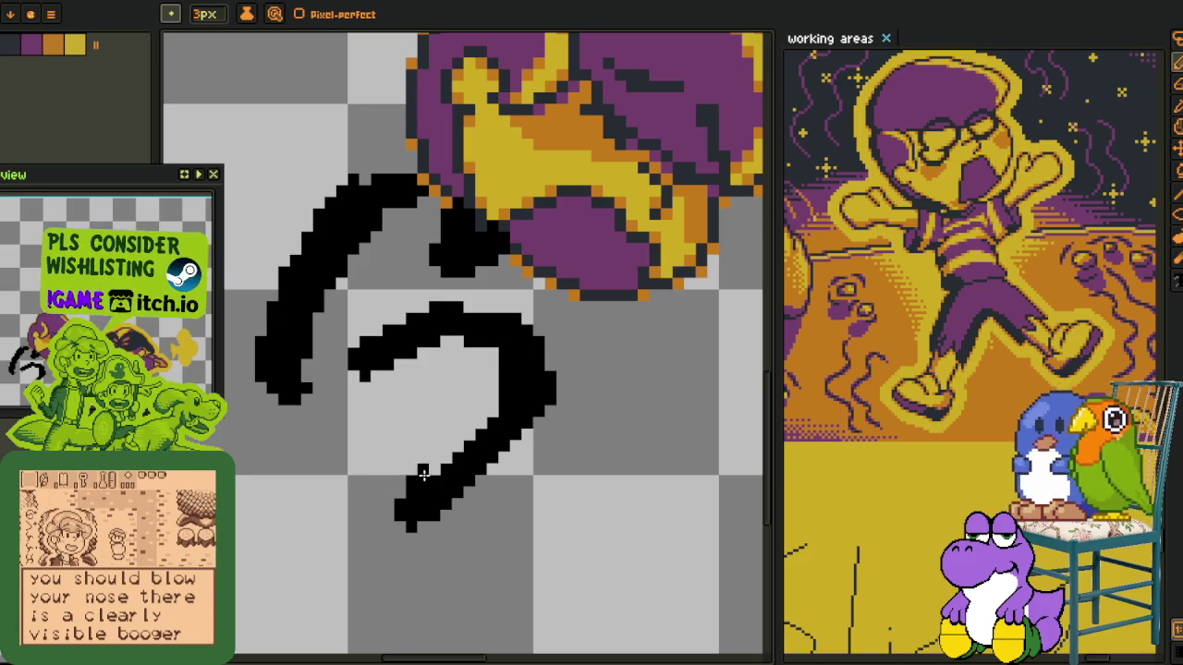
mouse_move(412, 517)
left_mouse_down()
mouse_move(499, 425)
mouse_move(445, 537)
mouse_move(365, 560)
left_mouse_up()
mouse_move(457, 507)
left_mouse_down()
mouse_move(406, 418)
mouse_move(534, 470)
mouse_move(502, 520)
mouse_move(508, 475)
mouse_move(549, 453)
mouse_move(485, 488)
mouse_move(349, 490)
left_mouse_up()
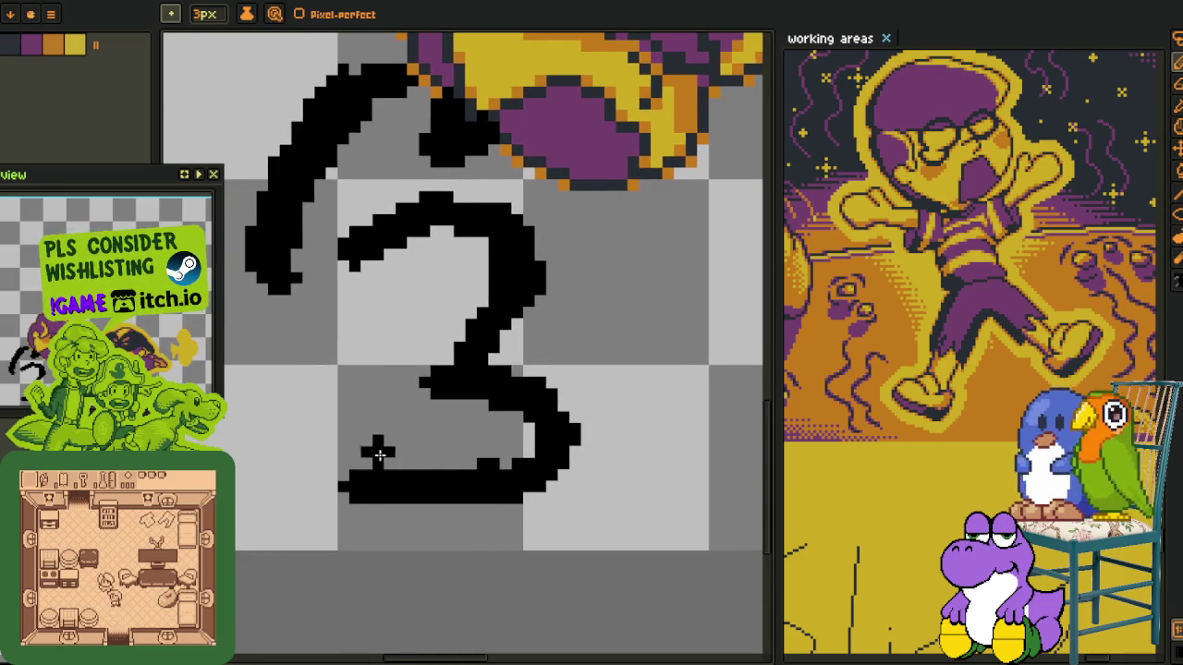
Add another curve to form the 3 shape and extend the left stroke downward
left_click_drag(379, 453, 439, 464)
mouse_move(427, 334)
left_mouse_down()
mouse_move(353, 427)
mouse_move(386, 484)
mouse_move(457, 543)
left_mouse_up()
mouse_move(362, 333)
left_mouse_down()
mouse_move(356, 351)
mouse_move(389, 411)
mouse_move(405, 407)
left_mouse_up()
scroll(424, 419, "down", 3)
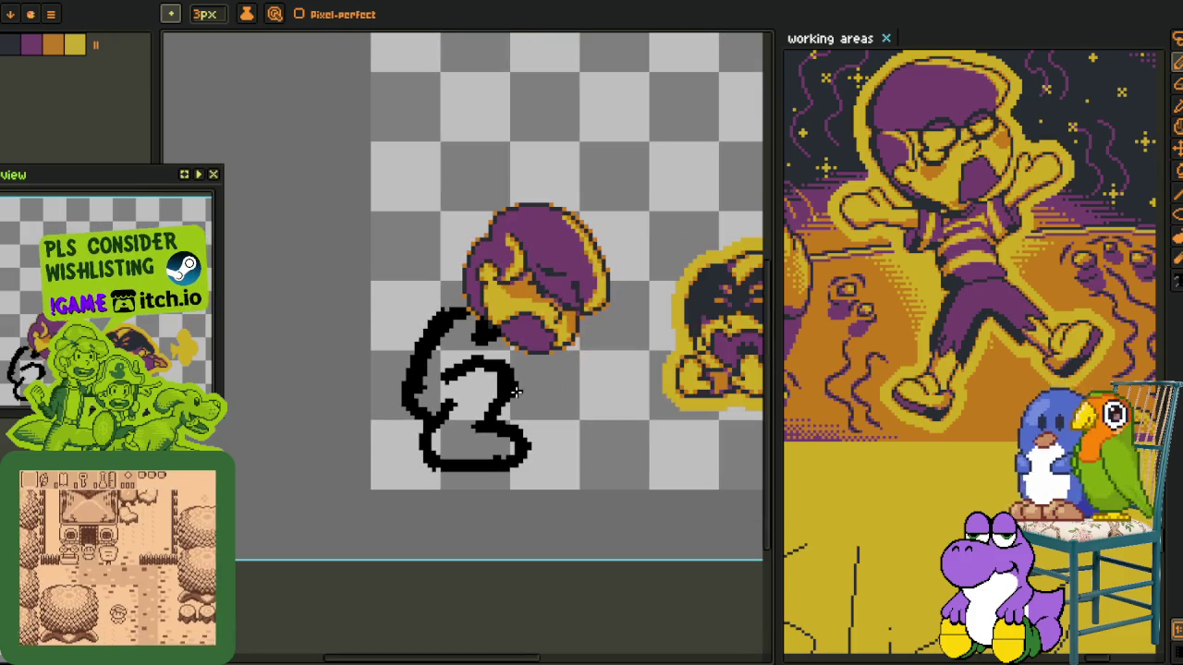
Zoom in and extend the 3's lower-right tail with the pencil
scroll(533, 396, "down", 1)
left_click_drag(520, 417, 515, 418)
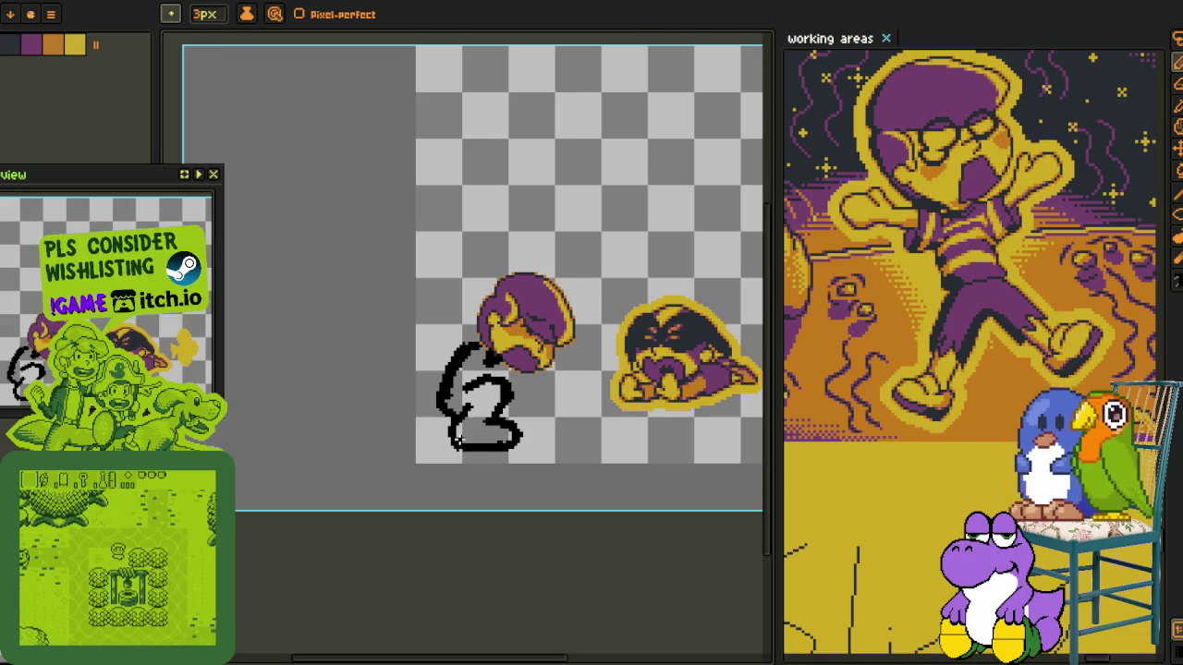
scroll(435, 381, "up", 2)
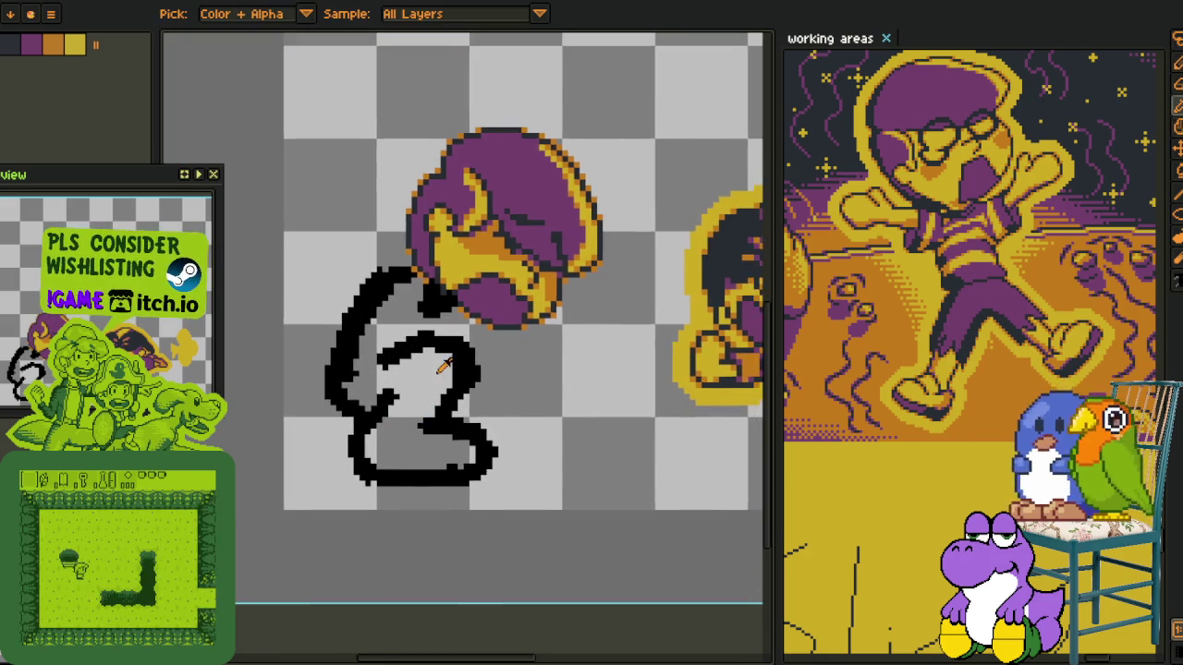
scroll(453, 379, "up", 2)
key("b")
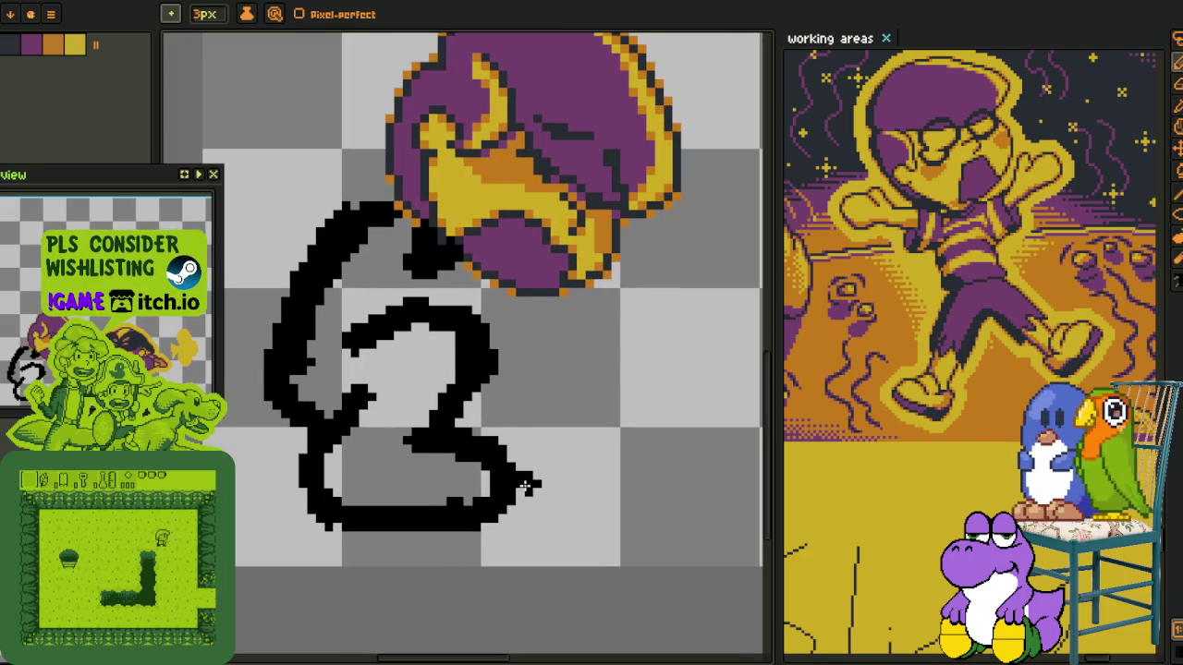
mouse_move(514, 489)
left_mouse_down()
mouse_move(552, 473)
mouse_move(553, 440)
left_mouse_up()
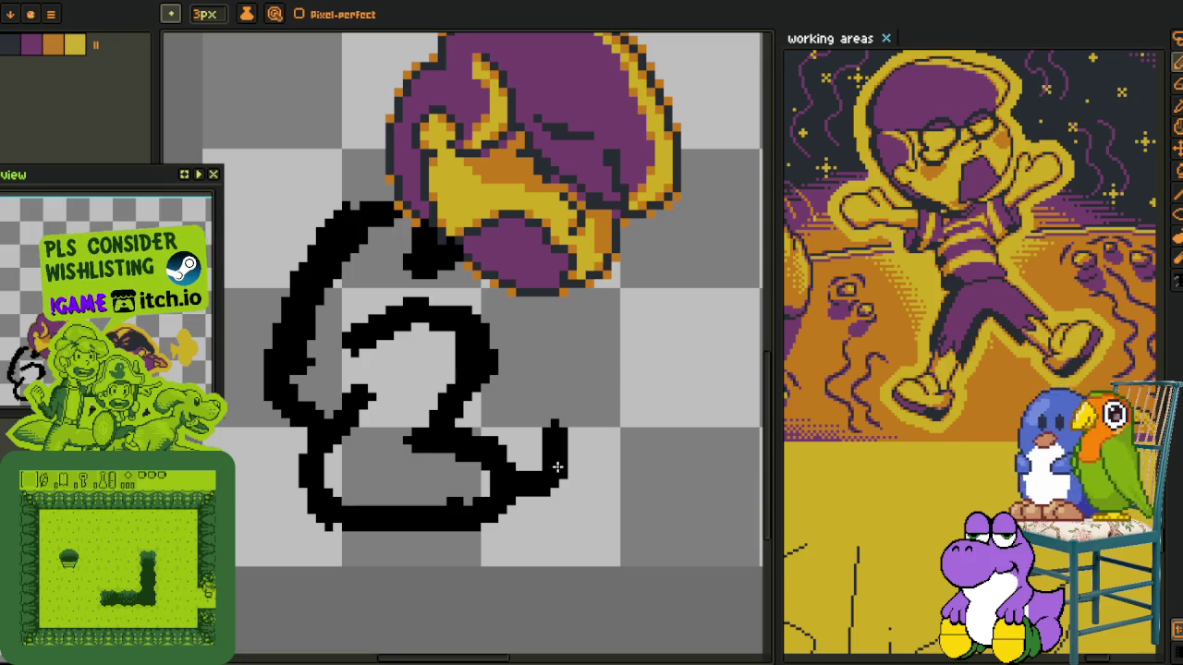
key("ctrl+z")
Draw a black right-side curve from beside the 3 up to join the head
scroll(513, 414, "up", 1)
mouse_move(510, 407)
left_mouse_down()
mouse_move(586, 491)
mouse_move(591, 538)
left_mouse_up()
left_click(585, 510)
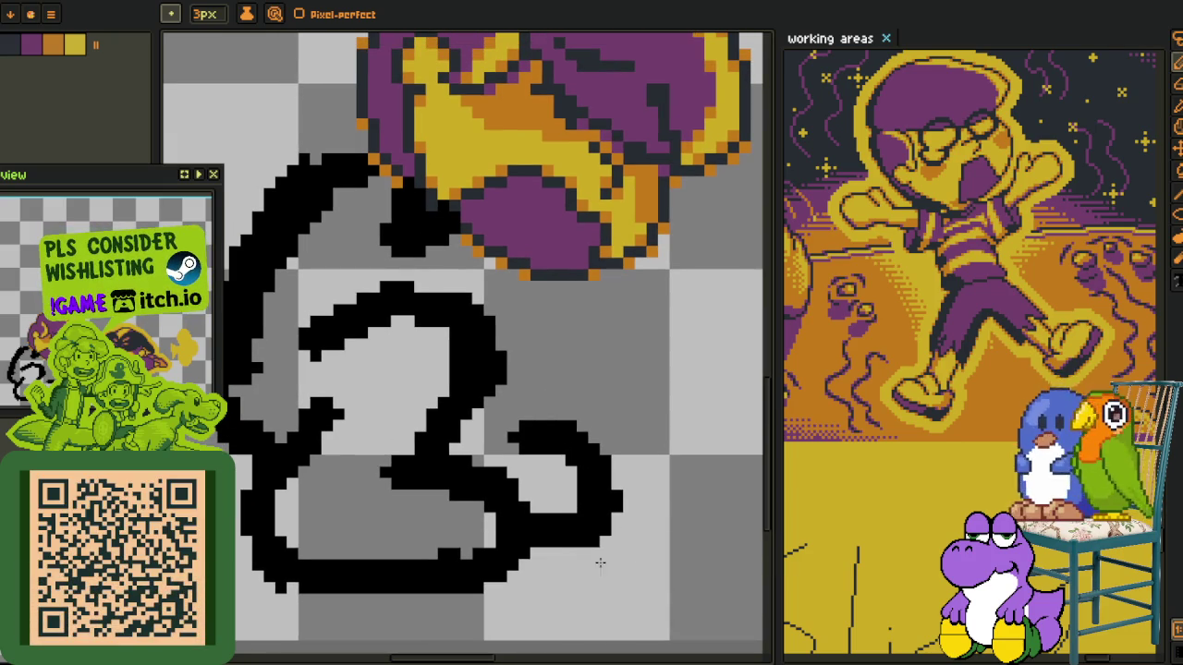
mouse_move(539, 430)
left_mouse_down()
mouse_move(522, 449)
mouse_move(538, 406)
left_mouse_up()
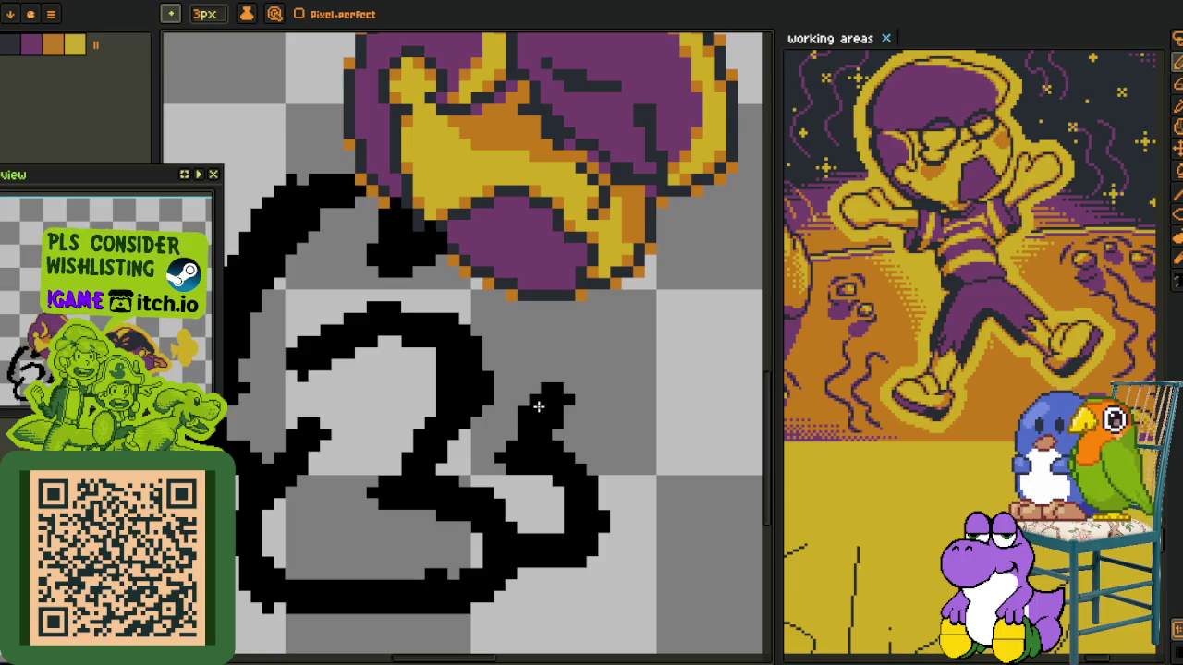
left_click_drag(531, 331, 552, 370)
key("ctrl+z")
key("ctrl+z")
left_click_drag(484, 288, 571, 348)
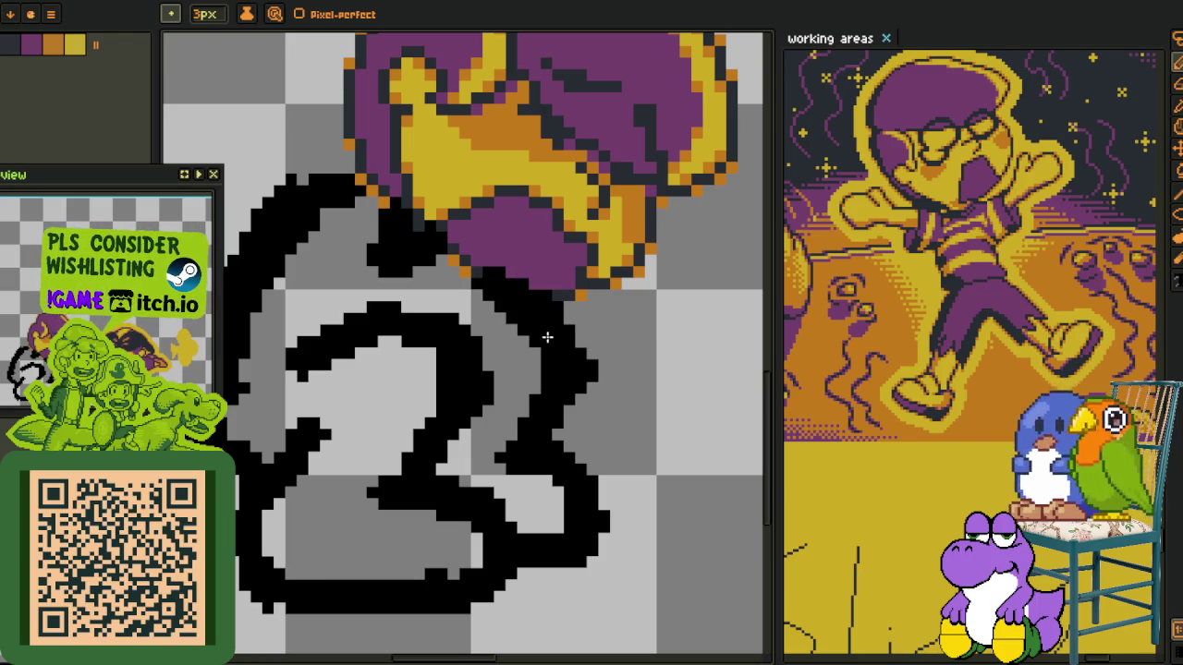
key("ctrl+z")
left_click_drag(499, 305, 525, 340)
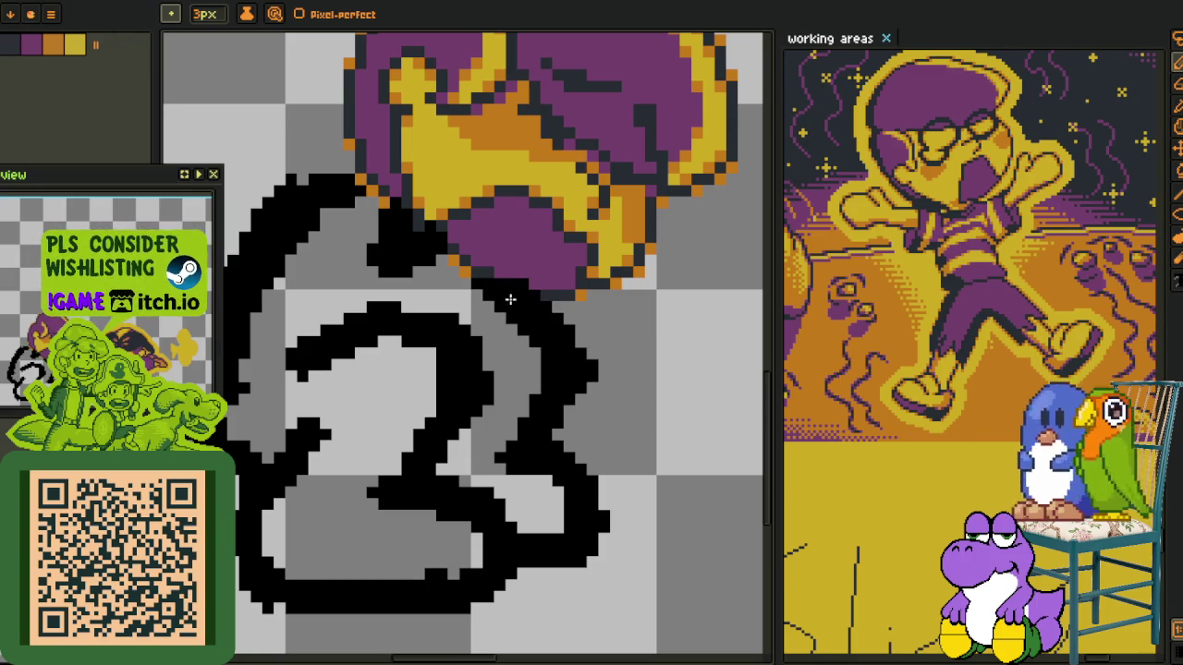
scroll(537, 309, "down", 3)
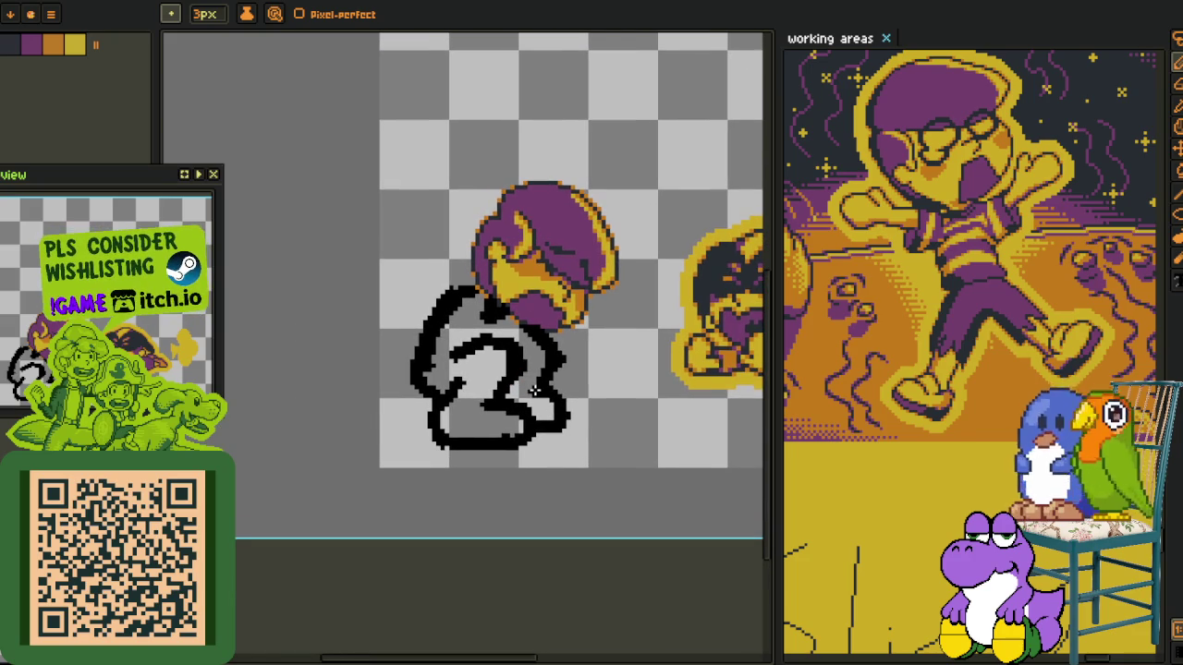
scroll(529, 388, "up", 1)
Switch to colour picking and zoom to review the sketched body outline
key("o")
scroll(524, 395, "up", 1)
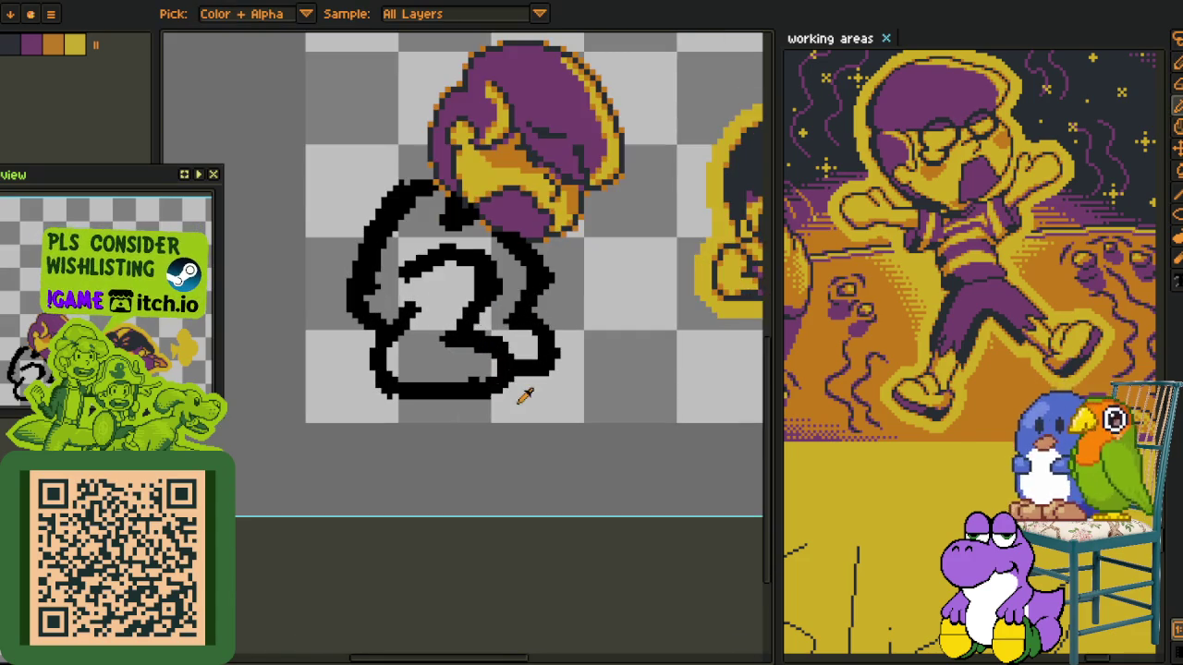
scroll(432, 367, "up", 2)
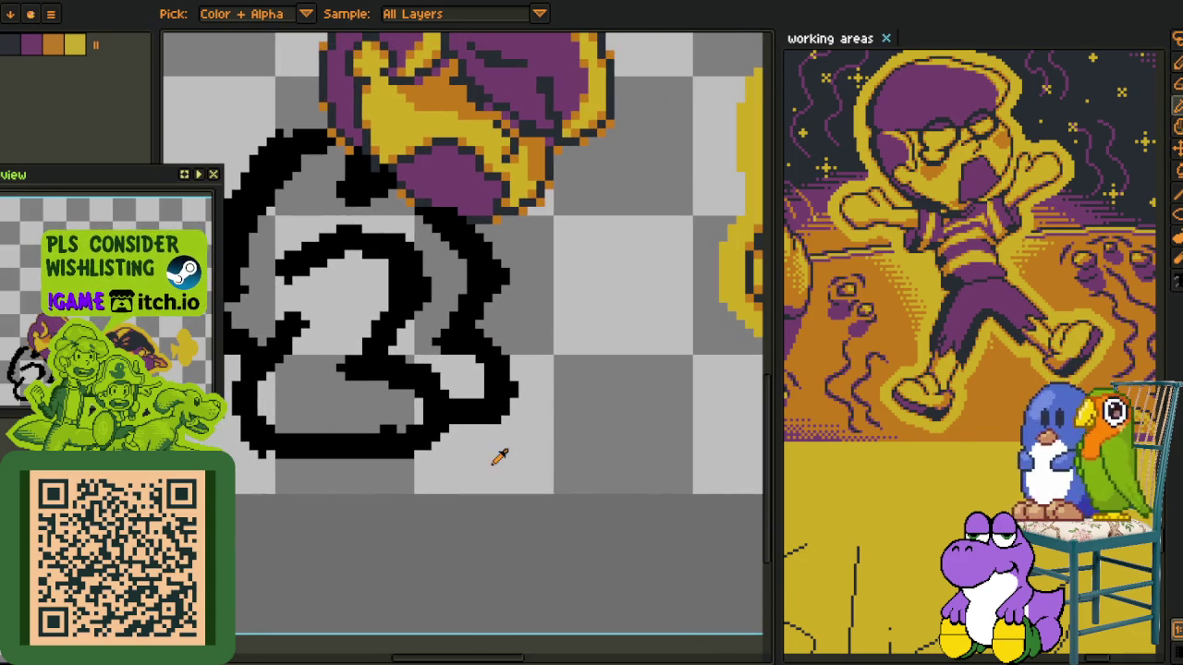
scroll(528, 430, "down", 2)
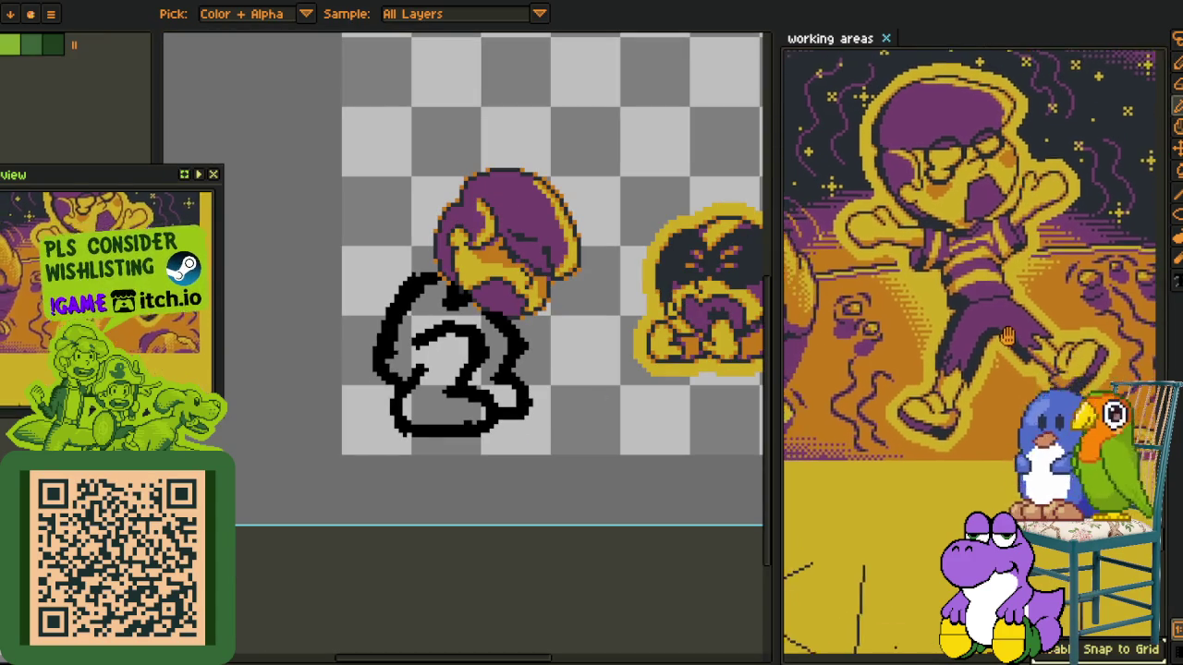
scroll(461, 316, "up", 1)
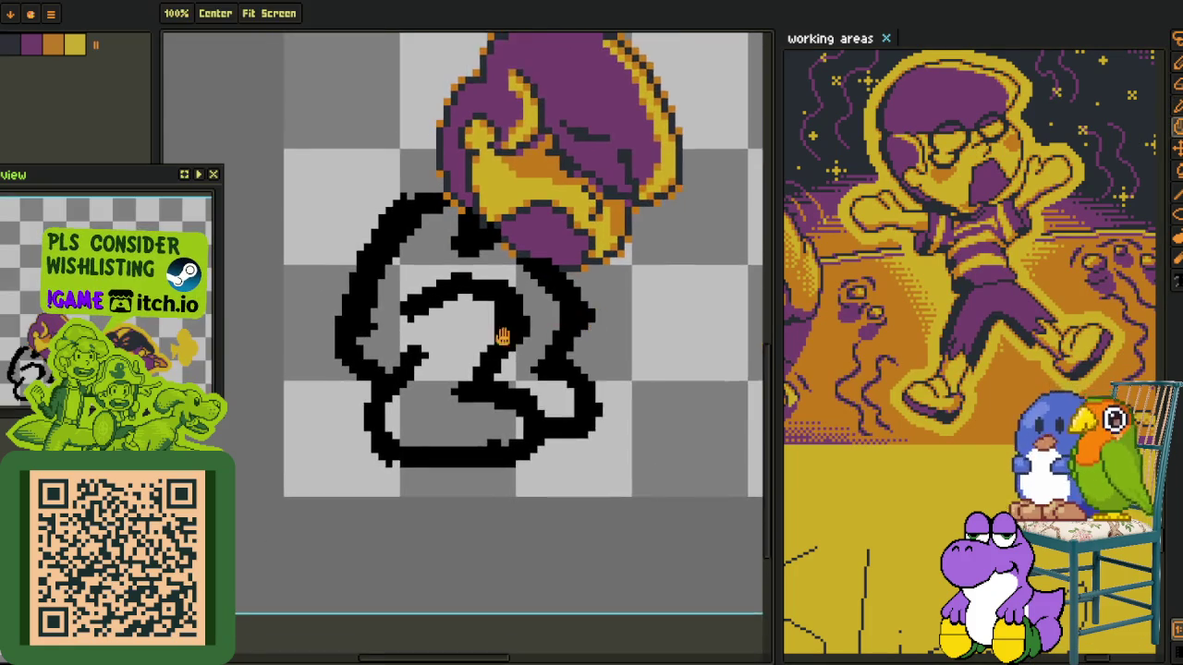
scroll(497, 339, "up", 2)
Shrink the brush to 1 pixel and repaint stray and excess black outline pixels light grey
left_click_drag(470, 343, 495, 342)
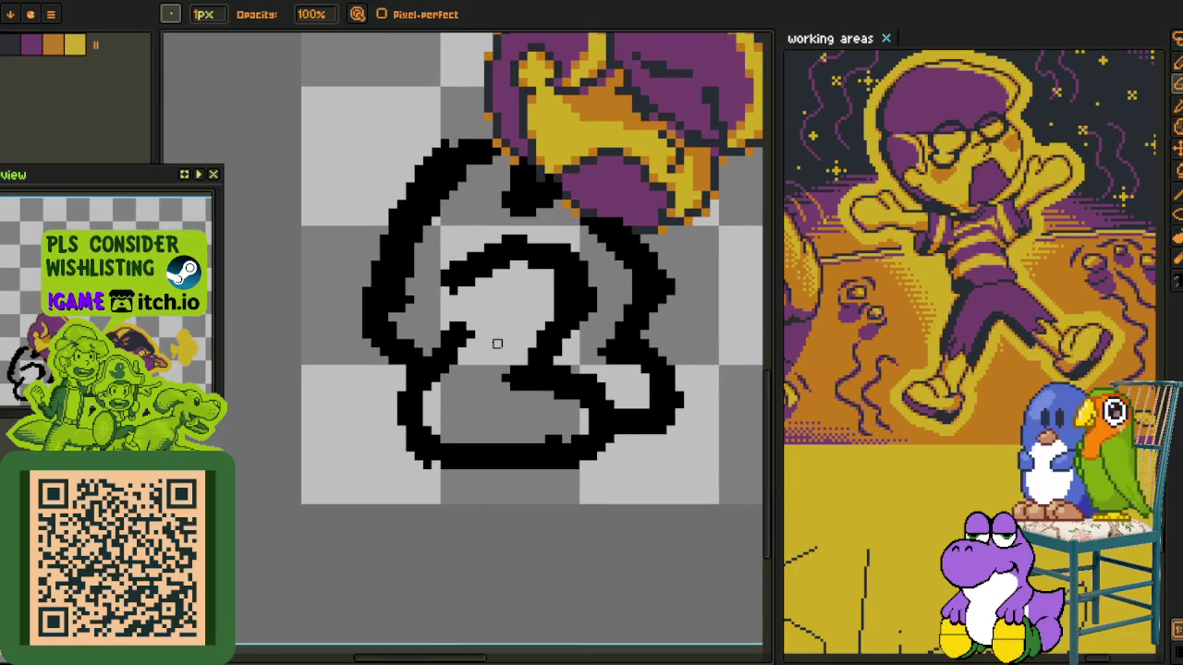
scroll(496, 315, "up", 1)
key("bracketleft")
key("bracketleft")
scroll(496, 287, "up", 3)
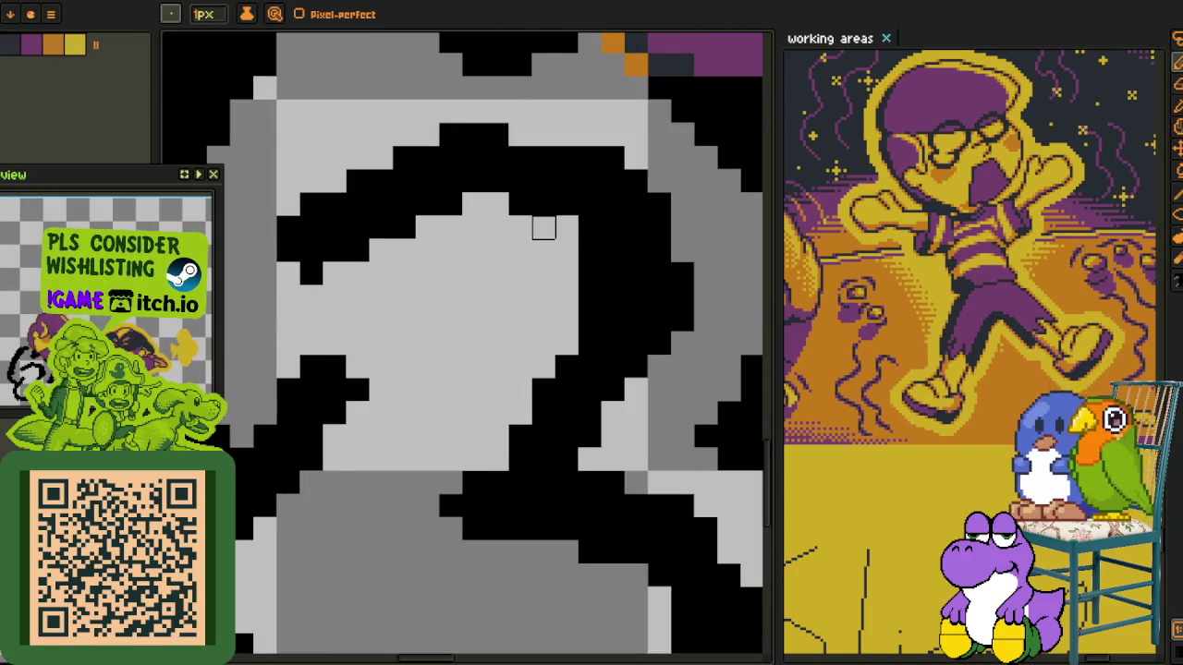
left_click_drag(590, 251, 590, 297)
scroll(590, 320, "down", 1)
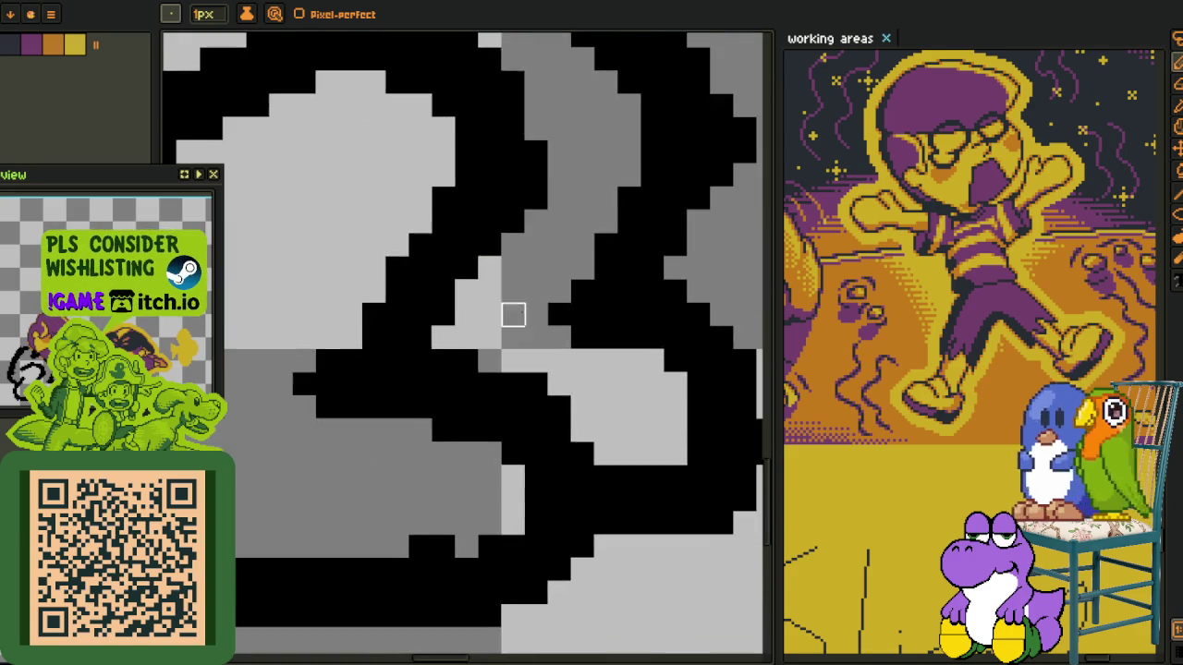
scroll(512, 314, "up", 1)
mouse_move(535, 374)
left_mouse_down()
mouse_move(527, 396)
mouse_move(441, 466)
mouse_move(464, 440)
mouse_move(395, 445)
mouse_move(549, 428)
mouse_move(496, 454)
mouse_move(359, 456)
left_mouse_up()
Thin the bottom black band and trim the left outline's lower-left corner
mouse_move(638, 524)
left_mouse_down()
mouse_move(314, 502)
mouse_move(659, 502)
mouse_move(571, 506)
mouse_move(617, 506)
mouse_move(634, 454)
mouse_move(619, 480)
mouse_move(594, 482)
left_mouse_up()
scroll(594, 482, "left", 3)
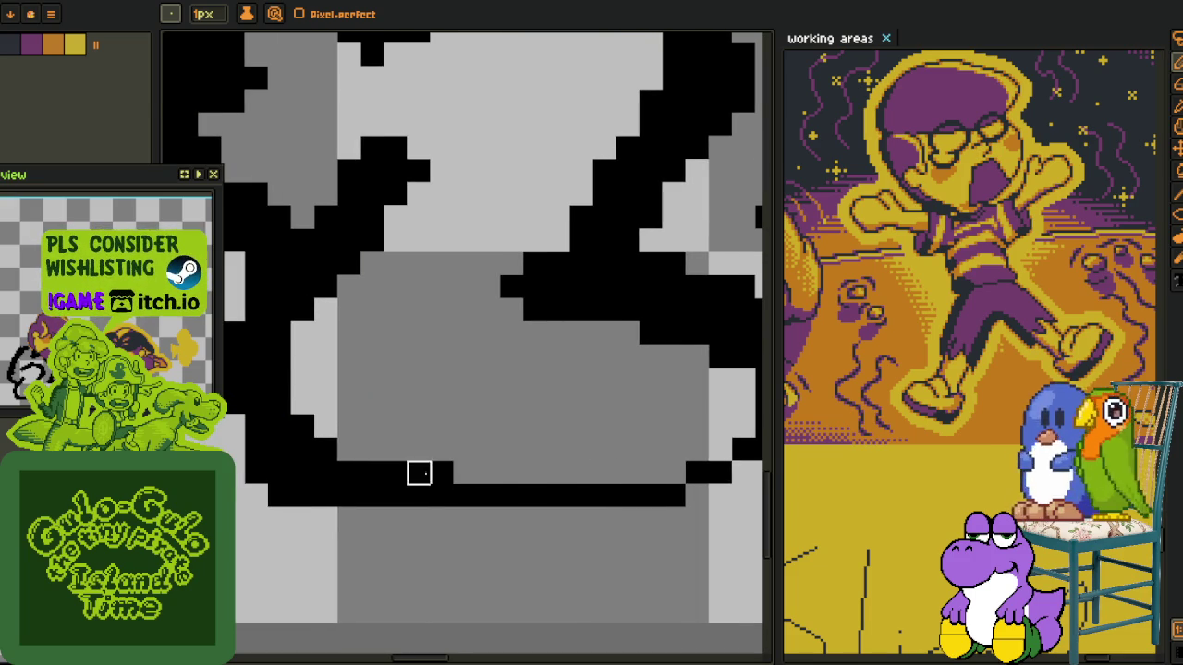
left_click_drag(373, 496, 442, 496)
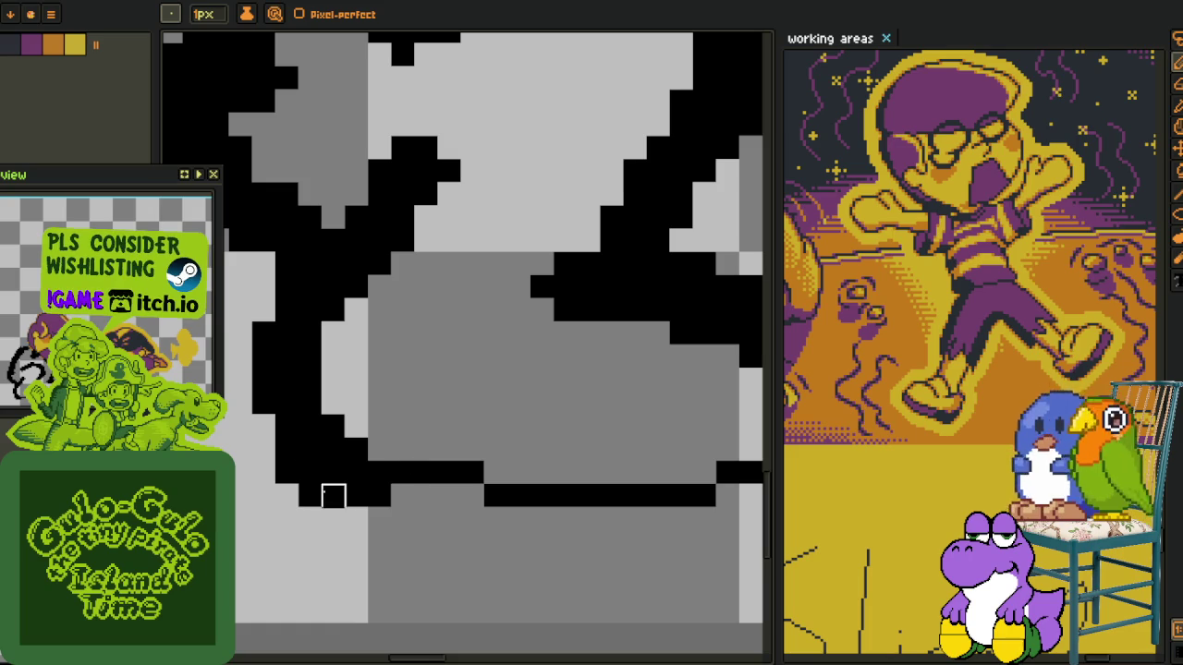
mouse_move(310, 265)
left_mouse_down()
mouse_move(256, 351)
mouse_move(264, 423)
mouse_move(334, 519)
mouse_move(469, 491)
mouse_move(365, 467)
mouse_move(329, 407)
mouse_move(310, 333)
left_mouse_up()
left_click(378, 465, "alt")
left_click(354, 485)
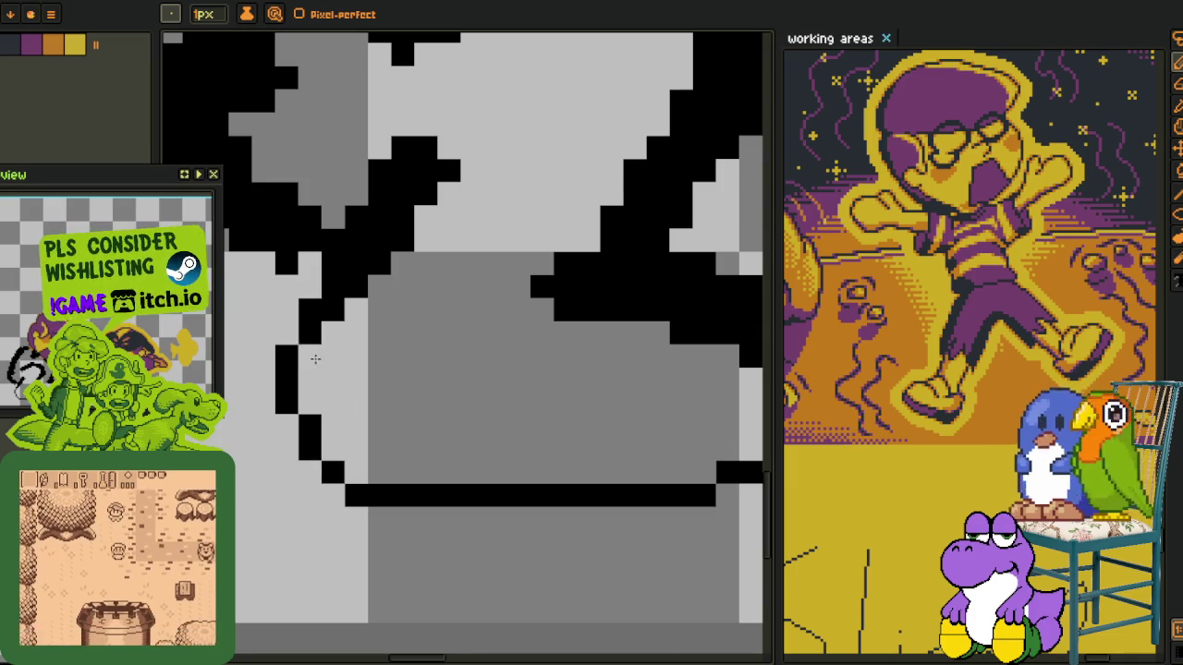
Fix individual pixels along the left outline and remove a stray black pixel on the right edge
scroll(304, 382, "up", 3)
left_click(289, 481)
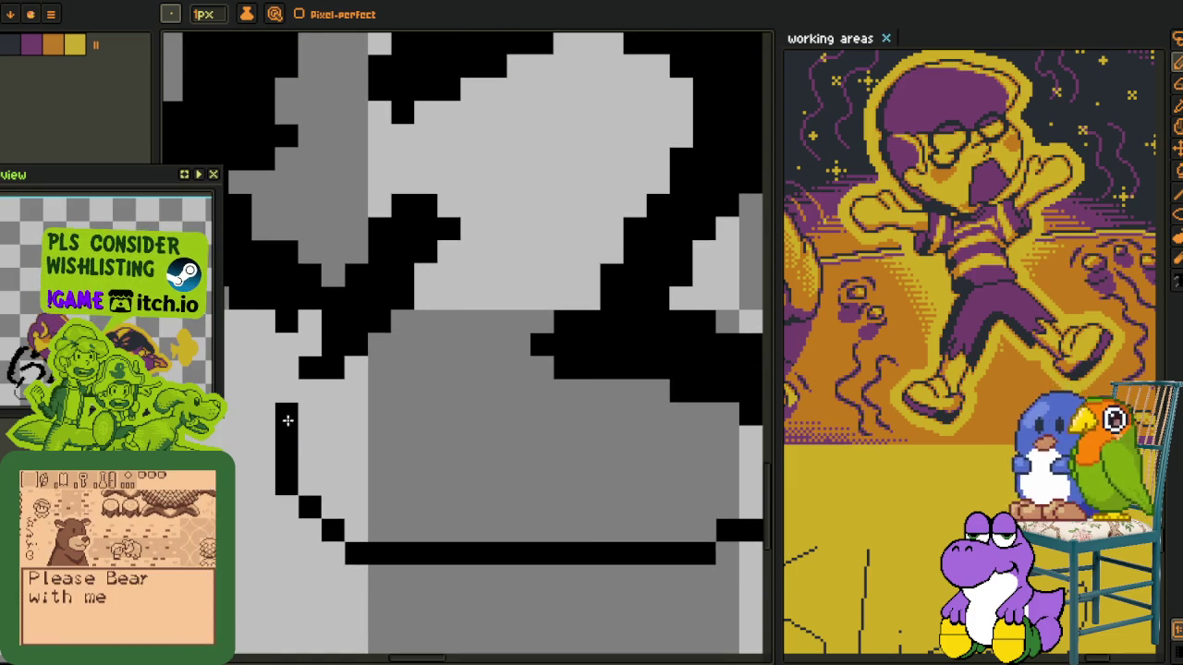
left_click(305, 415)
left_click(310, 391)
scroll(329, 370, "up", 3)
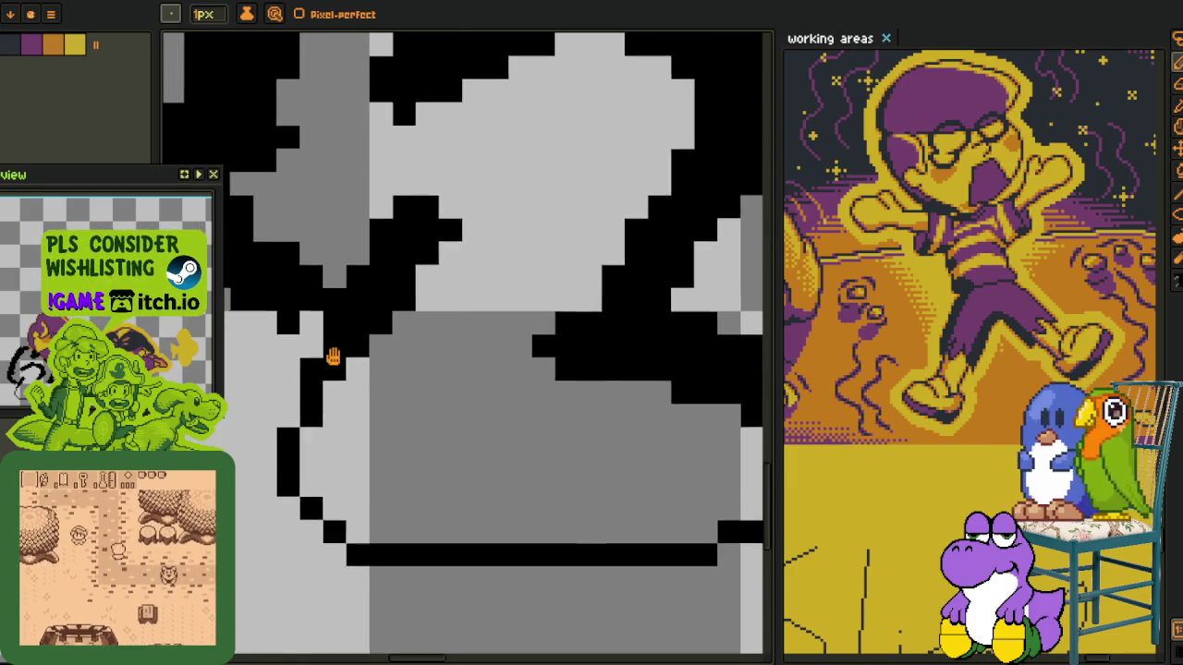
scroll(330, 369, "left", 3)
left_click(340, 418)
left_click(359, 399)
scroll(372, 401, "down", 2)
scroll(462, 429, "down", 2)
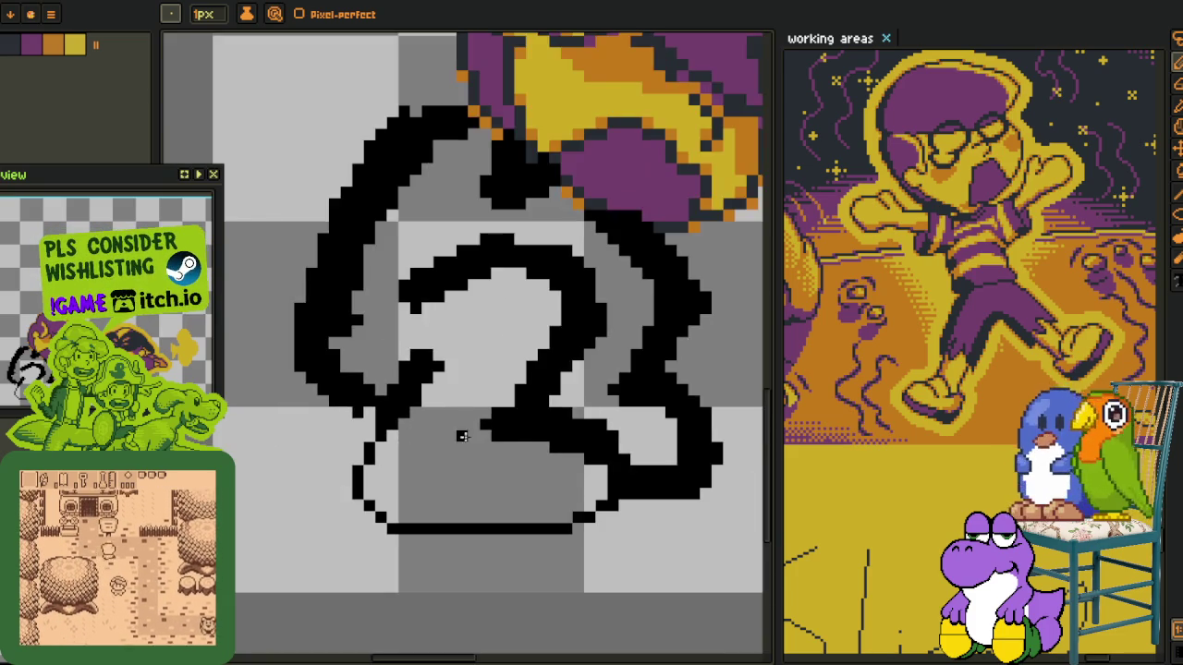
scroll(486, 421, "up", 1)
scroll(435, 416, "up", 1)
scroll(435, 401, "up", 1)
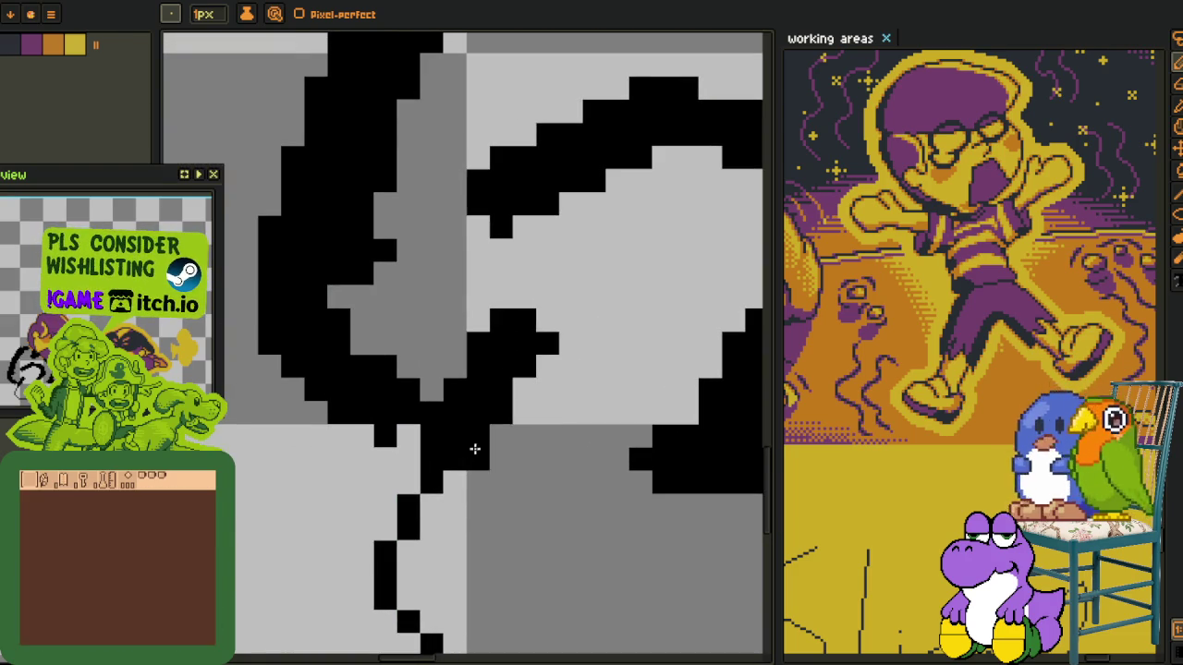
left_click(547, 344)
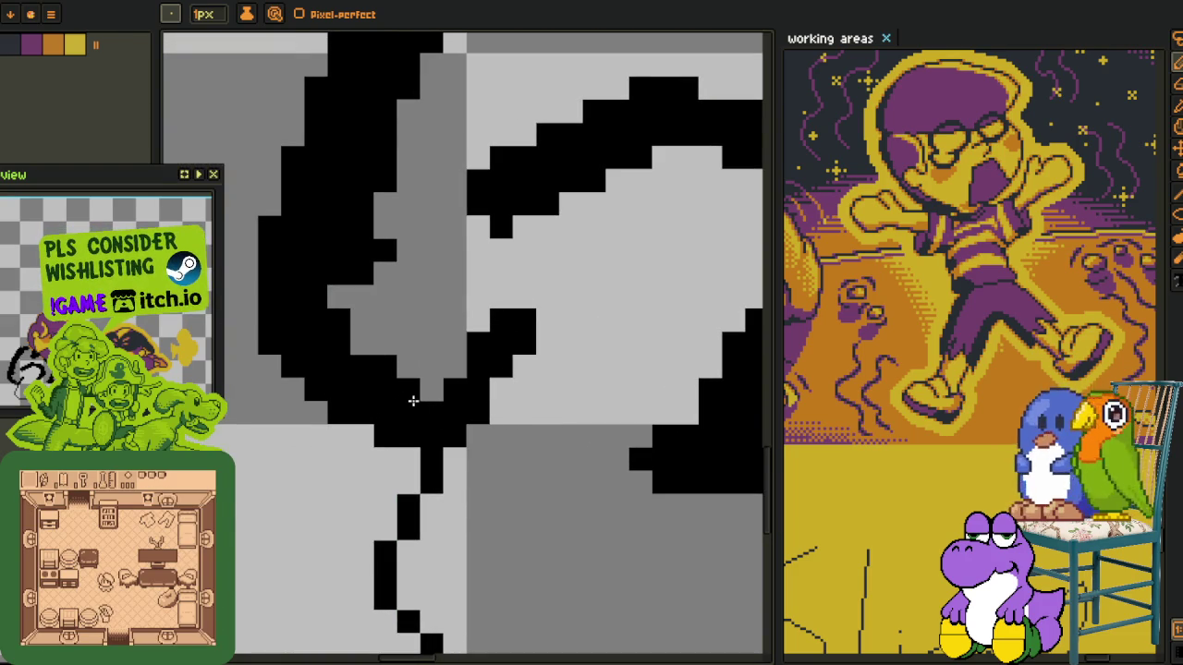
Thin the left arc to one pixel, joining it to the head and erasing the excess below
mouse_move(409, 410)
left_mouse_down()
mouse_move(316, 264)
mouse_move(305, 336)
mouse_move(292, 310)
mouse_move(299, 243)
mouse_move(292, 325)
mouse_move(270, 351)
left_mouse_up()
left_click(285, 343)
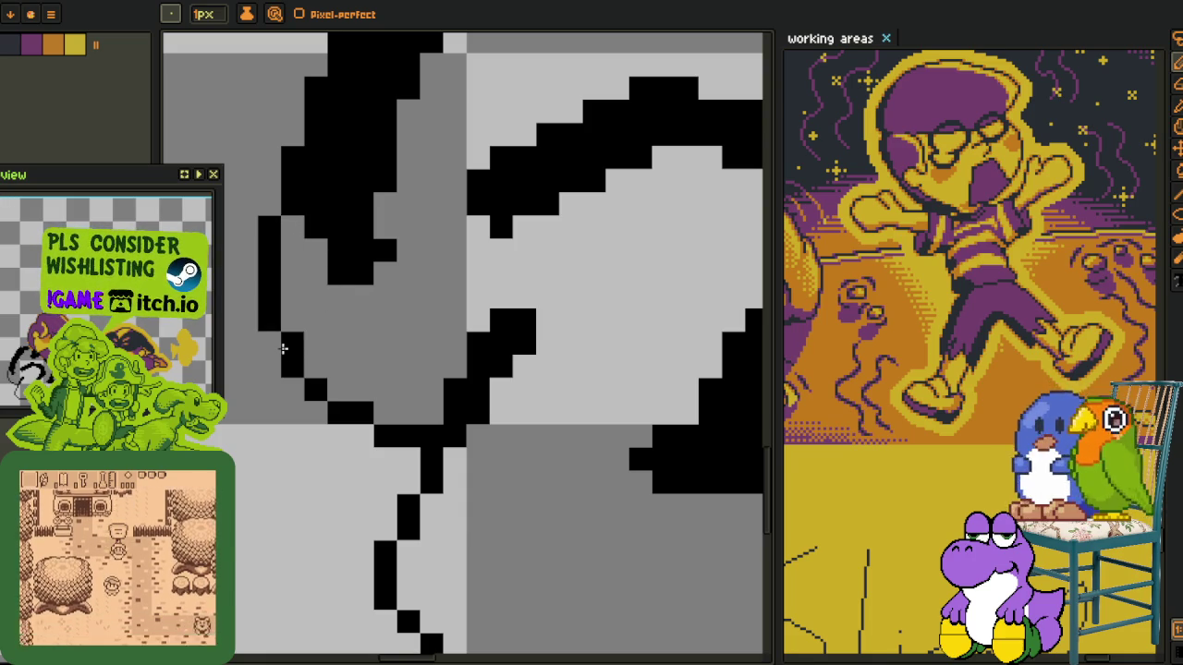
left_click_drag(286, 250, 283, 224)
left_click(283, 225)
scroll(367, 220, "up", 3)
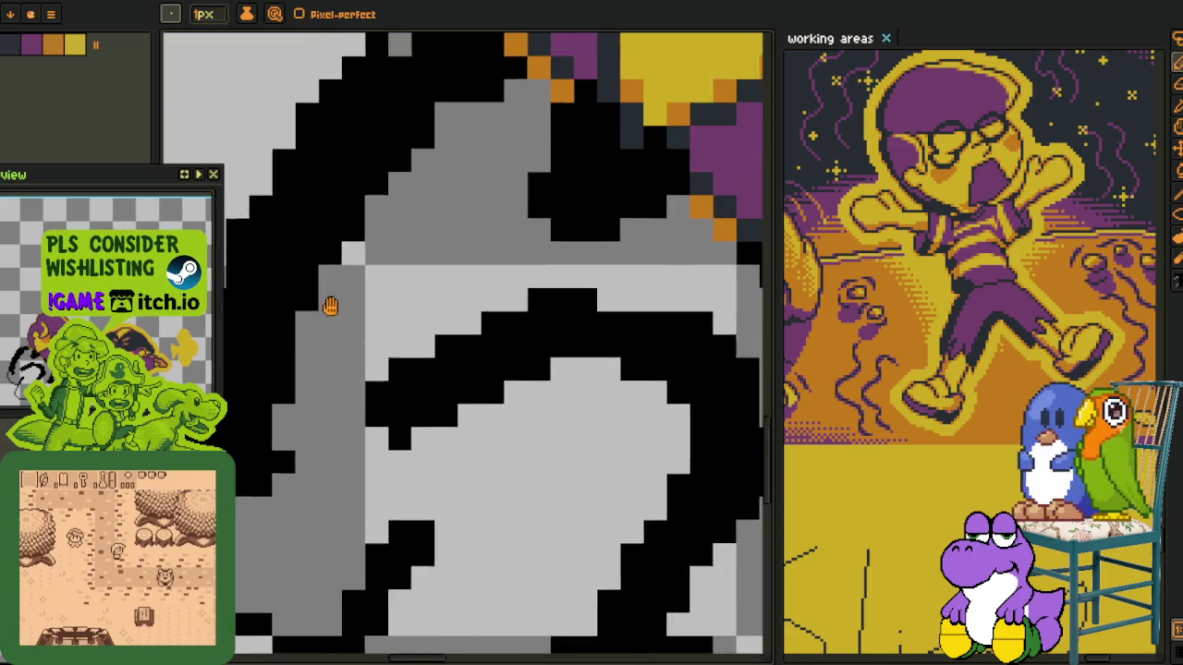
scroll(330, 304, "up", 3)
scroll(456, 219, "up", 2)
left_click(404, 195)
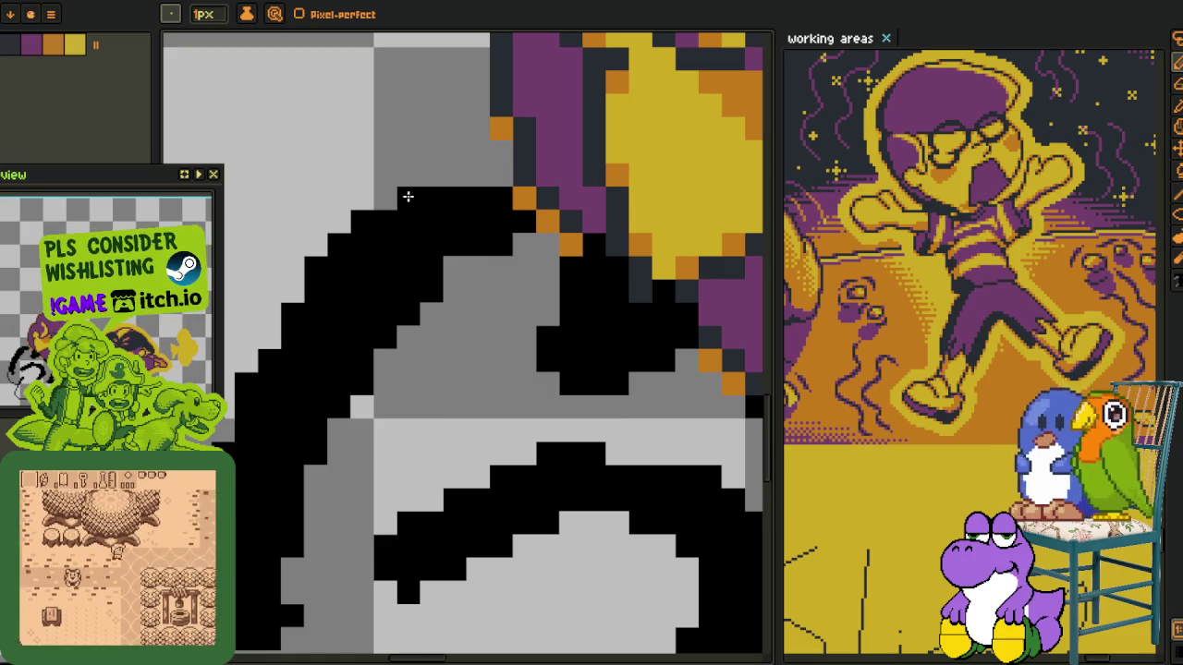
mouse_move(496, 240)
left_mouse_down()
mouse_move(484, 225)
mouse_move(401, 243)
mouse_move(436, 272)
mouse_move(406, 246)
mouse_move(312, 334)
mouse_move(277, 407)
mouse_move(316, 361)
mouse_move(293, 338)
mouse_move(300, 432)
mouse_move(370, 351)
mouse_move(361, 256)
mouse_move(360, 407)
mouse_move(338, 305)
mouse_move(374, 453)
mouse_move(333, 447)
mouse_move(356, 474)
left_mouse_up()
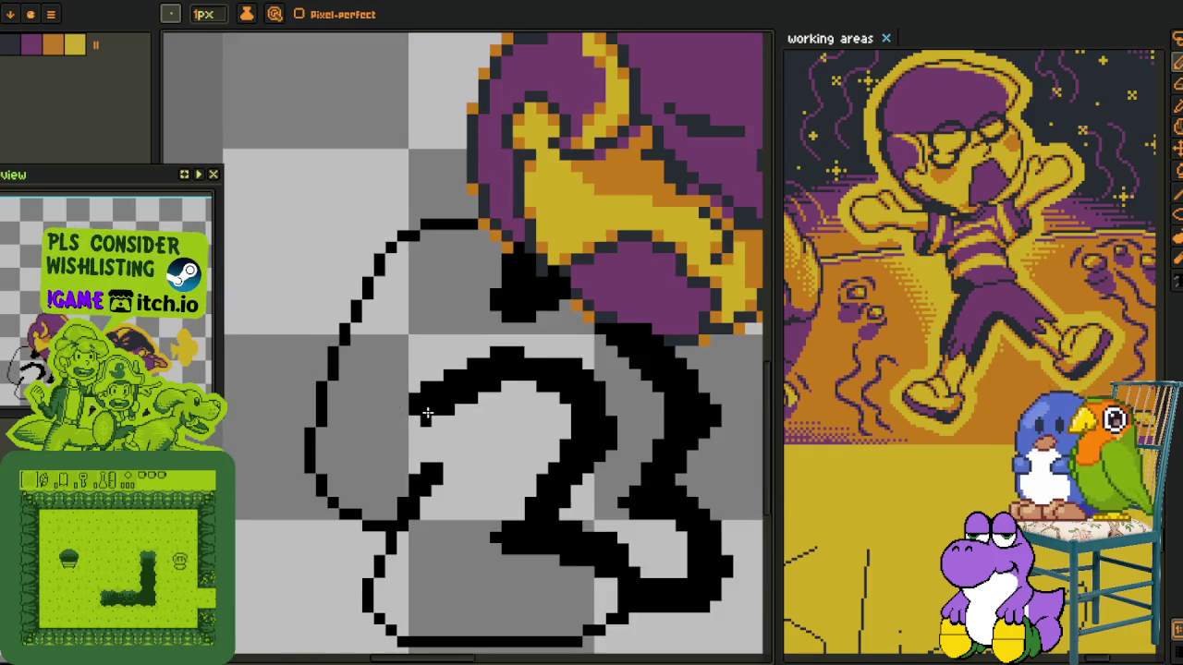
Repaint rows of the thick black stroke's lower curve grey to thin it
scroll(351, 407, "down", 3)
scroll(380, 398, "up", 1)
scroll(422, 391, "up", 1)
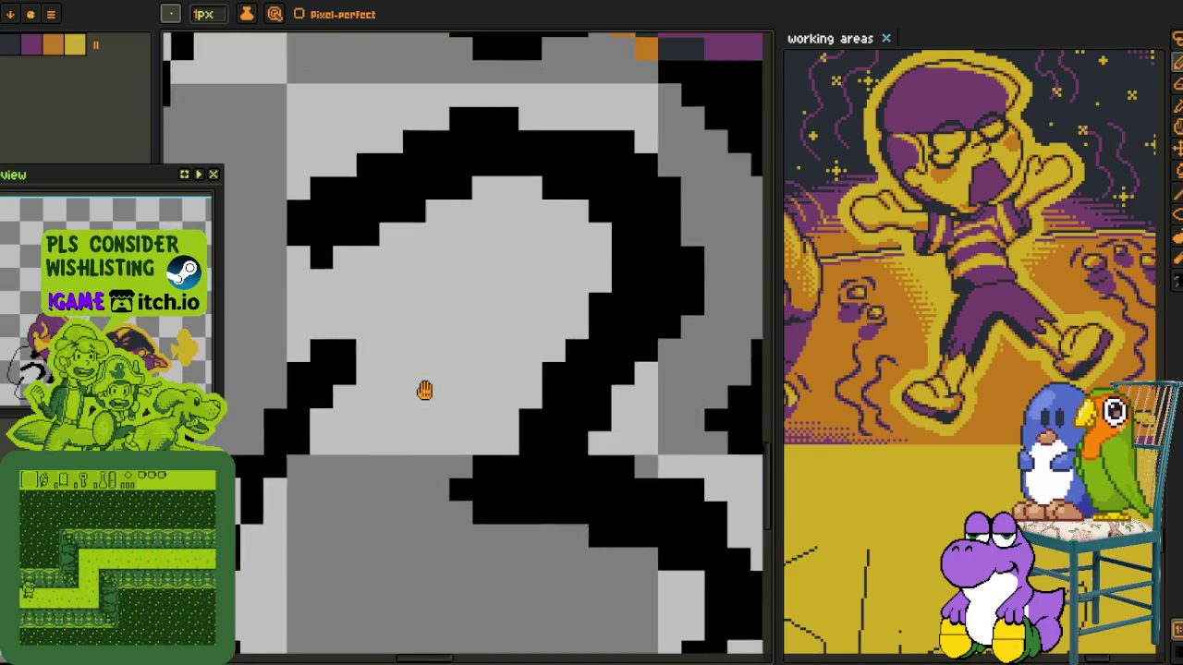
scroll(470, 372, "up", 1)
left_click(518, 452)
left_click(585, 460)
left_click_drag(482, 424, 554, 447)
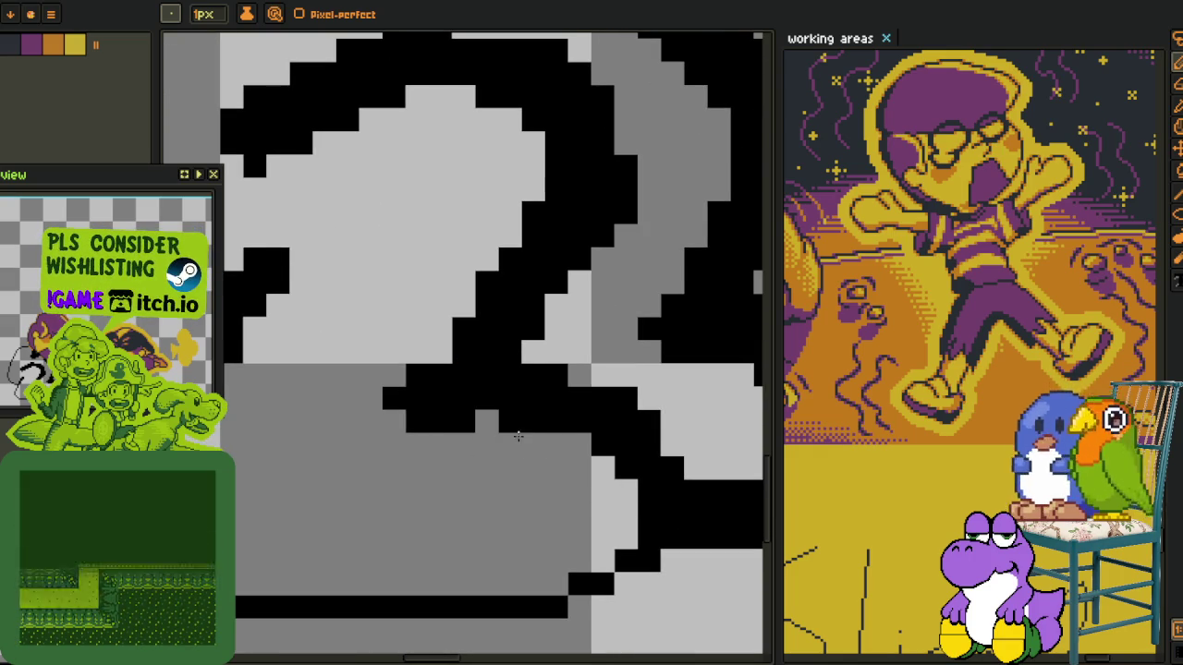
left_click_drag(462, 422, 416, 423)
scroll(579, 443, "right", 2)
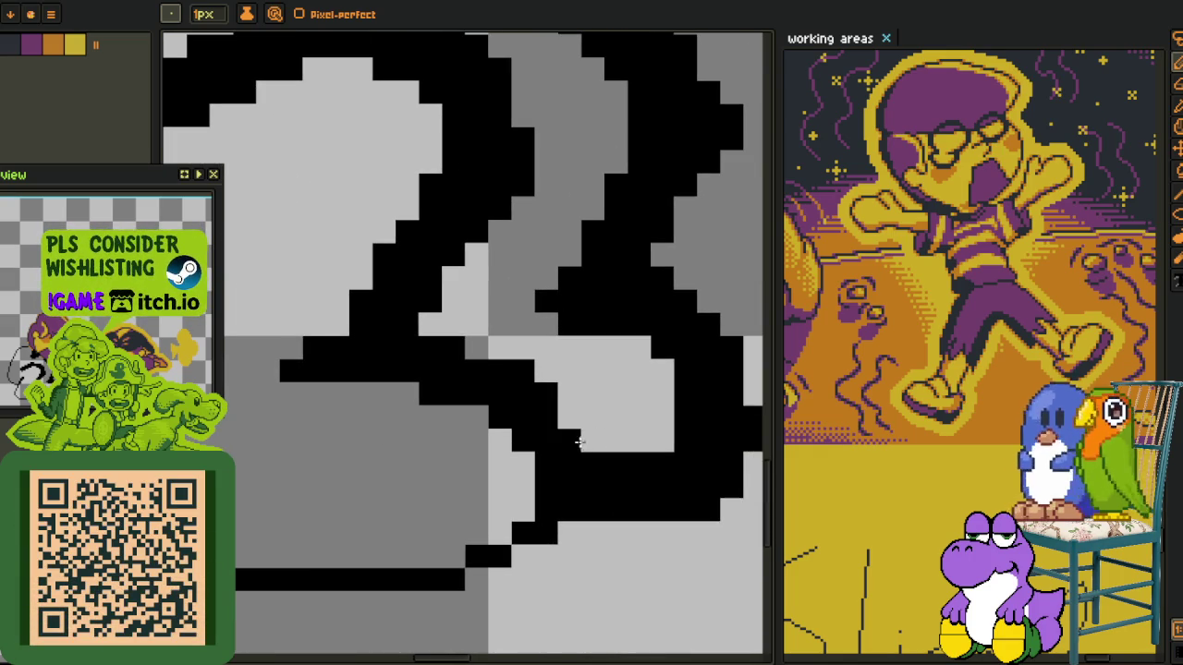
left_click_drag(583, 465, 663, 465)
scroll(647, 465, "right", 2)
left_click_drag(478, 478, 553, 475)
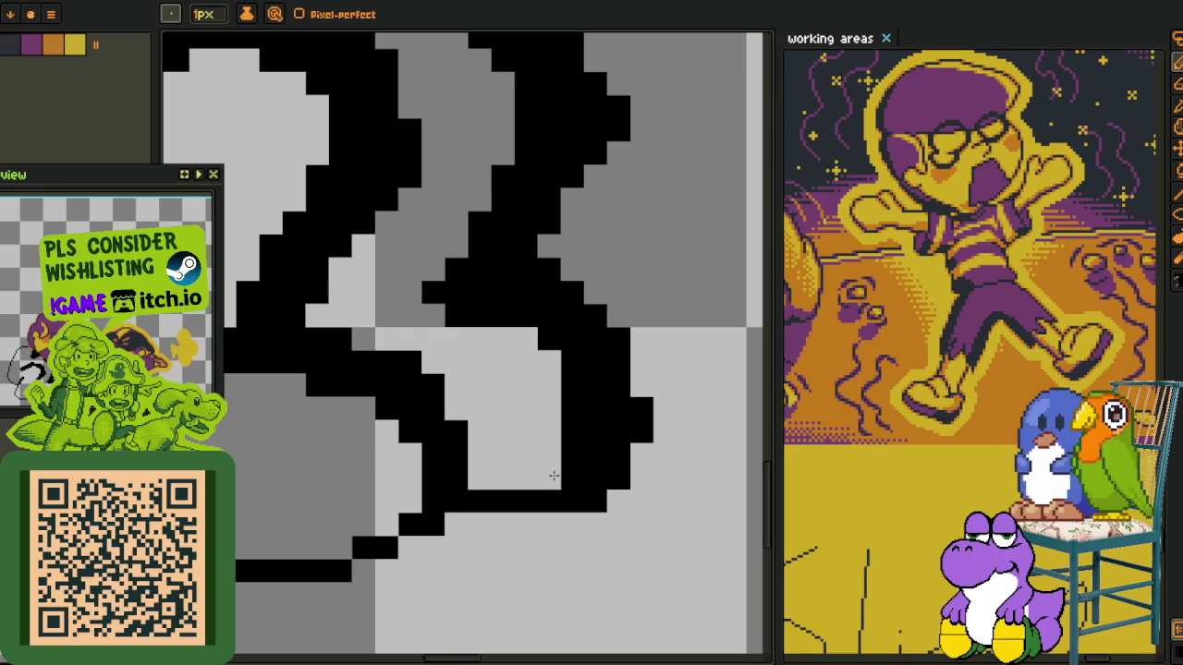
scroll(528, 454, "down", 1)
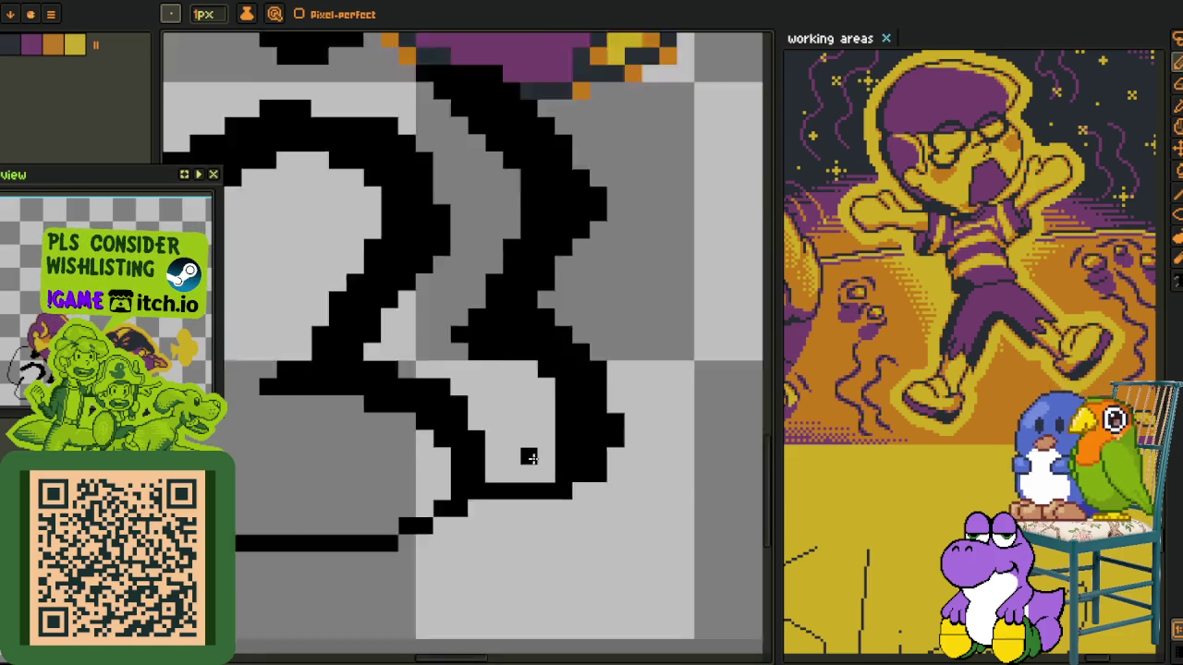
scroll(478, 454, "down", 1)
scroll(542, 470, "up", 2)
Reshape the upper curve, thinning its lower edge to one pixel and extending the top by a pixel
left_click_drag(541, 470, 546, 445)
scroll(547, 445, "down", 1)
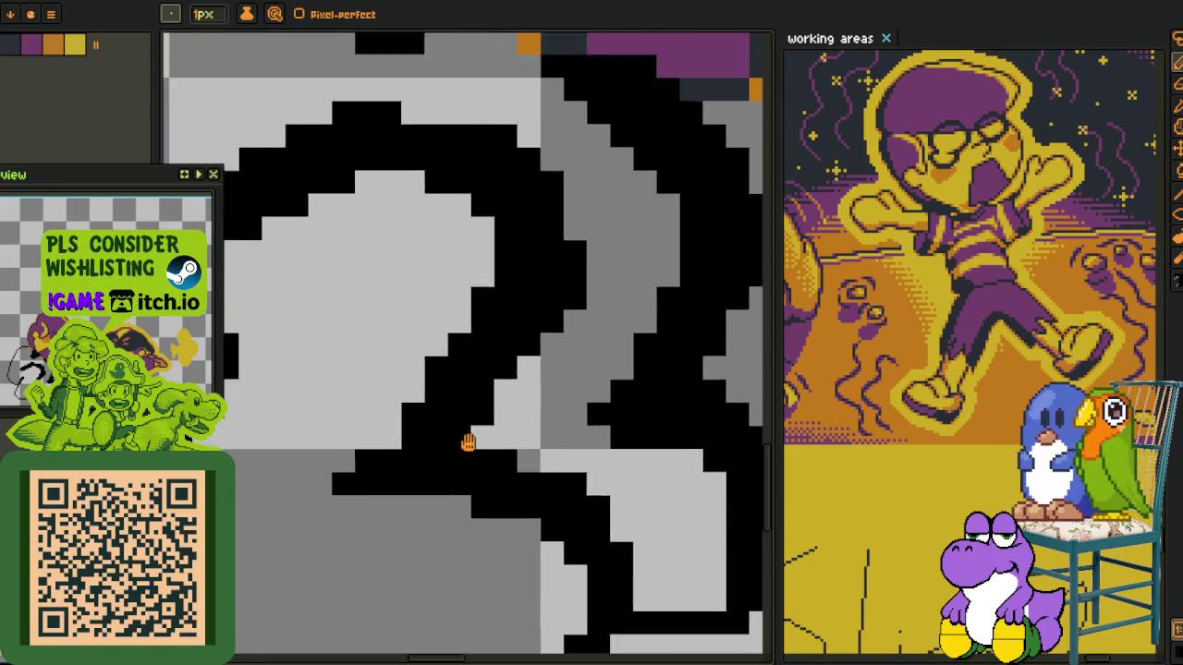
scroll(468, 441, "up", 1)
scroll(422, 357, "down", 1)
scroll(388, 351, "up", 1)
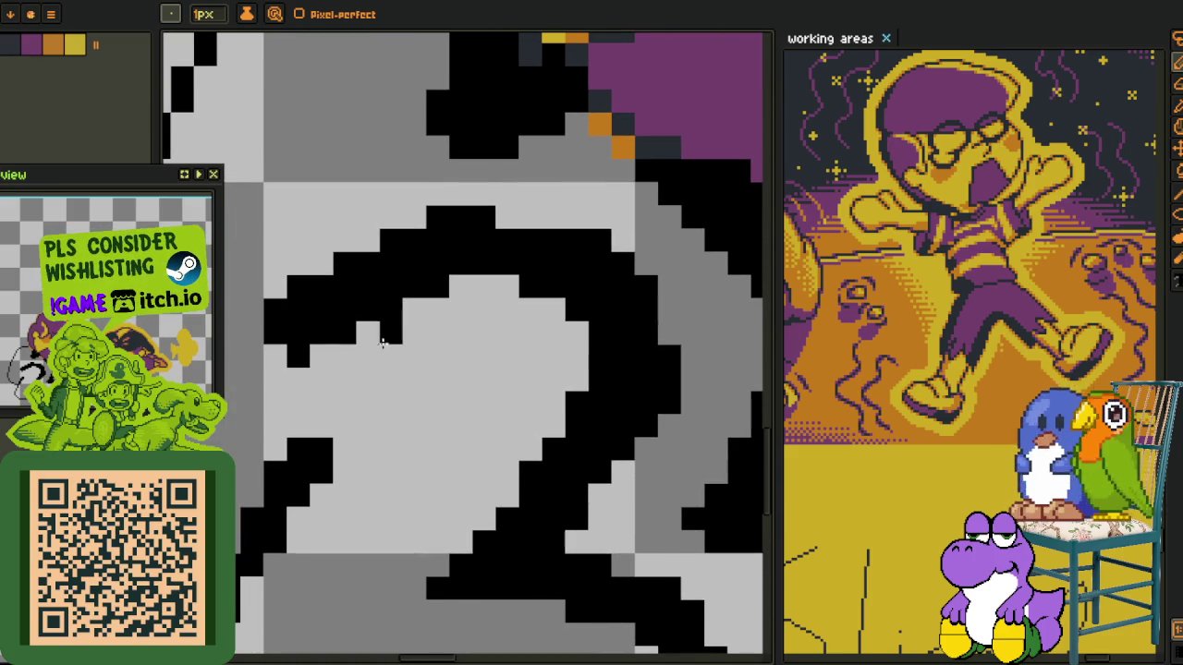
mouse_move(299, 356)
left_mouse_down()
mouse_move(329, 338)
mouse_move(298, 351)
mouse_move(278, 343)
left_mouse_up()
left_click(366, 308)
mouse_move(366, 308)
left_mouse_down()
mouse_move(304, 308)
mouse_move(532, 246)
mouse_move(545, 286)
mouse_move(575, 268)
left_mouse_up()
left_click(553, 216)
Thin the curve's right side and lower outline to a single pixel
left_click_drag(610, 316, 616, 302)
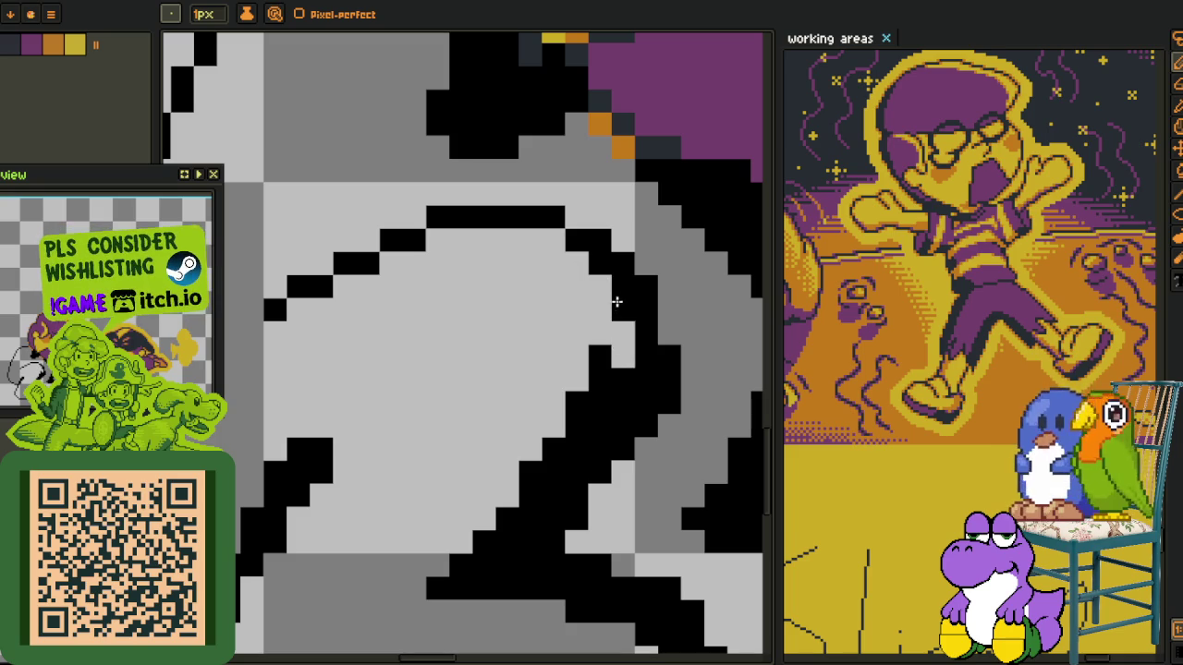
mouse_move(621, 356)
left_mouse_down()
mouse_move(589, 371)
mouse_move(603, 289)
mouse_move(613, 338)
left_mouse_up()
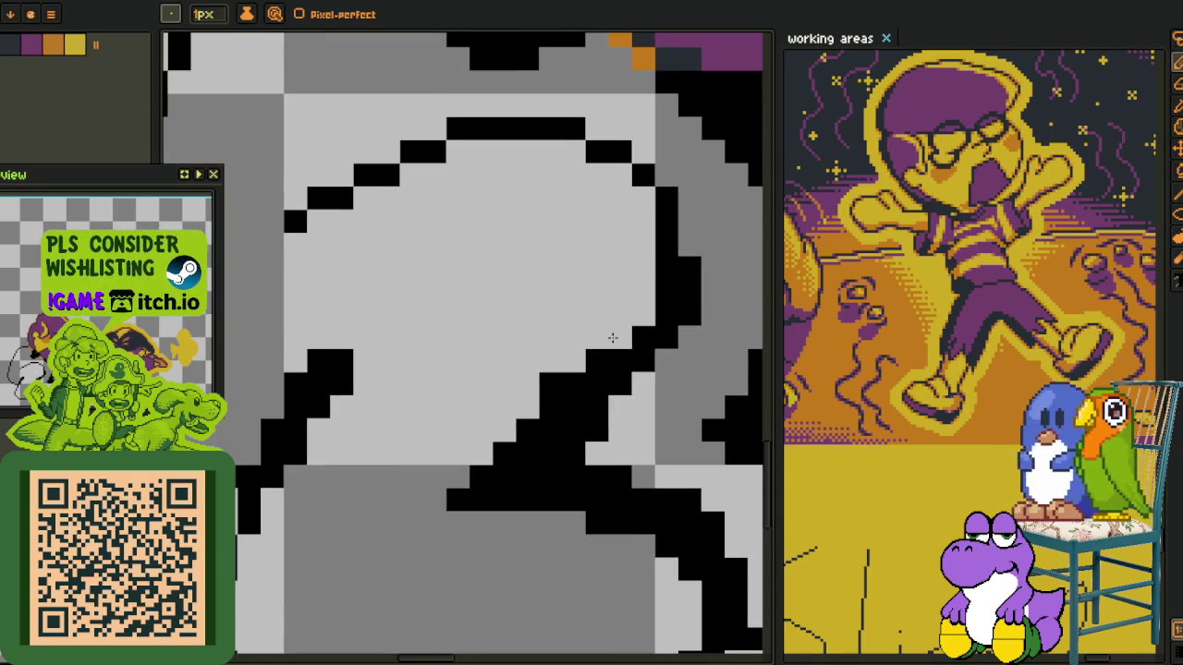
left_click_drag(550, 395, 487, 459)
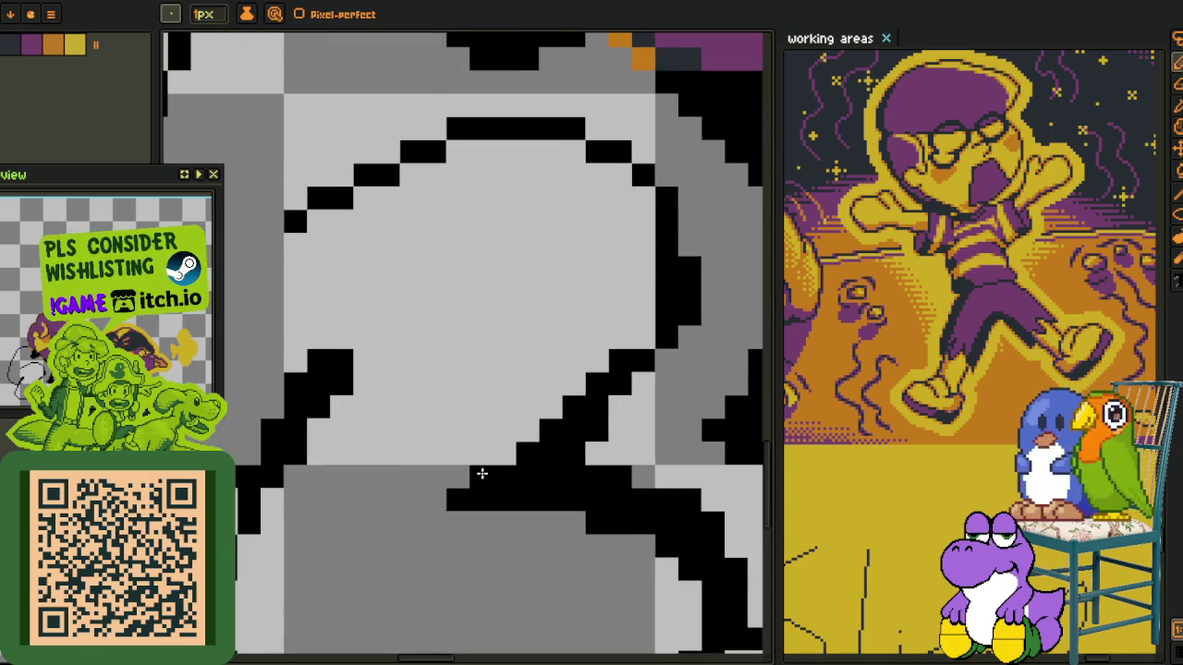
mouse_move(558, 470)
left_mouse_down()
mouse_move(545, 473)
mouse_move(504, 390)
mouse_move(647, 431)
left_mouse_up()
left_click(504, 390)
left_click(537, 454)
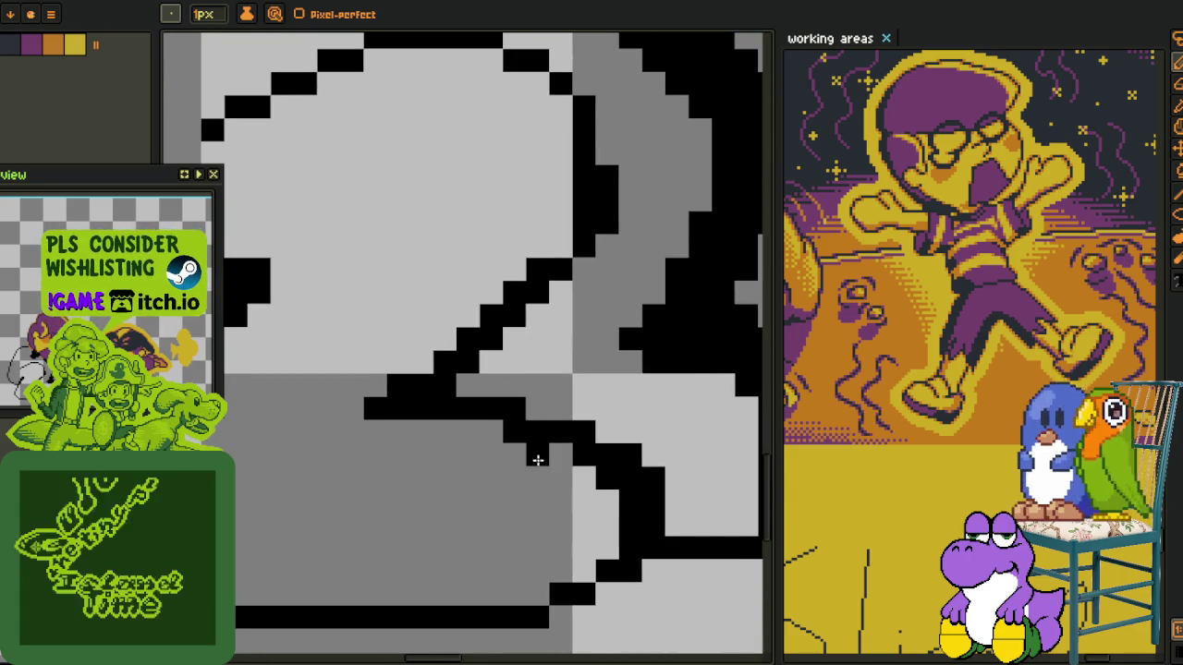
scroll(531, 452, "up", 1)
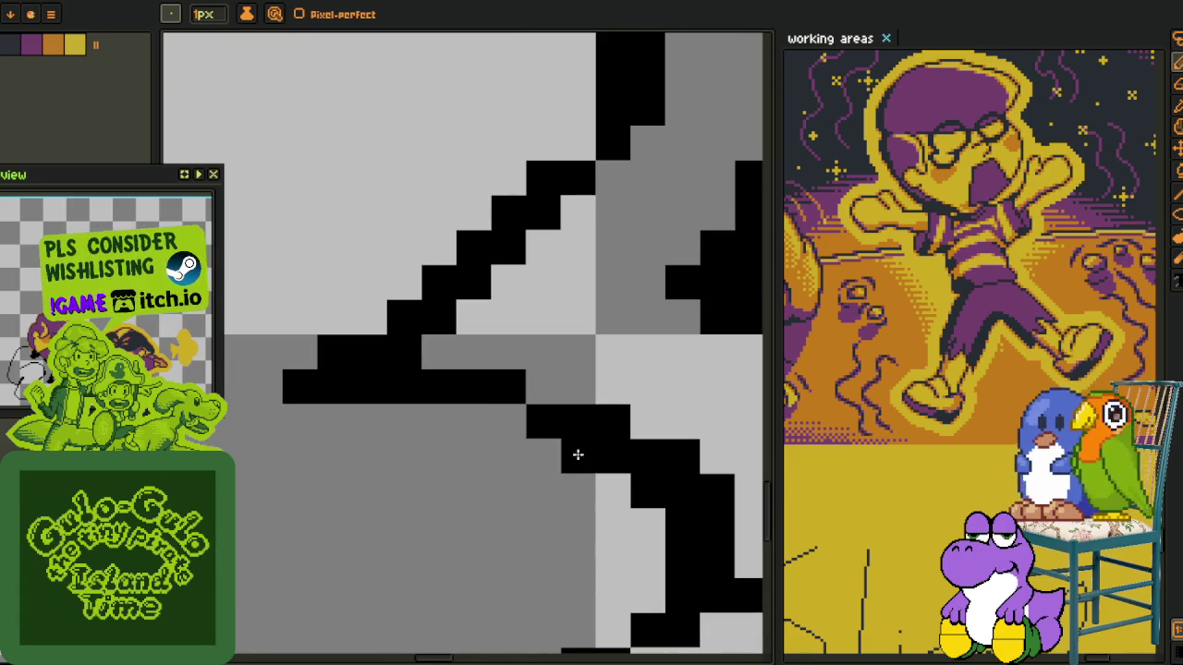
Turn the diagonal stroke into a one-pixel staircase
left_click_drag(563, 455, 538, 377)
mouse_move(617, 457)
left_mouse_down()
mouse_move(610, 386)
mouse_move(558, 351)
mouse_move(497, 341)
left_mouse_up()
left_click(523, 409)
key("ctrl+z")
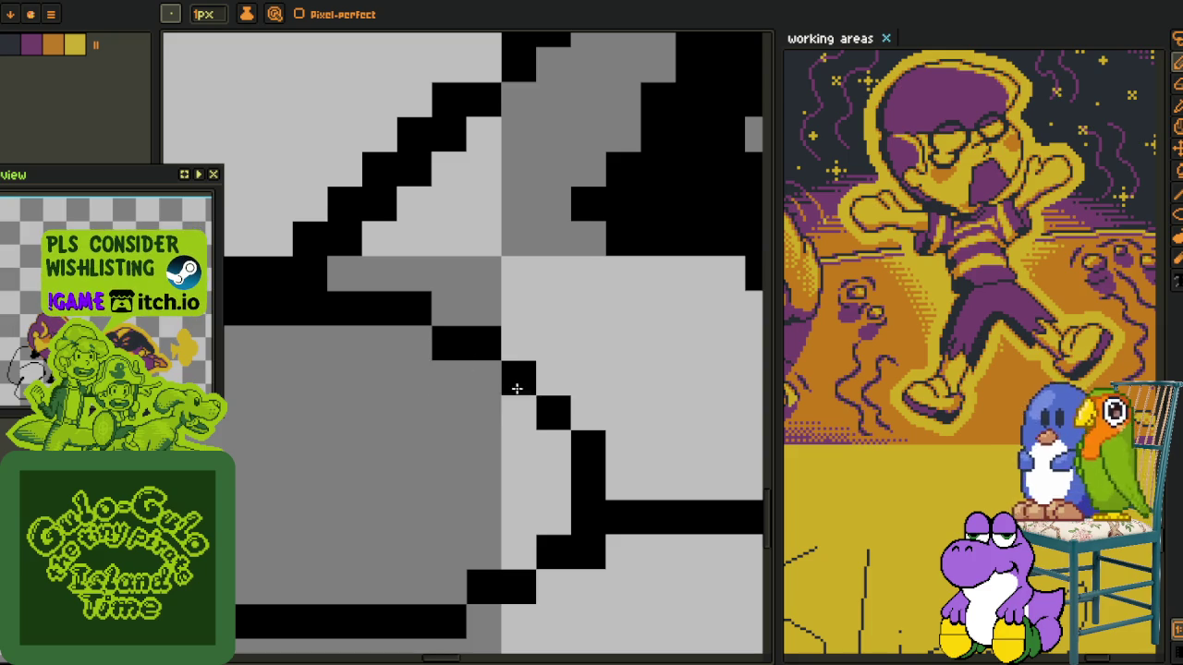
left_click_drag(515, 388, 539, 385)
left_click(517, 342)
left_click(449, 343)
left_click(449, 310)
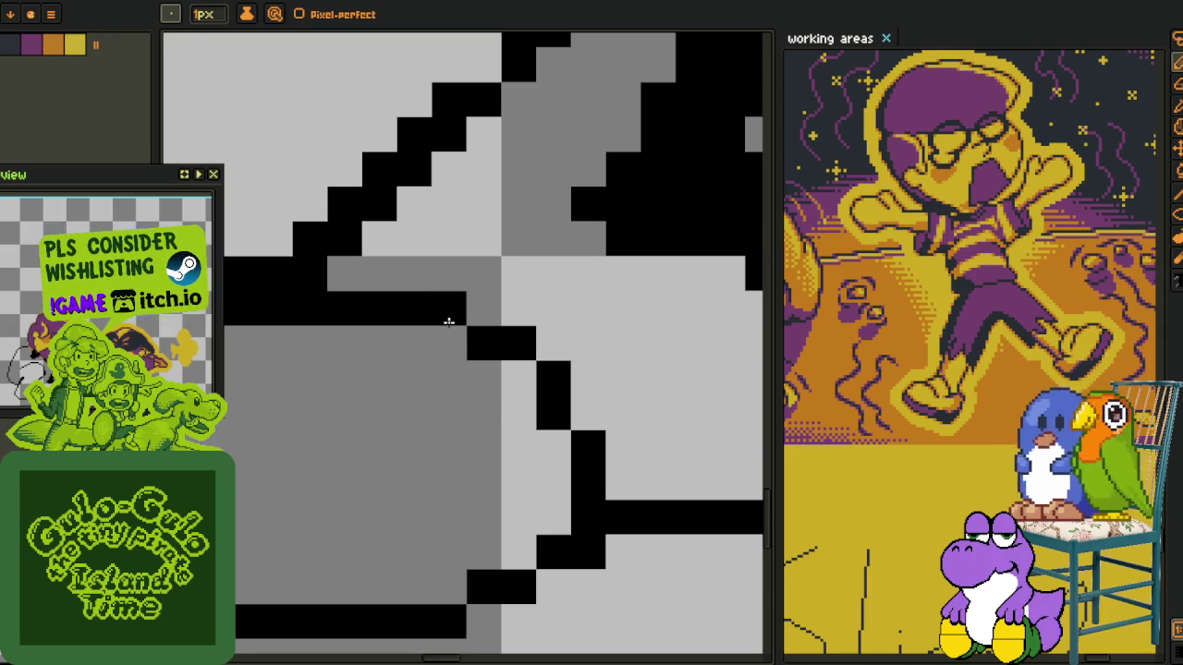
scroll(421, 356, "down", 3)
scroll(421, 356, "down", 2)
left_click_drag(421, 355, 471, 392)
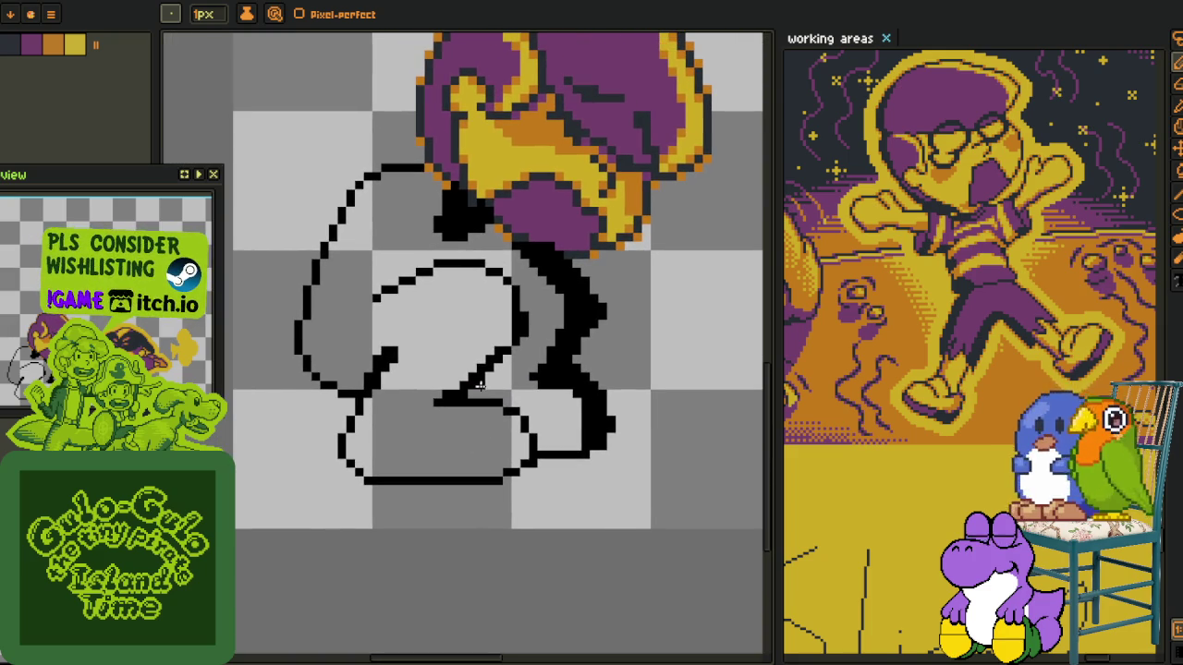
scroll(480, 386, "up", 2)
scroll(462, 377, "up", 1)
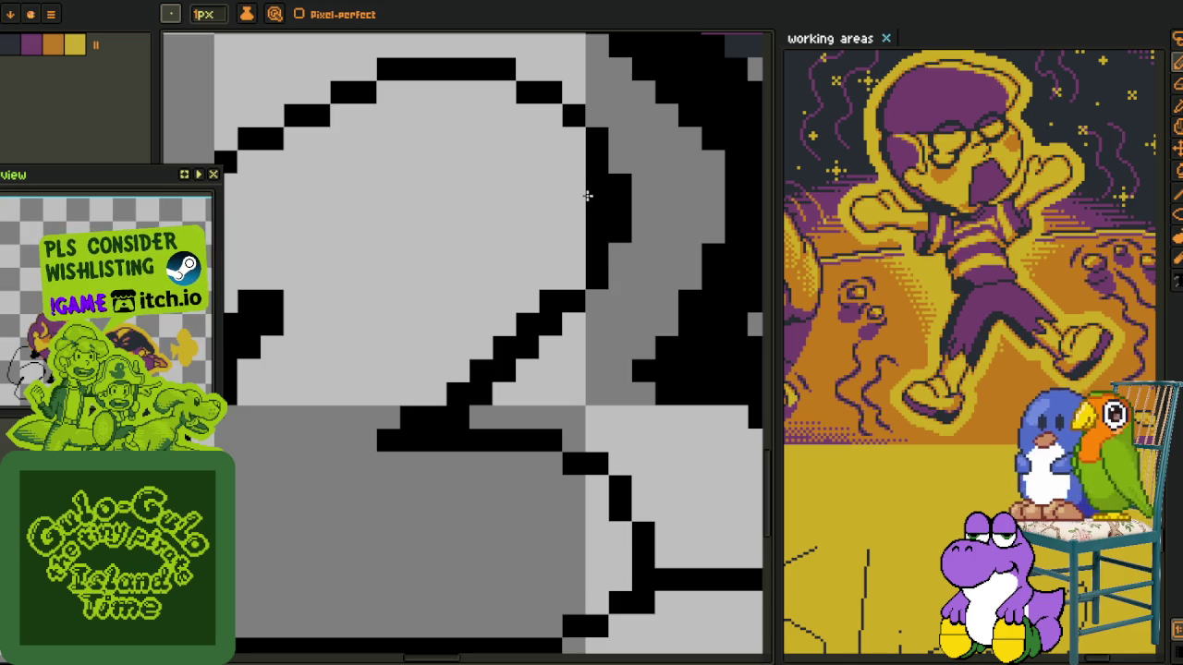
Shift the right-edge outline pixel left and redraw the diagonal as a new staircase
left_click_drag(588, 195, 597, 214)
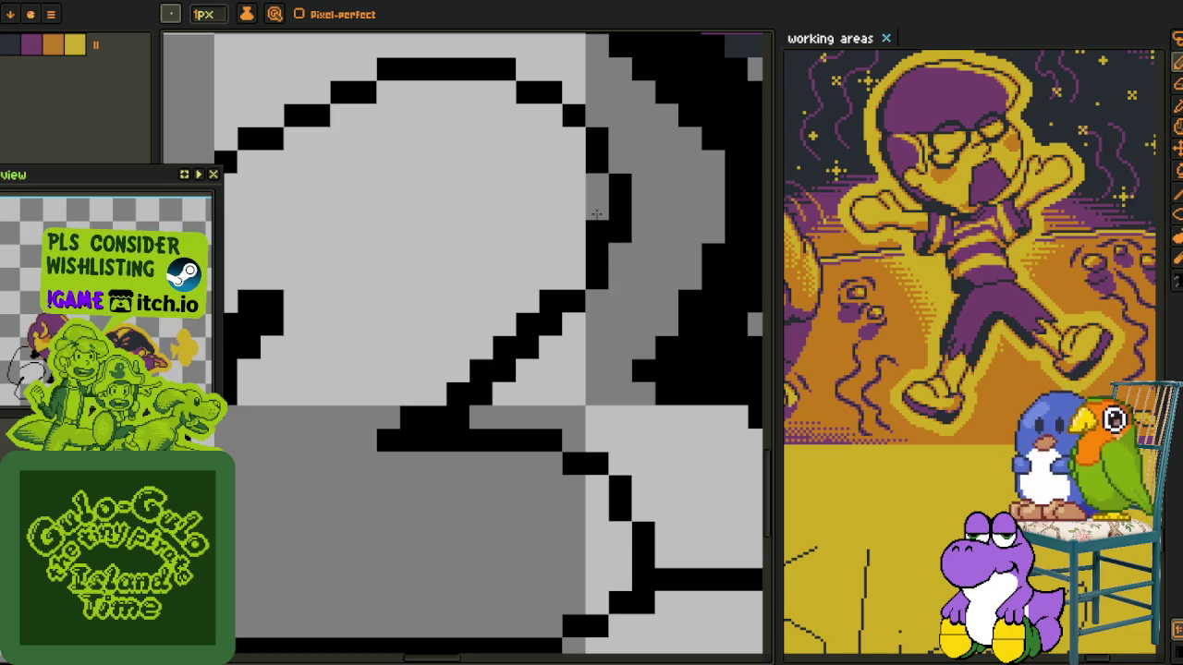
right_click(573, 277)
left_click(597, 277)
mouse_move(547, 295)
left_mouse_down()
mouse_move(449, 391)
mouse_move(557, 304)
mouse_move(459, 416)
left_mouse_up()
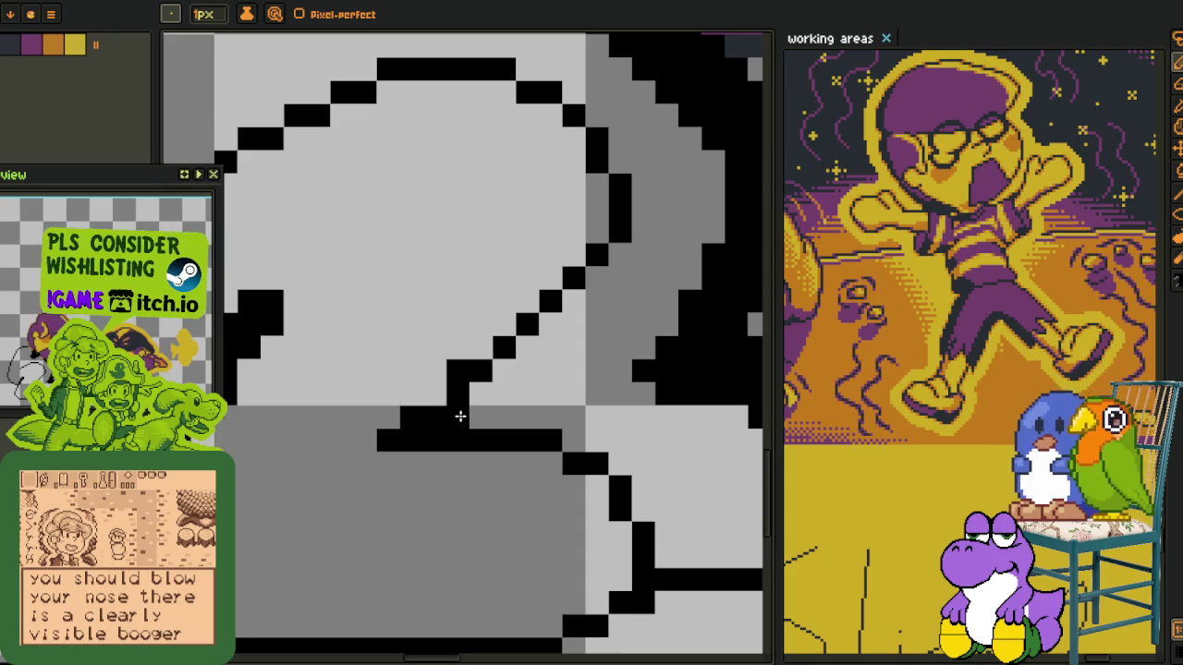
left_click(458, 370)
scroll(459, 372, "down", 1)
scroll(458, 379, "up", 1)
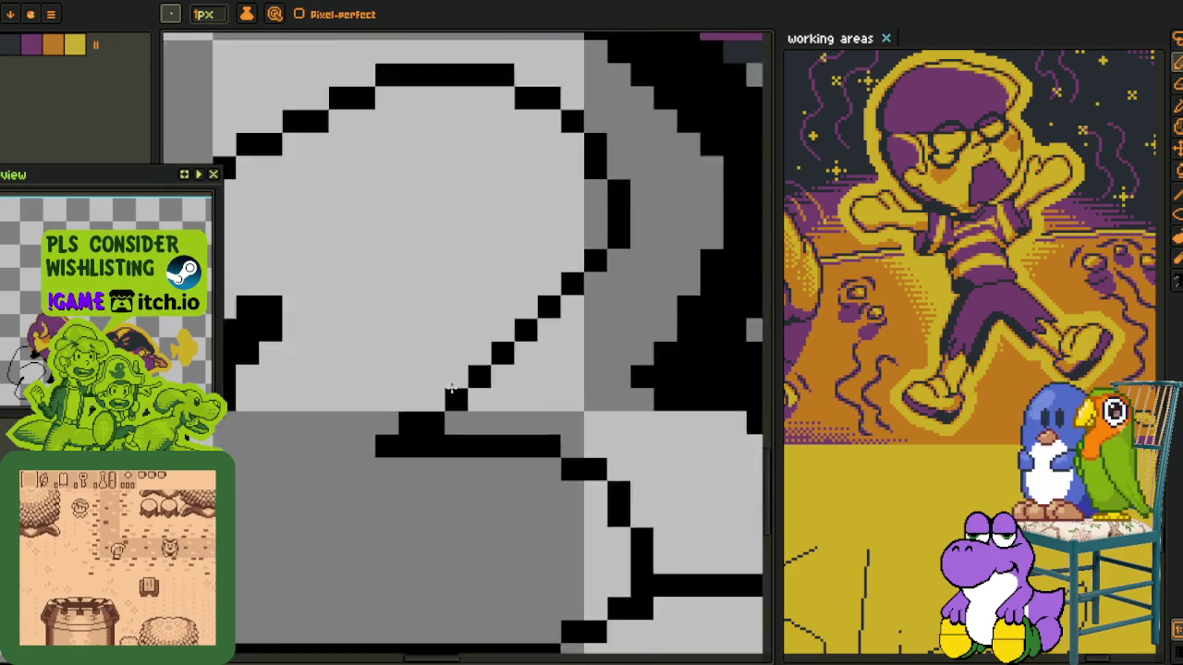
scroll(456, 391, "up", 1)
left_click(427, 412)
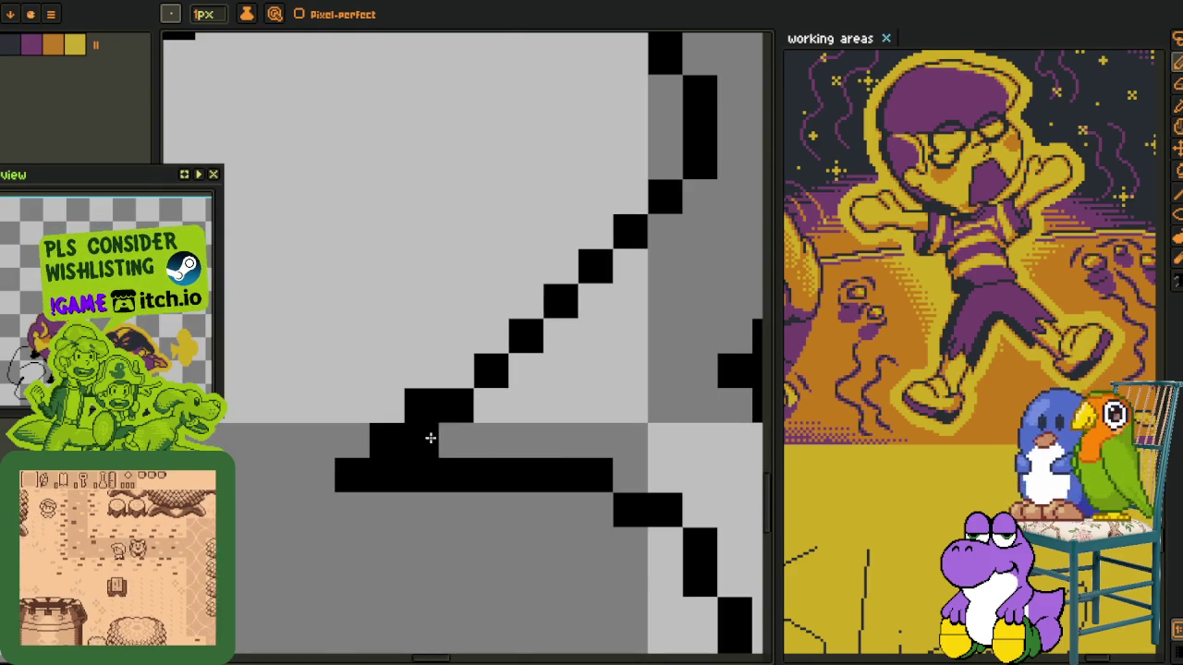
scroll(431, 435, "down", 3)
left_click_drag(610, 388, 518, 392)
scroll(514, 394, "up", 1)
scroll(514, 395, "up", 1)
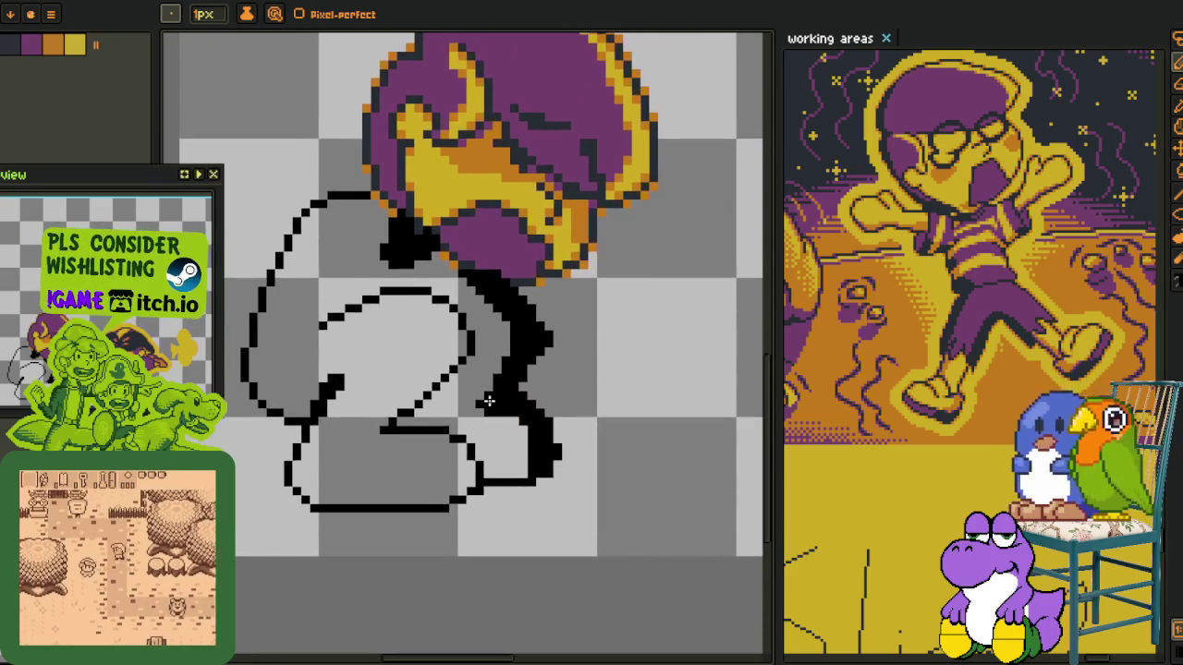
scroll(516, 412, "up", 1)
scroll(554, 411, "up", 2)
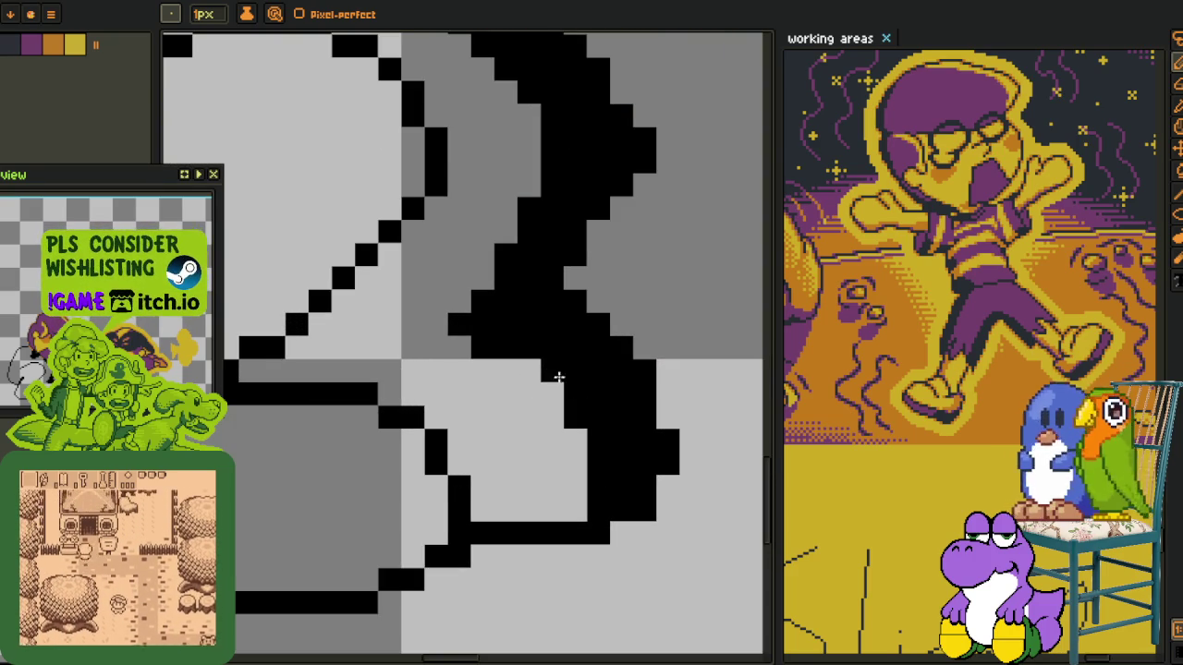
Erase the thick black column and notch on the right, adding a joining black row
left_click_drag(600, 536, 647, 510)
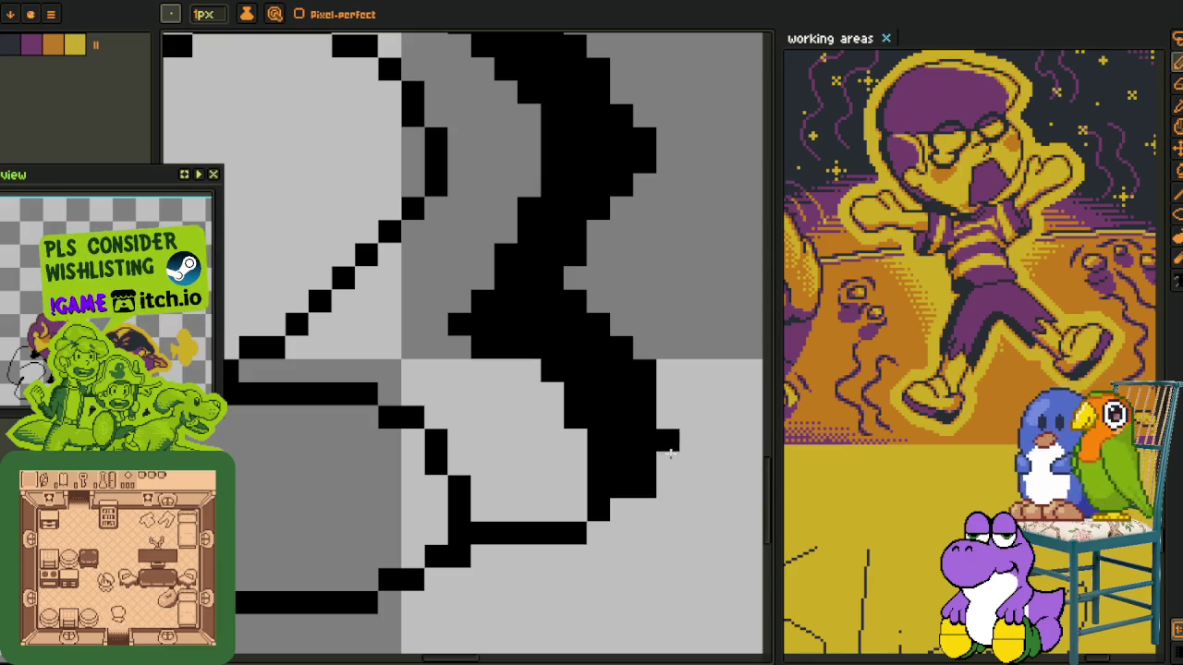
left_click_drag(670, 453, 642, 329)
left_click(634, 495)
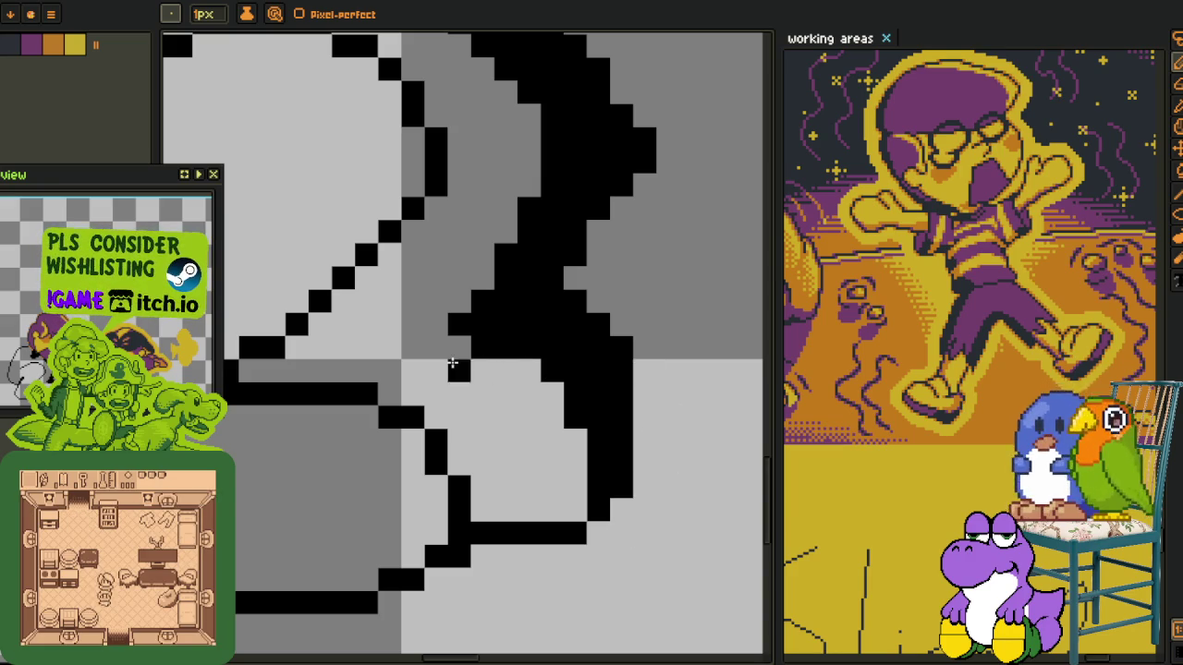
left_click_drag(452, 363, 561, 376)
left_click_drag(619, 470, 621, 332)
mouse_move(598, 425)
left_mouse_down()
mouse_move(597, 309)
mouse_move(558, 346)
mouse_move(564, 300)
left_mouse_up()
left_click(513, 348)
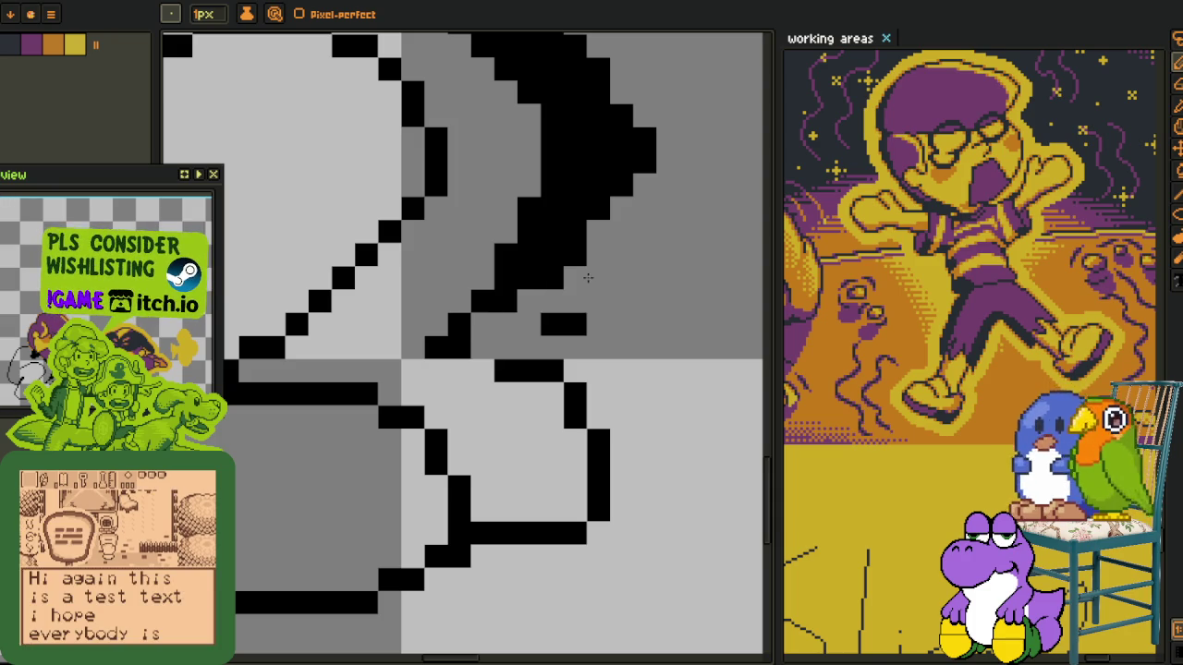
left_click_drag(483, 346, 479, 369)
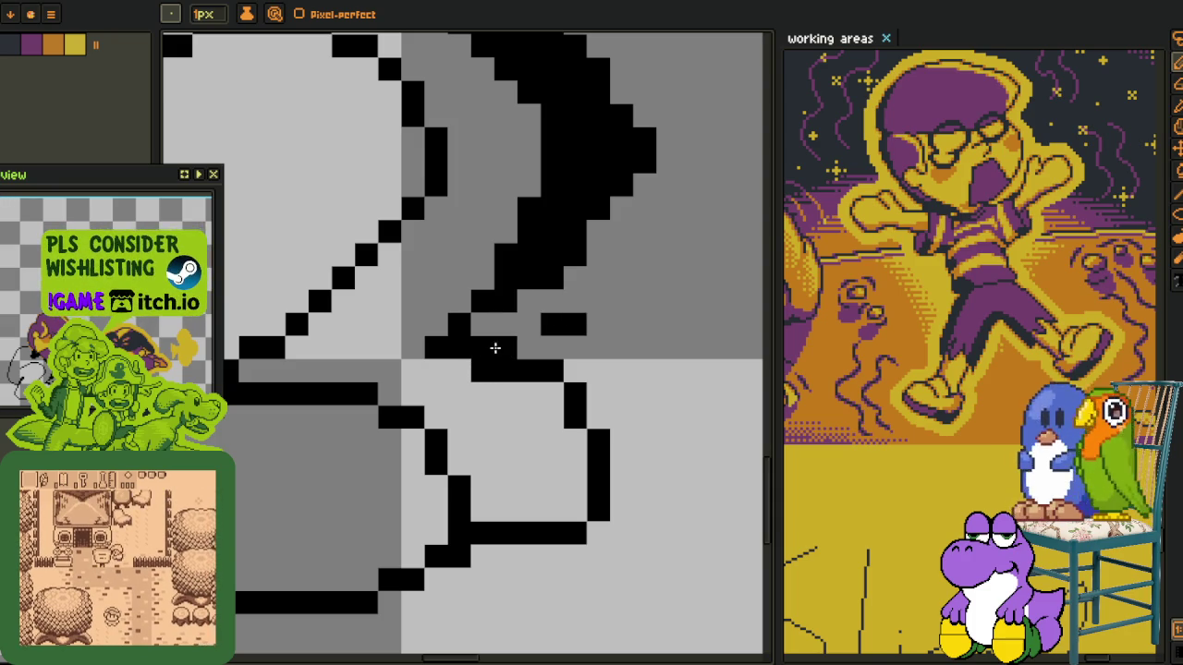
mouse_move(552, 323)
left_mouse_down()
mouse_move(575, 323)
mouse_move(617, 394)
left_mouse_up()
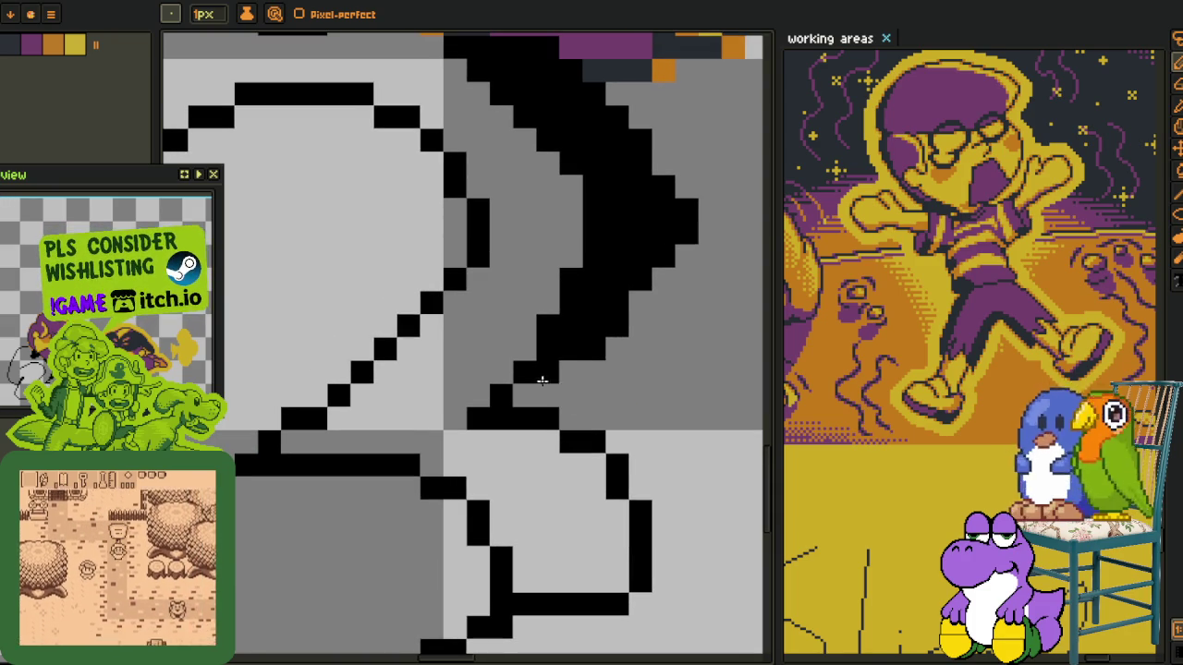
left_click_drag(686, 211, 675, 233)
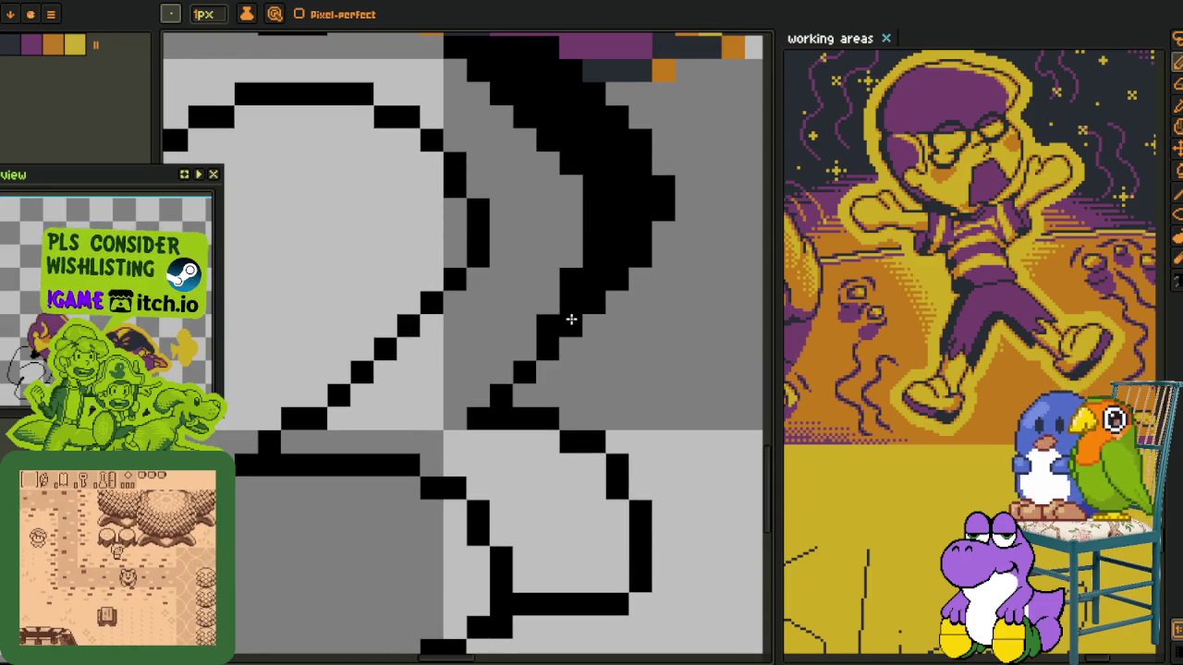
Trim the black mass under the head and redraw the vertical outline one pixel further right
left_click_drag(591, 278, 580, 427)
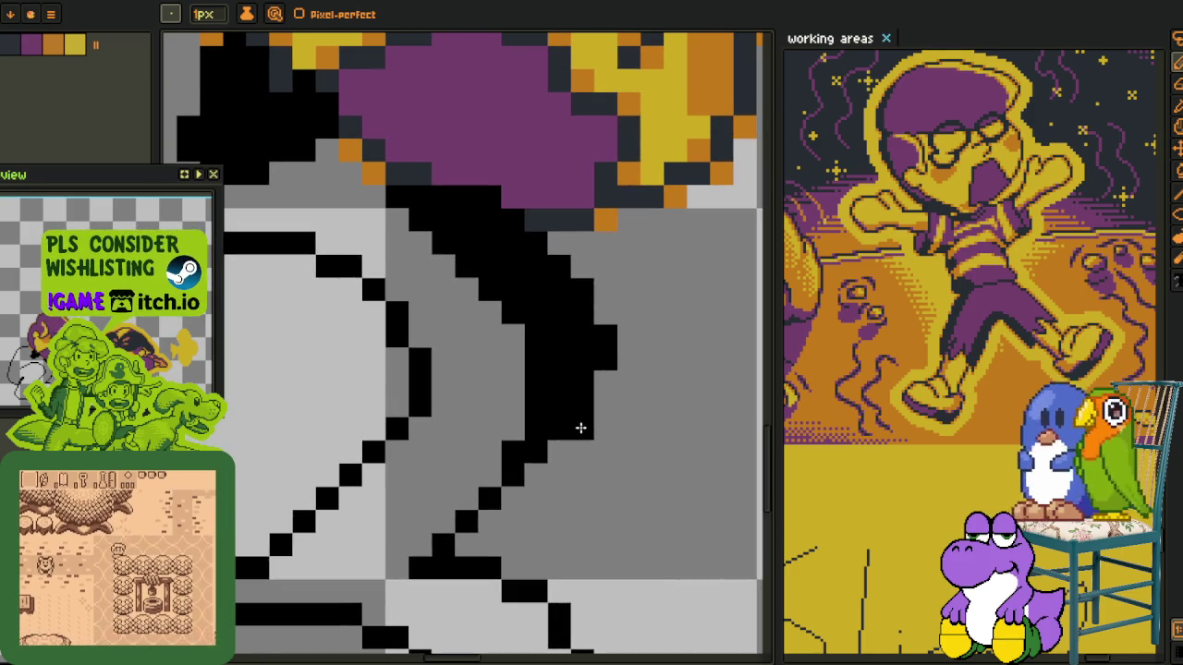
left_click_drag(462, 194, 584, 389)
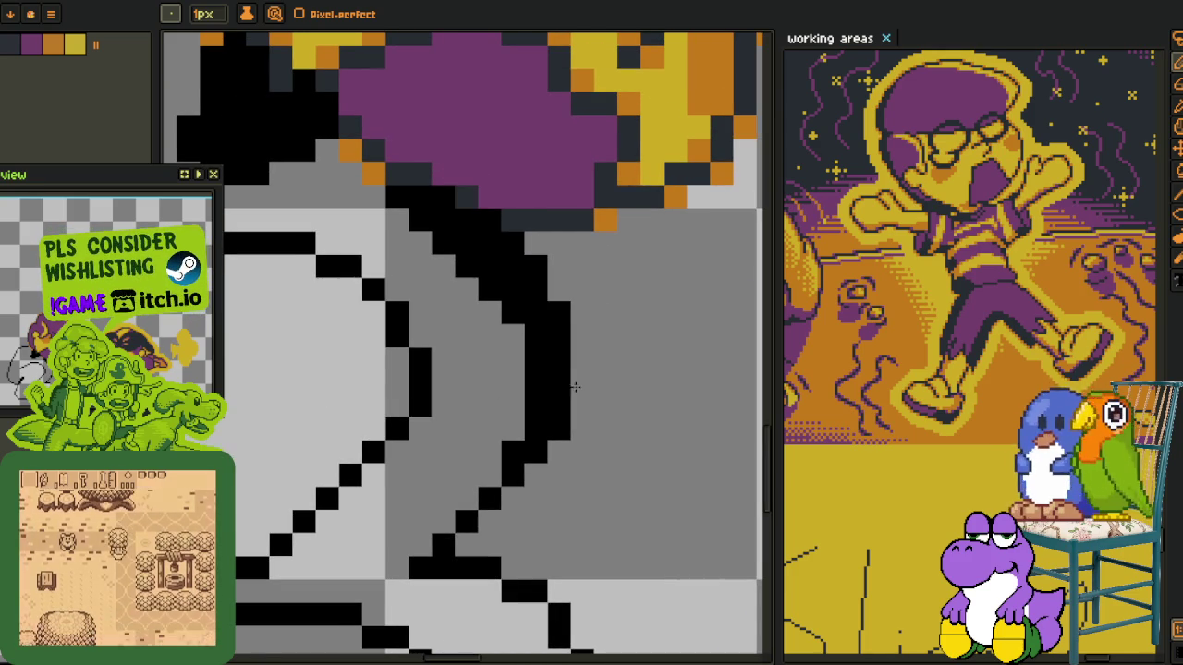
mouse_move(571, 311)
left_mouse_down()
mouse_move(489, 222)
mouse_move(425, 189)
mouse_move(578, 333)
mouse_move(559, 388)
left_mouse_up()
left_click_drag(560, 452, 514, 452)
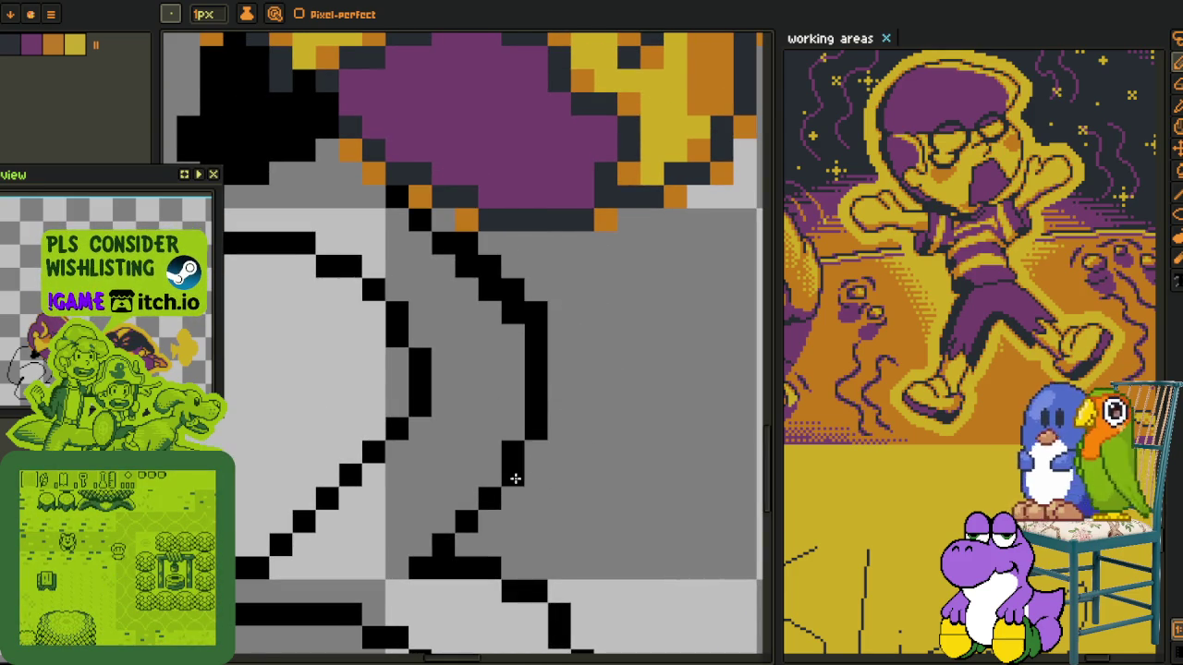
left_click(513, 453)
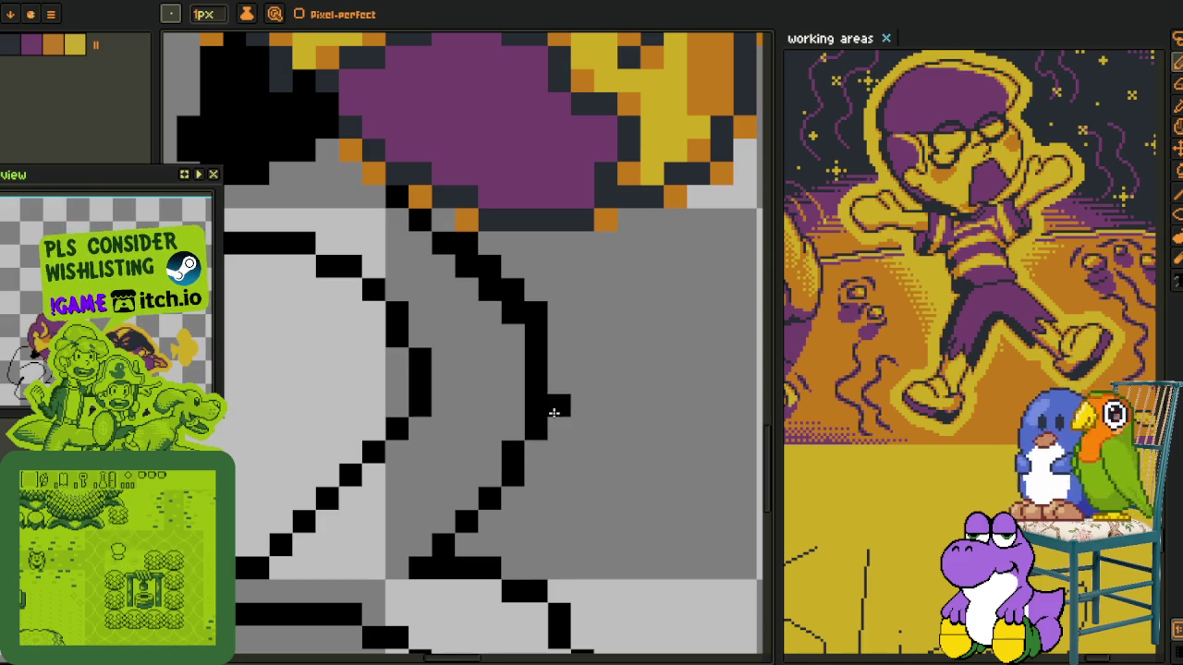
left_click_drag(558, 360, 558, 406)
left_click(535, 370)
left_click(559, 338)
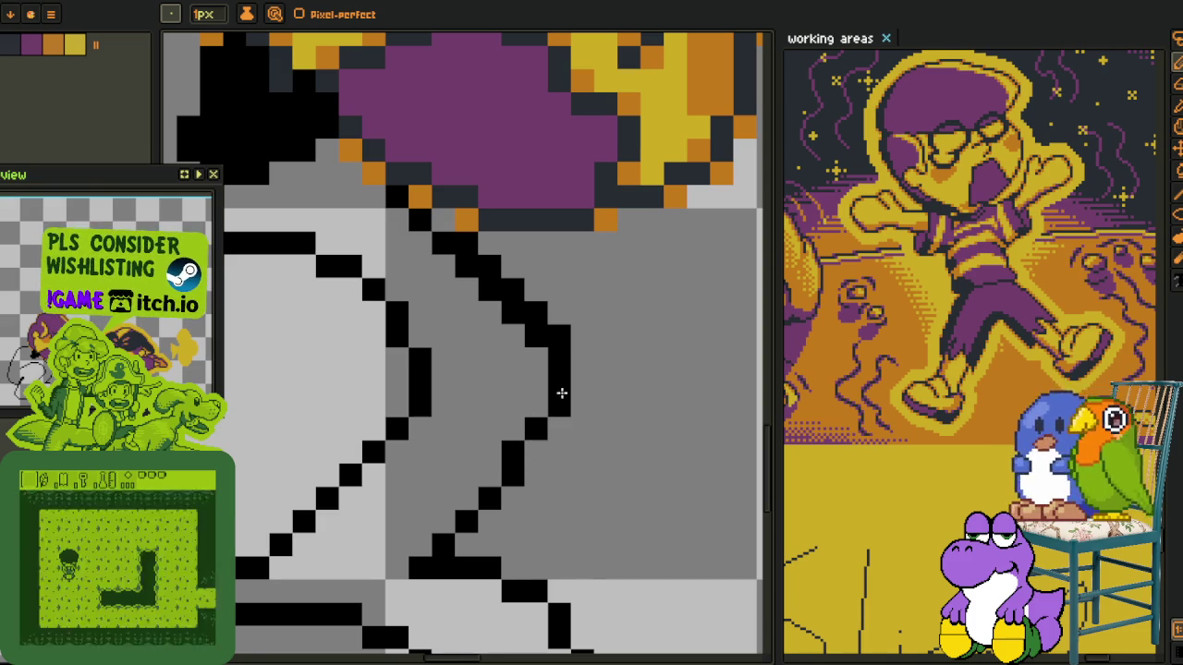
left_click(559, 399)
left_click_drag(536, 334, 507, 309)
Paint outline pixels along the body's top edge to reconnect it to the head
scroll(453, 265, "down", 1)
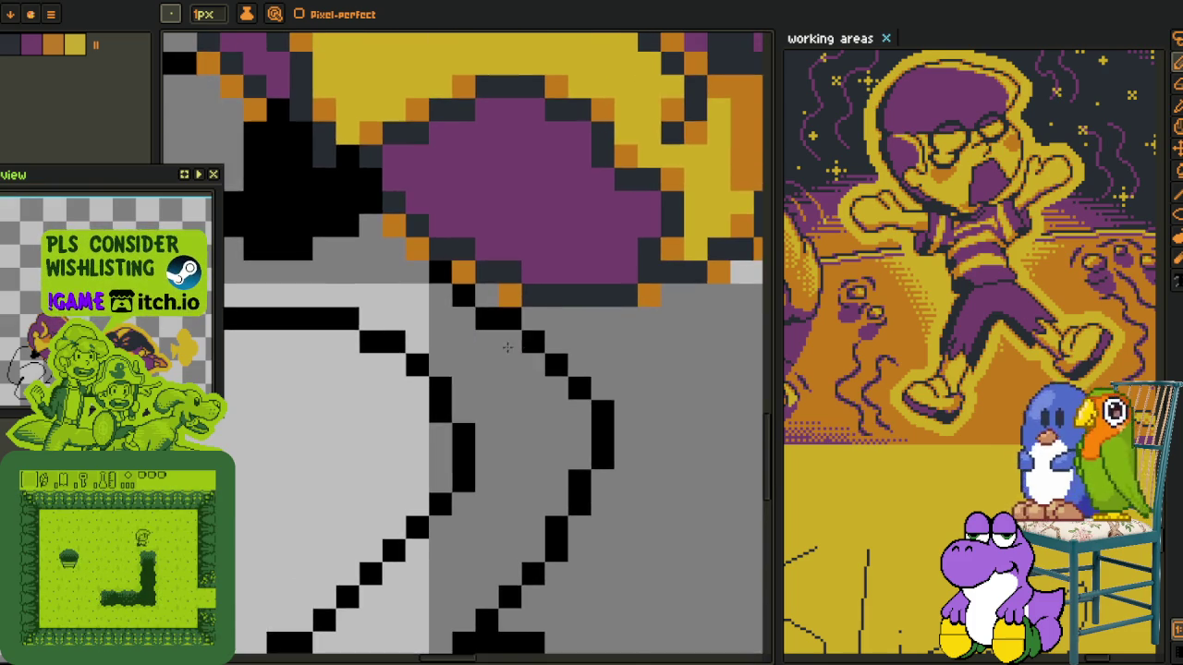
scroll(471, 277, "down", 2)
scroll(499, 295, "down", 1)
scroll(537, 312, "up", 1)
scroll(537, 312, "up", 1)
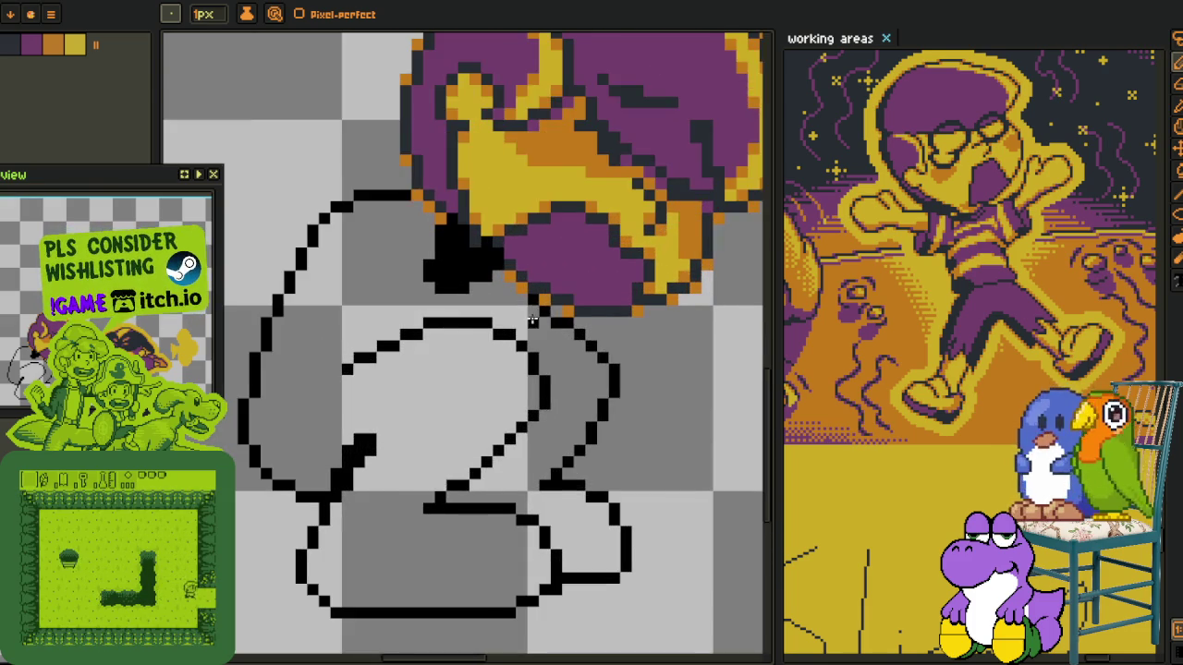
scroll(532, 319, "up", 2)
mouse_move(534, 331)
left_mouse_down()
mouse_move(613, 351)
mouse_move(519, 286)
left_mouse_up()
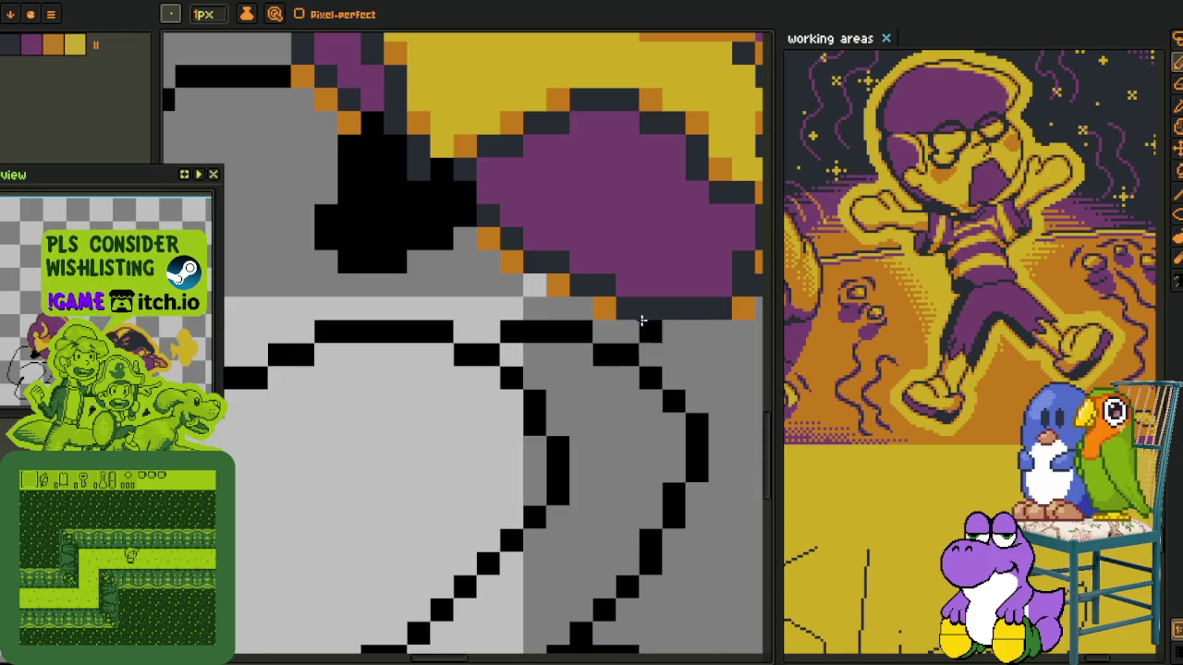
scroll(580, 333, "down", 3)
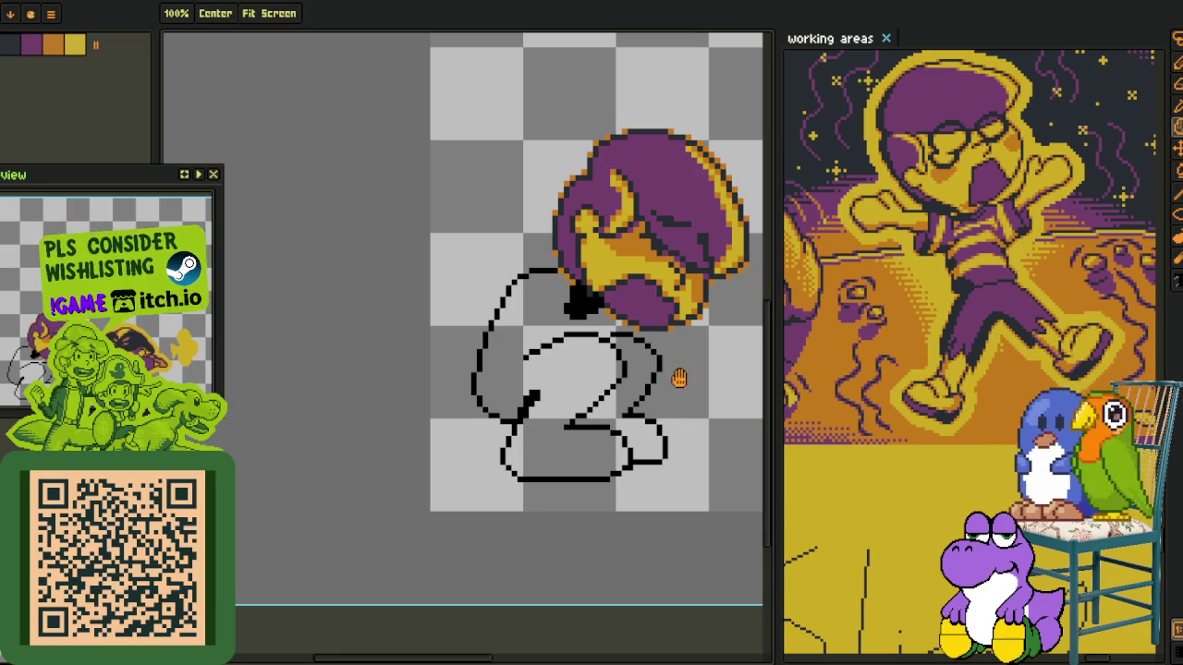
Redraw the body's right stroke in black and shift it slightly left
left_click_drag(691, 388, 502, 311)
scroll(499, 309, "up", 1)
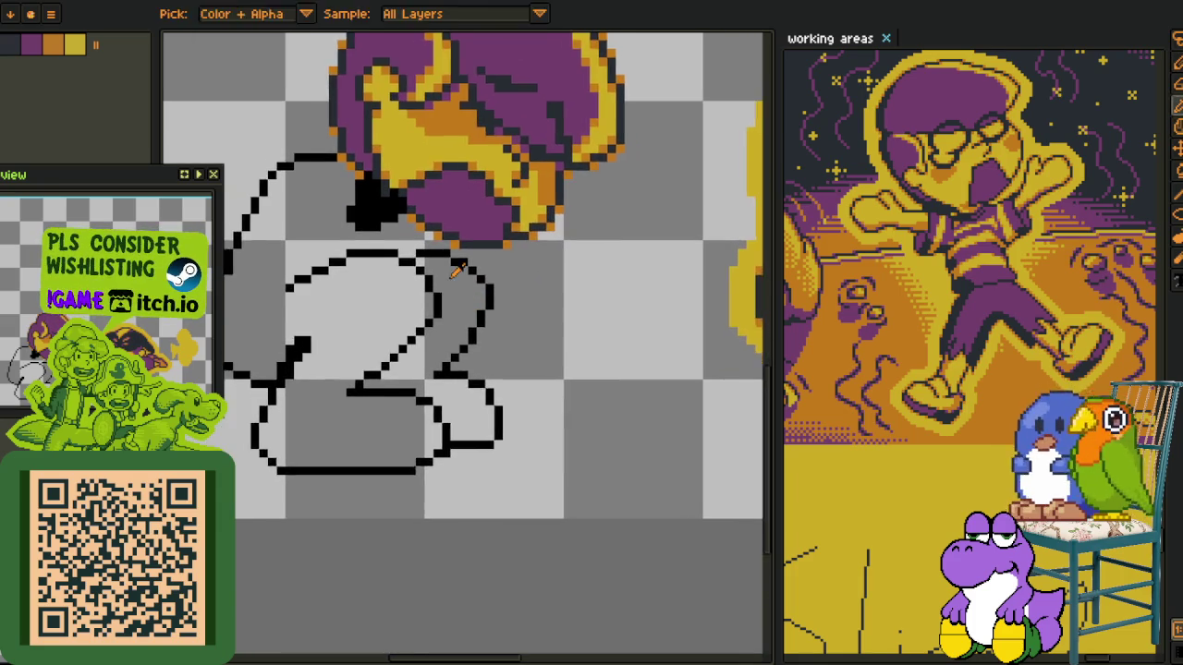
scroll(445, 245, "up", 1)
left_click_drag(432, 233, 454, 334)
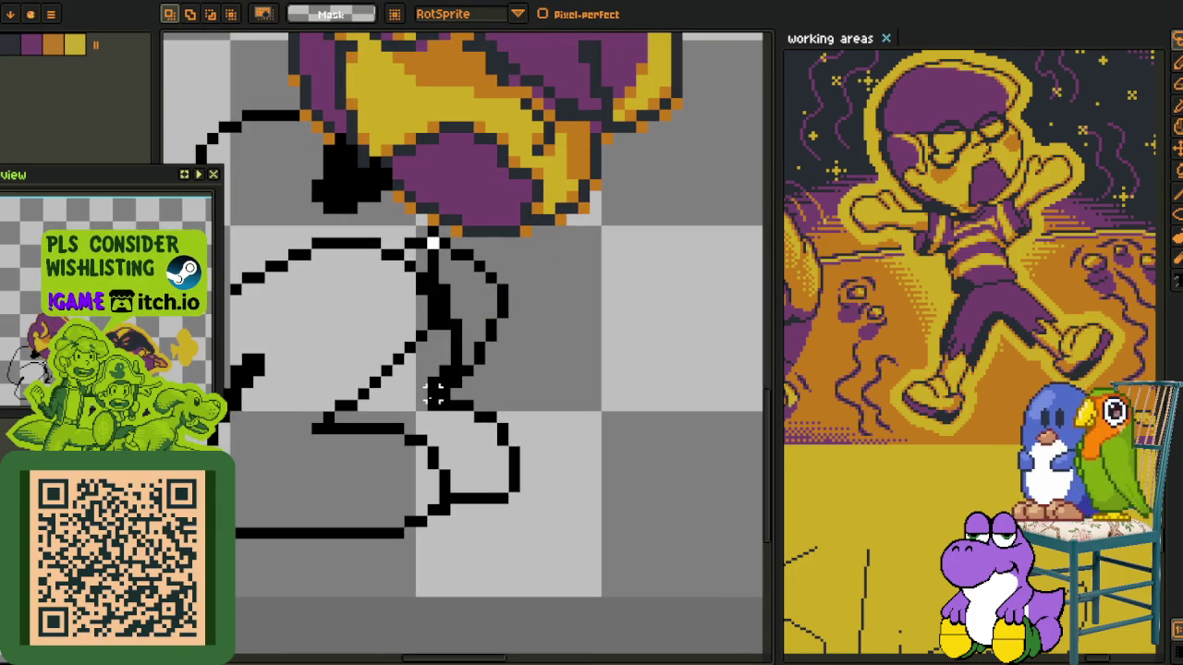
mouse_move(435, 231)
left_mouse_down()
mouse_move(509, 338)
mouse_move(492, 326)
left_mouse_up()
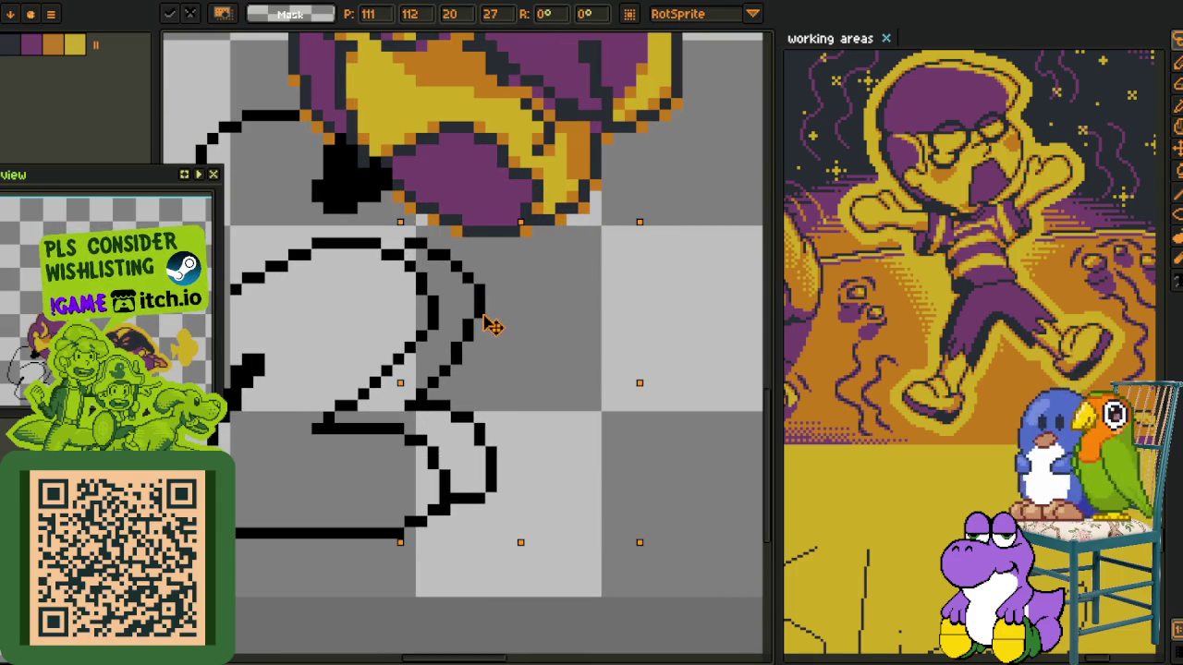
Fill the grey gap in the outline with black and erase the stray black blob
scroll(449, 256, "up", 2)
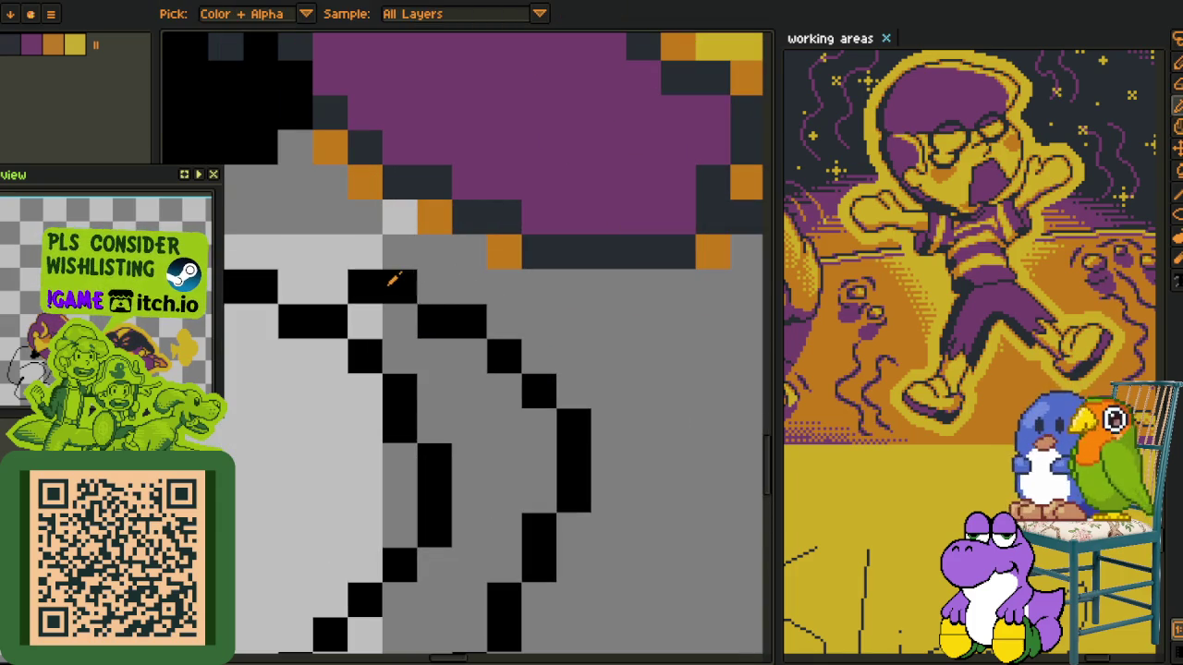
left_click(296, 286)
scroll(305, 277, "down", 3)
scroll(370, 277, "up", 1)
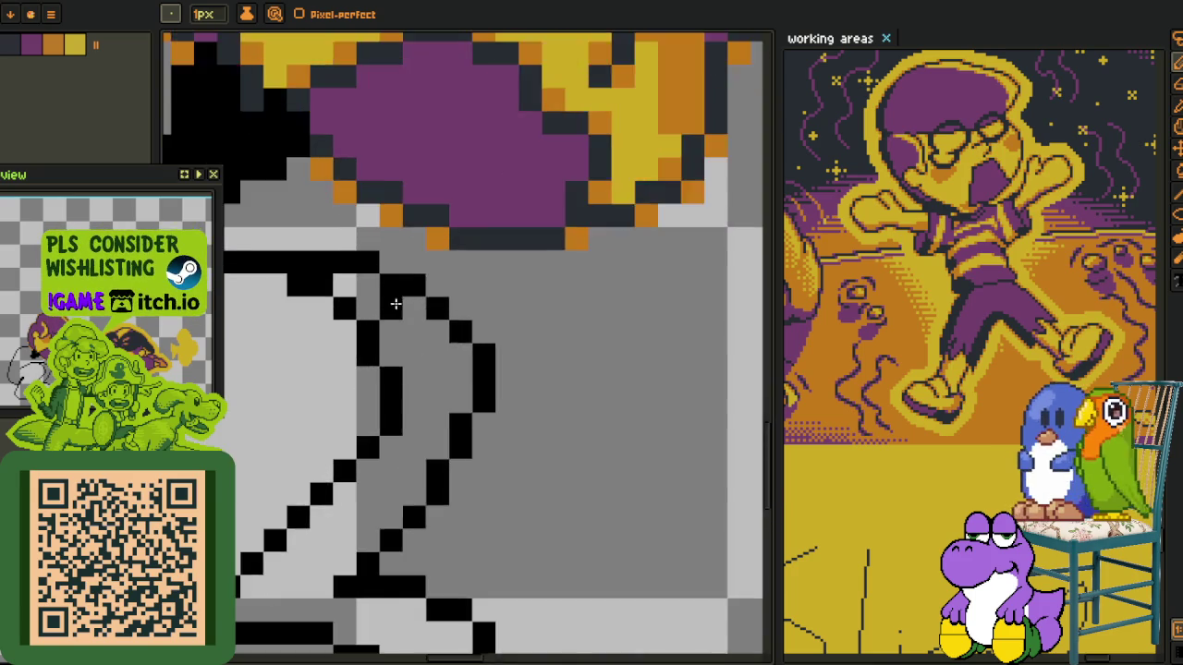
scroll(510, 322, "down", 2)
scroll(510, 322, "down", 1)
scroll(543, 301, "up", 4)
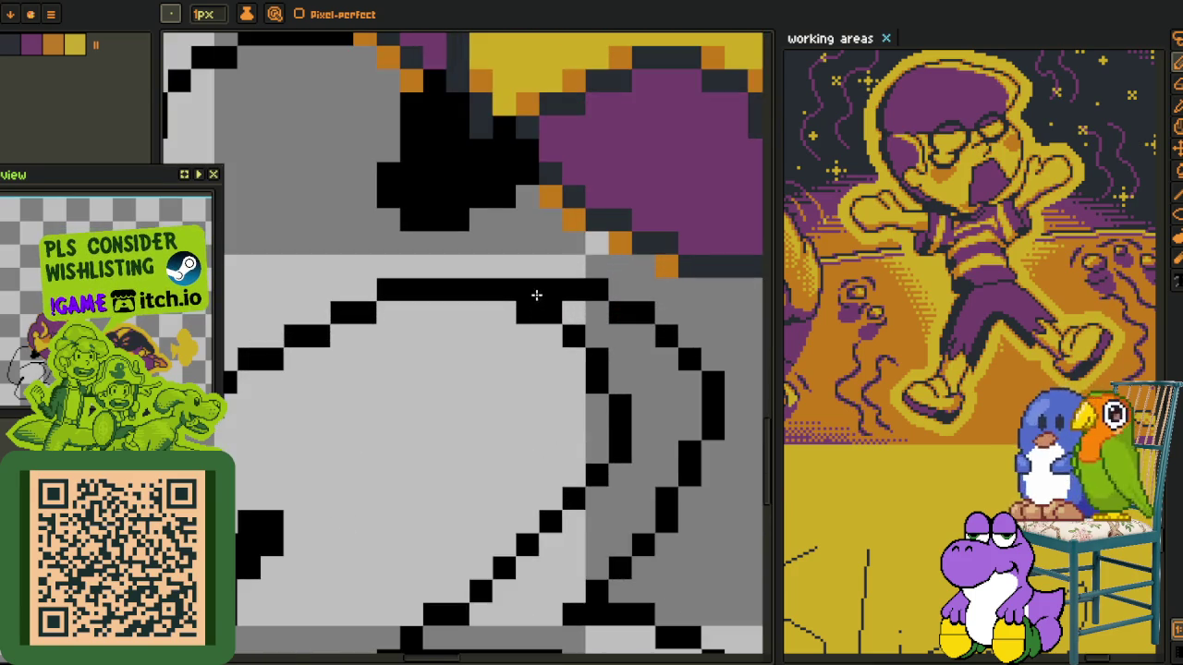
scroll(536, 295, "down", 4)
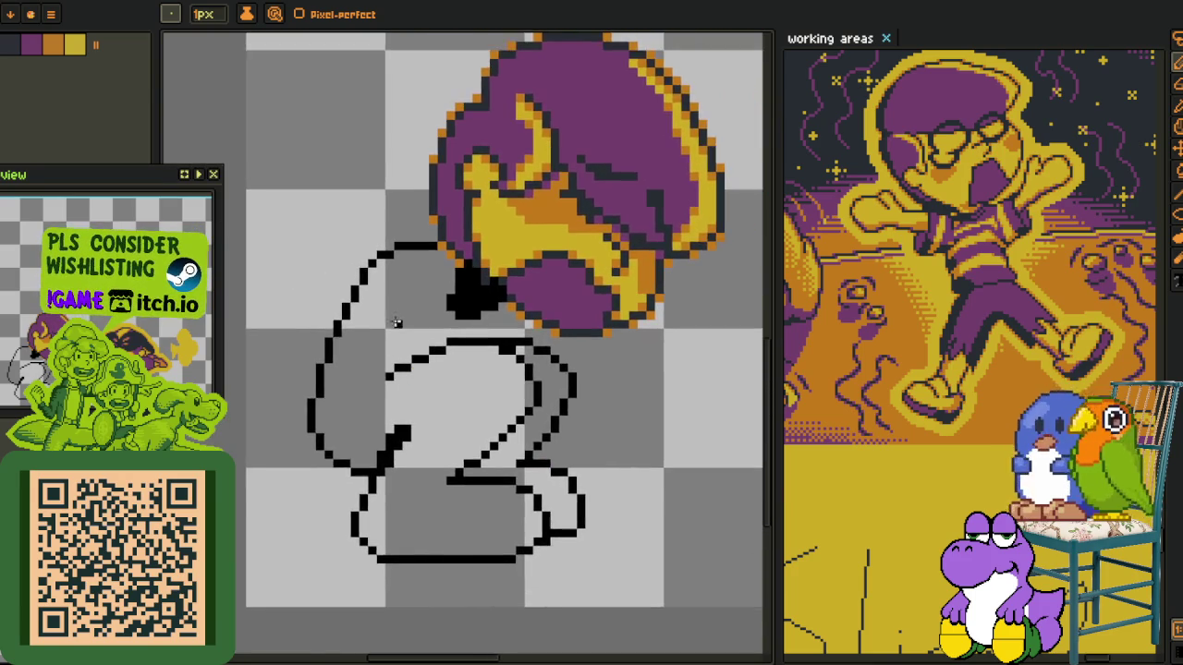
scroll(396, 321, "up", 1)
scroll(510, 296, "up", 1)
mouse_move(542, 283)
left_mouse_down()
mouse_move(516, 247)
mouse_move(449, 310)
mouse_move(482, 199)
left_mouse_up()
scroll(482, 199, "down", 2)
scroll(483, 200, "down", 2)
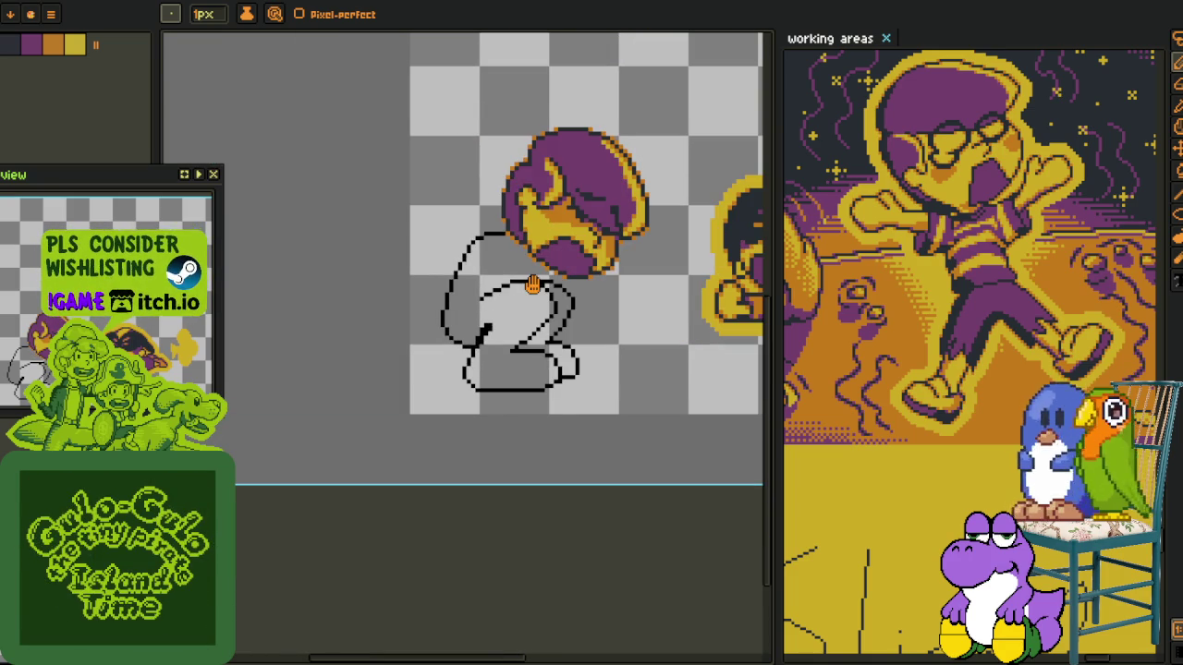
left_click_drag(533, 285, 520, 289)
left_click(51, 14)
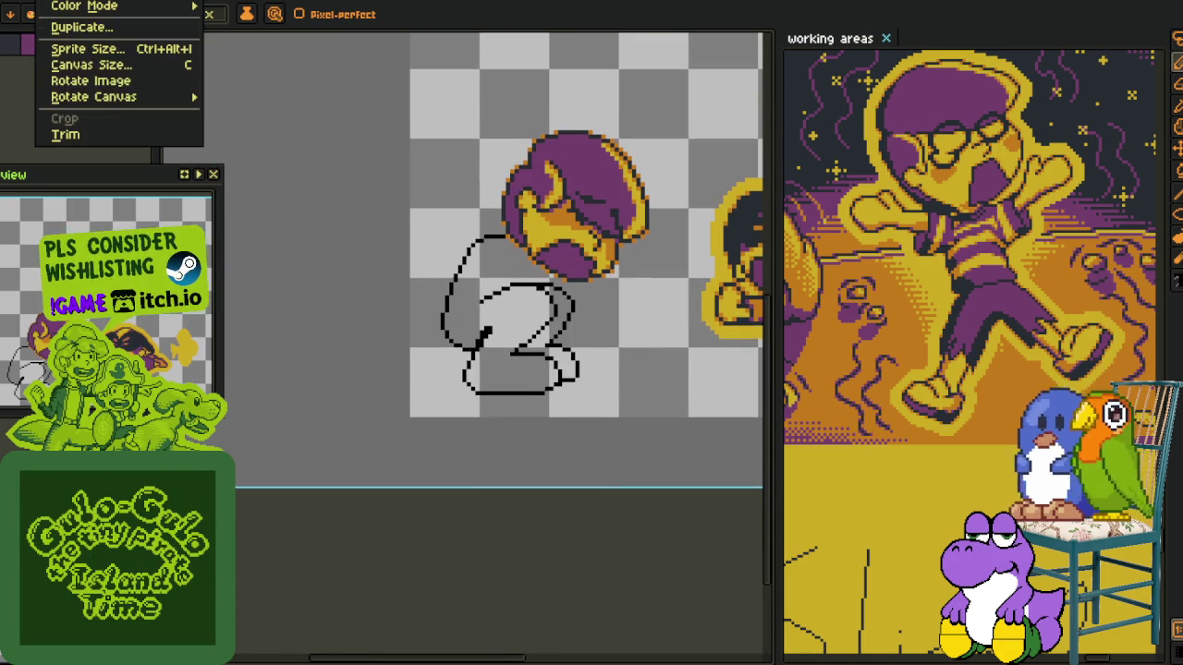
left_click(296, 148)
left_click_drag(615, 212, 513, 205)
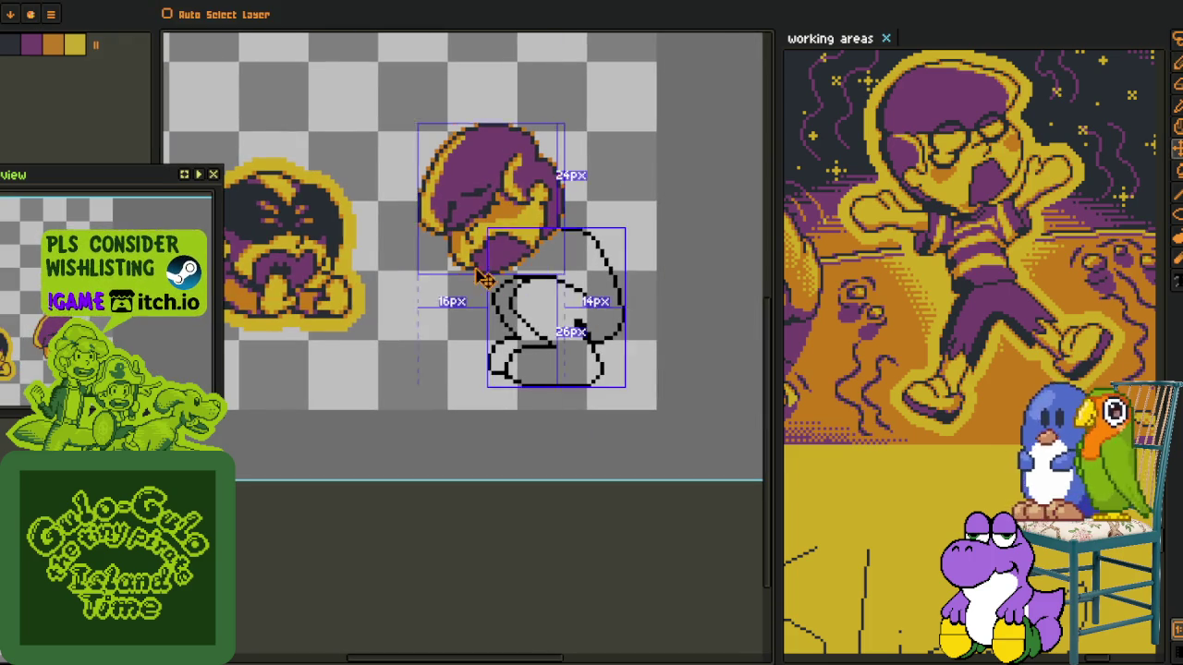
key("shift+h")
left_click_drag(527, 260, 513, 322)
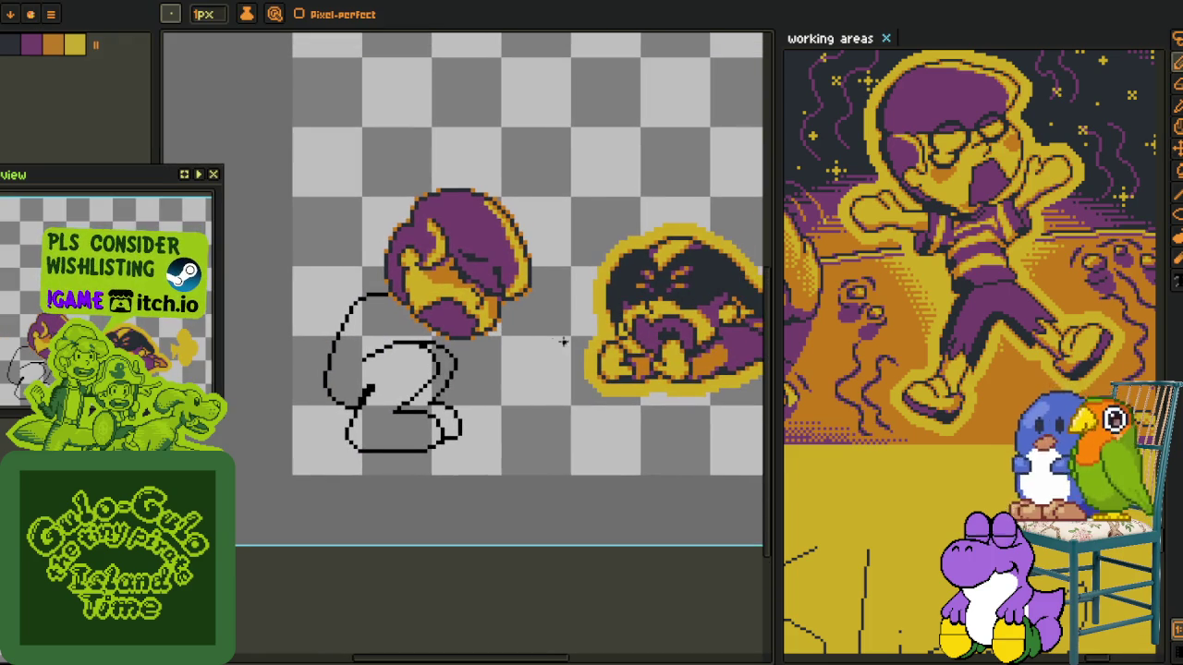
scroll(562, 342, "up", 2)
left_click_drag(401, 147, 433, 211)
left_click_drag(474, 238, 414, 380)
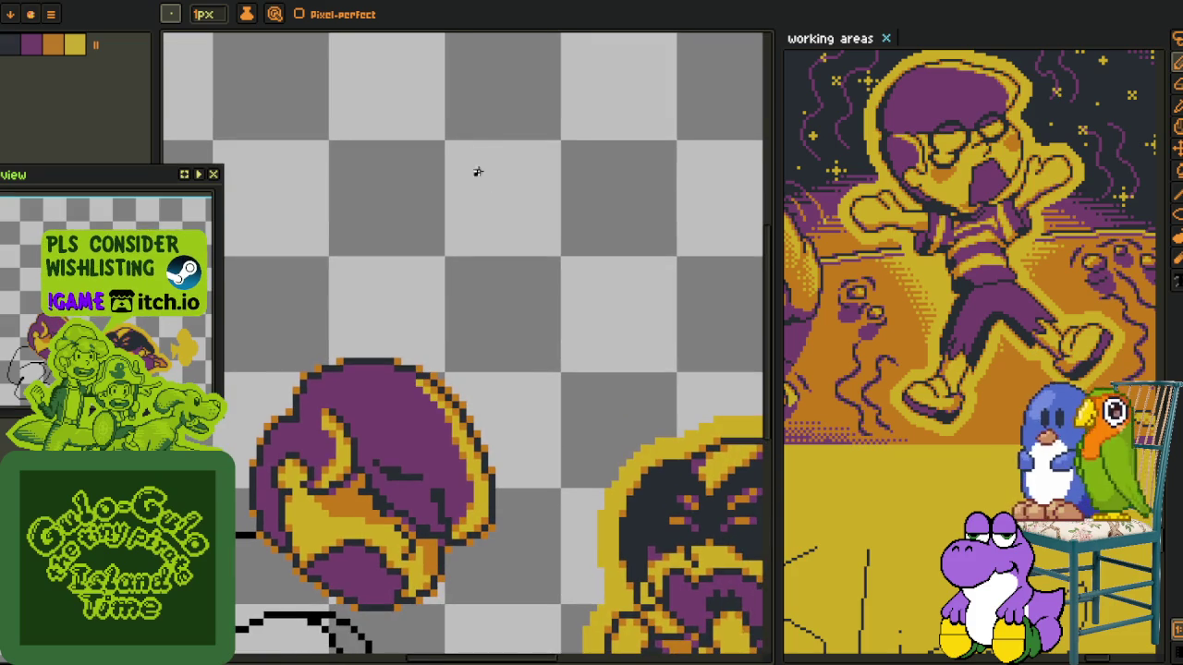
scroll(446, 129, "left", 2)
scroll(444, 121, "down", 1)
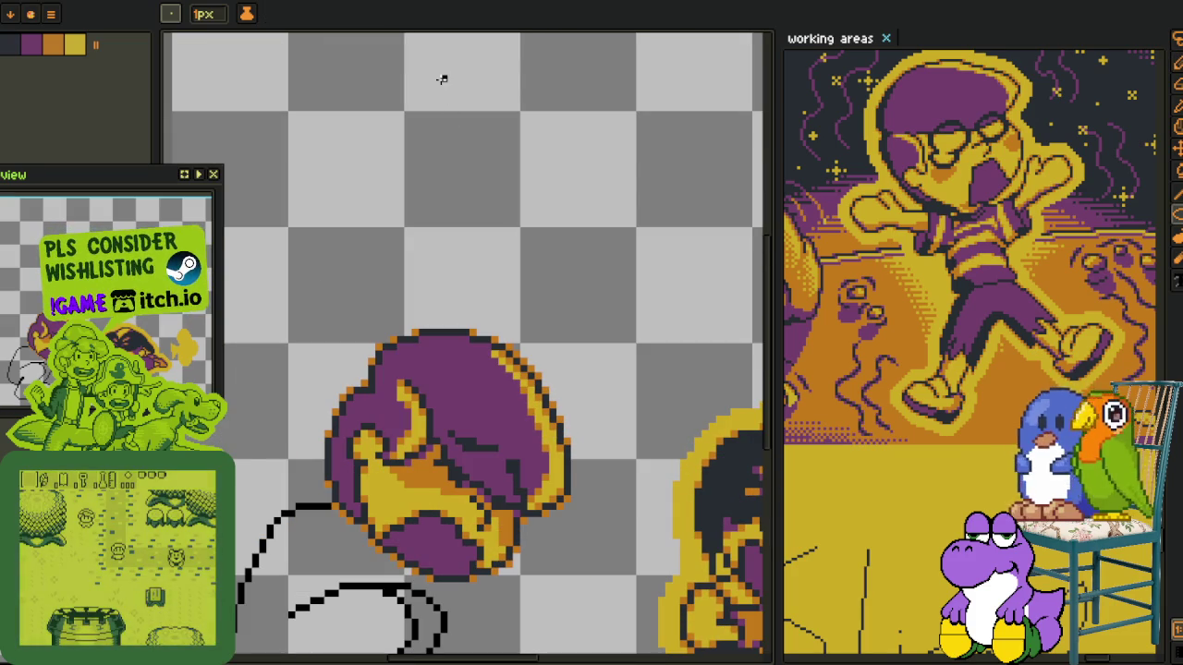
left_click_drag(441, 80, 640, 281)
mouse_move(552, 85)
left_mouse_down()
mouse_move(553, 338)
mouse_move(638, 192)
mouse_move(462, 278)
left_mouse_up()
key("b")
key("ctrl+z")
scroll(475, 198, "down", 1)
key("m")
left_click_drag(431, 72, 641, 327)
key("Delete")
left_click_drag(306, 437, 292, 484)
key("i")
key("b")
scroll(531, 194, "up", 1)
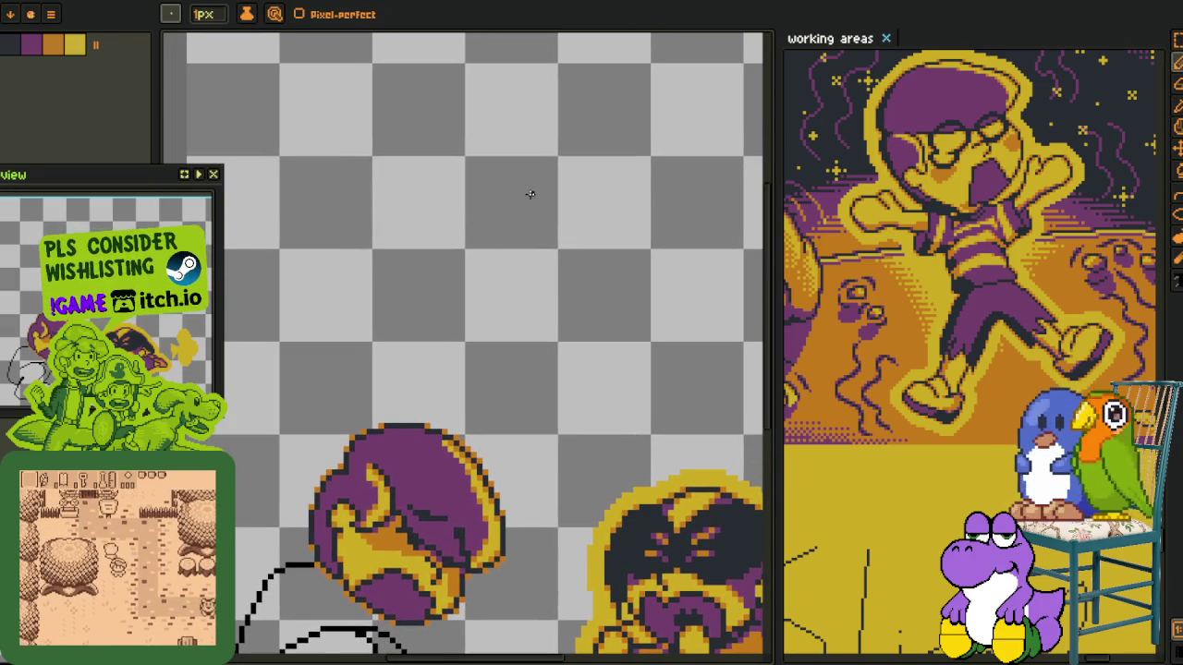
Sketch a G-shaped curve above the head, then box it with the marquee and delete it
mouse_move(543, 181)
left_mouse_down()
mouse_move(594, 308)
mouse_move(607, 401)
left_mouse_up()
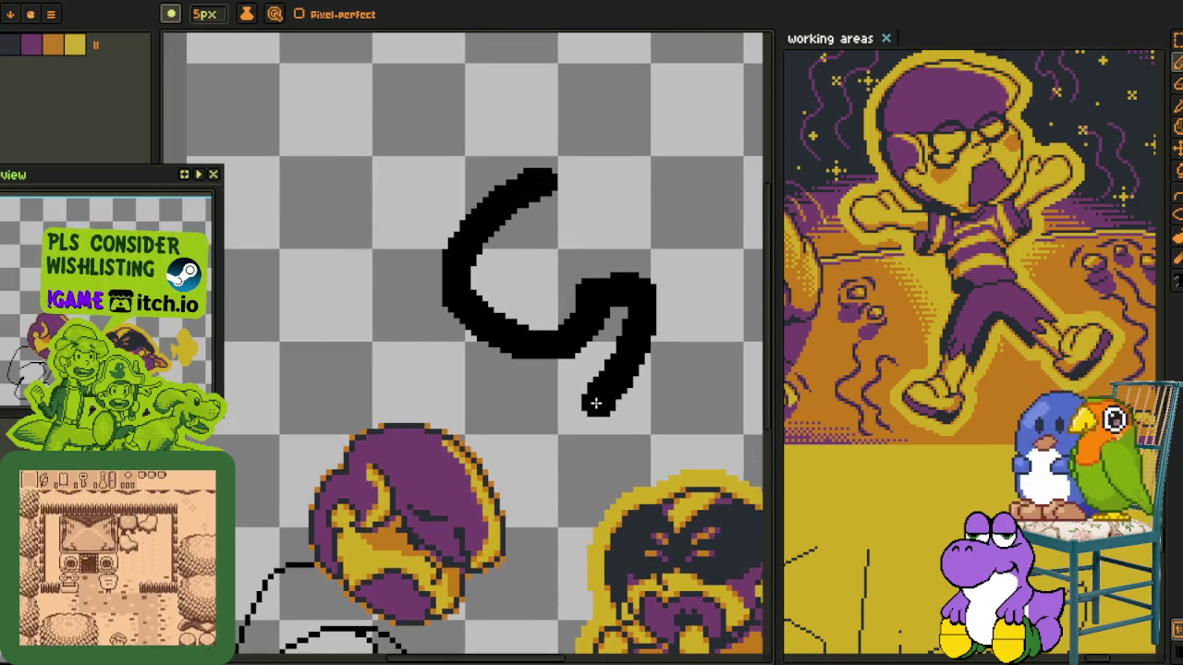
scroll(571, 282, "up", 1)
mouse_move(562, 171)
left_mouse_down()
mouse_move(476, 231)
mouse_move(444, 349)
mouse_move(495, 369)
left_mouse_up()
key("o")
scroll(580, 277, "down", 1)
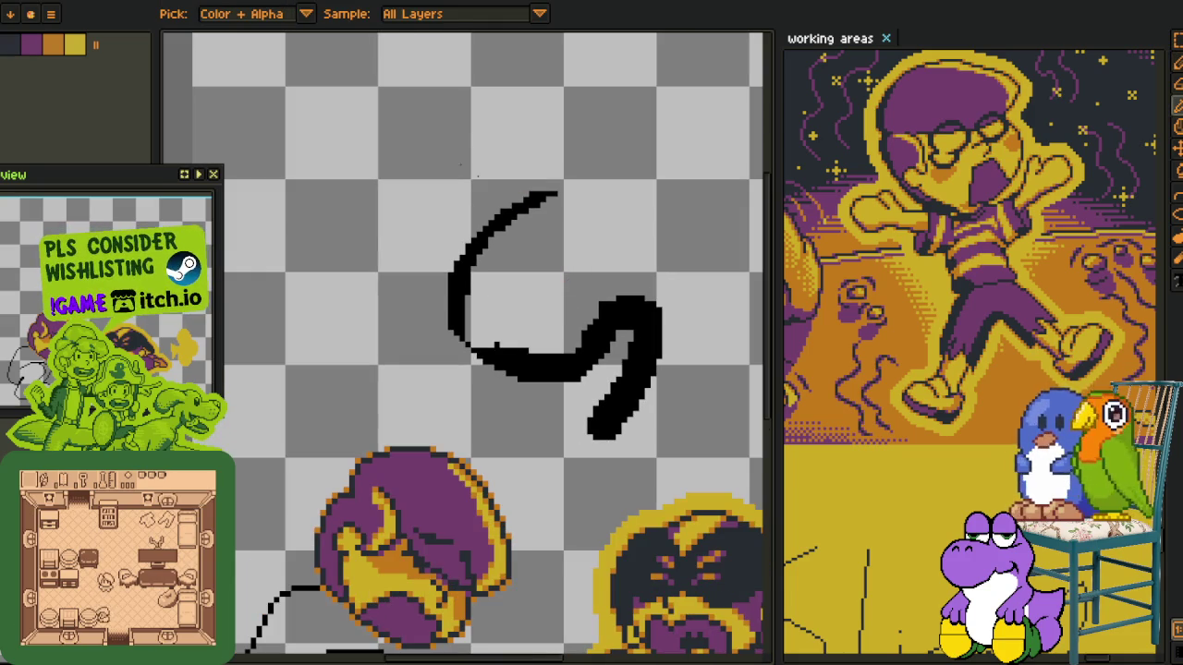
key("m")
left_click_drag(382, 118, 729, 449)
key("Delete")
scroll(417, 428, "down", 1)
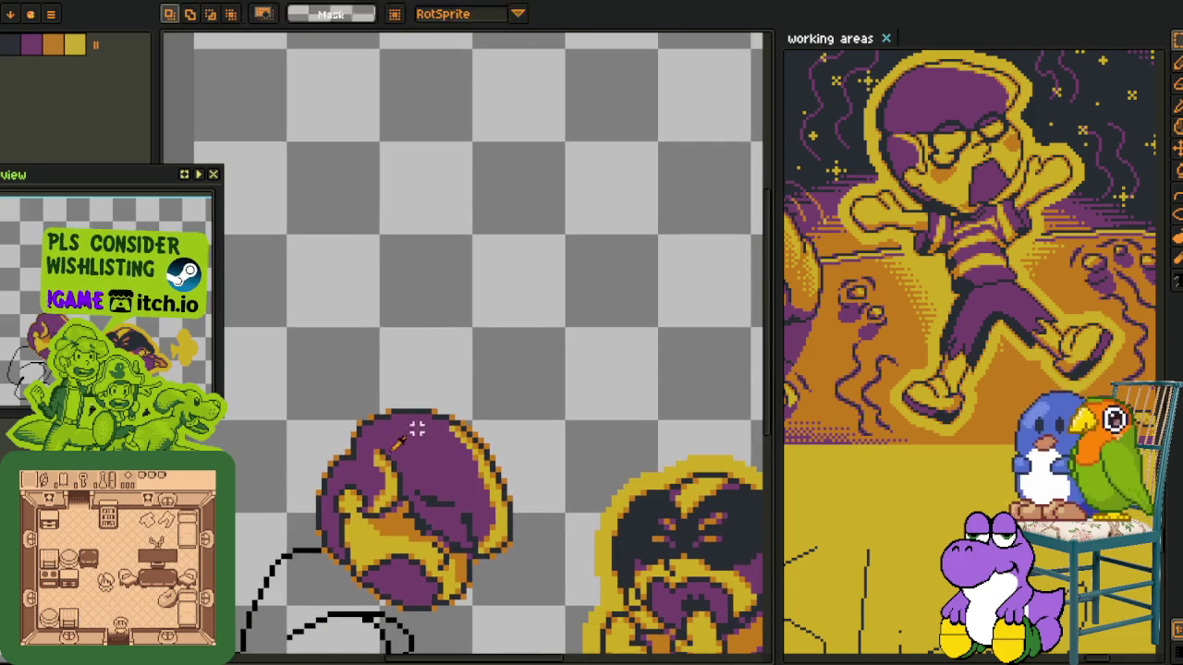
Try a thick diagonal brush stroke above the head, then undo it
key("i")
key("b")
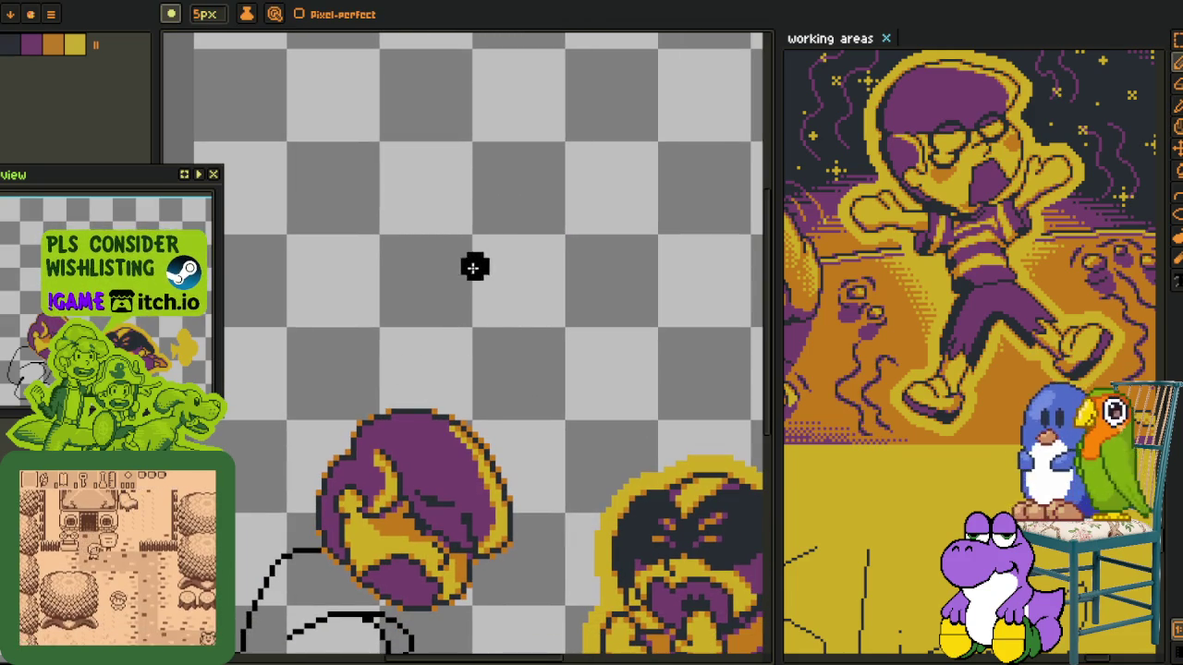
mouse_move(568, 188)
left_mouse_down()
mouse_move(483, 277)
mouse_move(570, 202)
left_mouse_up()
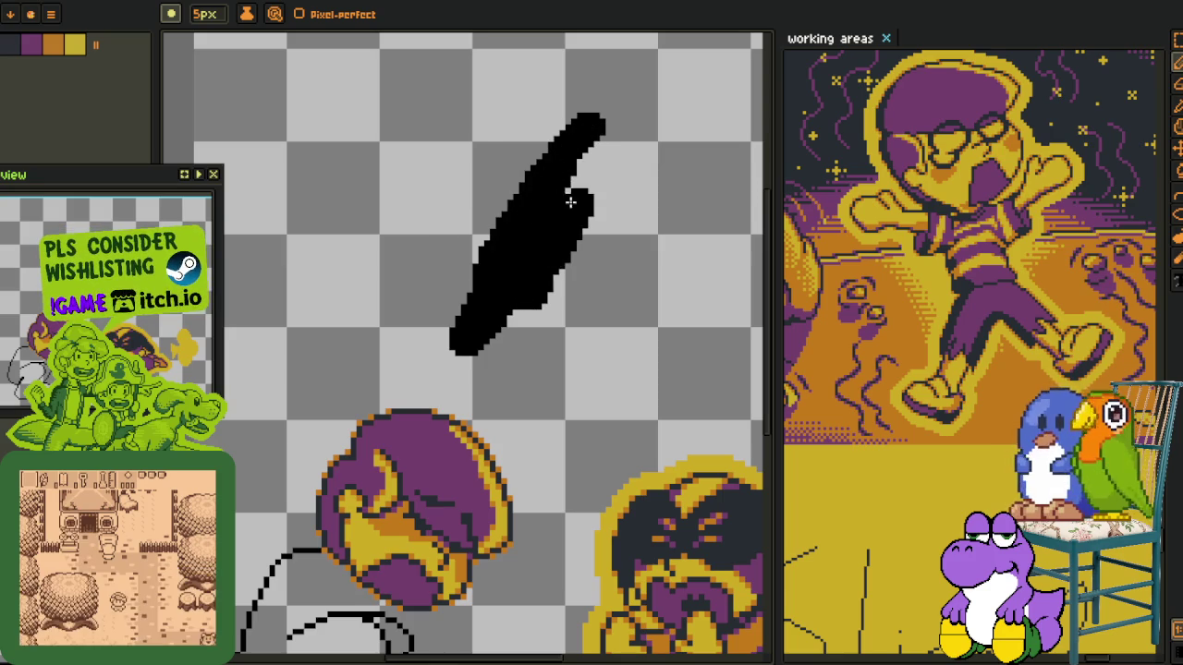
key("ctrl+z")
key("ctrl+z")
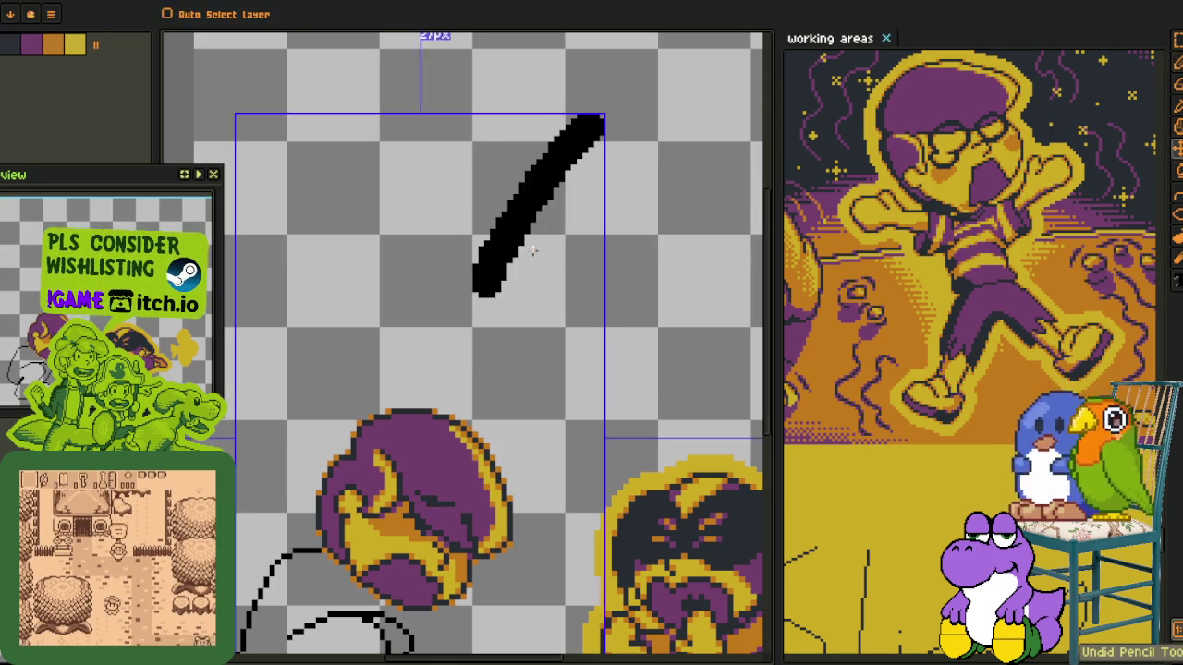
key("ctrl+z")
Scribble dense thin diagonal black hatching lines above the head
left_click_drag(561, 134, 501, 294)
mouse_move(580, 171)
left_mouse_down()
mouse_move(475, 342)
mouse_move(481, 323)
left_mouse_up()
mouse_move(499, 374)
left_mouse_down()
mouse_move(615, 169)
mouse_move(490, 342)
left_mouse_up()
left_click_drag(619, 185, 462, 374)
left_click_drag(527, 127, 422, 368)
left_click_drag(474, 211, 446, 388)
left_click_drag(494, 228, 473, 329)
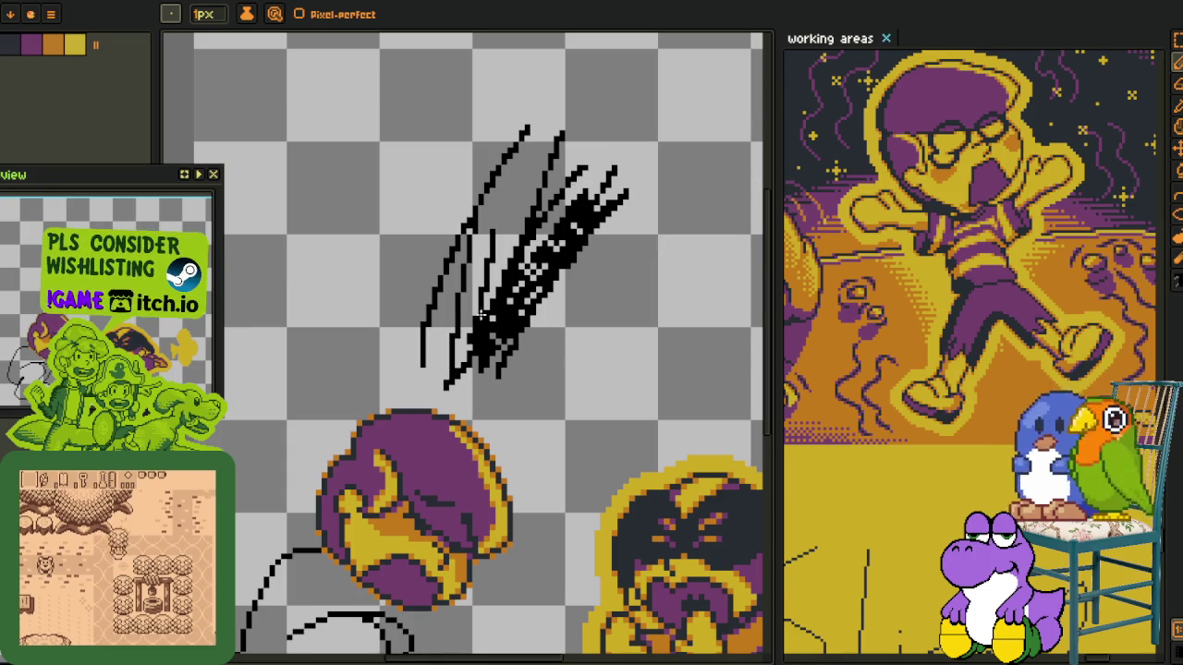
scroll(502, 181, "up", 1)
Select the area holding the black scribbles with the marquee
key("m")
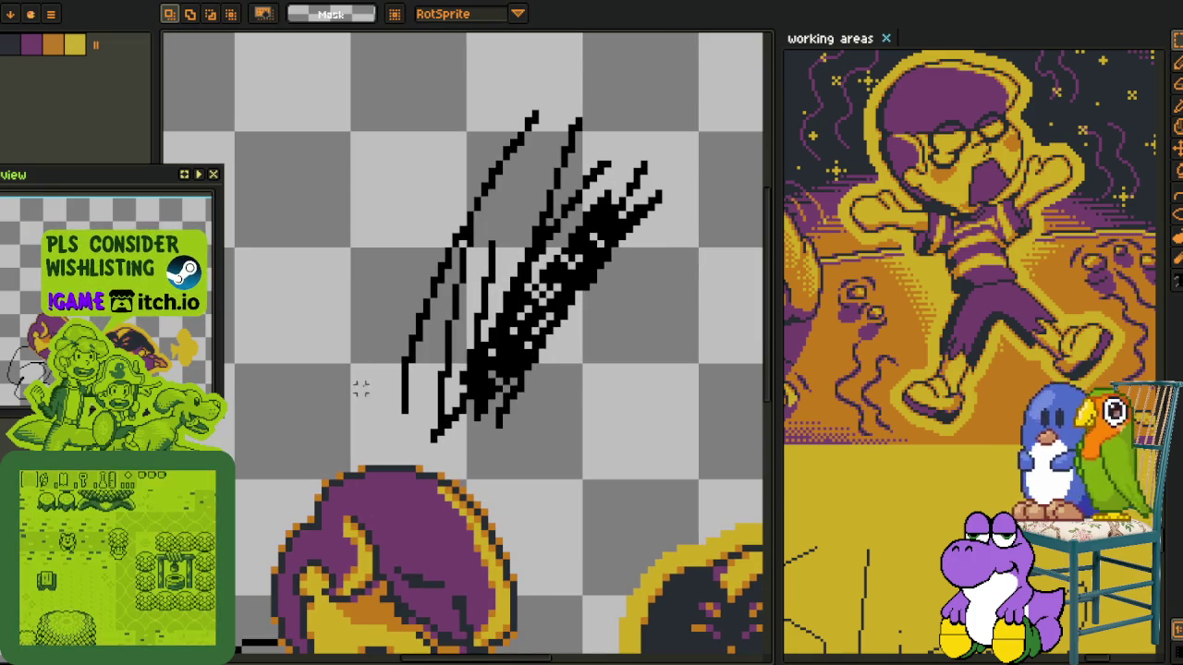
key("ctrl+a")
scroll(665, 137, "down", 1)
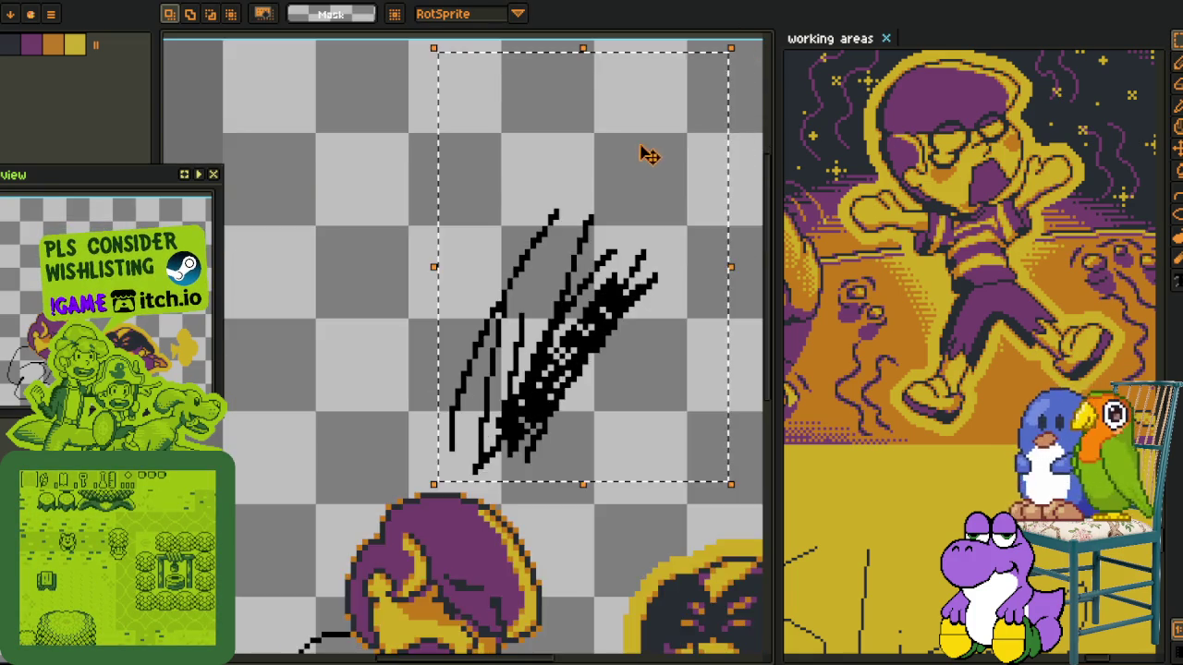
Delete the selected black hatching strokes
scroll(647, 153, "down", 2)
key("Delete")
key("z")
scroll(505, 399, "up", 4)
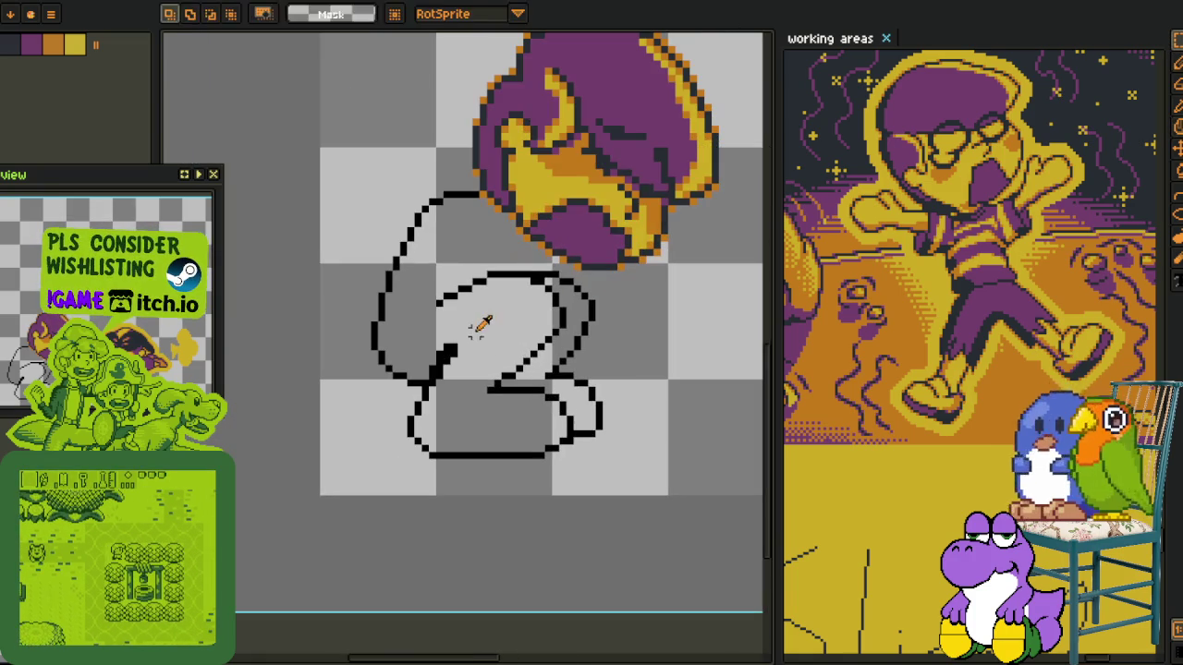
Draw a thick black 4-shaped test stroke above the head, then lasso and delete it
left_click_drag(525, 187, 441, 399)
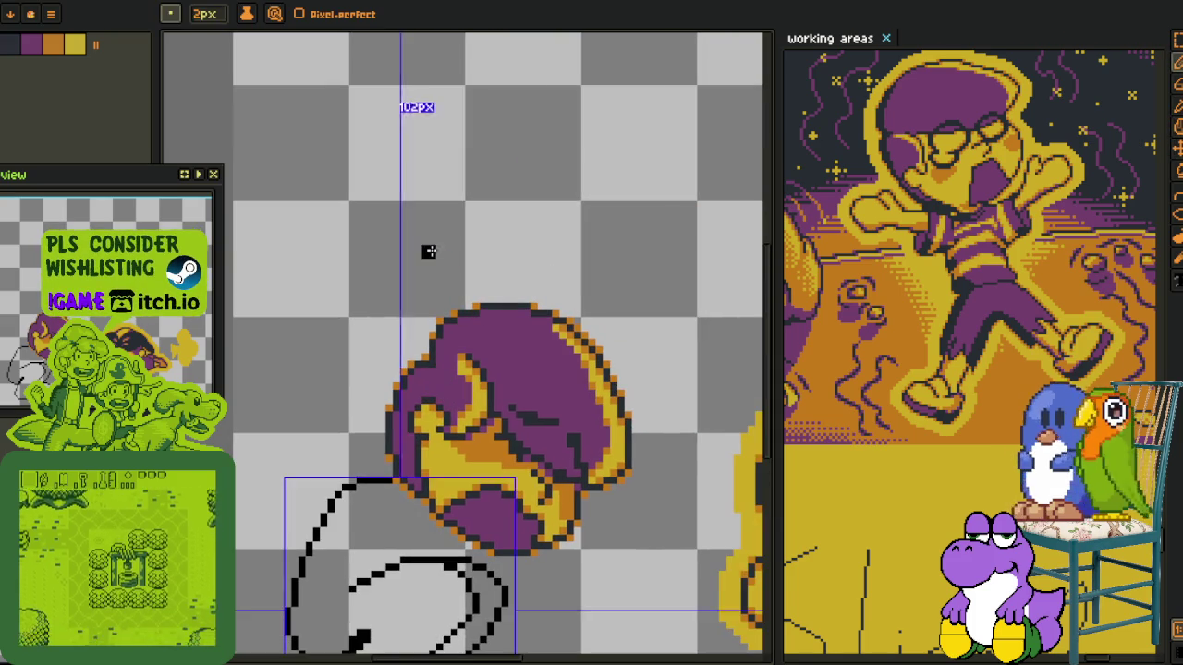
mouse_move(573, 45)
left_mouse_down()
mouse_move(568, 210)
mouse_move(663, 319)
left_mouse_up()
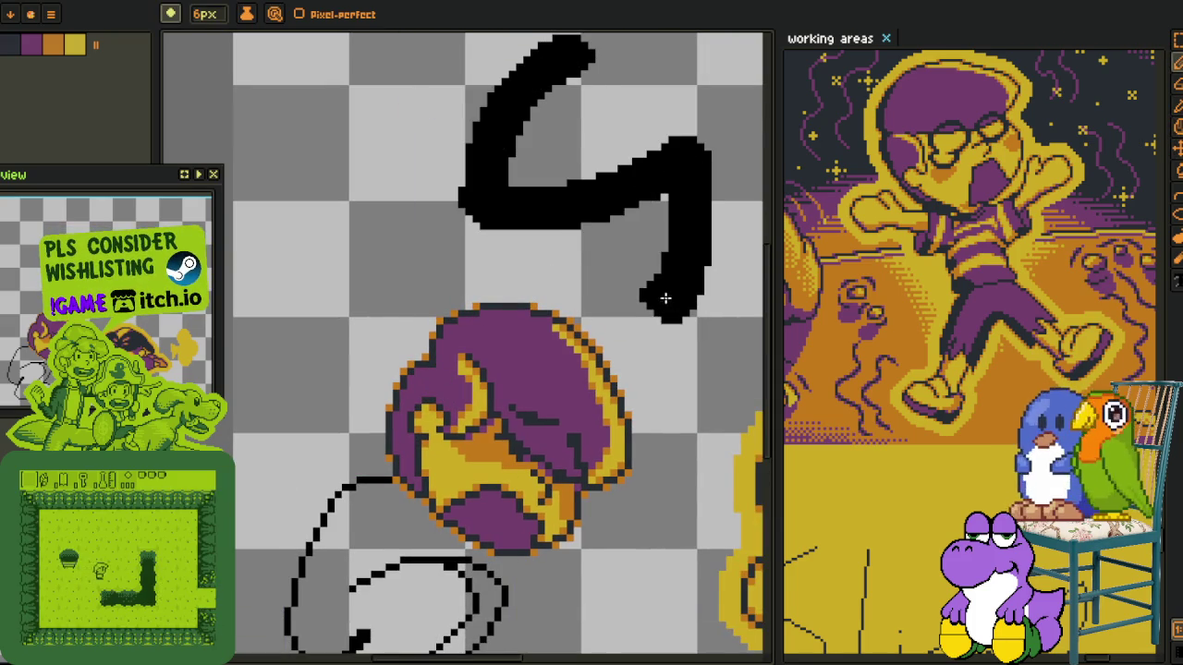
left_click_drag(639, 147, 613, 176)
key("l")
mouse_move(629, 61)
left_mouse_down()
mouse_move(370, 162)
mouse_move(462, 281)
left_mouse_up()
scroll(369, 162, "down", 2)
key("Delete")
Lasso the messy pixels atop the body sketch and clear them
scroll(429, 303, "up", 3)
scroll(499, 227, "up", 1)
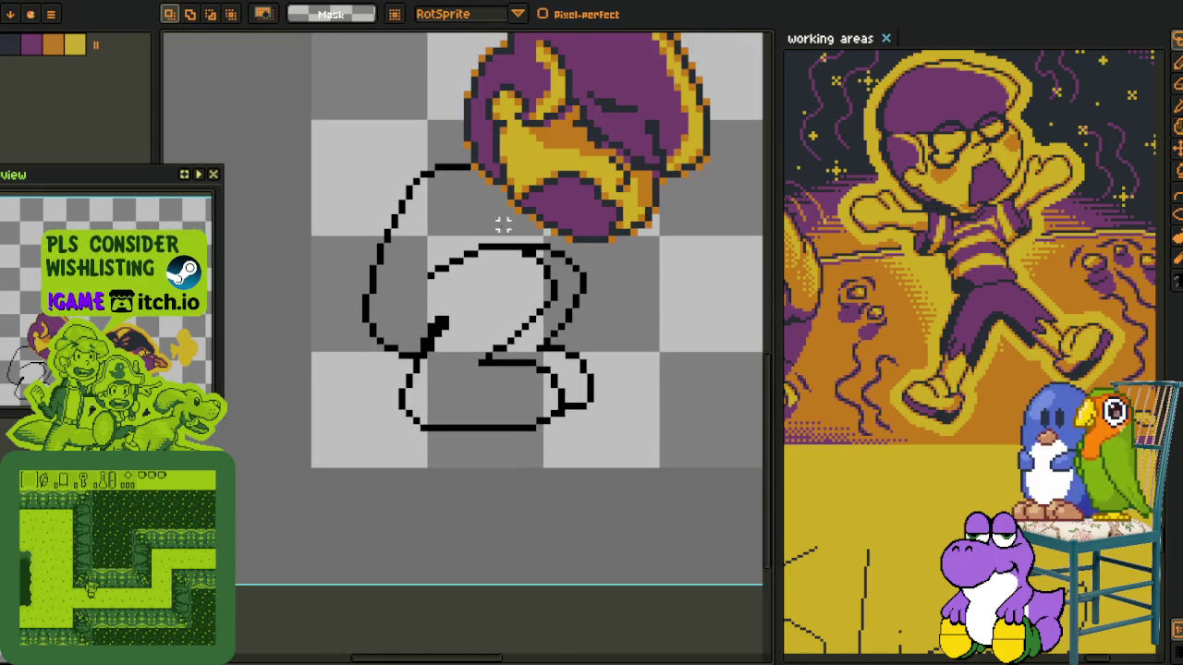
scroll(555, 242, "up", 1)
scroll(559, 243, "up", 2)
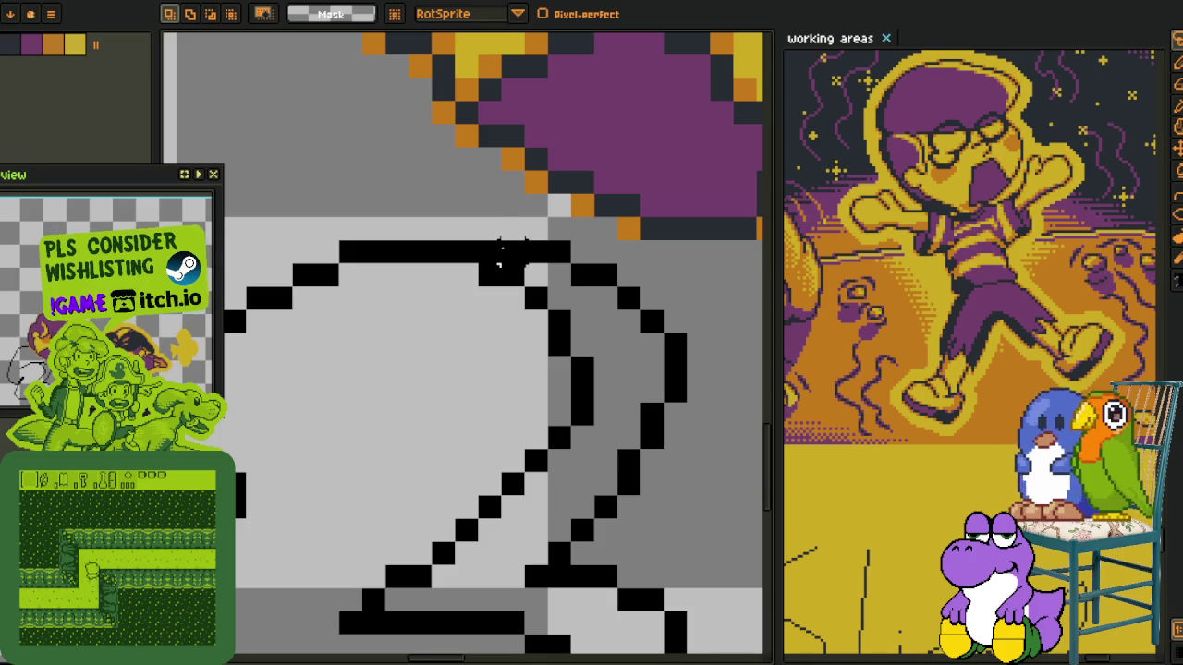
mouse_move(500, 252)
left_mouse_down()
mouse_move(518, 208)
mouse_move(693, 332)
mouse_move(674, 370)
mouse_move(573, 305)
left_mouse_up()
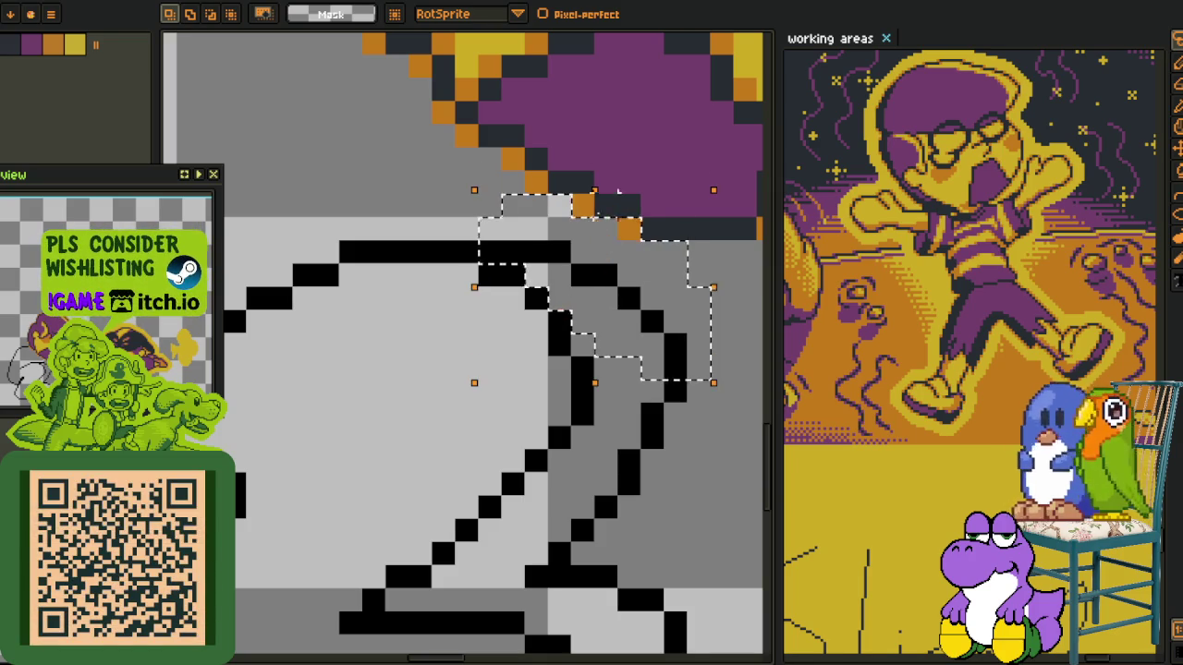
key("Delete")
Fix single pixels: fill the curve gap, raise the diagonal, erase a stray pixel, join the curve
key("i")
key("b")
left_click(679, 370)
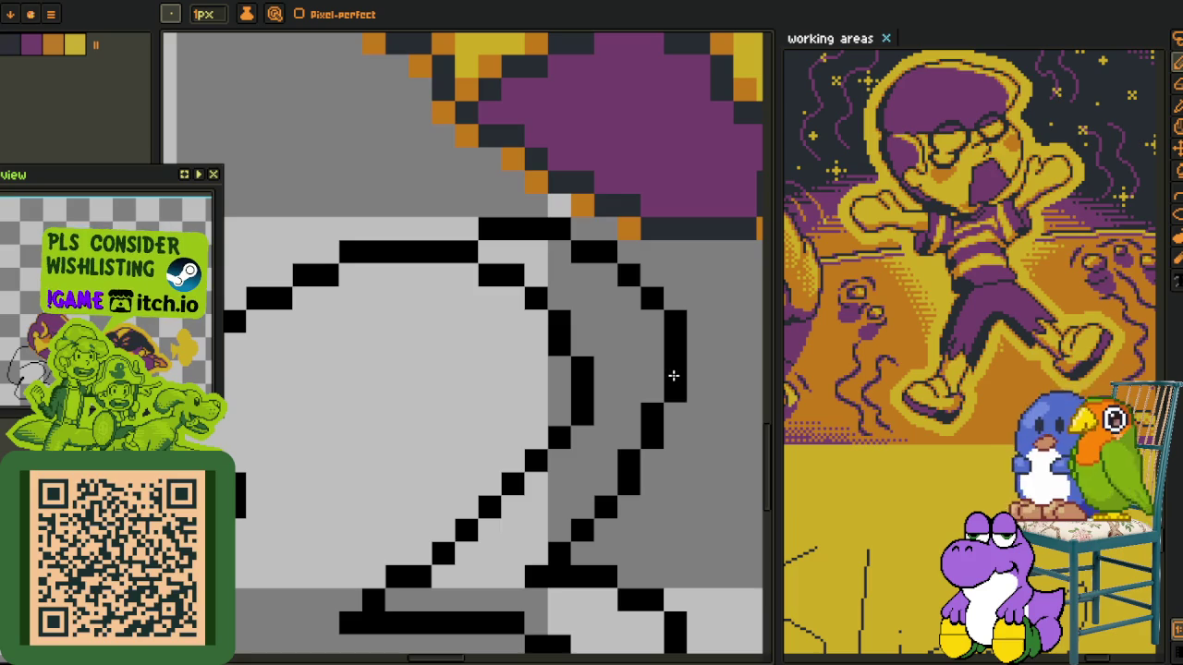
left_click_drag(603, 485, 580, 508)
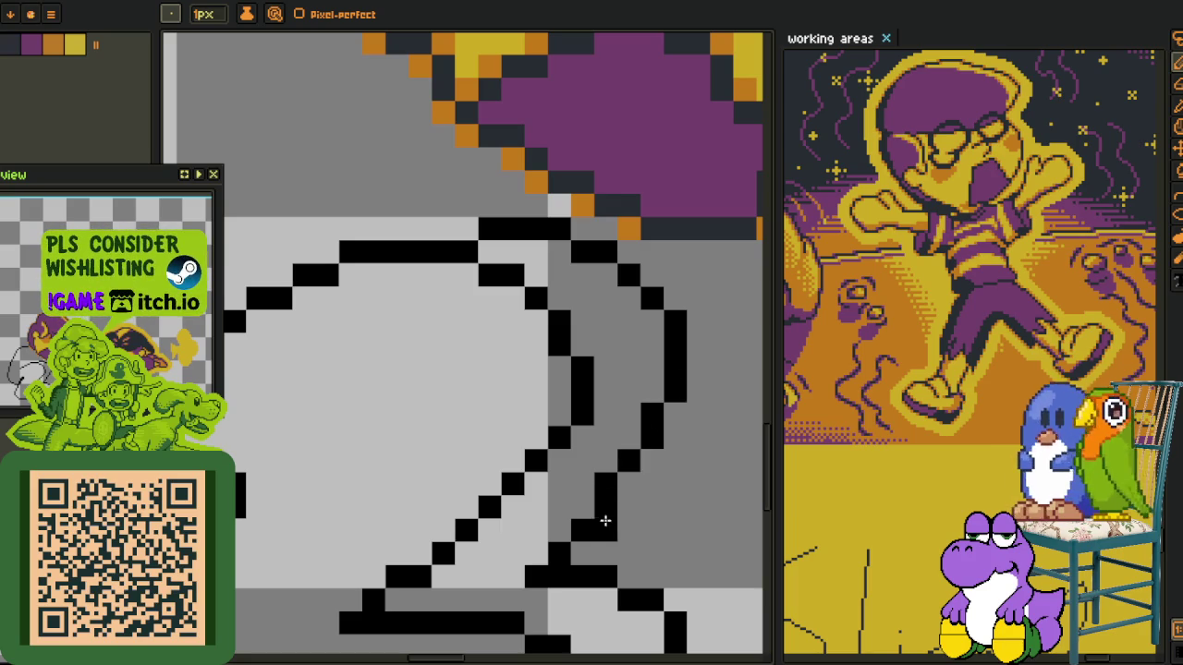
right_click(579, 532)
left_click(561, 536)
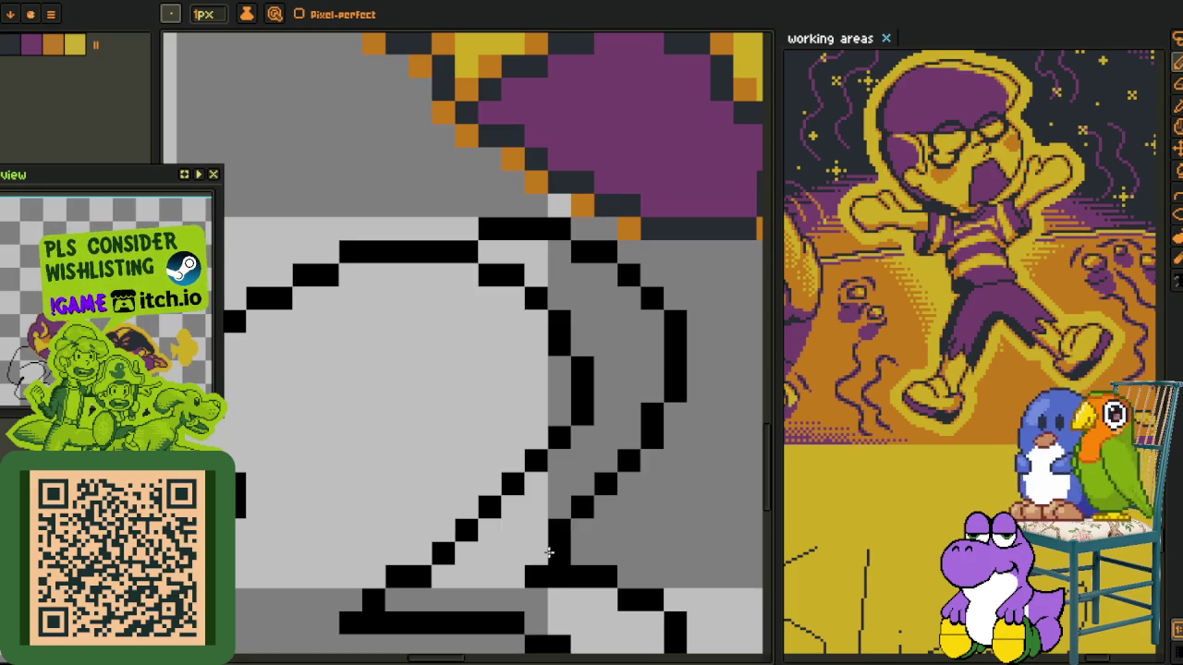
scroll(548, 552, "down", 2)
scroll(547, 552, "down", 2)
scroll(573, 517, "down", 1)
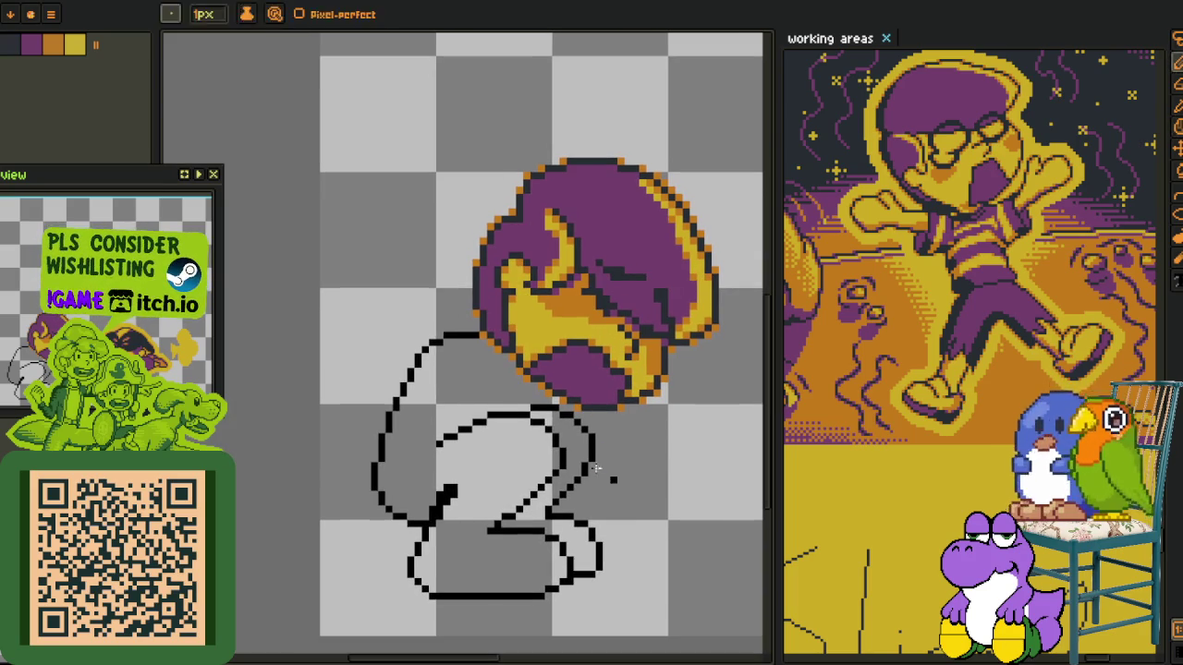
key("i")
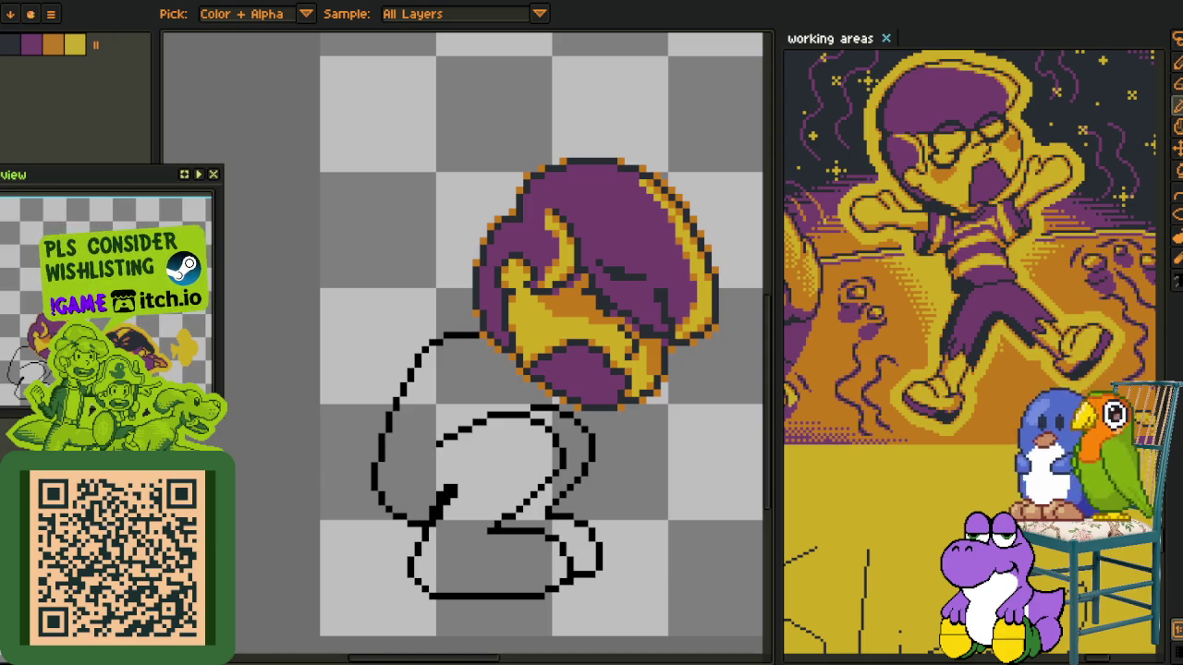
Expand the working areas sheet across the editing space and bring the grey tile map into view
scroll(675, 204, "down", 5)
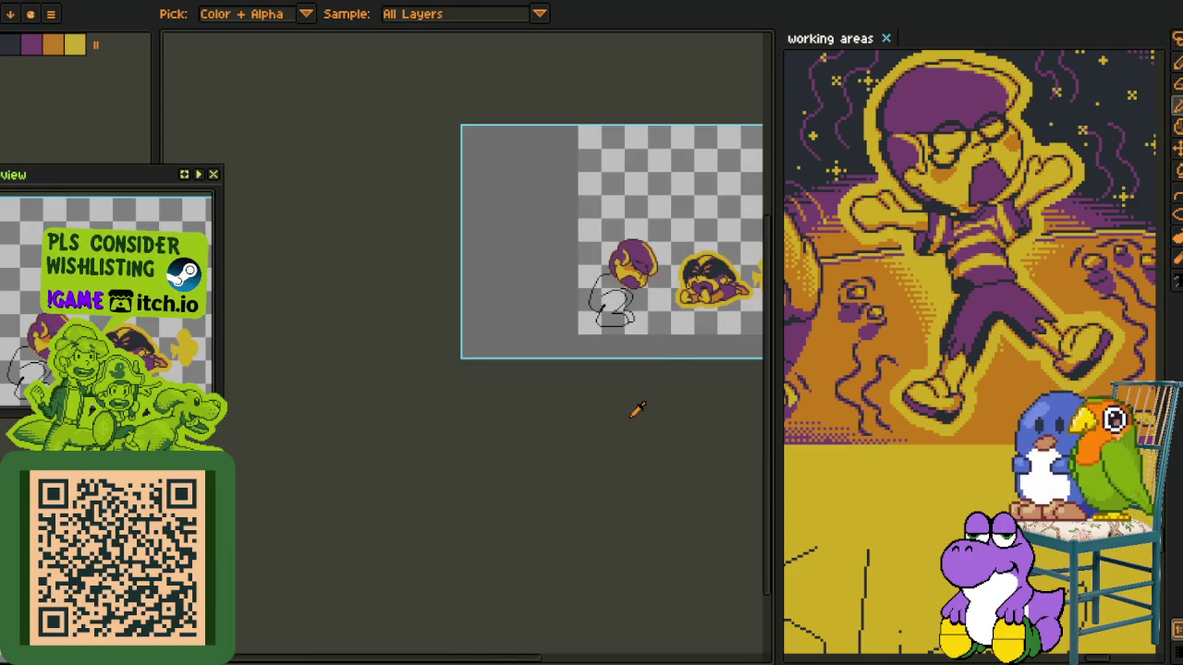
left_click_drag(775, 227, 167, 226)
scroll(471, 222, "down", 3)
scroll(471, 222, "down", 3)
scroll(534, 305, "up", 4)
scroll(534, 304, "up", 2)
left_click_drag(534, 305, 533, 377)
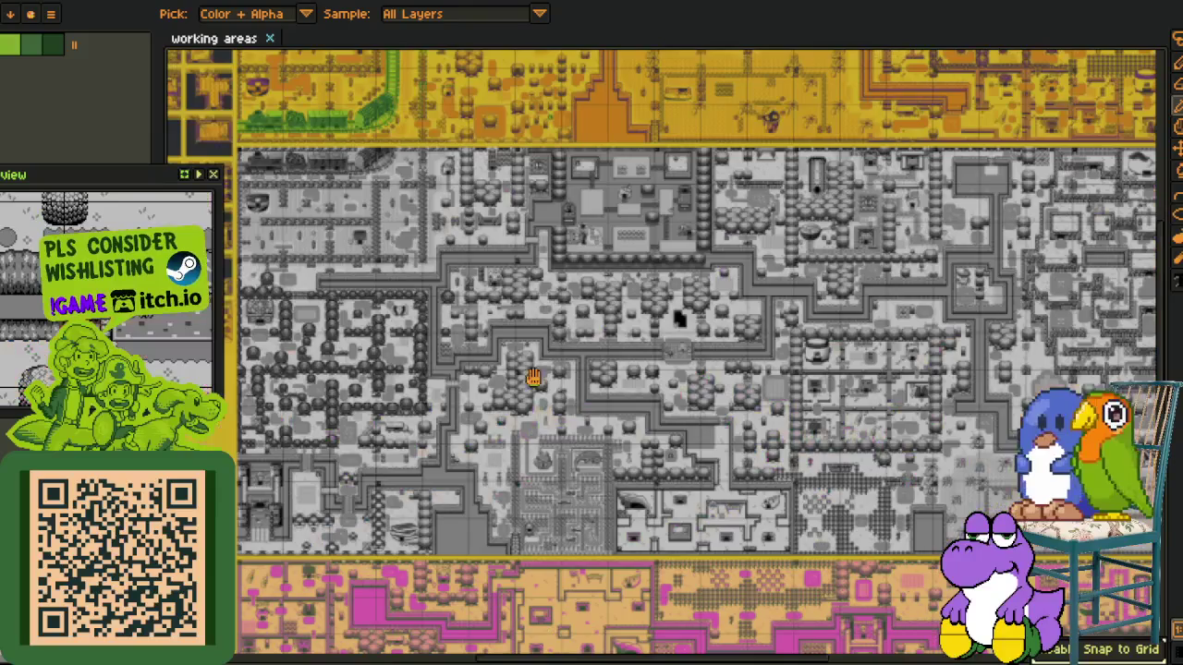
Pan over to the yellow tile map and around the tileset area
mouse_move(497, 328)
left_mouse_down()
mouse_move(532, 366)
mouse_move(934, 311)
left_mouse_up()
scroll(531, 366, "up", 3)
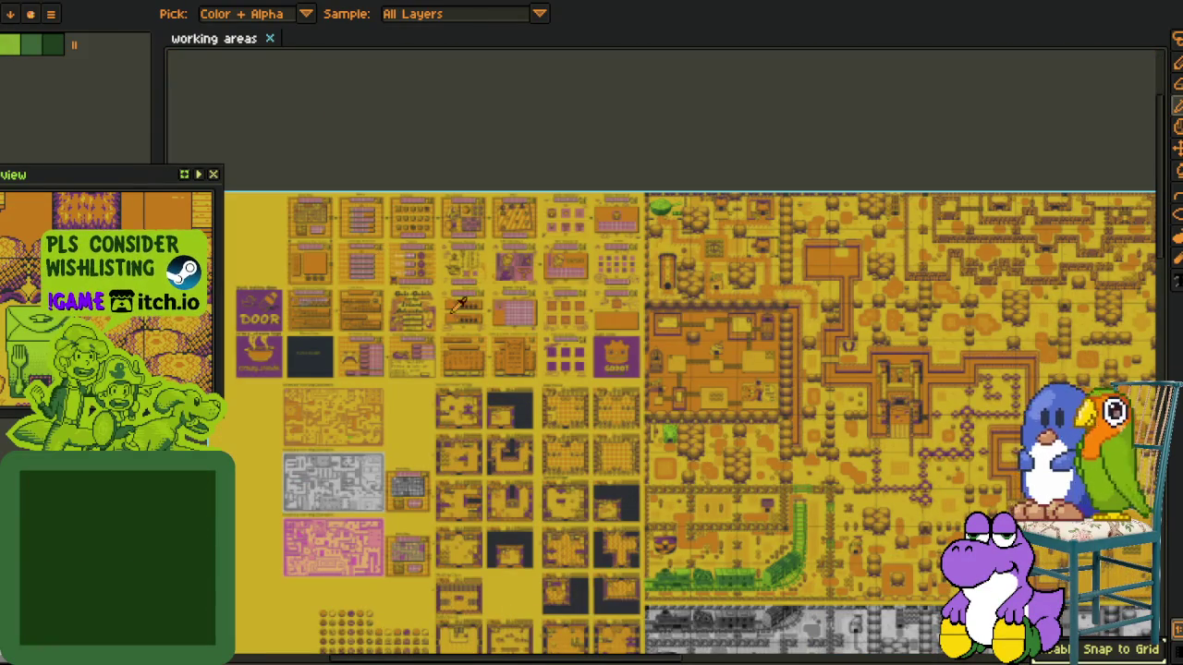
scroll(395, 231, "up", 2)
scroll(396, 231, "up", 2)
mouse_move(647, 443)
left_mouse_down()
mouse_move(558, 423)
mouse_move(936, 315)
mouse_move(812, 303)
left_mouse_up()
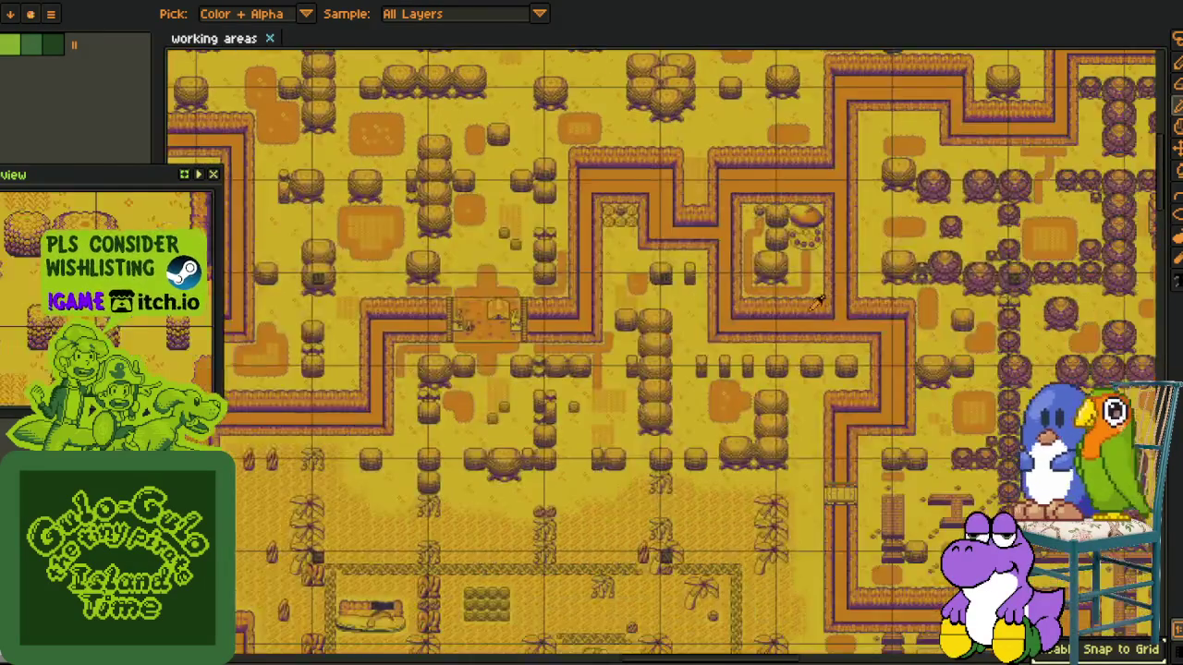
Scroll across the working areas sheet, then widen the left side panel
scroll(887, 364, "down", 1)
scroll(950, 394, "down", 1)
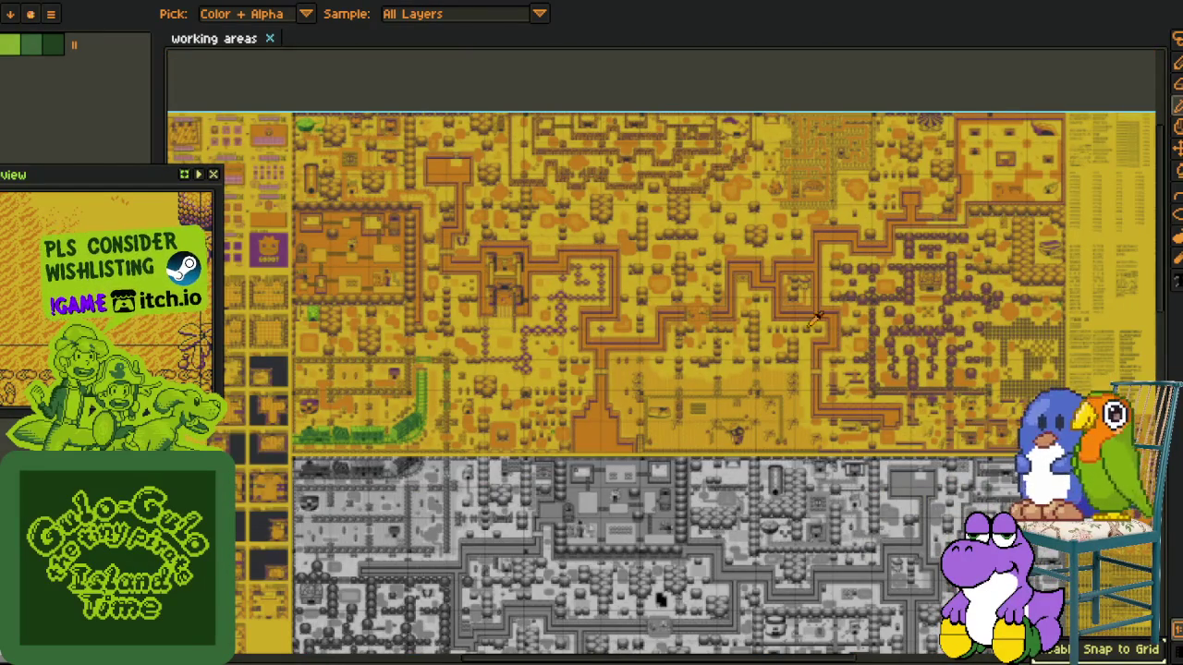
scroll(838, 416, "down", 1)
scroll(737, 284, "down", 5)
scroll(736, 284, "right", 5)
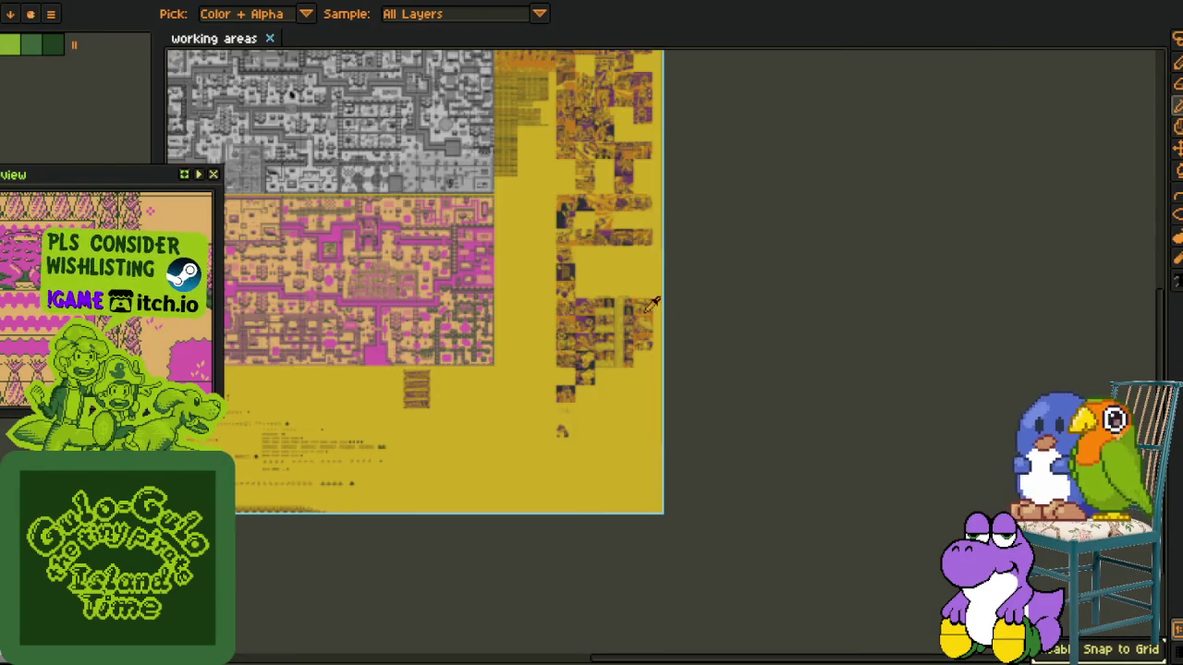
scroll(588, 316, "up", 1)
scroll(588, 316, "up", 1)
scroll(588, 316, "up", 1)
scroll(570, 332, "left", 1)
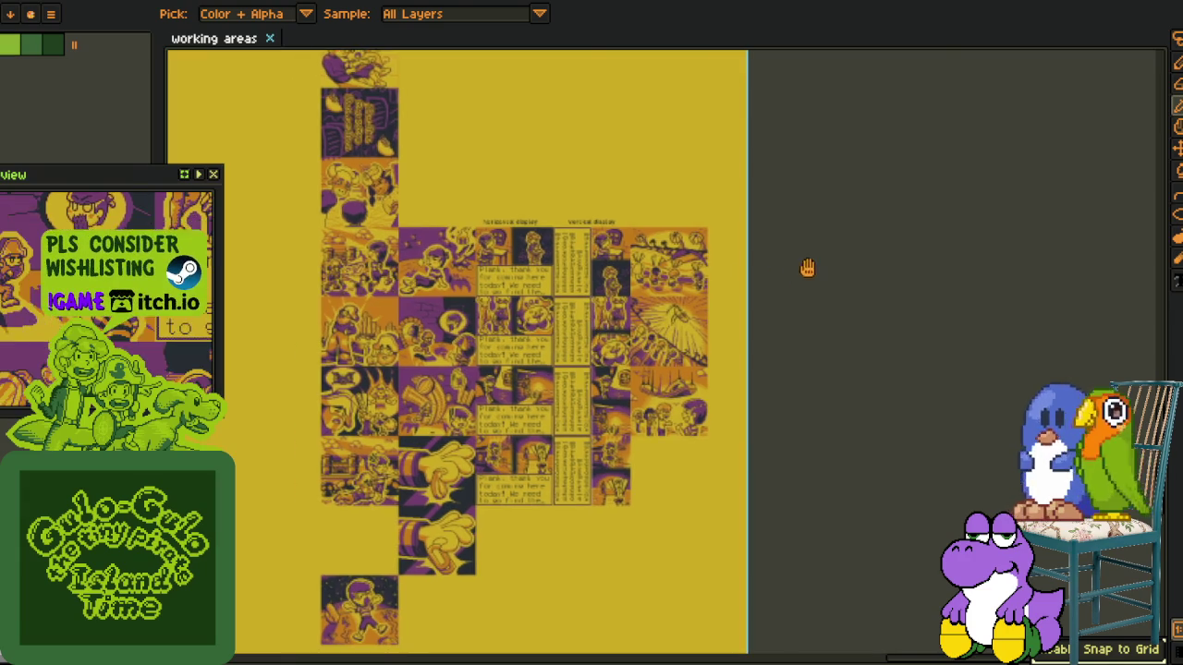
scroll(866, 260, "left", 4)
scroll(713, 220, "left", 2)
scroll(221, 138, "left", 2)
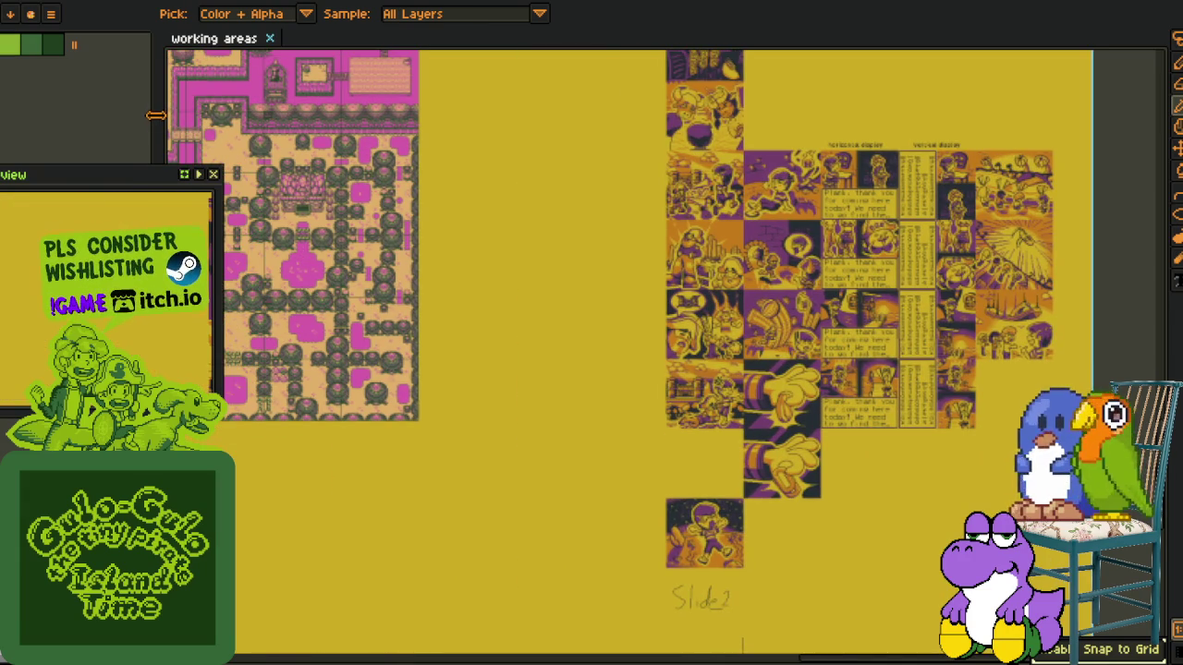
mouse_move(155, 114)
left_mouse_down()
mouse_move(169, 134)
mouse_move(129, 101)
left_mouse_up()
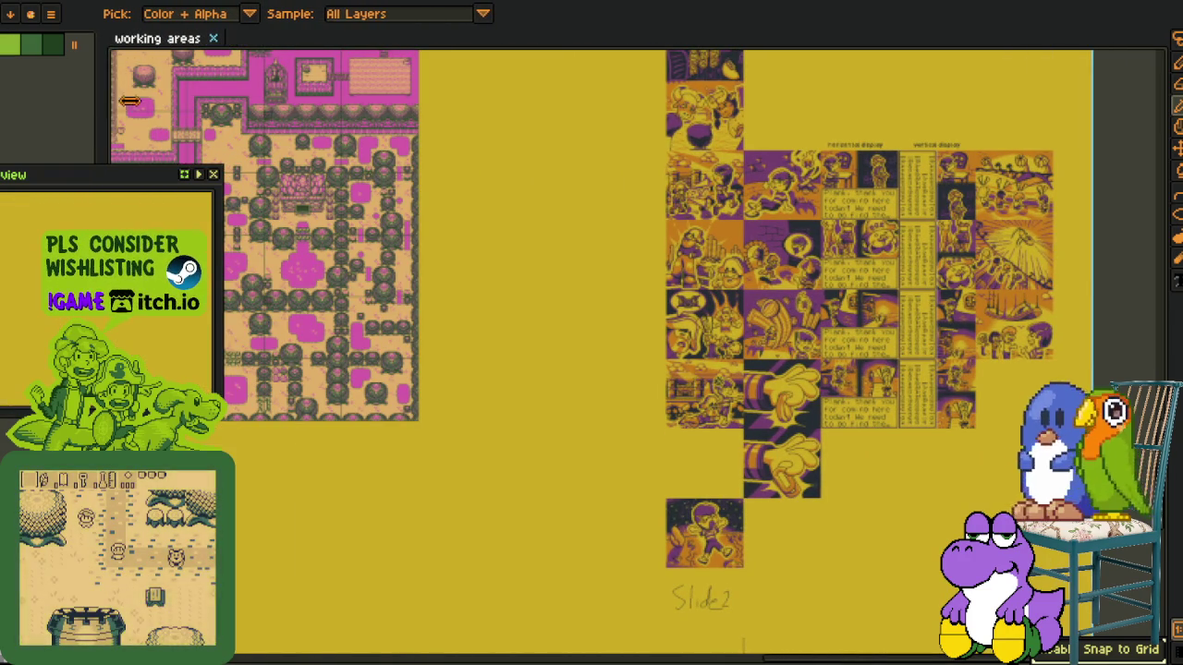
mouse_move(130, 101)
left_mouse_down()
mouse_move(599, 142)
mouse_move(690, 138)
left_mouse_up()
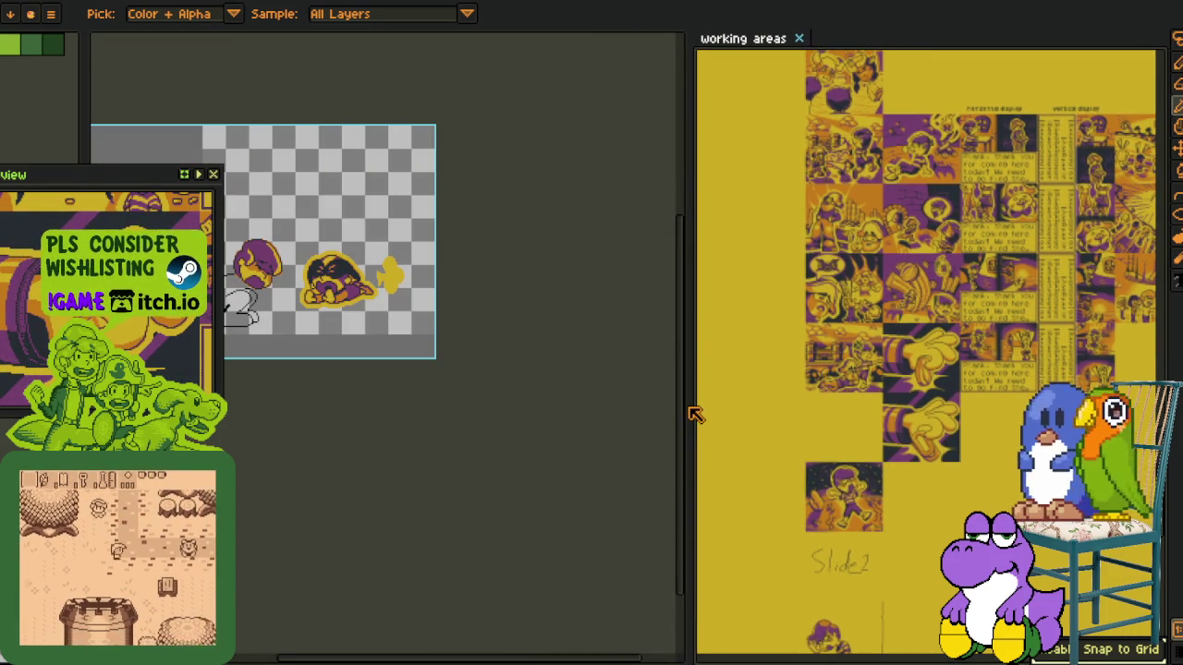
Bring the upper comic panels of the working areas sheet into view
scroll(829, 314, "up", 5)
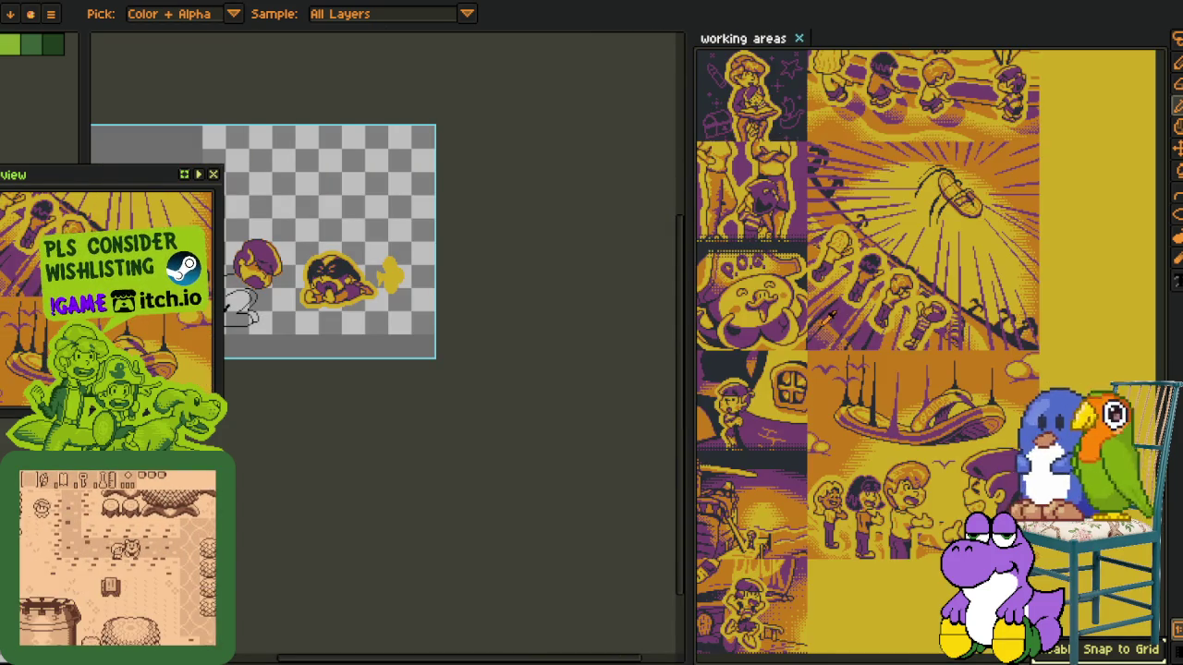
left_click_drag(832, 314, 867, 448)
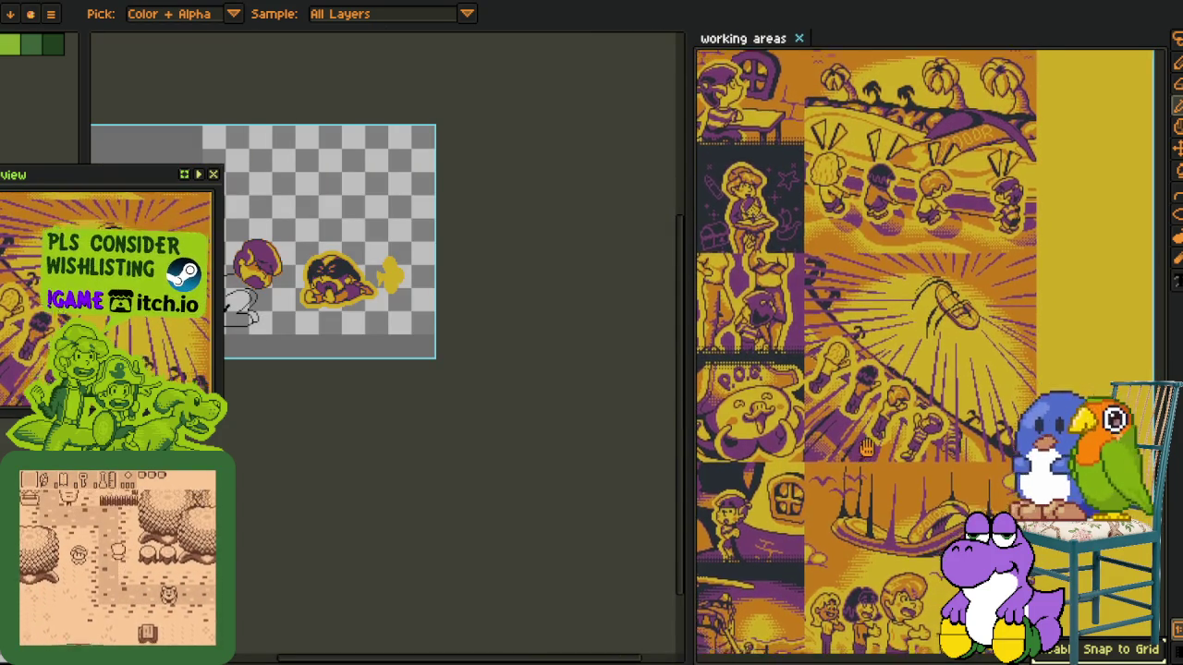
scroll(867, 447, "down", 2)
scroll(859, 416, "down", 2)
scroll(850, 379, "up", 1)
scroll(843, 358, "up", 1)
scroll(841, 359, "up", 3)
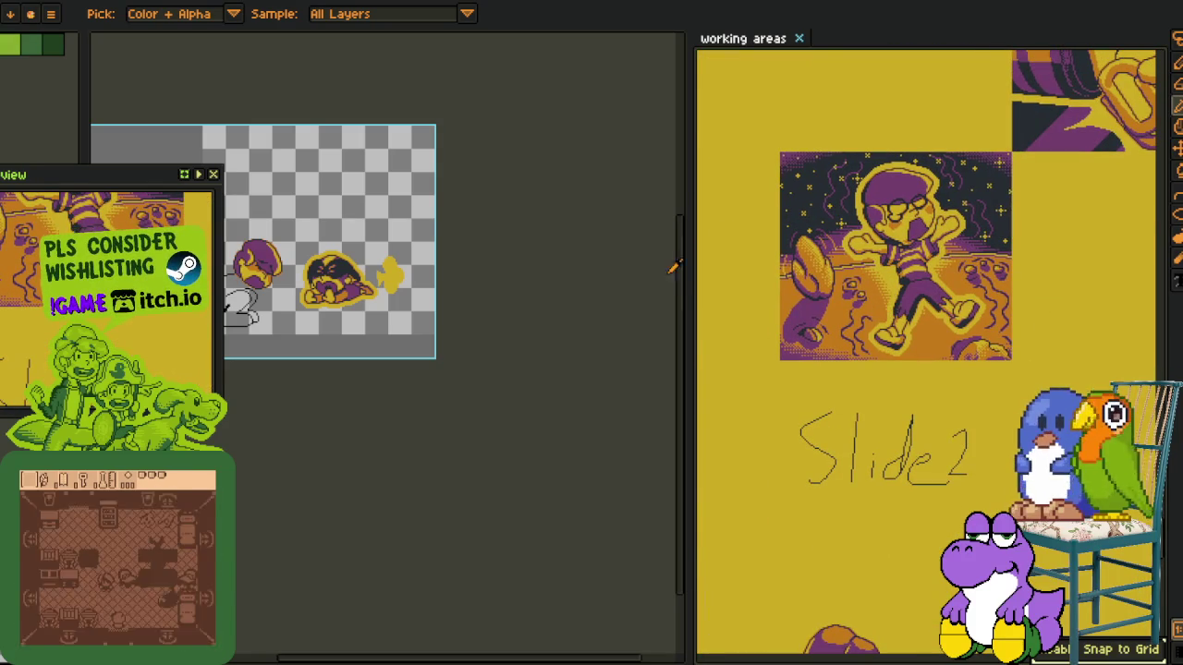
Narrow the working areas panel and center the sprite canvas
left_click_drag(689, 284, 882, 285)
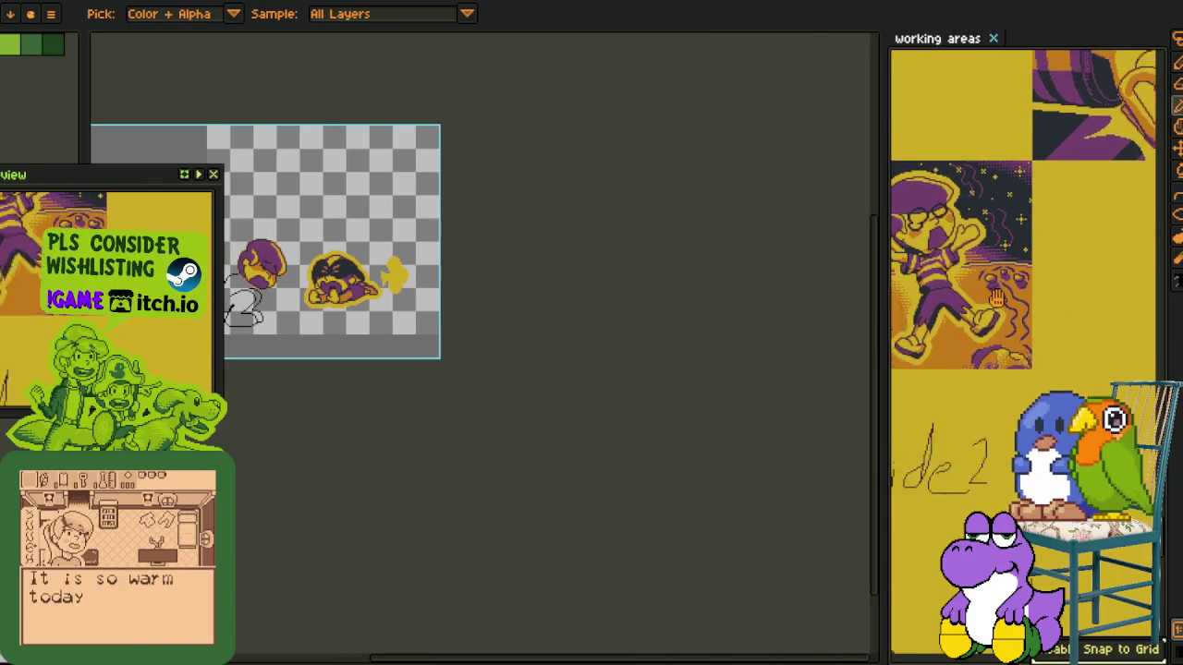
scroll(419, 288, "down", 2)
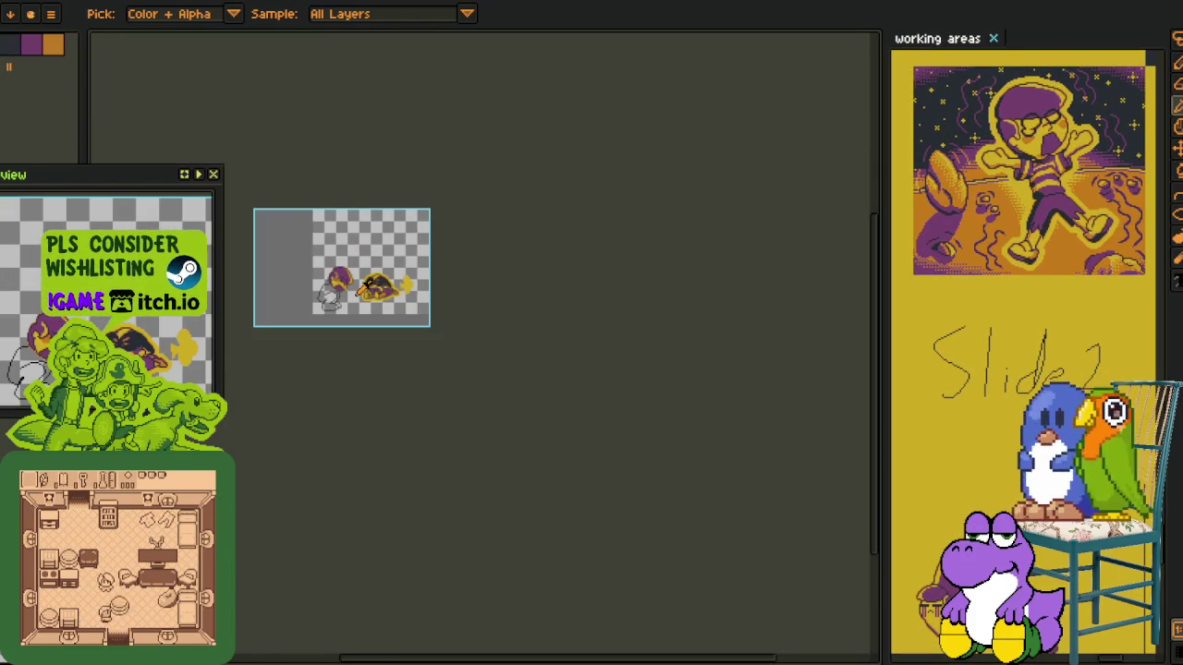
left_click_drag(419, 288, 564, 293)
key("o")
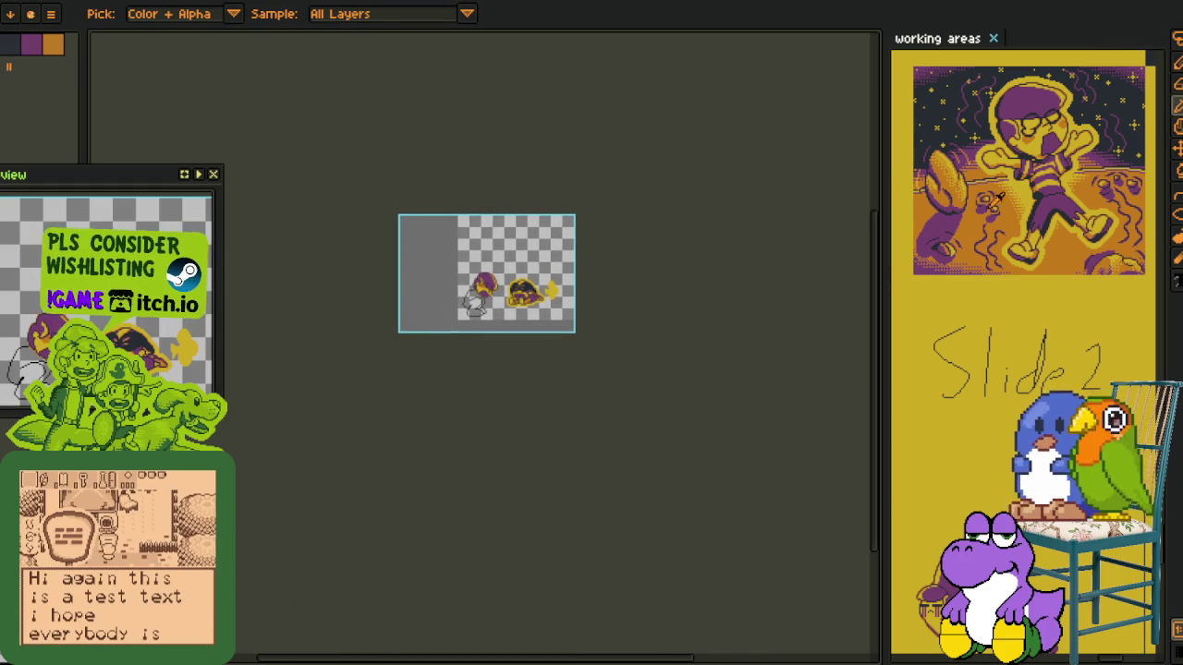
Zoom out, pan to the Slide2 area, and zoom in on the leaping-figure panel
scroll(998, 196, "down", 3)
scroll(999, 212, "down", 2)
scroll(999, 231, "down", 2)
scroll(998, 238, "up", 2)
scroll(1001, 254, "up", 2)
scroll(1006, 273, "up", 2)
scroll(1012, 303, "up", 2)
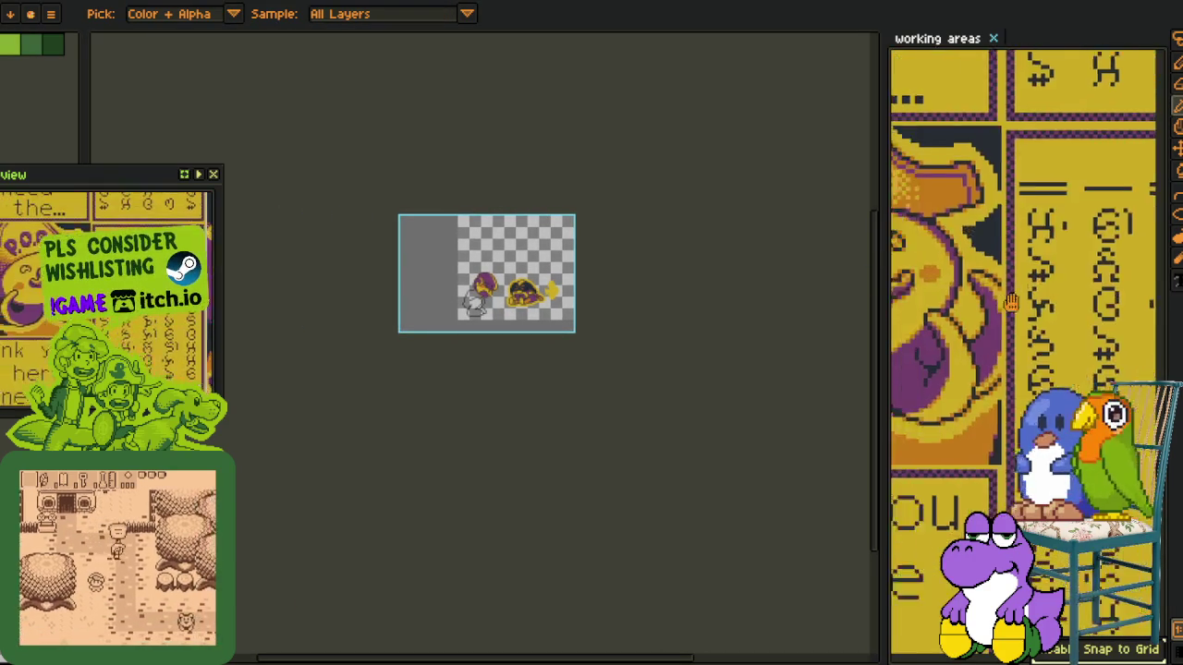
scroll(1012, 303, "down", 2)
scroll(1130, 213, "down", 1)
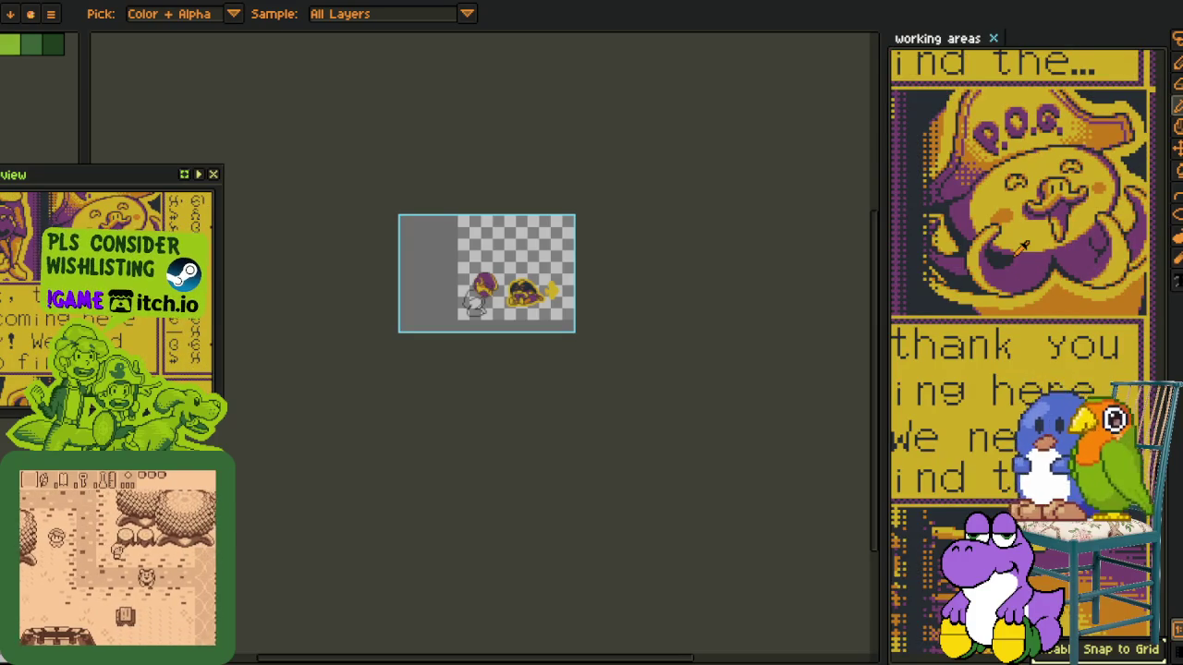
scroll(1077, 217, "down", 1)
scroll(1024, 264, "down", 2)
scroll(1022, 261, "down", 2)
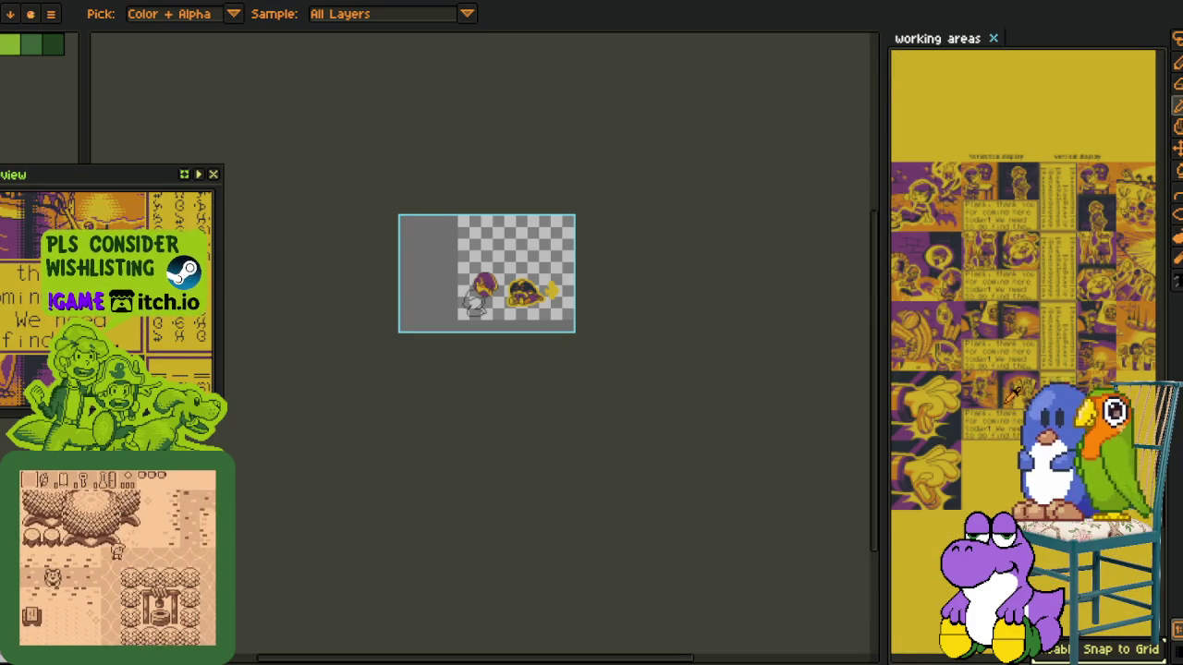
scroll(1022, 261, "down", 1)
left_click_drag(1022, 268, 1014, 346)
scroll(1013, 346, "up", 2)
scroll(998, 347, "up", 1)
scroll(961, 352, "up", 1)
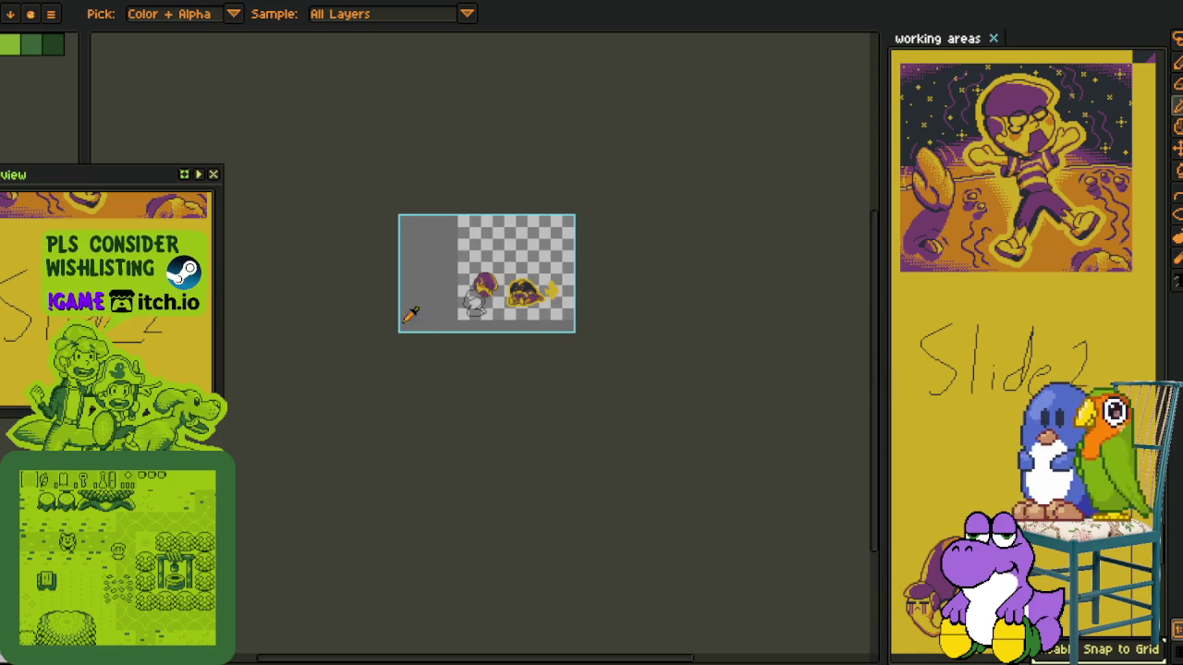
scroll(520, 258, "up", 2)
left_click_drag(348, 426, 432, 317)
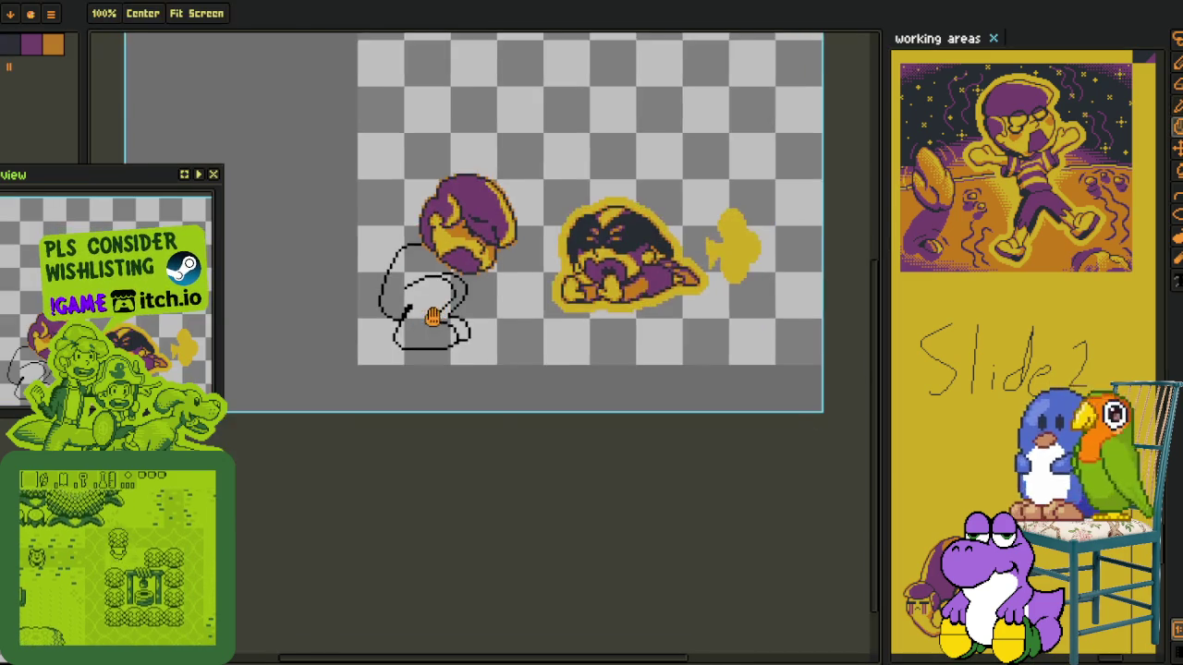
scroll(431, 317, "up", 2)
scroll(448, 340, "up", 2)
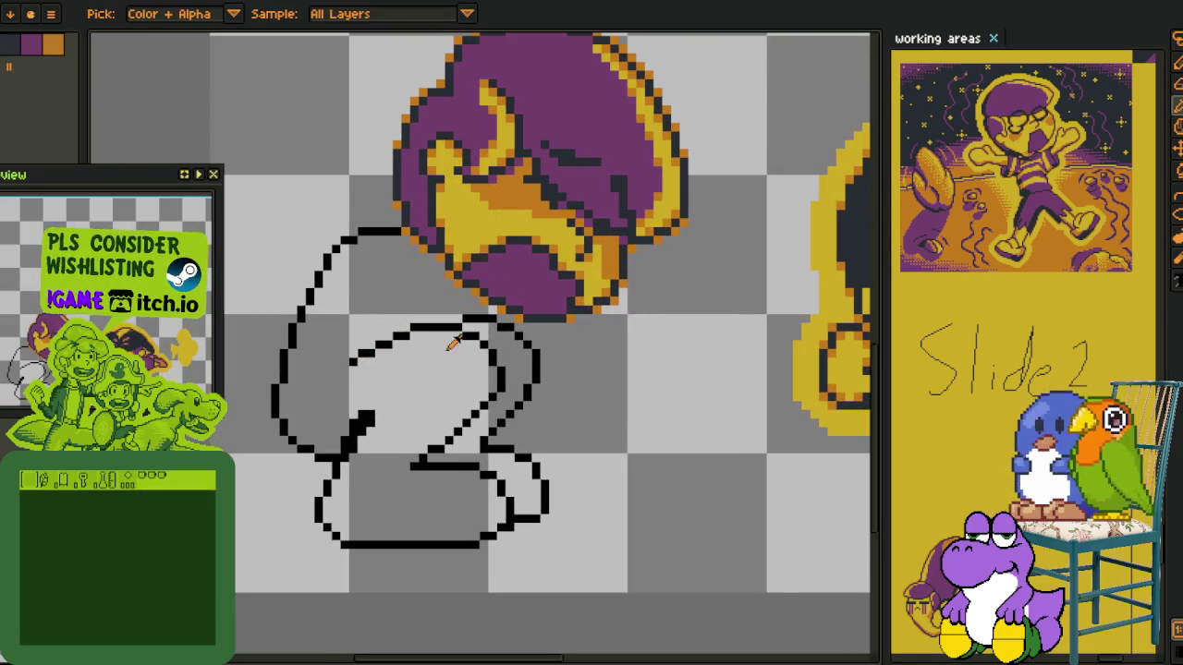
key("Tab")
key("Tab")
scroll(440, 349, "up", 2)
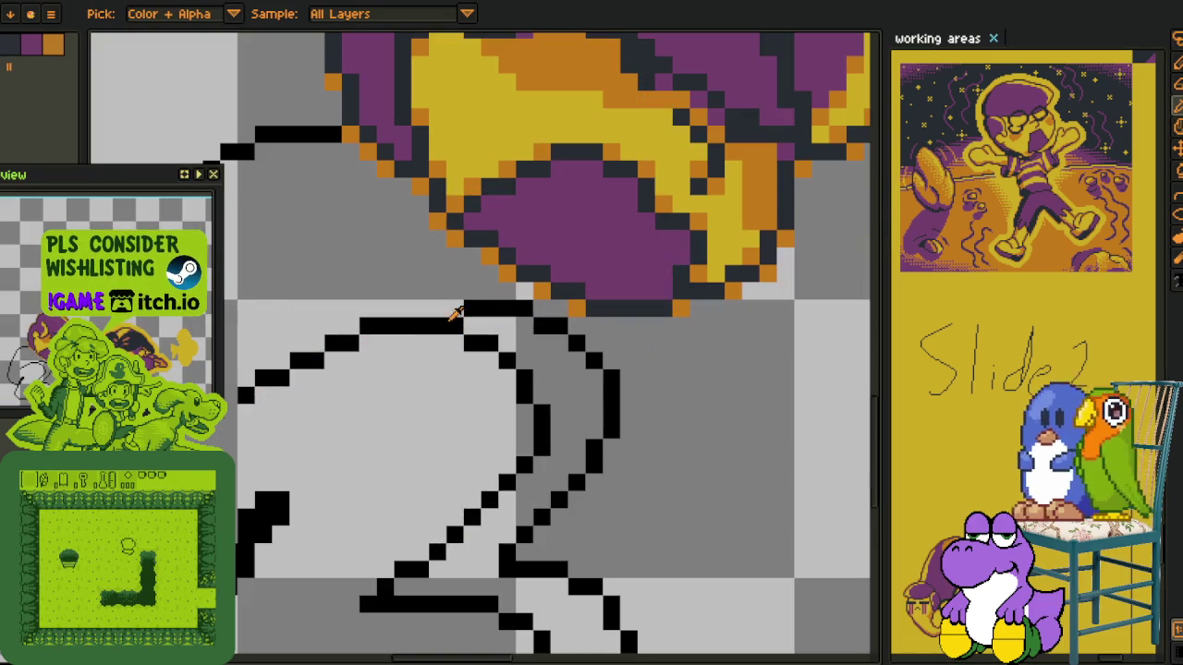
scroll(482, 296, "down", 3)
left_click(51, 14)
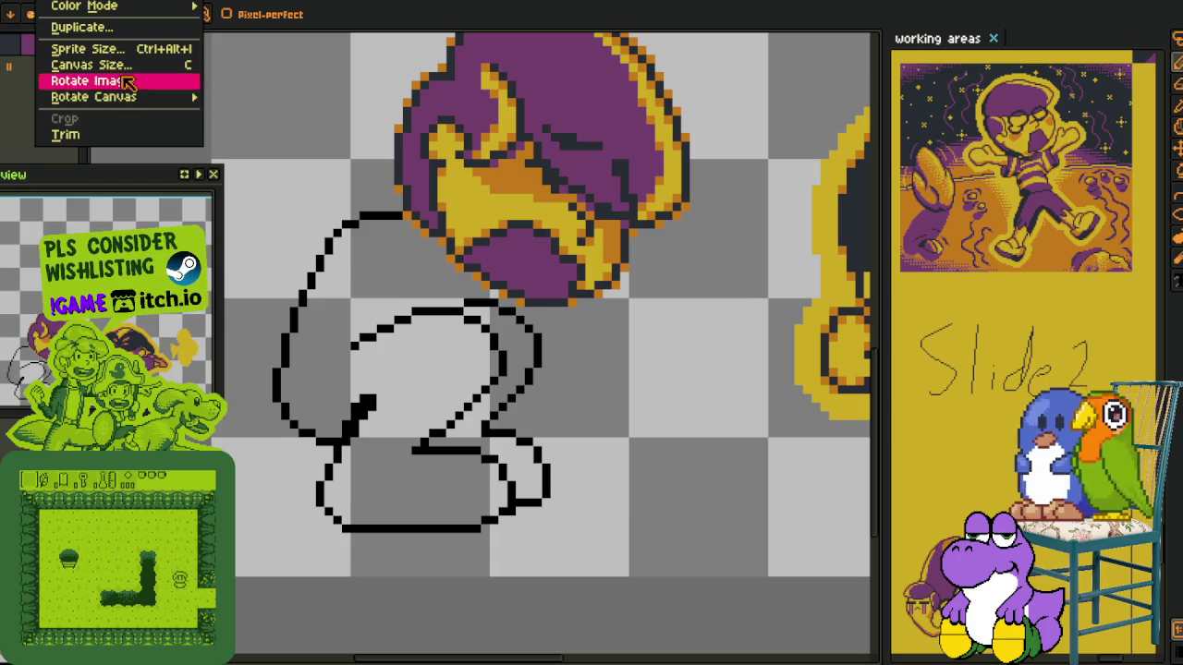
left_click(305, 150)
scroll(497, 231, "up", 2)
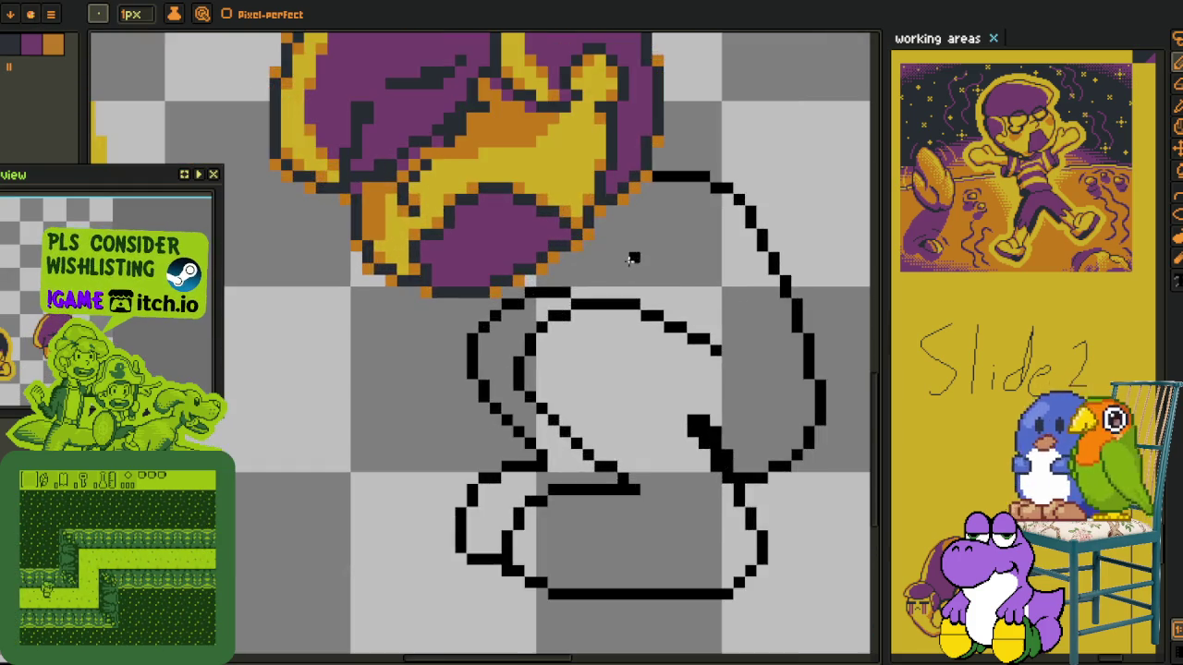
scroll(557, 268, "up", 2)
left_click(545, 274)
left_click(563, 294)
key("ctrl+z")
key("ctrl+z")
scroll(541, 277, "down", 4)
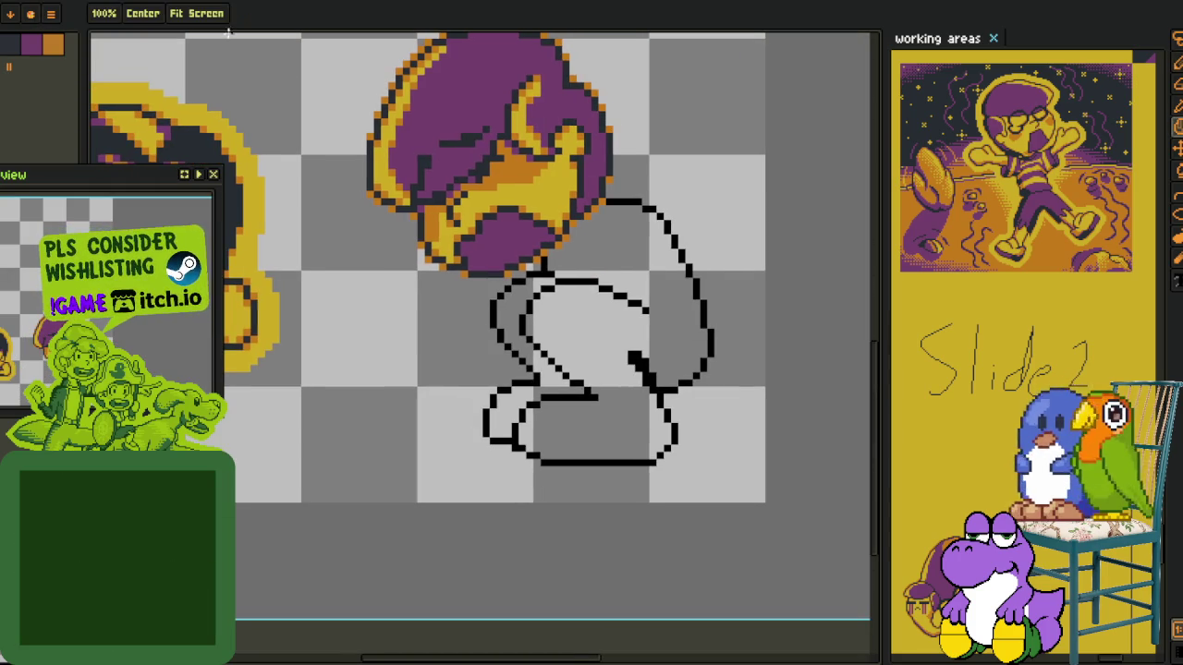
left_click(50, 14)
left_click(298, 163)
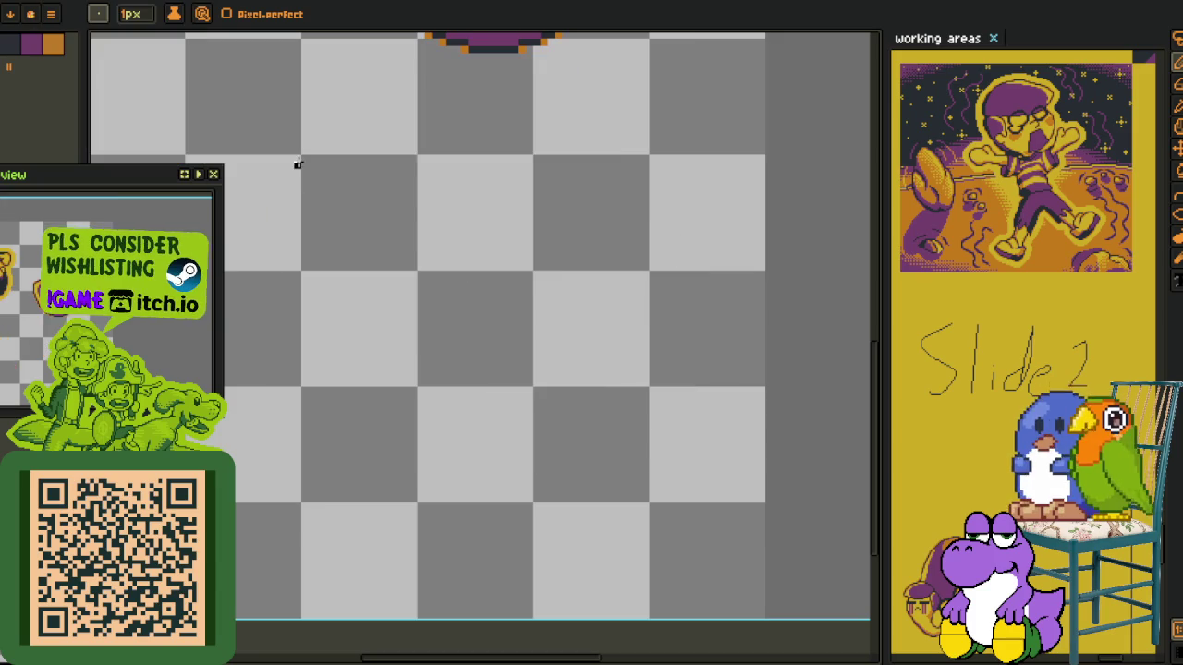
key("ctrl+z")
left_click(50, 14)
mouse_move(93, 96)
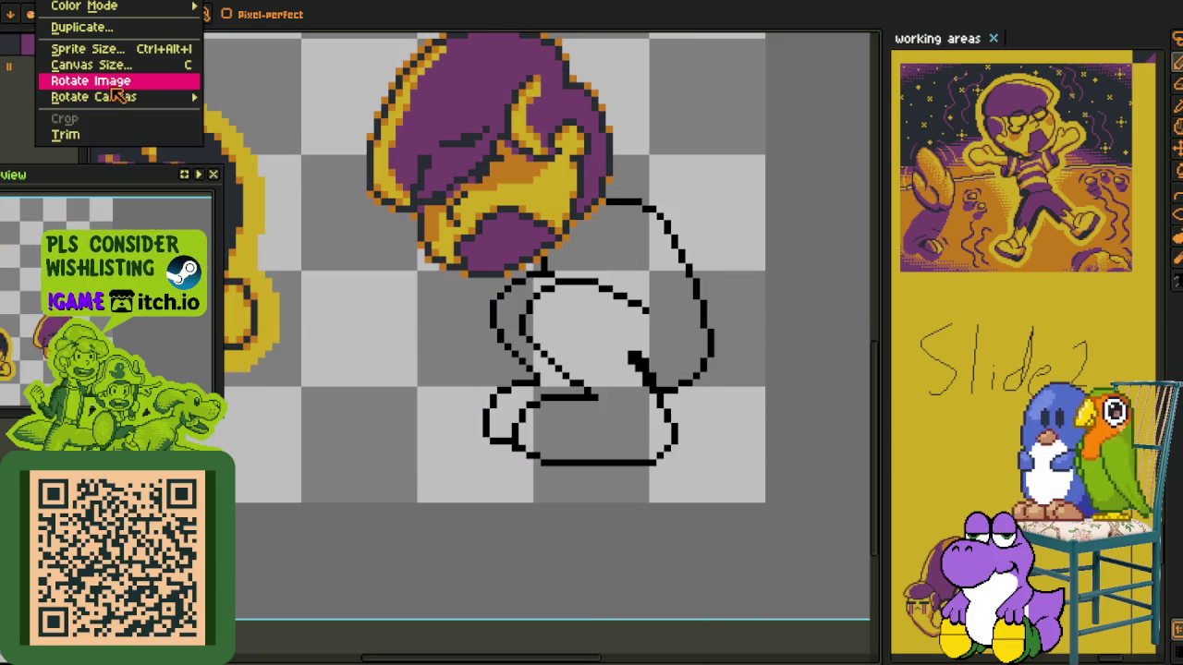
left_click(297, 151)
scroll(369, 246, "down", 2)
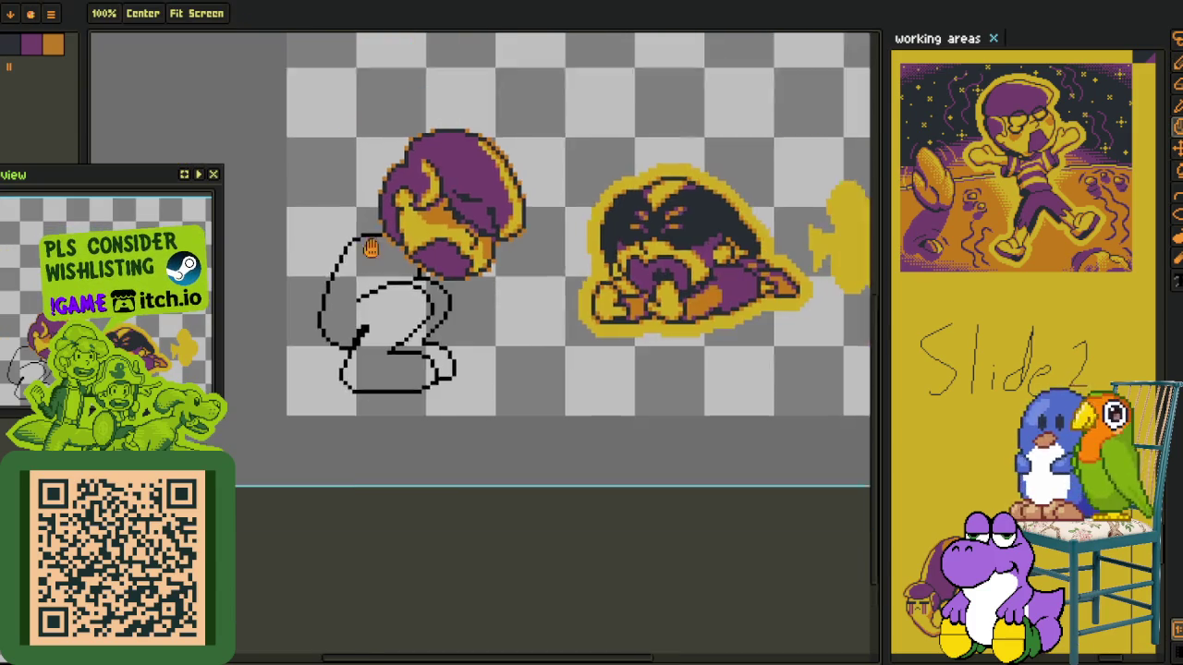
scroll(392, 309, "up", 1)
scroll(387, 319, "up", 1)
scroll(392, 352, "up", 2)
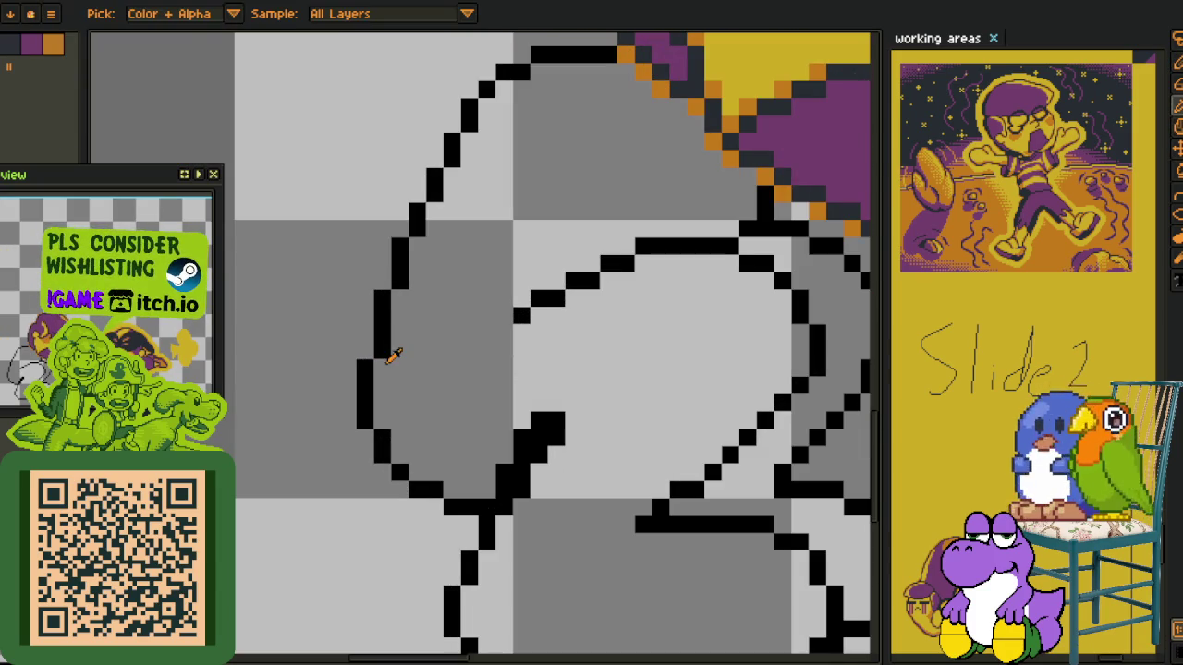
key("b")
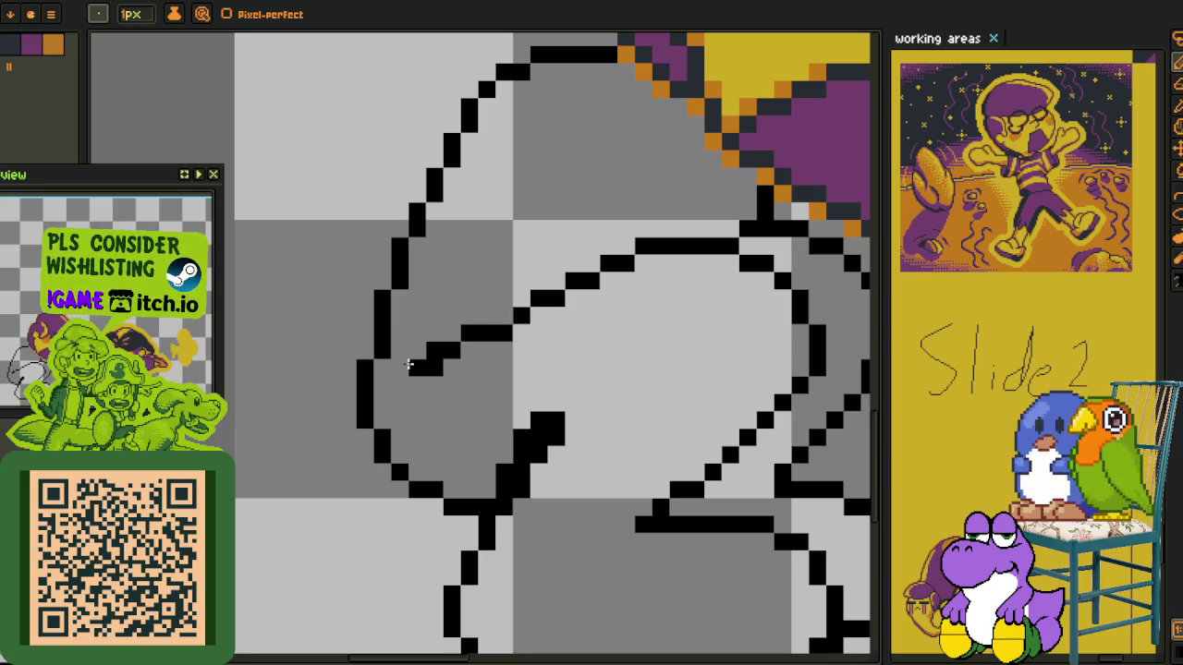
Pick the purple colour from the canvas and save the sprite
scroll(415, 367, "down", 3)
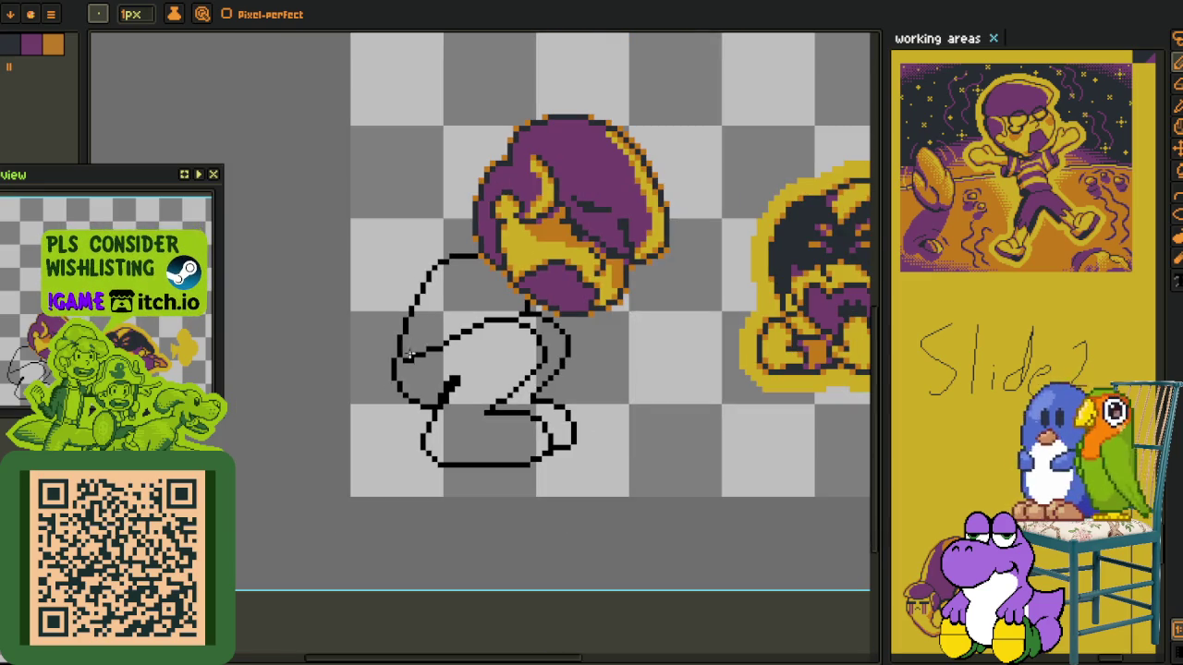
key("i")
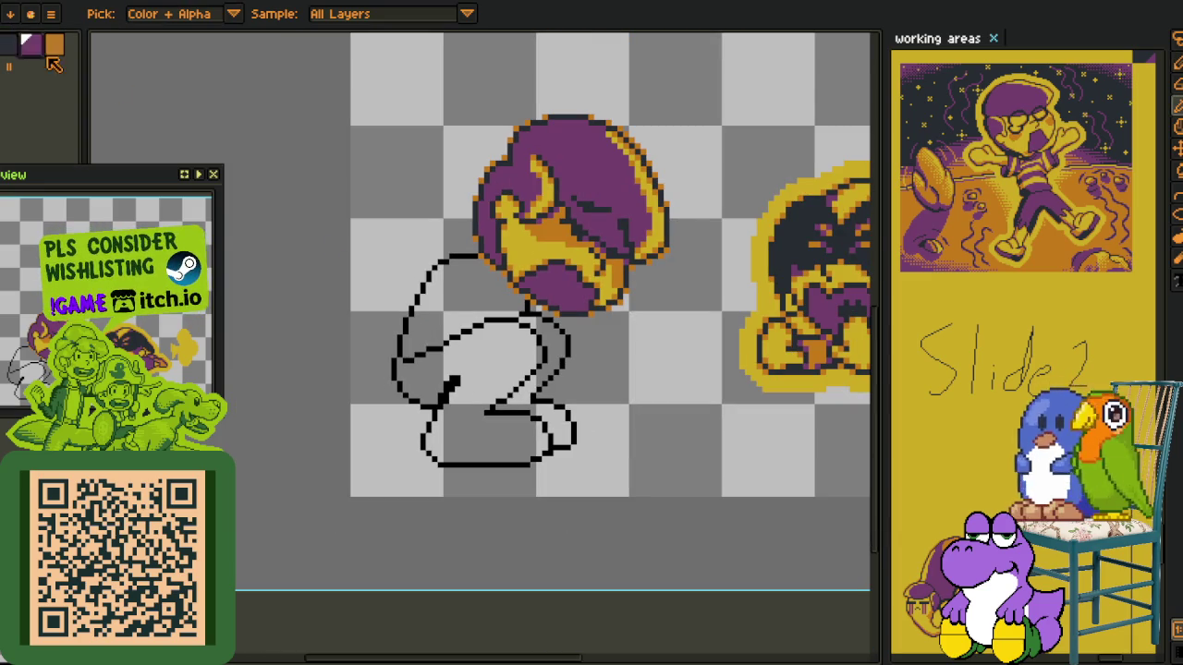
scroll(415, 348, "up", 1)
scroll(435, 335, "up", 1)
key("ctrl+s")
key("b")
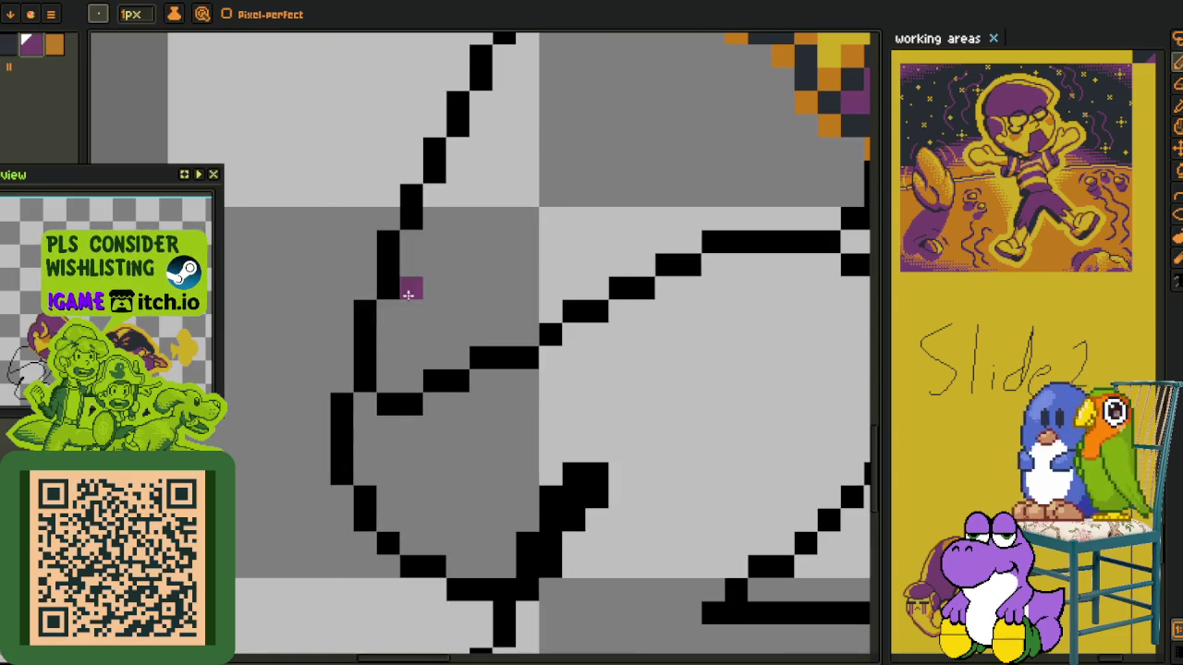
Outline and bucket-fill a wide purple stripe below the head, trimming part back to grey
mouse_move(411, 286)
left_mouse_down()
mouse_move(556, 267)
mouse_move(590, 275)
left_mouse_up()
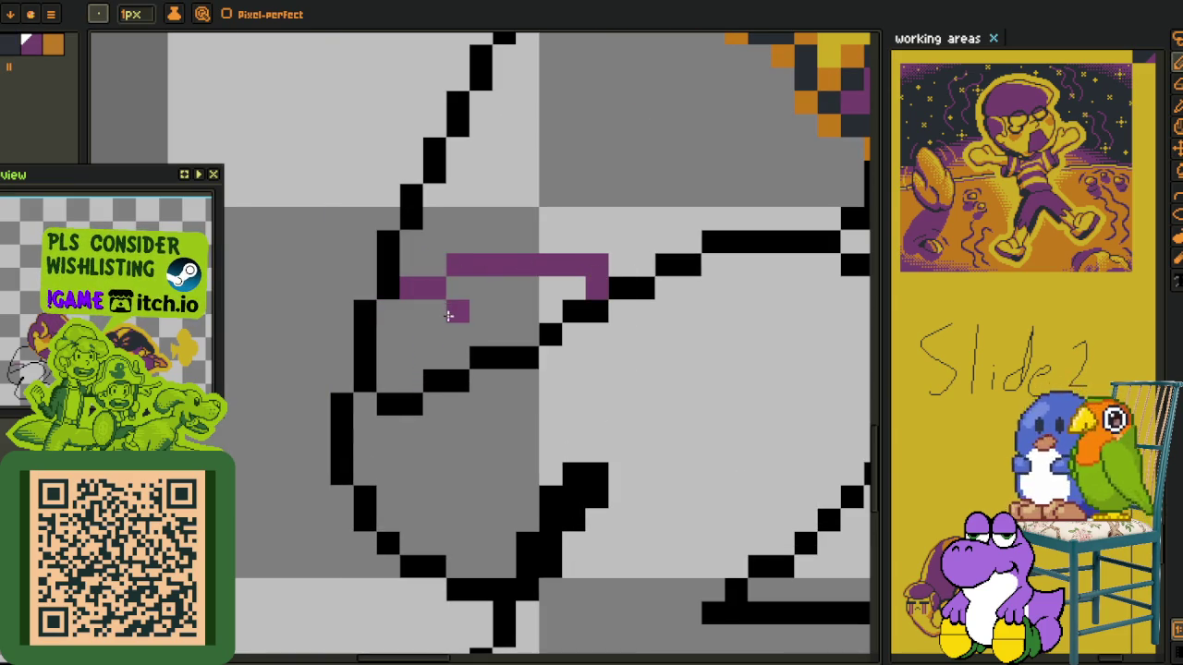
key("g")
left_click(518, 295)
mouse_move(560, 264)
left_mouse_down()
mouse_move(494, 343)
mouse_move(324, 385)
left_mouse_up()
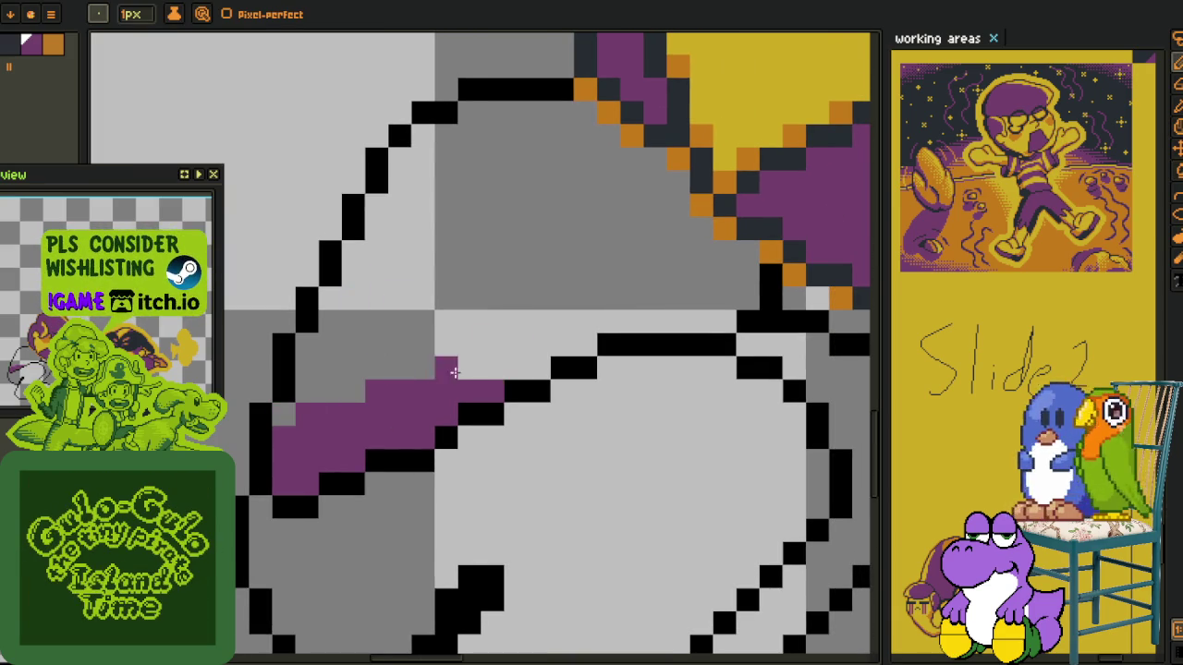
left_click_drag(475, 383, 452, 389)
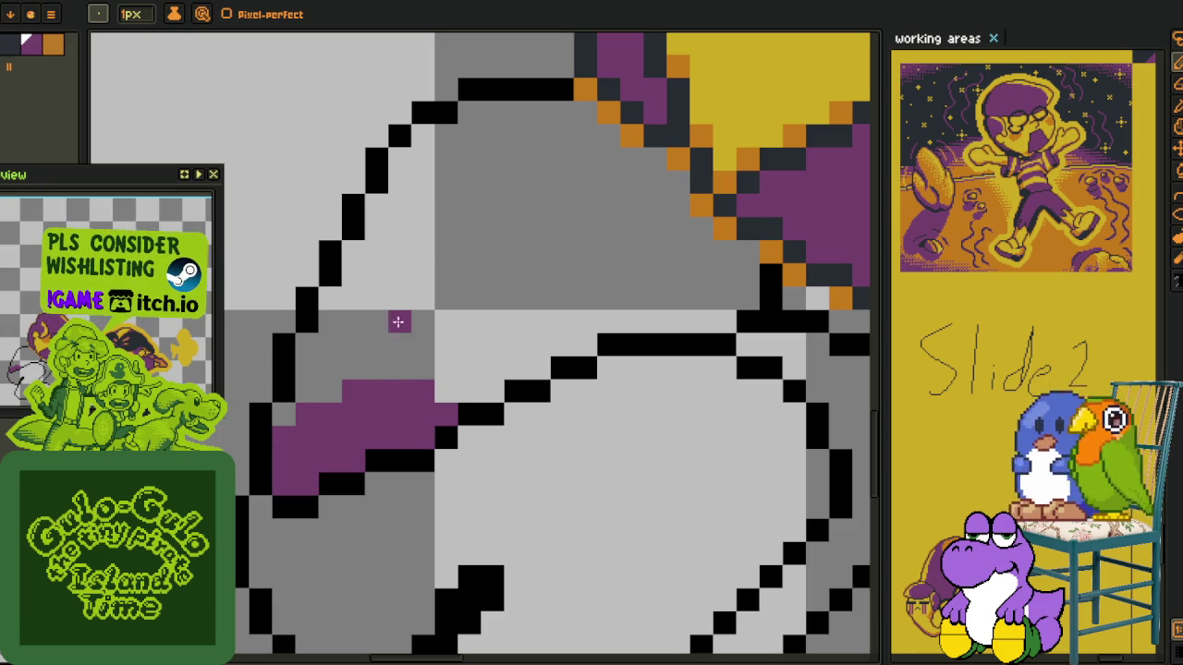
Outline a second, smaller purple stripe on the lower-left body
mouse_move(359, 280)
left_mouse_down()
mouse_move(489, 321)
mouse_move(523, 354)
left_mouse_up()
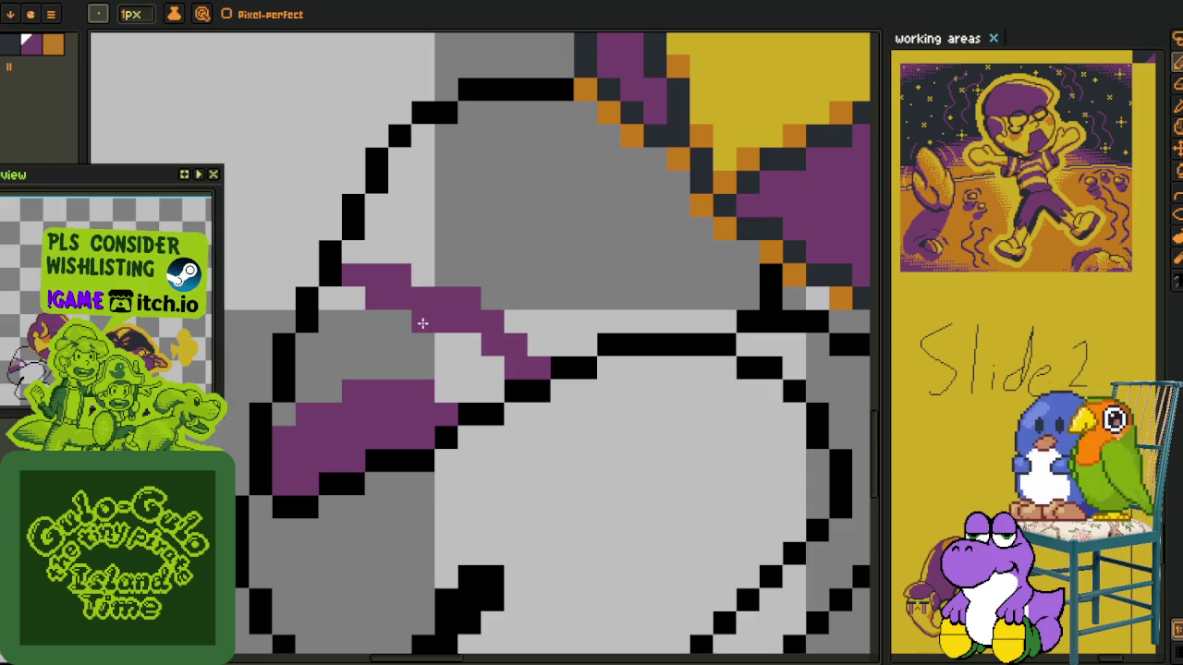
left_click_drag(622, 322, 458, 258)
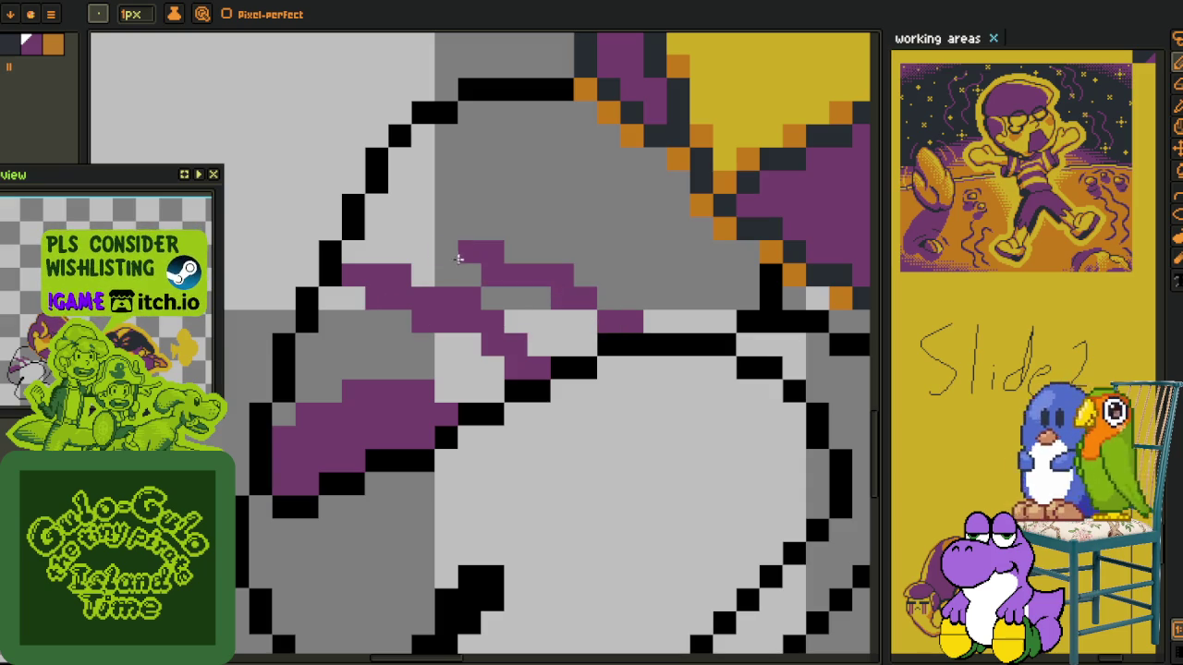
left_click(379, 253)
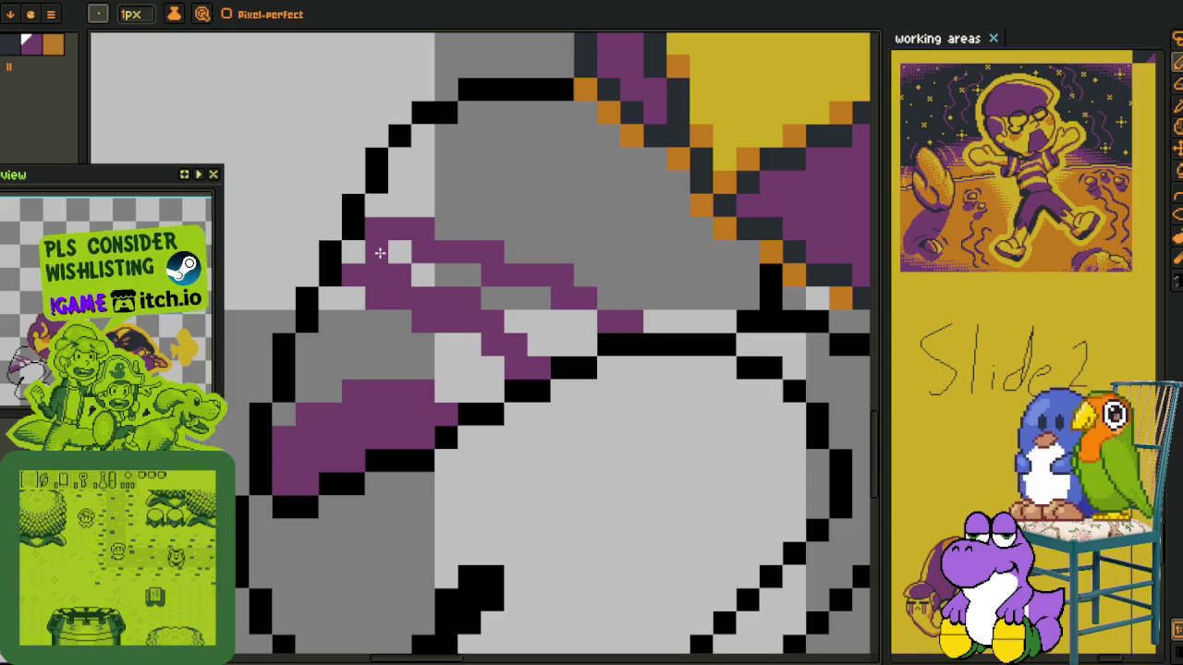
Fill the second body stripe and a remaining gap with purple using the Paint Bucket
key("g")
left_click(483, 287)
left_click(583, 319)
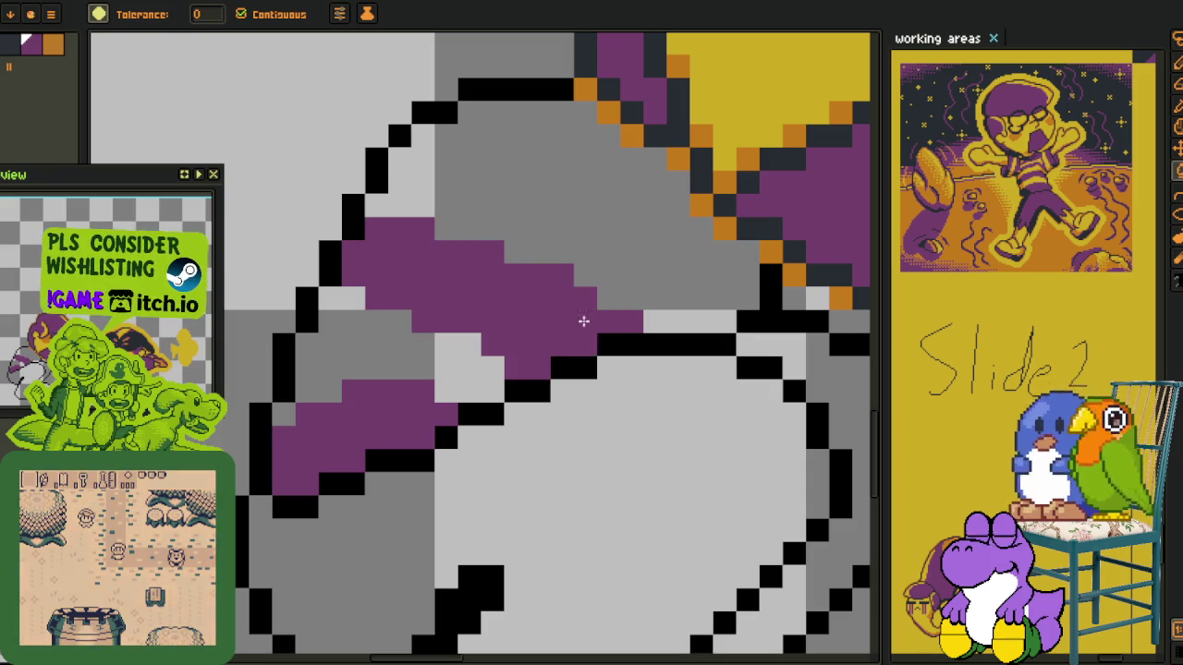
left_click_drag(565, 272, 507, 316)
scroll(507, 316, "down", 3)
scroll(507, 305, "up", 1)
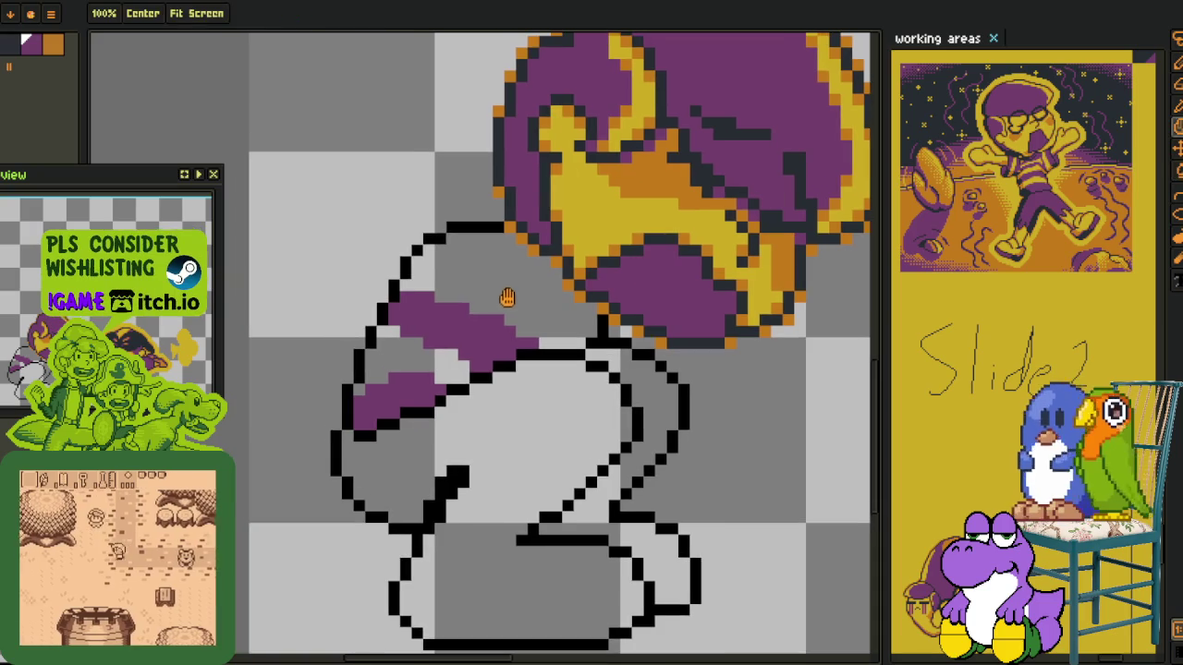
scroll(517, 298, "up", 2)
Pencil new stripe outlines, thicken the band's lower-left end and trim its upper edge
key("b")
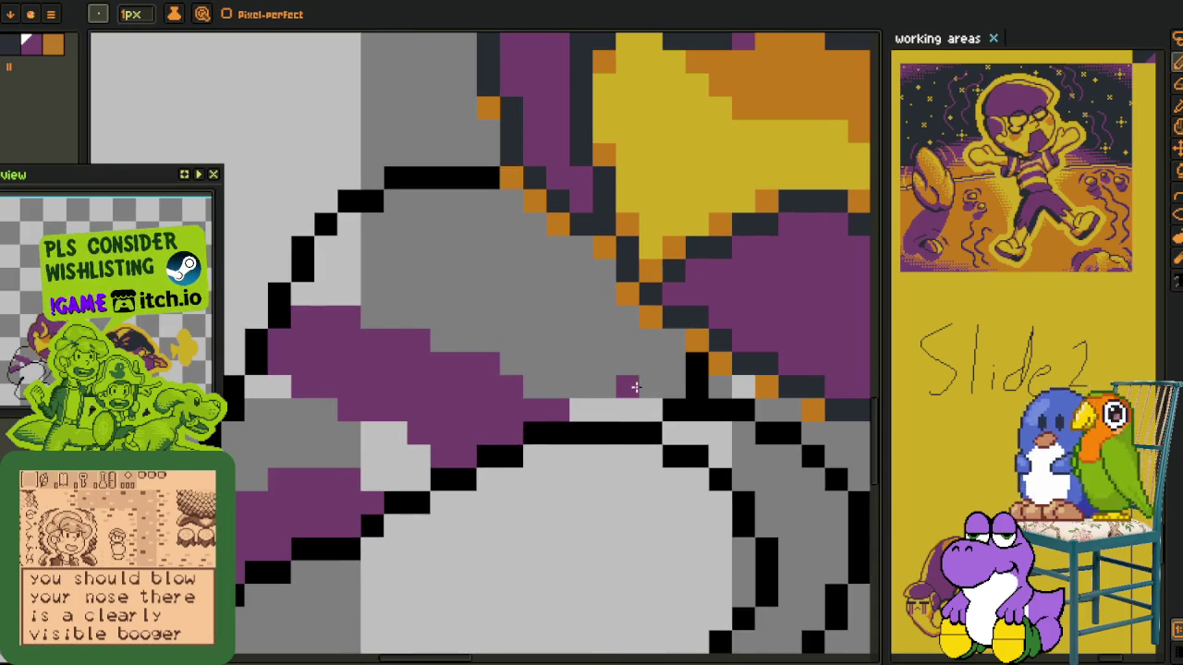
left_click_drag(635, 388, 416, 270)
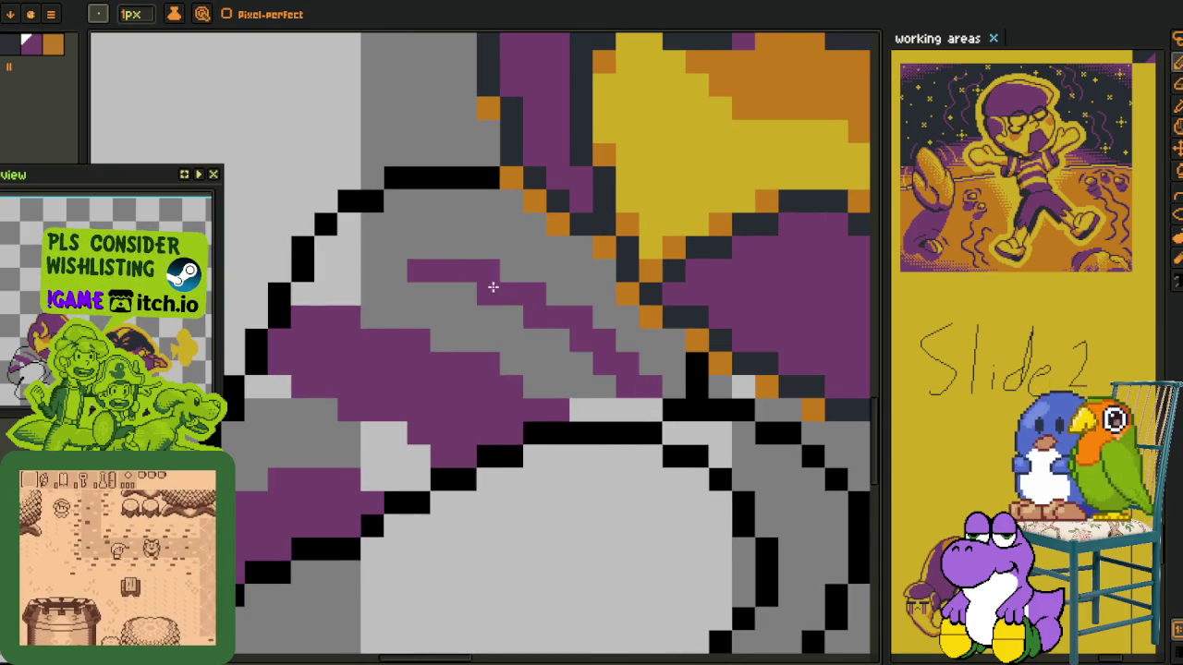
left_click_drag(493, 287, 630, 384)
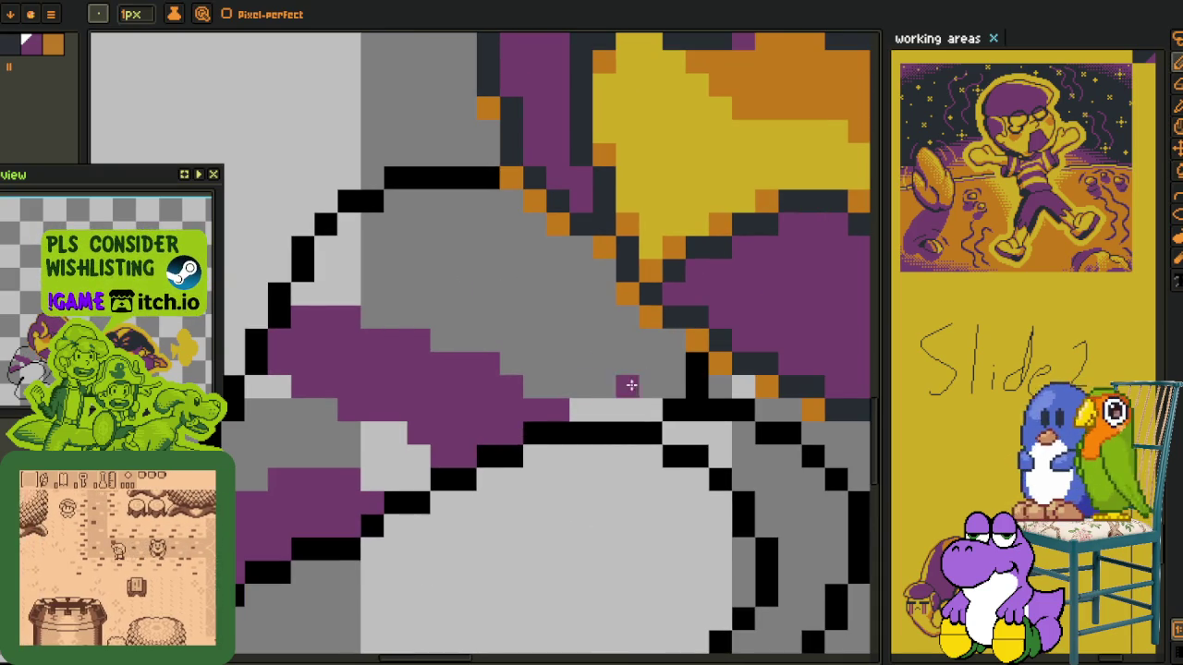
left_click(280, 409)
left_click_drag(280, 409, 257, 386)
left_click(327, 409)
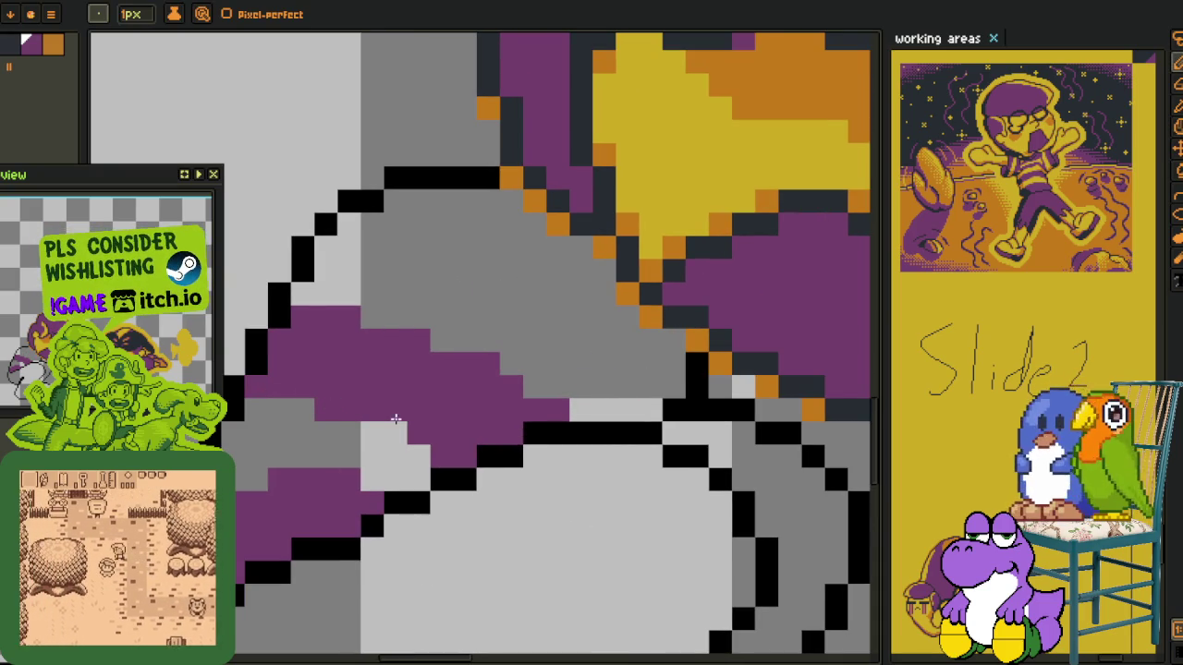
mouse_move(558, 409)
left_mouse_down()
mouse_move(372, 333)
mouse_move(571, 409)
left_mouse_up()
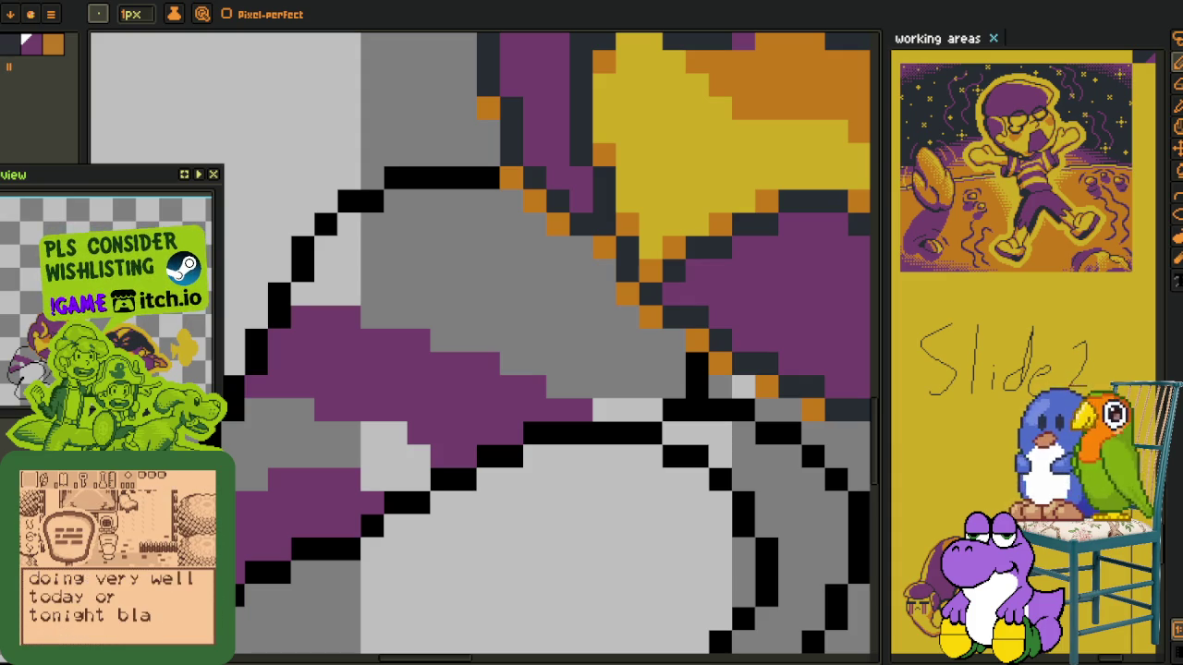
mouse_move(660, 386)
left_mouse_down()
mouse_move(427, 271)
mouse_move(323, 259)
left_mouse_up()
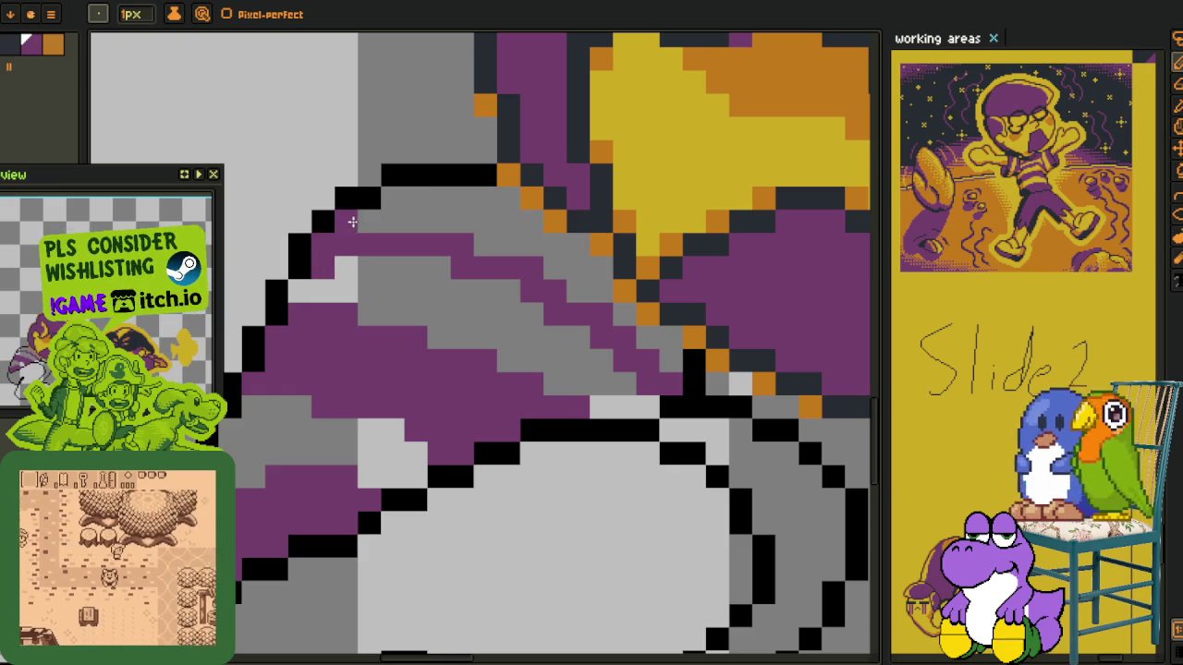
Fill the grey body band and a small leftover grey patch with purple
key("g")
left_click(573, 277)
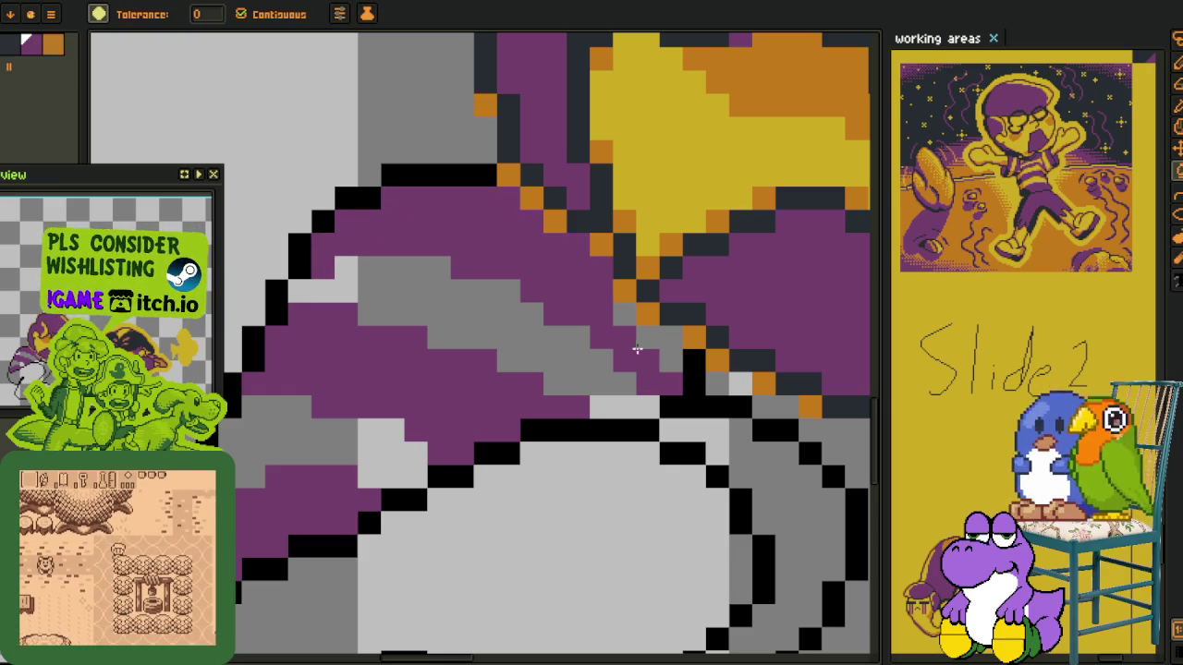
left_click(636, 342)
scroll(647, 335, "down", 5)
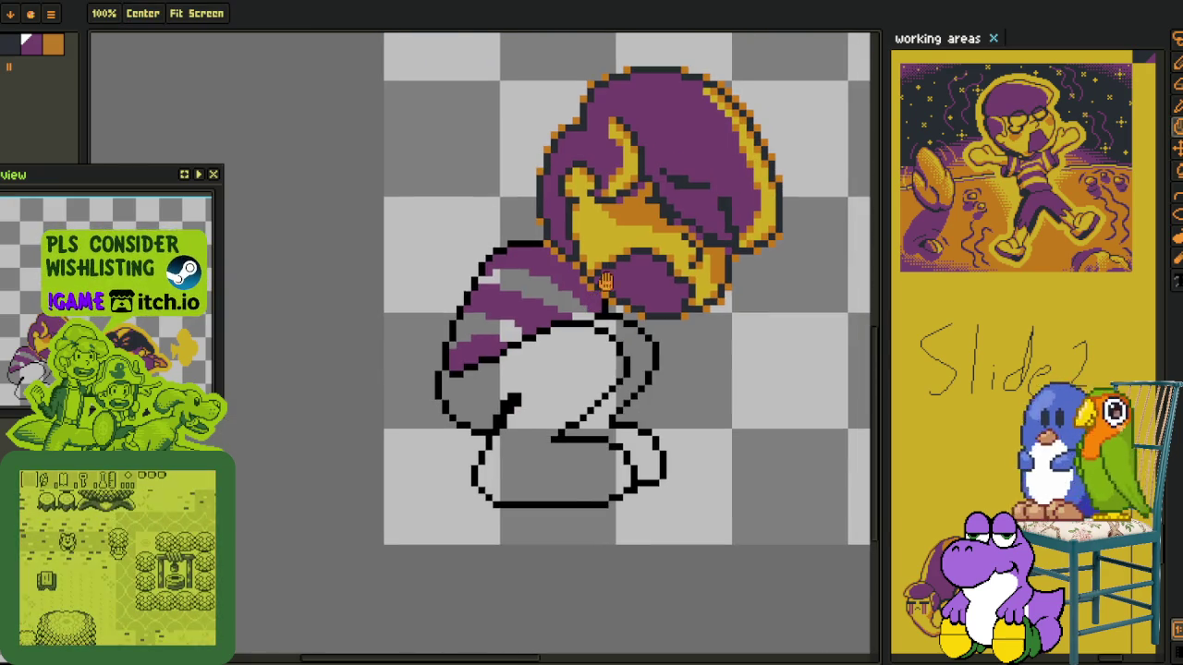
left_click_drag(605, 281, 539, 284)
Show the layers timeline and shift the view so the sprite sits lower
key("i")
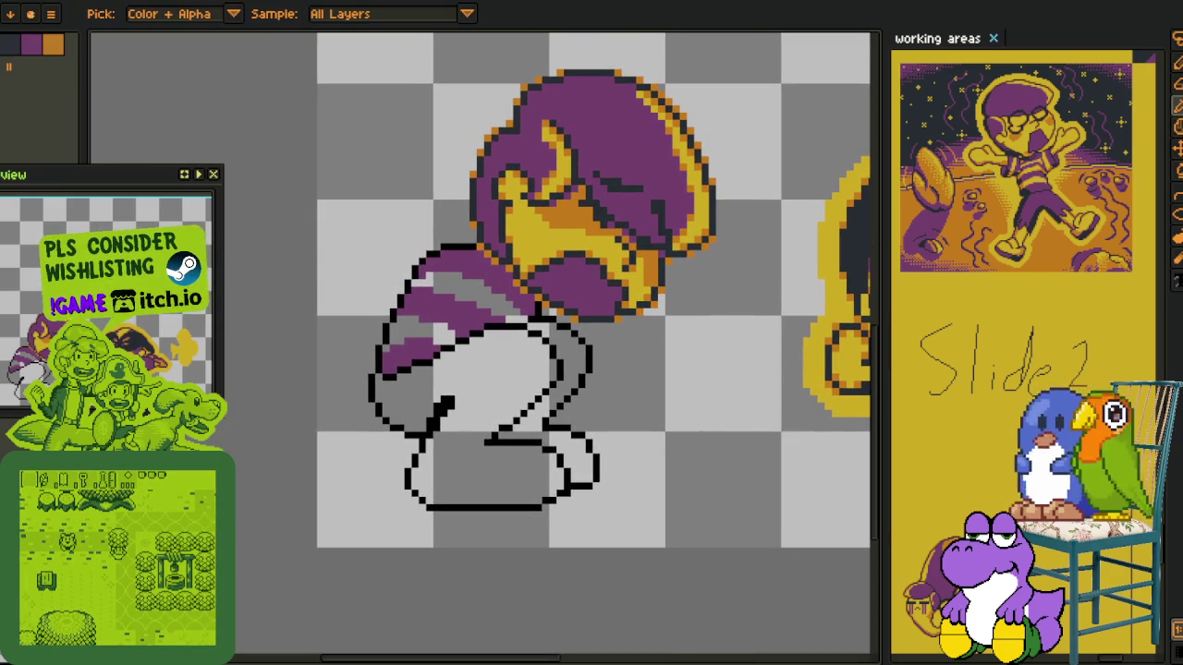
key("Tab")
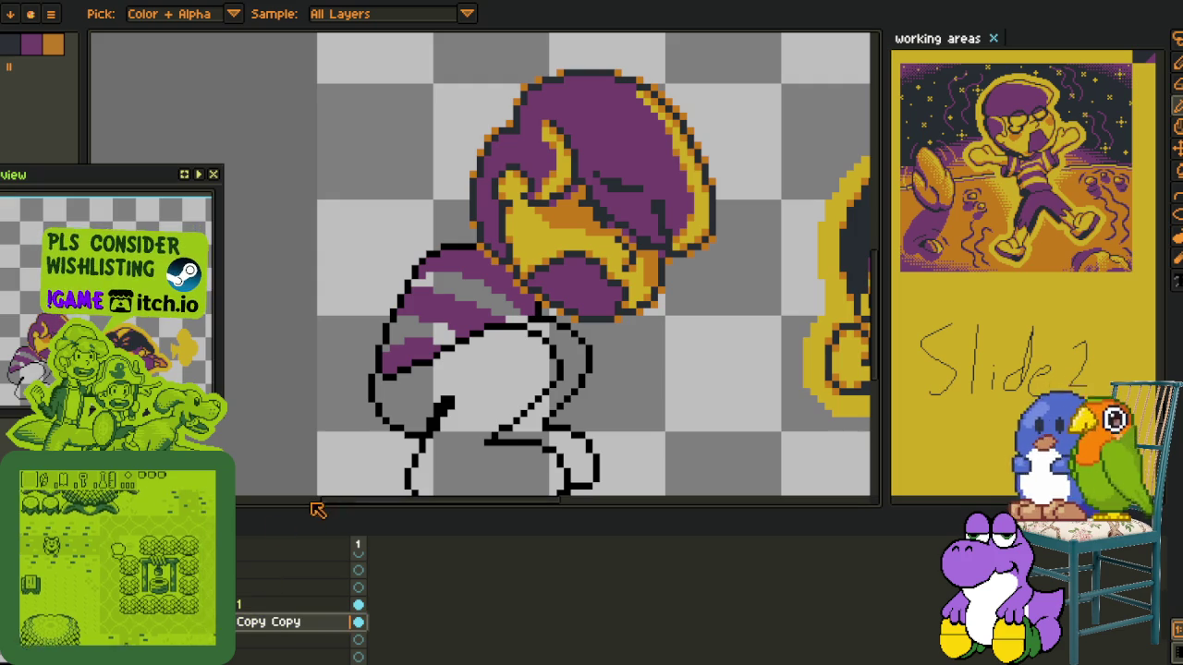
mouse_move(450, 54)
left_mouse_down()
mouse_move(441, 127)
mouse_move(754, 493)
mouse_move(553, 335)
left_mouse_up()
Tilt the head slightly counter-clockwise and drop the selection
key("m")
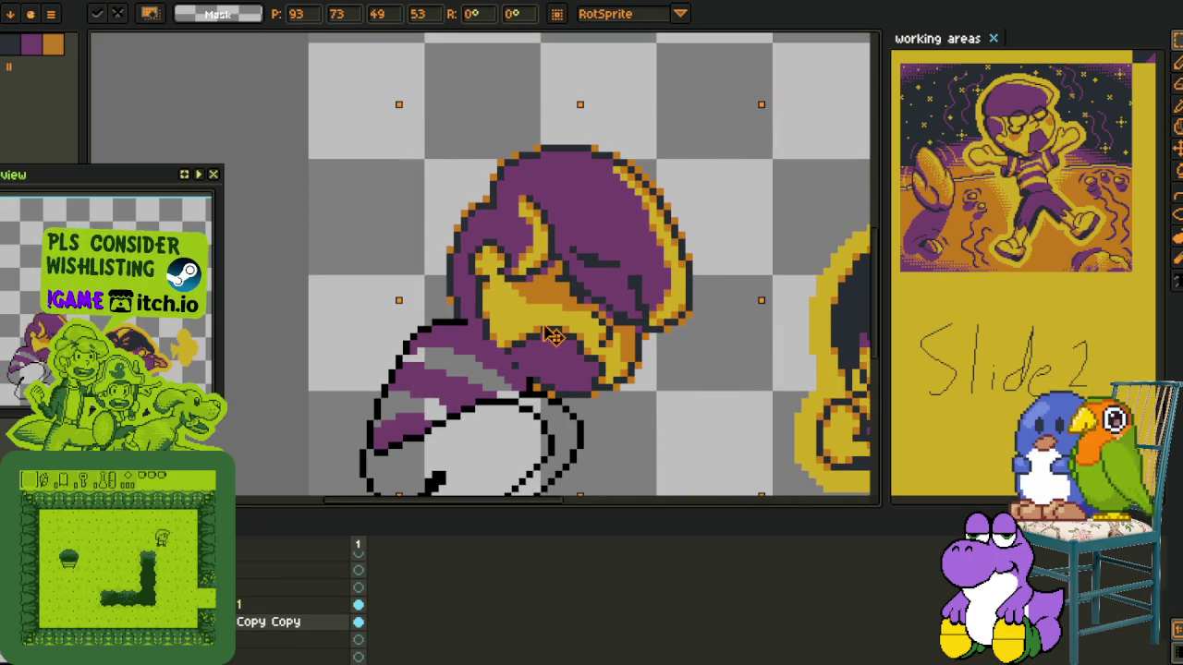
key("Return")
key("ctrl+d")
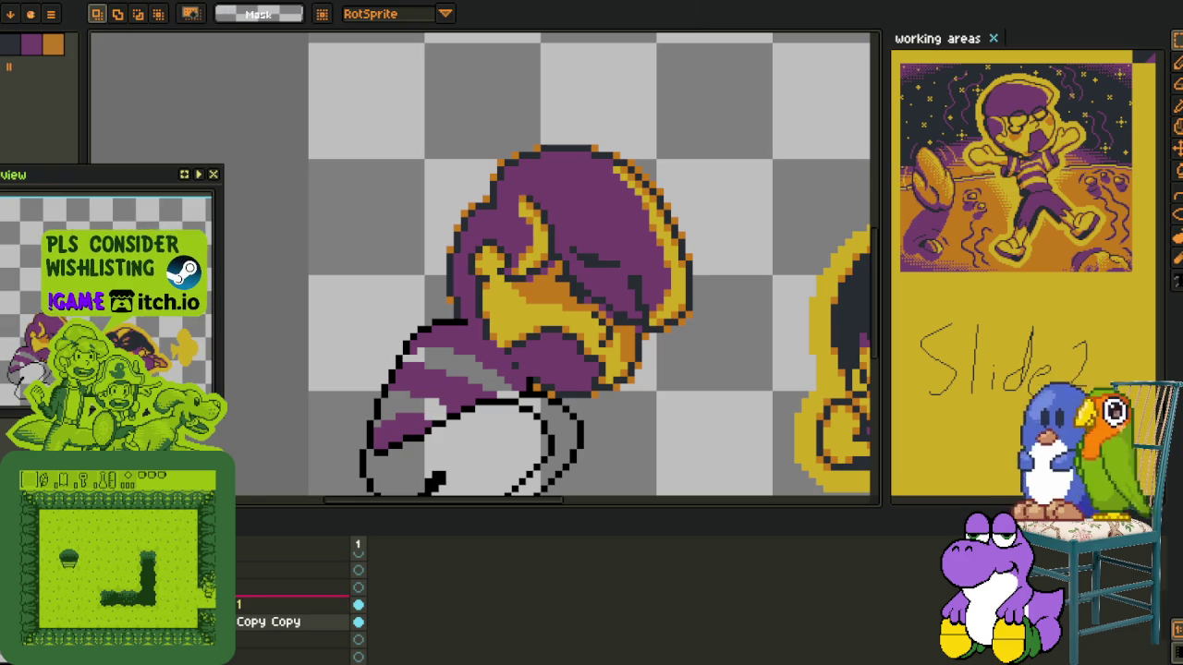
key("w")
left_click(490, 365)
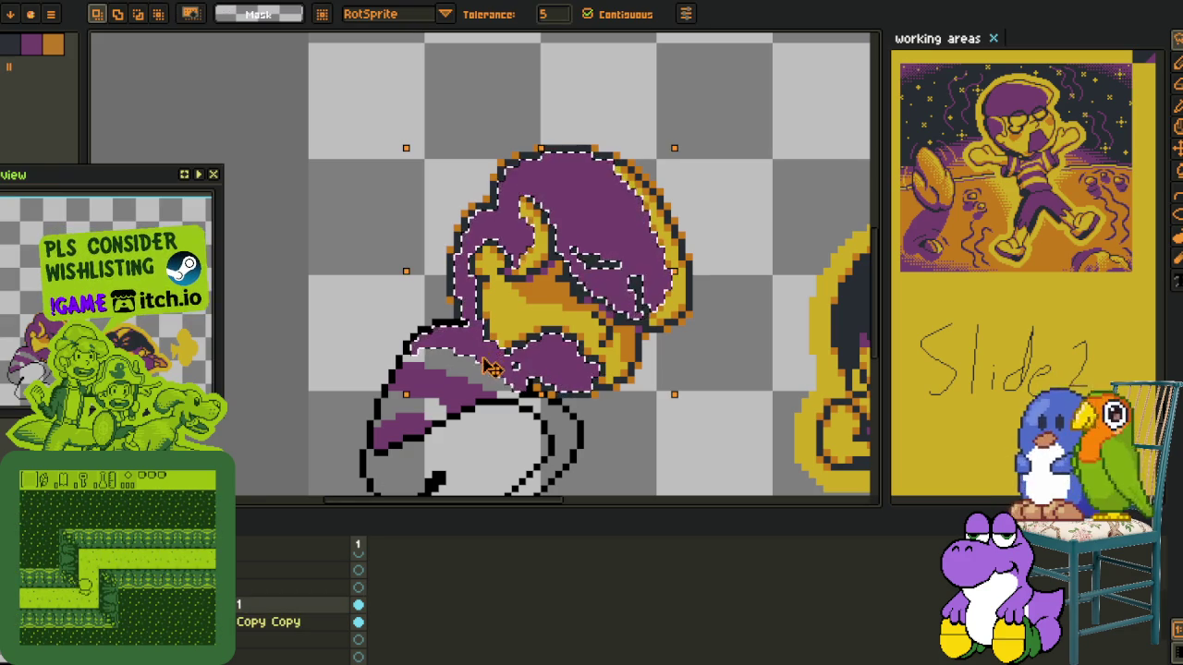
key("ctrl+d")
scroll(453, 418, "down", 2)
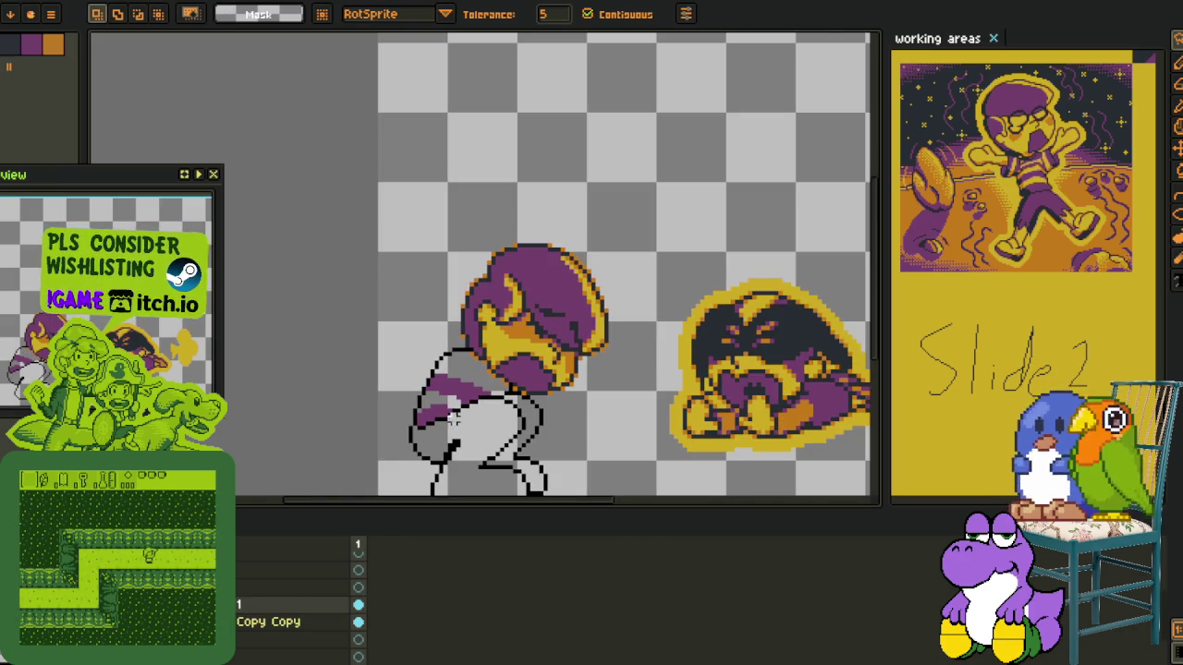
Box-select the head and nudge it a pixel right and down over the body
key("m")
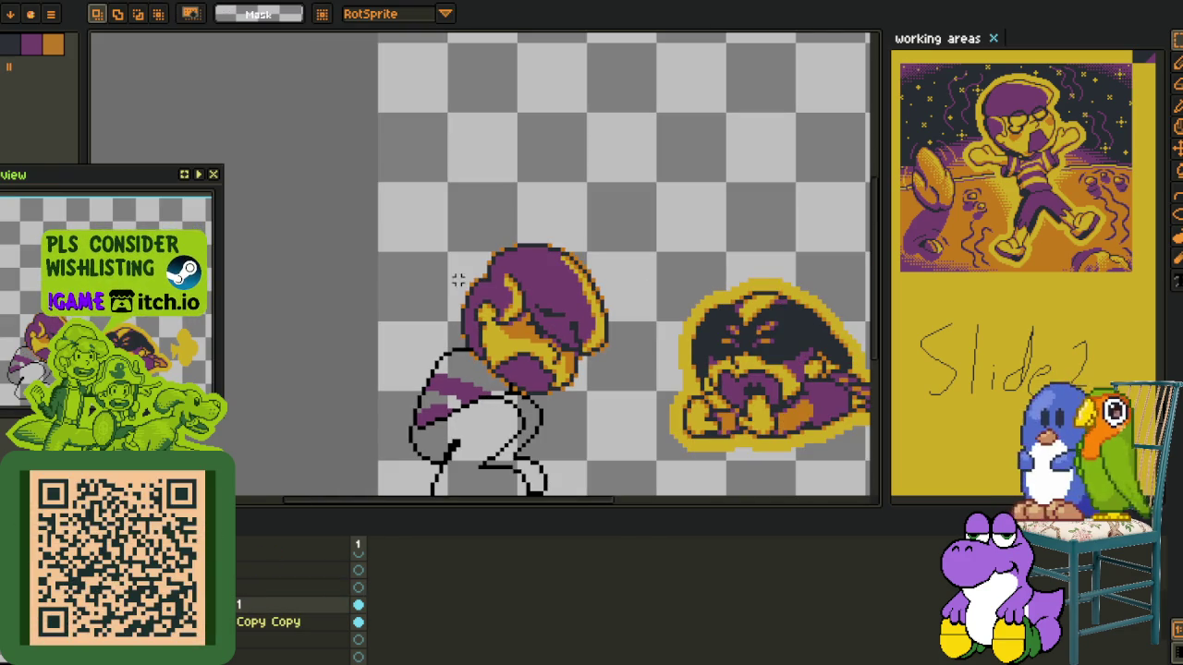
left_click_drag(430, 187, 668, 425)
key("ctrl+t")
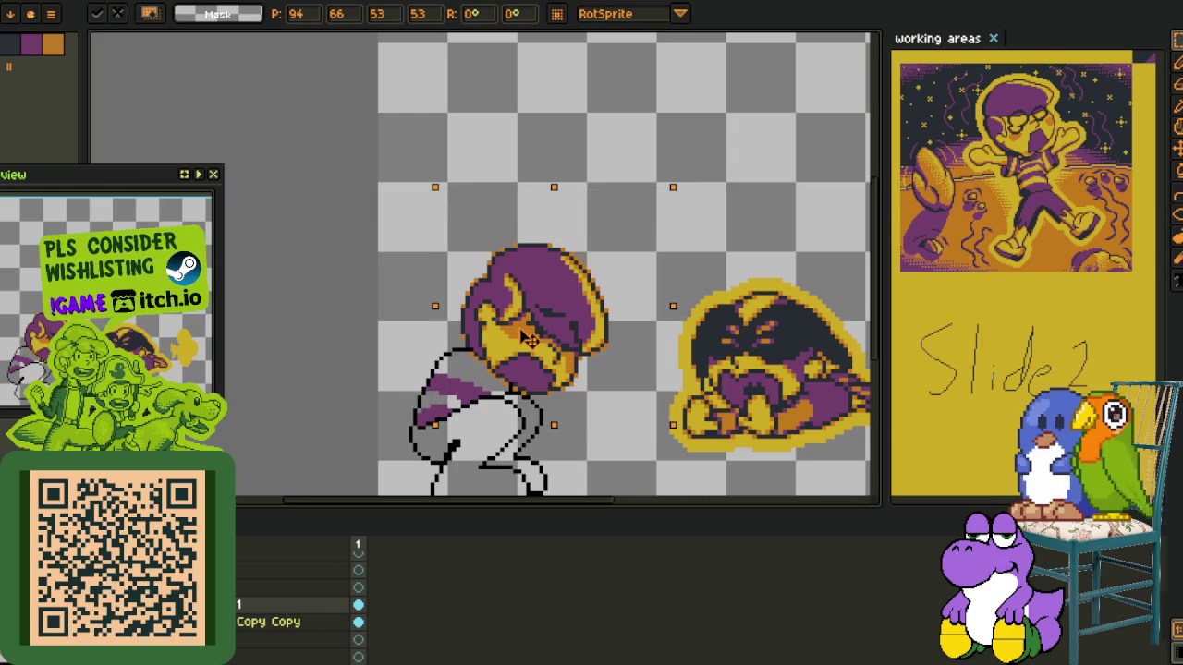
key("Right")
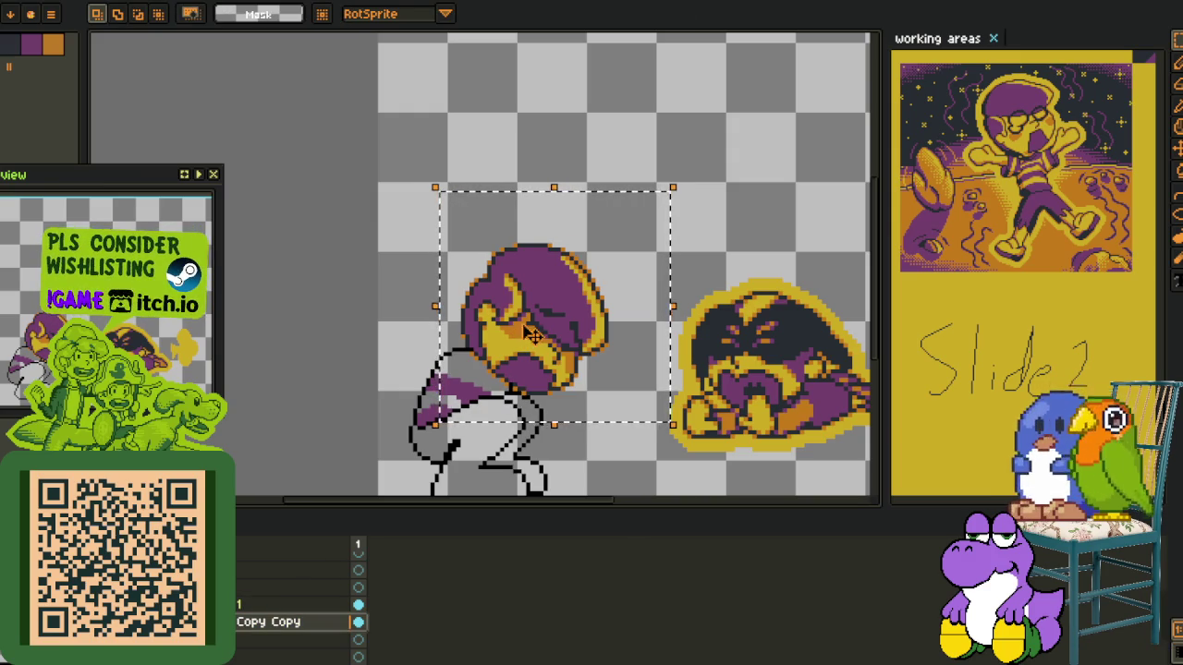
left_click_drag(540, 338, 535, 335)
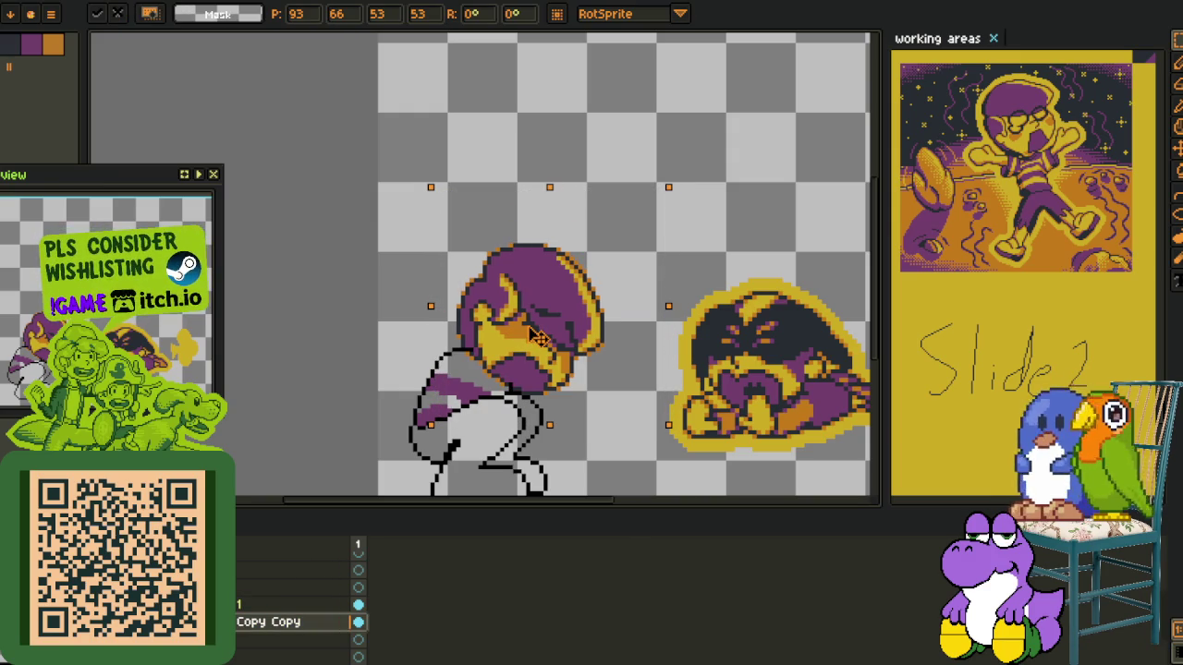
left_click_drag(535, 335, 541, 342)
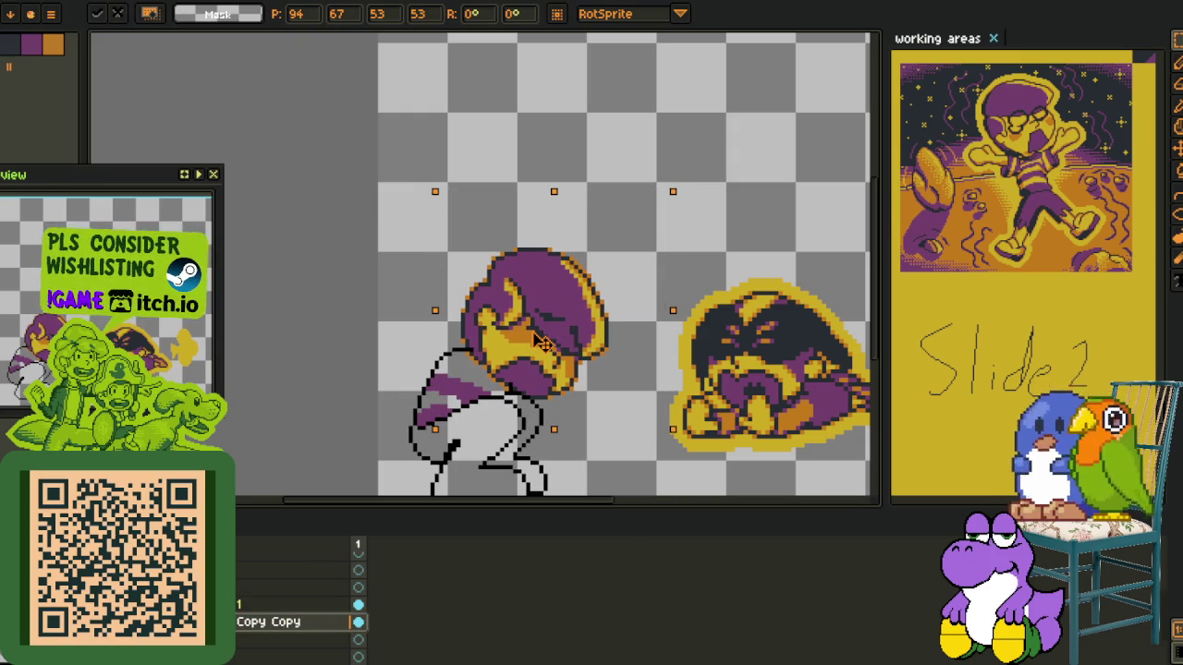
left_click(357, 361)
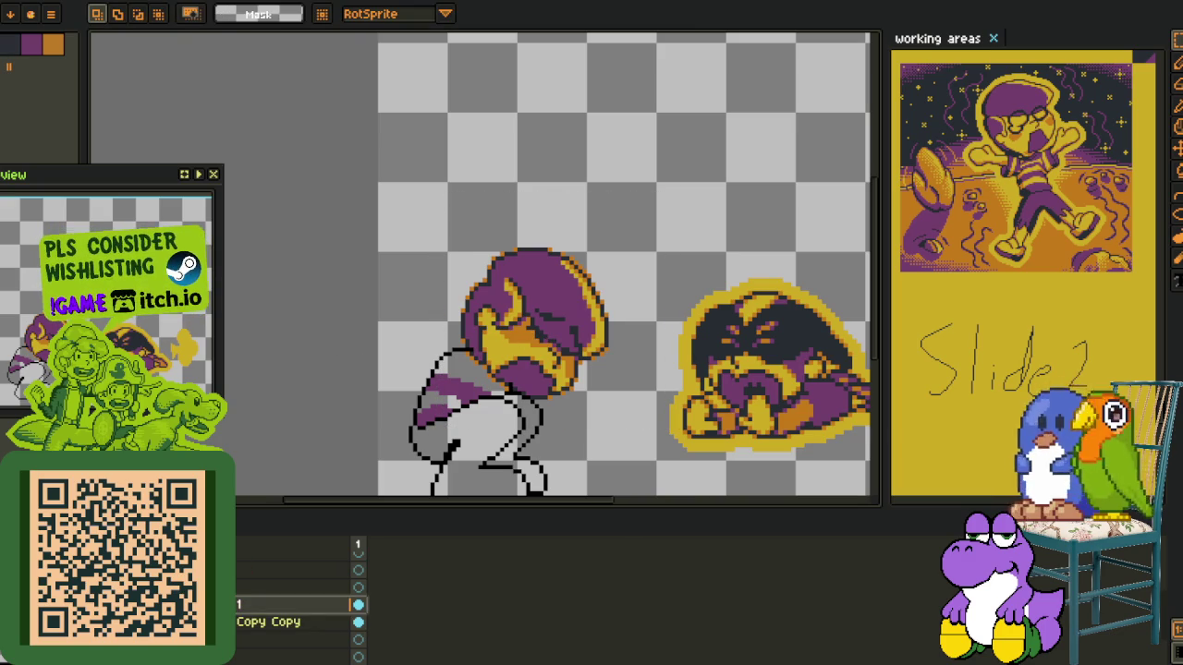
Rename the head's layer from 'Copy Copy' to head_2
double_click(268, 621)
type("haed_")
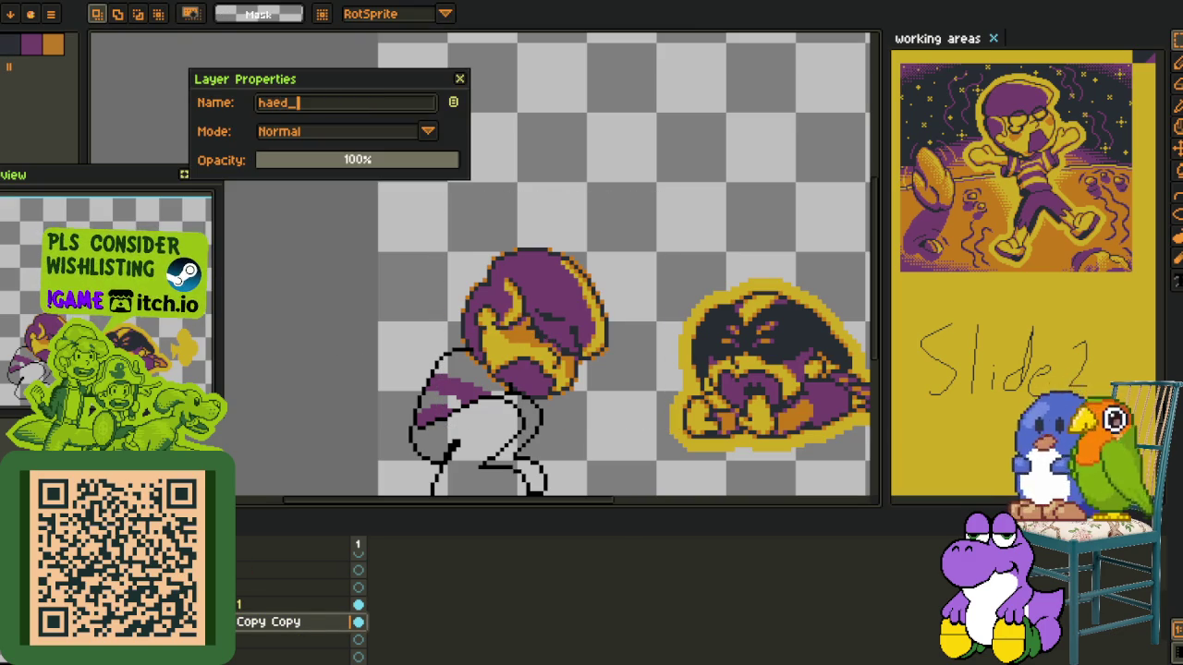
key("BackSpace")
key("BackSpace")
key("BackSpace")
key("BackSpace")
type("ead_2")
key("Return")
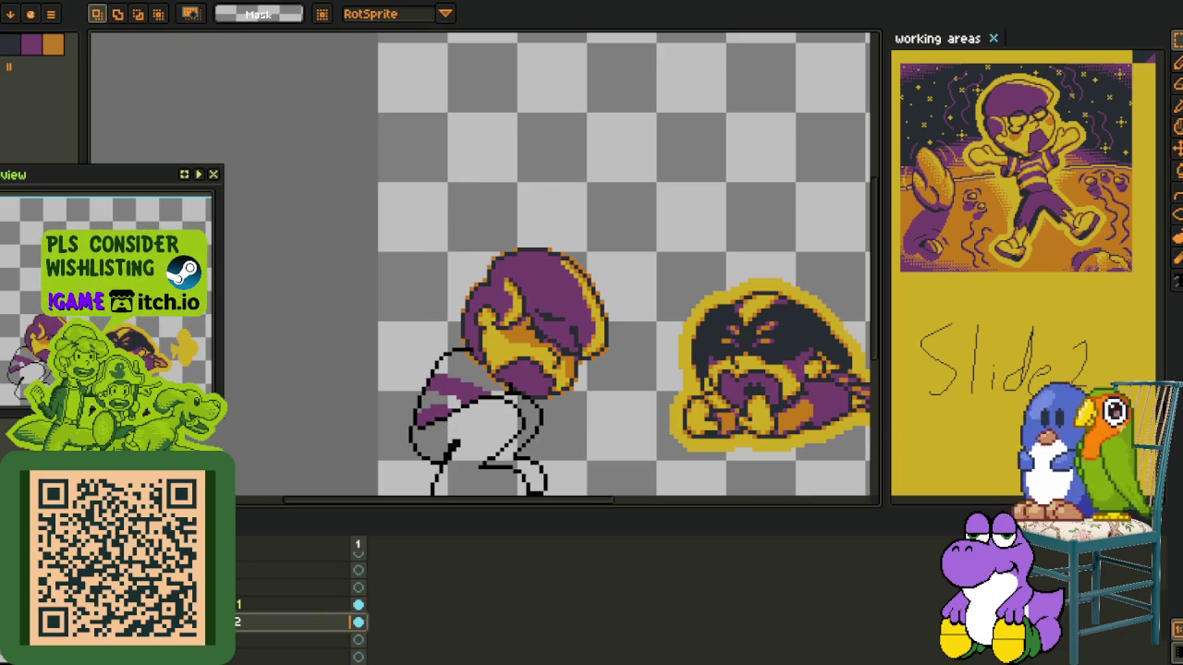
Trim the purple band's lower edge to grey and draw a new diagonal purple stripe below the head
scroll(465, 297, "up", 3)
key("b")
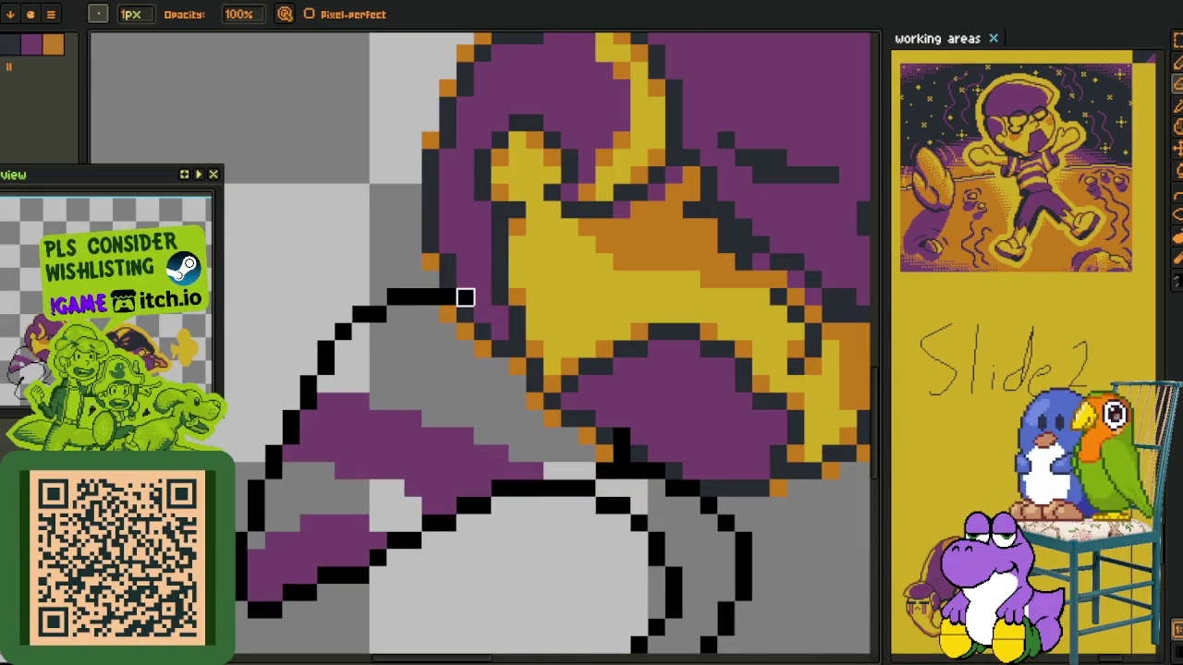
key("h")
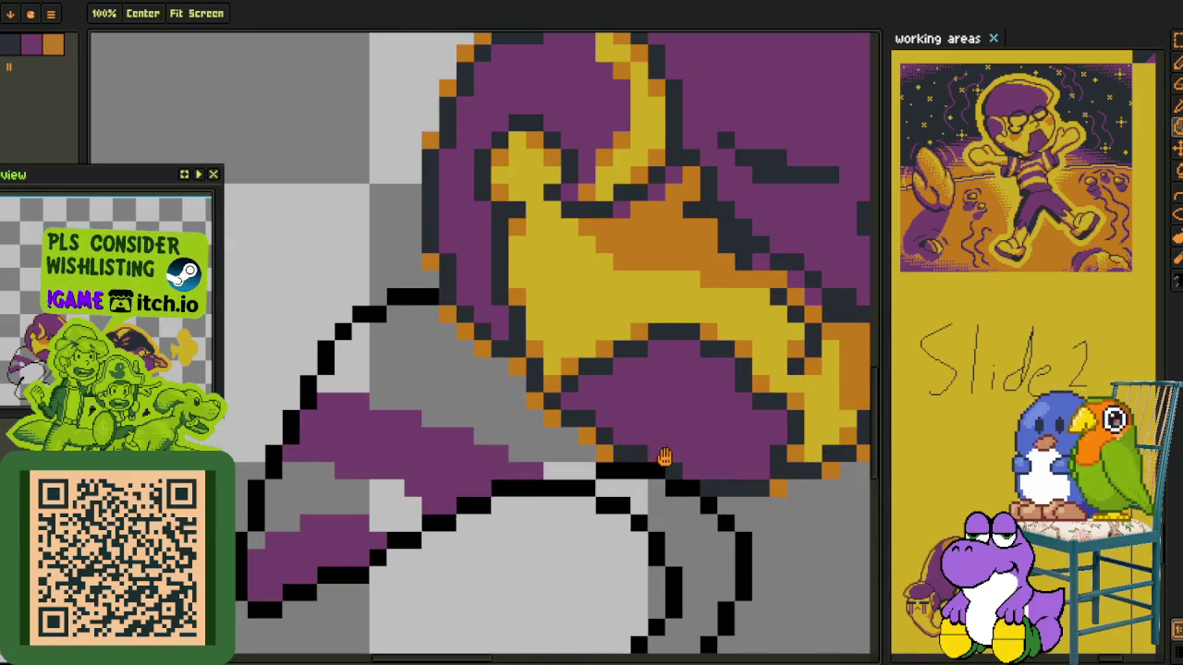
left_click_drag(664, 457, 557, 357)
key("i")
key("b")
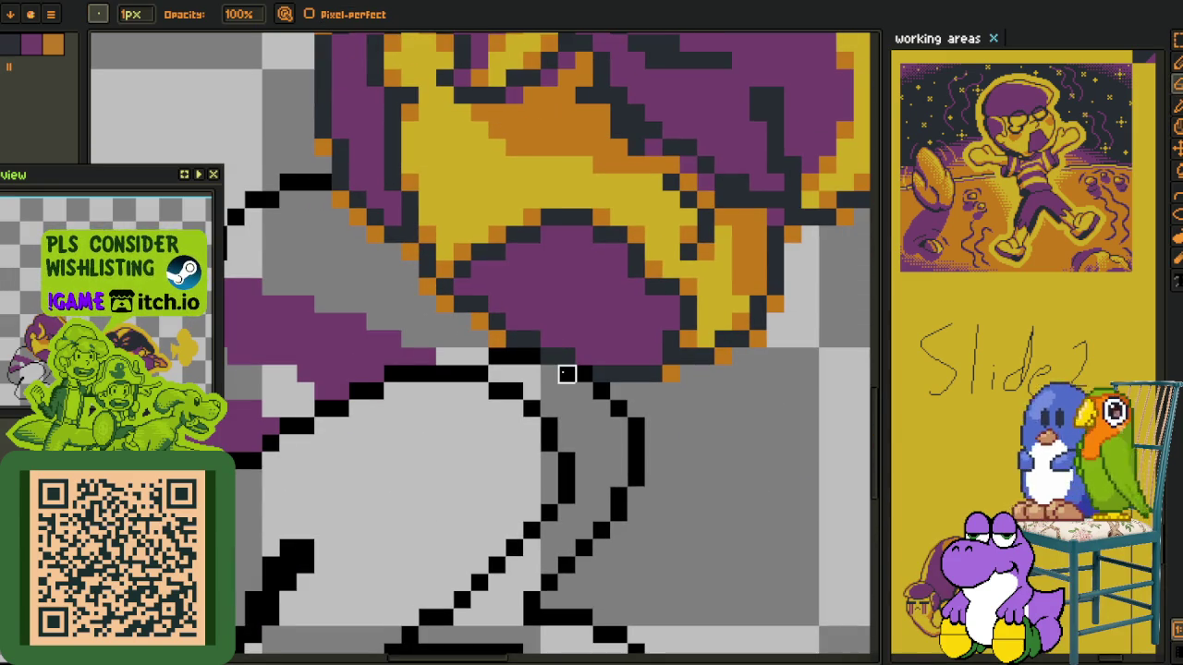
scroll(566, 374, "down", 2)
key("i")
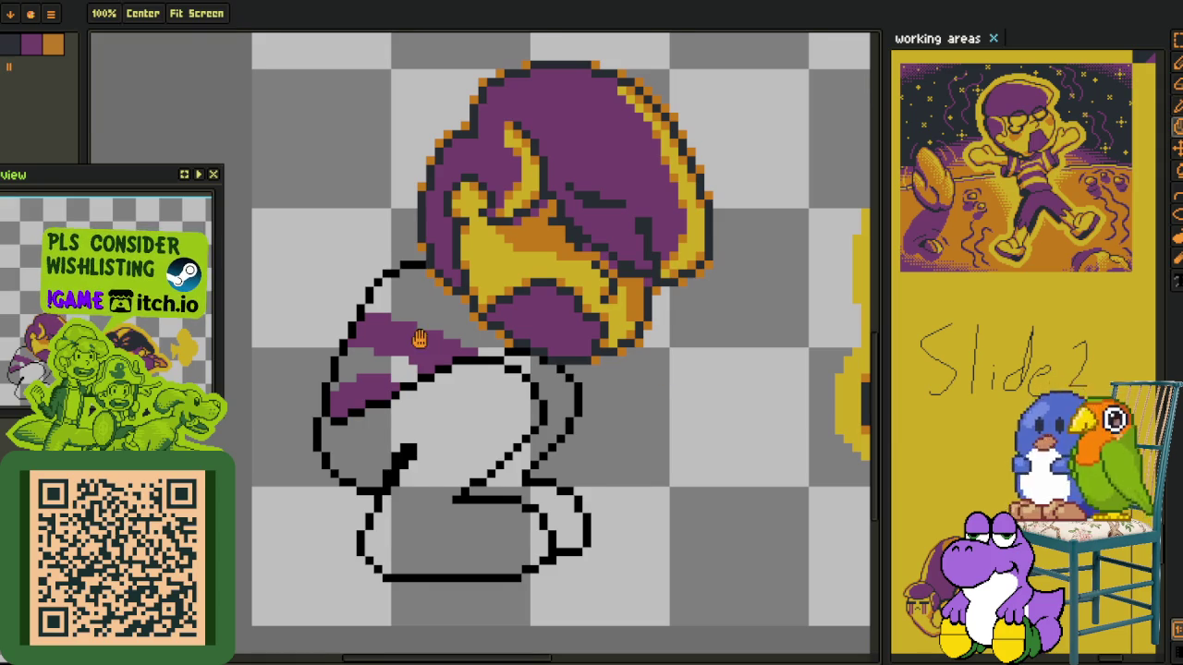
scroll(416, 286, "up", 2)
scroll(415, 286, "up", 2)
left_click(411, 292)
key("b")
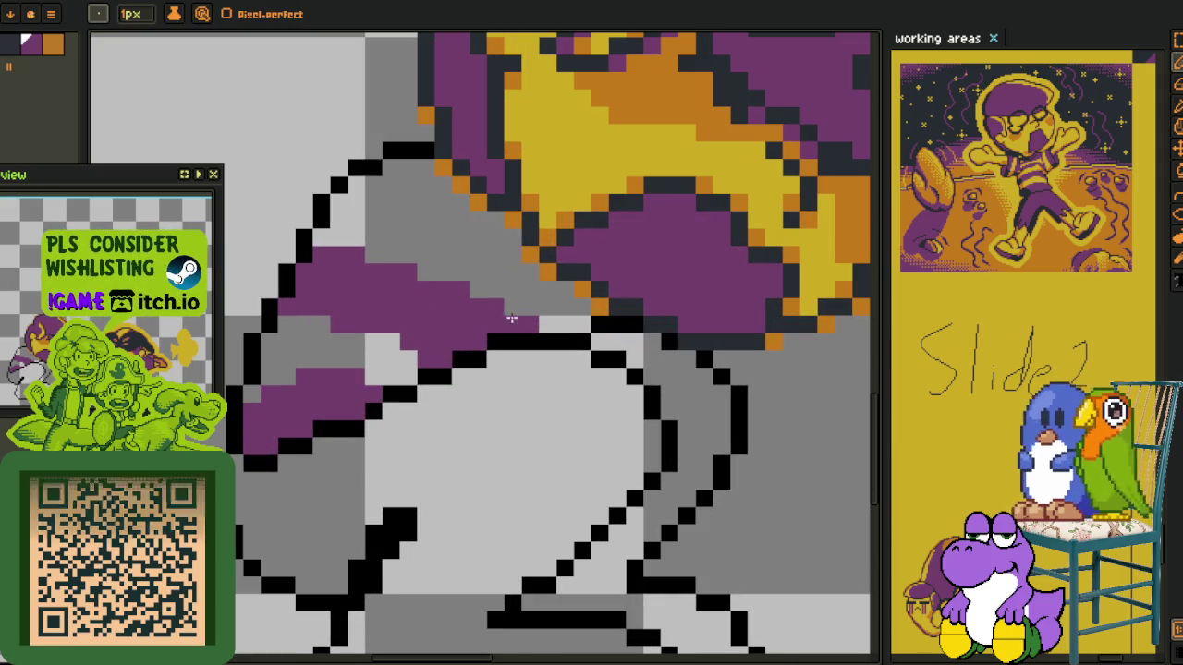
mouse_move(522, 324)
left_mouse_down()
mouse_move(416, 273)
mouse_move(333, 254)
left_mouse_up()
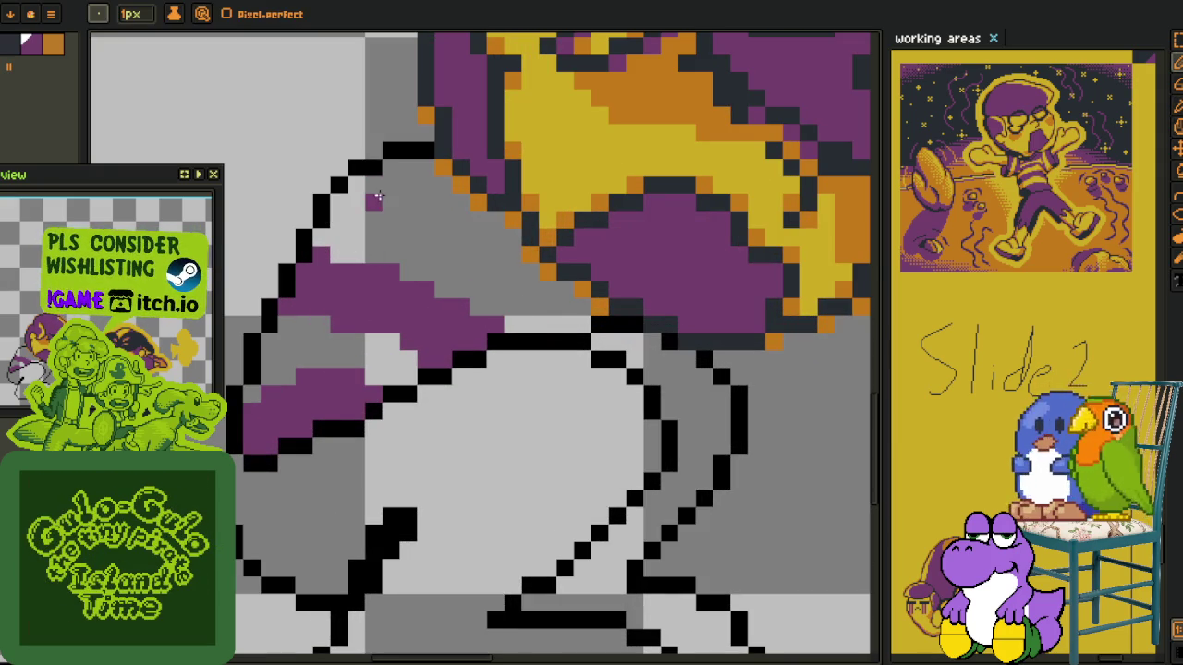
left_click_drag(379, 183, 566, 326)
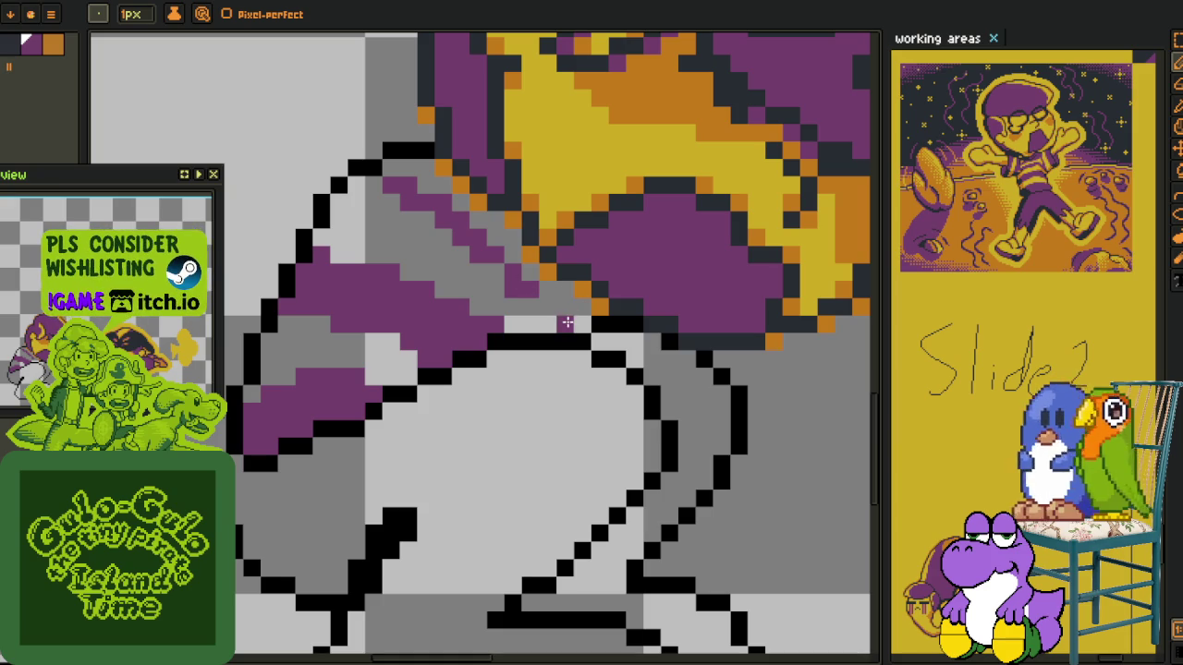
mouse_move(493, 272)
left_mouse_down()
mouse_move(578, 309)
mouse_move(508, 252)
left_mouse_up()
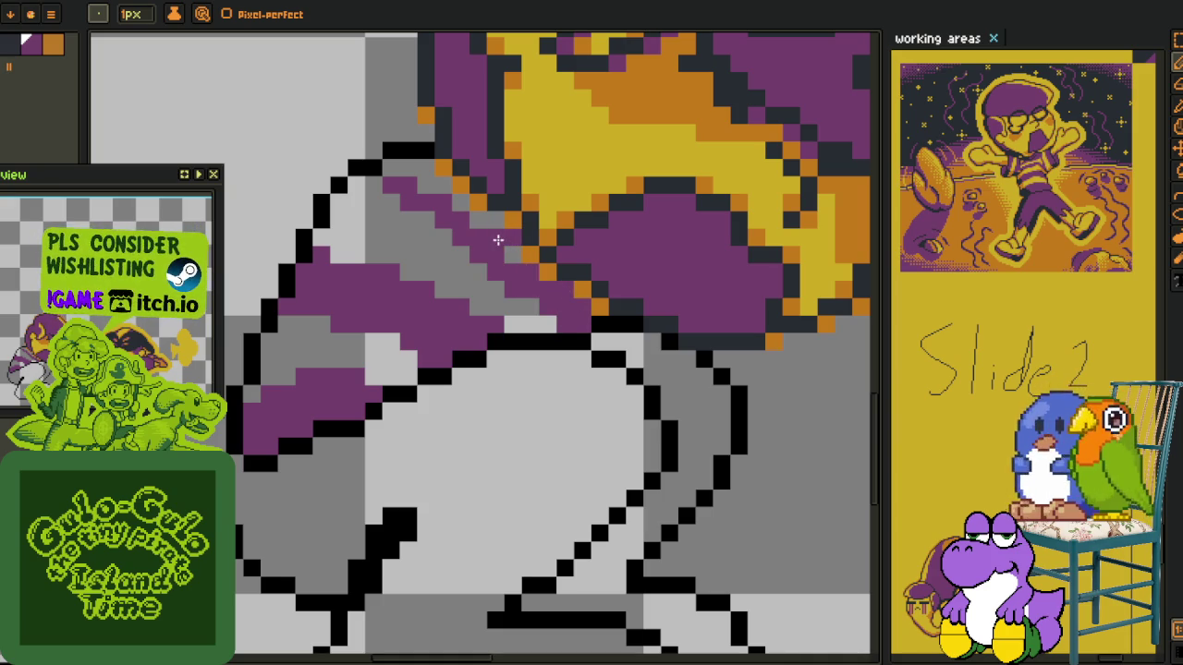
Fill the grey bands between the purple stripes with yellow sampled from the head
key("g")
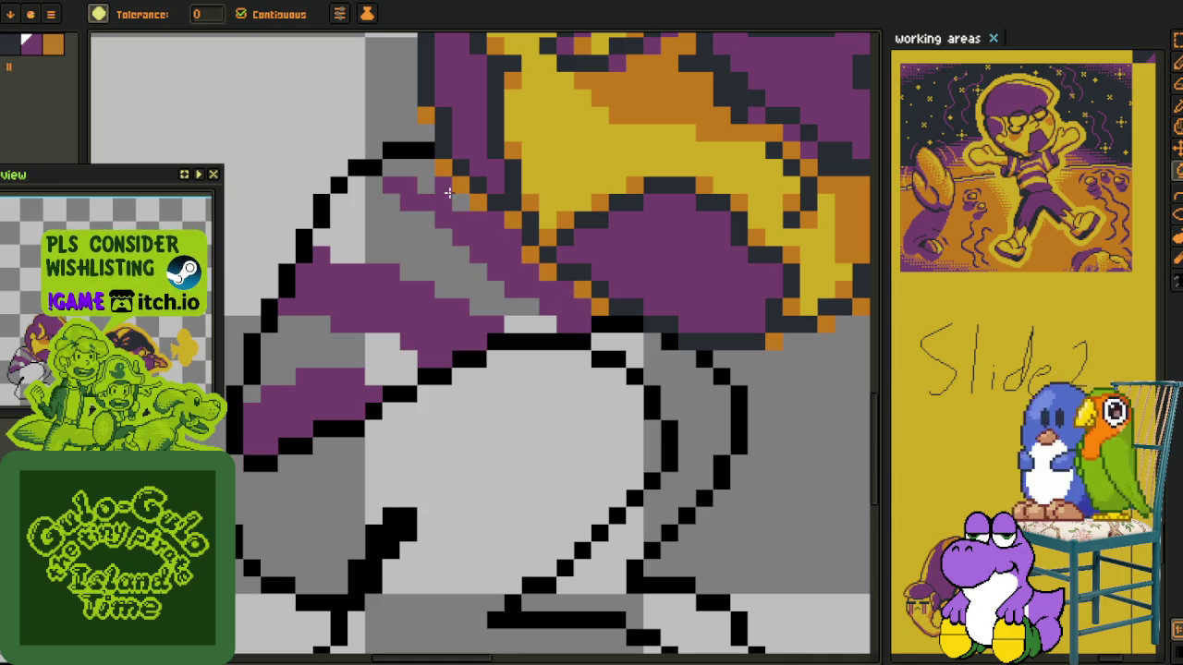
scroll(454, 210, "down", 3)
scroll(454, 210, "down", 2)
key("i")
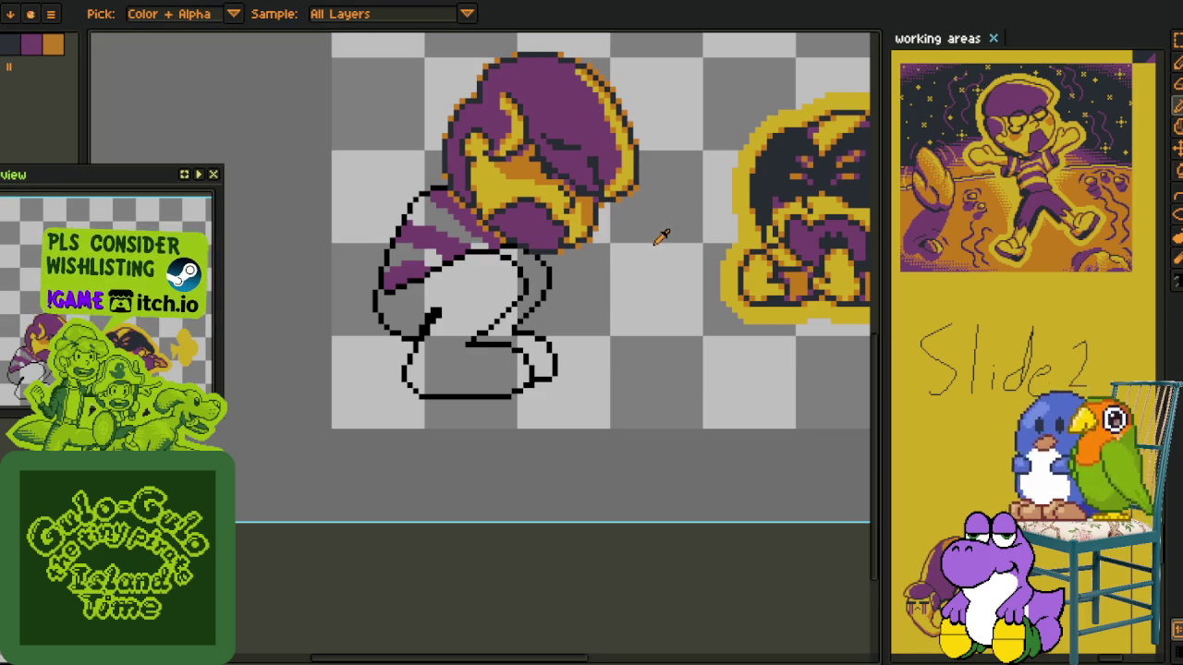
scroll(467, 235, "up", 2)
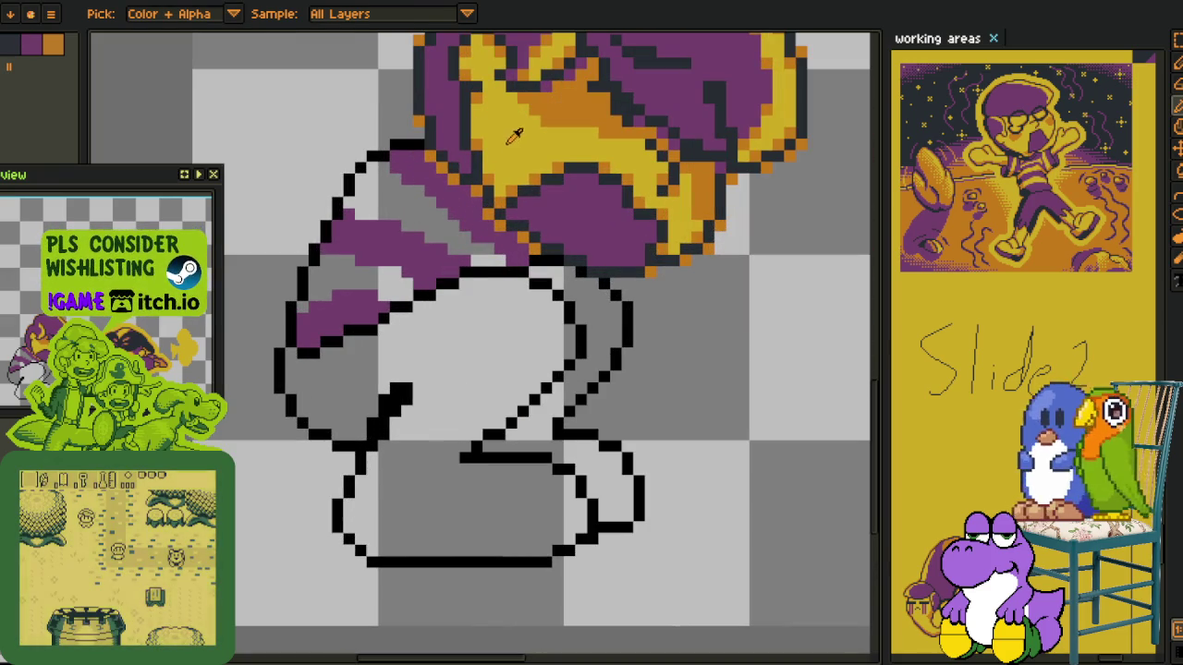
left_click(514, 135)
left_click(342, 281)
left_click(394, 213)
Turn two stray yellow pixels on the stripes purple
scroll(394, 217, "up", 1)
scroll(393, 221, "up", 1)
key("b")
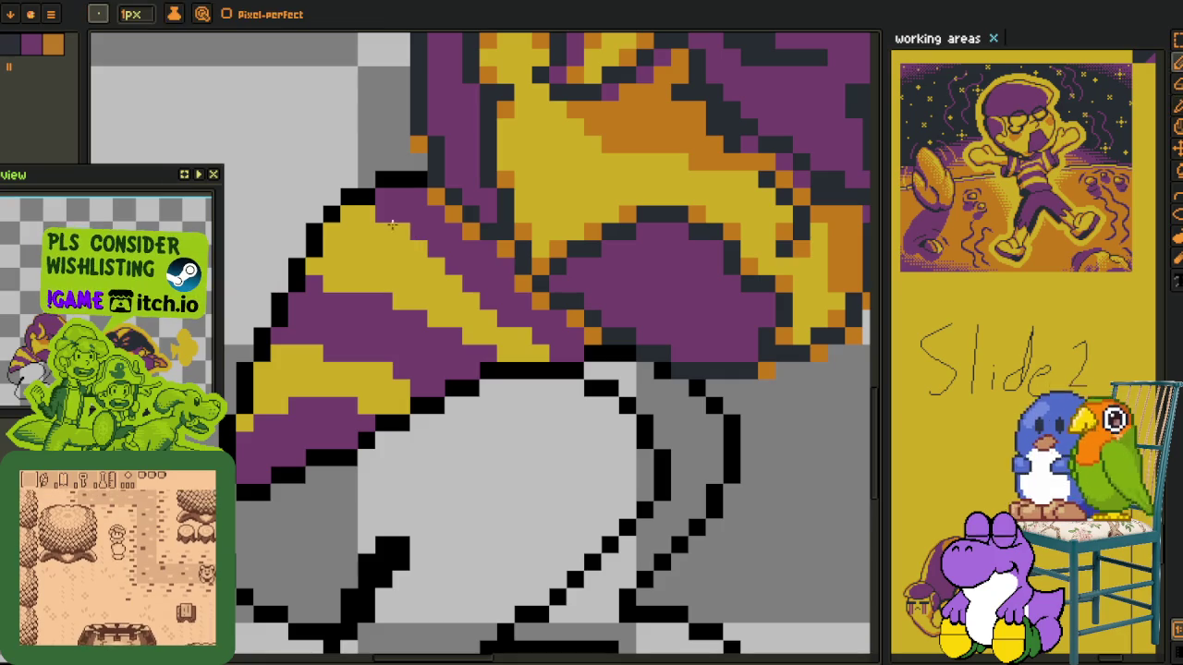
left_click(349, 214)
left_click(382, 230)
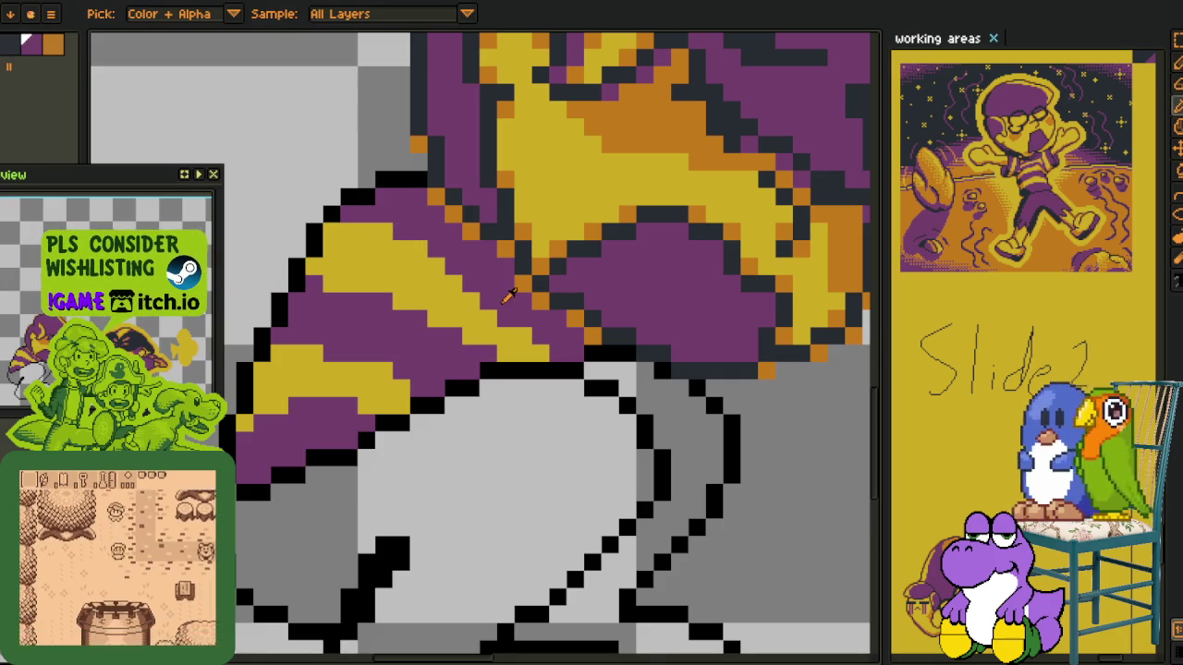
key("alt")
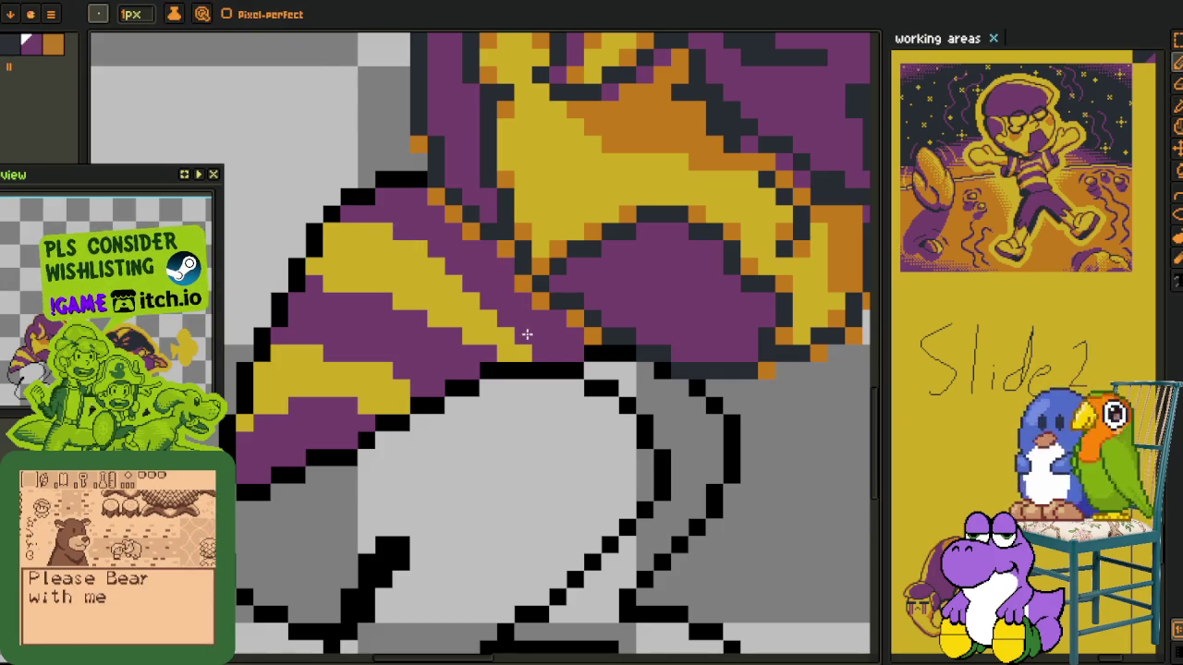
scroll(527, 335, "down", 3)
scroll(469, 289, "up", 3)
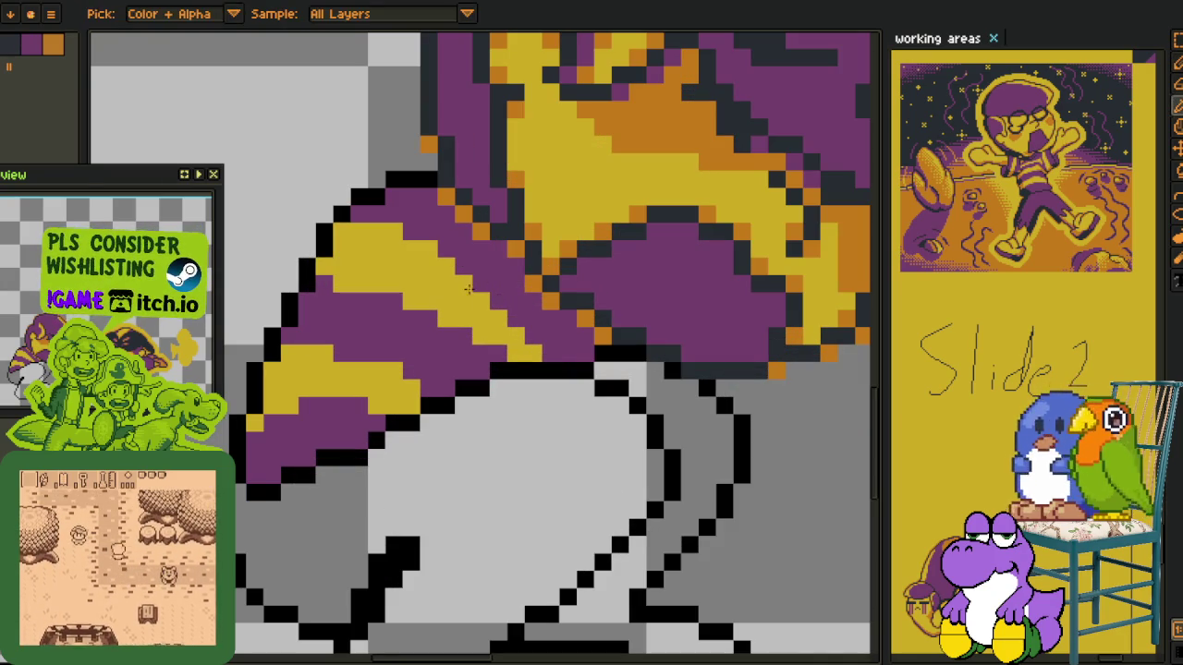
key("alt")
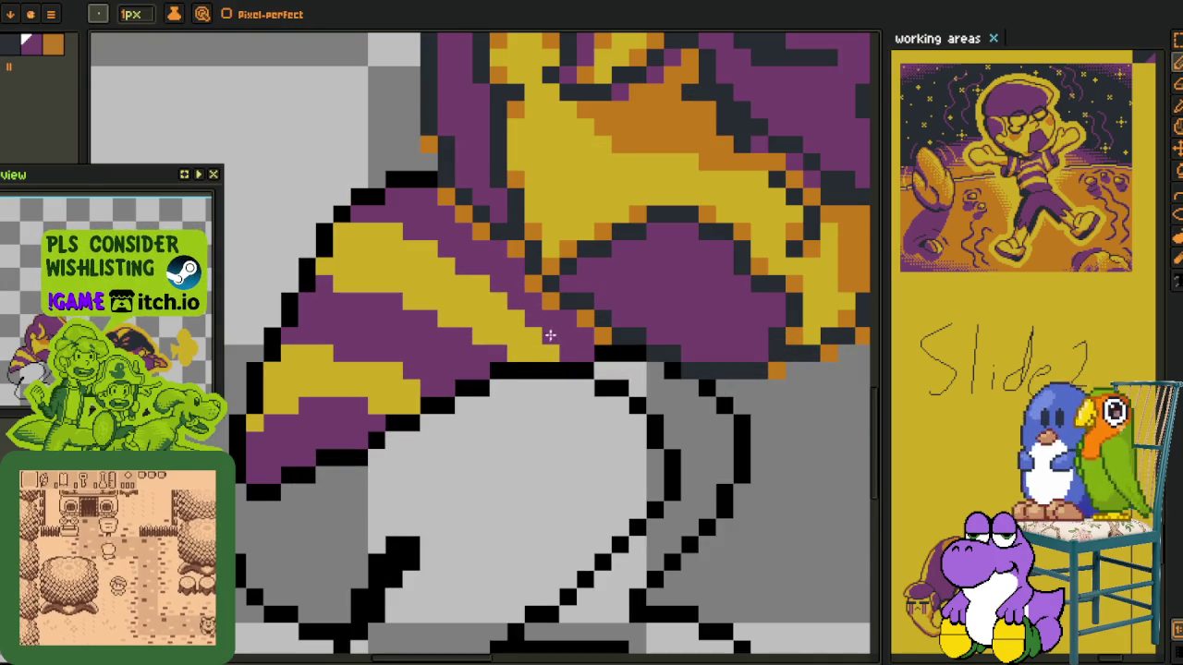
scroll(549, 334, "down", 2)
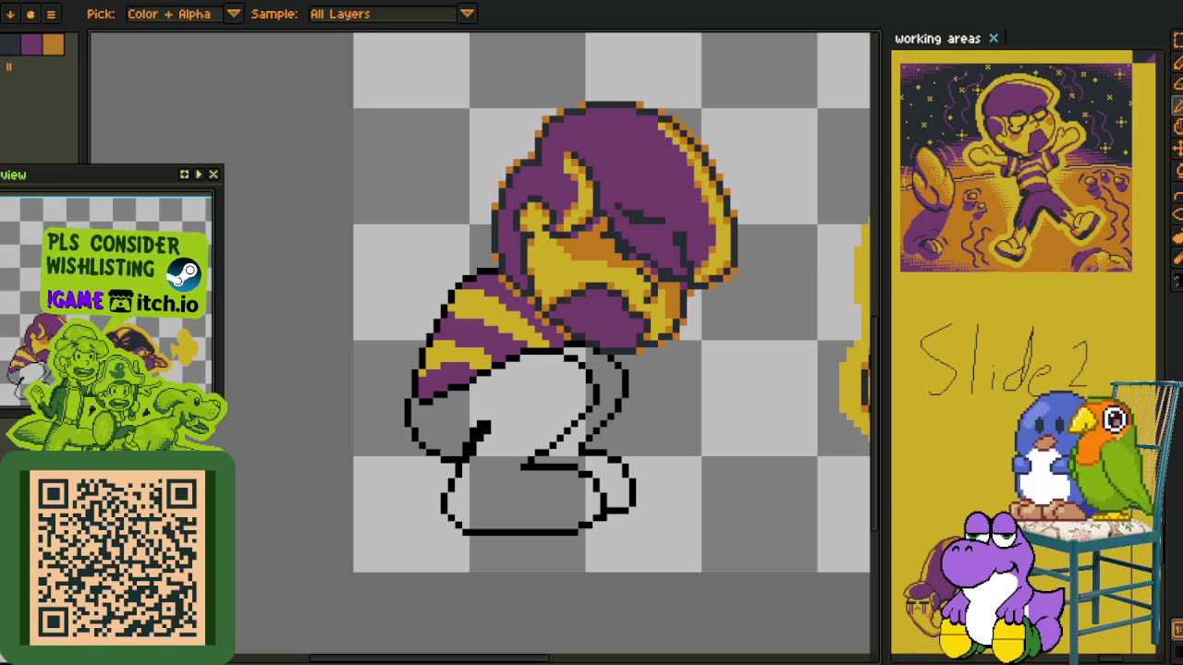
Zoom the view to check the stripes against the body's curved outline
scroll(480, 265, "up", 1)
Sample the purple from the body as the drawing colour
scroll(475, 266, "up", 1)
scroll(423, 268, "up", 1)
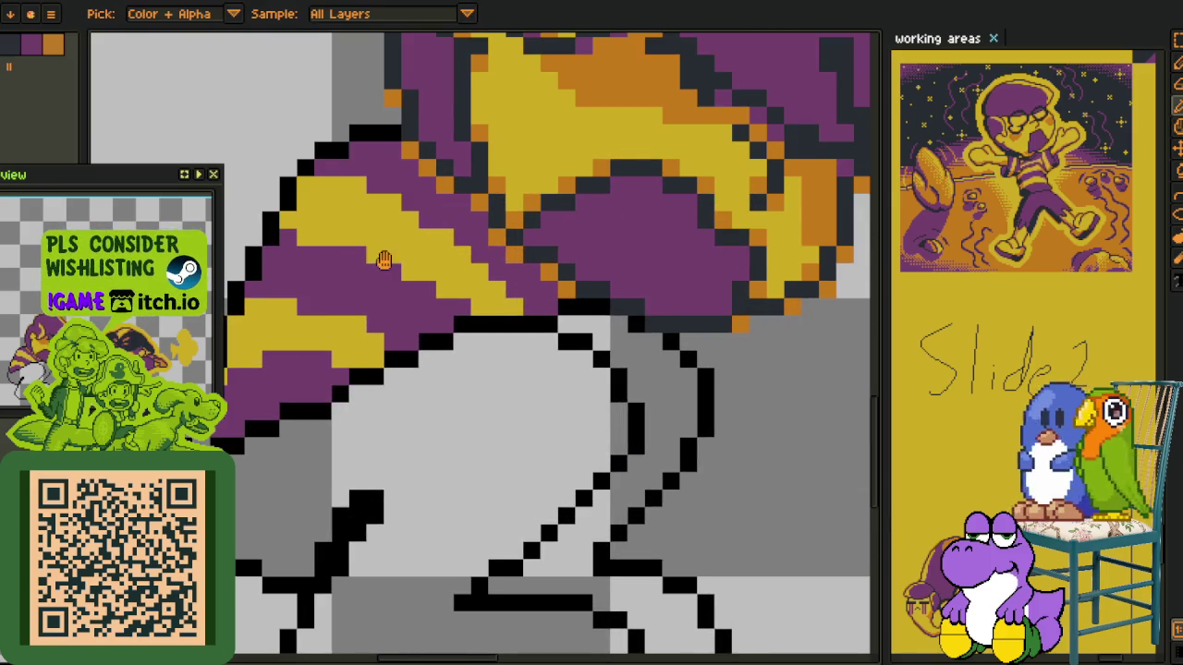
scroll(383, 263, "up", 1)
left_click(377, 276, "alt")
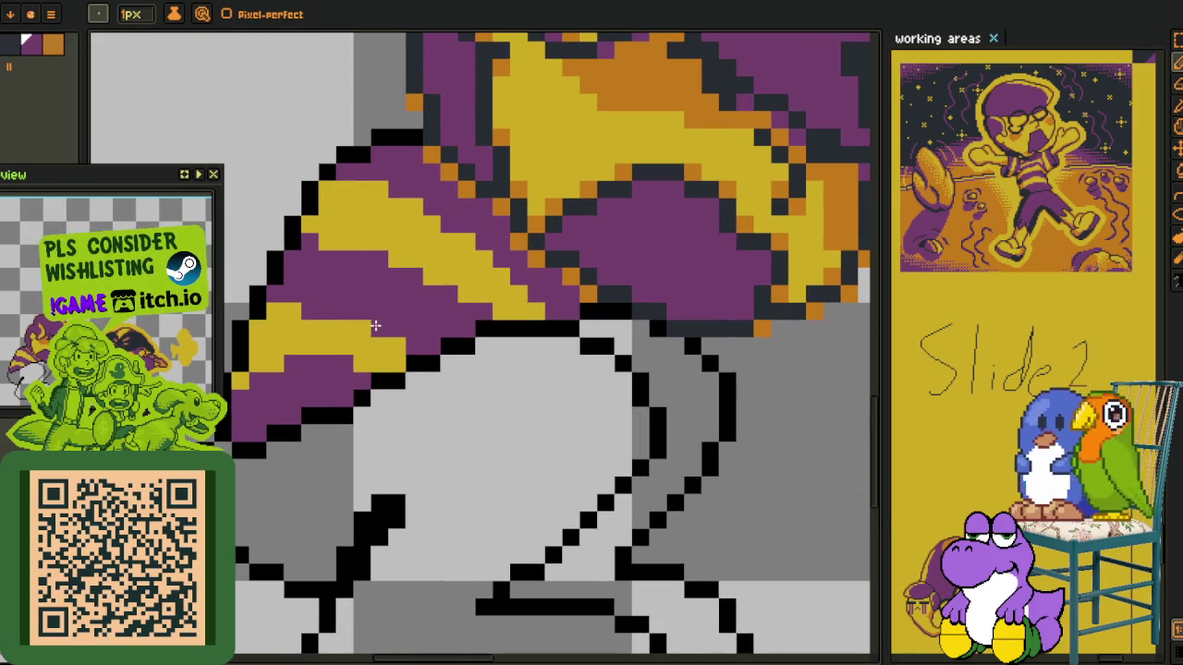
key("alt")
left_click(473, 270, "alt")
scroll(491, 259, "down", 5)
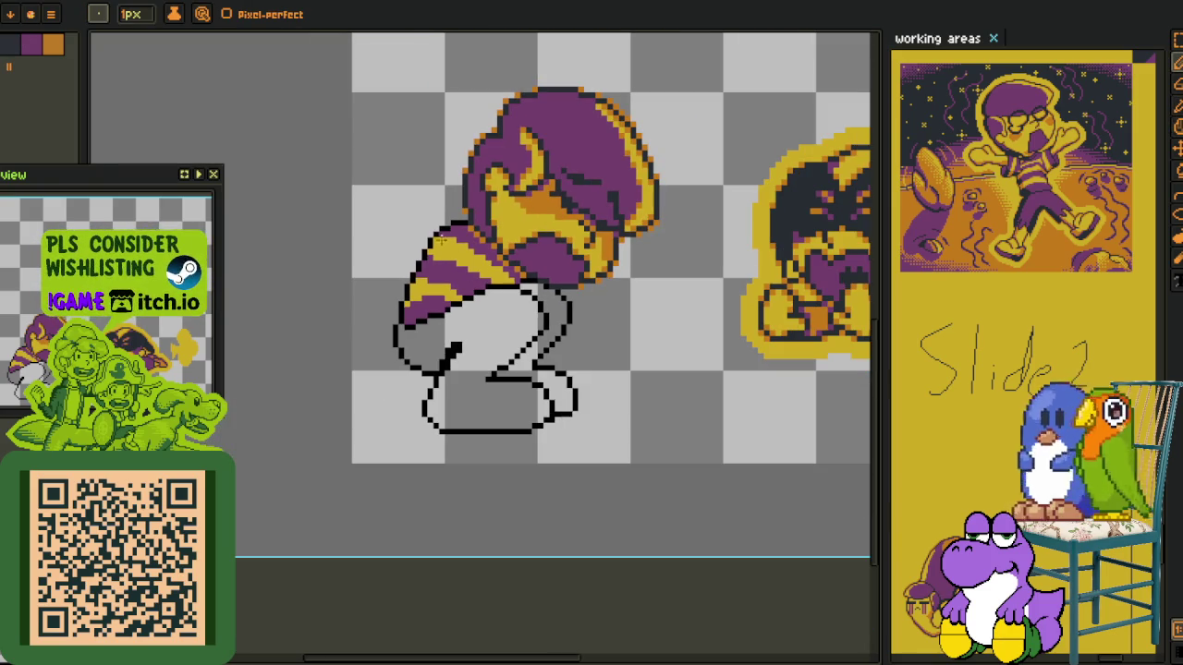
Flip the whole canvas horizontally via Sprite > Rotate Canvas
left_click(56, 2)
mouse_move(93, 96)
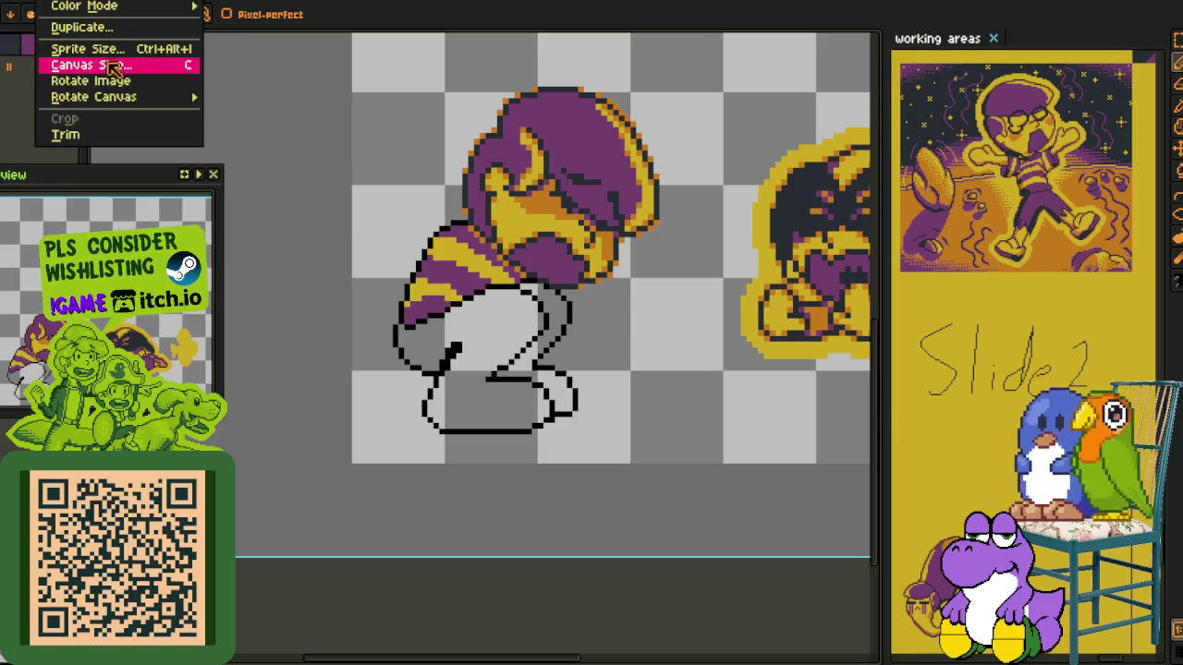
left_click(288, 134)
scroll(558, 333, "up", 2)
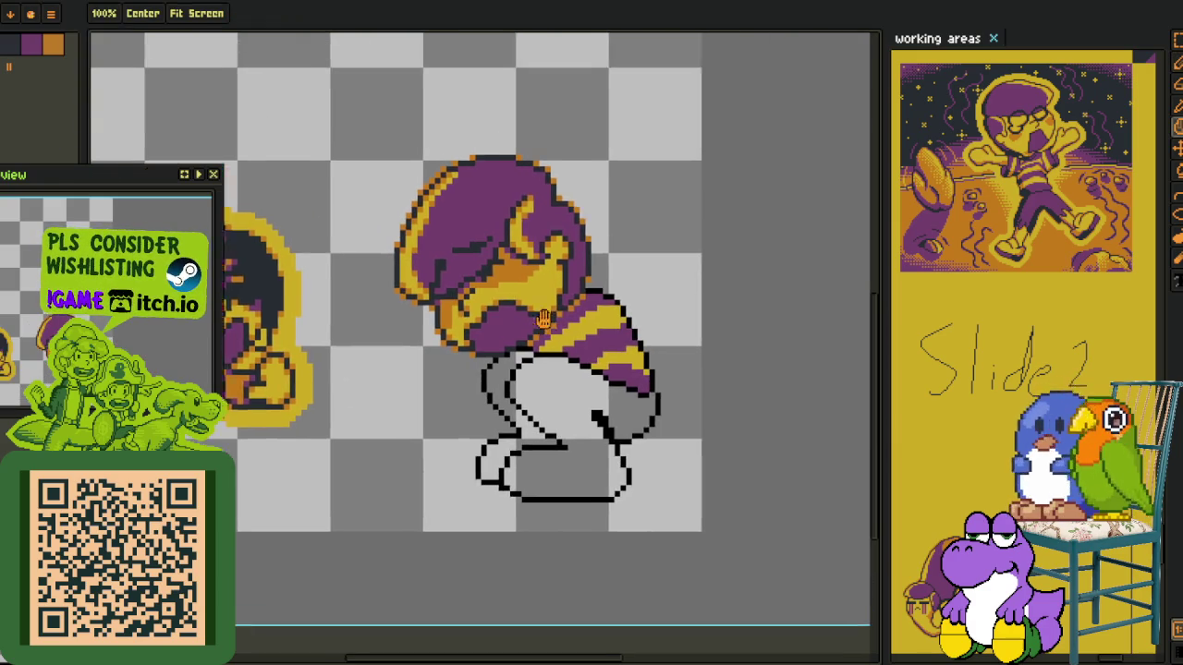
Repaint a run of yellow stripe pixels purple and add a single yellow pixel
scroll(558, 332, "up", 1)
scroll(559, 333, "up", 2)
left_click(561, 307, "alt")
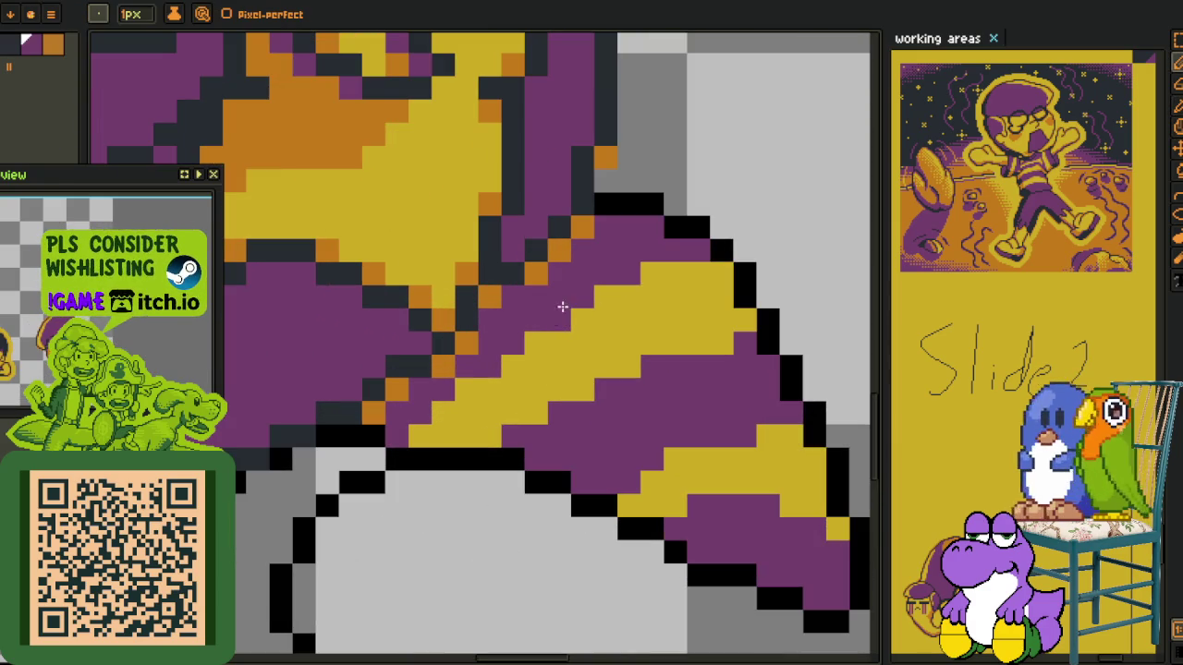
left_click_drag(589, 294, 717, 279)
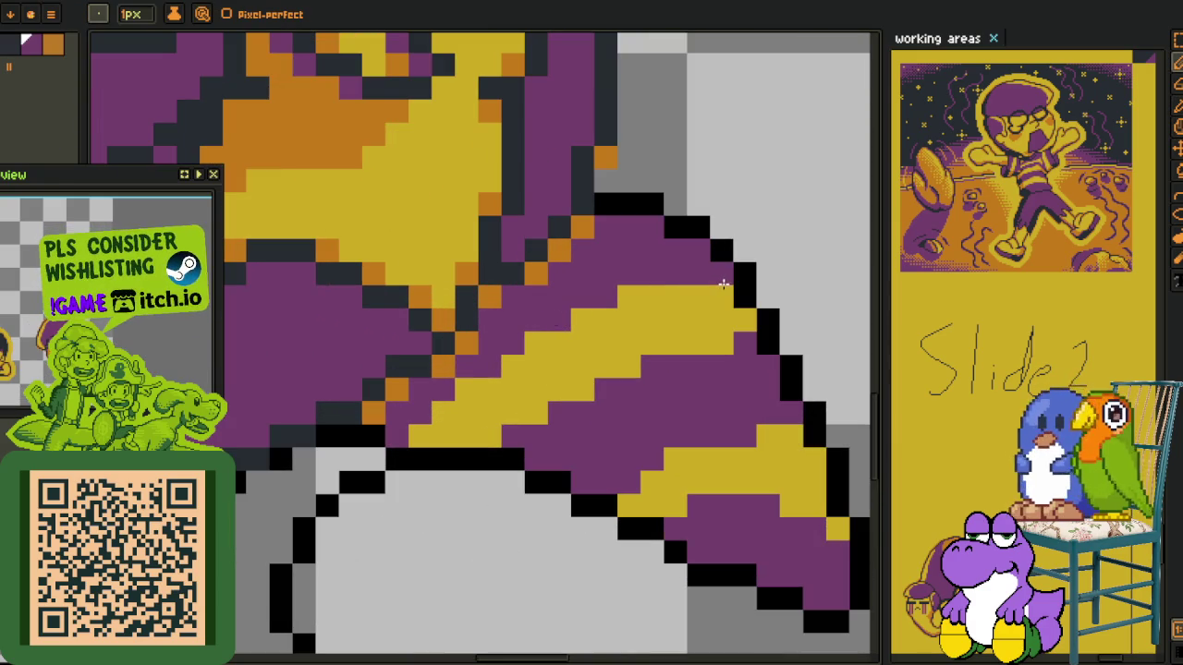
left_click_drag(730, 322, 651, 280)
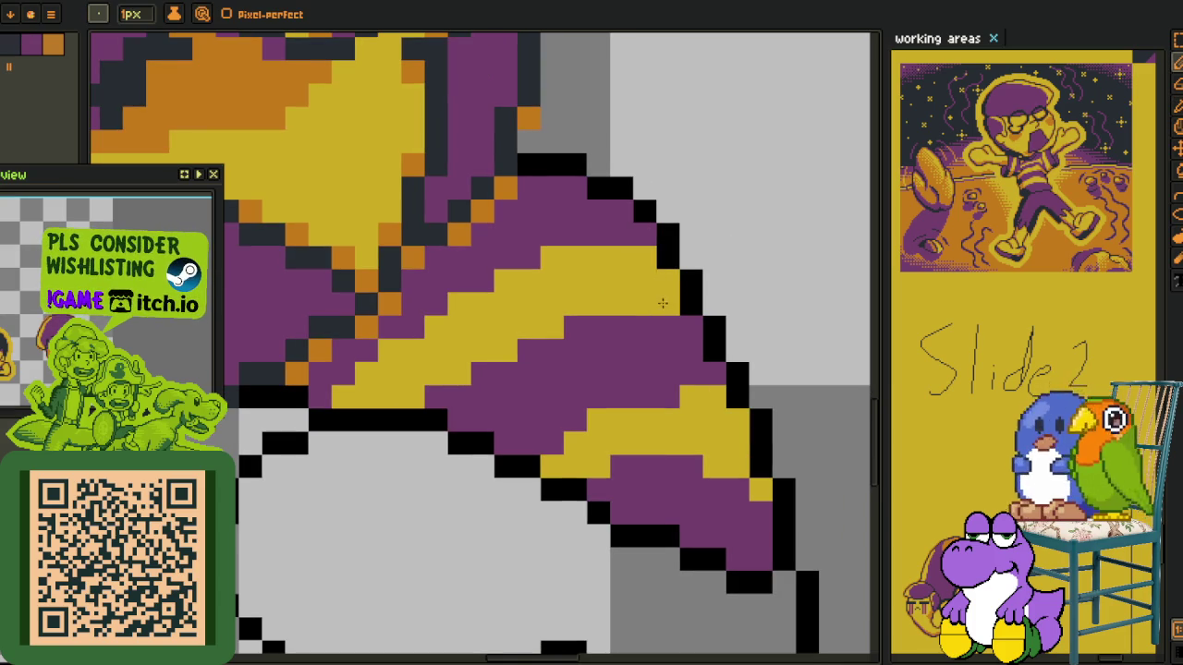
left_click(681, 319)
key("o")
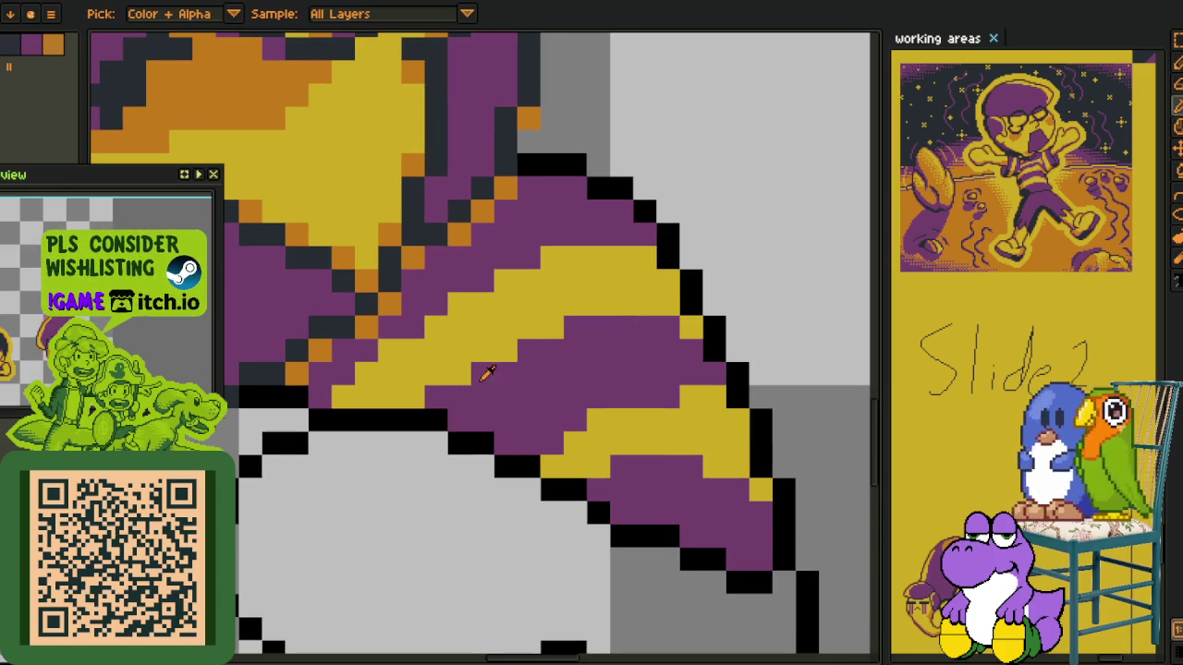
key("b")
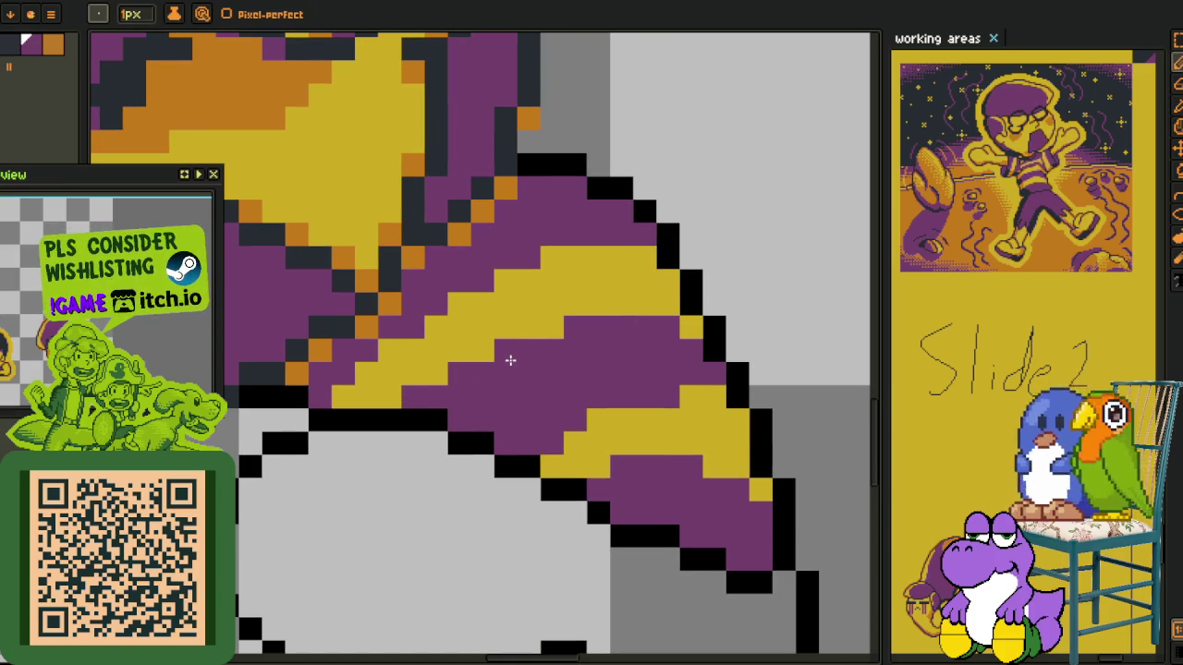
Swap stray stripe pixels: two yellow ones to purple and four purple ones to yellow
left_click(552, 328)
scroll(586, 345, "down", 2)
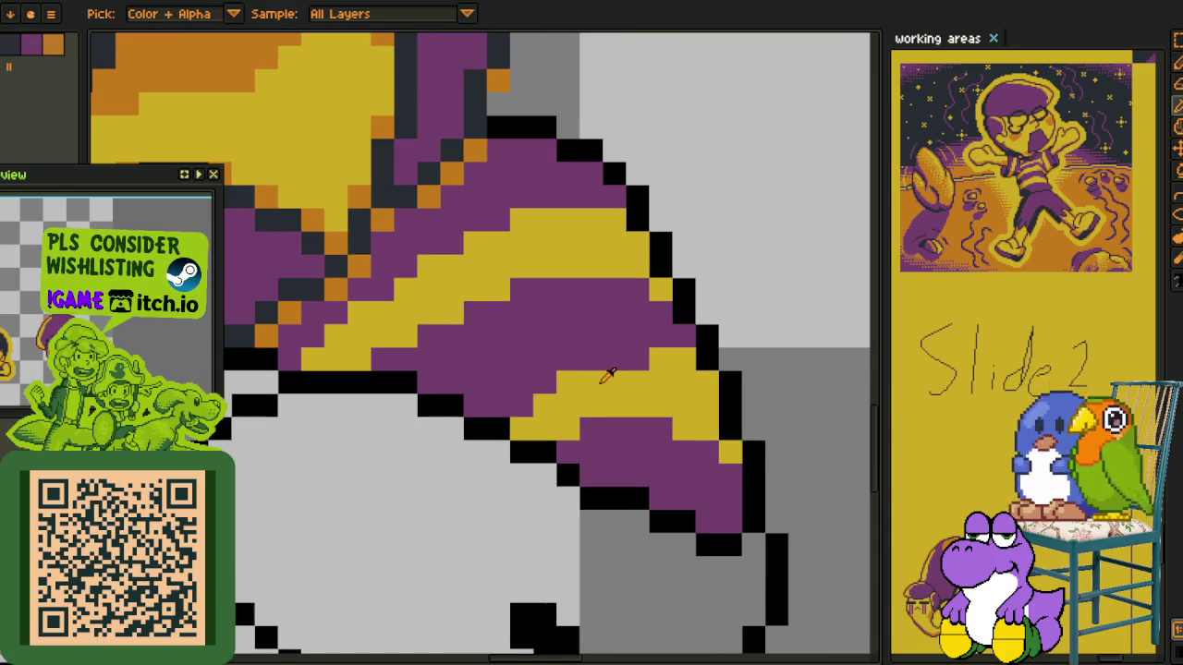
right_click(523, 405)
right_click(499, 405)
key("alt")
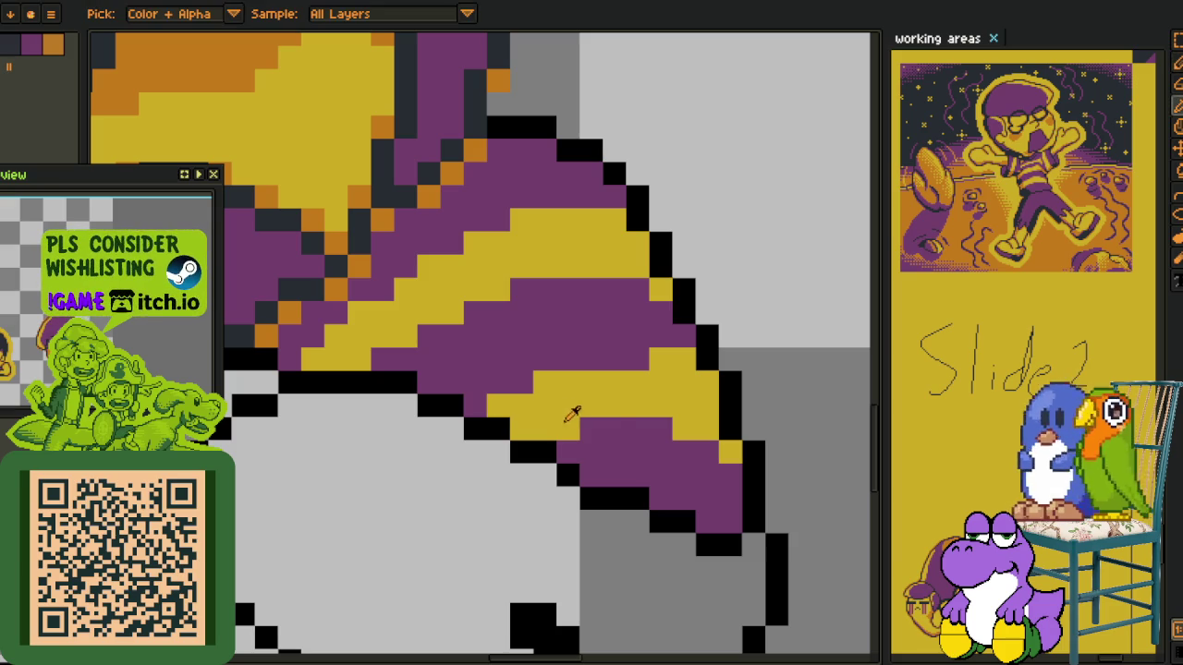
left_click(544, 426)
right_click(660, 427)
right_click(706, 450)
scroll(707, 442, "down", 3)
scroll(706, 442, "up", 3)
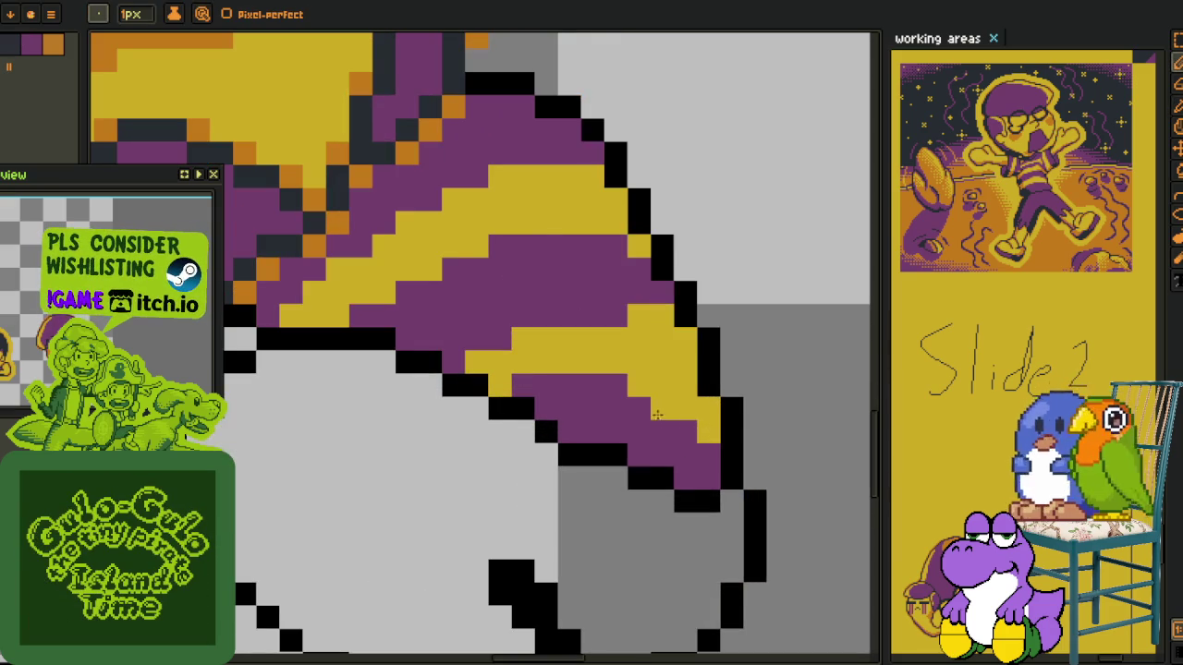
scroll(637, 411, "down", 1)
key("alt")
scroll(631, 406, "up", 1)
scroll(520, 391, "down", 2)
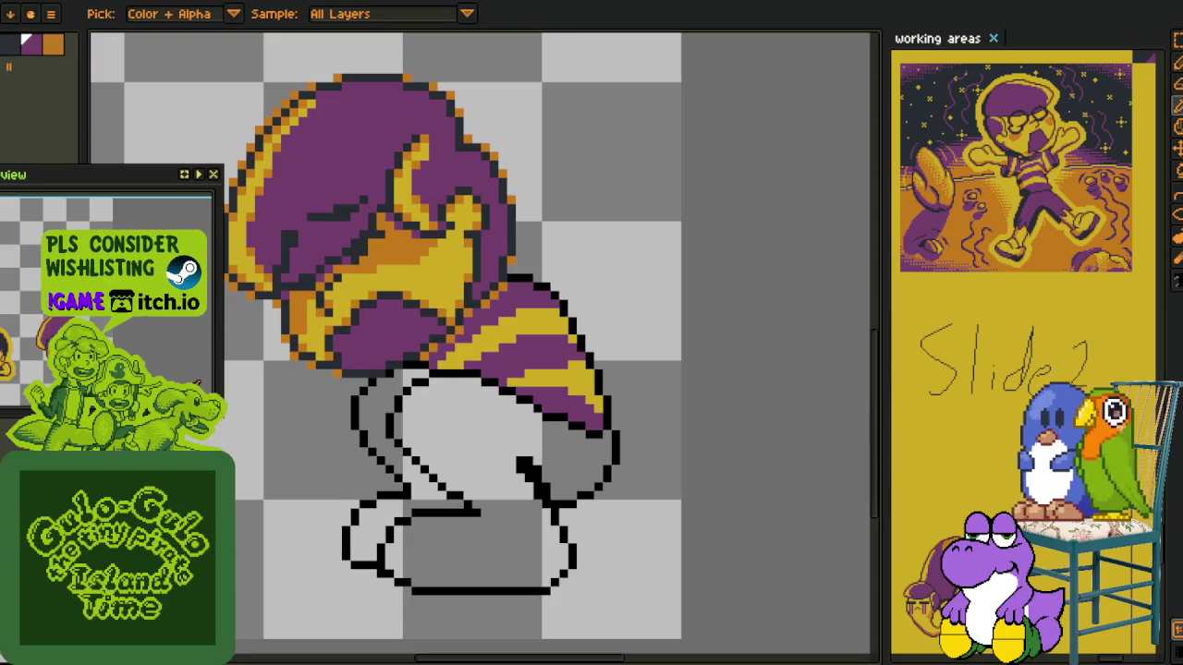
scroll(574, 397, "up", 2)
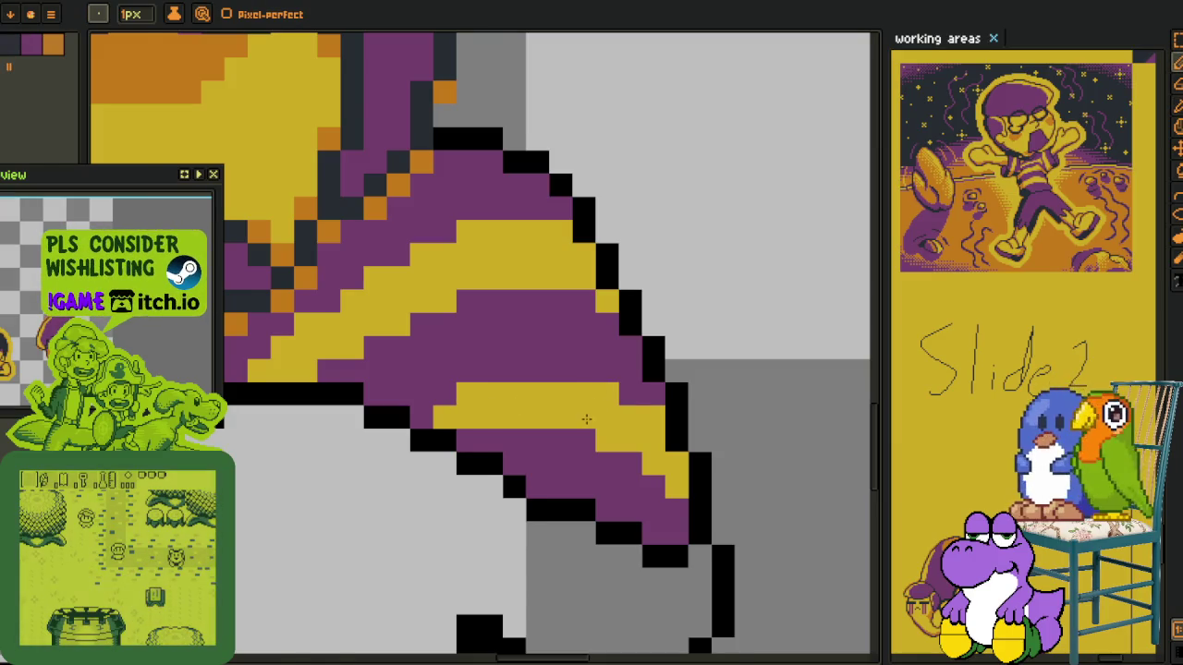
key("alt")
scroll(586, 419, "down", 1)
scroll(484, 384, "up", 1)
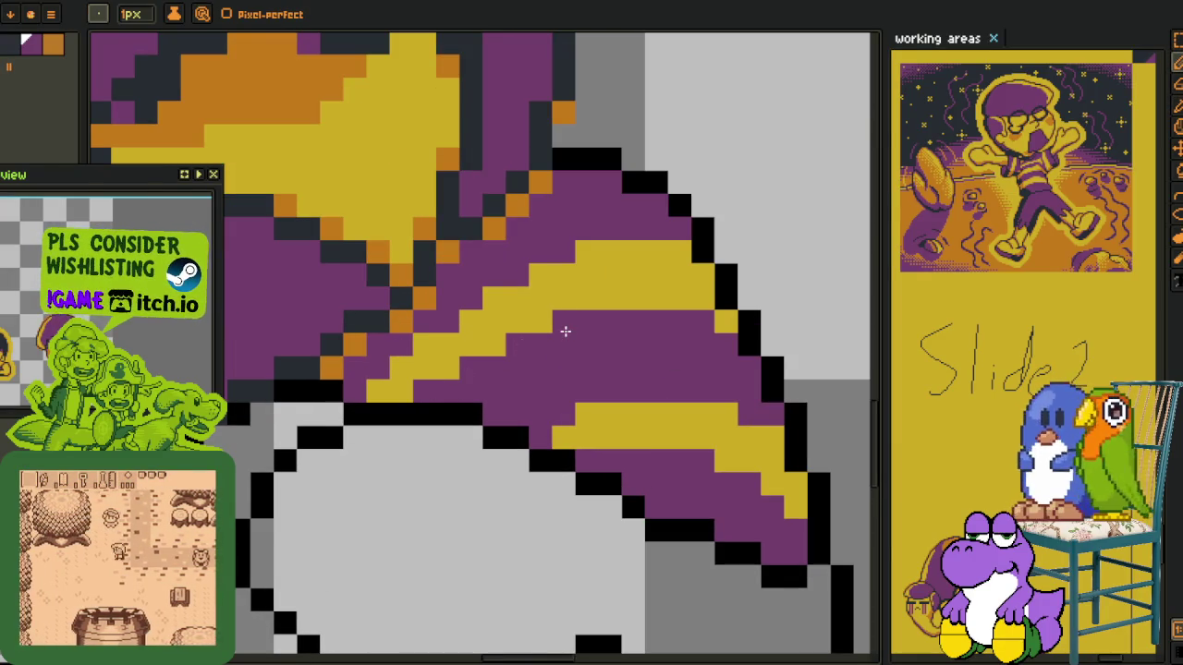
key("alt")
scroll(637, 316, "down", 2)
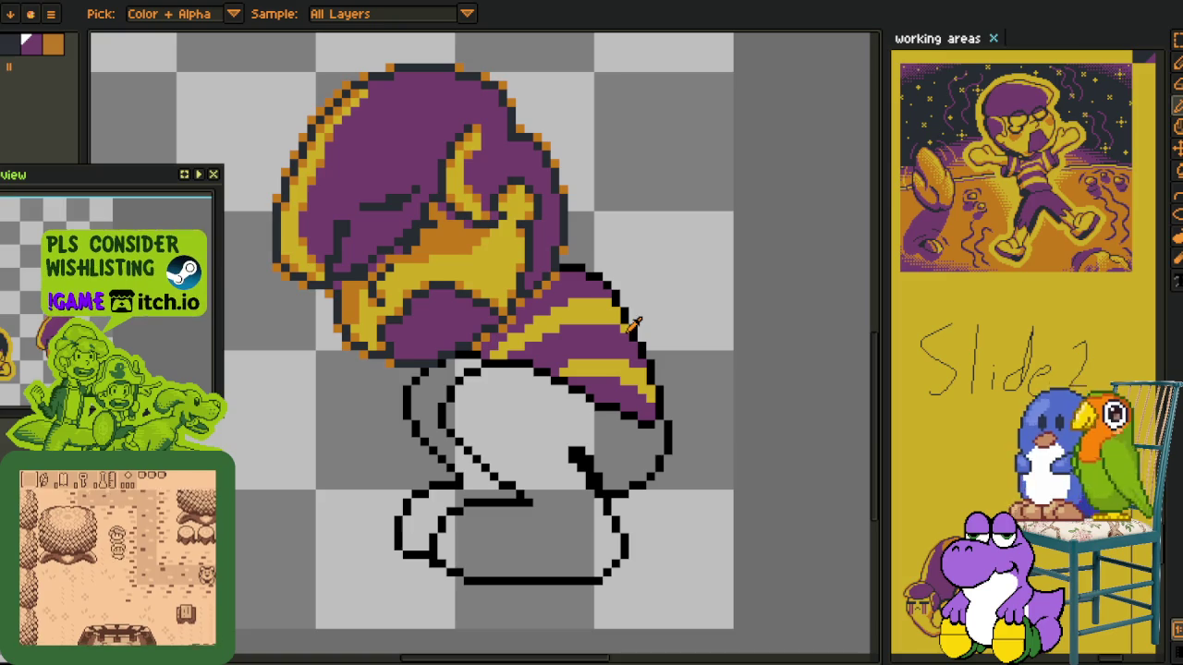
Zoom in on the hair edge with the timeline hidden to enlarge the canvas
scroll(596, 368, "up", 1)
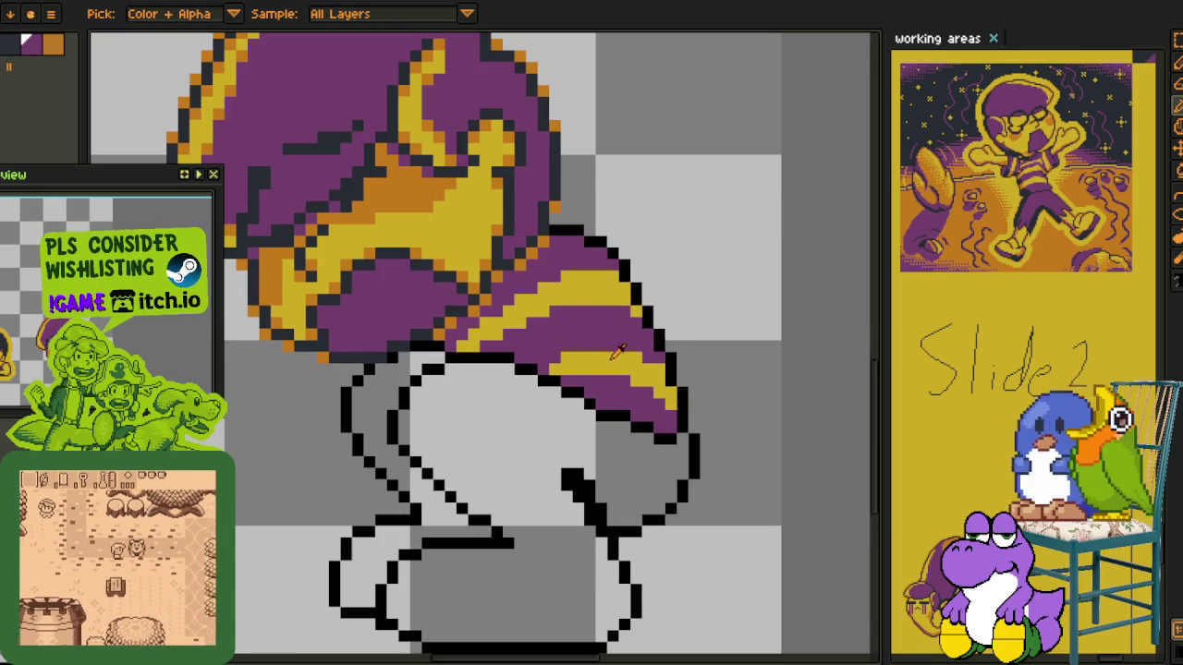
scroll(683, 333, "up", 2)
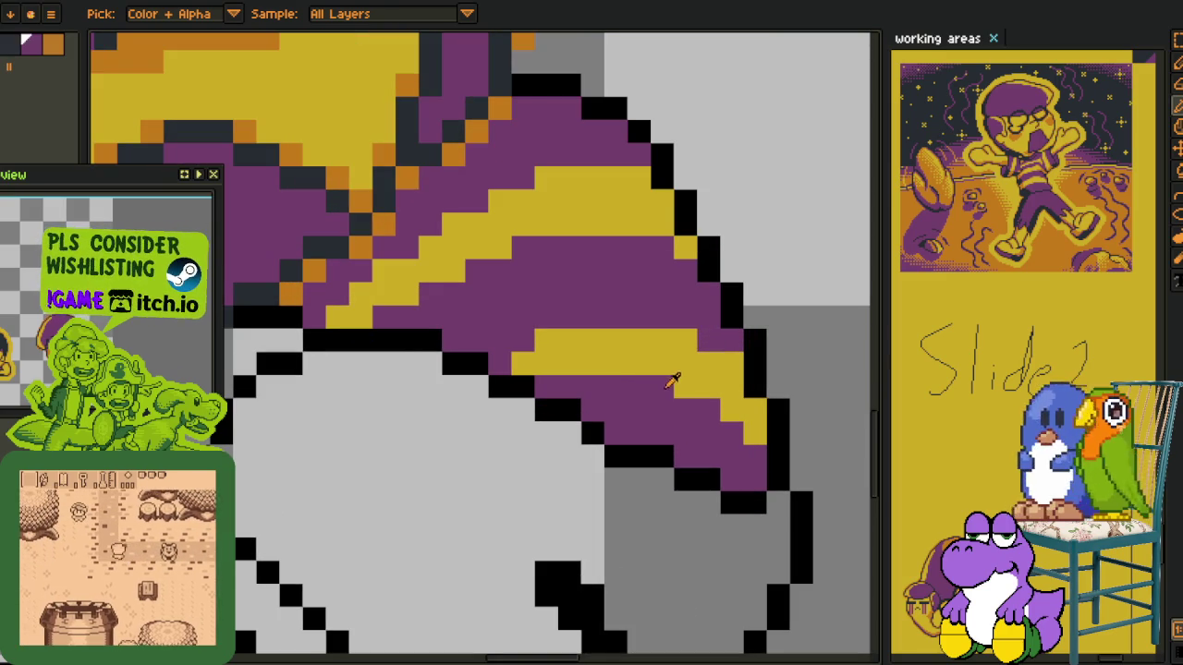
key("b")
scroll(715, 402, "down", 3)
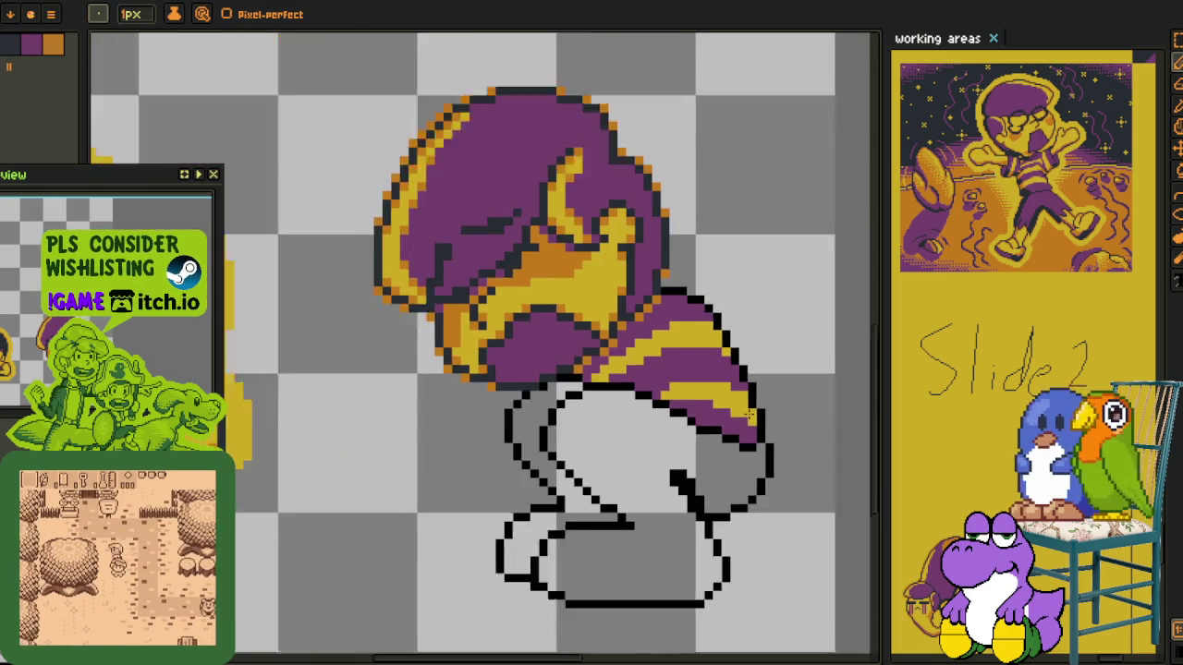
scroll(739, 388, "down", 1)
key("i")
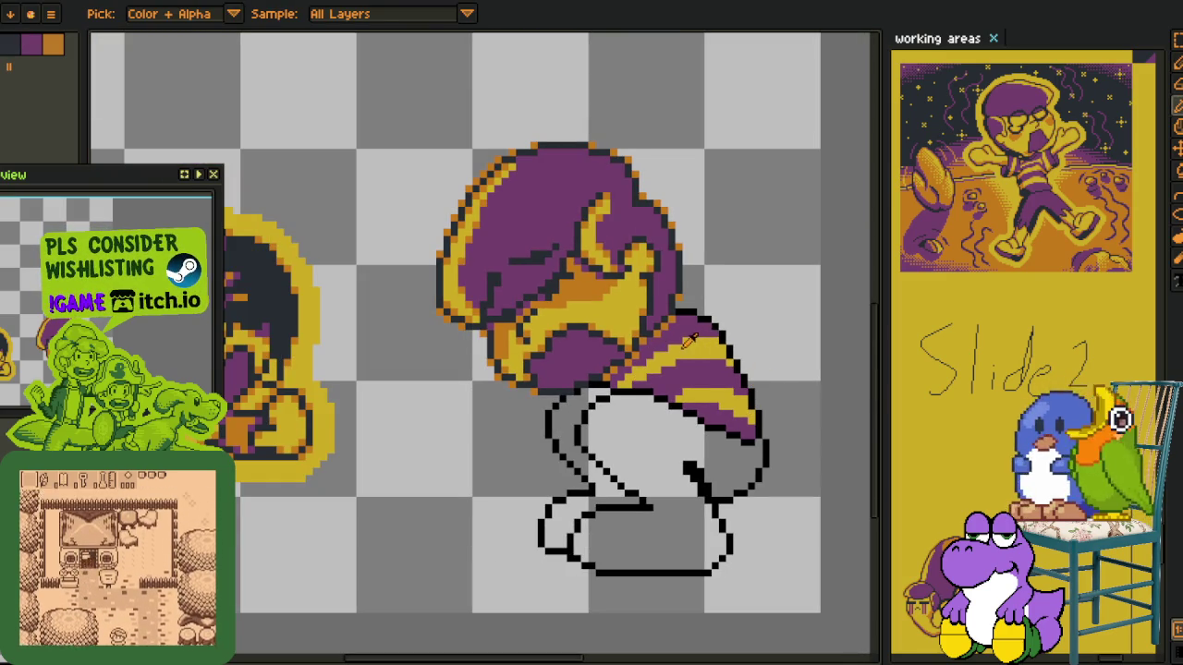
scroll(689, 340, "up", 2)
key("Tab")
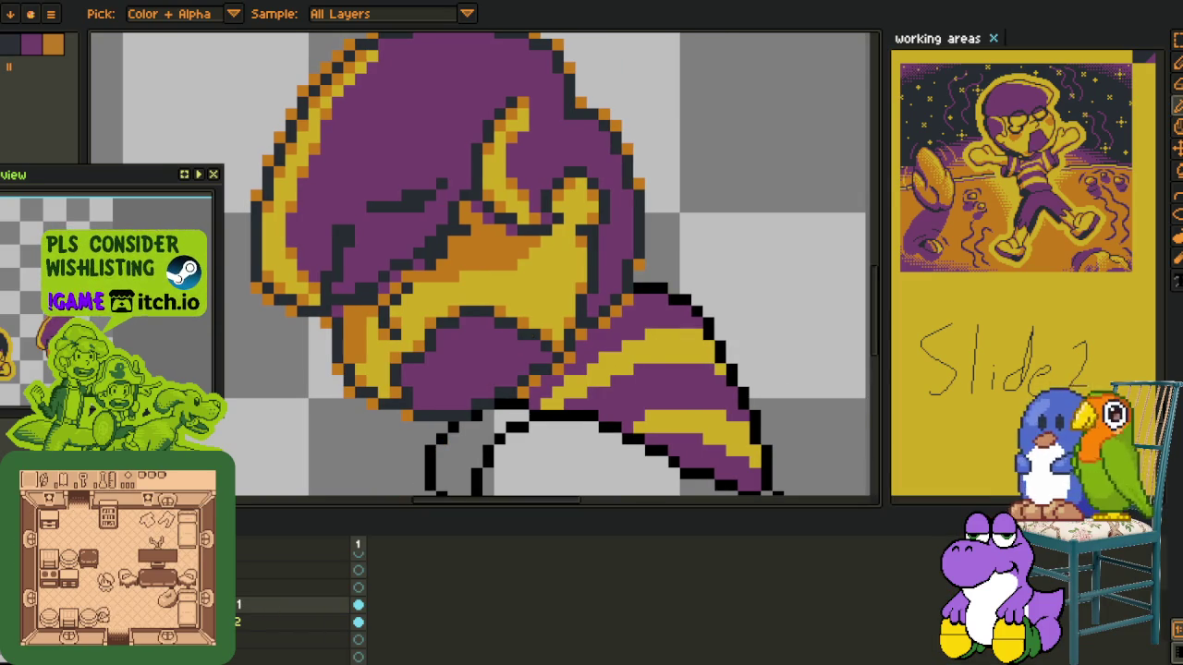
key("Tab")
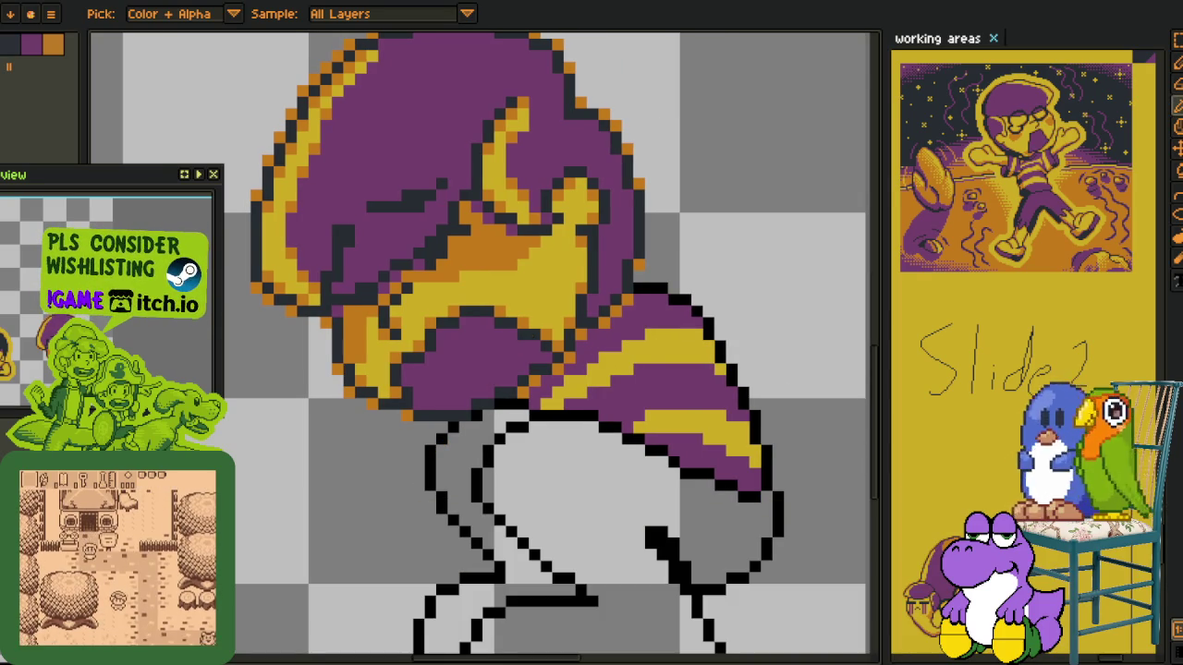
scroll(610, 364, "up", 3)
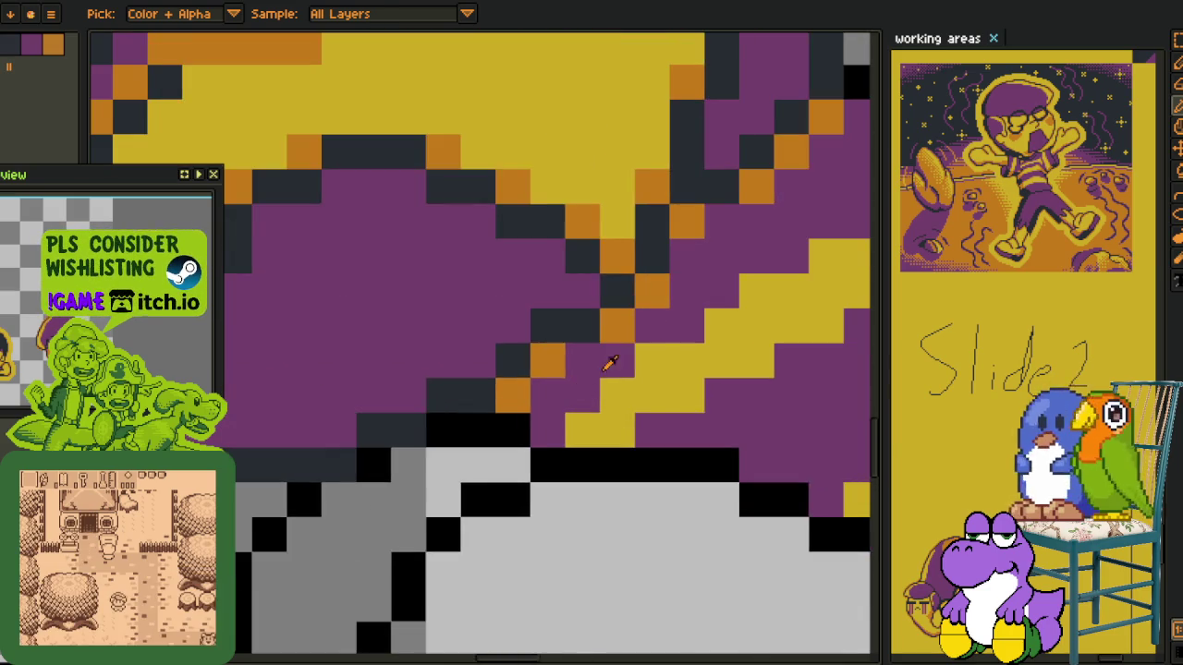
left_click_drag(607, 361, 465, 415)
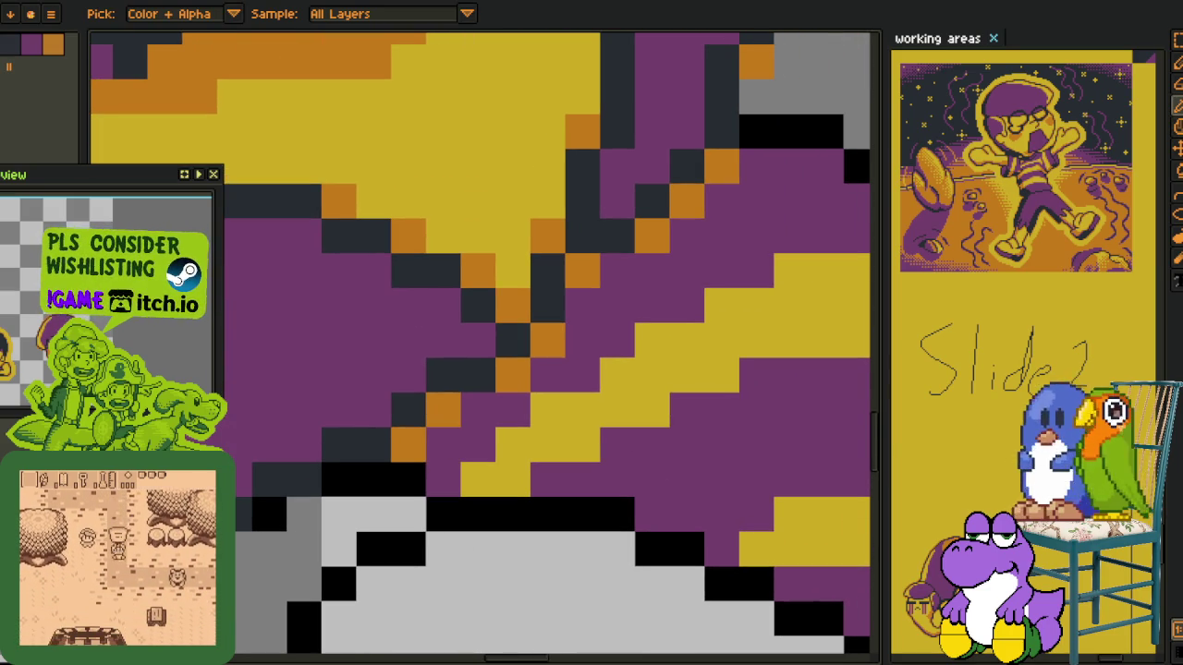
scroll(460, 363, "down", 2)
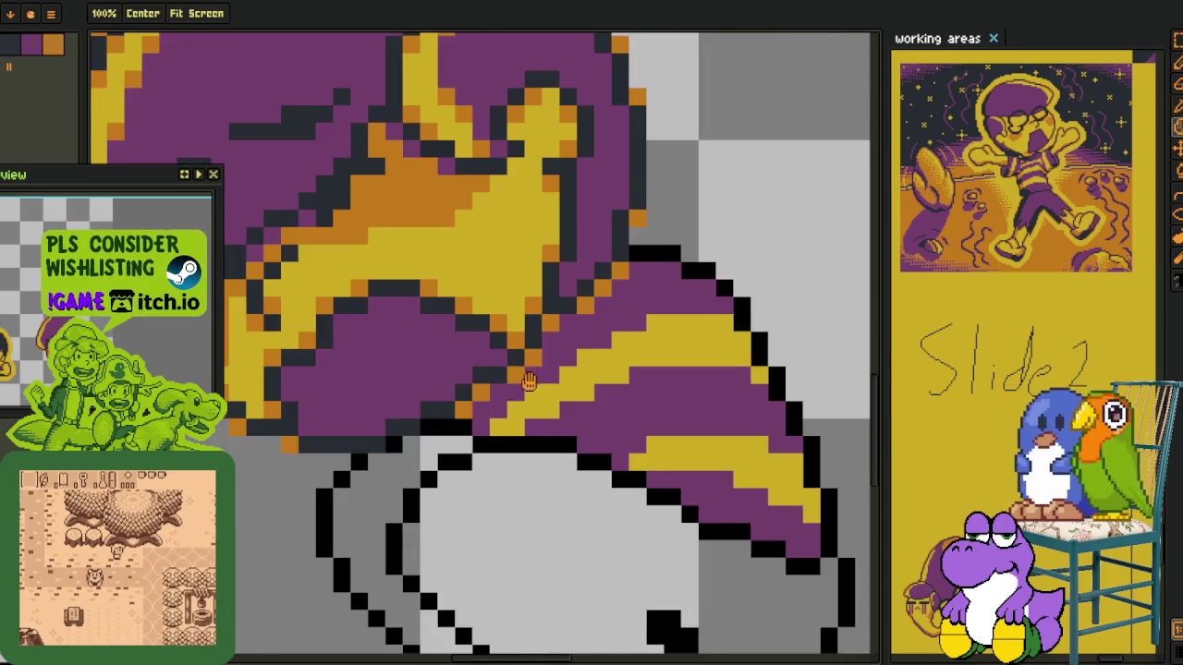
scroll(418, 398, "up", 1)
Paint the five stray orange pixels along the hair-body seam purple
key("b")
left_click(439, 369)
left_click(370, 415)
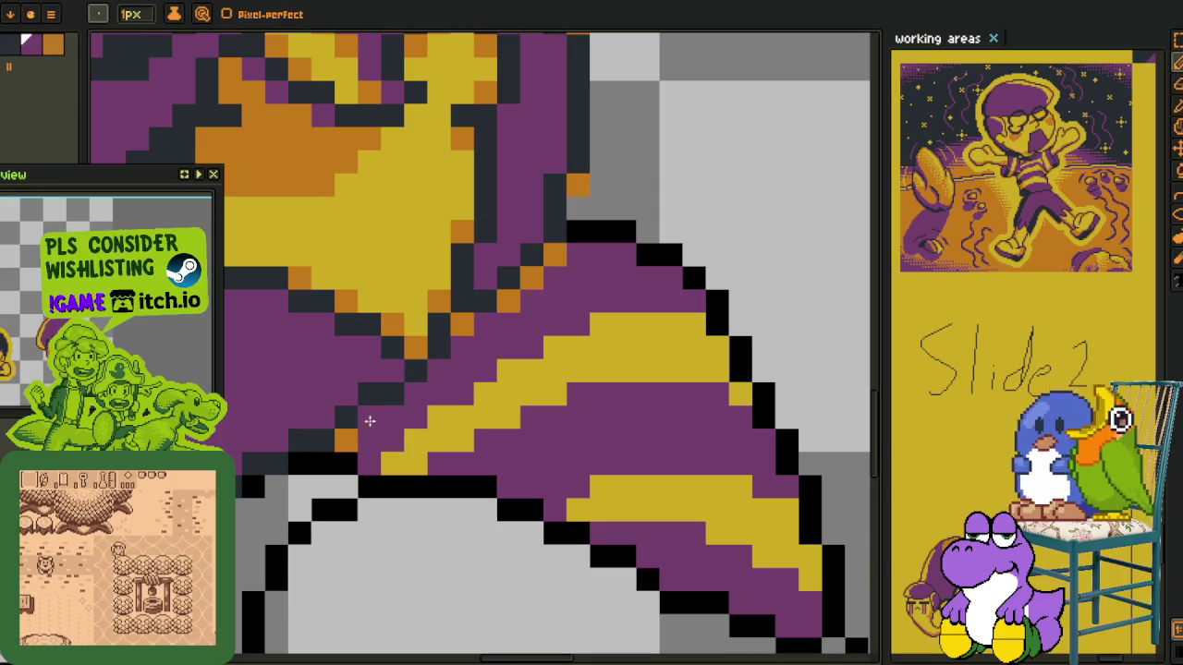
left_click(505, 302)
left_click(531, 277)
left_click(555, 255)
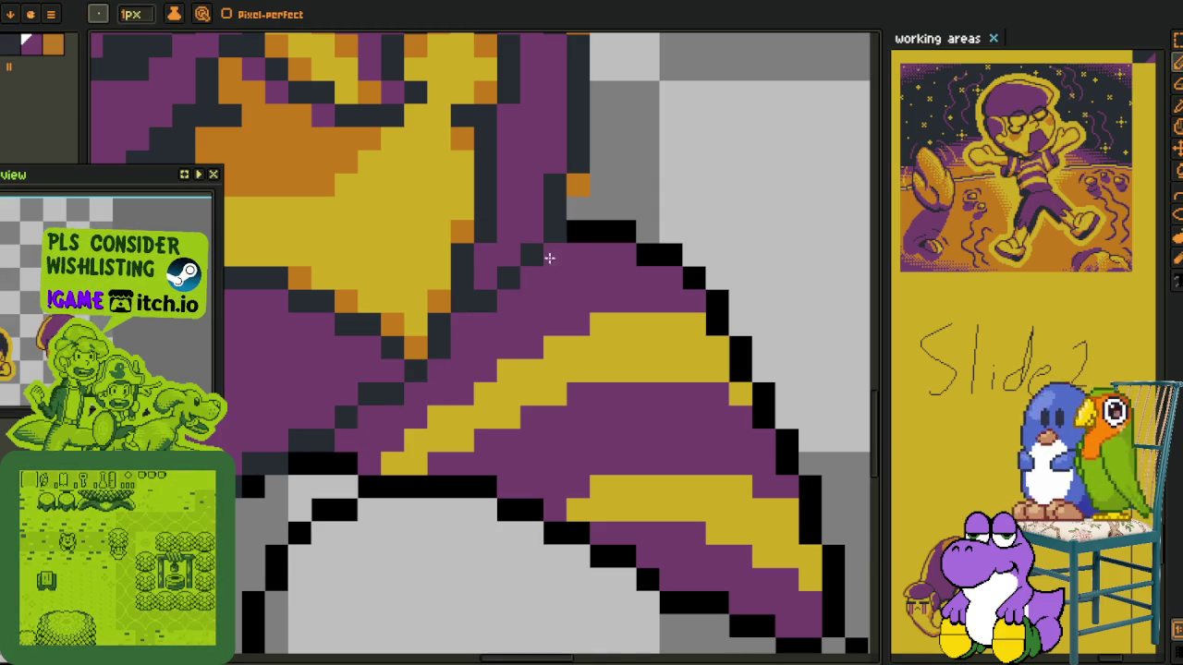
scroll(517, 277, "down", 3)
key("i")
left_click(483, 294)
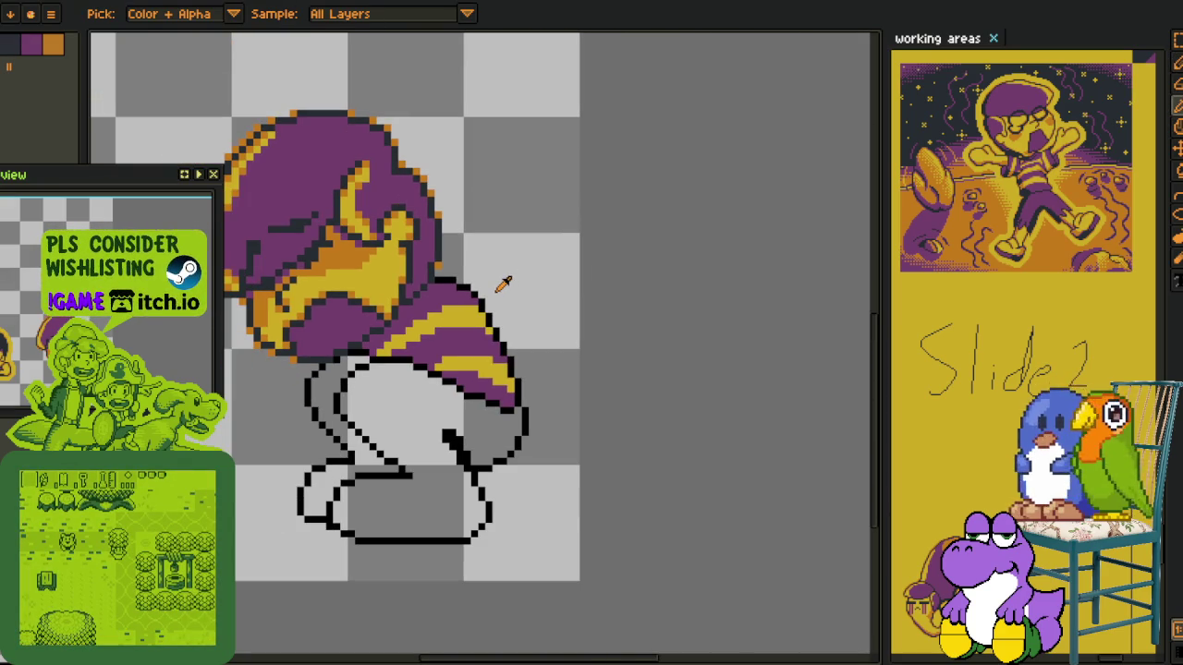
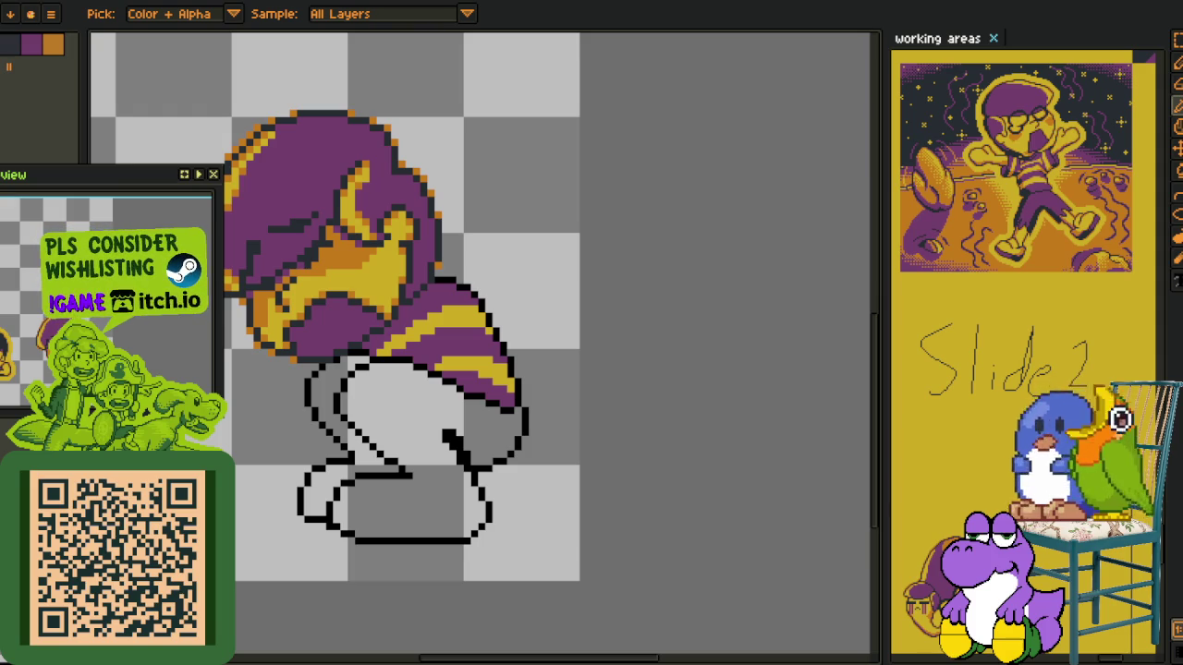
Zoom in on the hat brim and pick orange from the drawing for the Pencil
left_click_drag(411, 395, 437, 395)
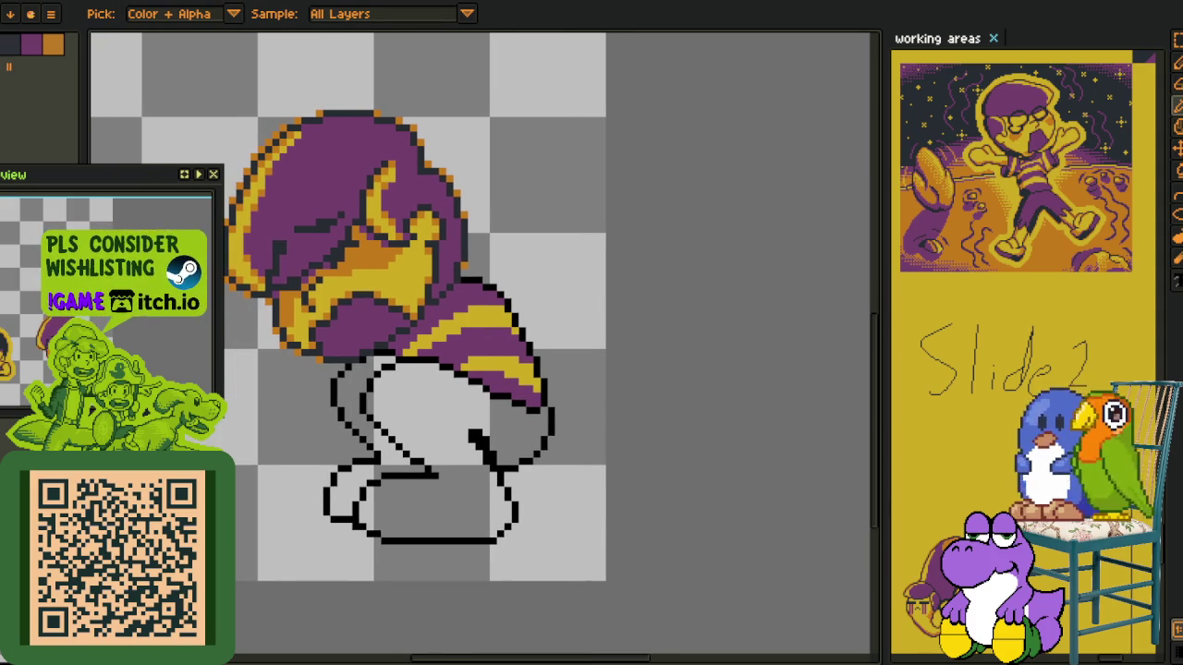
key("Tab")
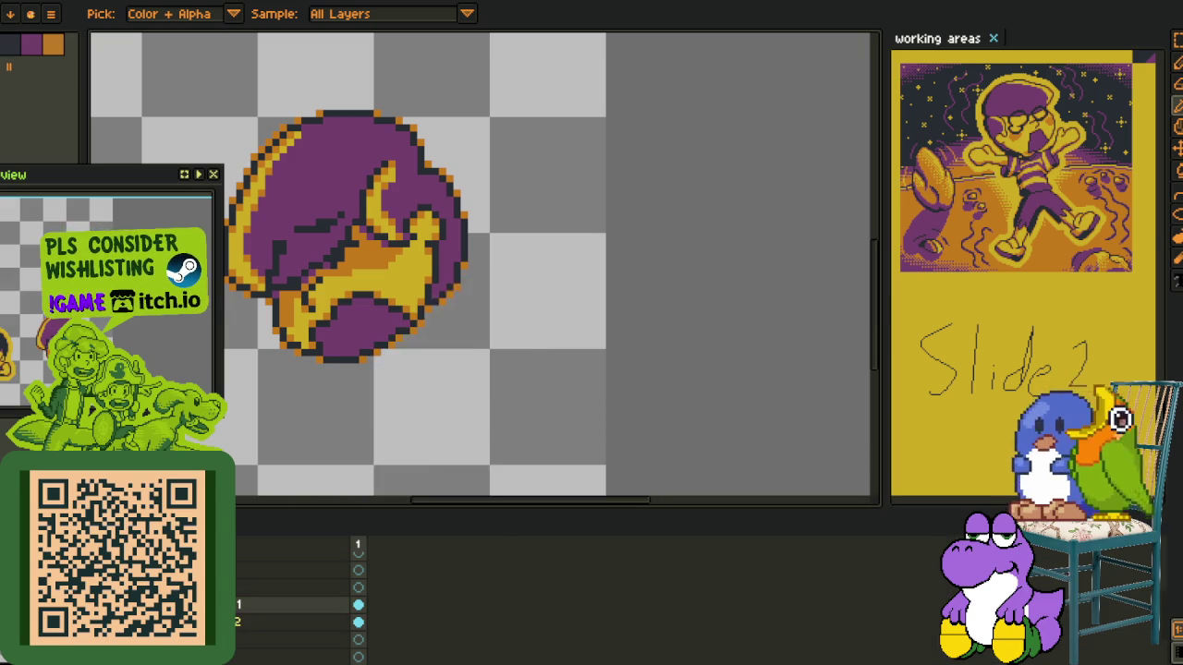
key("Tab")
left_click_drag(430, 404, 473, 395)
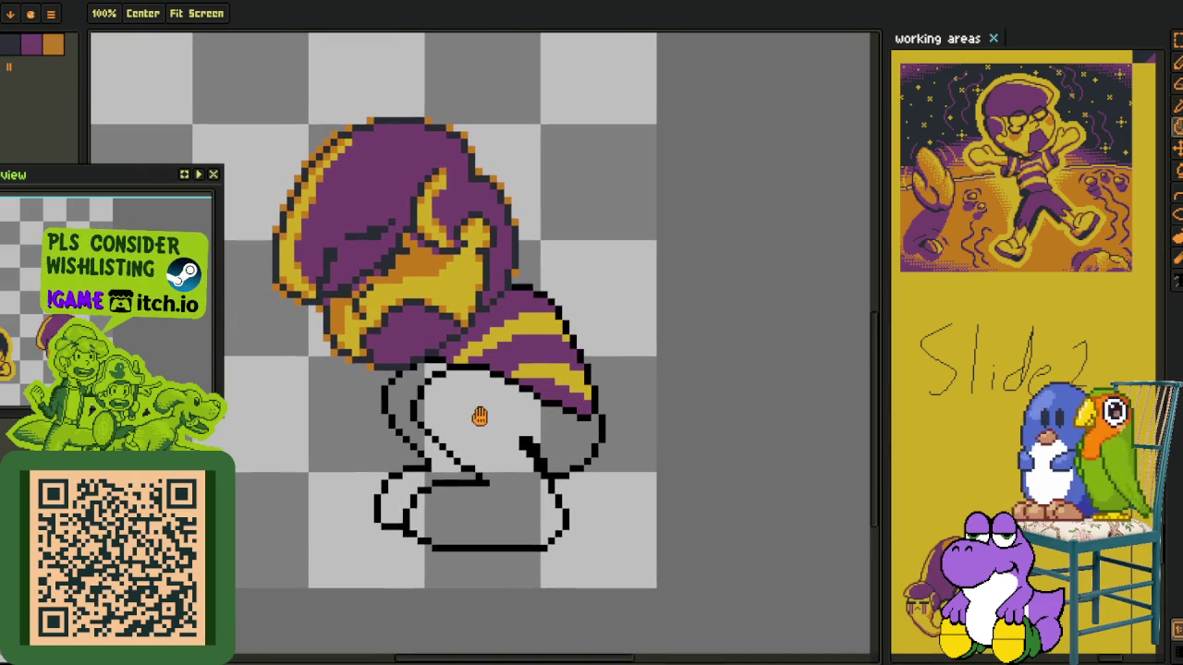
scroll(453, 392, "up", 1)
key("o")
scroll(445, 391, "up", 1)
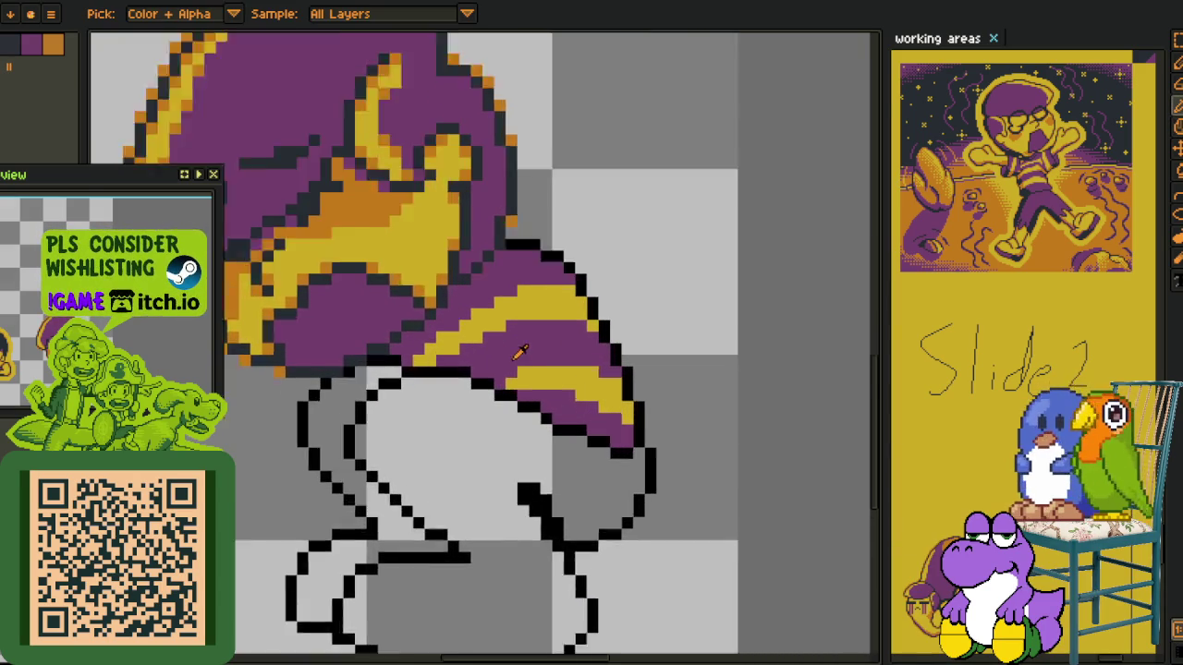
scroll(515, 351, "up", 1)
key("b")
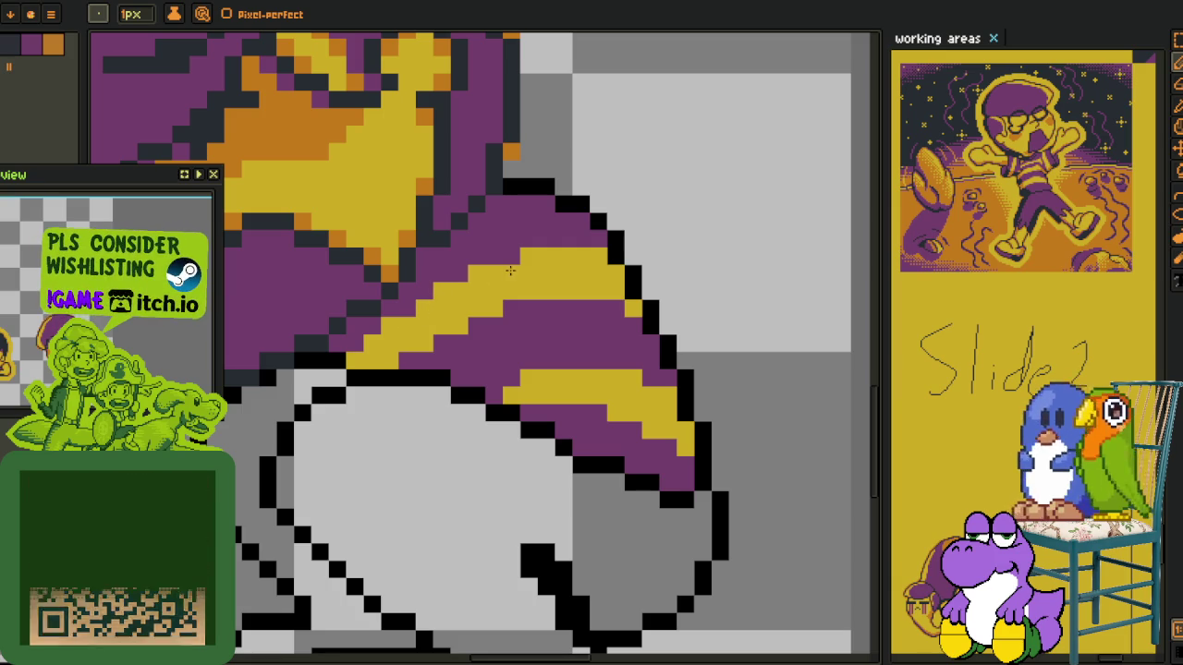
key("i")
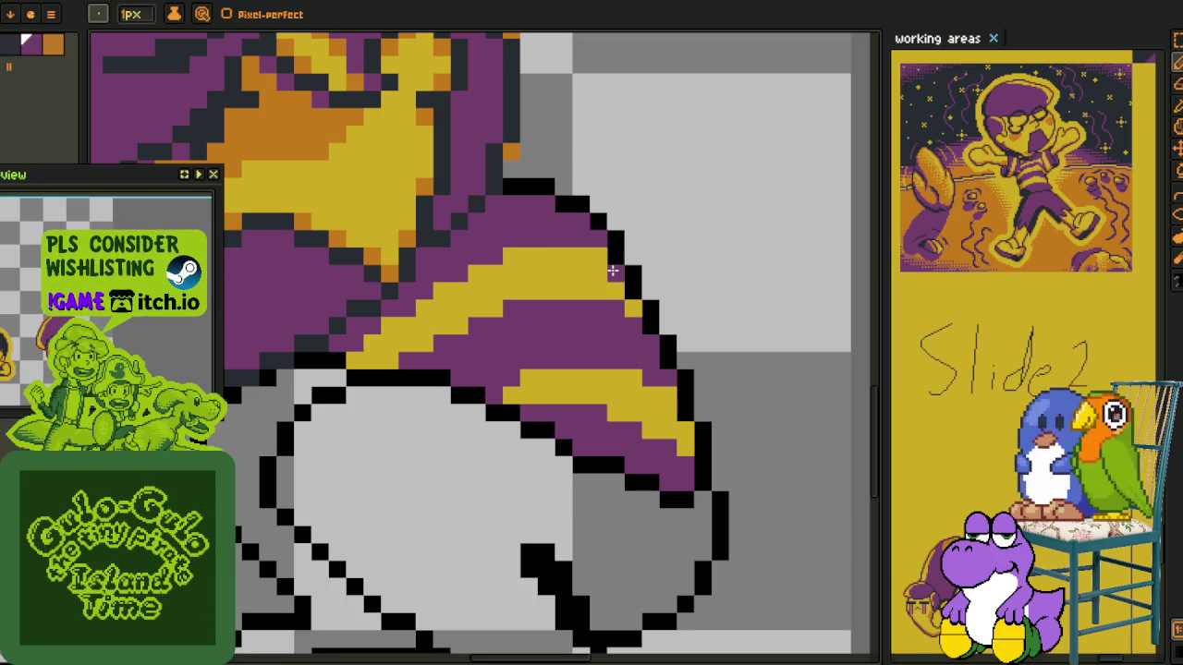
scroll(517, 268, "down", 1)
key("b")
scroll(462, 262, "up", 3)
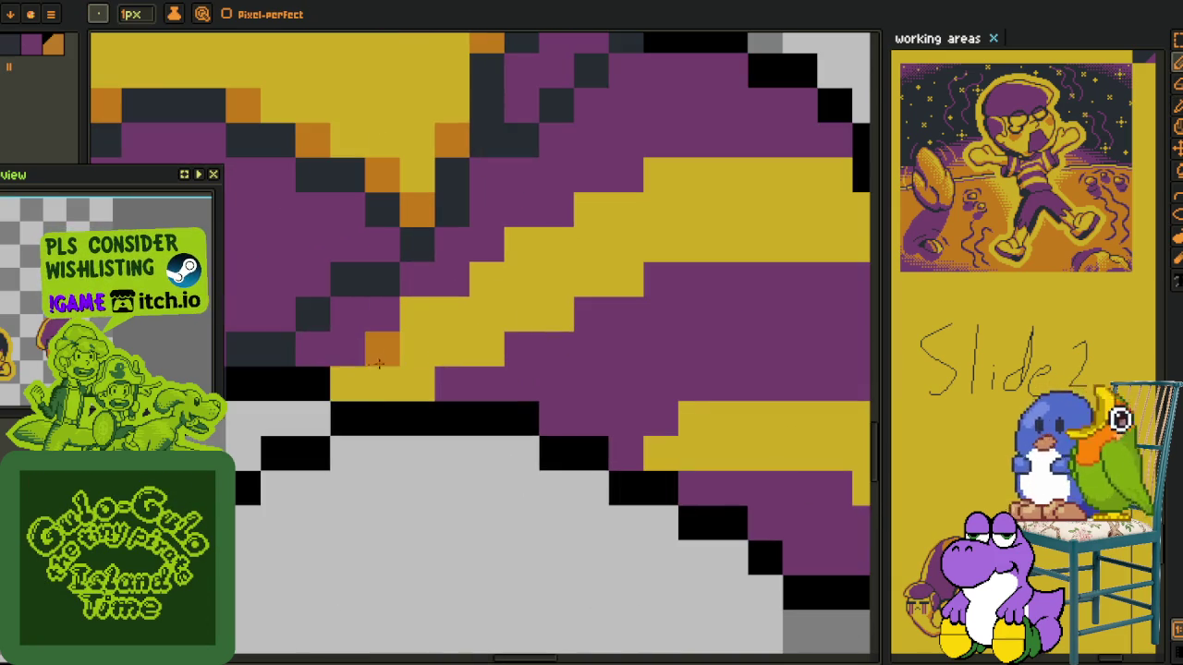
Place orange pixels along the edges of the upper yellow band
left_click_drag(347, 383, 416, 314)
left_click(417, 383)
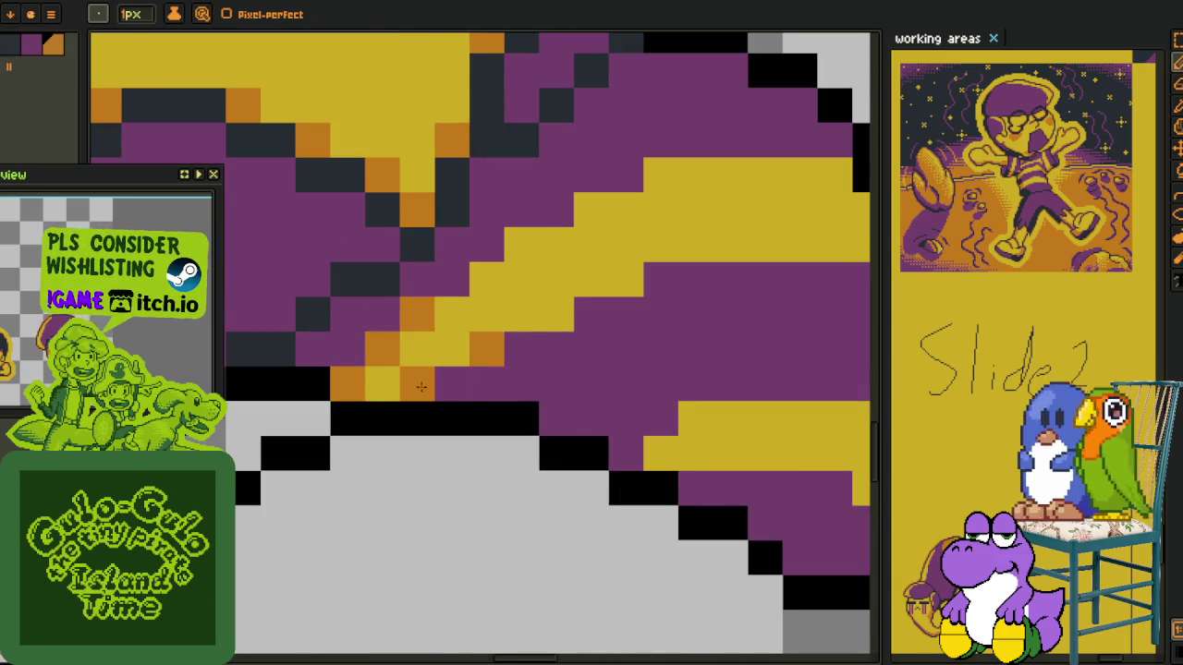
left_click(555, 314)
mouse_move(487, 279)
left_mouse_down()
mouse_move(522, 279)
mouse_move(522, 245)
left_mouse_up()
left_click(625, 279)
left_click(591, 209)
left_click(661, 174)
Add orange pixels along the top edge of the lower yellow band
left_click_drag(660, 174, 407, 208)
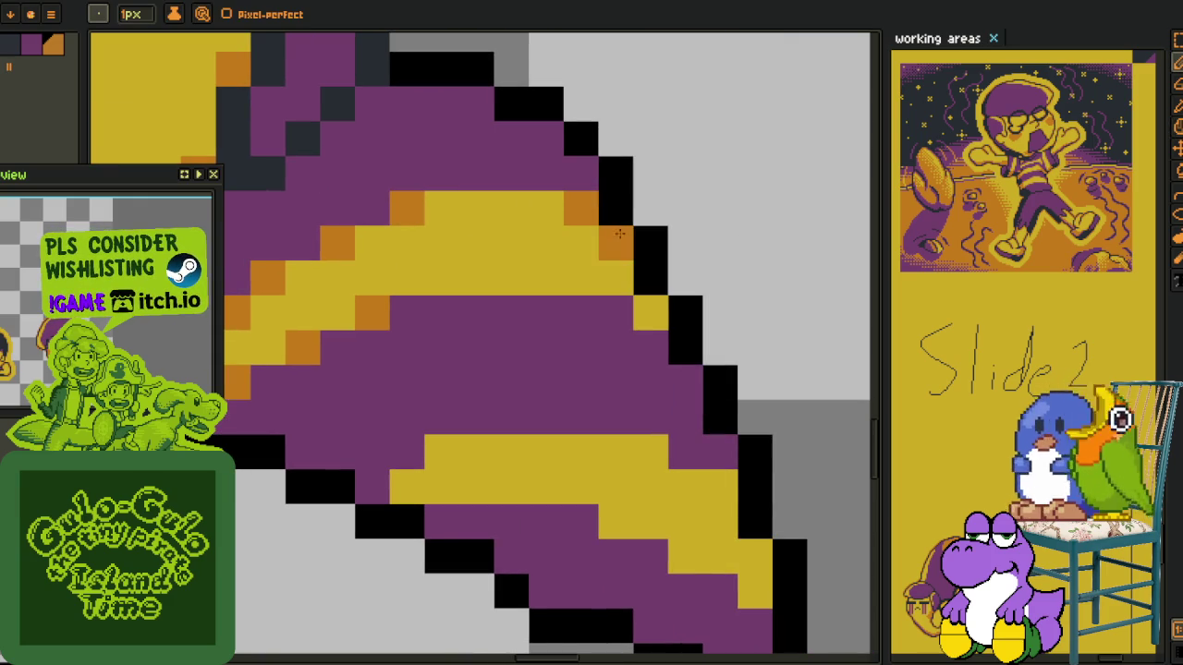
left_click_drag(651, 348, 641, 242)
left_click(457, 323)
left_click(432, 346)
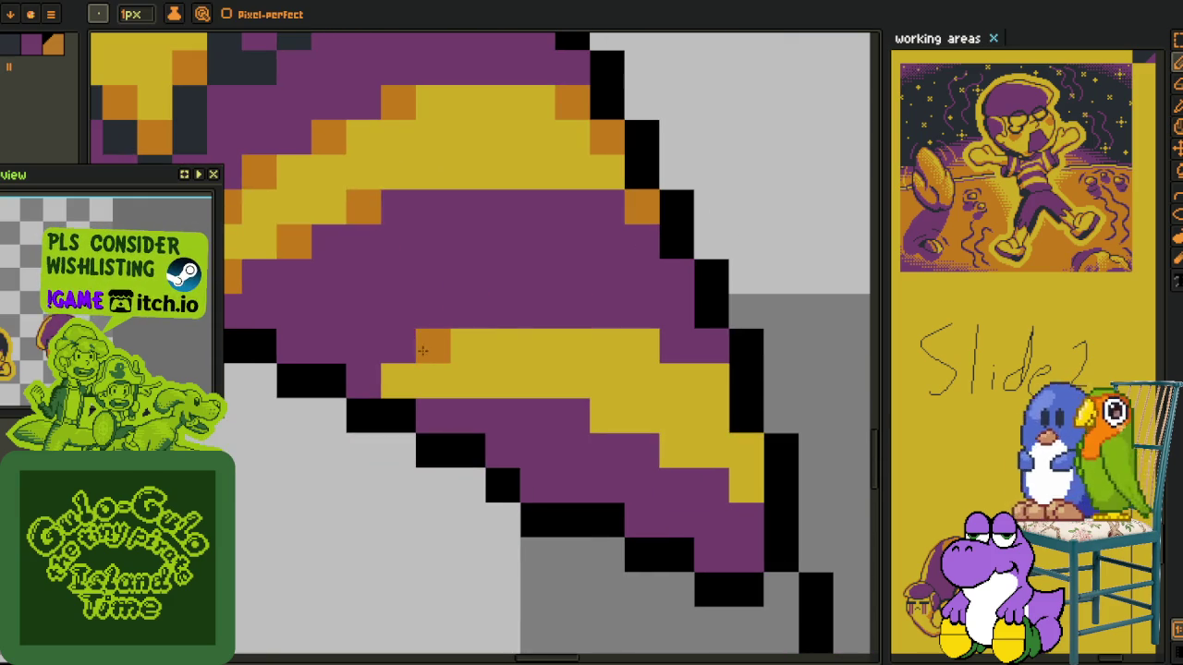
left_click(399, 380)
left_click(641, 346)
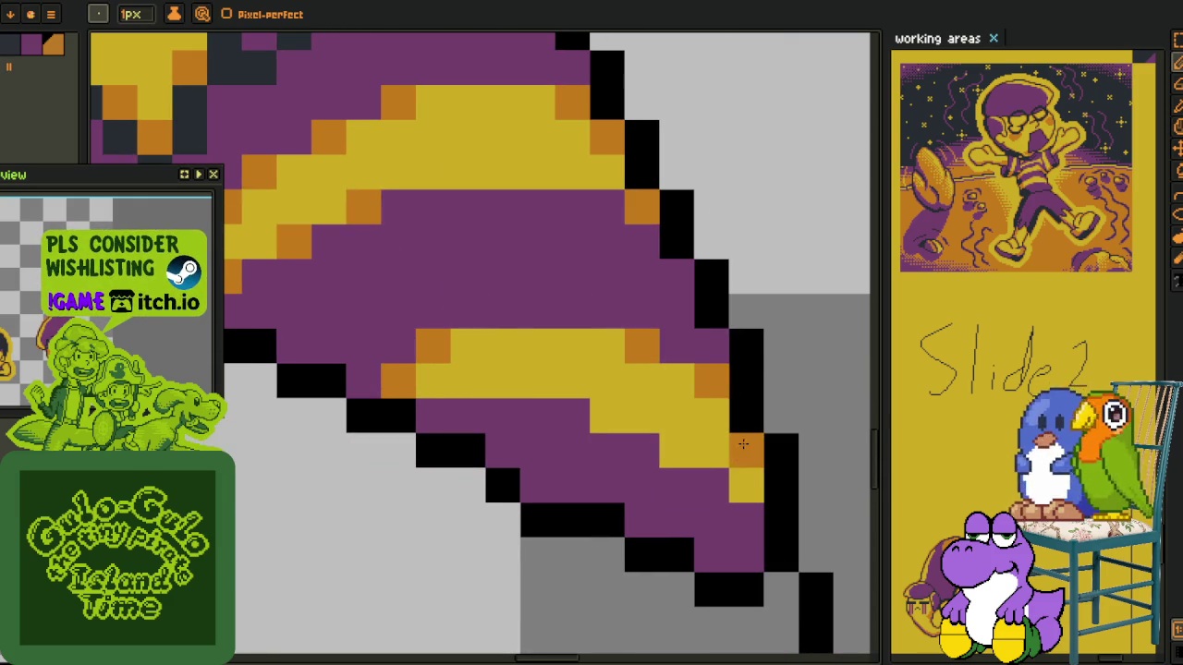
scroll(601, 412, "down", 3)
scroll(601, 407, "down", 2)
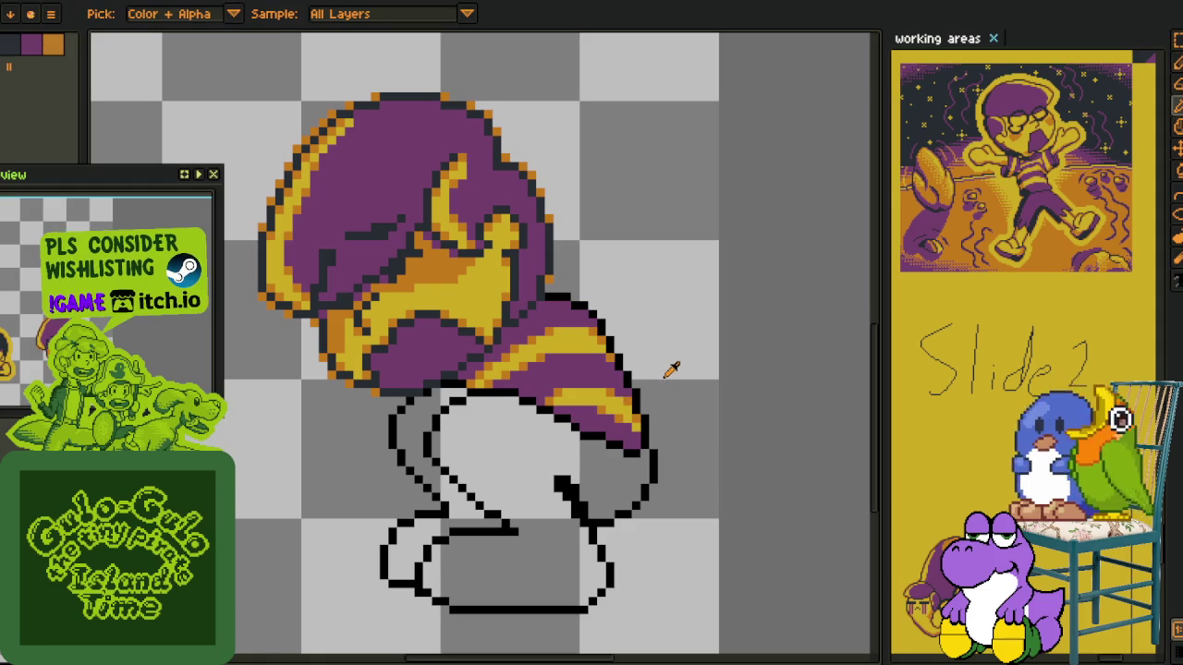
Show the layers timeline and add a New Layer from the layer menu
left_click_drag(673, 361, 504, 268)
scroll(503, 268, "up", 1)
key("Tab")
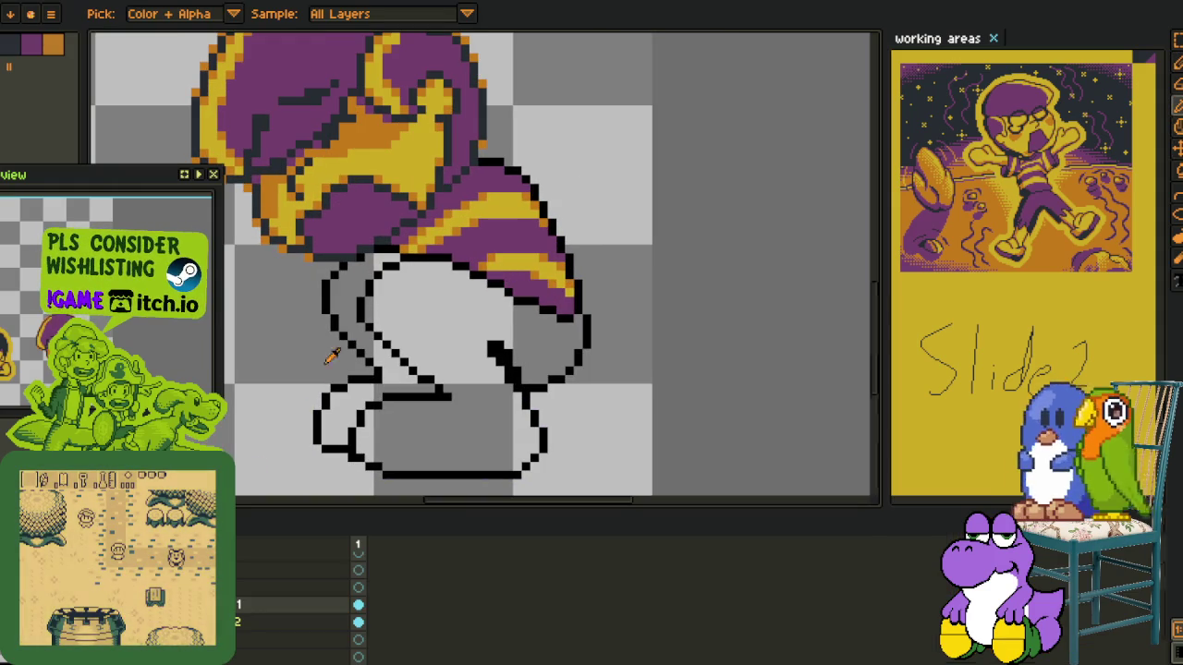
right_click(231, 605)
mouse_move(263, 573)
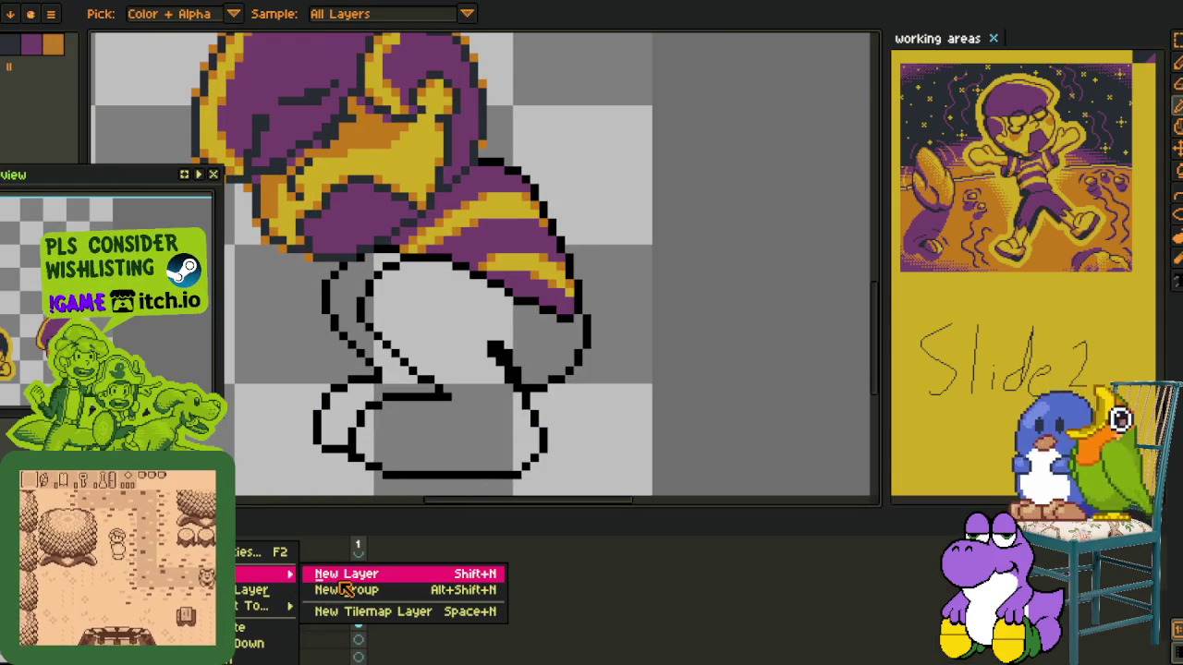
left_click(334, 580)
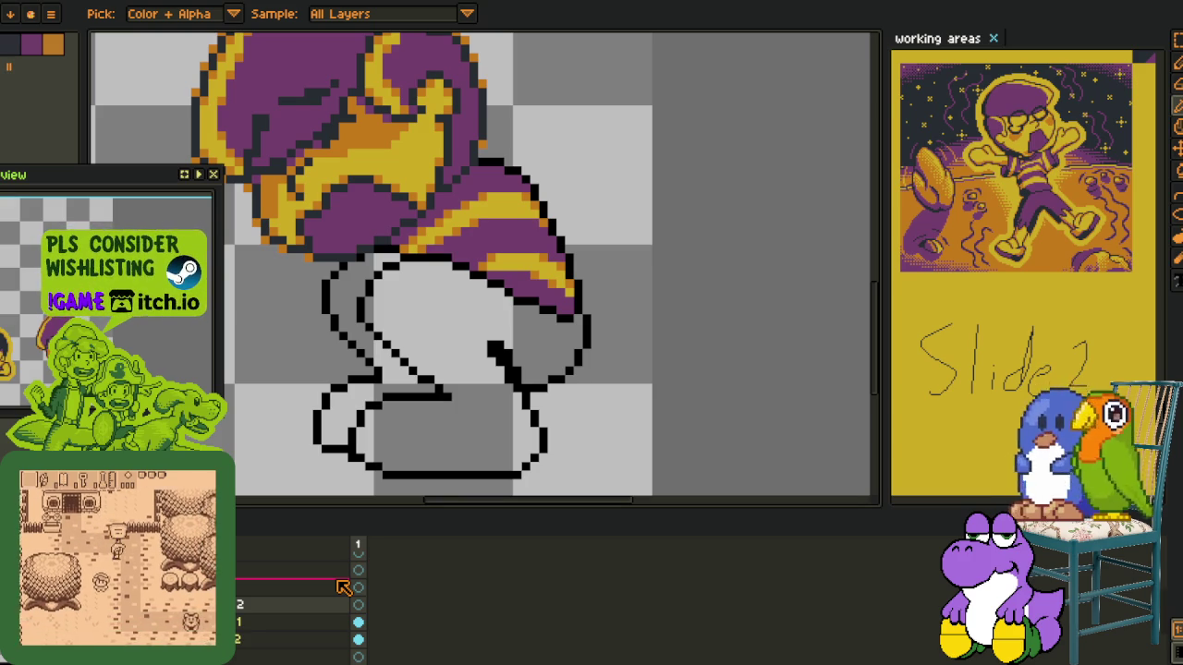
Reorder the new layer in the stack and bring the face into view
left_click_drag(342, 588, 344, 582)
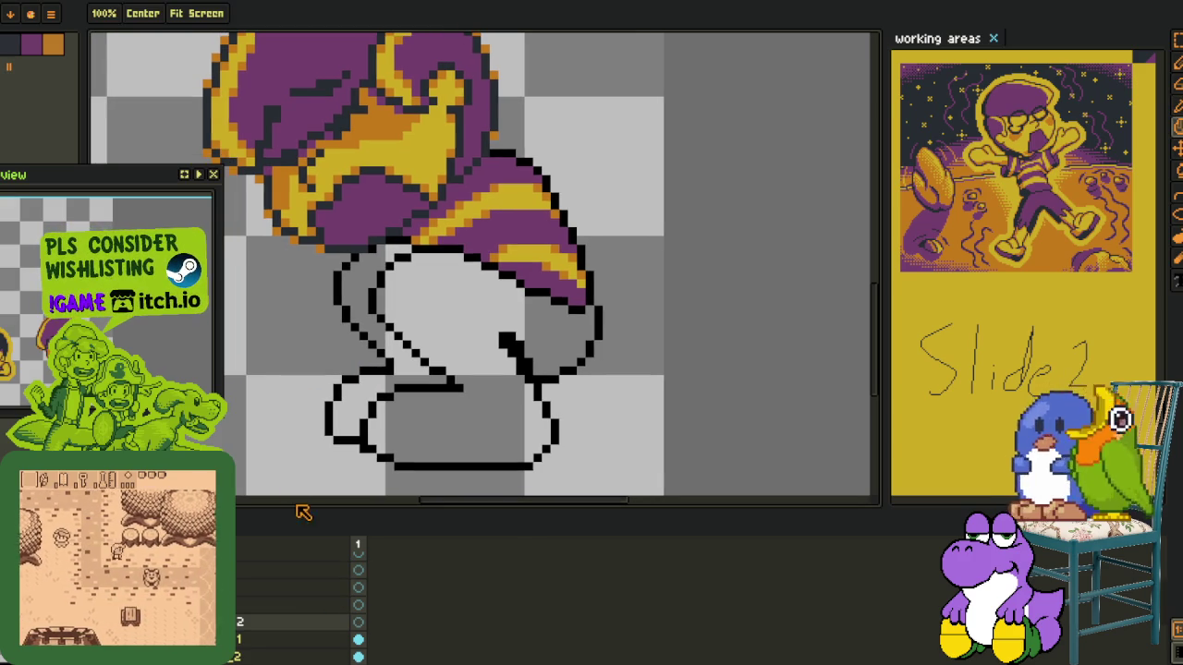
scroll(442, 242, "up", 3)
left_click_drag(442, 242, 367, 159)
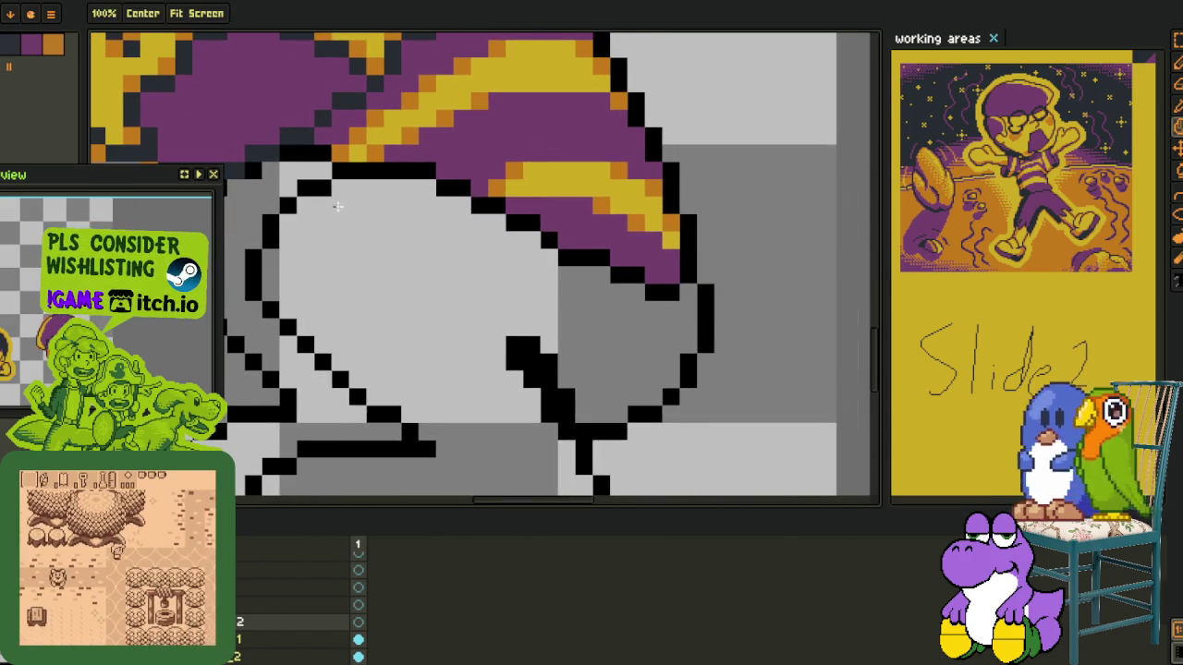
left_click_drag(289, 322, 372, 310)
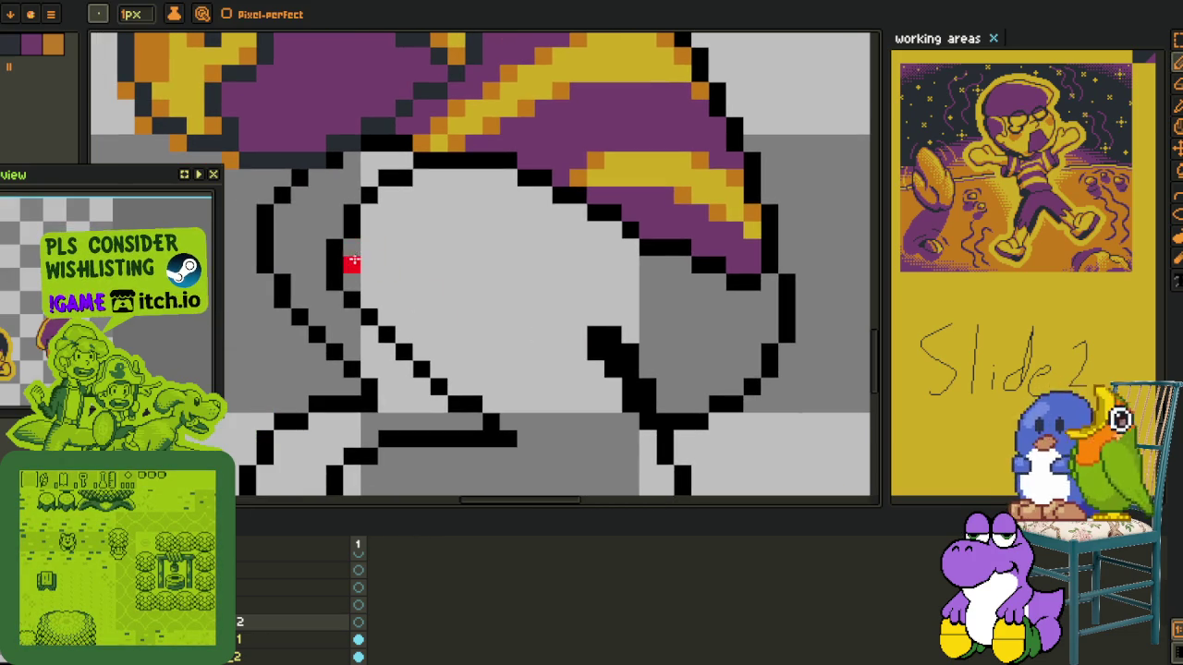
Draw trial red diagonal and vertical strokes on the face, undoing the misplaced ones
left_click_drag(386, 264, 351, 300)
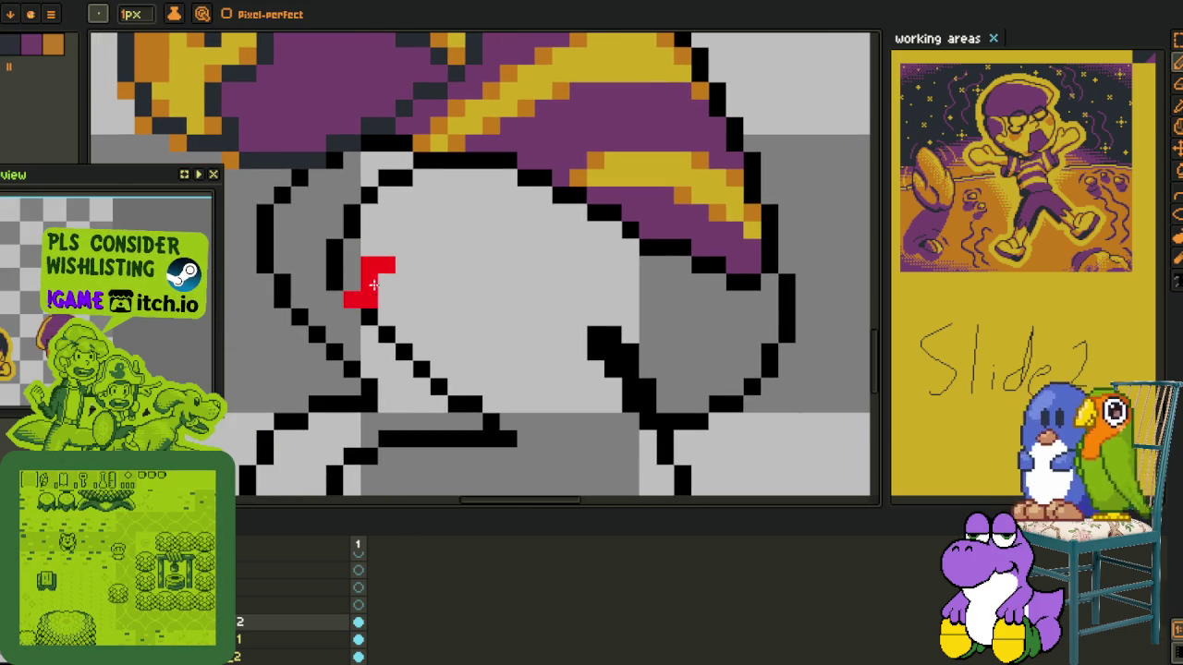
left_click_drag(386, 263, 388, 259)
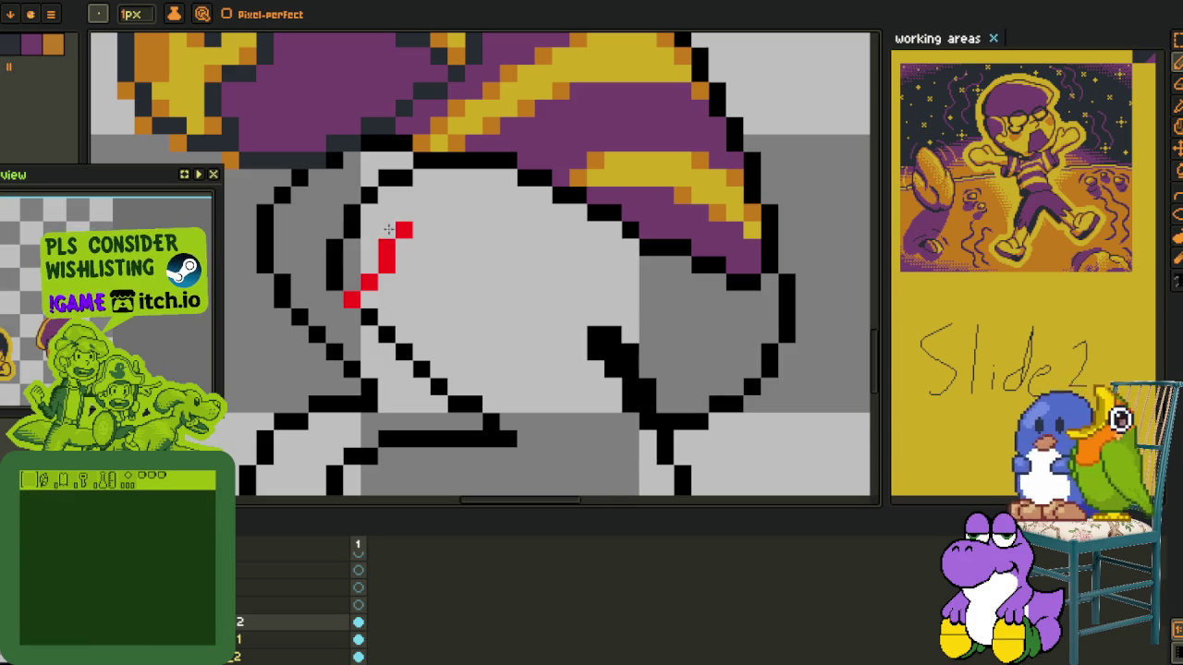
left_click_drag(421, 244, 427, 326)
key("ctrl+z")
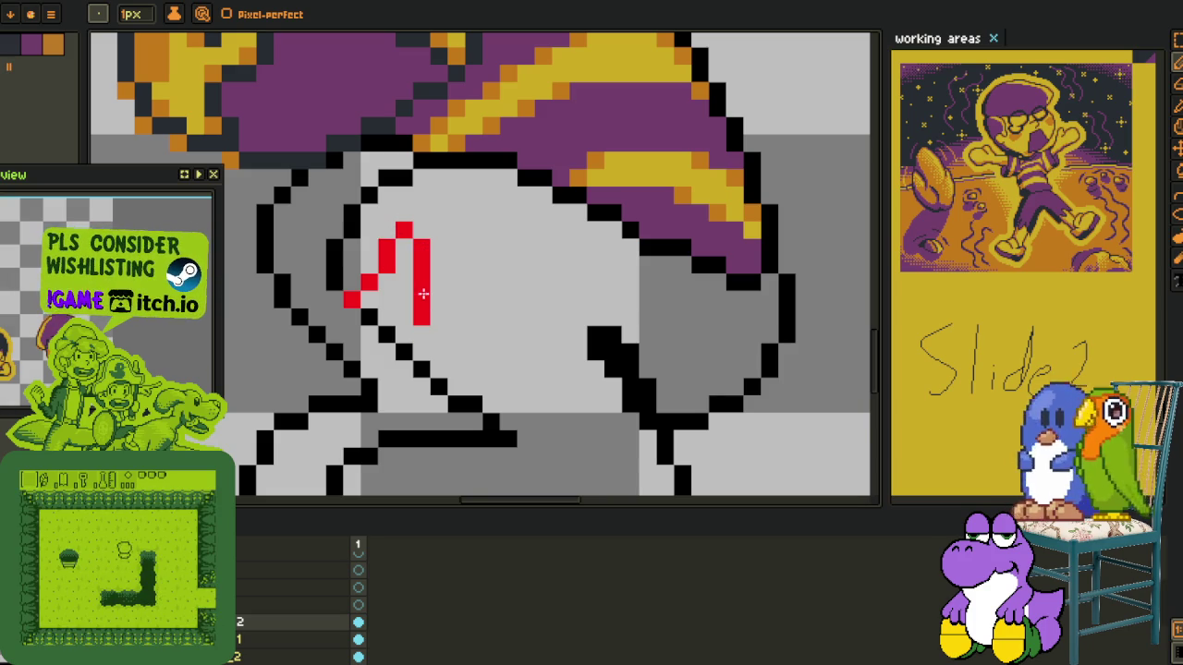
mouse_move(577, 335)
left_mouse_down()
mouse_move(574, 322)
mouse_move(519, 301)
left_mouse_up()
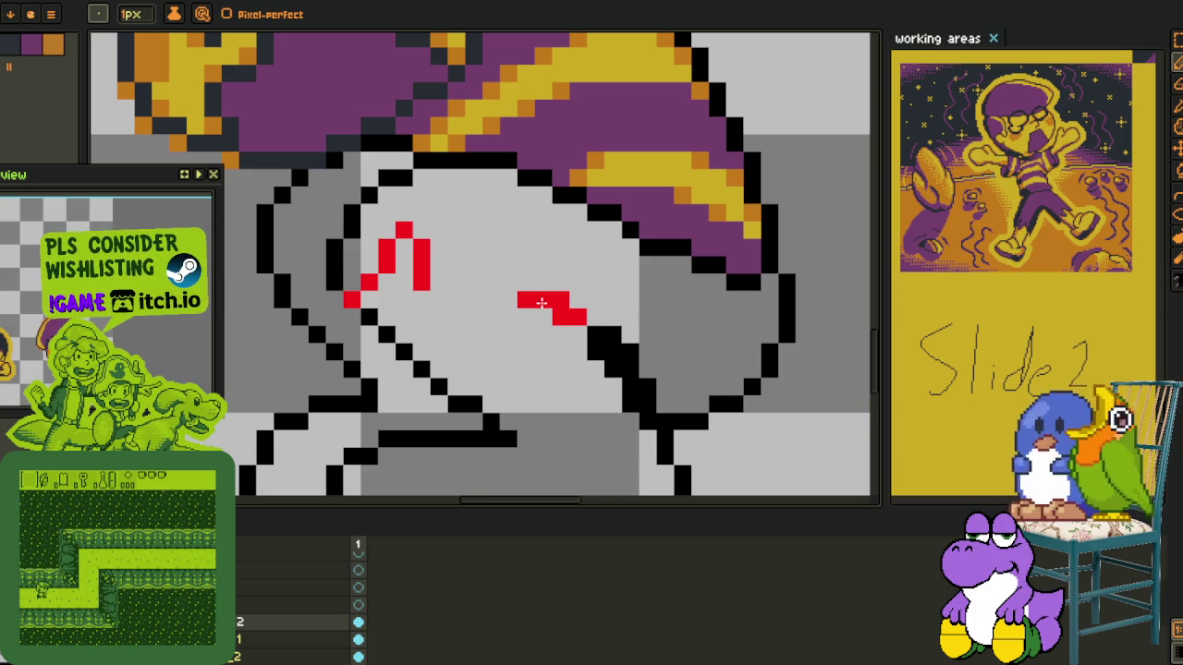
key("ctrl+z")
key("ctrl+z")
key("ctrl+z")
Build a red V-shaped zigzag across the face from pixels and short strokes
left_click(543, 333)
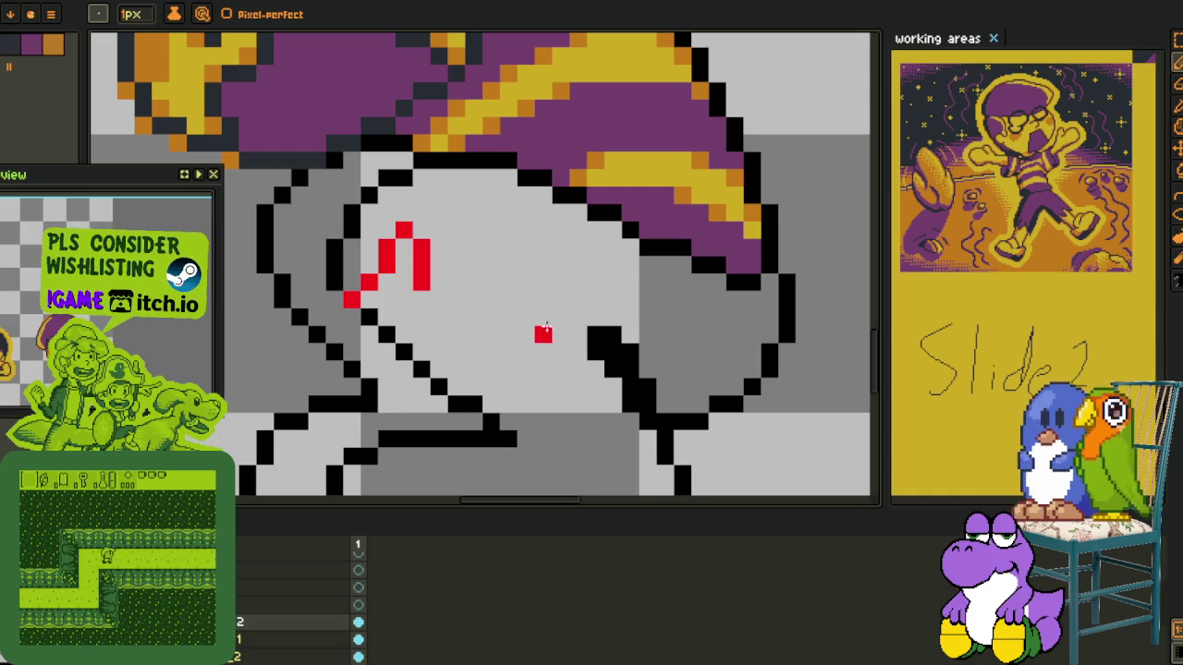
left_click(543, 351)
left_click_drag(561, 385, 523, 305)
left_click(577, 370)
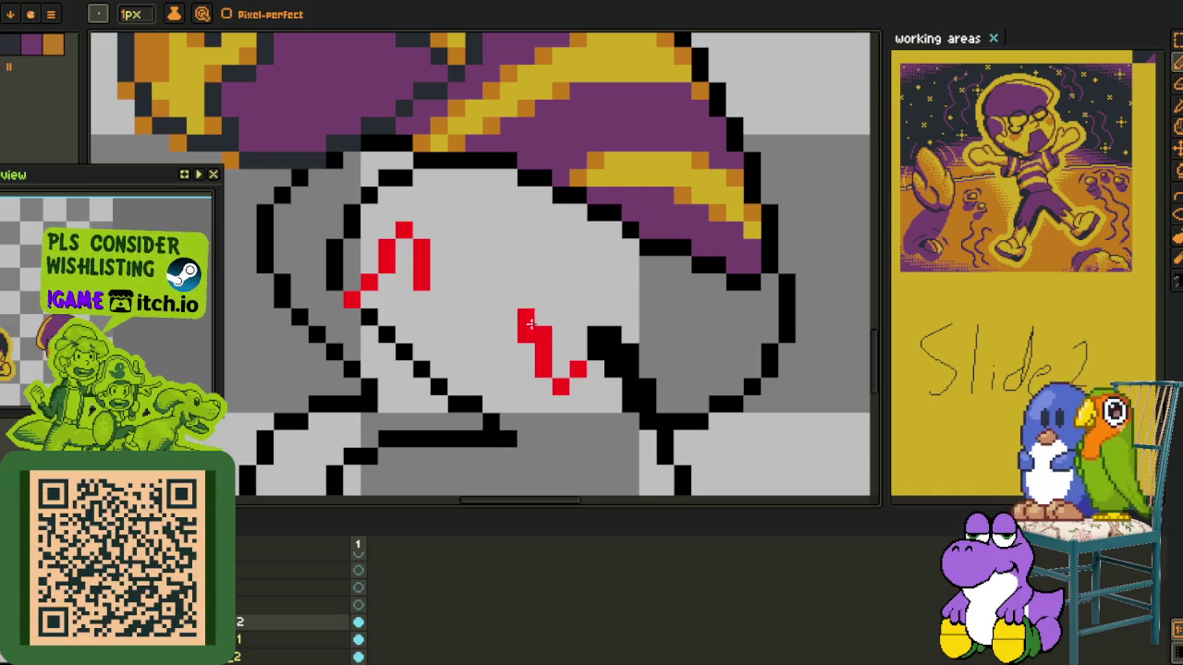
mouse_move(527, 331)
left_mouse_down()
mouse_move(525, 279)
mouse_move(473, 347)
left_mouse_up()
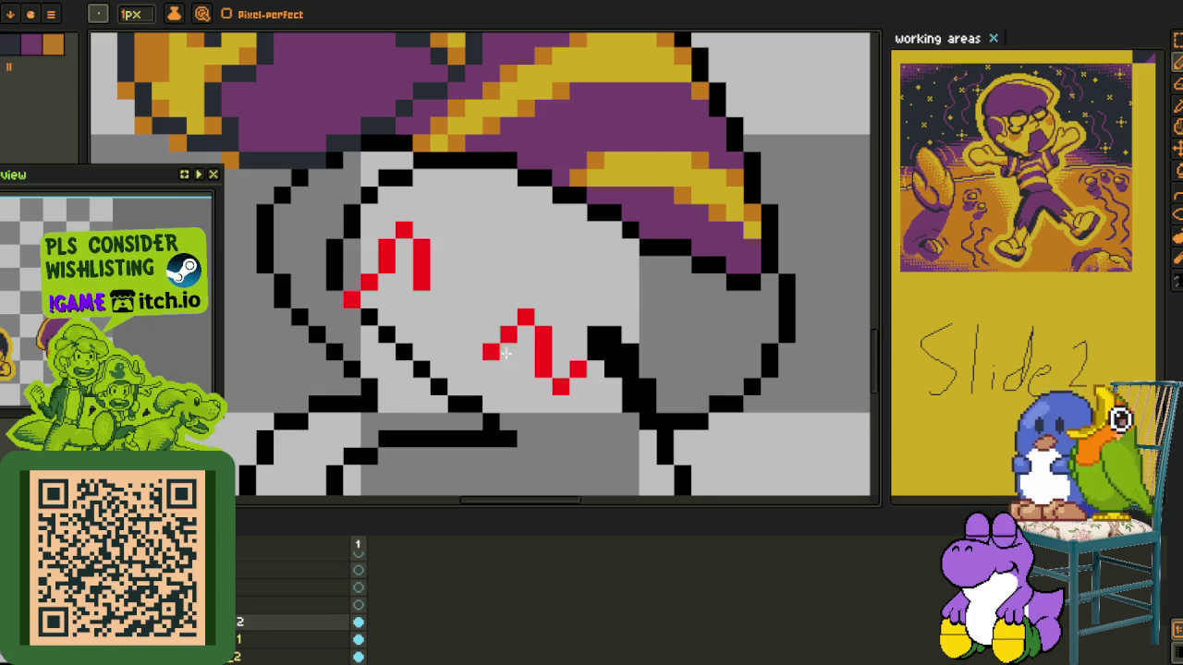
mouse_move(455, 300)
left_mouse_down()
mouse_move(472, 345)
mouse_move(473, 277)
left_mouse_up()
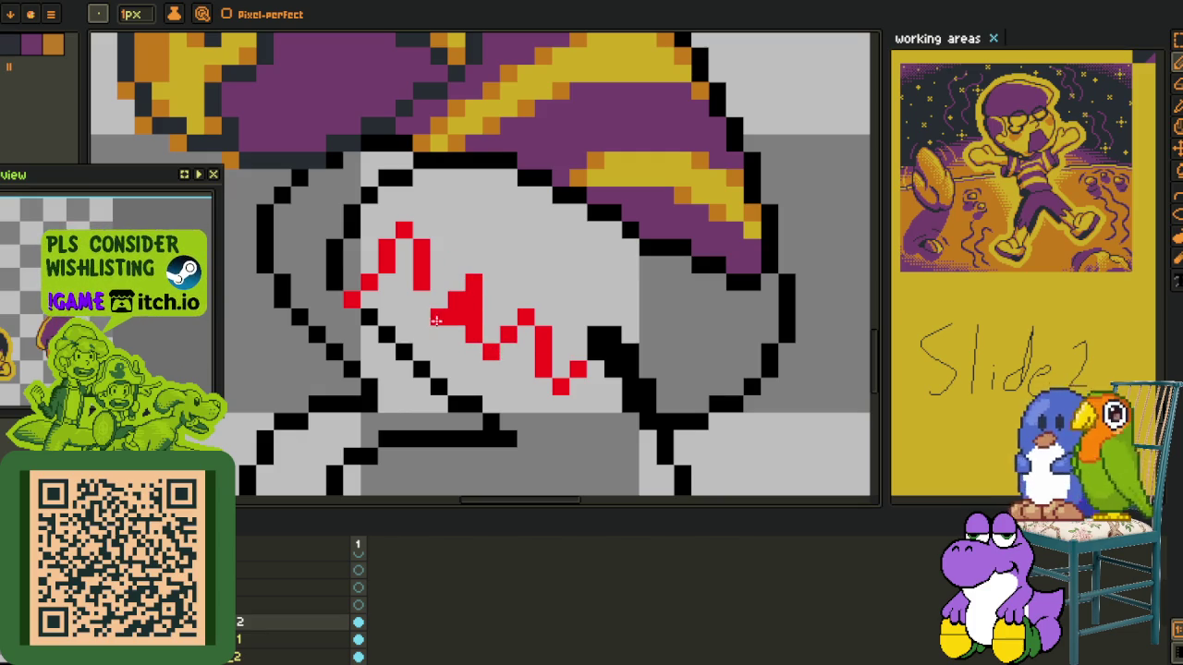
scroll(490, 286, "down", 3)
scroll(494, 286, "up", 1)
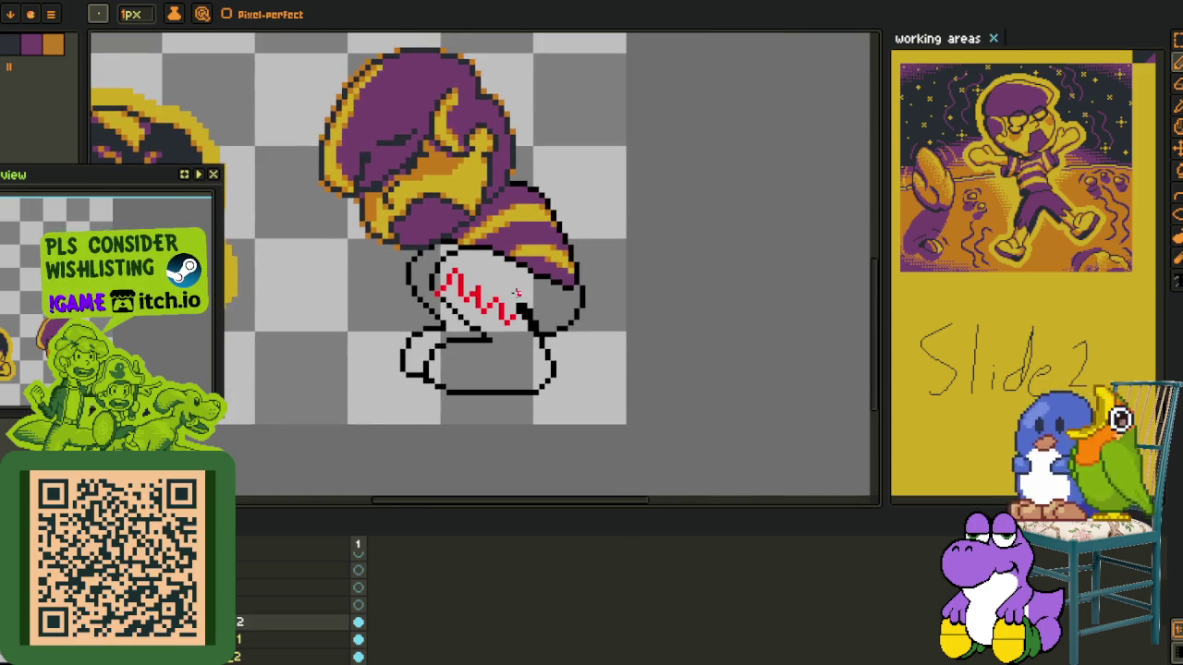
scroll(495, 285, "up", 1)
scroll(450, 312, "up", 1)
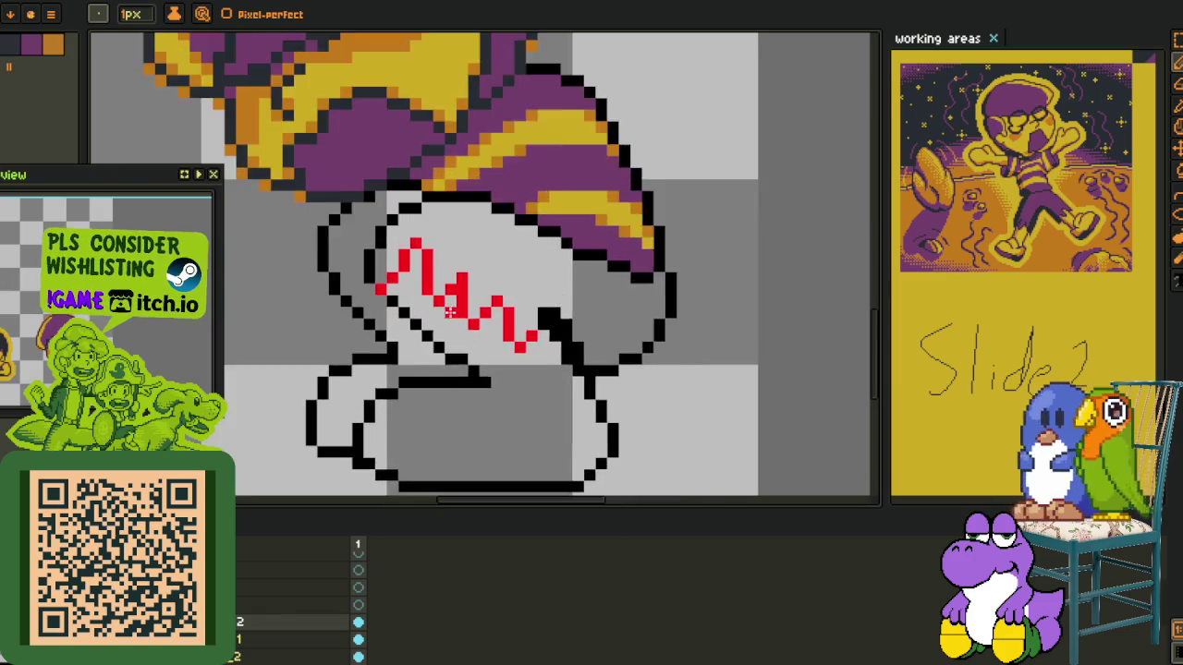
scroll(450, 312, "up", 1)
Erase most of the earlier red zigzag and retry correction strokes on the face
mouse_move(342, 242)
left_mouse_down()
mouse_move(388, 208)
mouse_move(462, 310)
mouse_move(434, 263)
mouse_move(459, 281)
mouse_move(486, 277)
mouse_move(495, 326)
mouse_move(540, 319)
mouse_move(538, 346)
left_mouse_up()
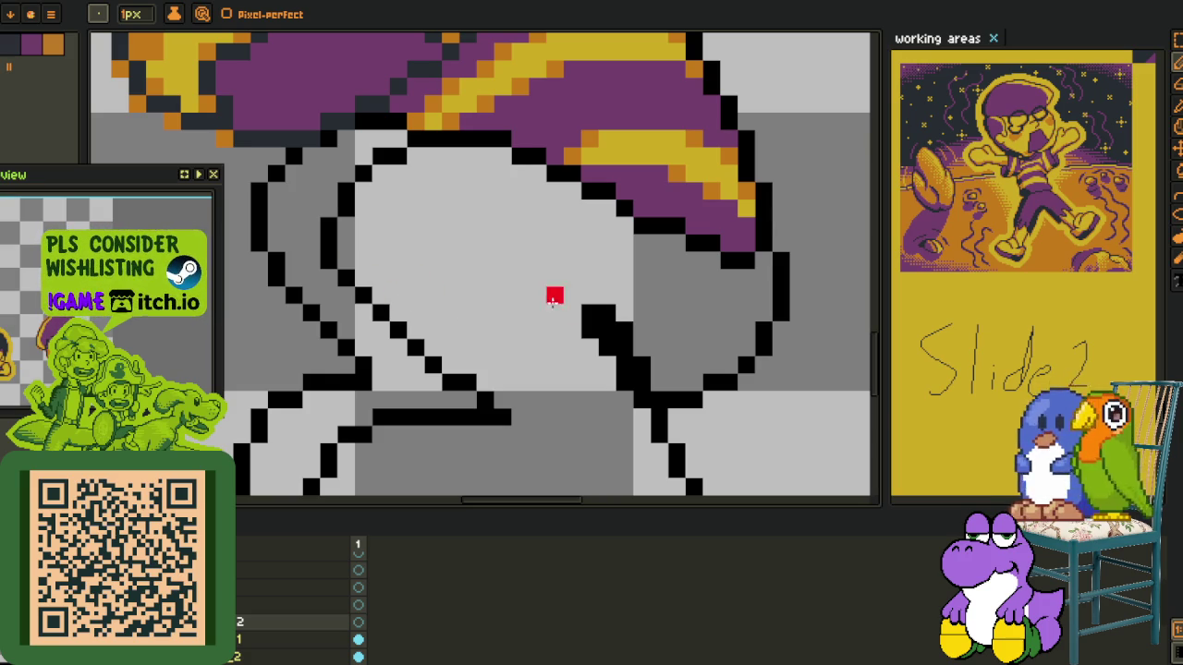
key("i")
key("b")
left_click_drag(577, 319, 517, 276)
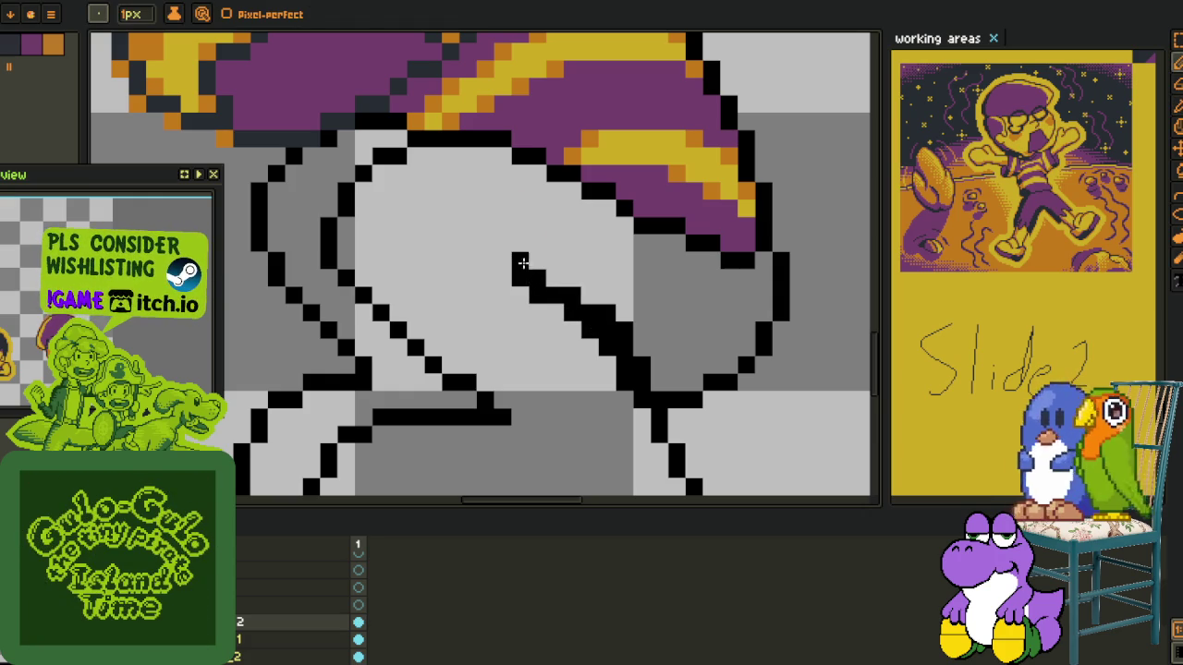
key("i")
key("b")
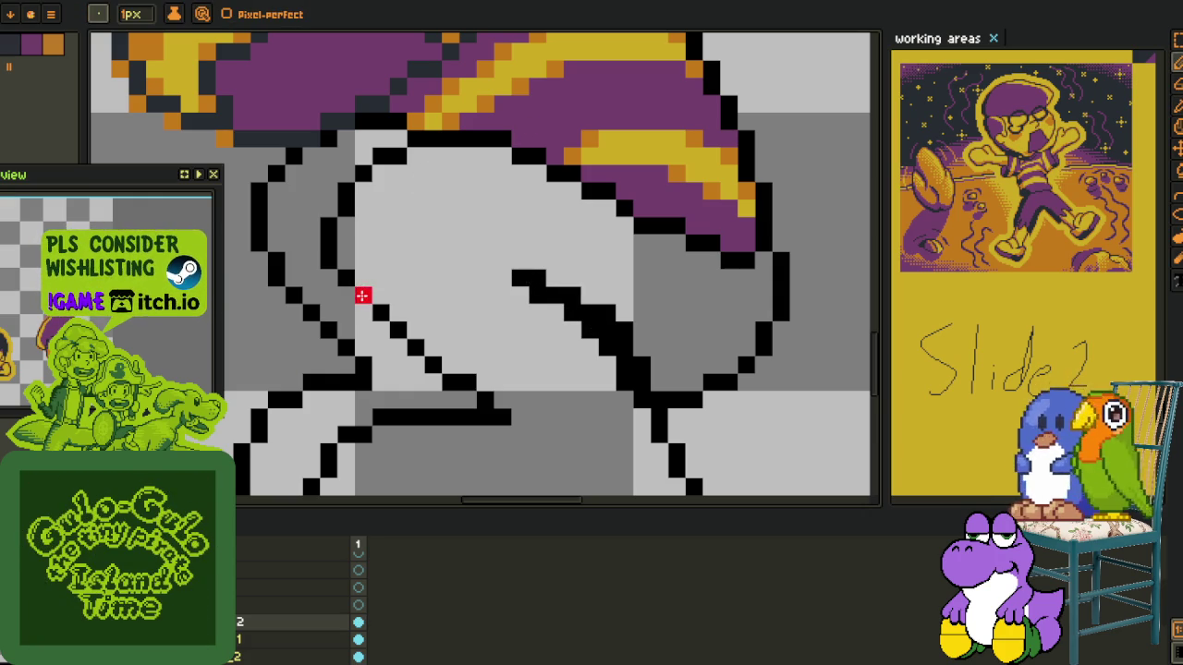
left_click_drag(362, 295, 390, 333)
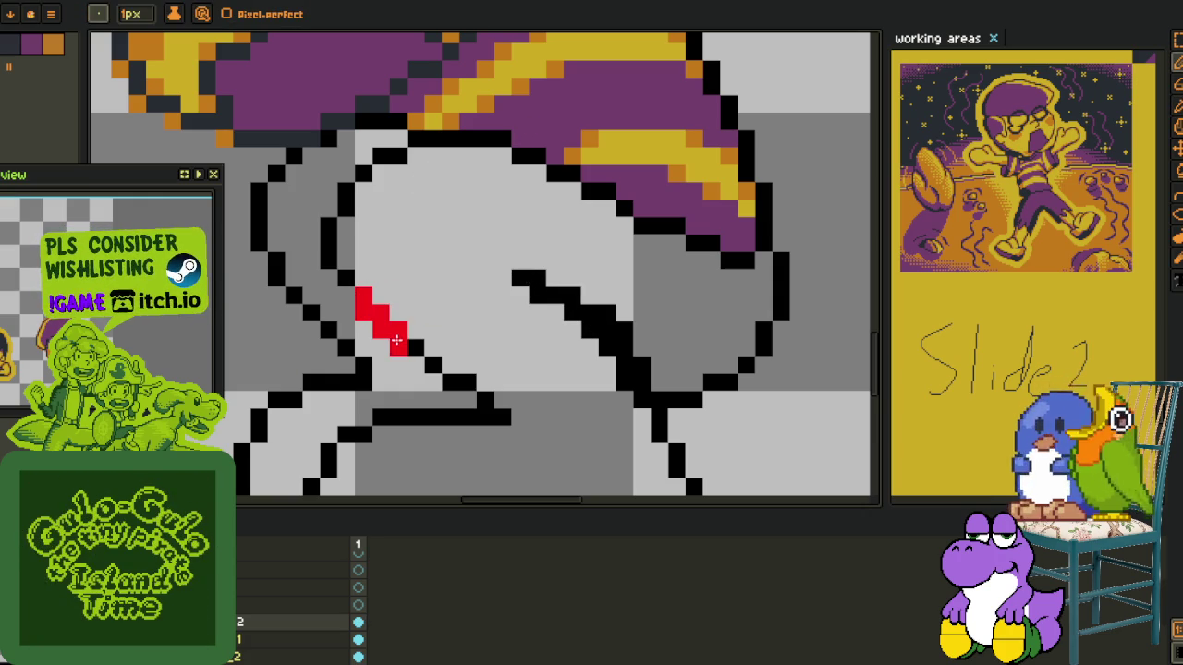
key("ctrl+z")
Draw the red zigzag fringe edge pixel by pixel under the hair
mouse_move(415, 292)
left_mouse_down()
mouse_move(416, 335)
mouse_move(450, 313)
mouse_move(468, 330)
left_mouse_up()
left_click(398, 330)
left_click(433, 296)
right_click(439, 315)
left_click(486, 330)
right_click(485, 328)
left_click(484, 296)
left_click(499, 296)
left_click(520, 329)
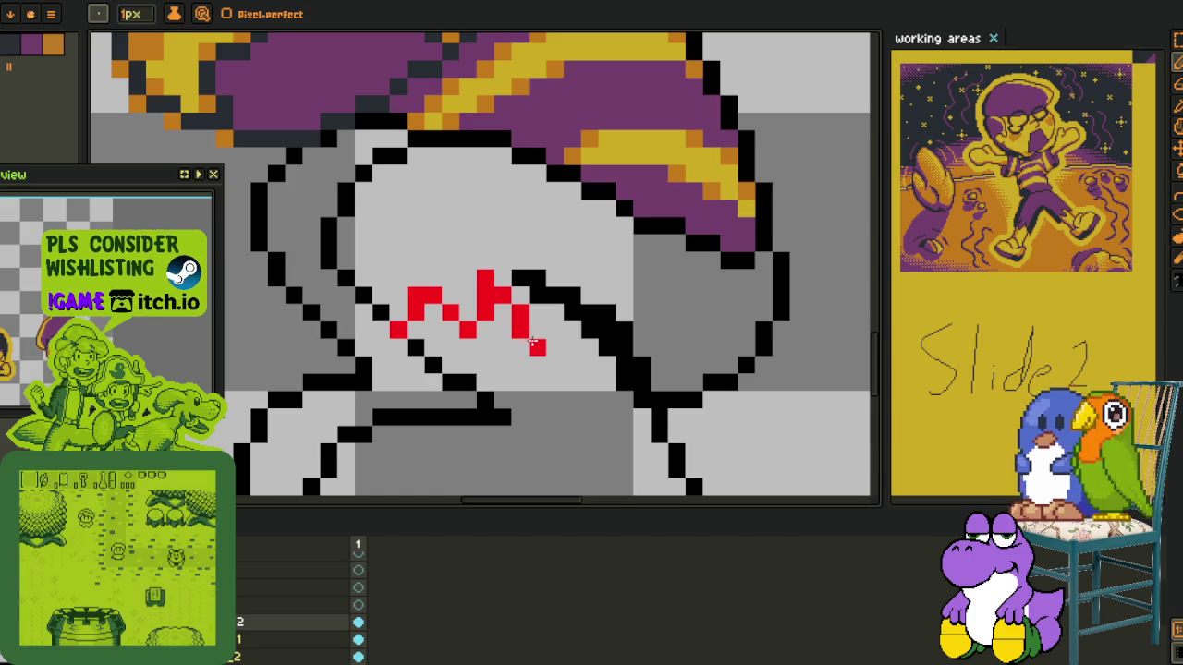
left_click(537, 313)
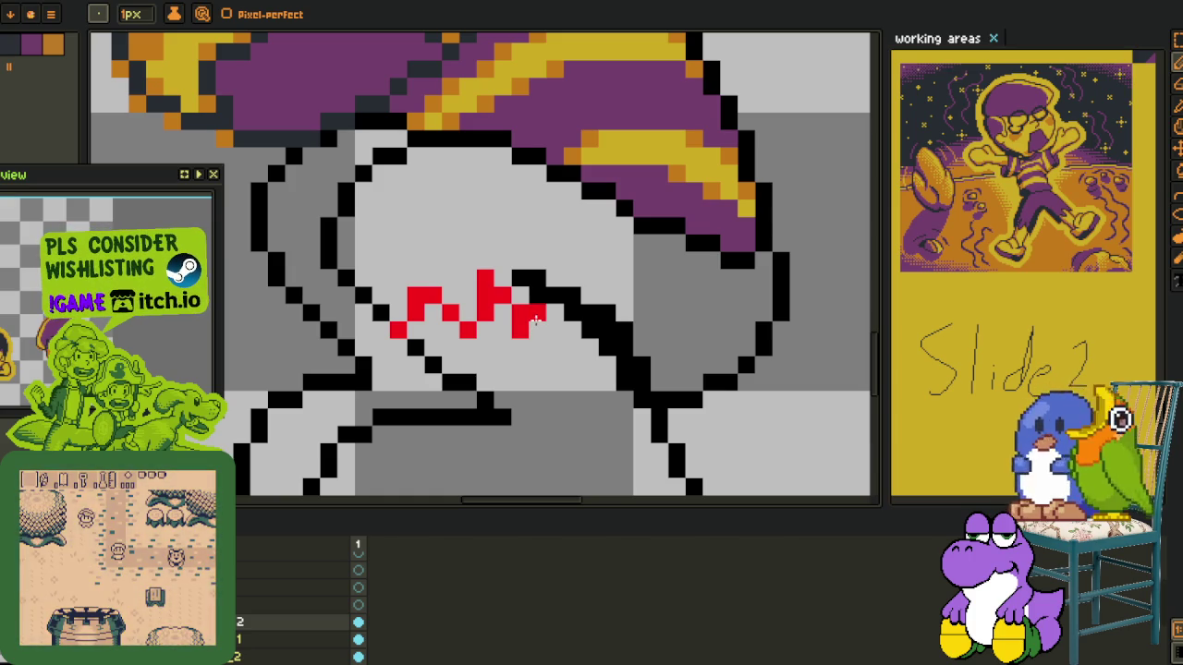
Extend the red outline diagonally up-left to the hair and down its right edge
left_click(398, 298)
left_click(379, 310)
left_click(362, 294)
left_click(345, 275)
mouse_move(326, 223)
left_mouse_down()
mouse_move(383, 154)
mouse_move(503, 138)
left_mouse_up()
mouse_move(778, 258)
left_mouse_down()
mouse_move(780, 331)
mouse_move(745, 364)
mouse_move(691, 380)
mouse_move(701, 390)
mouse_move(644, 396)
mouse_move(634, 363)
left_mouse_up()
key("b")
left_click(614, 354)
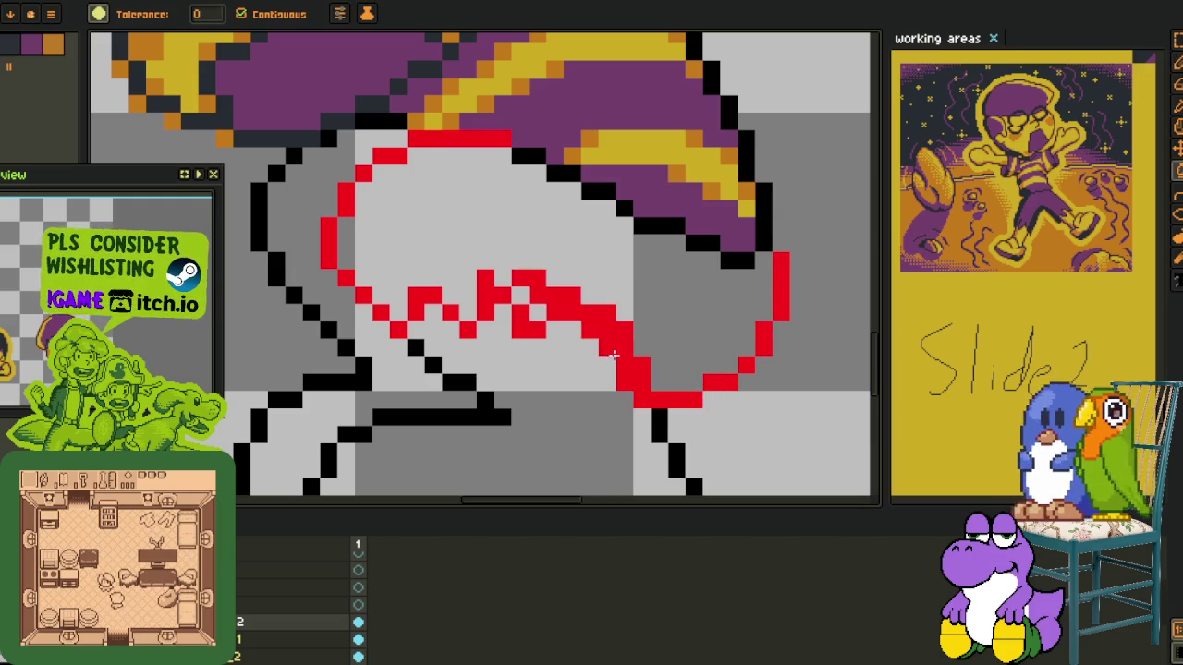
Reshape the red zigzag fringe edge and trace the outline down the face's left side
key("b")
left_click_drag(572, 215, 562, 272)
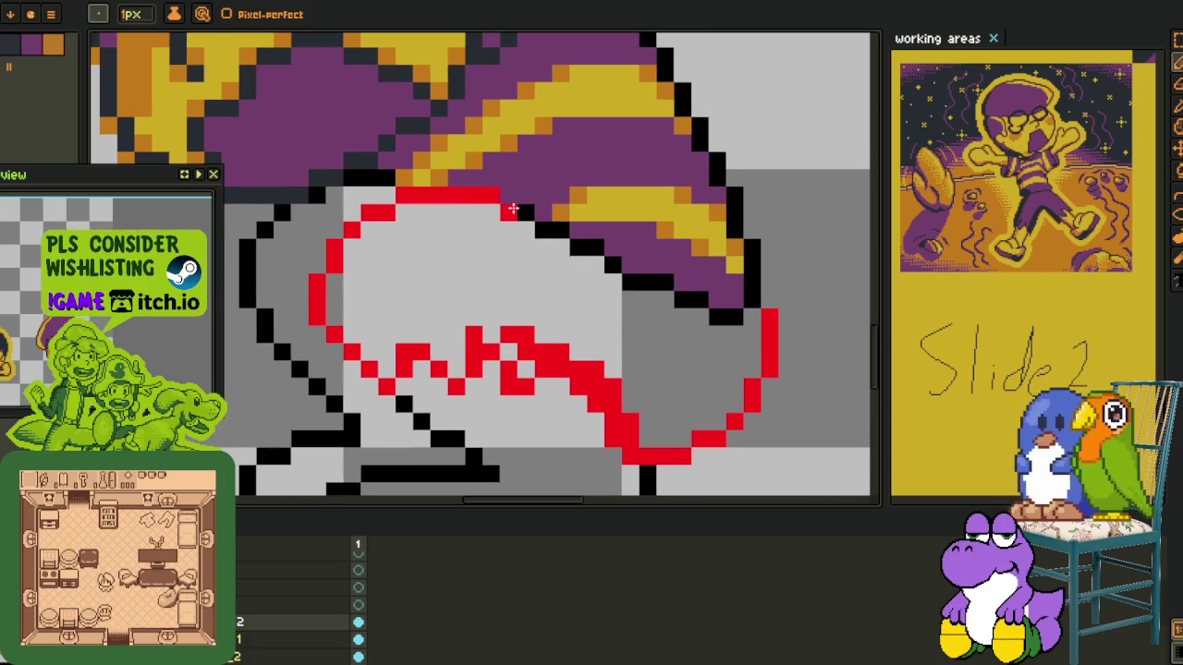
scroll(513, 209, "down", 3)
scroll(531, 320, "up", 3)
left_click_drag(531, 319, 499, 303)
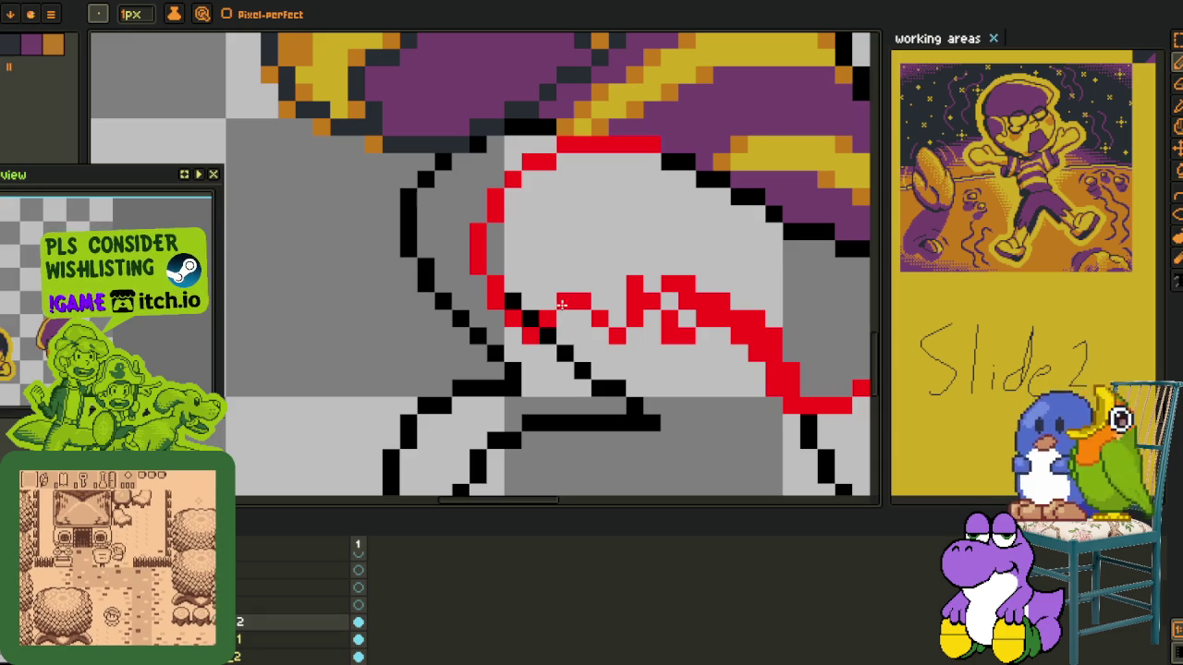
left_click_drag(584, 313, 679, 331)
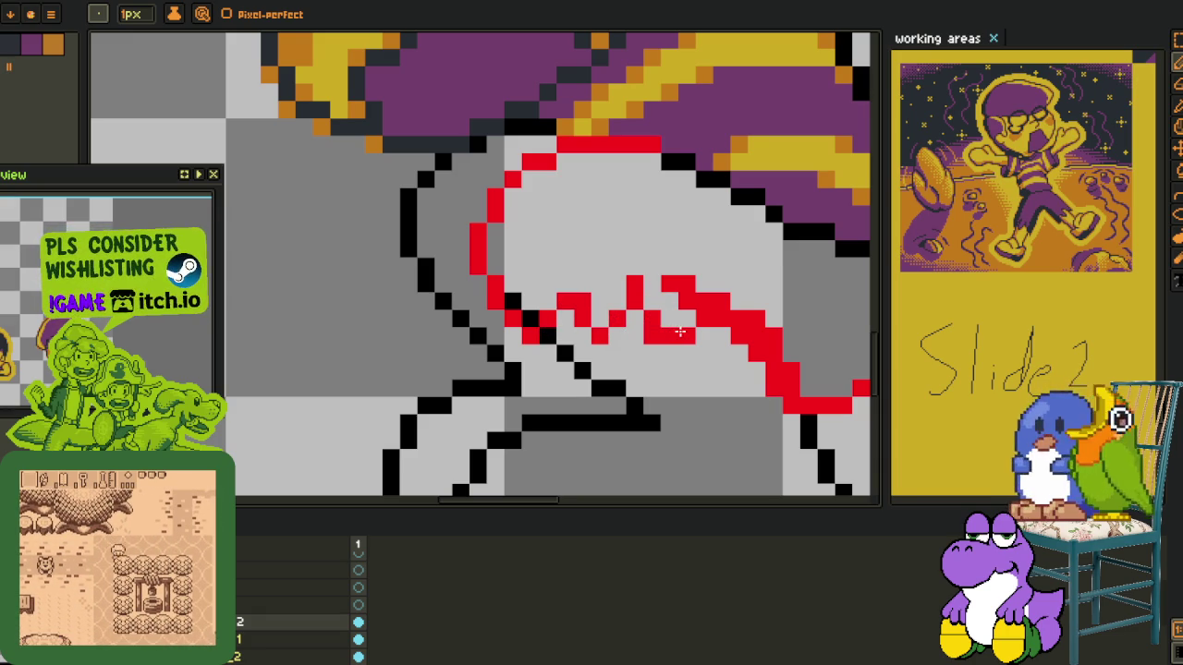
left_click(654, 316)
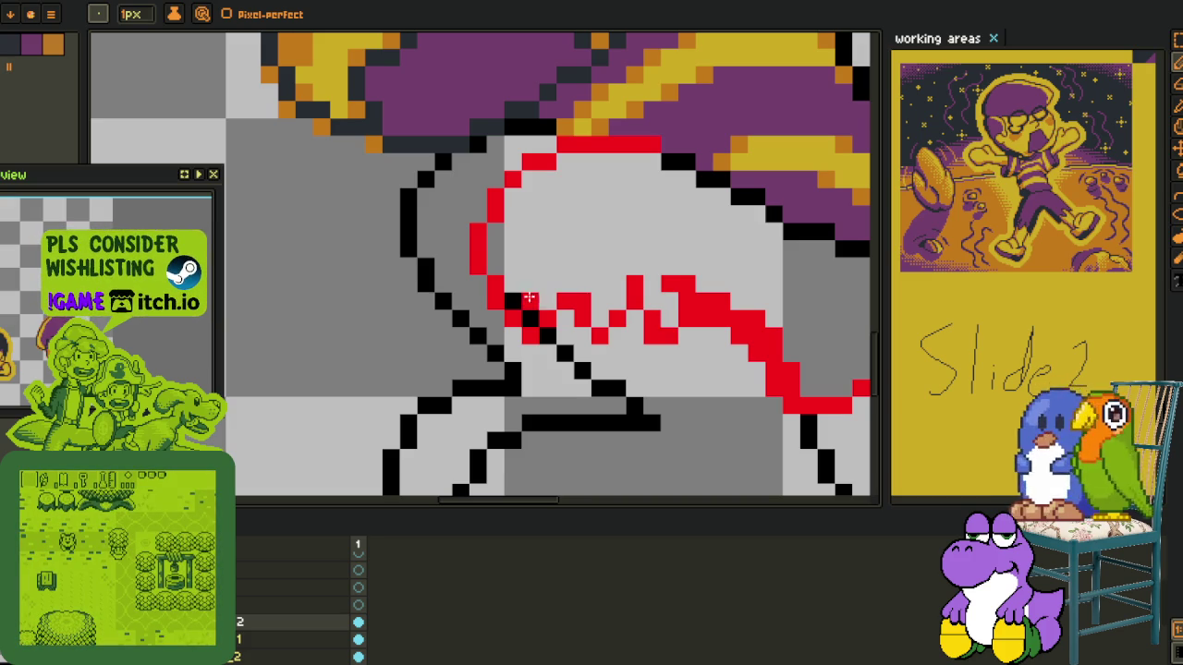
left_click_drag(528, 298, 556, 326)
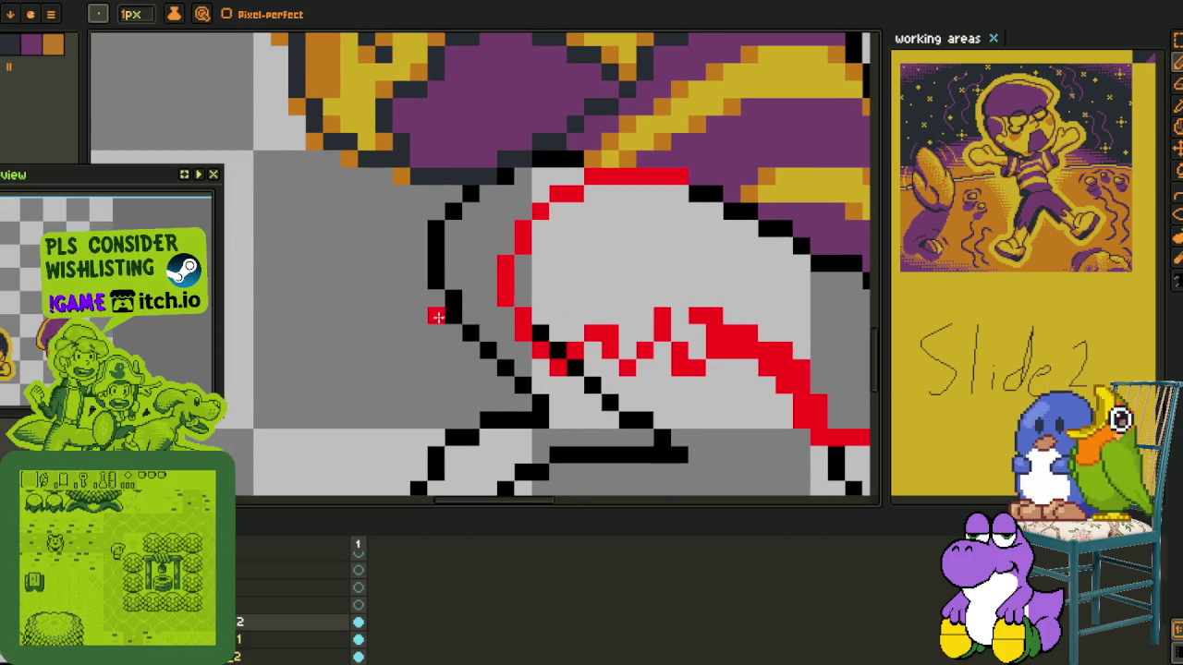
left_click_drag(437, 260, 469, 192)
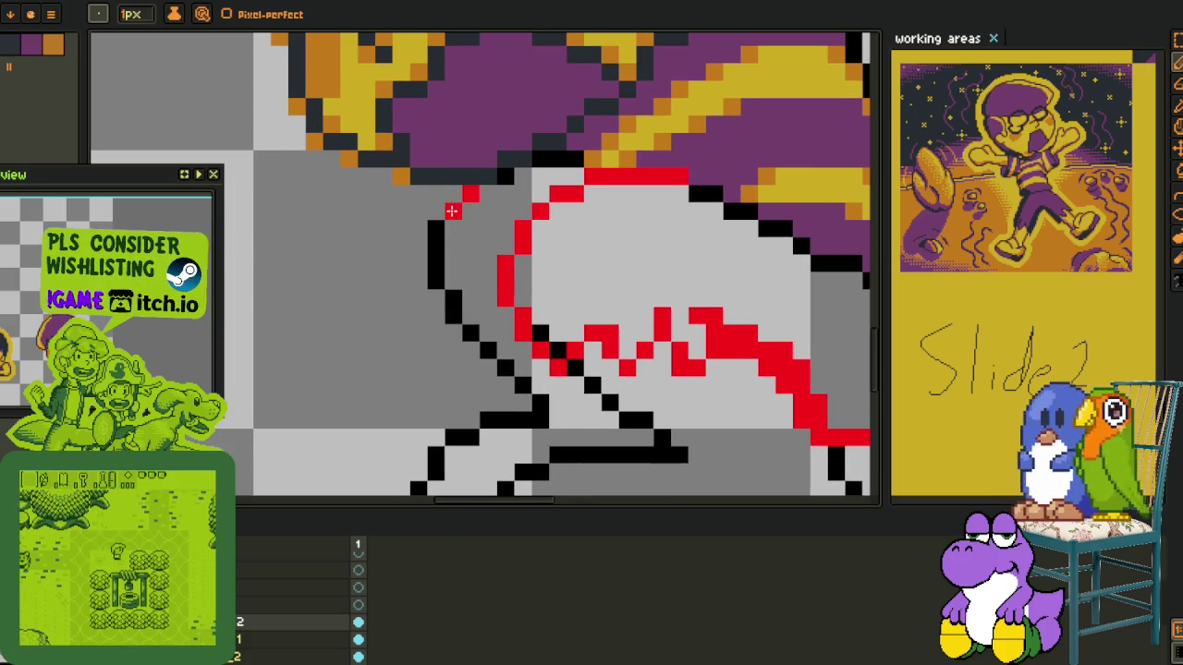
mouse_move(442, 269)
left_mouse_down()
mouse_move(464, 338)
mouse_move(496, 328)
left_mouse_up()
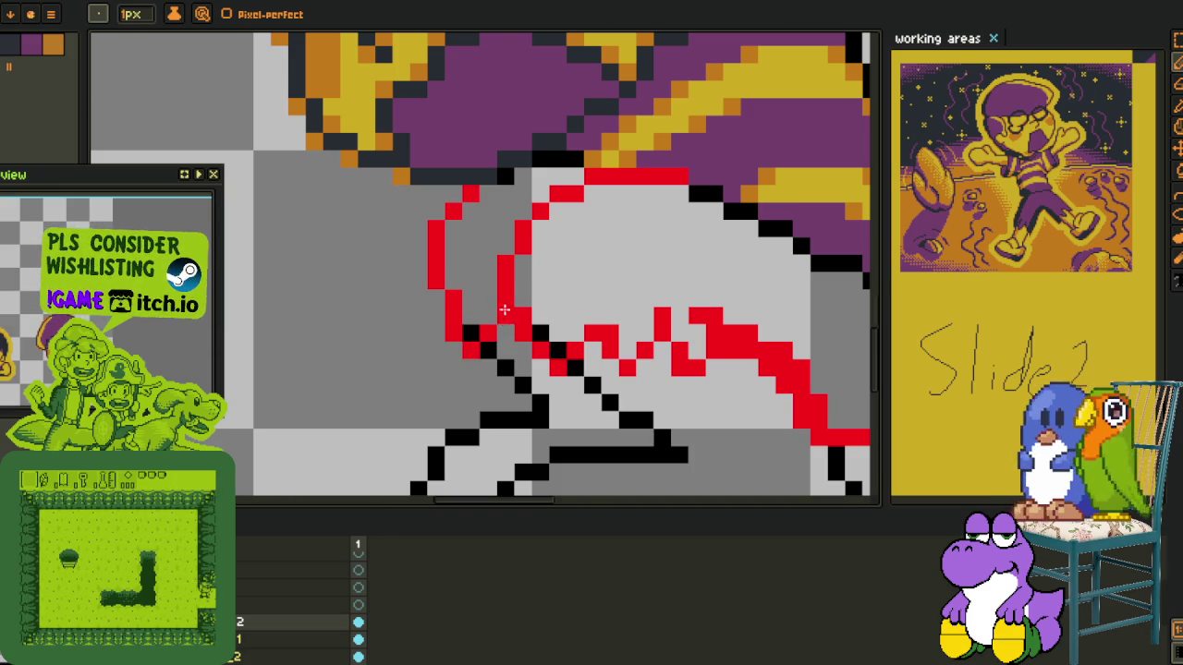
scroll(499, 323, "down", 5)
scroll(522, 317, "up", 5)
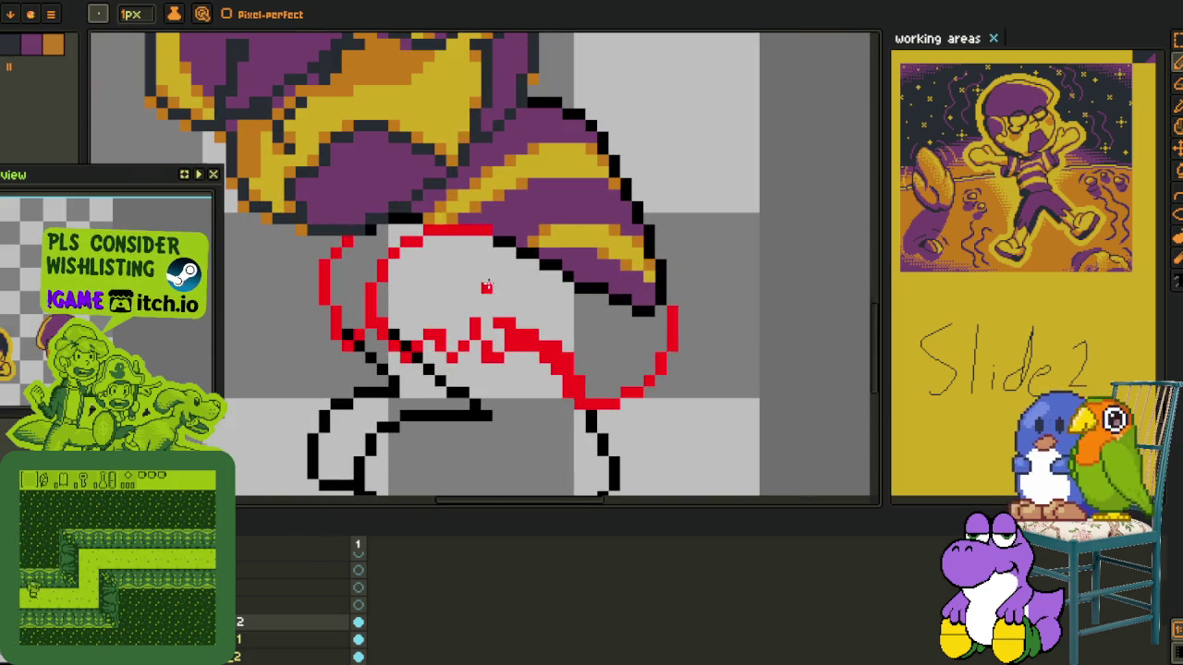
Eyedrop the hair's purple and bucket-fill the areas inside the red outline
left_click(362, 193, "alt")
key("g")
left_click(353, 269)
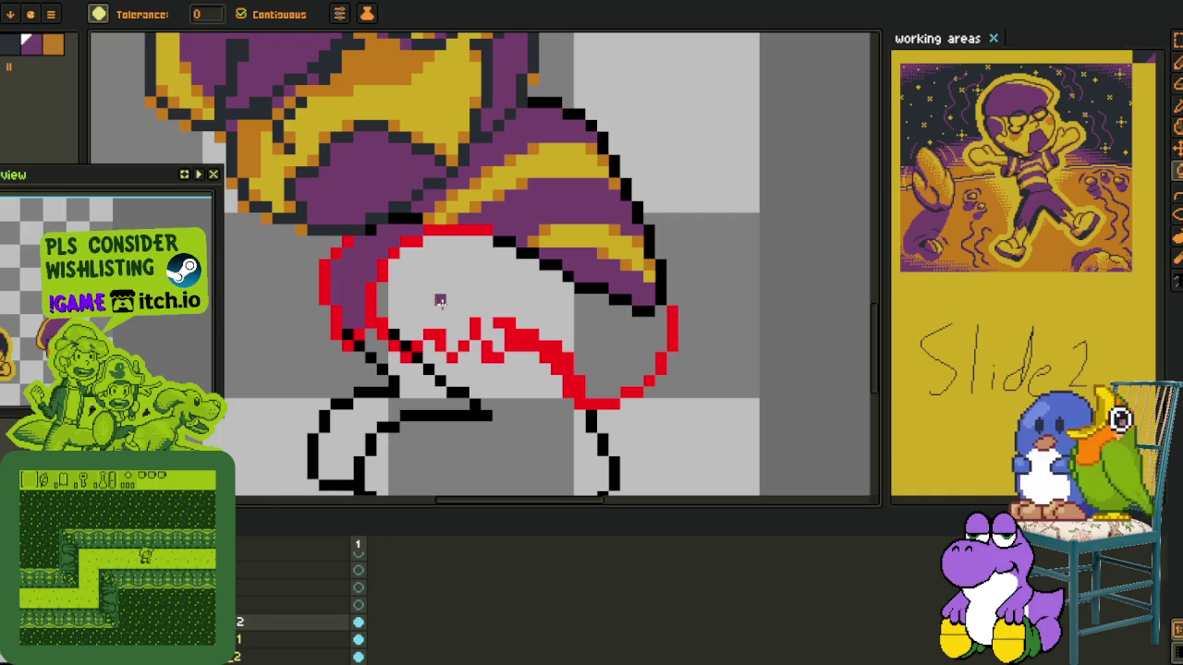
left_click(414, 308)
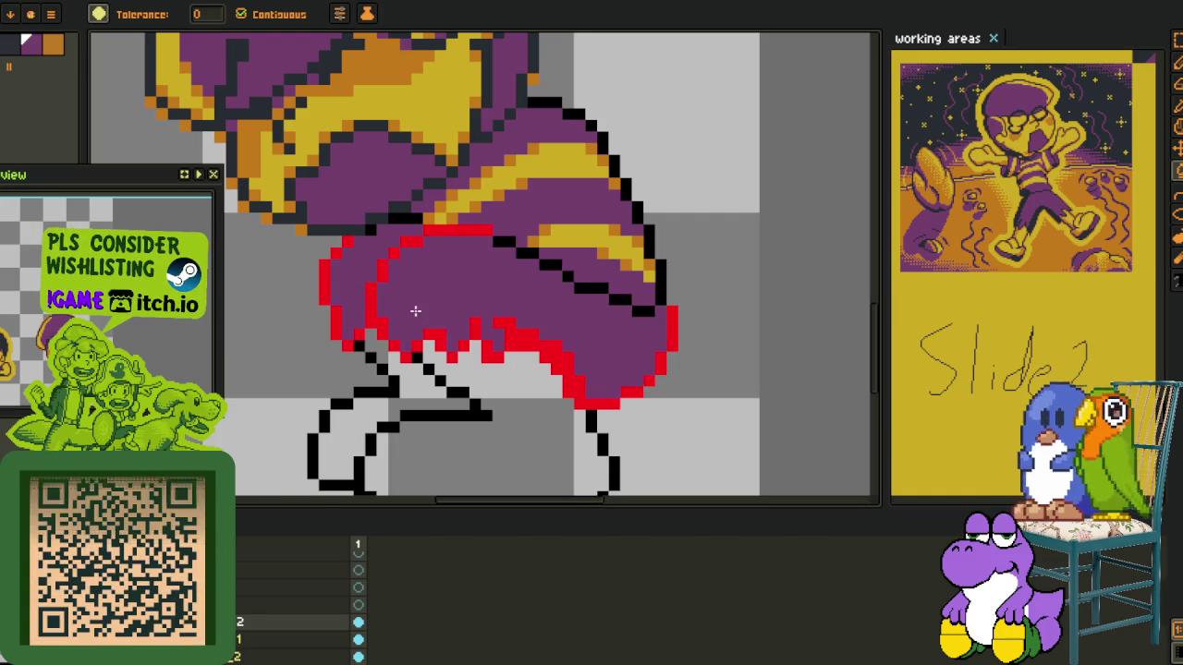
Replace the red #FF0000 outline colour with #20282F using Replace Color
scroll(469, 298, "down", 3)
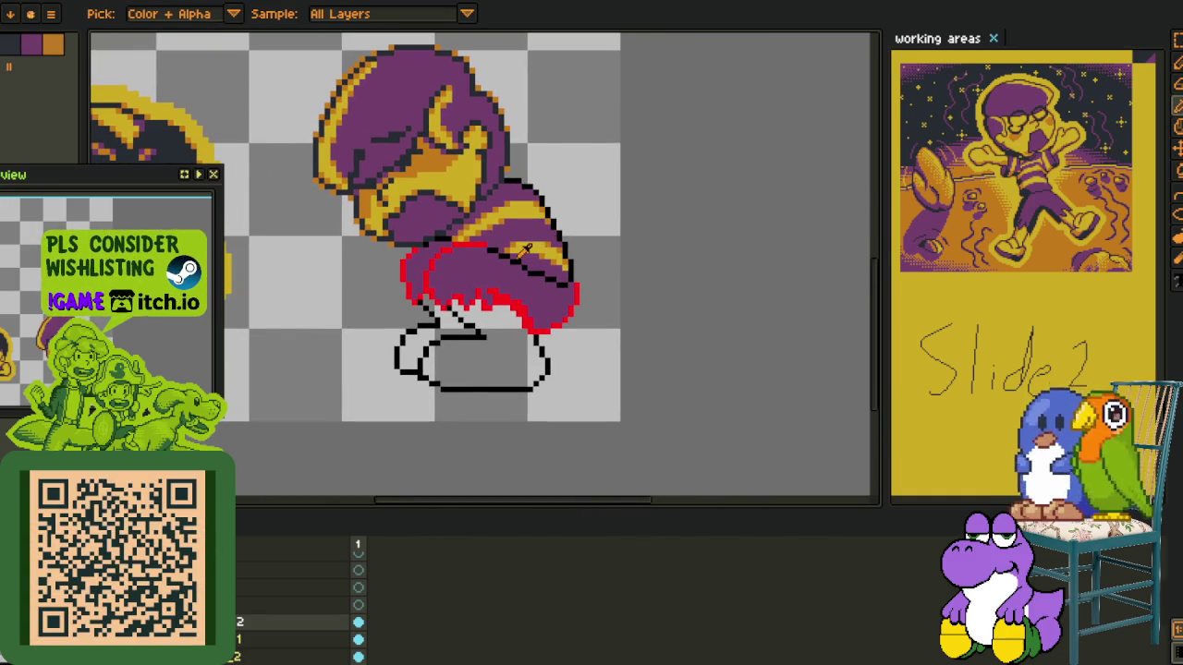
scroll(499, 240, "up", 3)
scroll(496, 239, "up", 1)
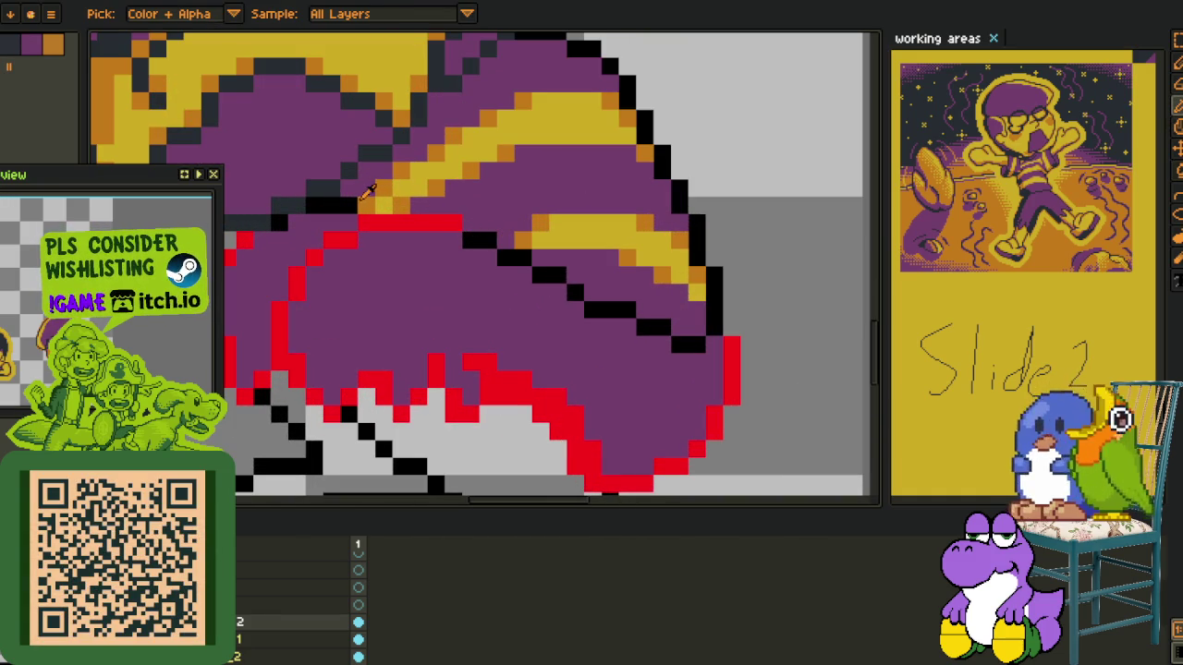
key("shift+r")
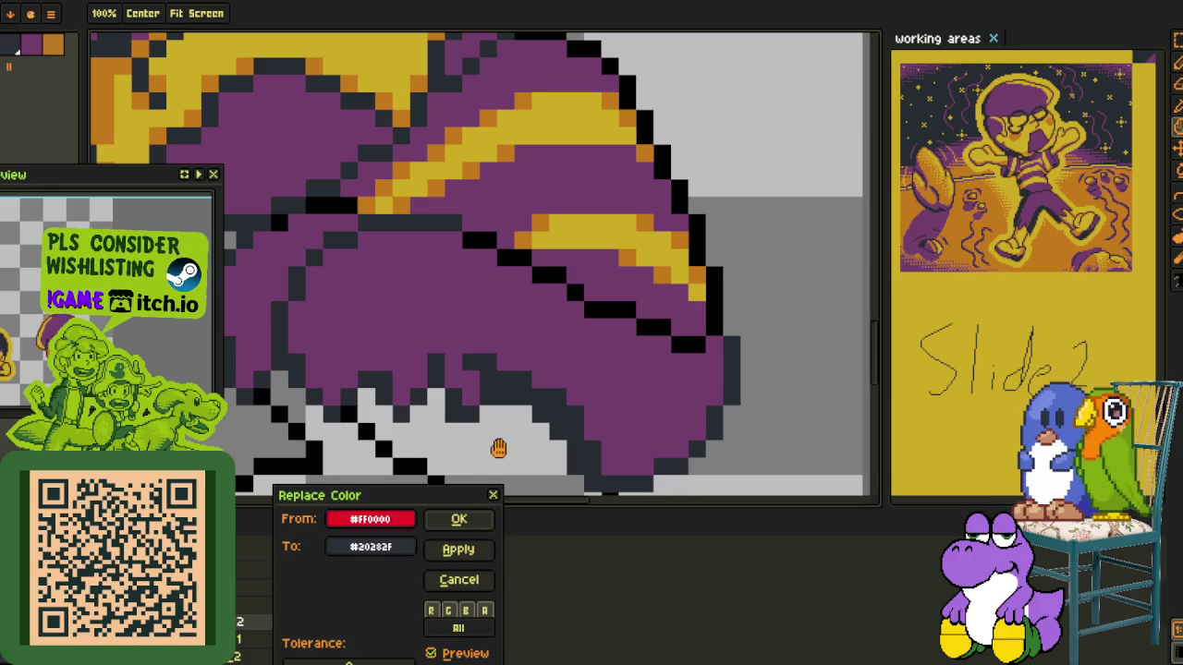
left_click(459, 520)
Move the fringe layer down one position in the layer stack
scroll(462, 296, "down", 2)
scroll(534, 311, "down", 1)
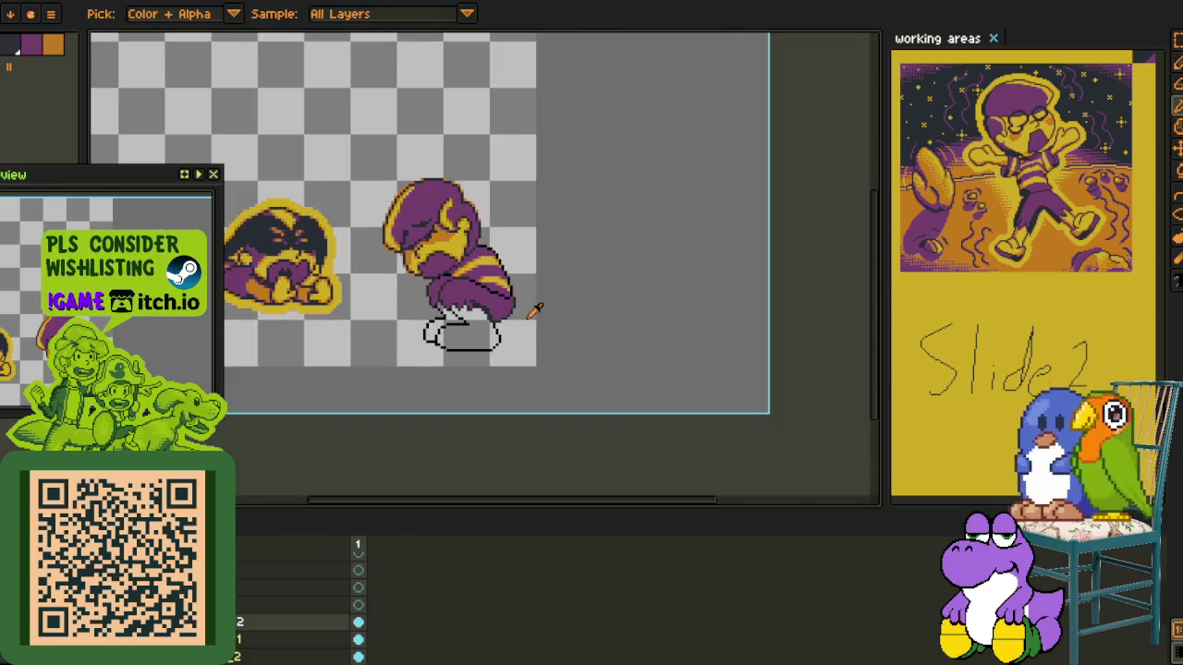
left_click_drag(531, 307, 519, 318)
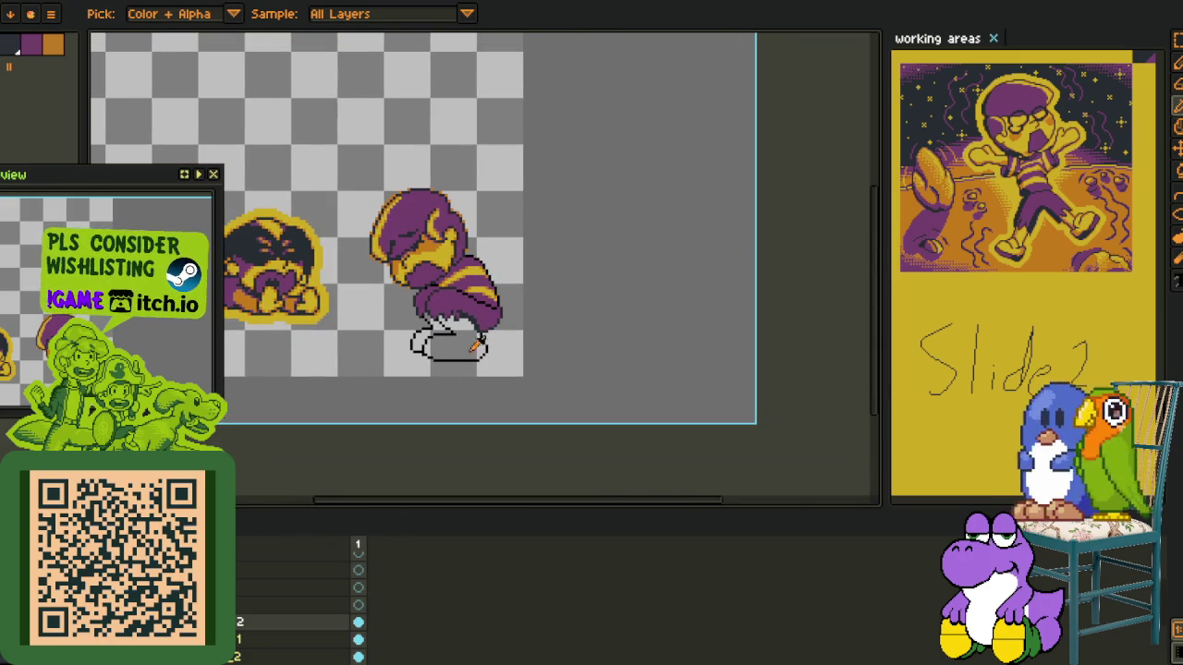
key("Tab")
key("Tab")
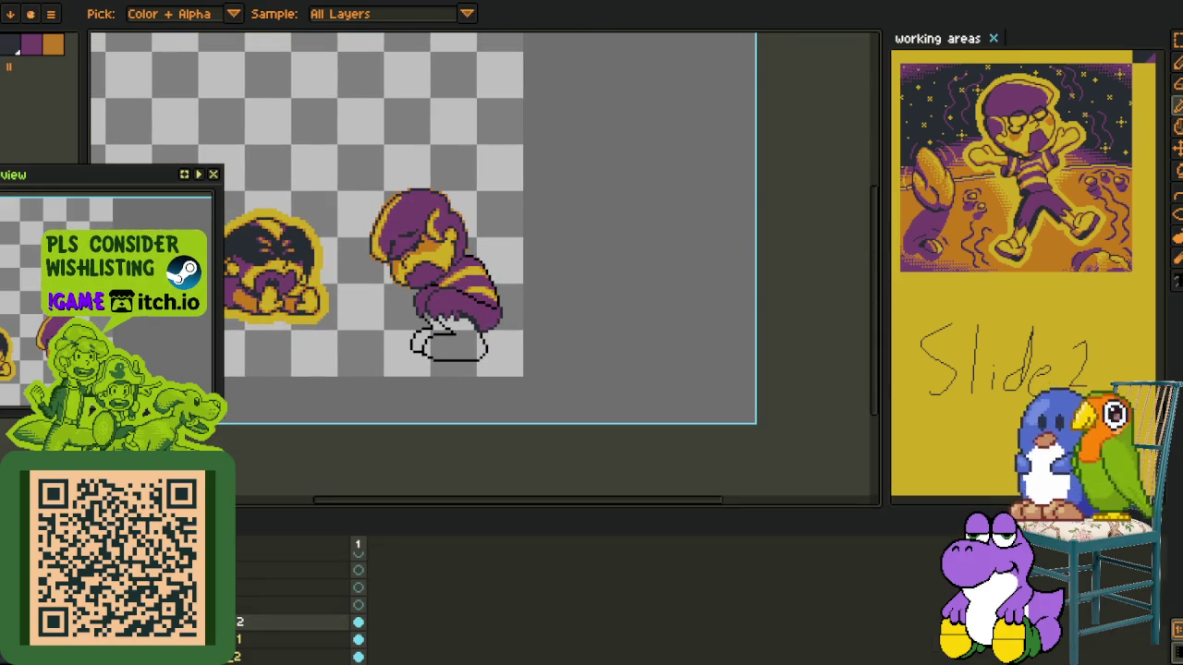
right_click(248, 649)
left_click(252, 644)
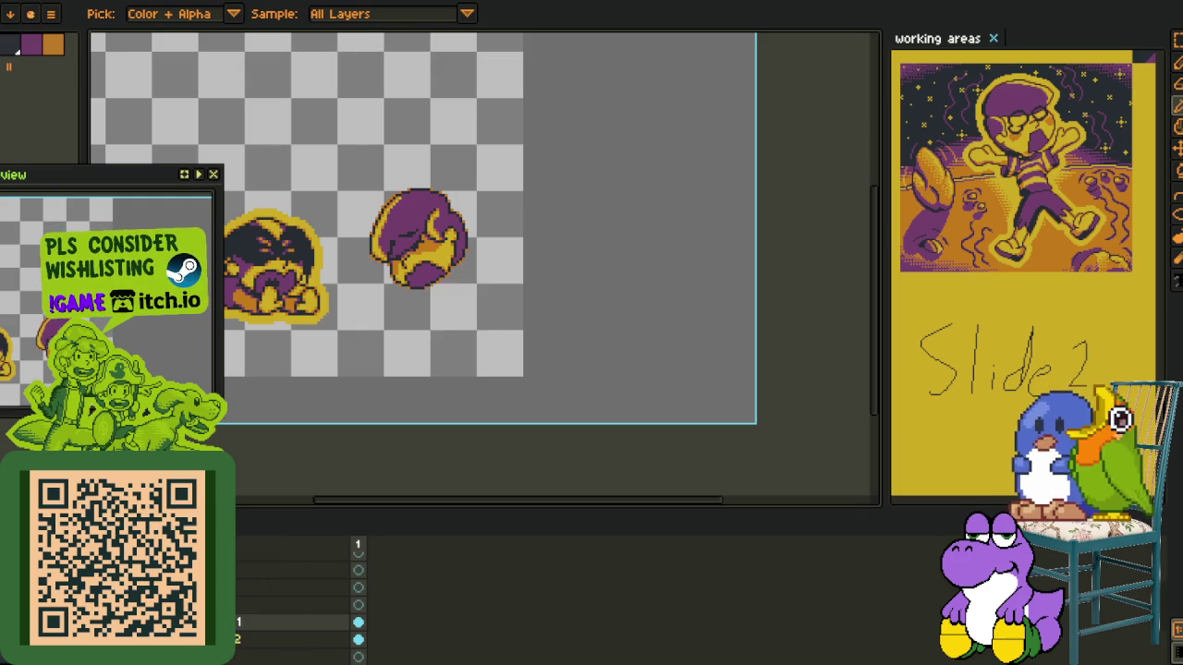
Run Replace Color again to swap #000000 outline pixels for #20282F
scroll(510, 356, "up", 3)
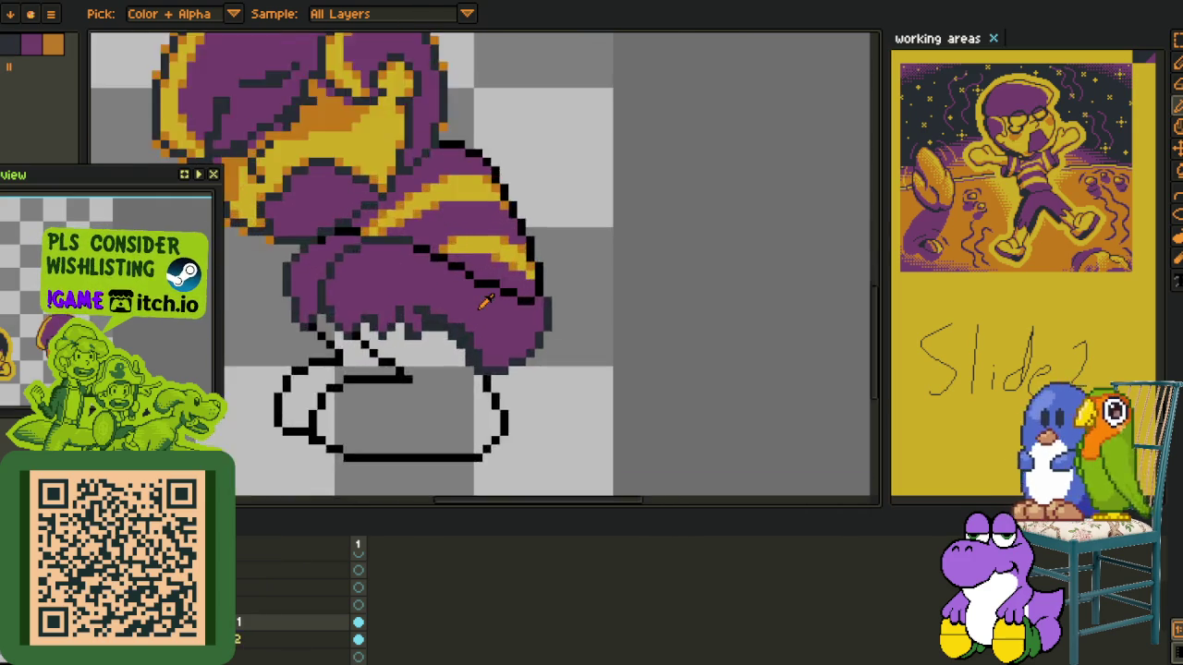
key("Tab")
scroll(551, 296, "up", 2)
key("shift+r")
left_click(455, 519)
scroll(499, 476, "down", 3)
key("Tab")
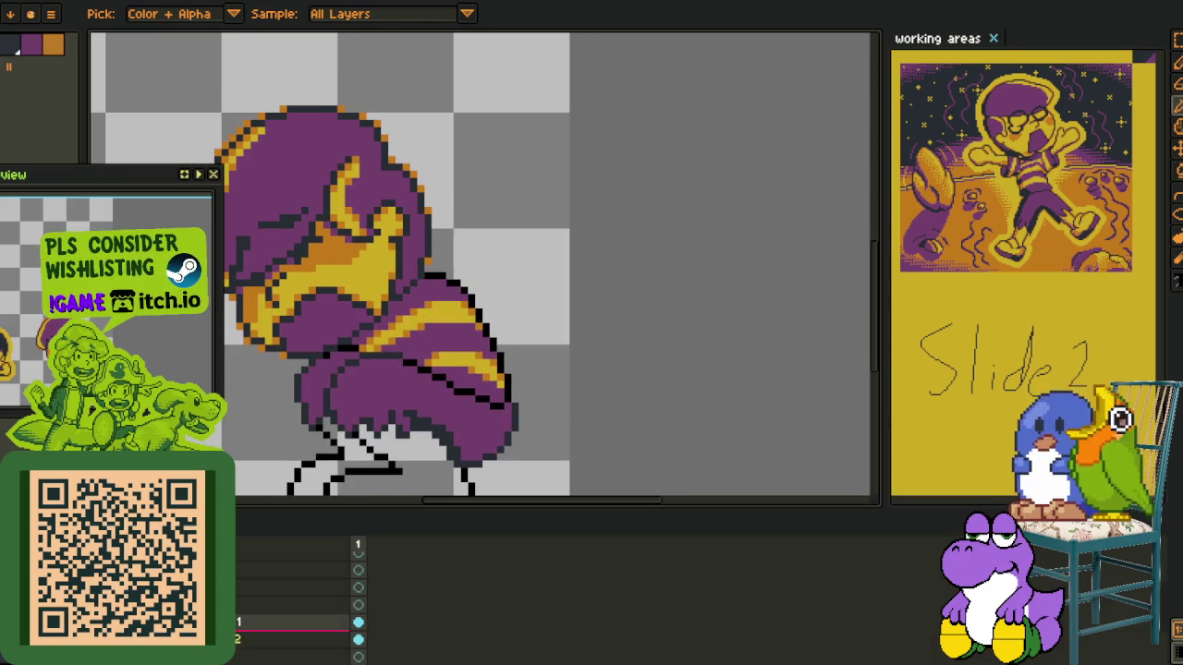
Marquee-select the hat and hair and replace its #000000 outlines with #20282F
key("m")
left_click_drag(231, 174, 558, 432)
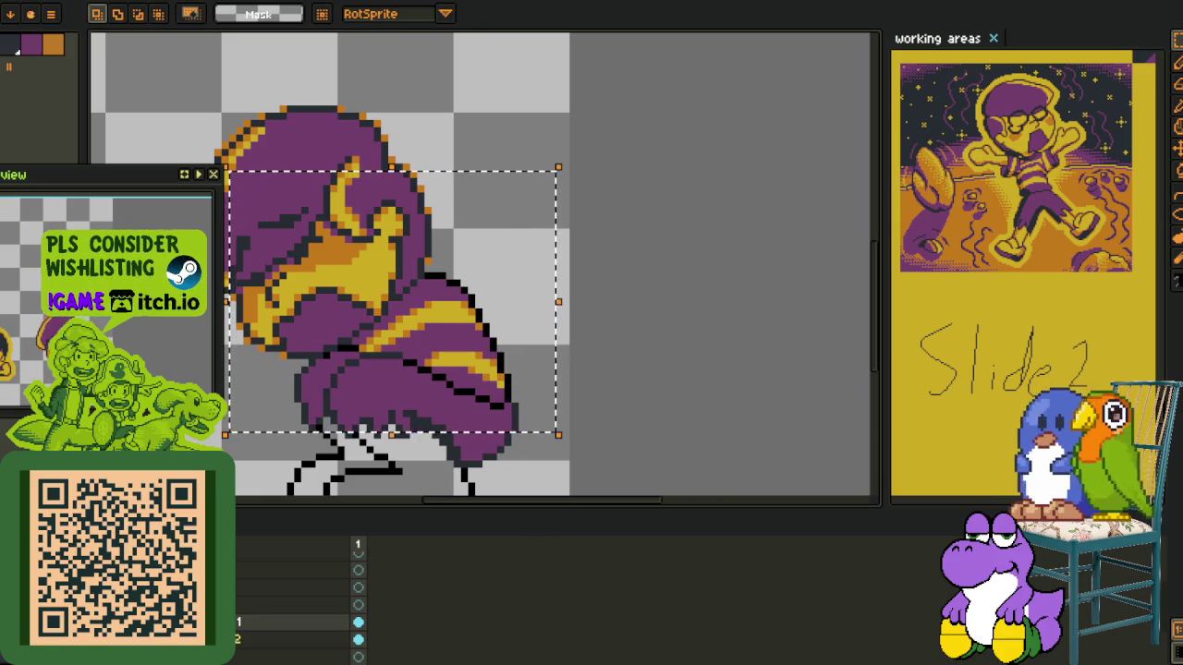
key("shift+r")
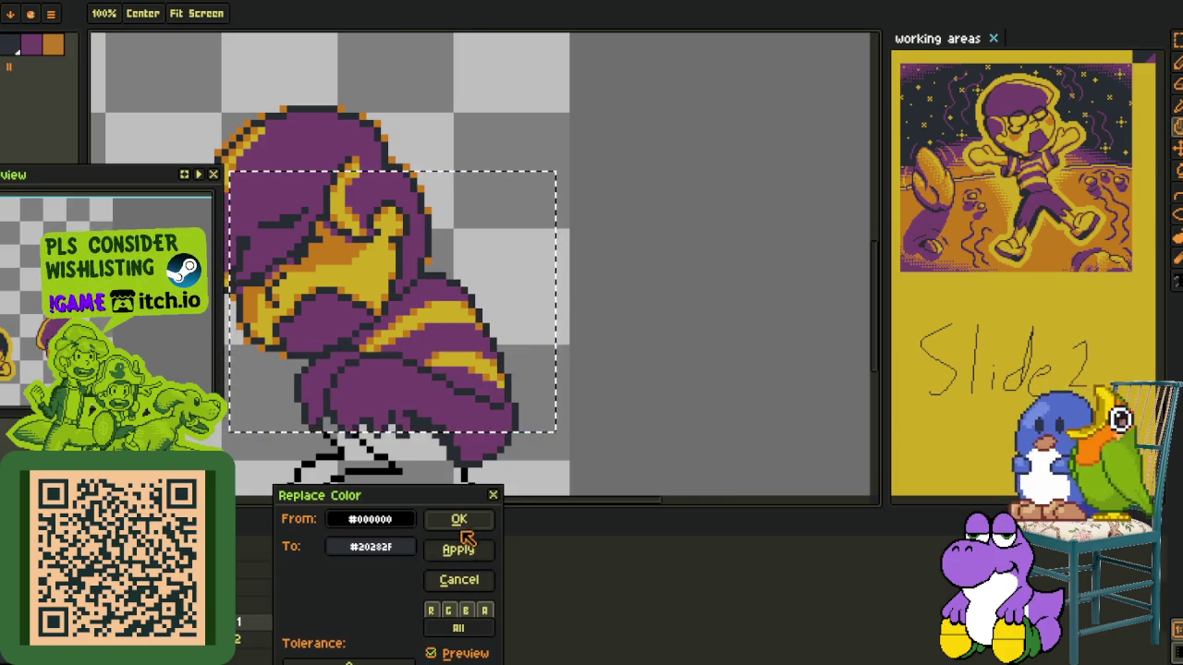
left_click(465, 532)
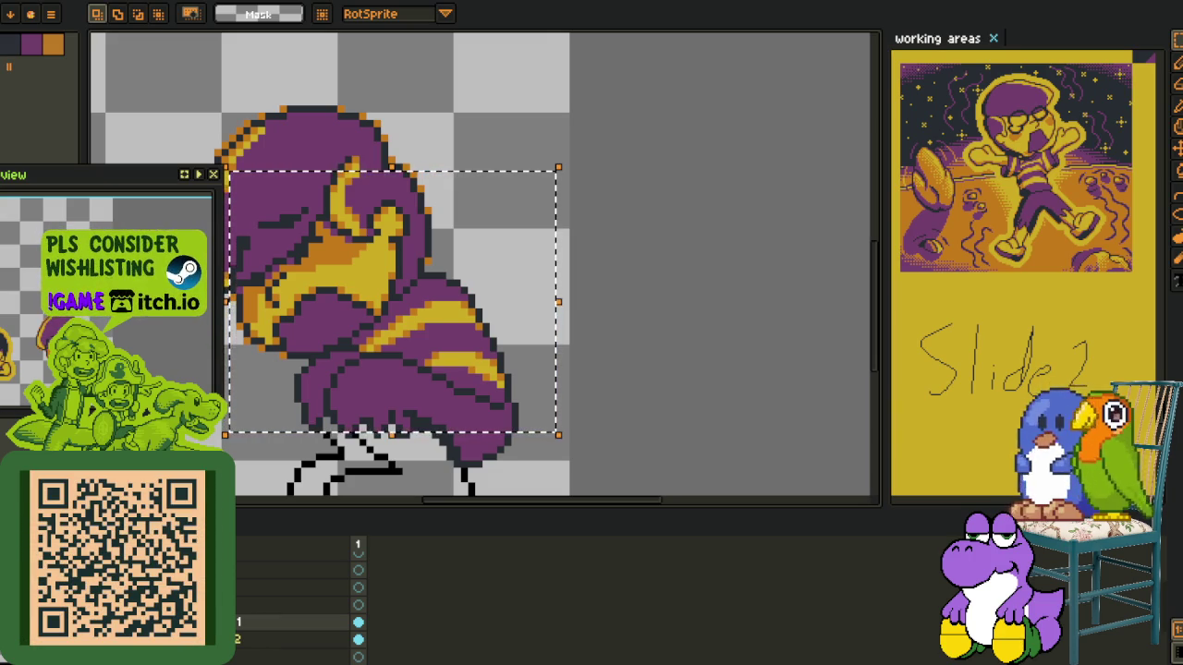
left_click(398, 94)
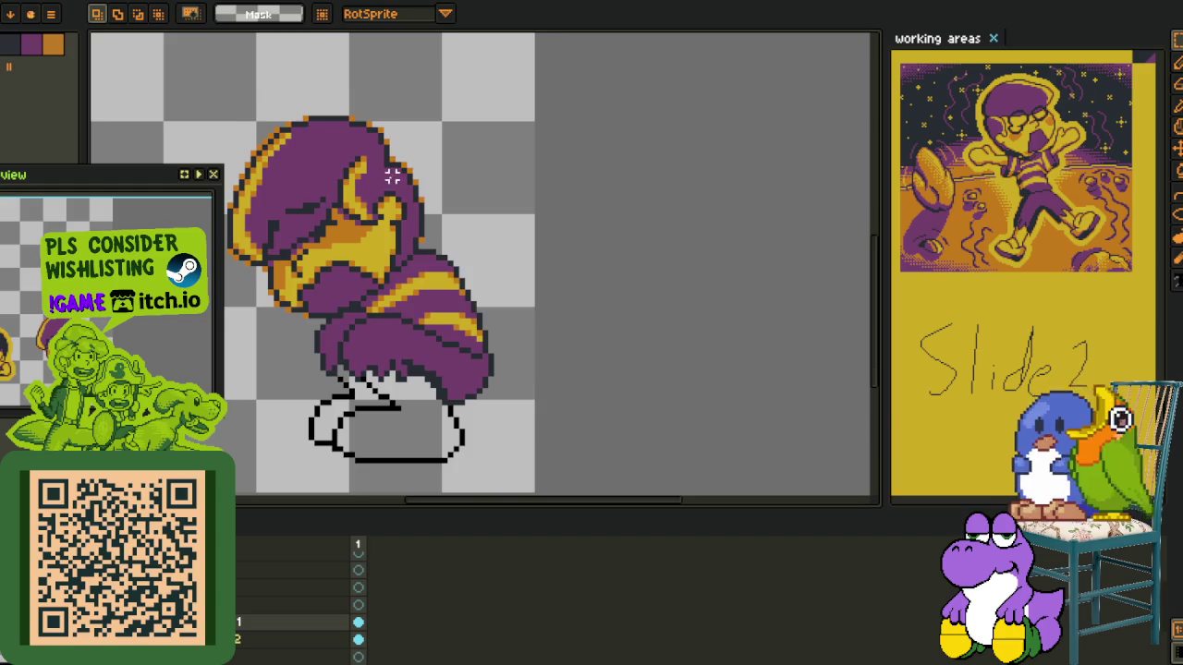
Lasso the mouth's inner curve and move it to the right
scroll(398, 94, "down", 2)
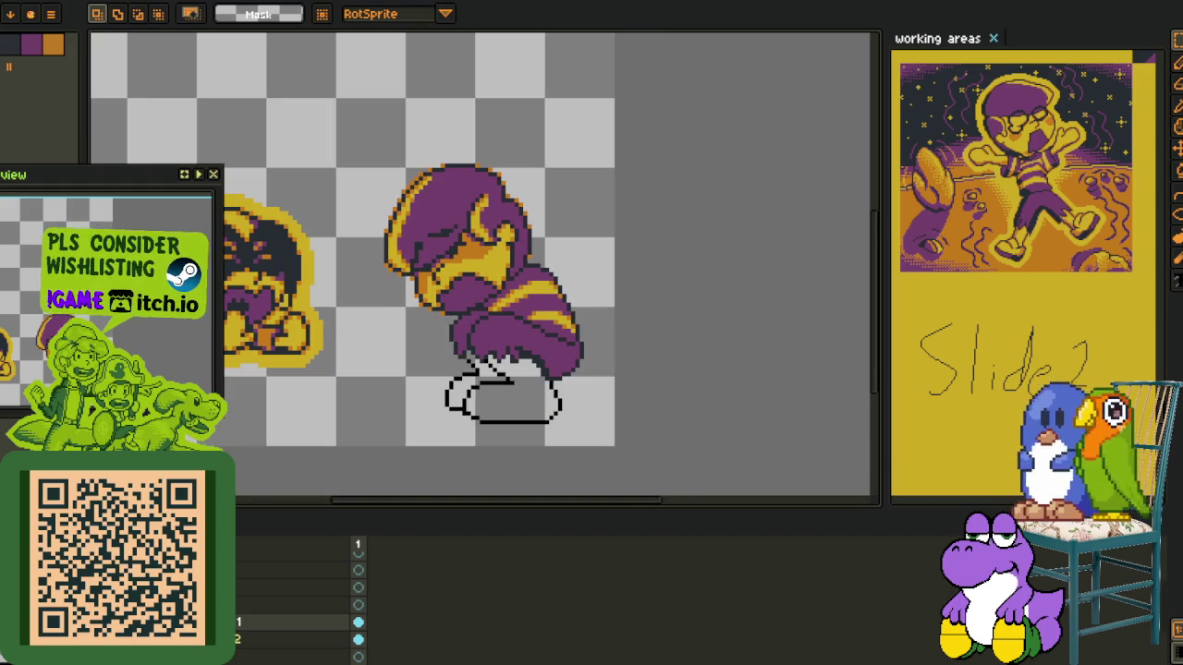
scroll(459, 356, "up", 1)
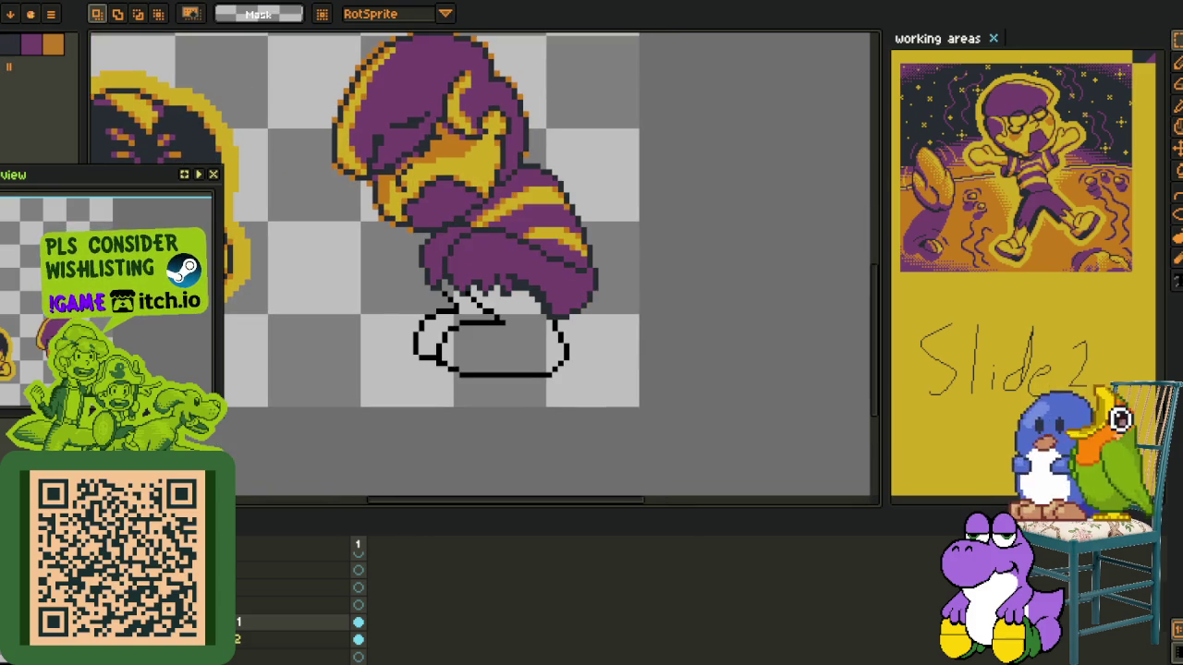
scroll(451, 366, "up", 1)
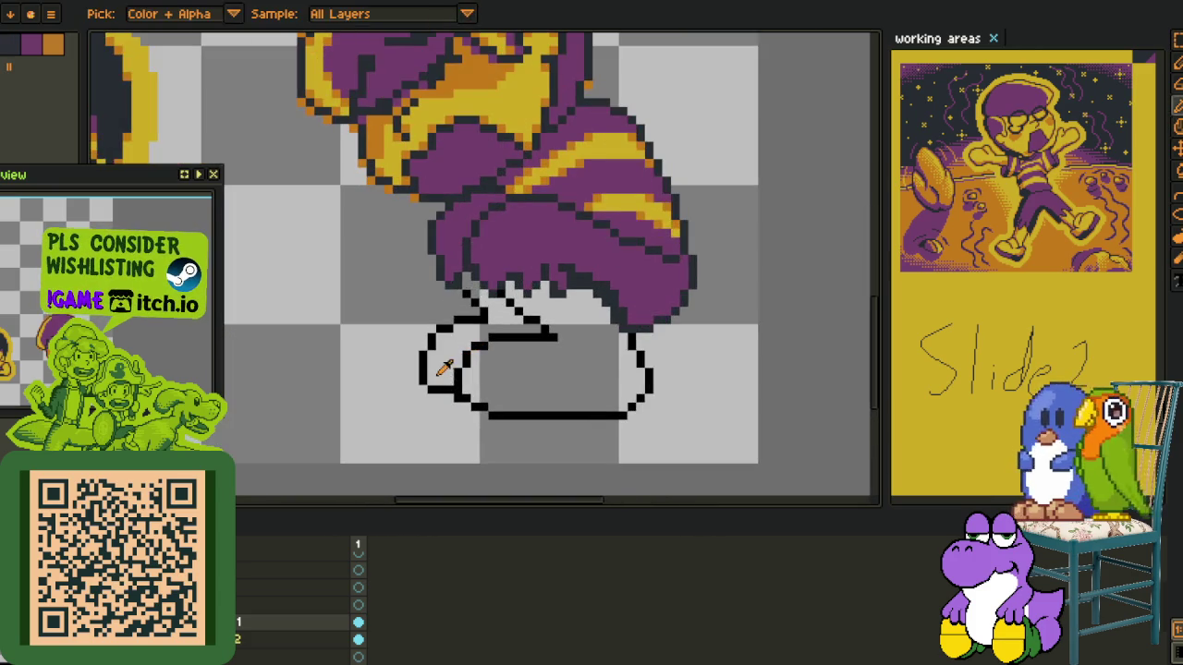
scroll(357, 360, "up", 1)
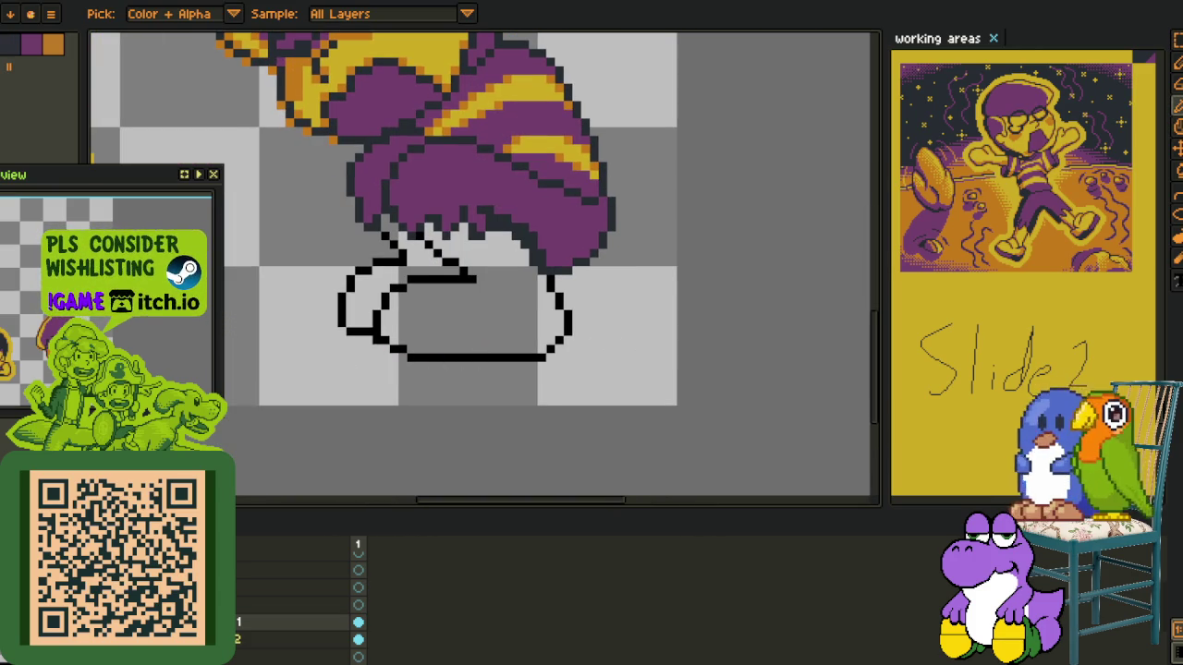
key("Tab")
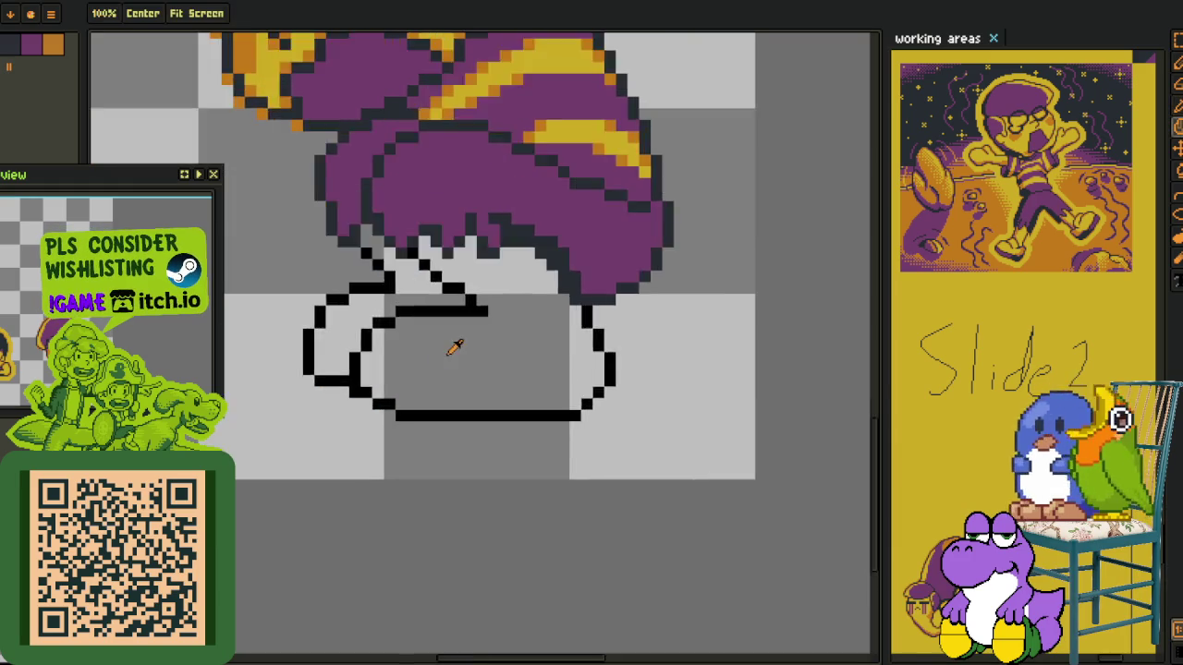
scroll(453, 343, "up", 2)
mouse_move(471, 288)
left_mouse_down()
mouse_move(488, 318)
mouse_move(328, 430)
mouse_move(555, 548)
left_mouse_up()
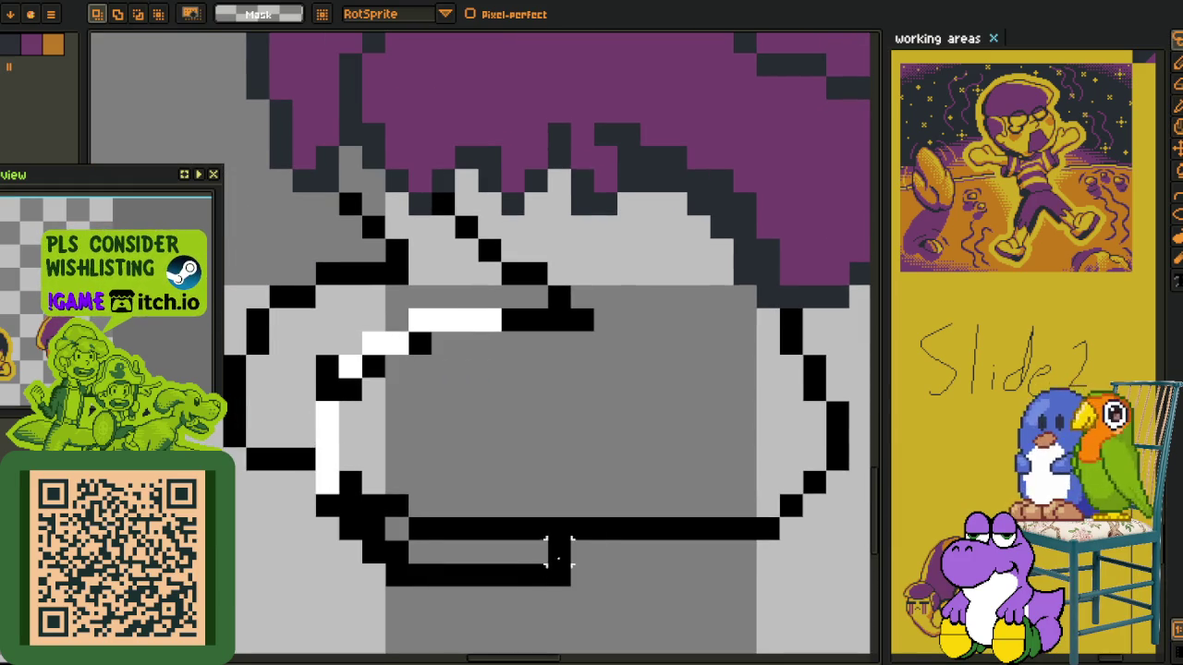
mouse_move(515, 369)
left_mouse_down()
mouse_move(536, 336)
mouse_move(569, 340)
left_mouse_up()
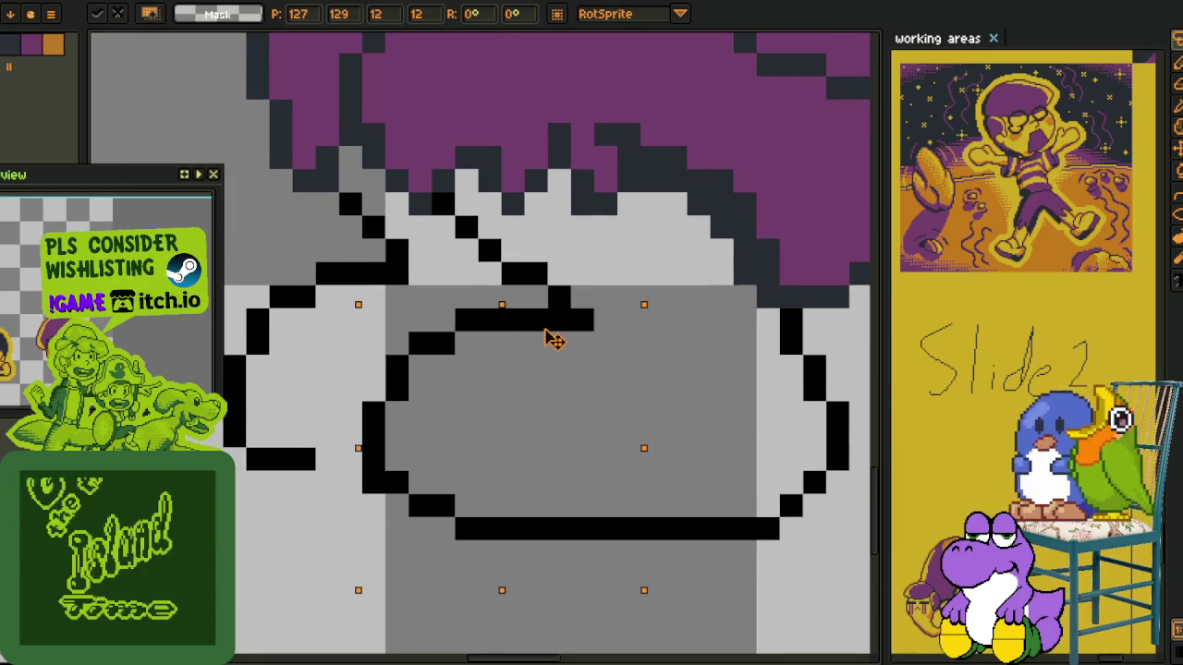
scroll(681, 370, "down", 2)
scroll(647, 375, "down", 1)
scroll(589, 378, "up", 2)
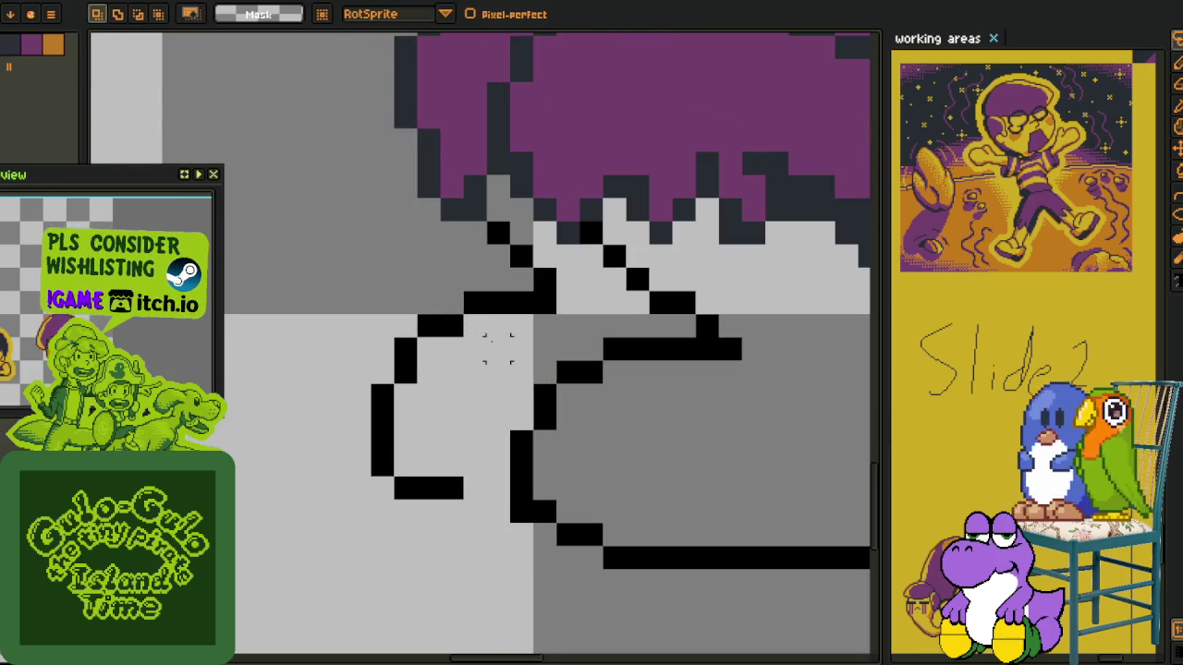
mouse_move(488, 314)
left_mouse_down()
mouse_move(397, 319)
mouse_move(427, 531)
left_mouse_up()
key("ctrl+z")
key("ctrl+z")
mouse_move(484, 339)
left_mouse_down()
mouse_move(502, 312)
mouse_move(546, 317)
mouse_move(612, 273)
left_mouse_up()
key("Return")
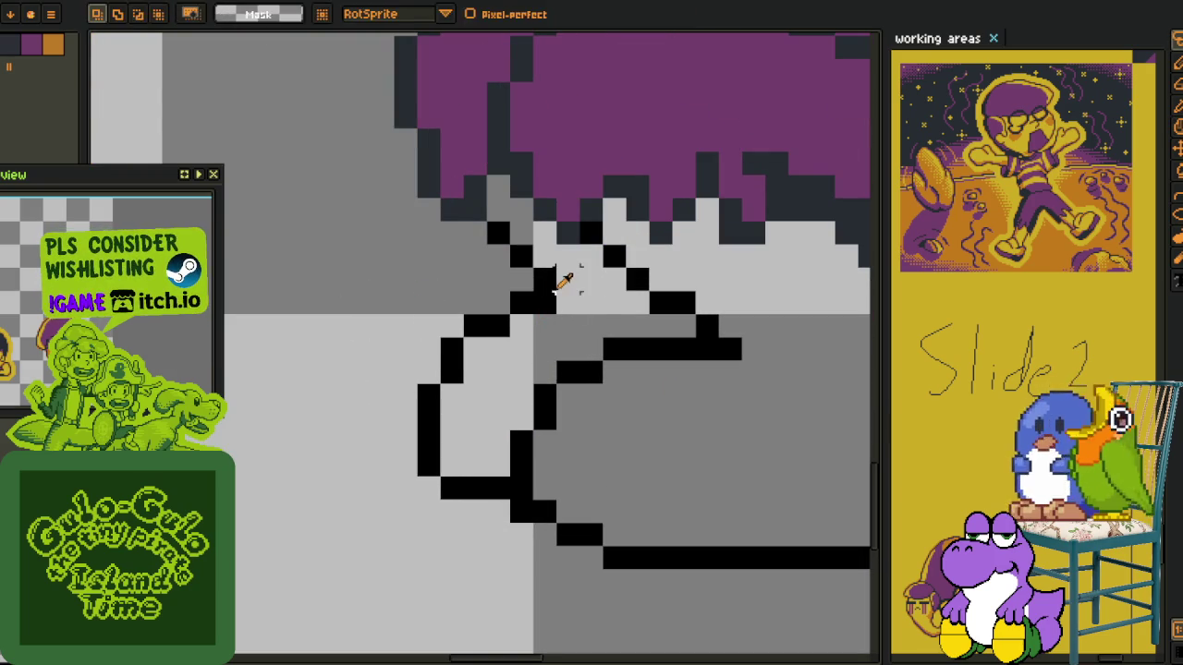
Raise the mouth's bottom black line by one pixel
scroll(635, 327, "down", 2)
left_click_drag(636, 327, 415, 304)
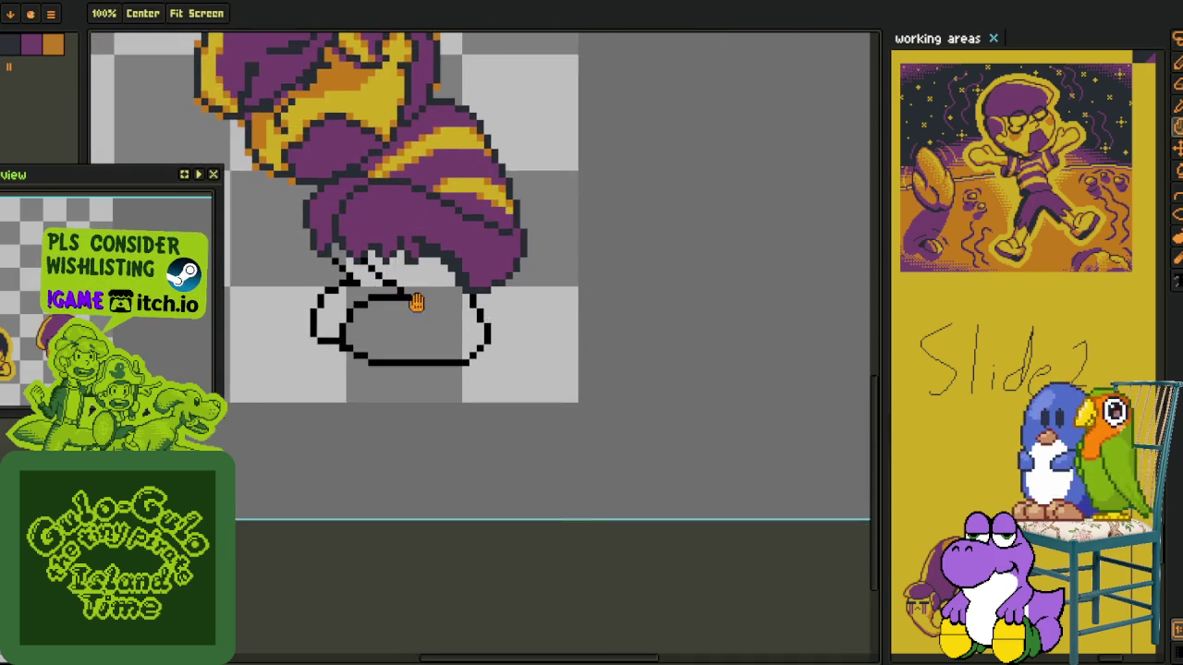
scroll(449, 338, "up", 1)
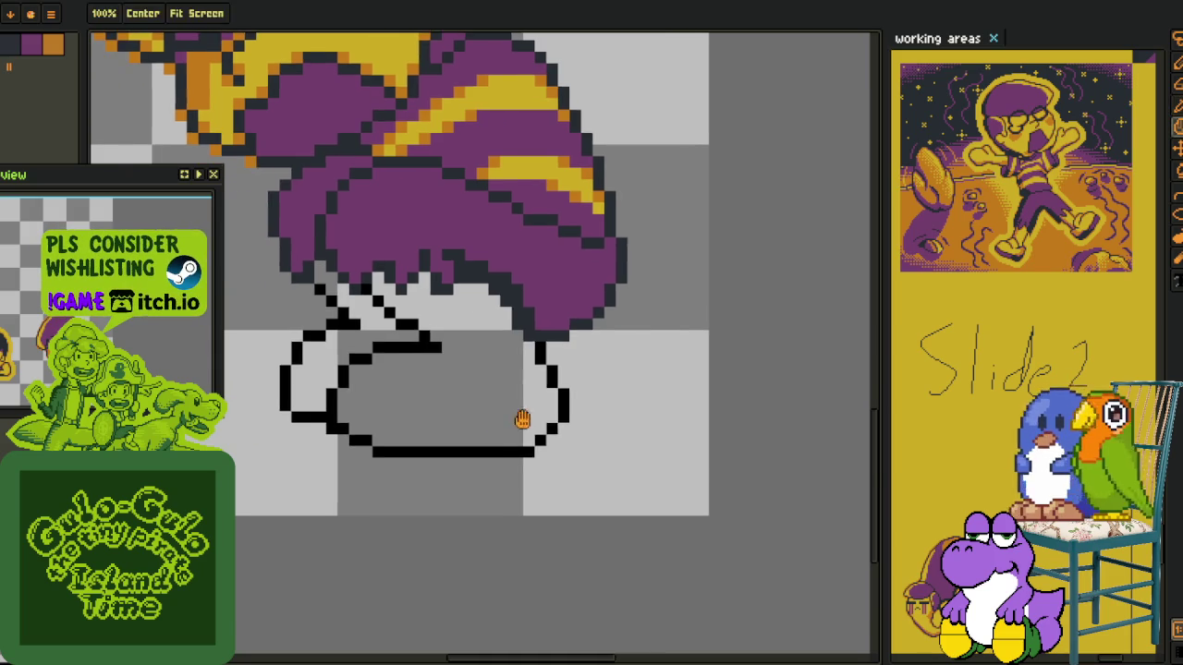
scroll(379, 431, "up", 2)
key("m")
left_click_drag(349, 456, 679, 529)
key("Up")
key("Return")
scroll(802, 469, "down", 4)
left_click_drag(702, 475, 471, 494)
Try rotating the mouth's lower part about 14°, then cancel it and deselect
key("m")
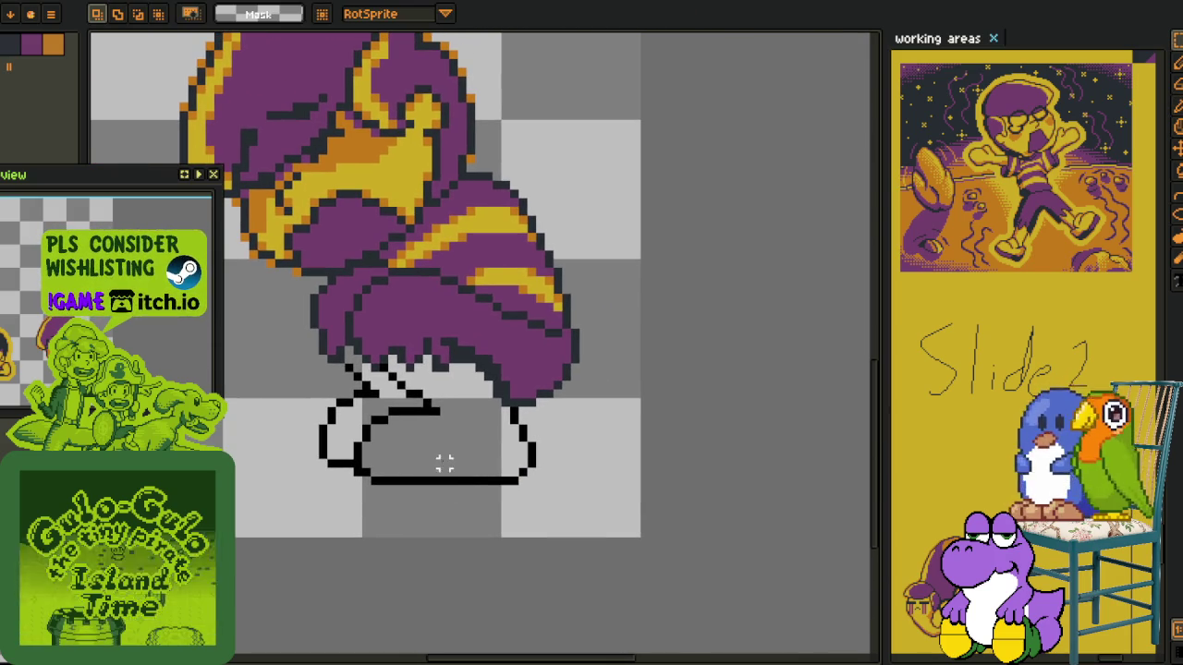
scroll(444, 472, "down", 3)
scroll(442, 462, "up", 1)
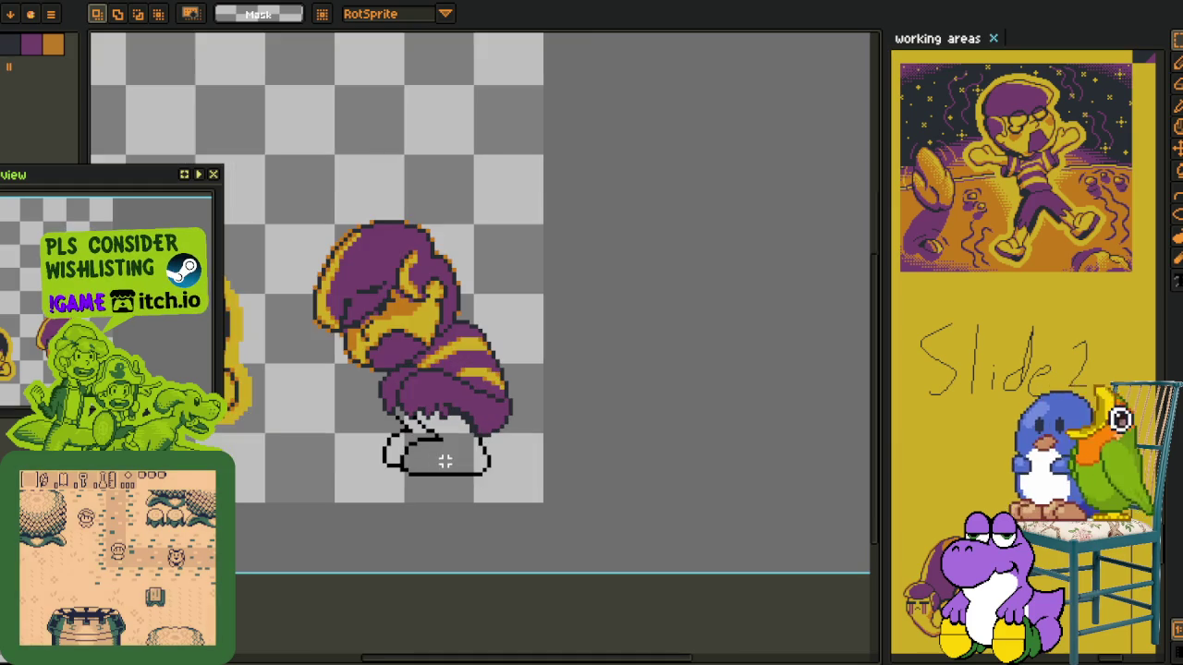
scroll(425, 447, "up", 2)
scroll(425, 448, "up", 1)
key("b")
left_click_drag(437, 409, 346, 439)
left_click_drag(449, 481, 341, 546)
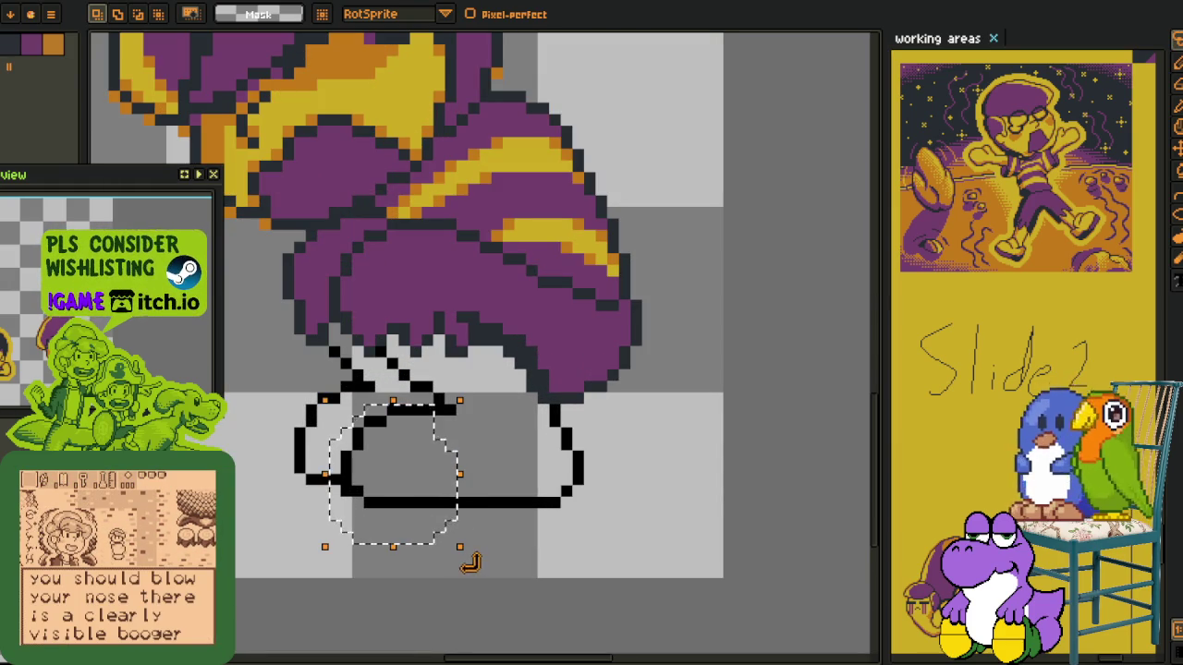
left_click_drag(467, 557, 430, 503)
key("Right")
key("Down")
key("Escape")
key("ctrl+d")
Fill the mouth interior with red
key("b")
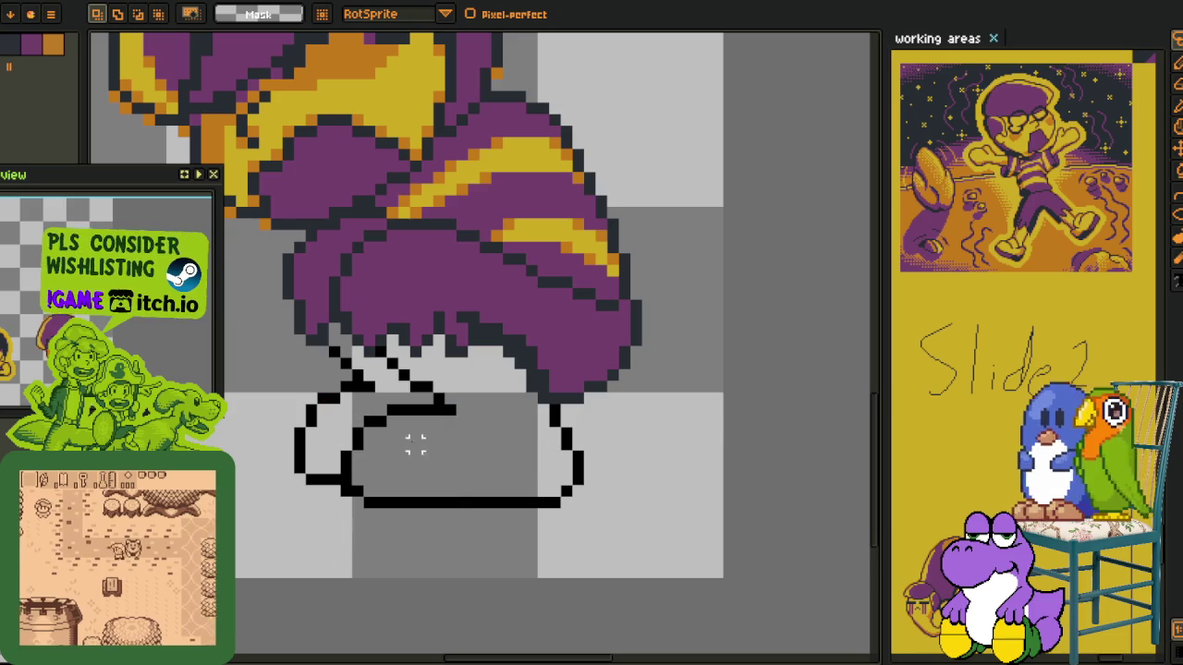
key("b")
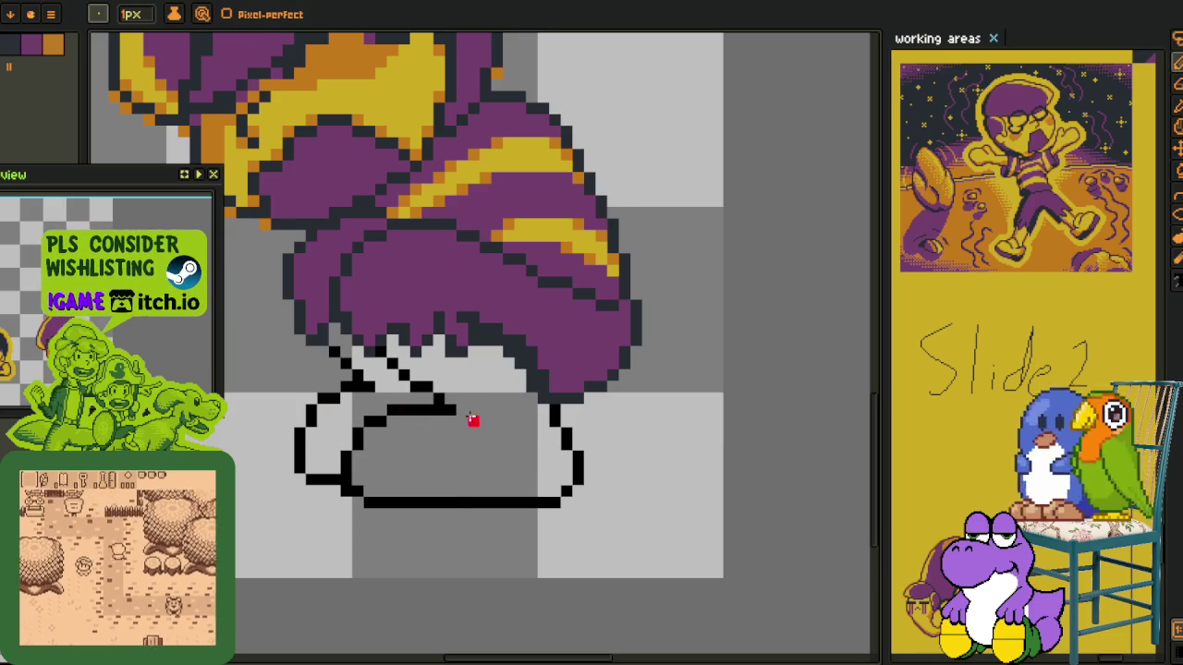
key("g")
left_click(483, 453)
key("i")
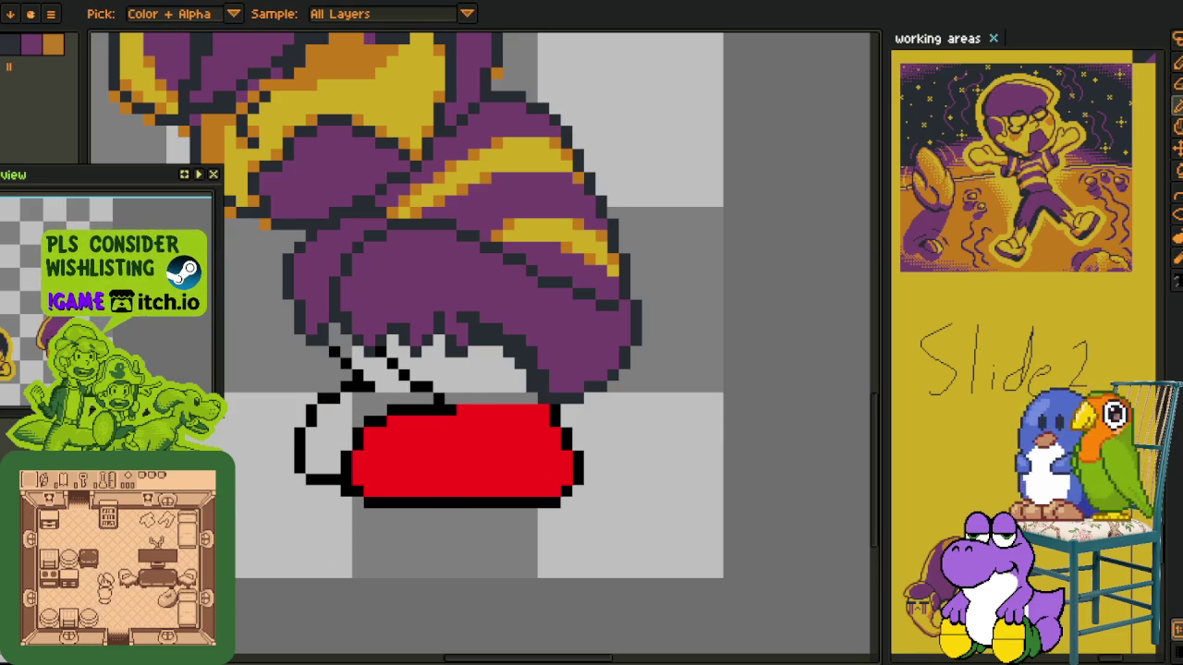
Tilt the red mouth about 17.7° and move it lower
scroll(405, 349, "up", 1)
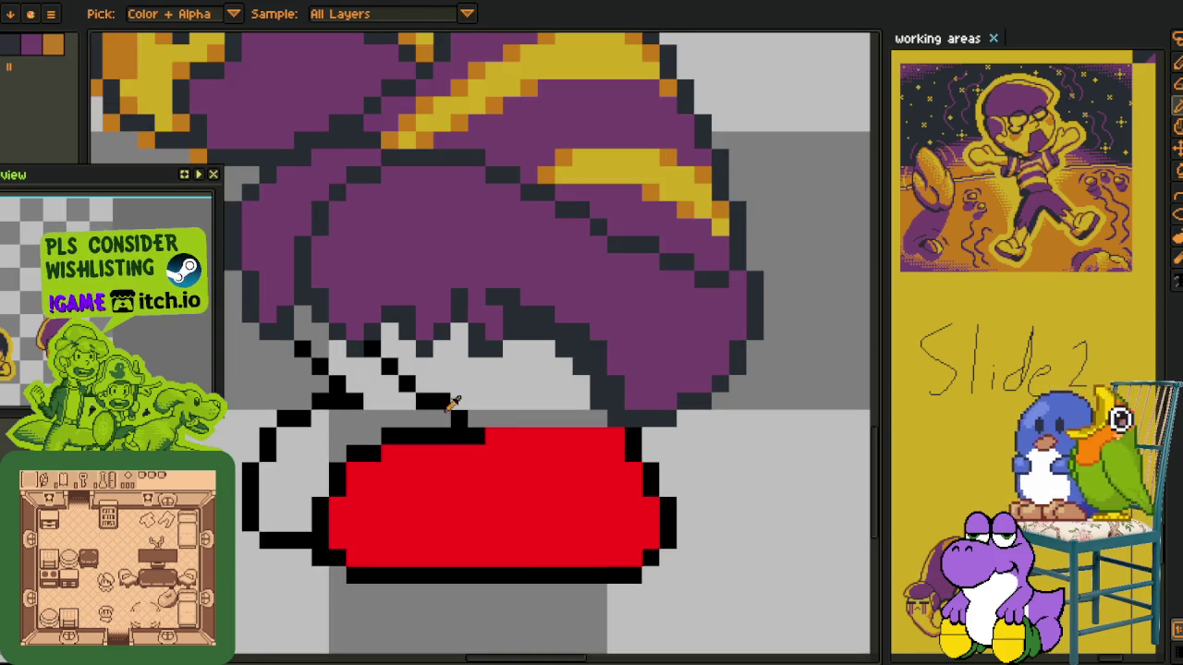
key("m")
scroll(417, 401, "up", 1)
mouse_move(319, 379)
left_mouse_down()
mouse_move(667, 541)
mouse_move(660, 507)
left_mouse_up()
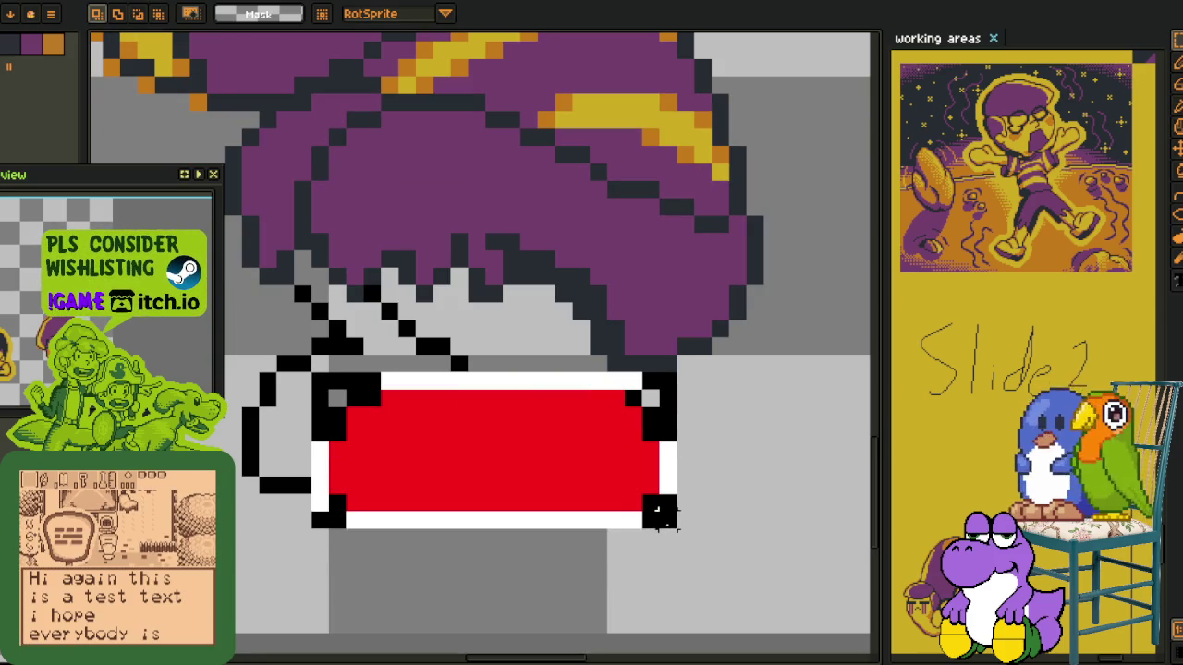
left_click_drag(301, 542, 317, 582)
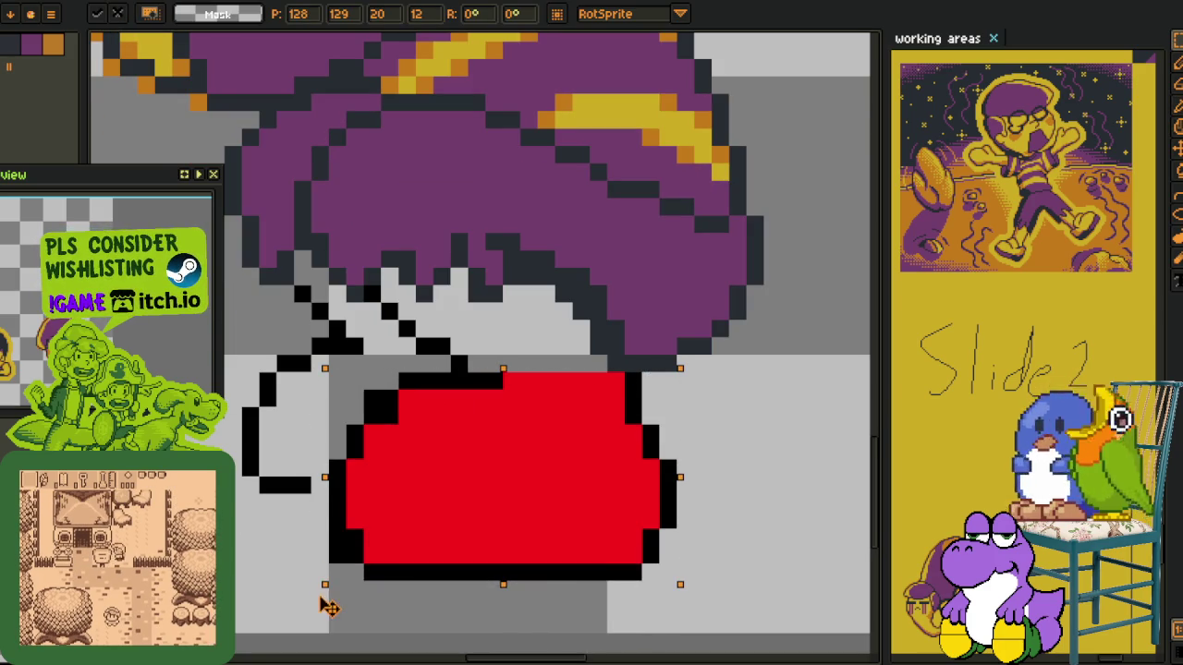
key("ctrl+z")
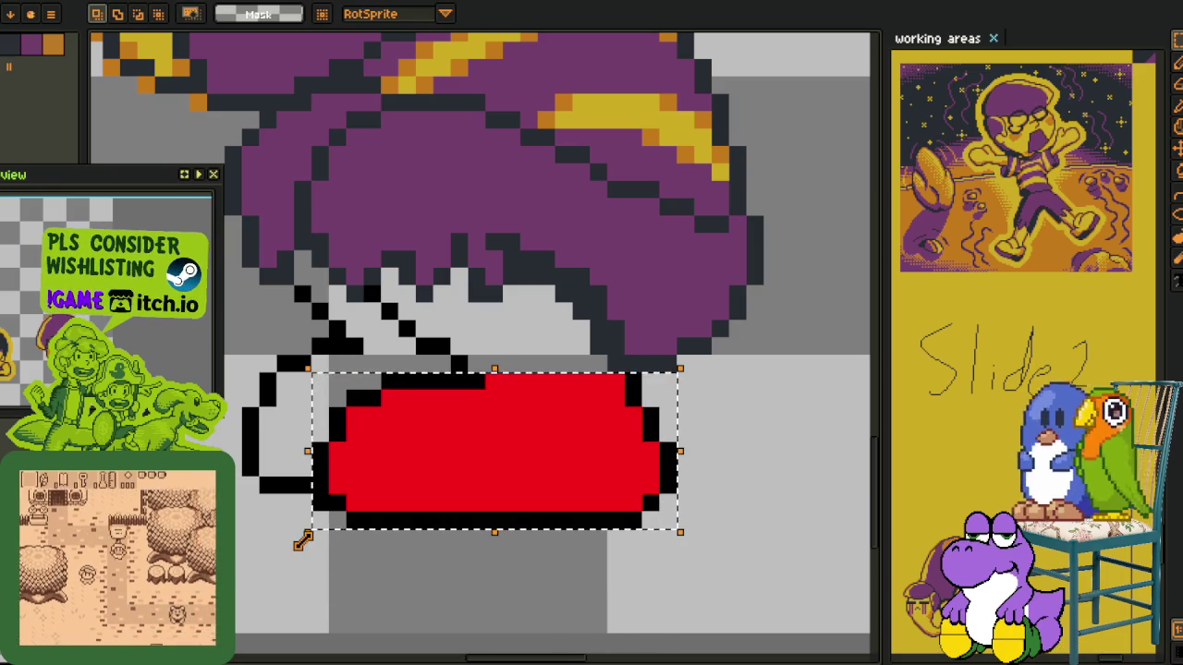
left_click_drag(308, 547, 325, 606)
left_click_drag(515, 465, 513, 482)
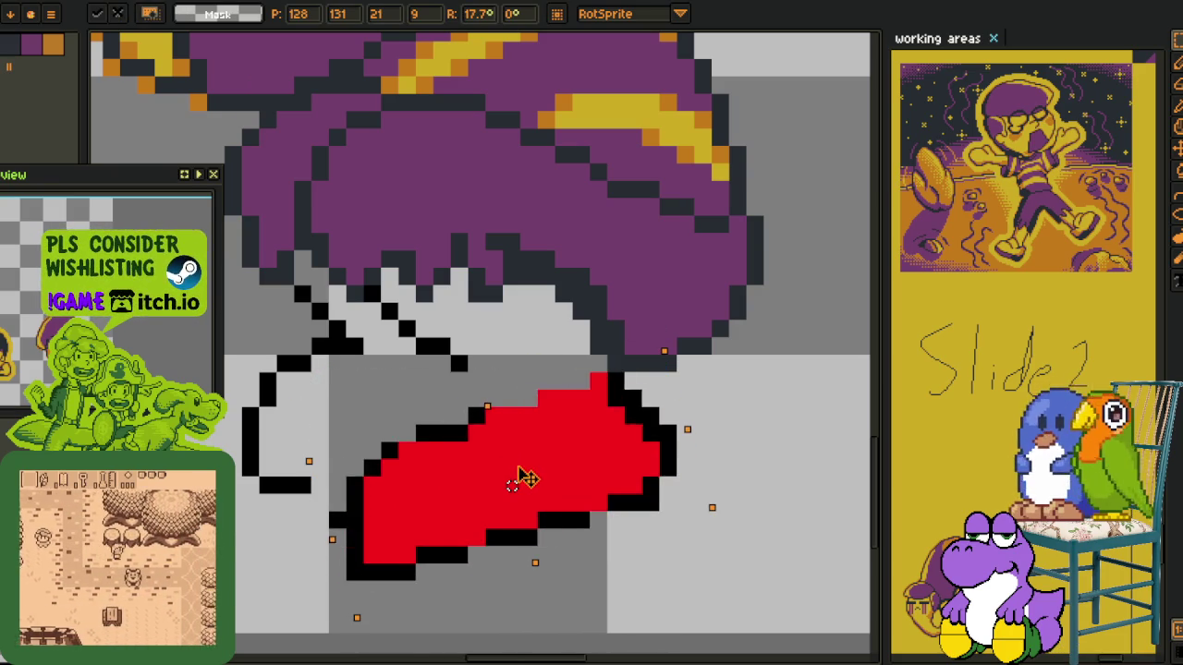
key("Return")
Turn the leftover red areas grey and refill the reshaped mouth red
scroll(505, 289, "down", 3)
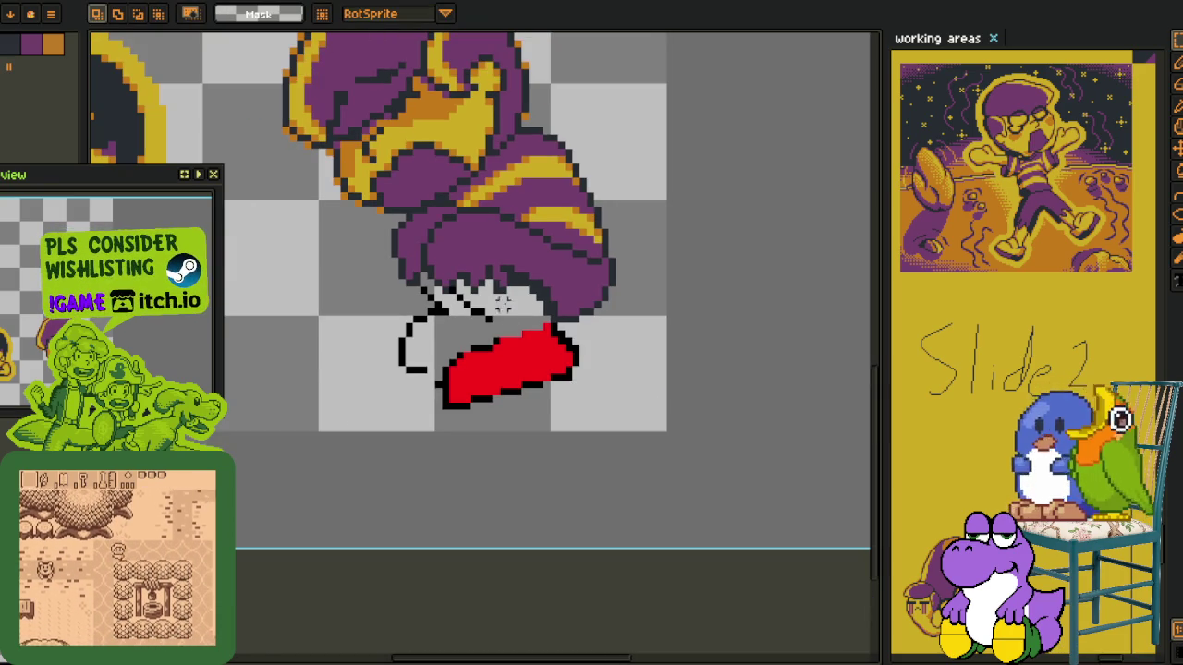
scroll(573, 338, "up", 1)
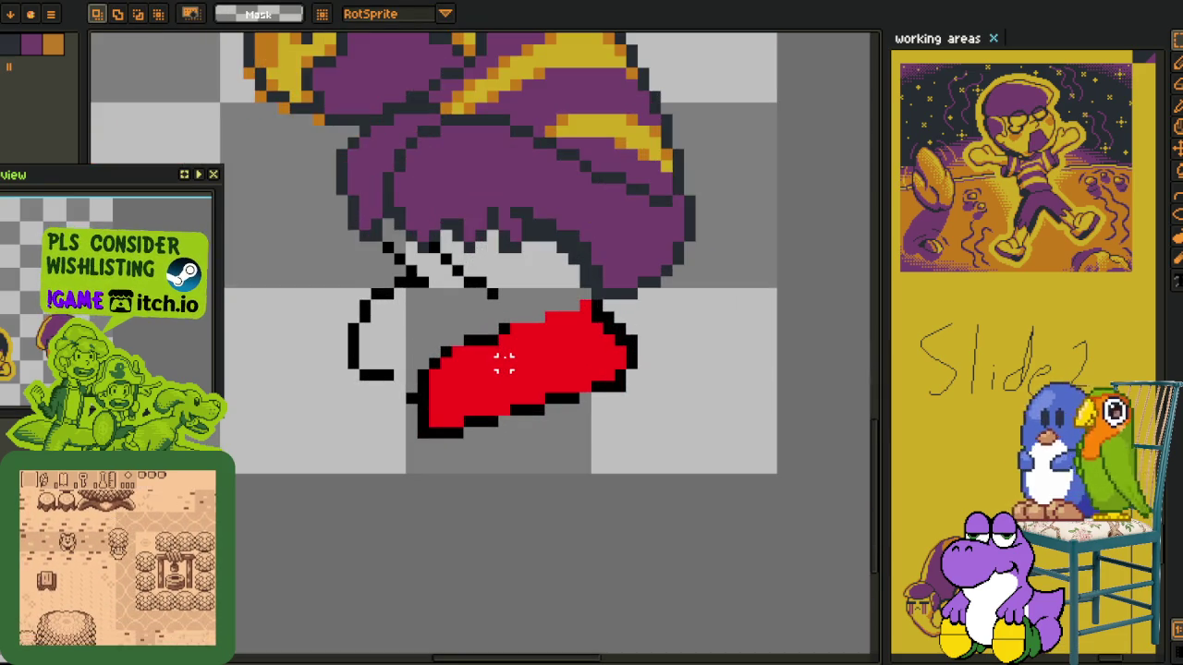
key("i")
scroll(501, 335, "up", 1)
key("g")
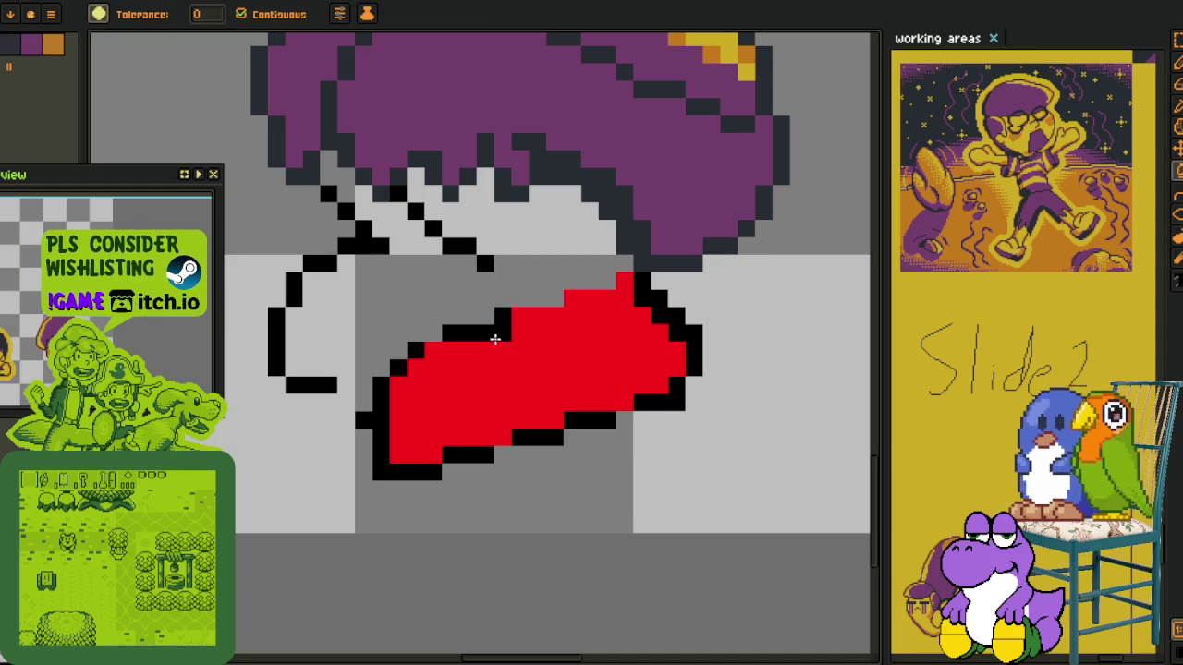
left_click(596, 468, "alt")
left_click(501, 367)
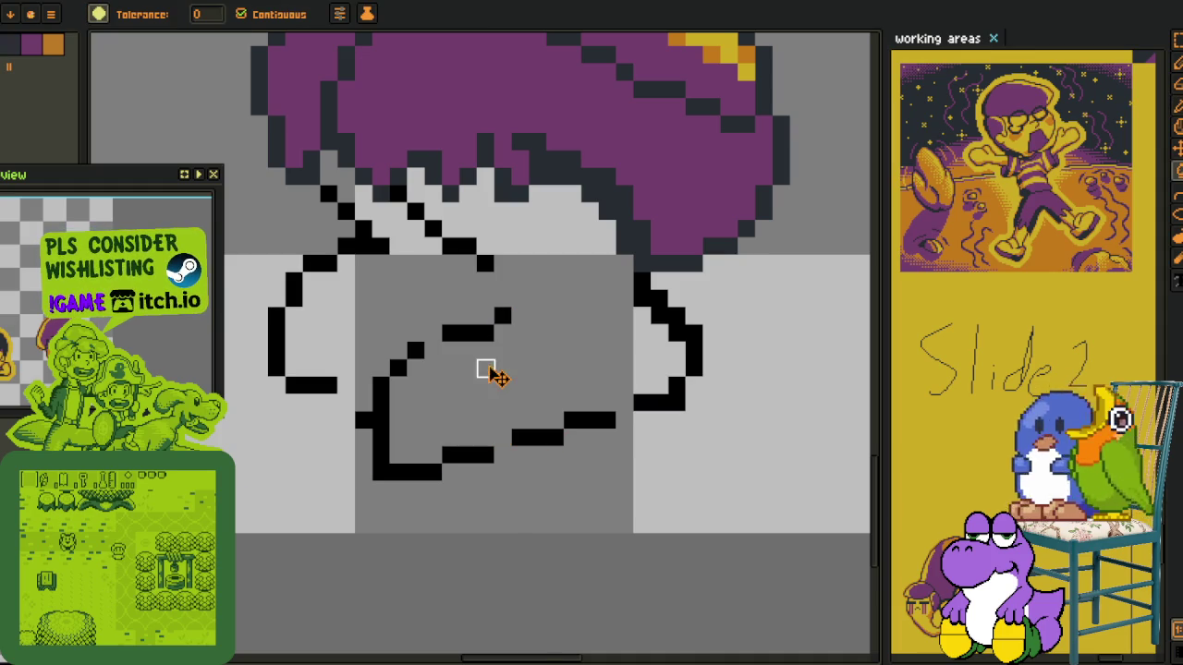
left_click(487, 371)
Nudge the lower-left part of the mouth one pixel right
key("q")
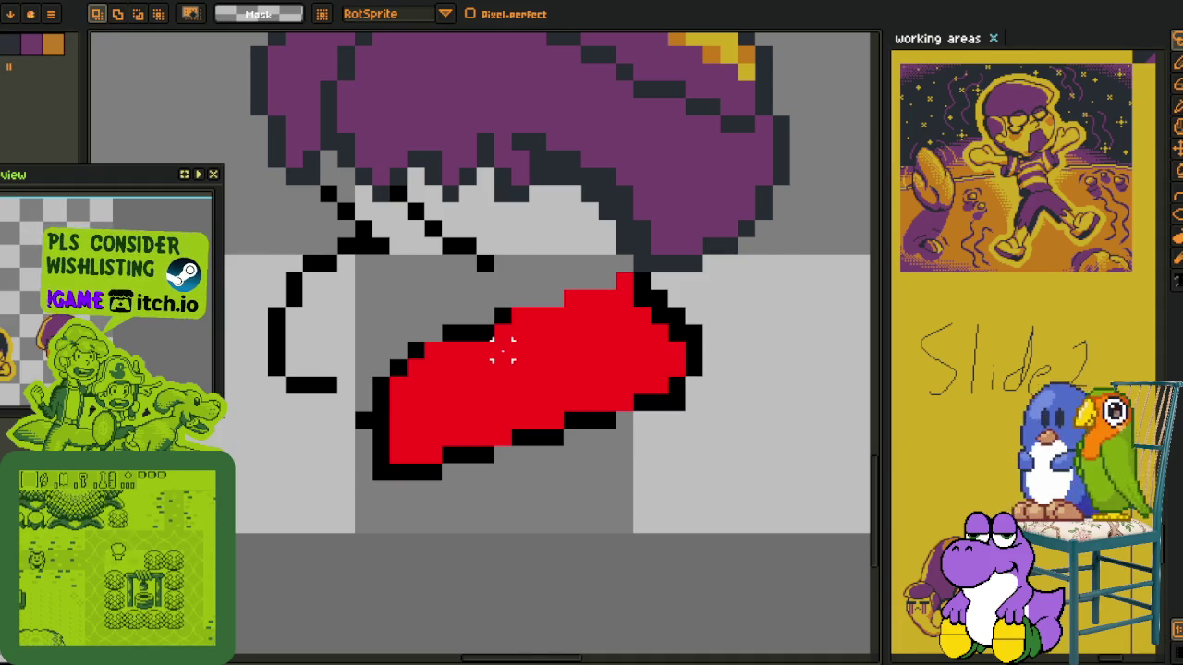
left_click_drag(503, 319, 601, 407)
left_click_drag(471, 376, 491, 396)
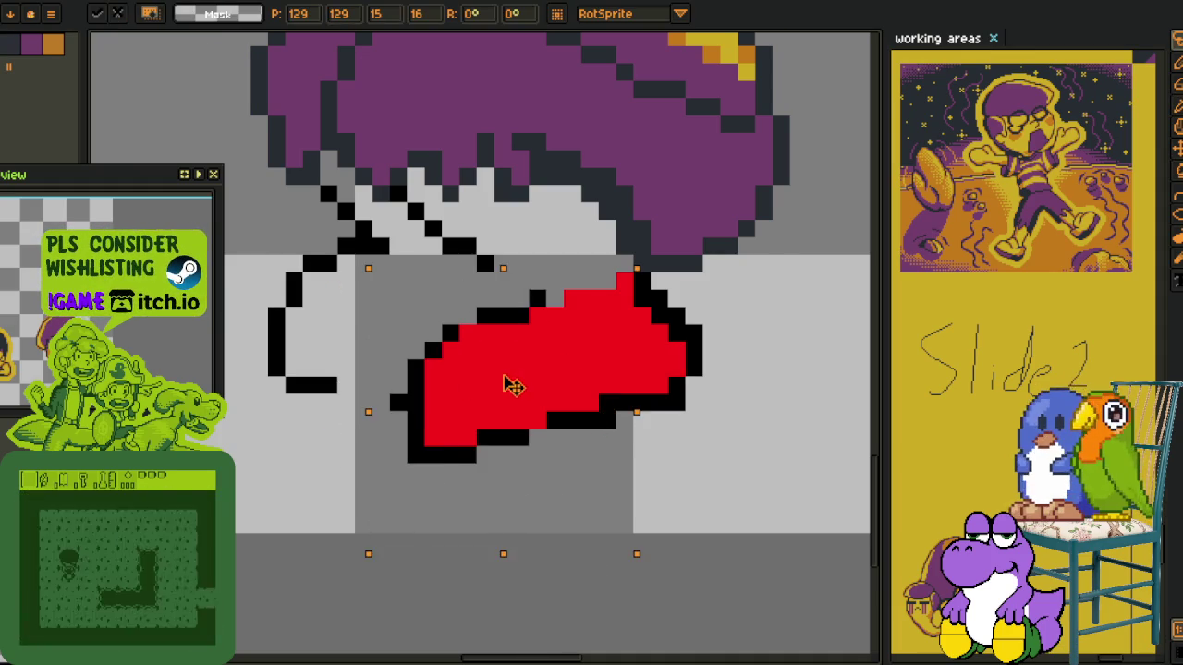
key("ctrl+d")
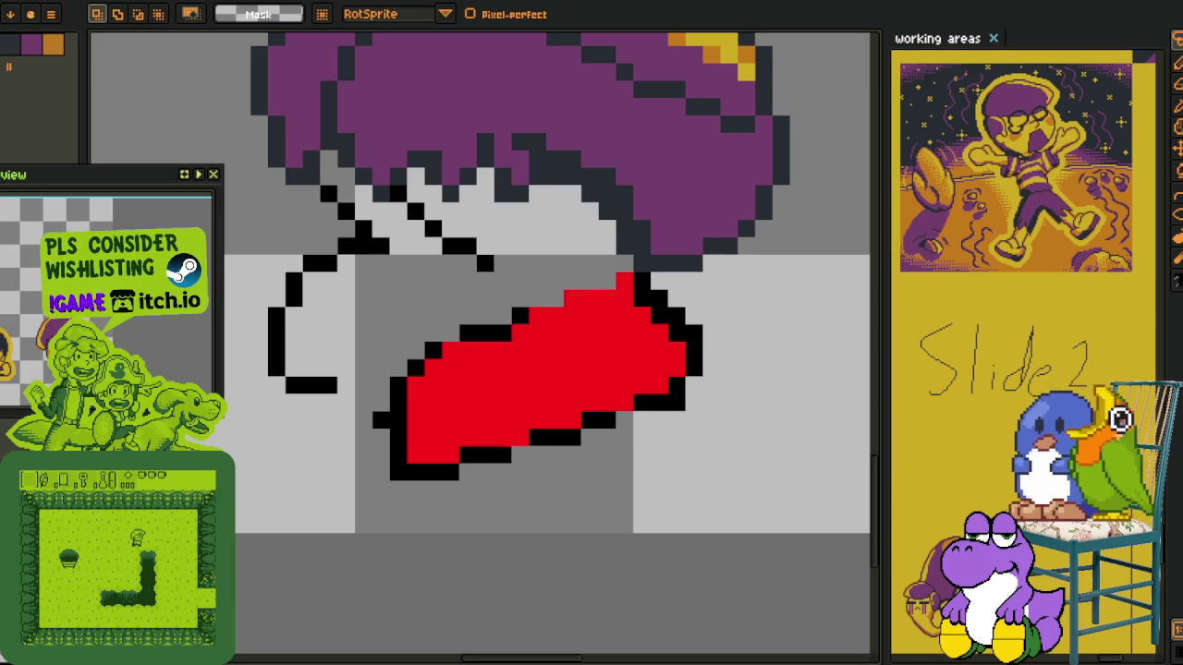
Draw a white outline around the mouth's lower-left lobe
scroll(431, 454, "up", 1)
key("b")
mouse_move(326, 328)
left_mouse_down()
mouse_move(548, 488)
mouse_move(549, 506)
mouse_move(537, 505)
left_mouse_up()
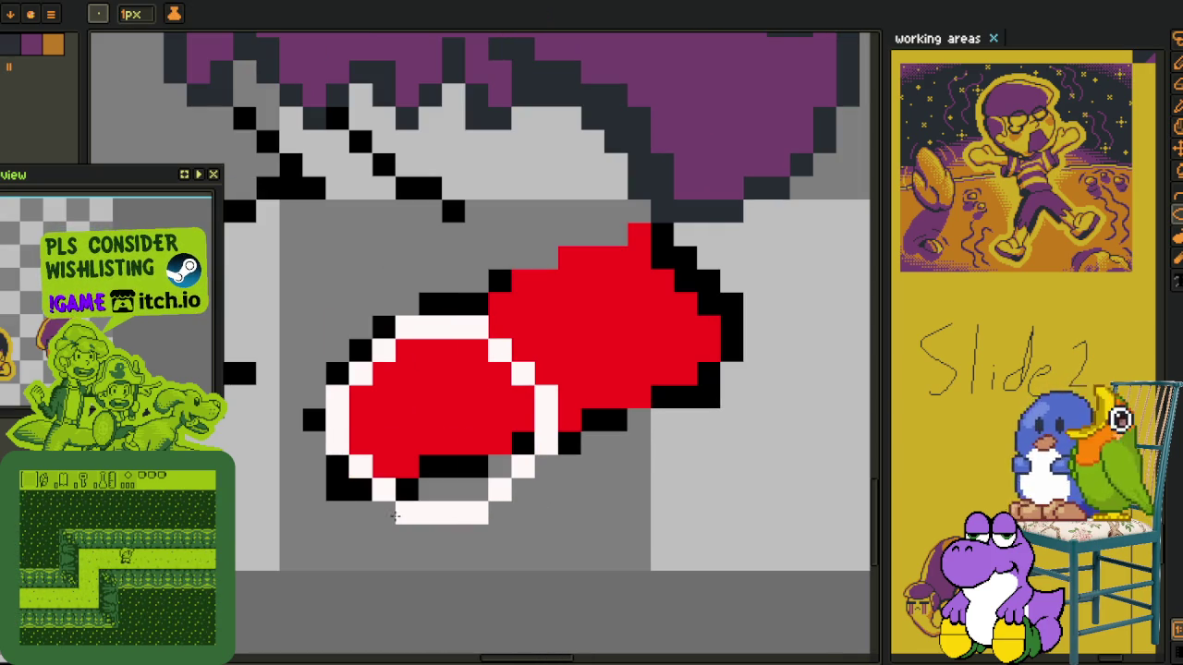
Redraw the shoe's white outline along its bottom row and upper-right lobe
key("ctrl+z")
key("b")
left_click_drag(360, 490, 339, 468)
mouse_move(430, 489)
left_mouse_down()
mouse_move(497, 489)
mouse_move(562, 466)
mouse_move(580, 444)
mouse_move(730, 374)
mouse_move(725, 333)
left_mouse_up()
left_click(710, 351)
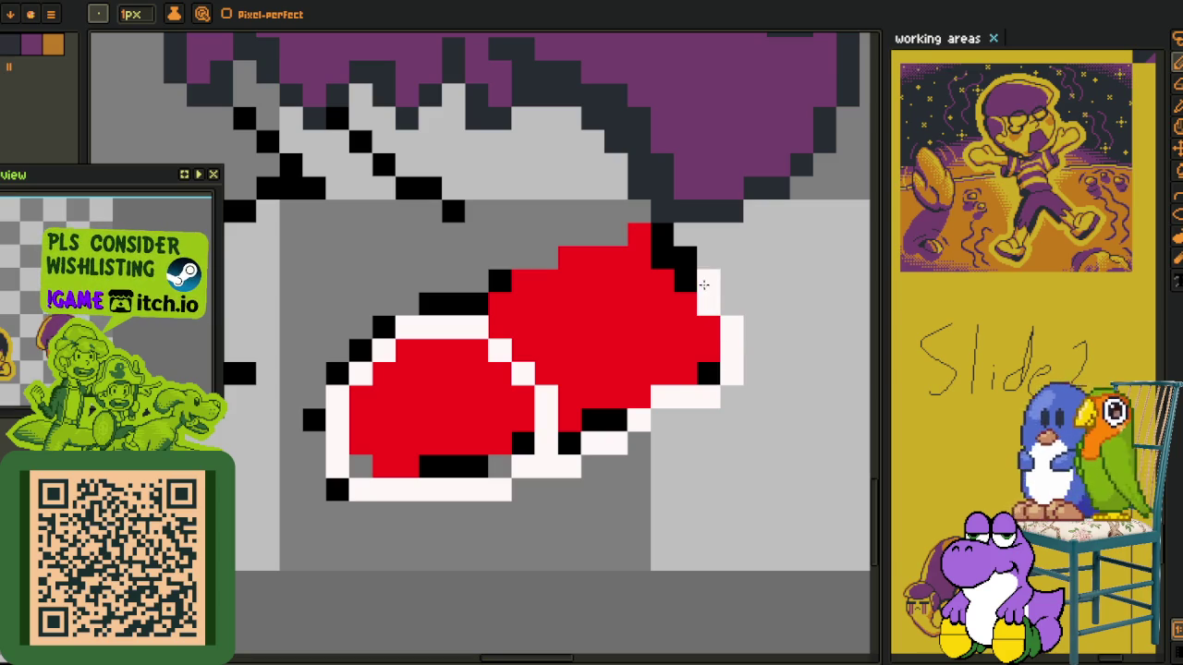
left_click_drag(704, 284, 663, 239)
left_click(569, 374)
mouse_move(499, 327)
left_mouse_down()
mouse_move(545, 397)
mouse_move(551, 444)
mouse_move(430, 467)
left_mouse_up()
right_click(337, 490)
Erase the stray black pixels around the shoe's left side and top edge
key("e")
left_click(338, 489)
left_click(314, 420)
left_click_drag(360, 352, 384, 327)
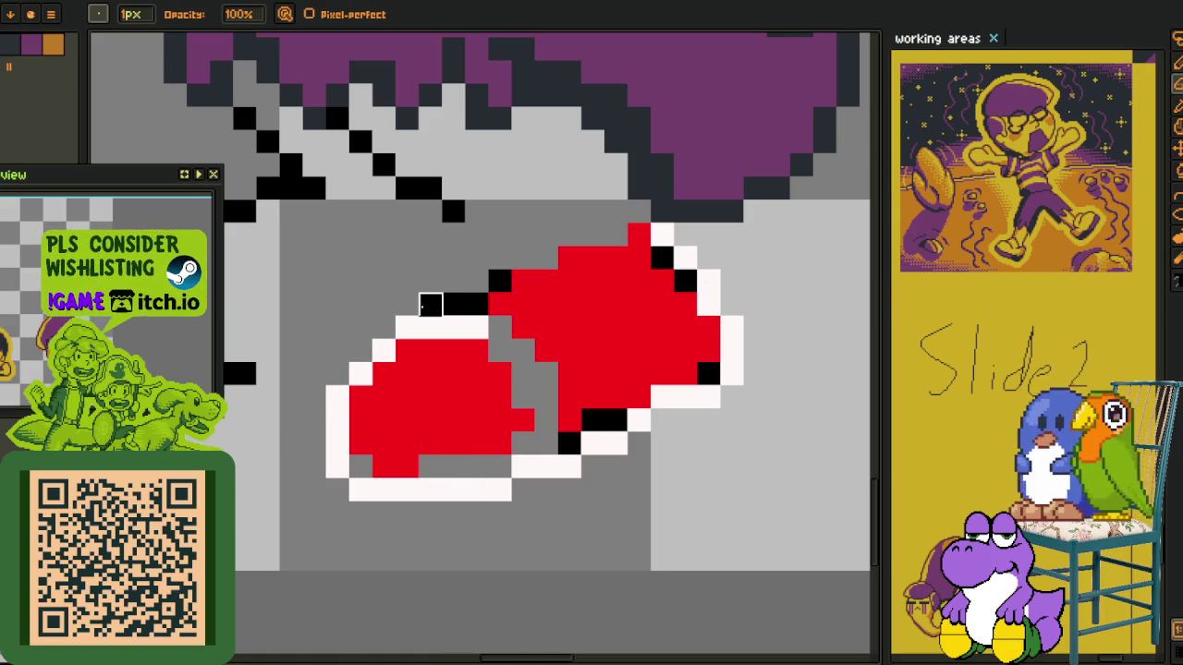
key("u")
Repaint the top and right outline white, closing gaps between the shoe halves
key("b")
mouse_move(476, 304)
left_mouse_down()
mouse_move(430, 304)
mouse_move(497, 285)
mouse_move(539, 334)
left_mouse_up()
left_click(645, 313)
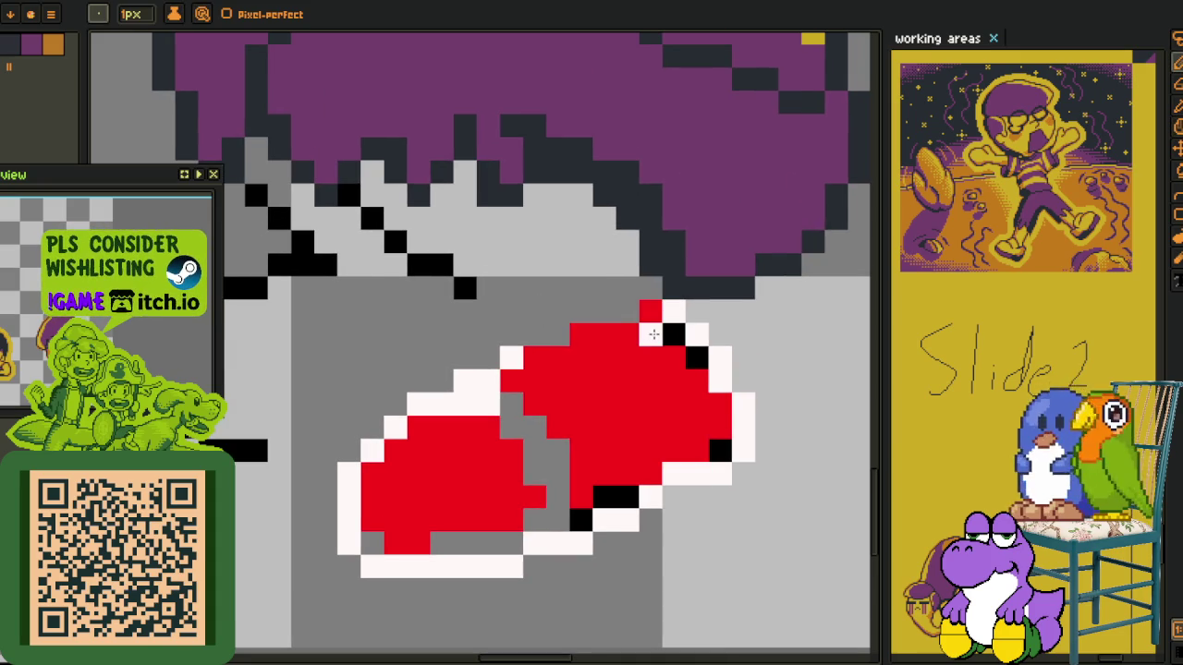
left_click_drag(651, 334, 614, 348)
left_click_drag(464, 357, 559, 334)
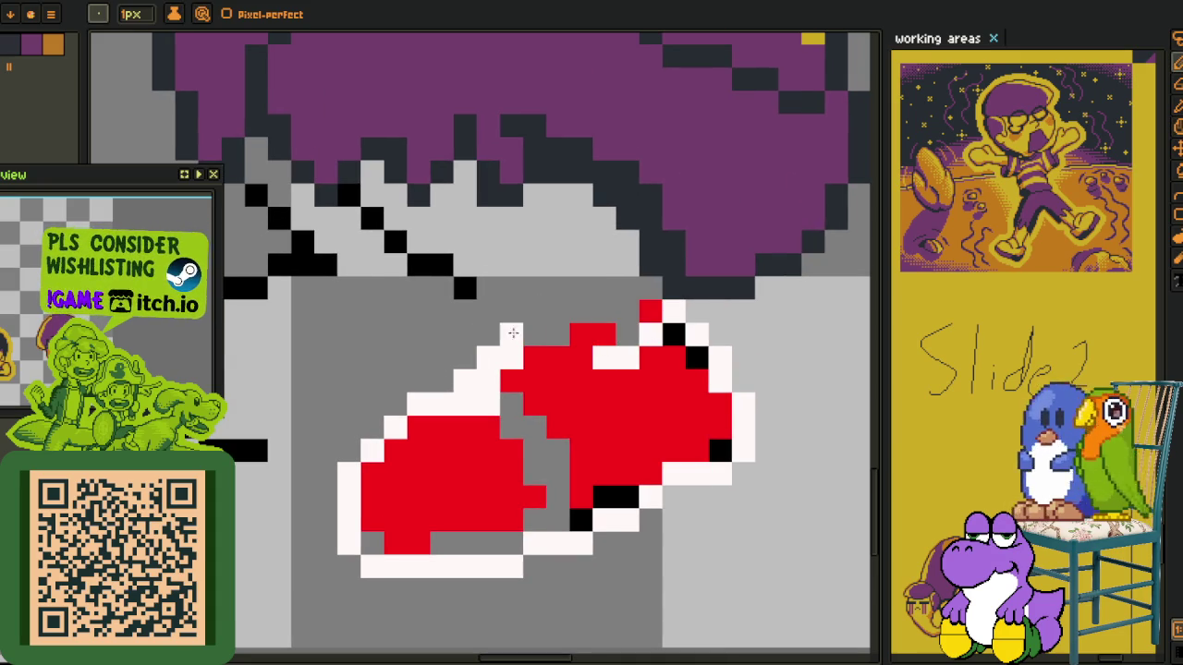
left_click_drag(492, 387, 476, 407)
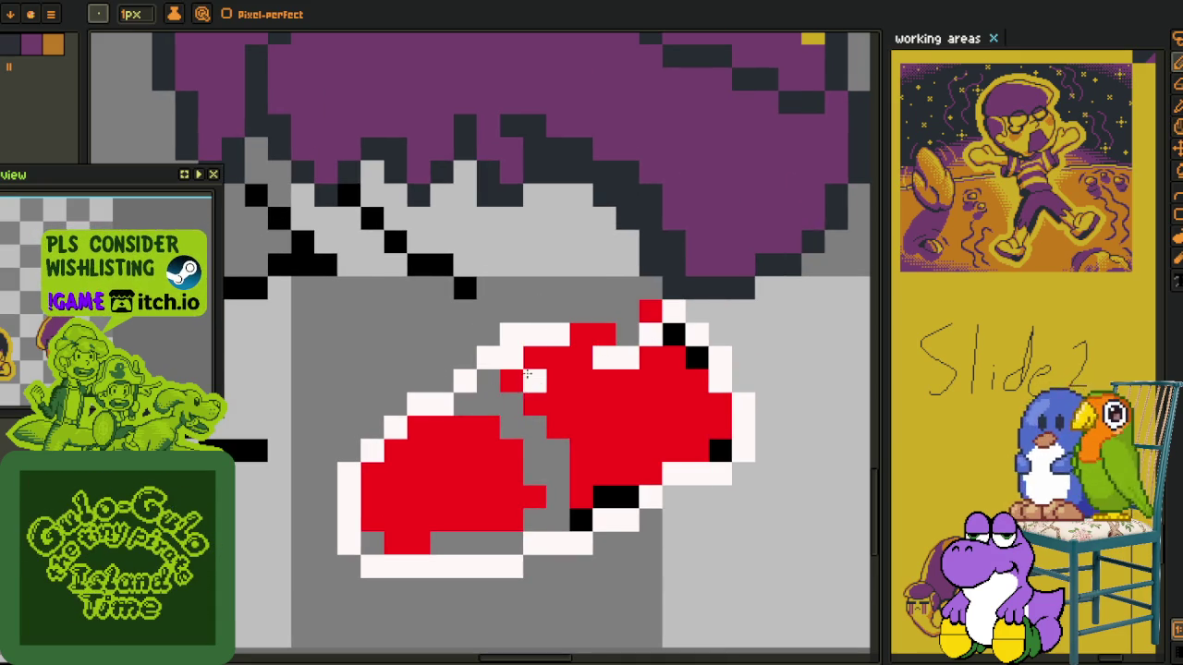
left_click_drag(511, 358, 573, 367)
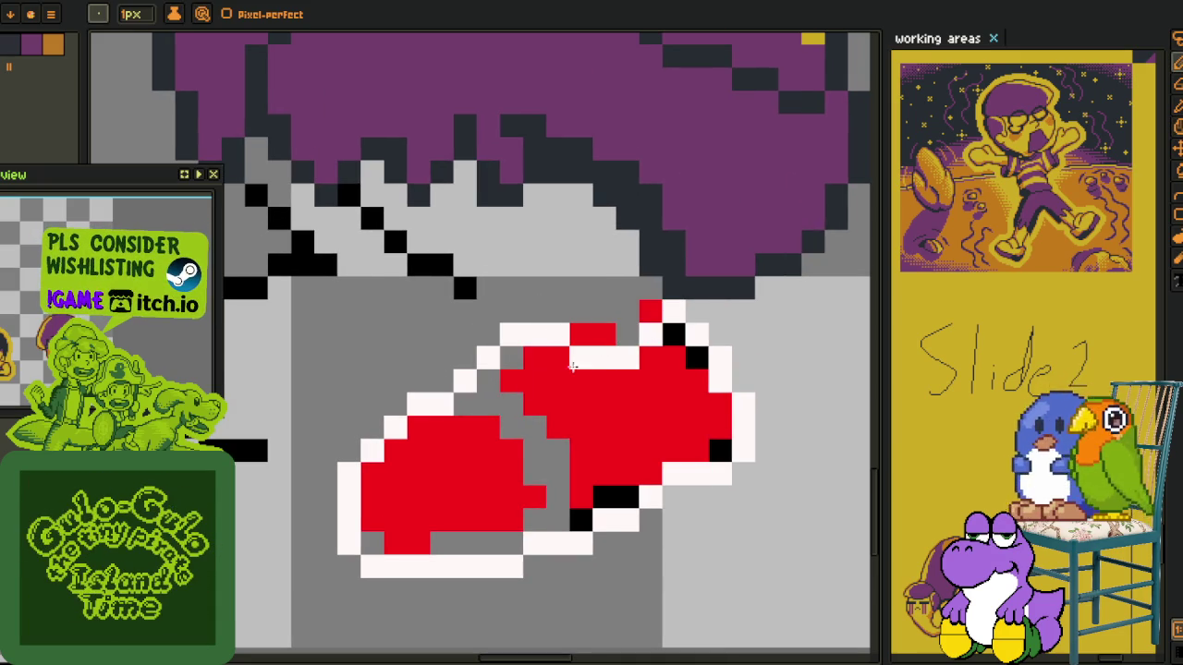
left_click(558, 427)
left_click(557, 381)
Fill every grey gap and black pixel inside the shoe with its red
key("g")
key("i")
key("g")
left_click(527, 377)
left_click(508, 393)
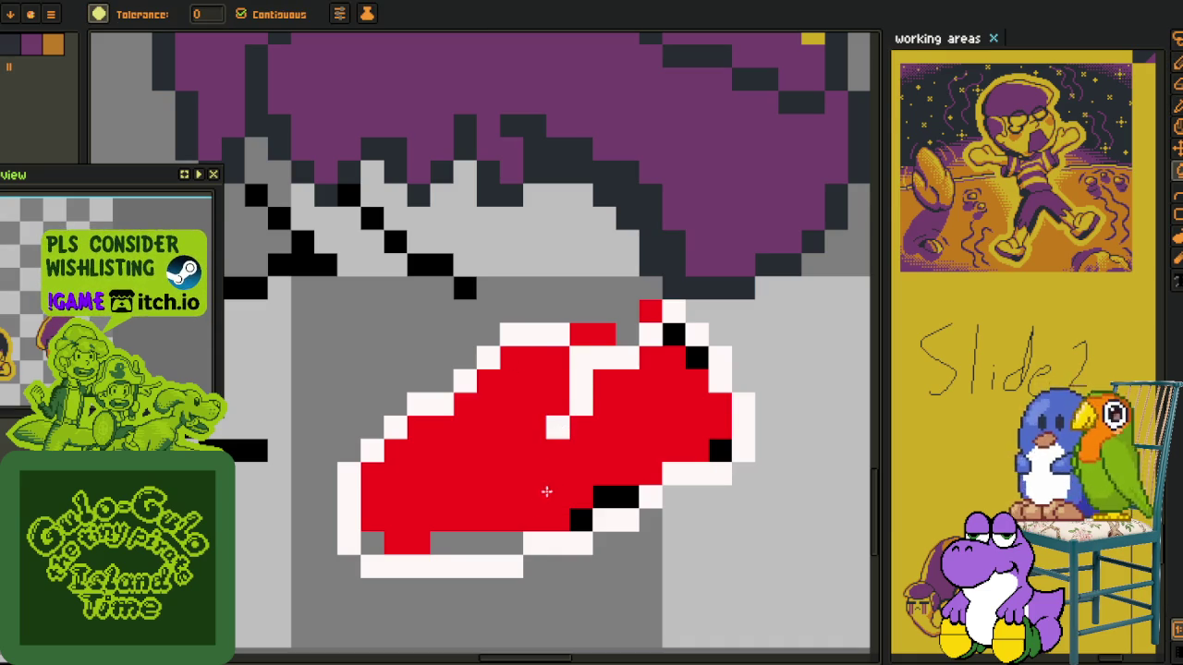
left_click(546, 491)
left_click(438, 547)
left_click(380, 543)
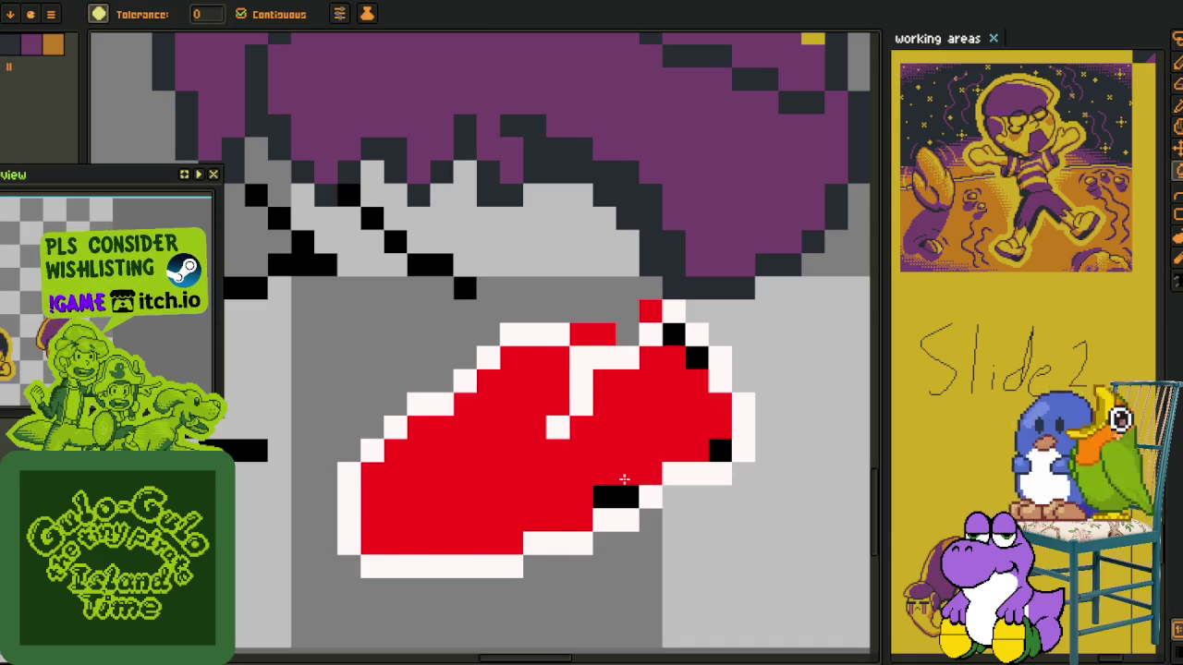
left_click(615, 497)
left_click(696, 359)
left_click(674, 335)
key("o")
scroll(702, 361, "down", 3)
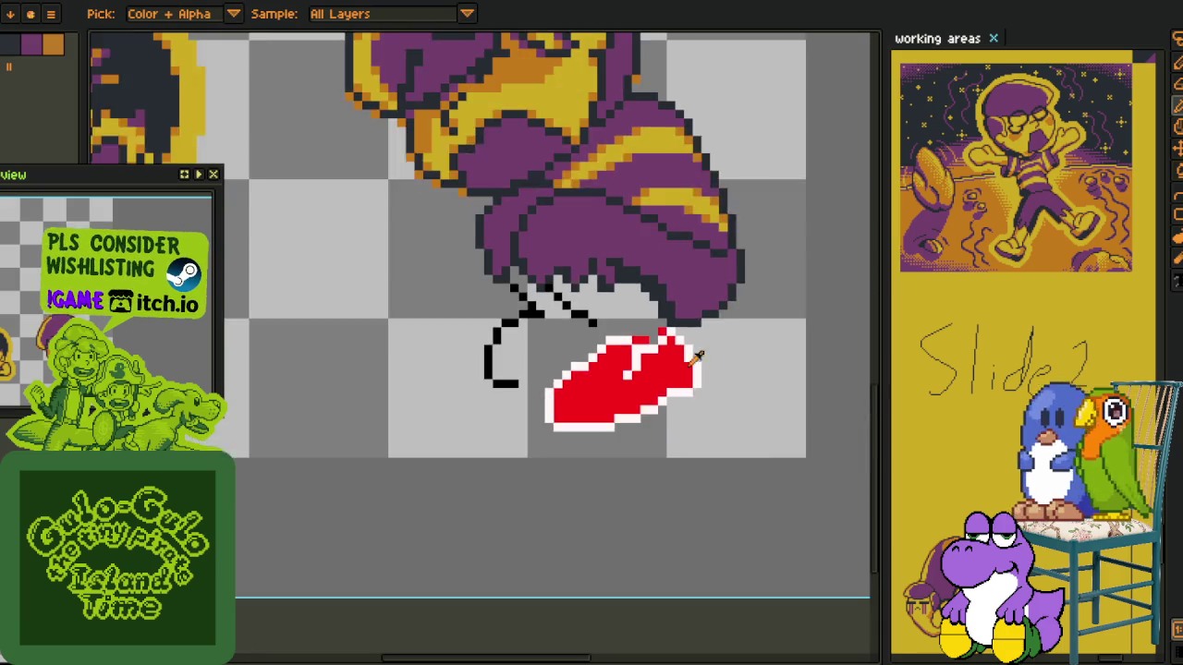
Lasso the red shoe and move it one pixel up and left, committing the move
scroll(728, 367, "down", 1)
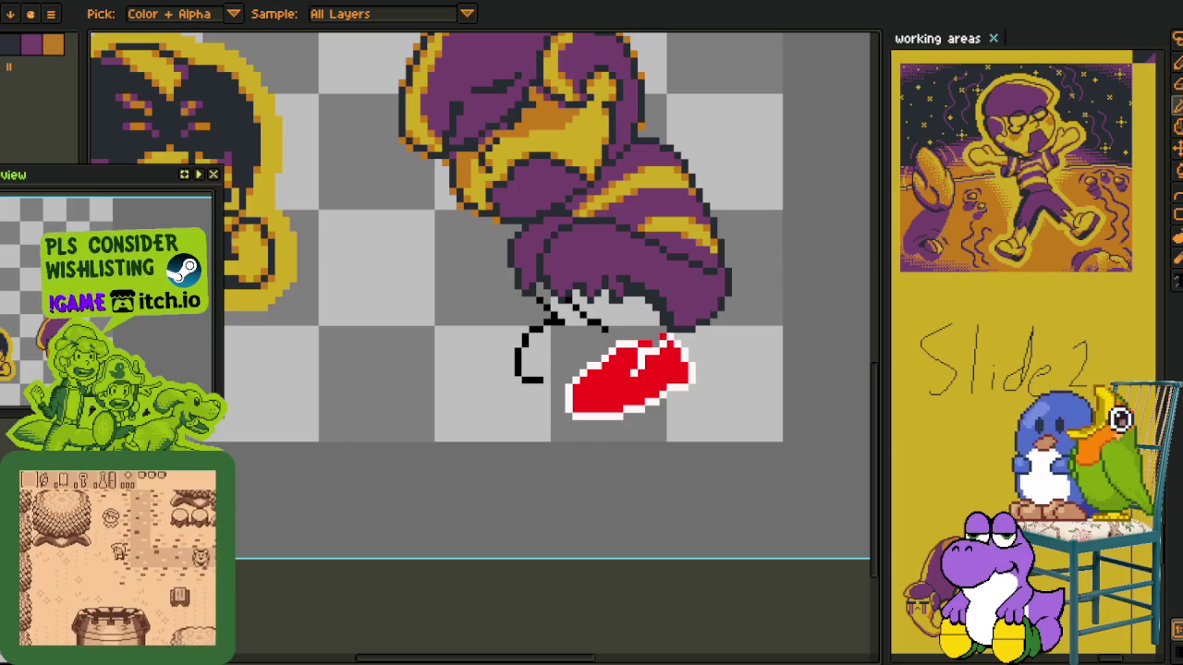
key("space")
left_click_drag(559, 396, 512, 428)
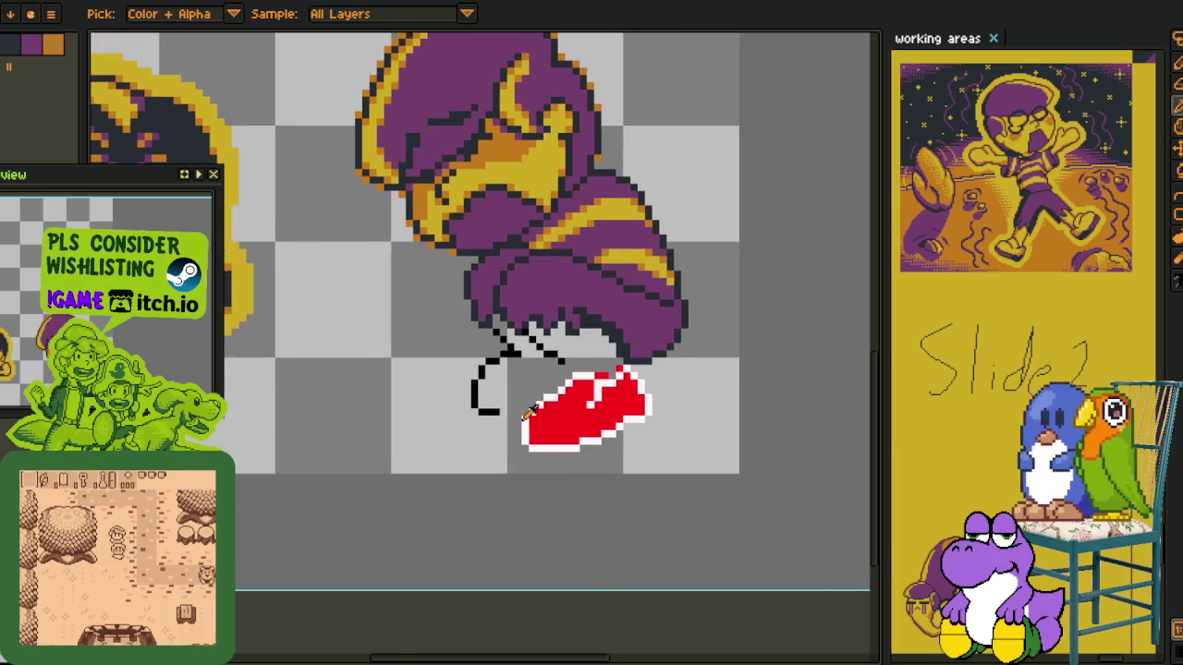
scroll(512, 429, "up", 1)
scroll(512, 429, "up", 2)
mouse_move(652, 338)
left_mouse_down()
mouse_move(532, 365)
mouse_move(388, 573)
mouse_move(707, 391)
mouse_move(672, 396)
left_mouse_up()
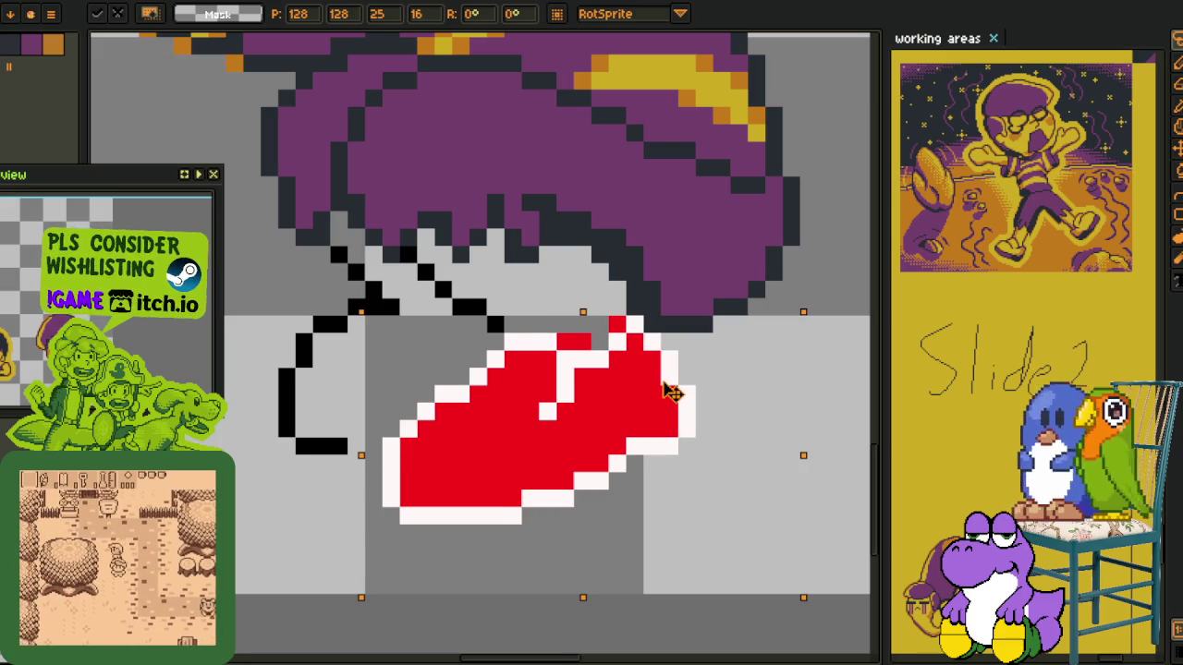
key("Return")
left_click(529, 288)
scroll(467, 355, "down", 2)
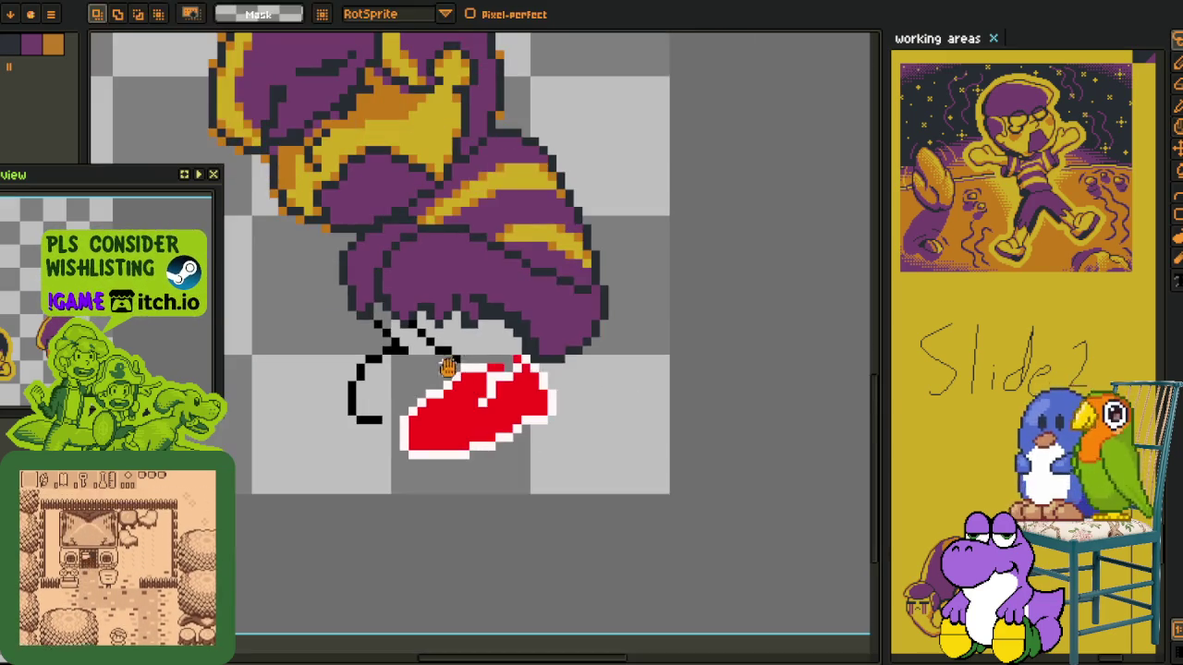
scroll(344, 499, "up", 1)
scroll(344, 499, "up", 1)
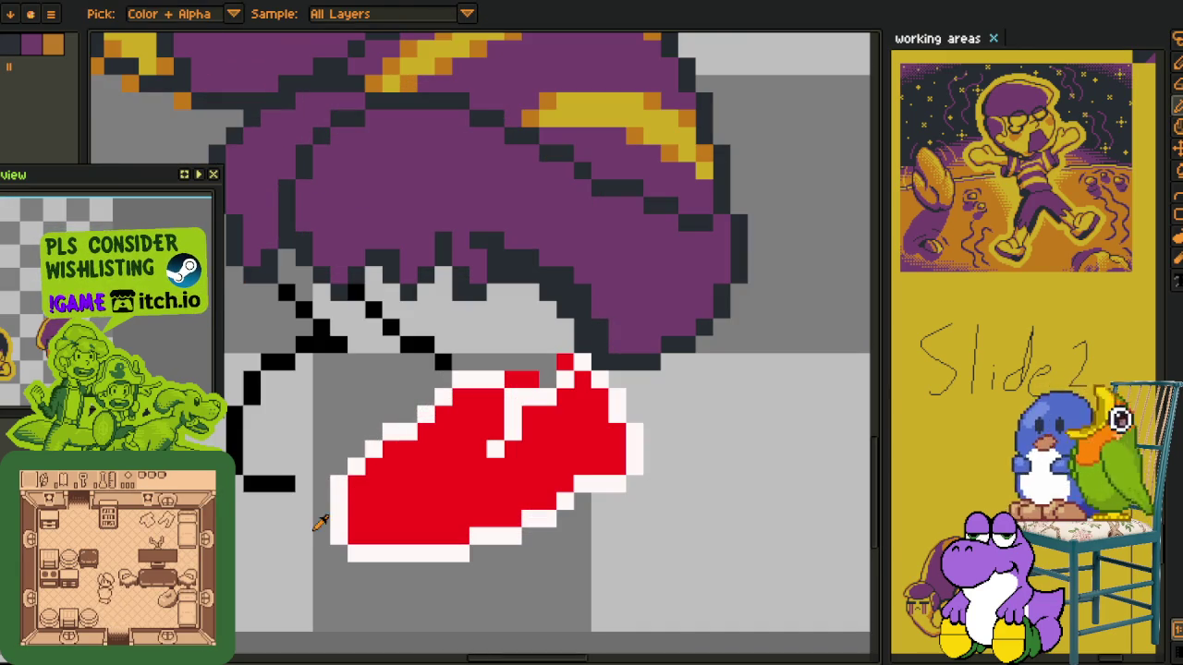
Start a white sole outline below the shoe, from its lower-left corner past the right tip
key("b")
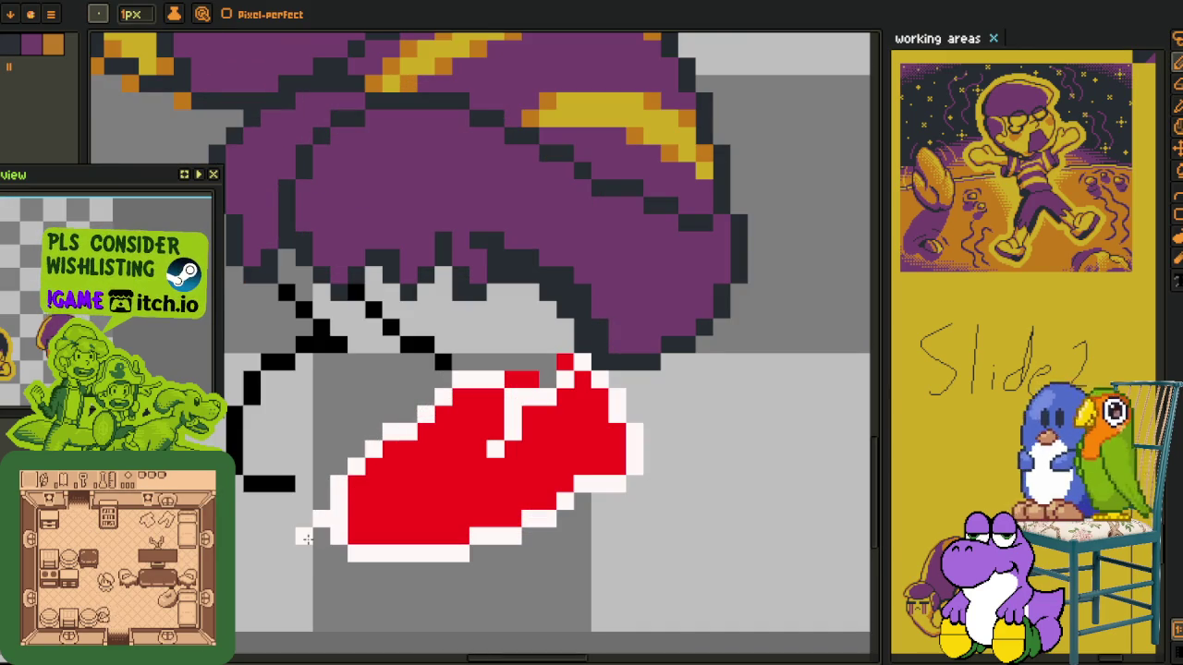
left_click(317, 570)
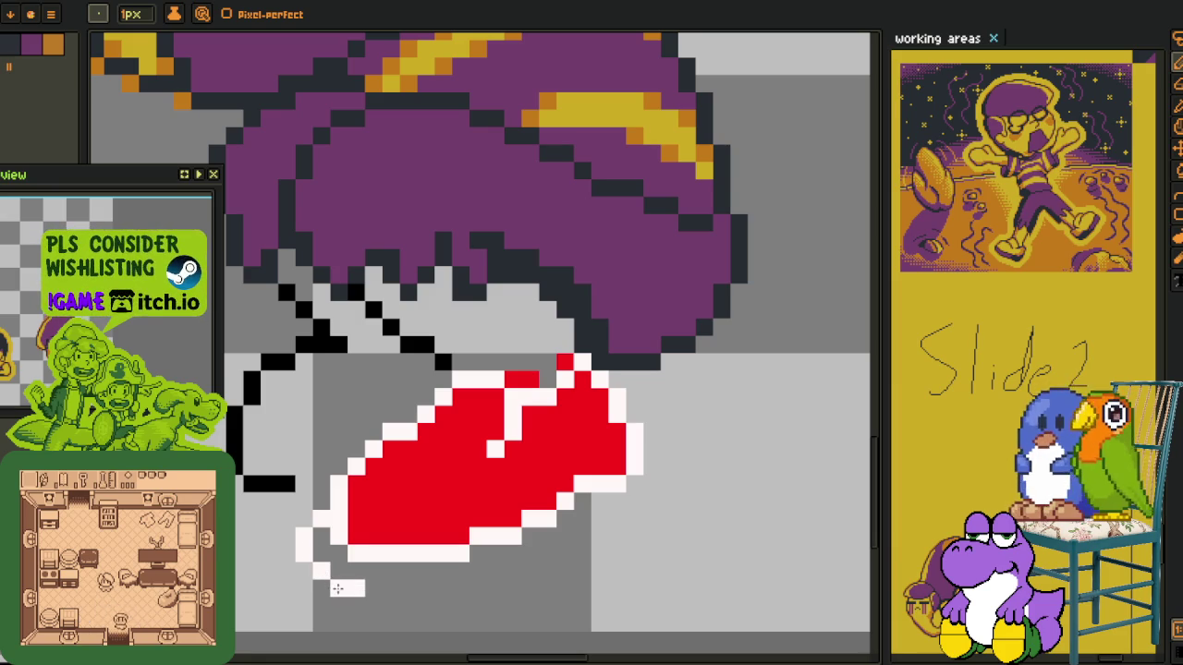
left_click_drag(337, 589, 304, 571)
mouse_move(642, 455)
left_mouse_down()
mouse_move(663, 468)
mouse_move(618, 519)
mouse_move(566, 540)
left_mouse_up()
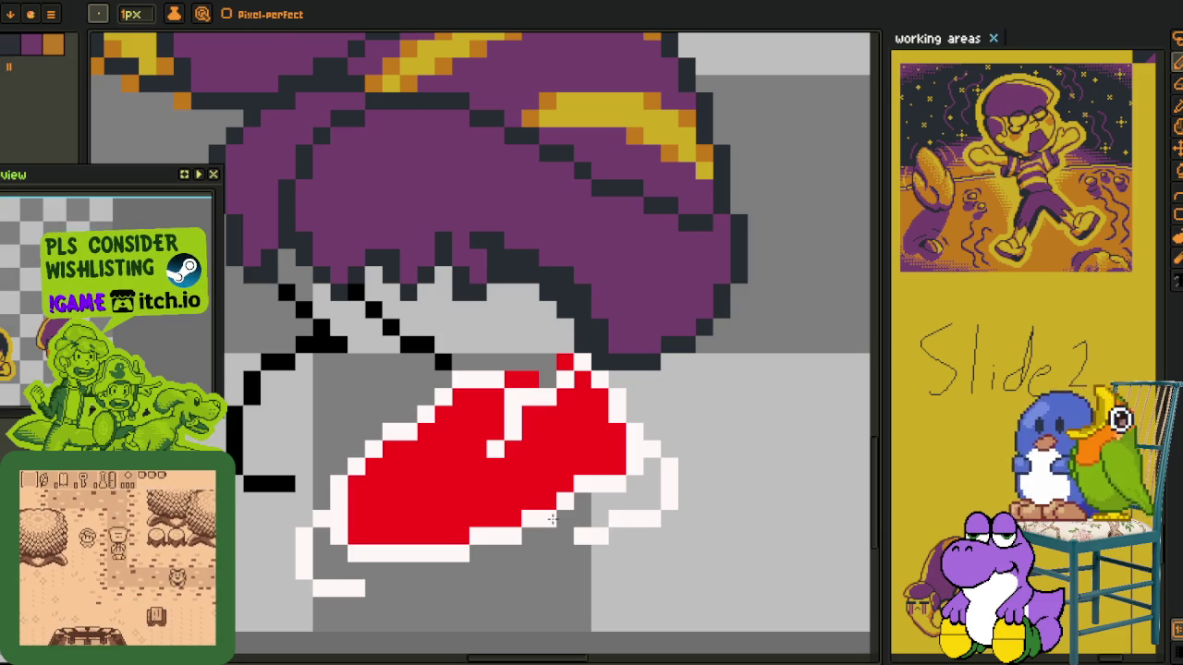
Draw the lower white outline stepping under the shoe one pixel lower, joining the left edge
key("i")
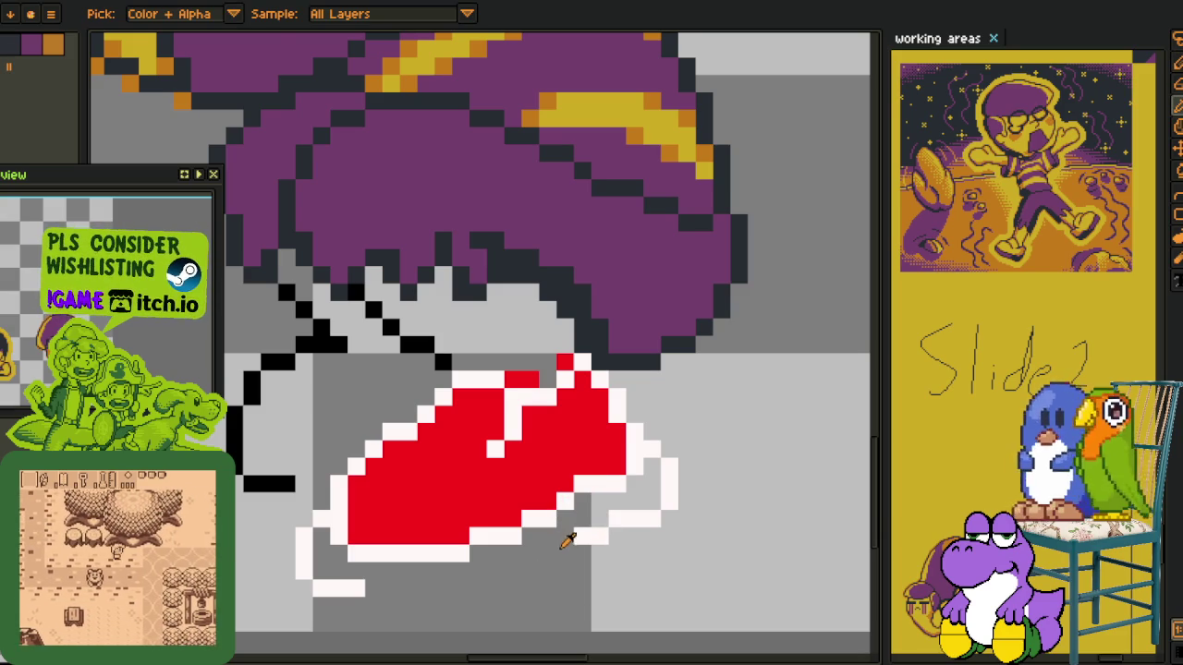
key("b")
mouse_move(571, 547)
left_mouse_down()
mouse_move(489, 590)
mouse_move(365, 592)
left_mouse_up()
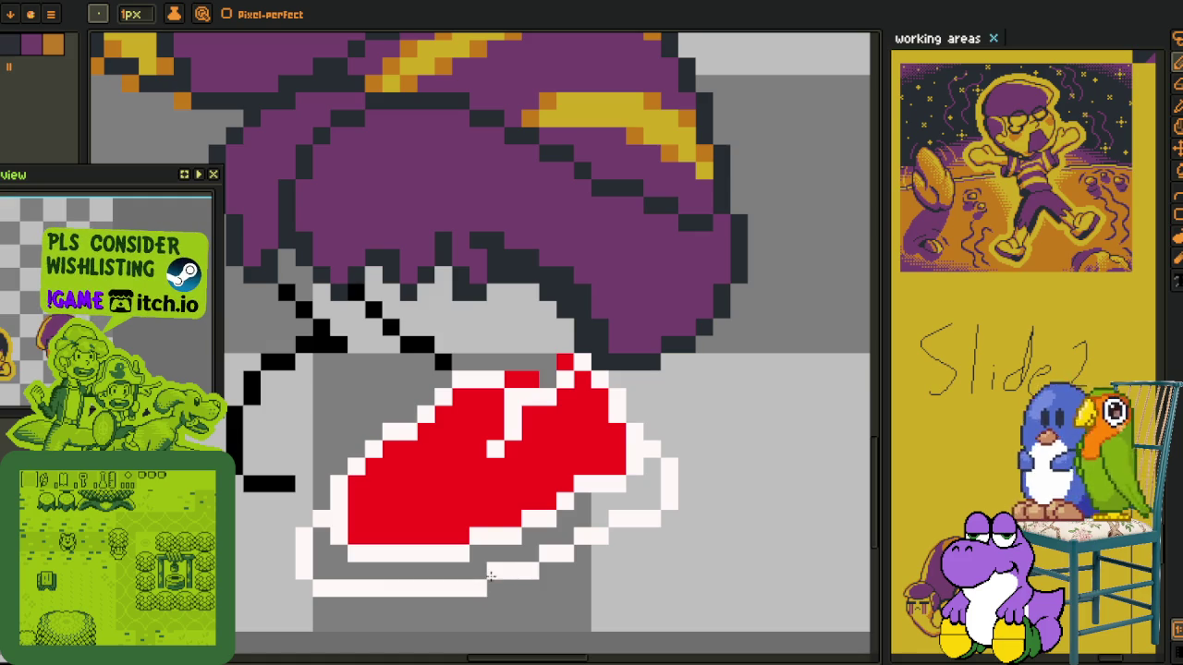
mouse_move(330, 591)
left_mouse_down()
mouse_move(418, 592)
mouse_move(335, 605)
left_mouse_up()
left_click(426, 604)
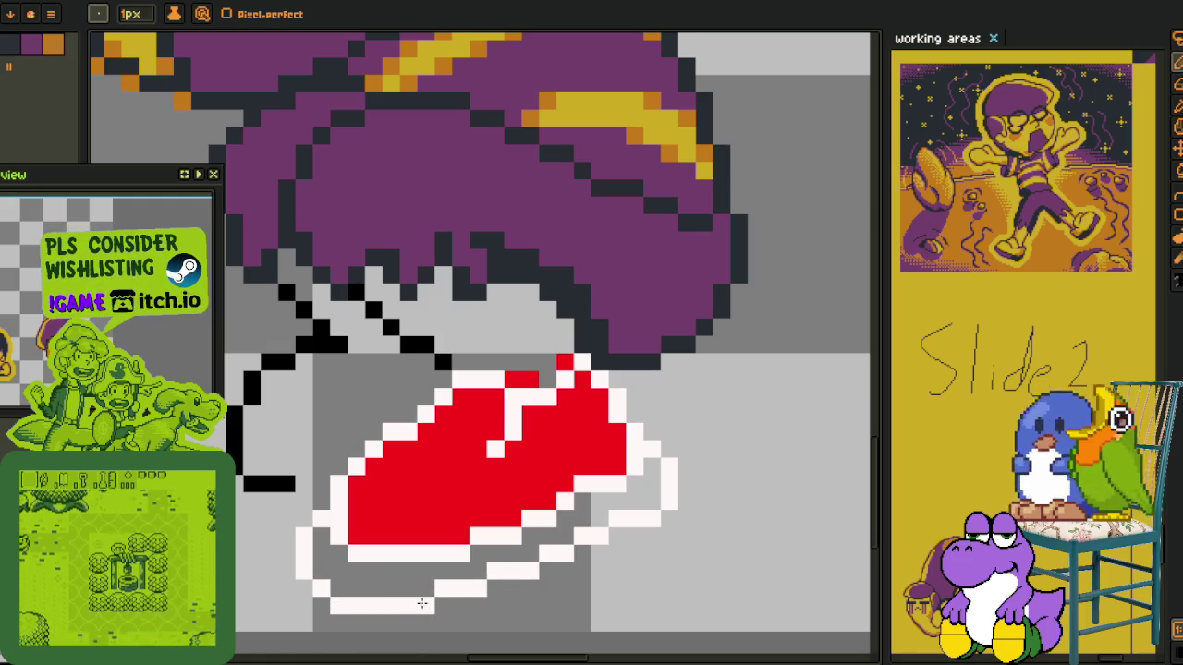
left_click_drag(307, 543, 336, 591)
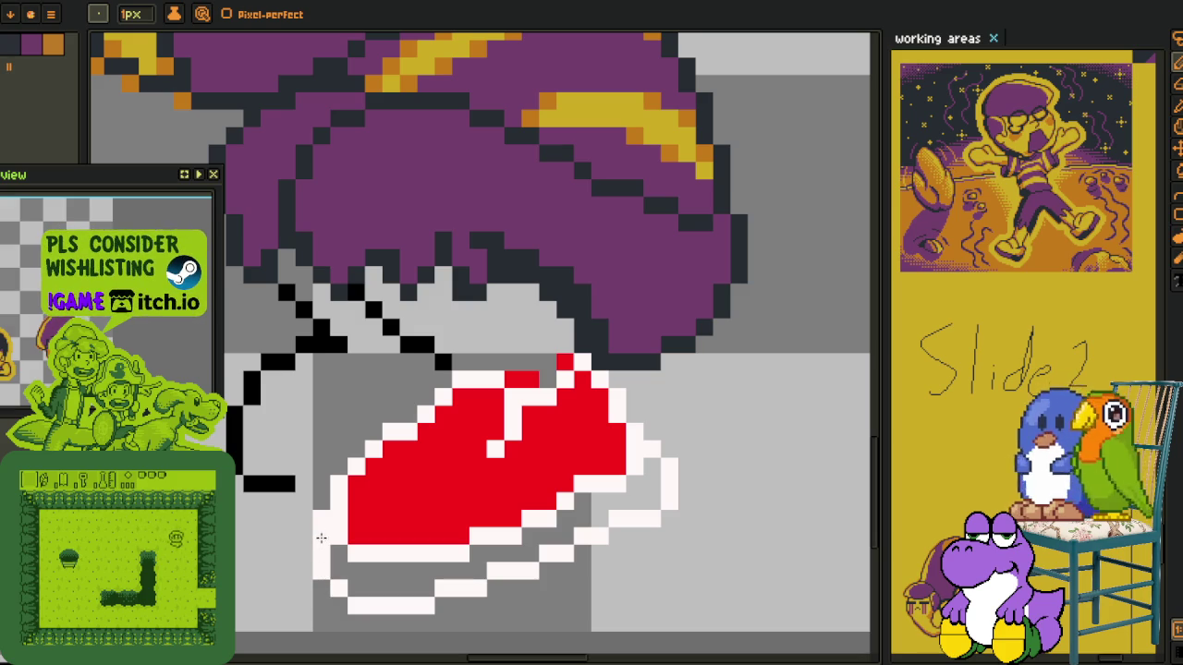
scroll(440, 584, "down", 4)
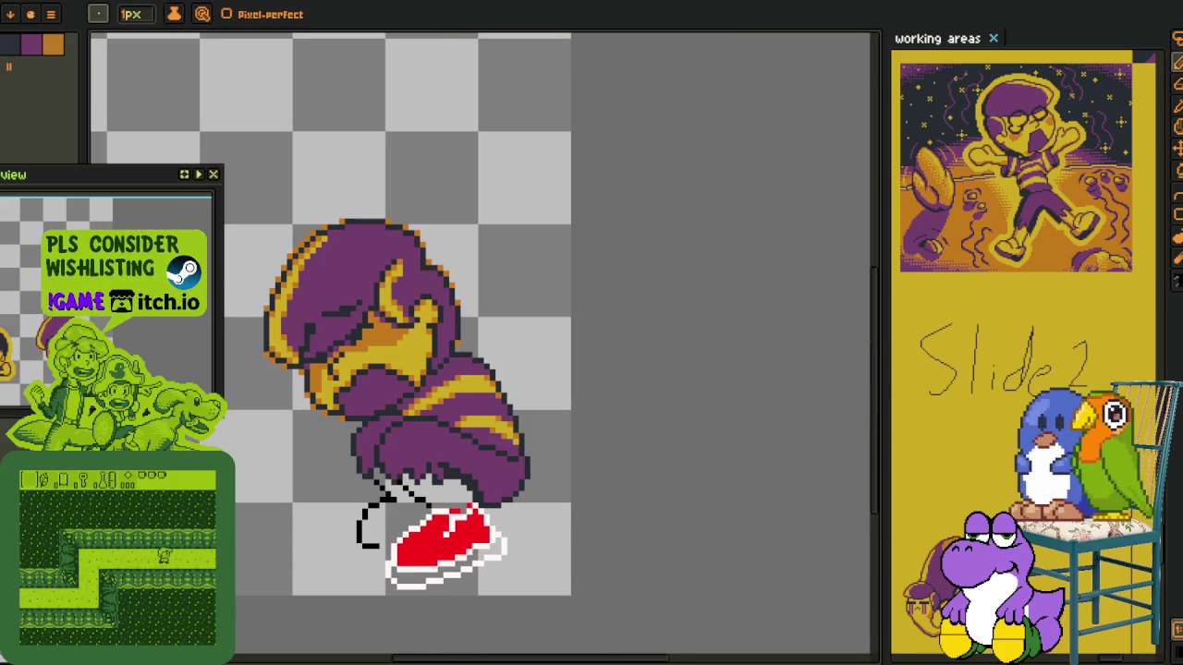
left_click_drag(496, 476, 459, 448)
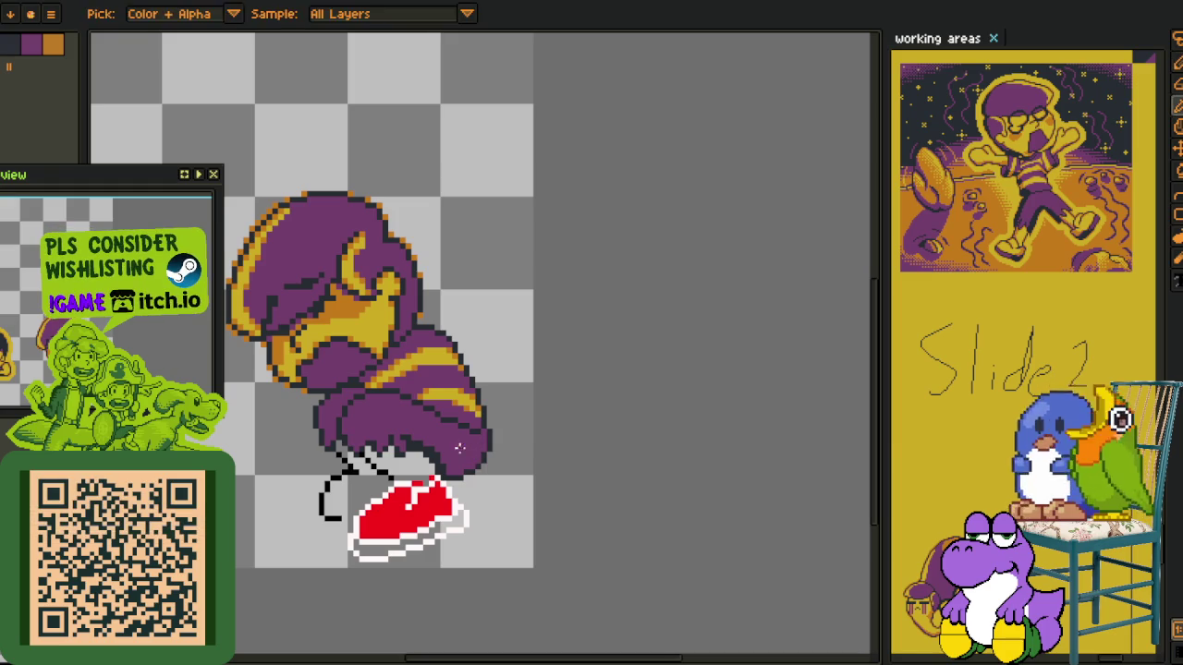
scroll(434, 527, "up", 1)
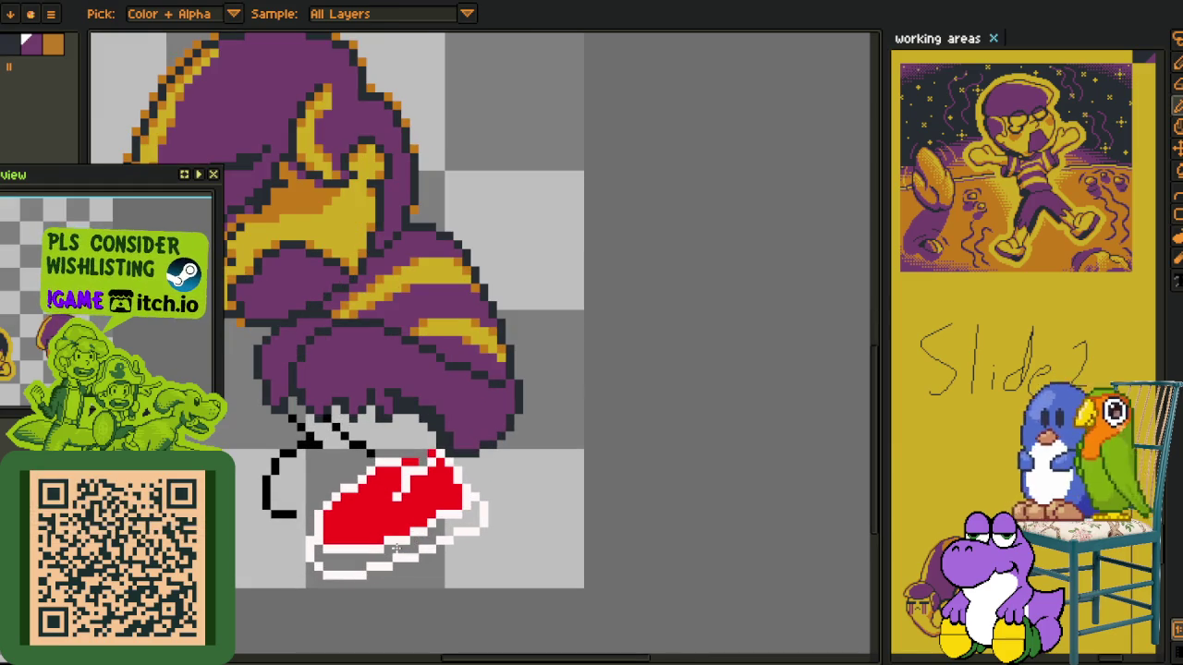
left_click_drag(396, 549, 427, 528)
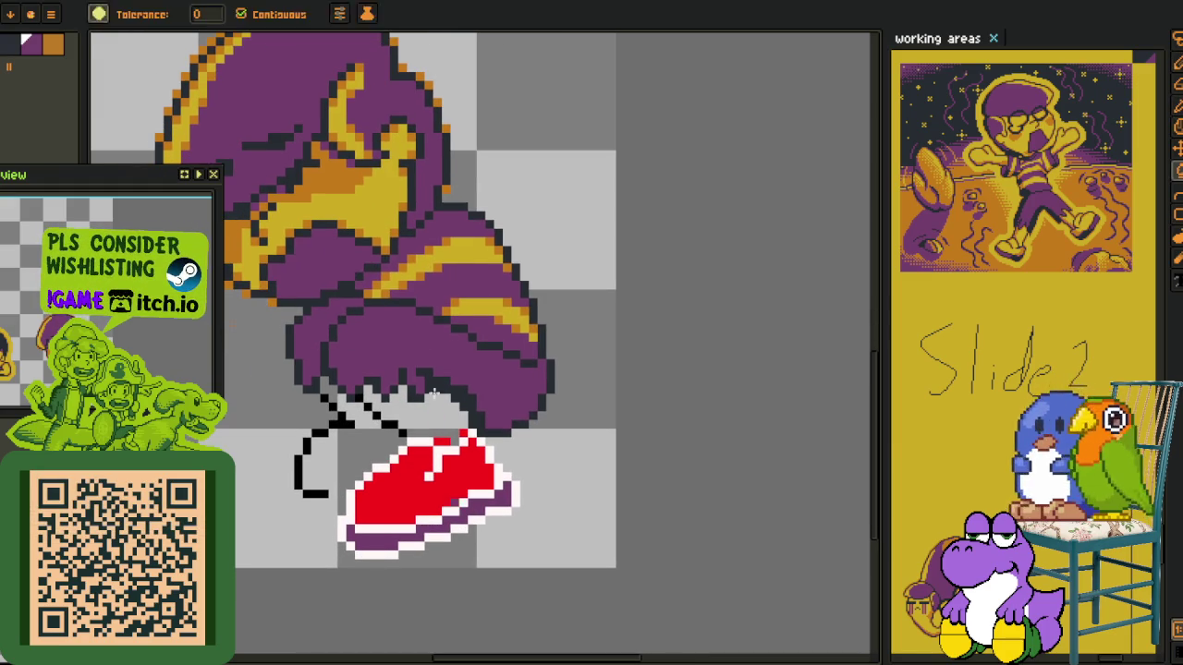
Fill the red shoe with yellow and paint purple over part of the sole's white edge
left_click(401, 450)
key("o")
left_click_drag(552, 466, 549, 382)
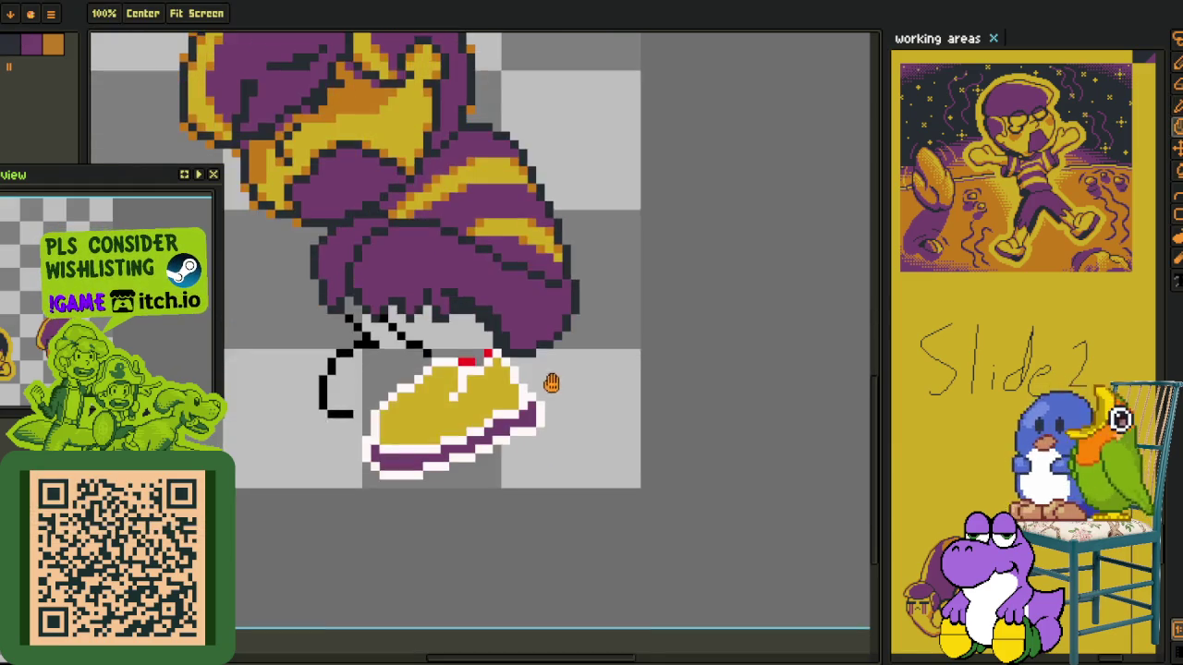
scroll(549, 383, "down", 2)
scroll(528, 426, "up", 4)
left_click(559, 422, "alt")
left_click_drag(583, 422, 554, 449)
scroll(554, 449, "down", 3)
scroll(597, 380, "up", 2)
Add orange shading pixels along the shoe's upper and lower edges
key("o")
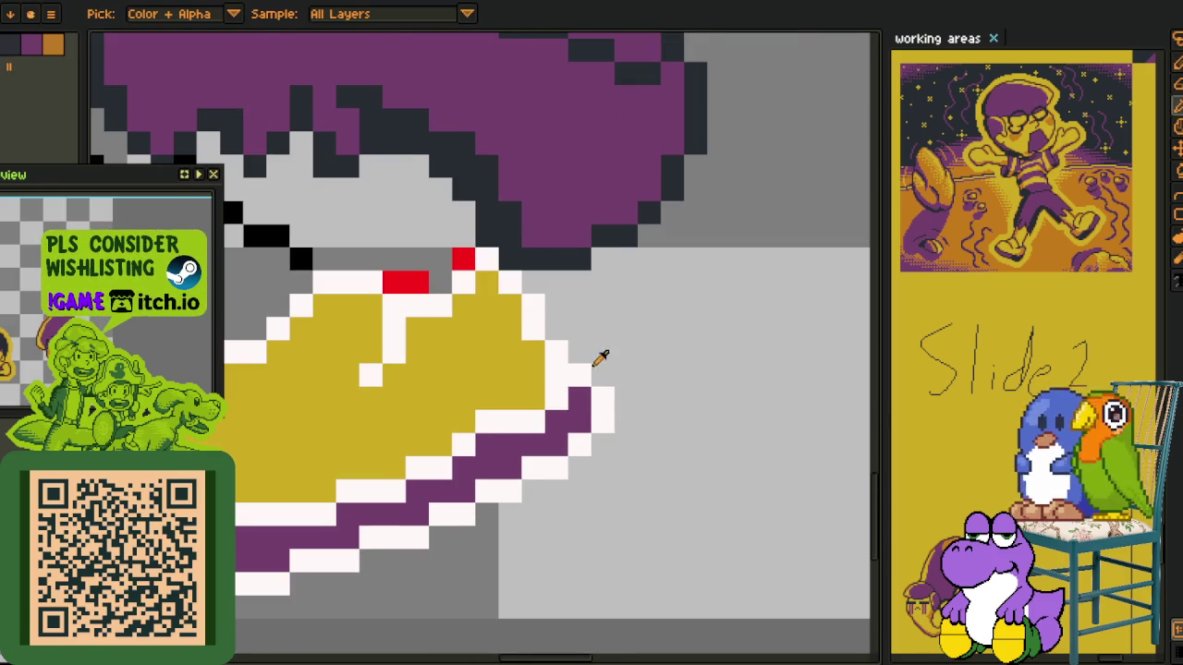
scroll(599, 357, "down", 2)
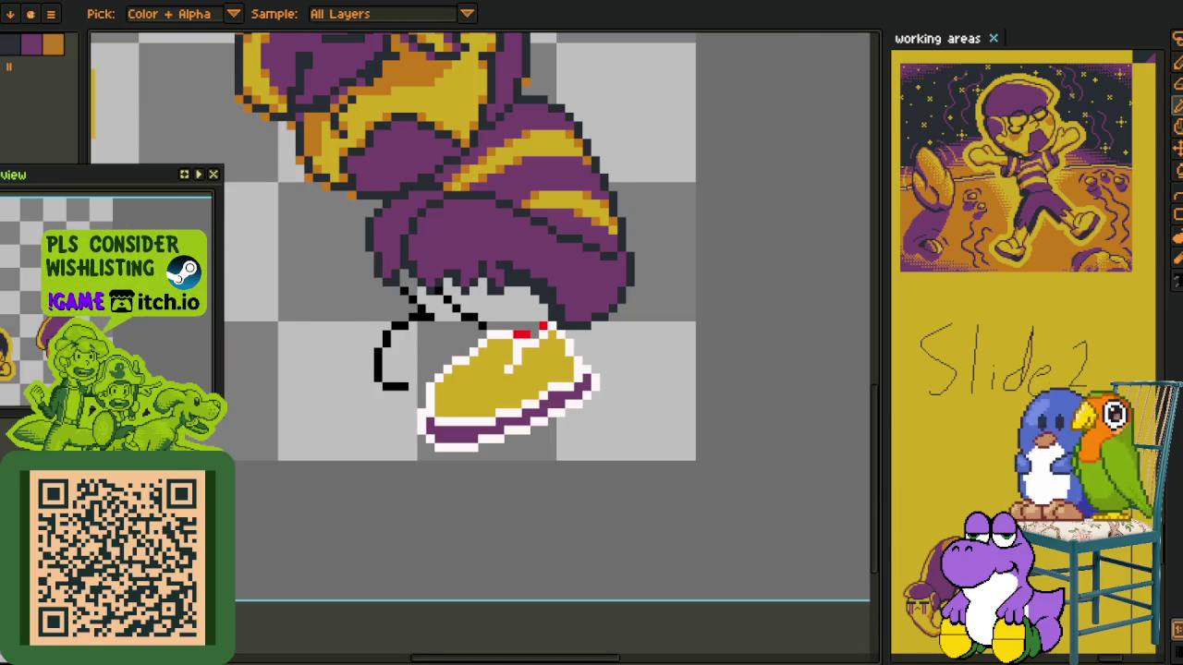
scroll(304, 389, "down", 1)
scroll(301, 392, "down", 1)
scroll(390, 293, "up", 1)
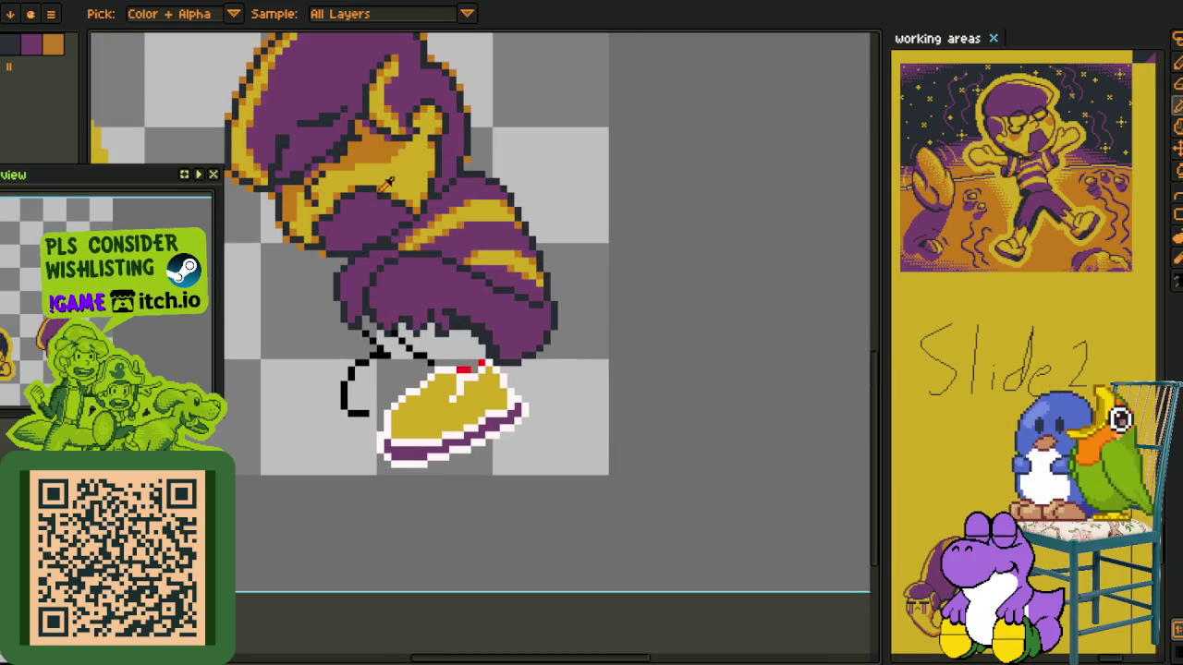
key("b")
scroll(396, 422, "up", 1)
scroll(372, 402, "up", 1)
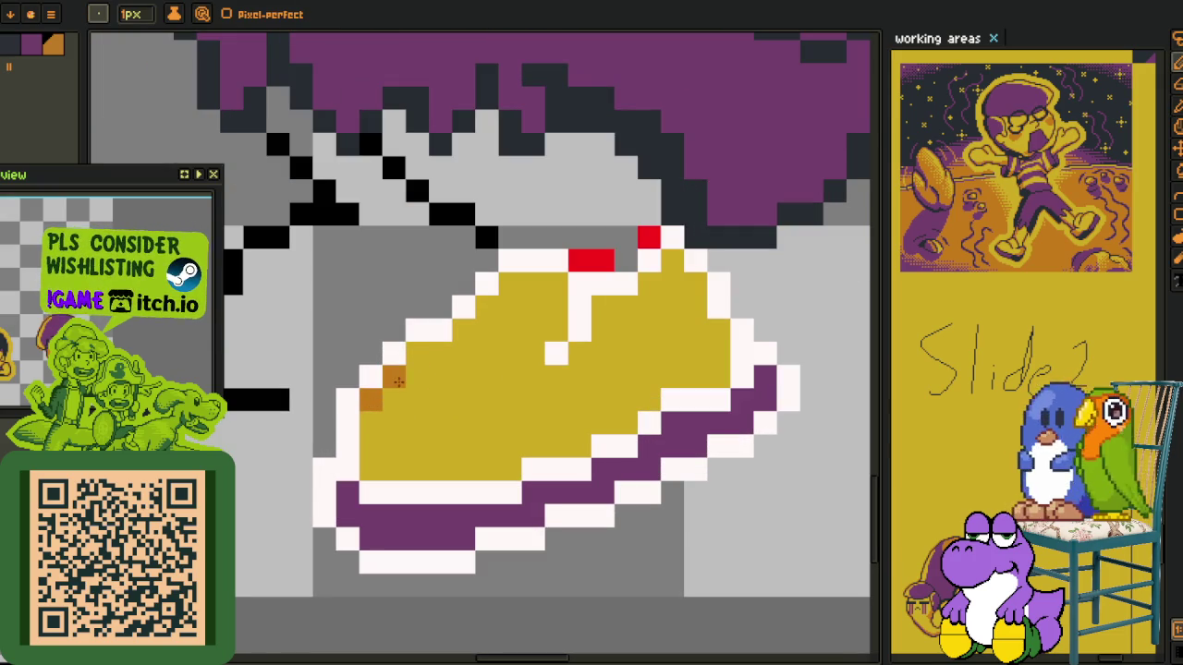
mouse_move(511, 286)
left_mouse_down()
mouse_move(556, 288)
mouse_move(549, 319)
left_mouse_up()
left_click(602, 308)
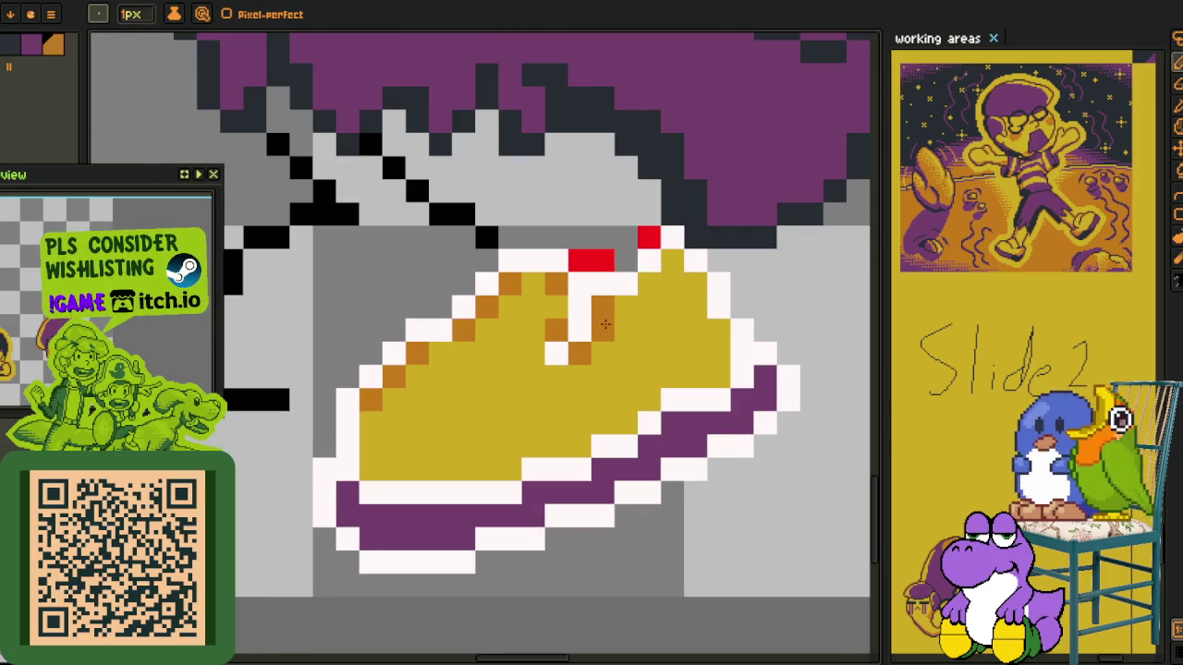
left_click(719, 376)
left_click(626, 423)
left_click(580, 446)
left_click(510, 468)
scroll(378, 471, "down", 2)
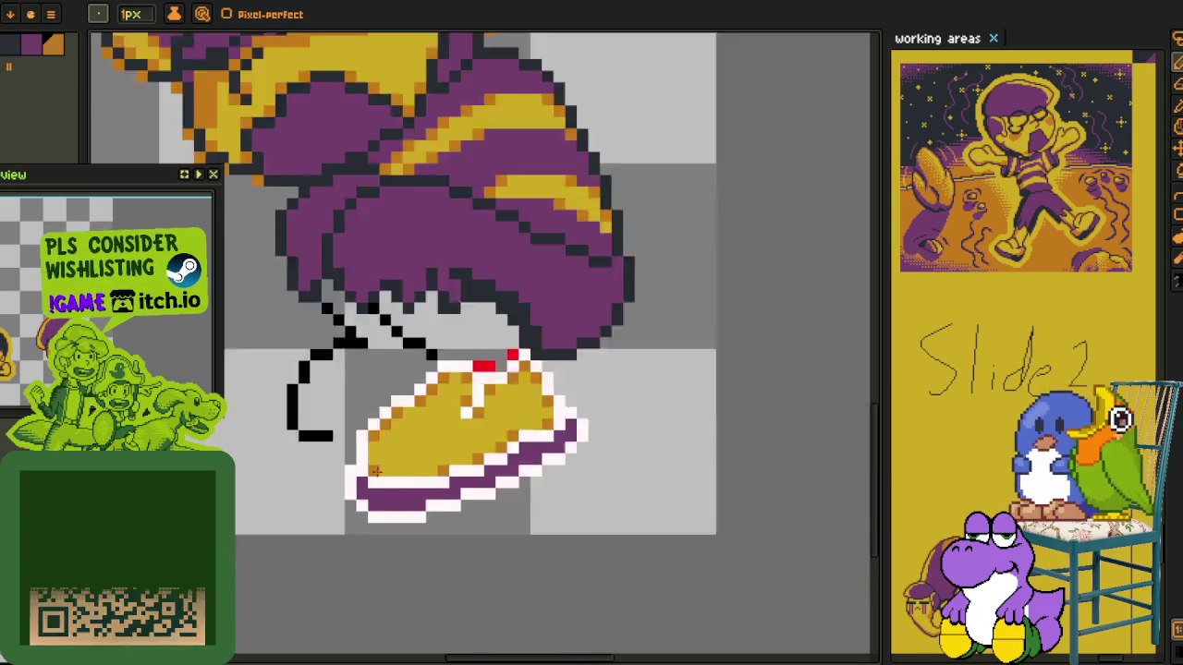
scroll(462, 462, "down", 1)
scroll(527, 483, "down", 1)
scroll(444, 411, "up", 2)
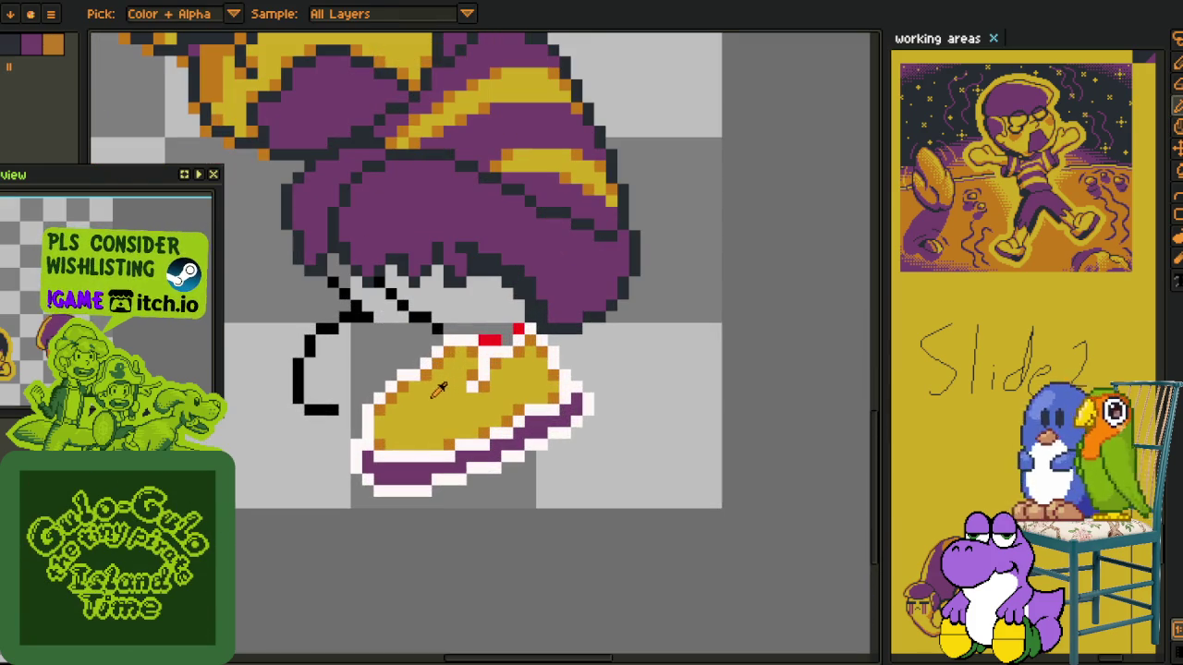
scroll(413, 251, "down", 1)
left_click_drag(548, 414, 444, 450)
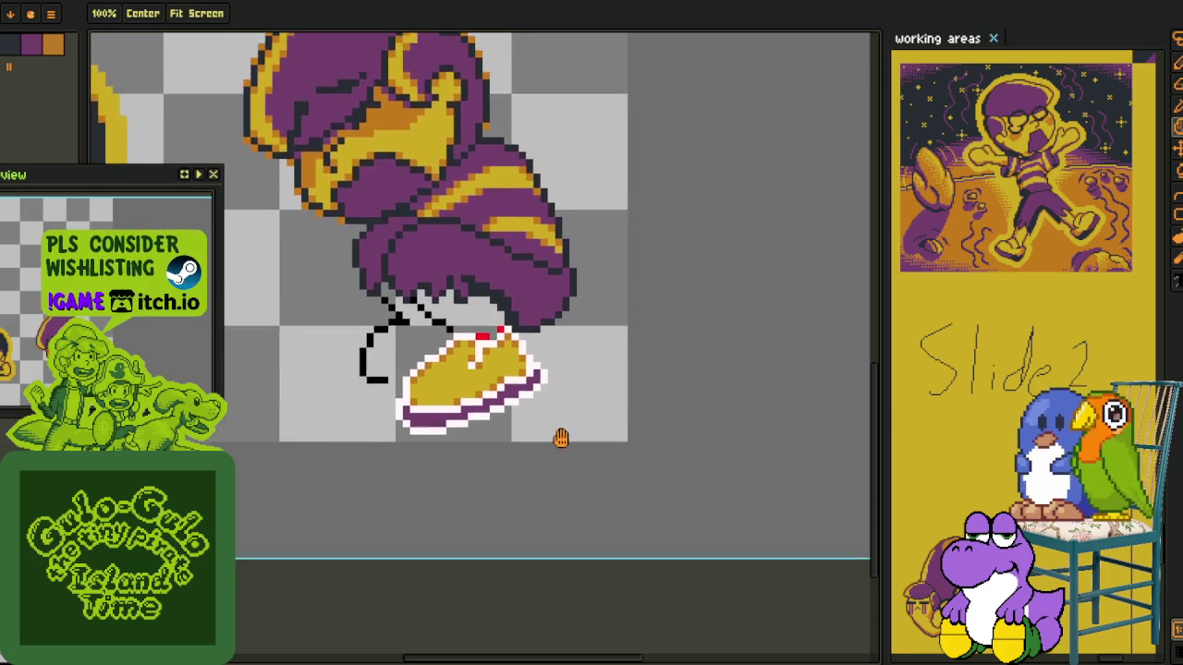
scroll(444, 451, "up", 2)
scroll(416, 370, "up", 1)
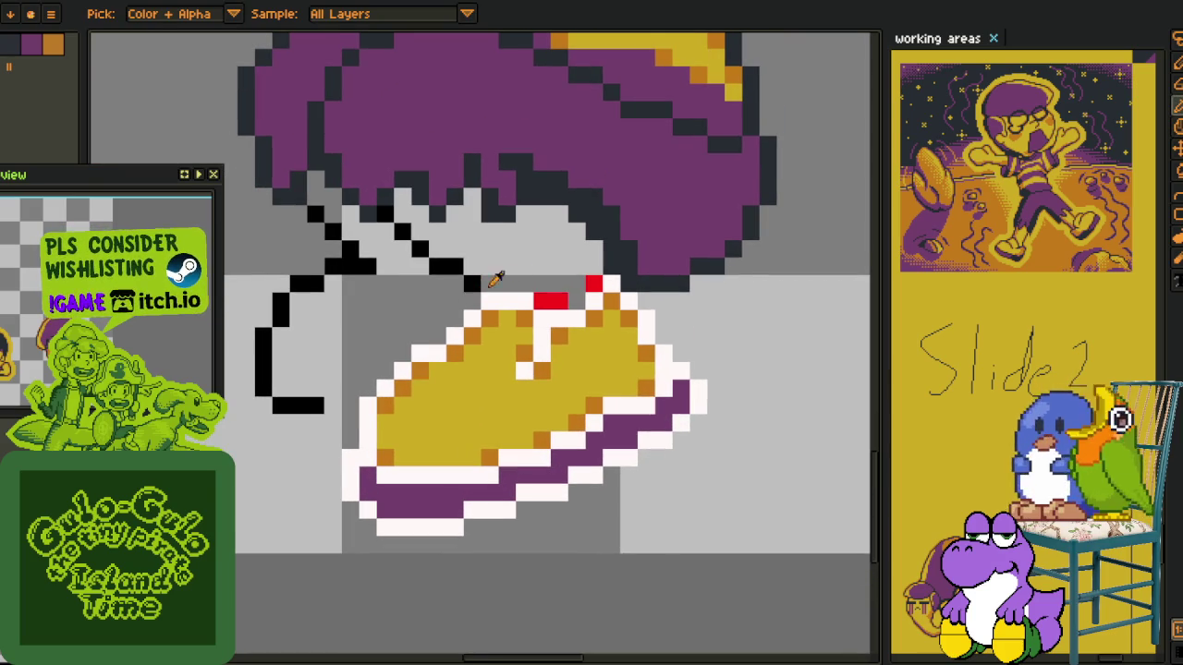
Sample the white outline and set Replace Color from #FFF8F8 to #20282F
key("b")
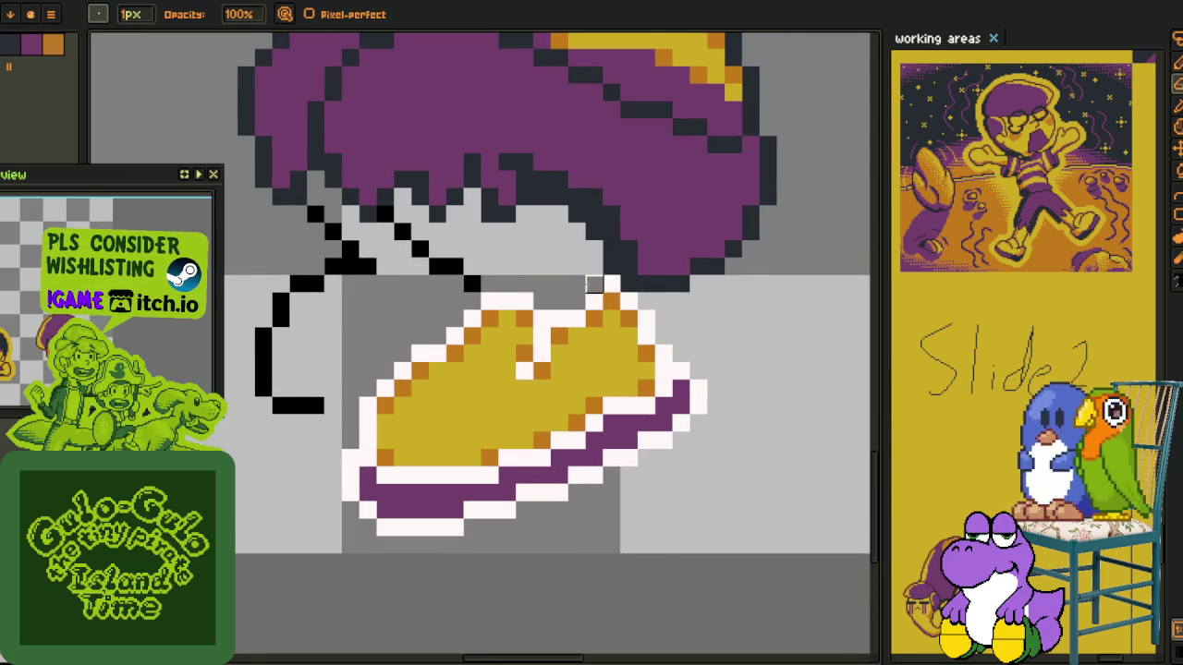
scroll(397, 397, "down", 2)
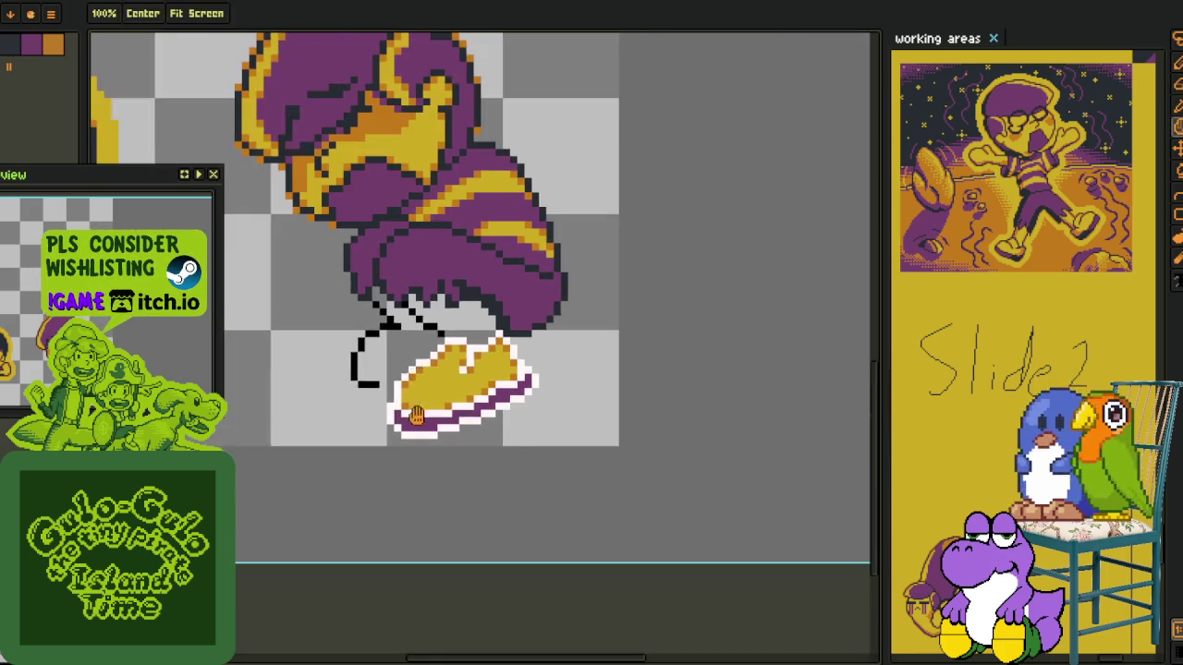
scroll(404, 417, "up", 1)
scroll(390, 383, "up", 1)
scroll(390, 383, "down", 3)
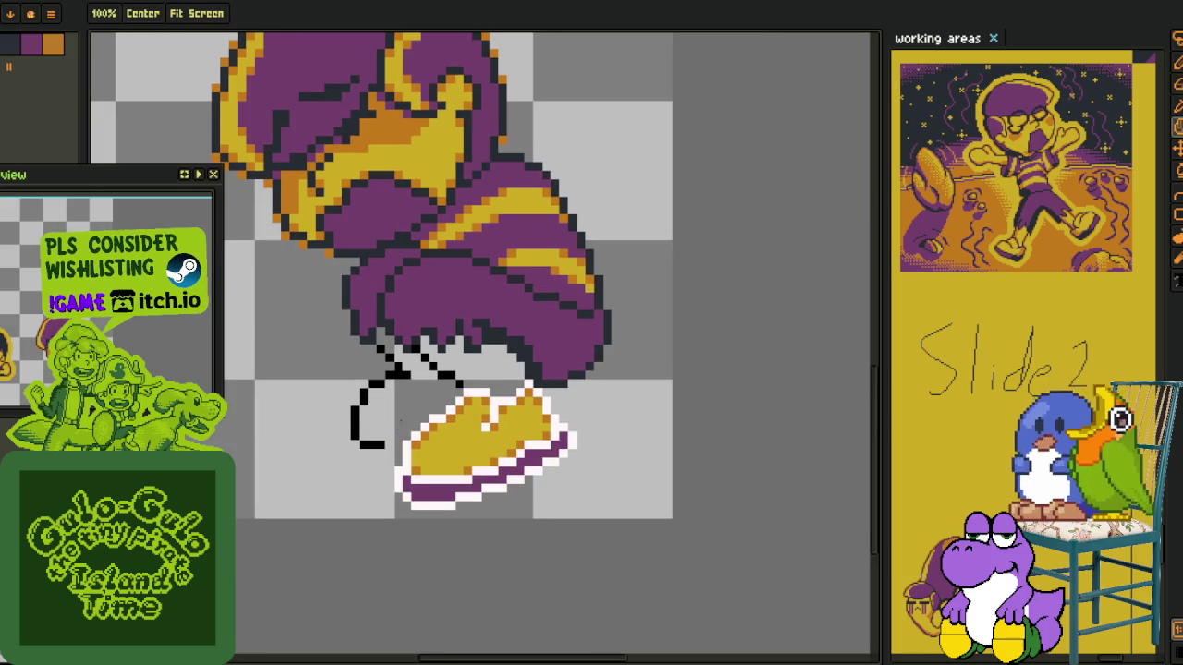
scroll(451, 419, "down", 1)
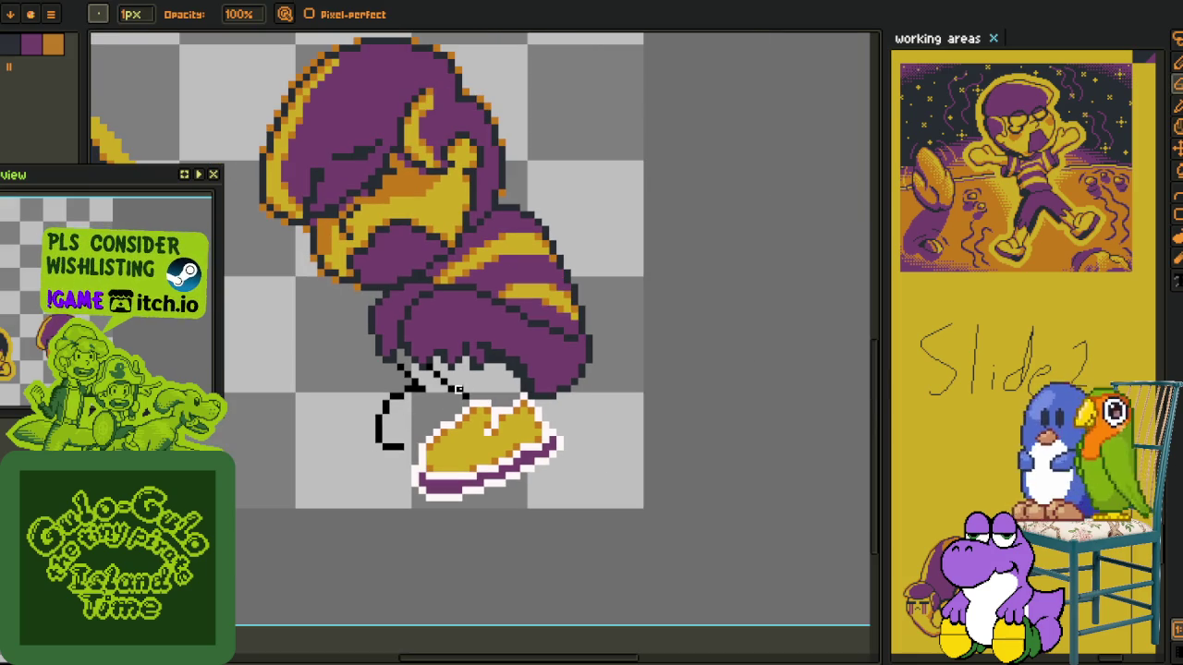
key("i")
key("shift+r")
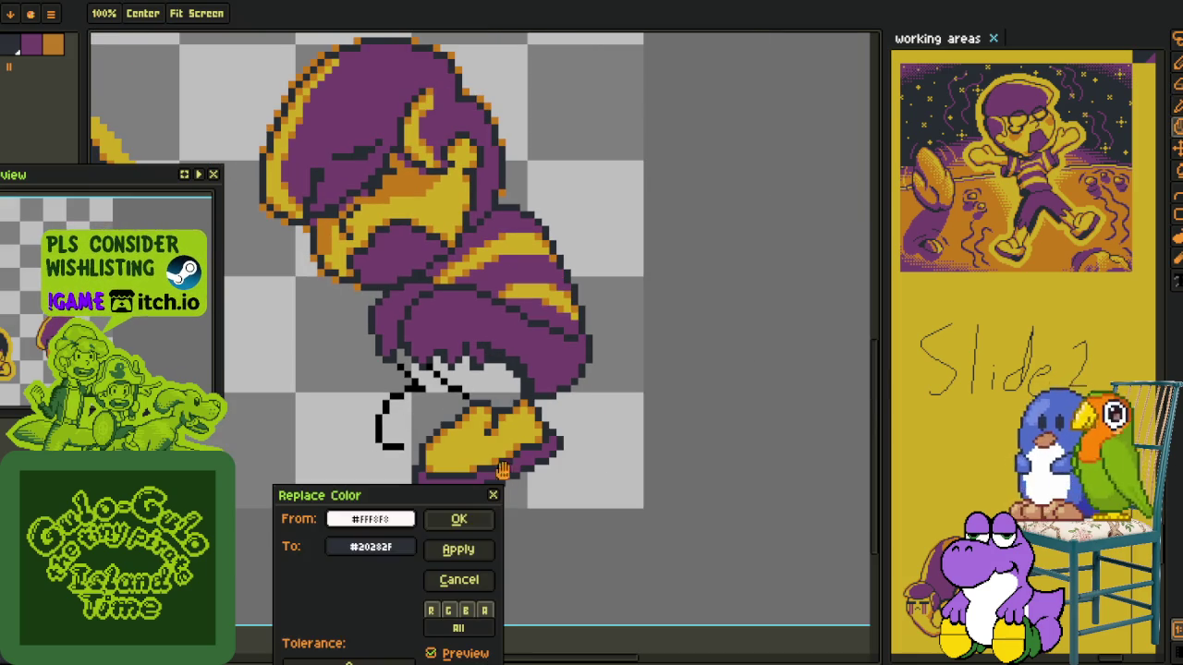
Confirm replacing the shoe's white #FFF8F8 outline with dark #20282F
left_click(471, 520)
scroll(536, 451, "down", 1)
scroll(569, 450, "down", 1)
scroll(569, 450, "down", 1)
scroll(570, 450, "up", 1)
scroll(522, 430, "up", 1)
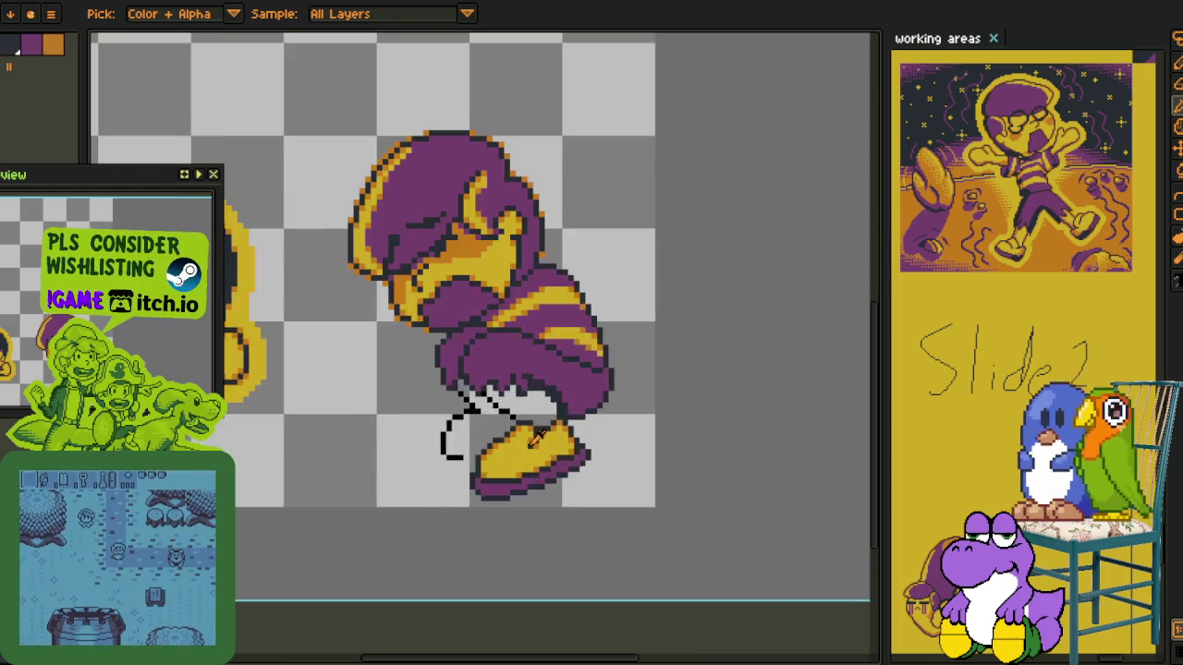
scroll(539, 425, "up", 1)
scroll(541, 424, "down", 1)
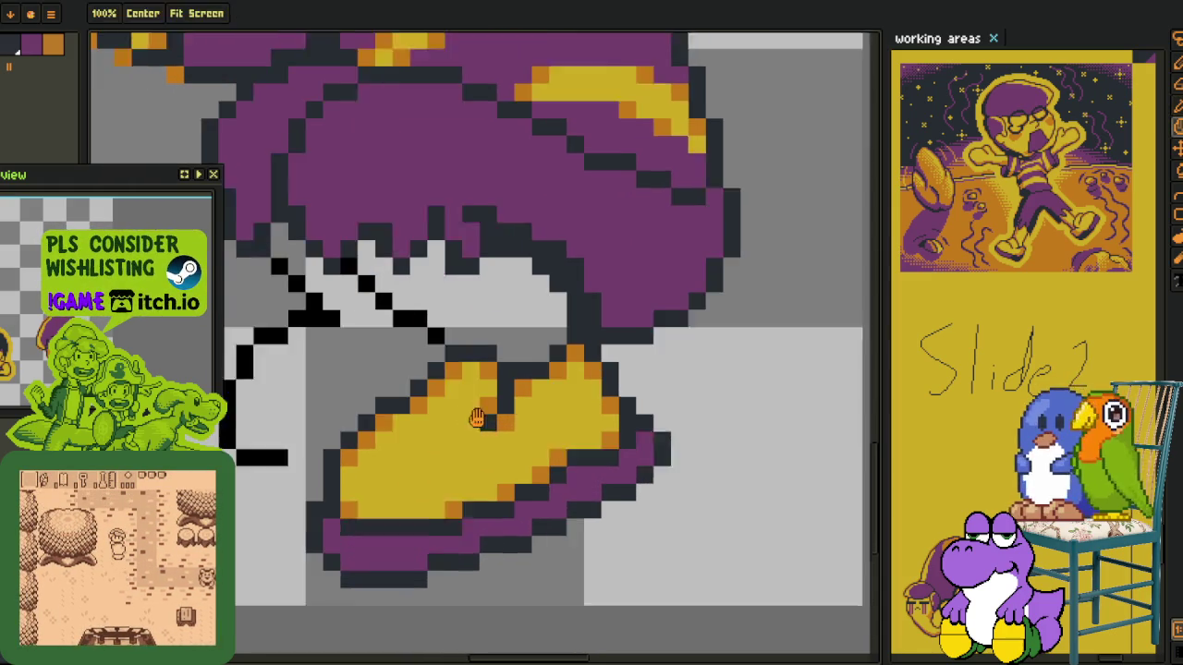
scroll(427, 347, "up", 2)
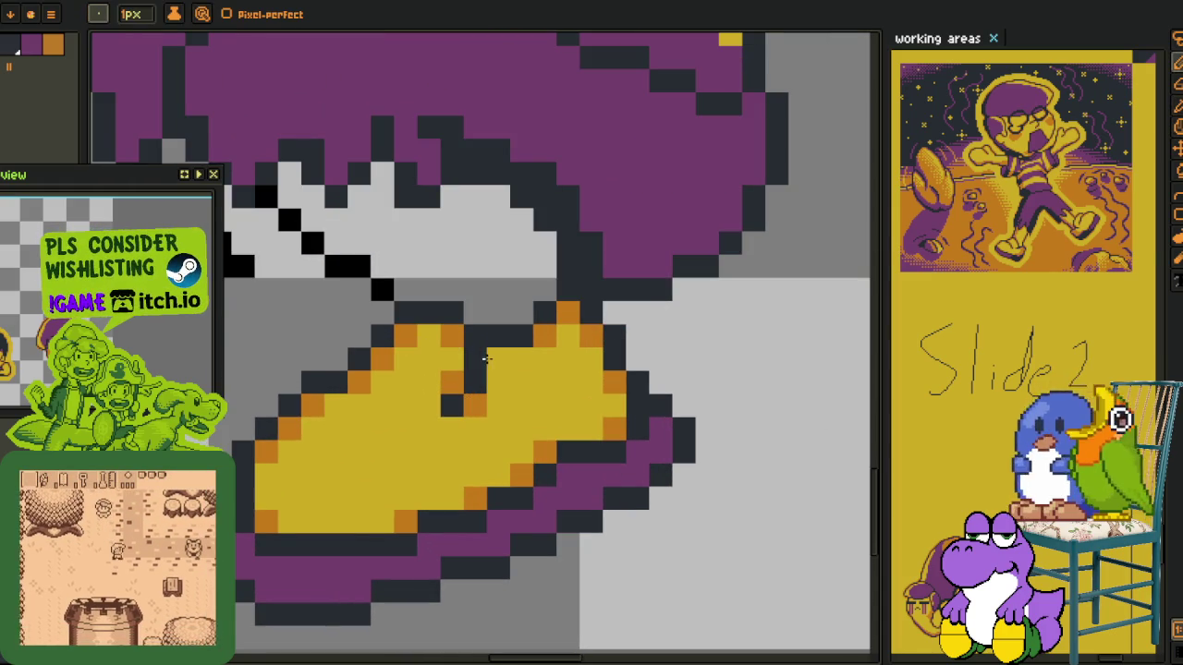
Paint the shoe's middle yellow, draw a dark centre line and add orange shading pixels
left_click_drag(476, 356, 475, 411)
left_click(473, 336)
left_click(520, 337)
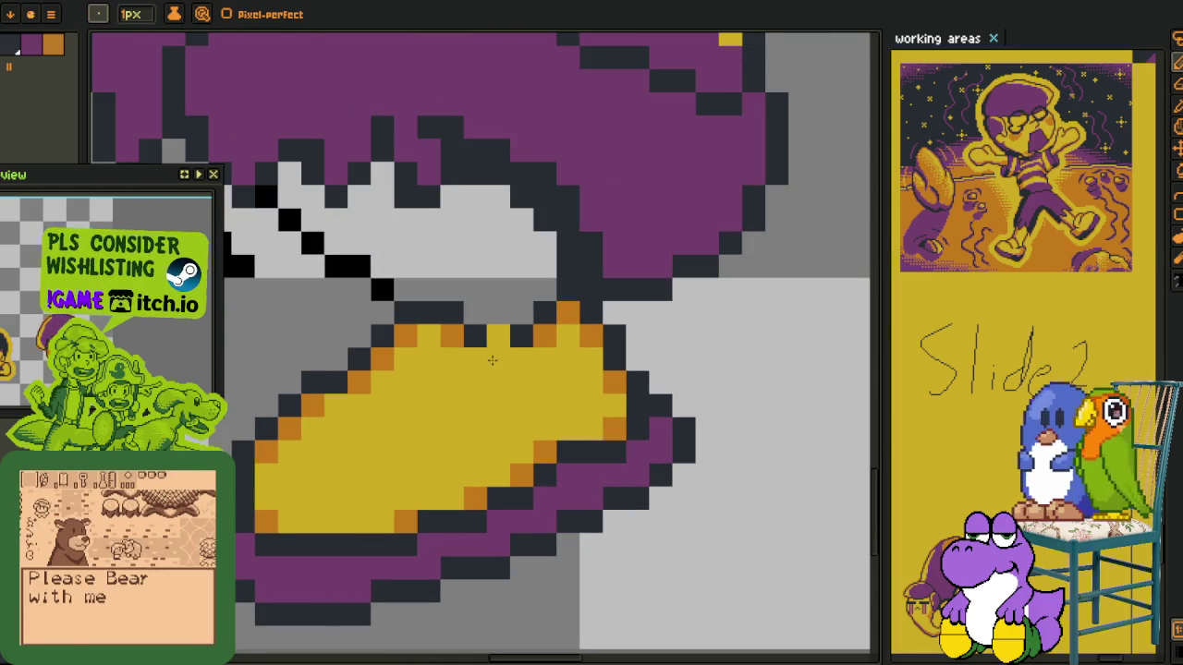
left_click(496, 338)
left_click_drag(491, 353, 460, 426)
key("alt")
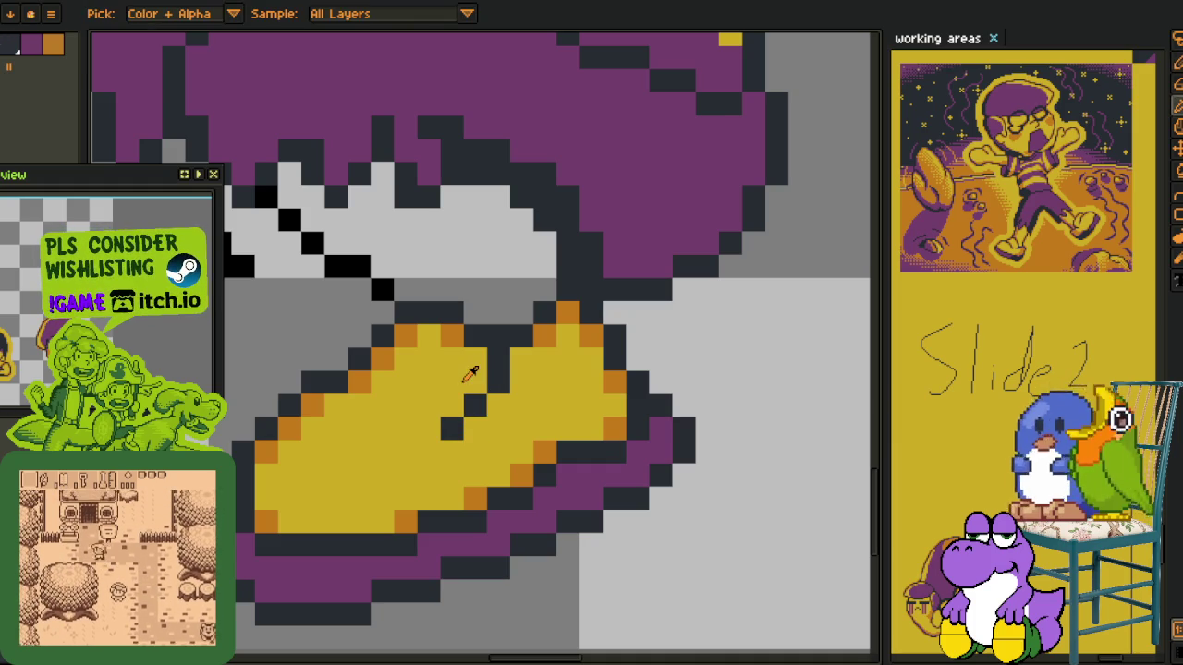
key("alt")
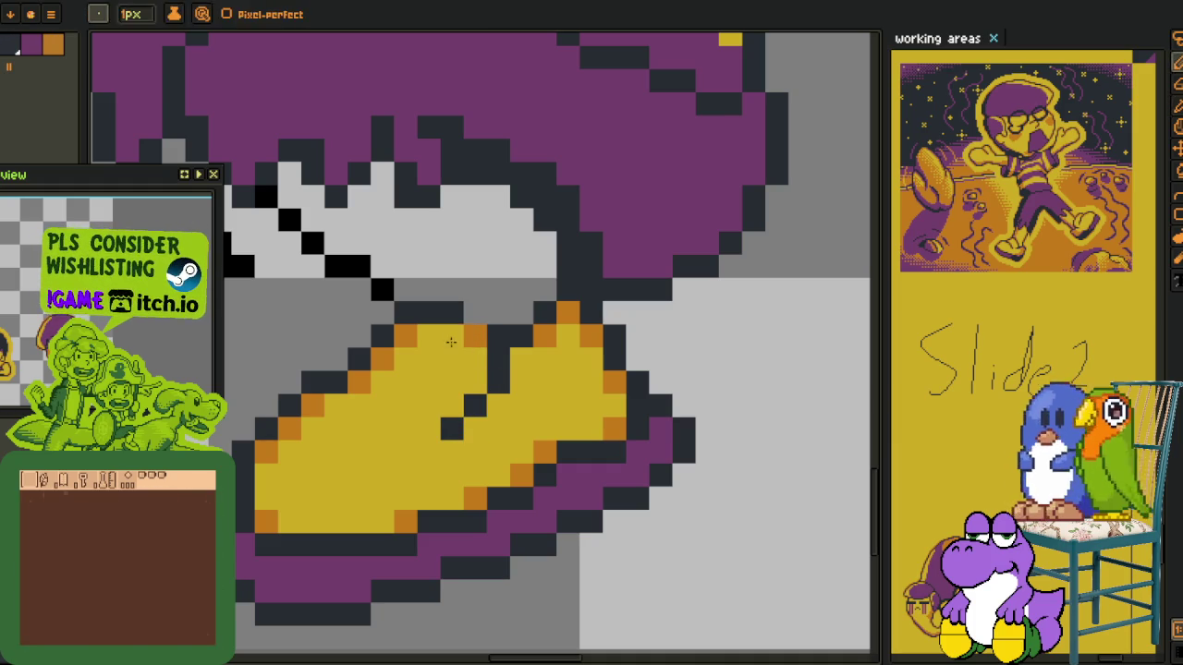
left_click(476, 313)
left_click(473, 332)
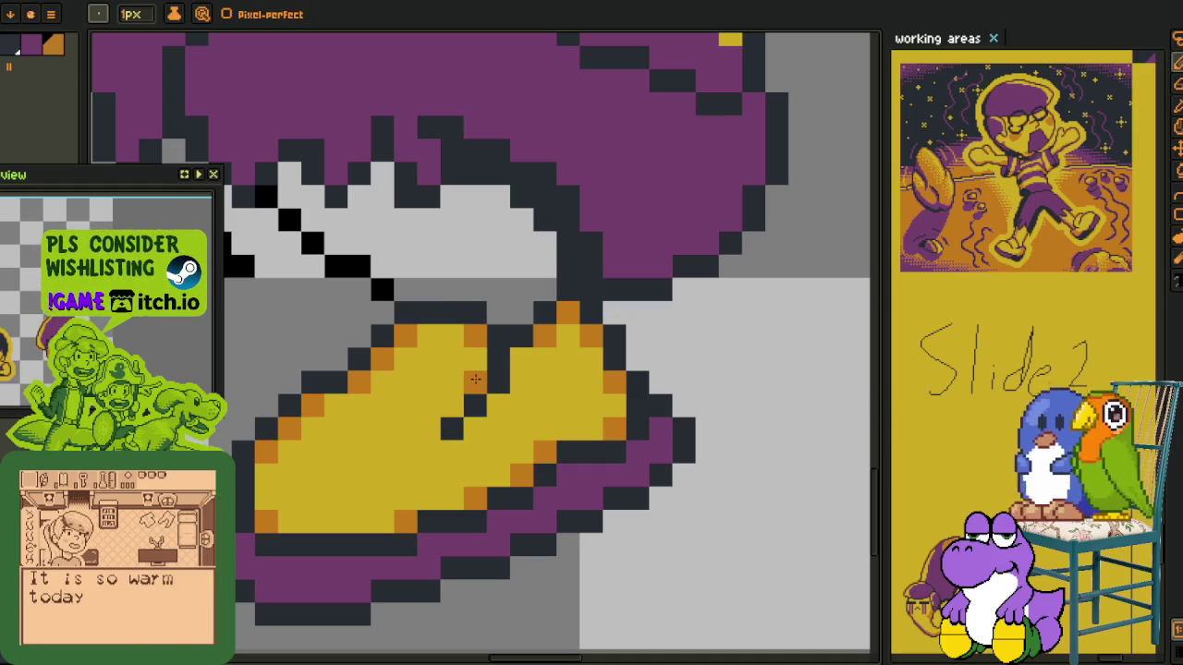
scroll(469, 423, "down", 2)
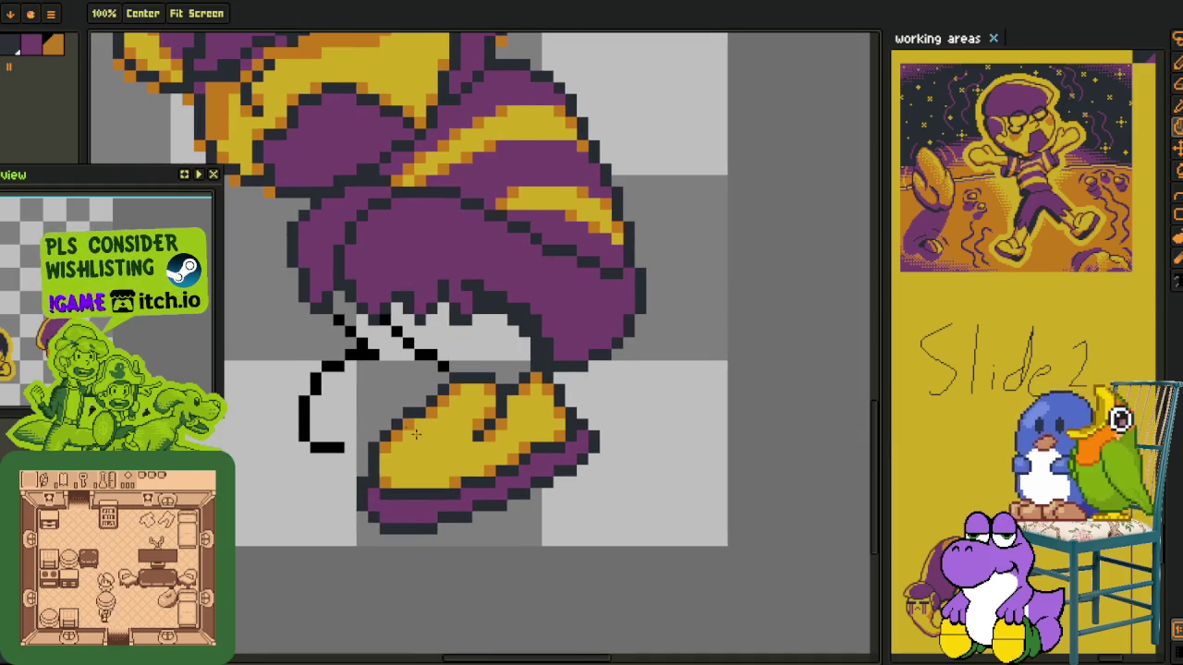
left_click_drag(352, 428, 373, 387)
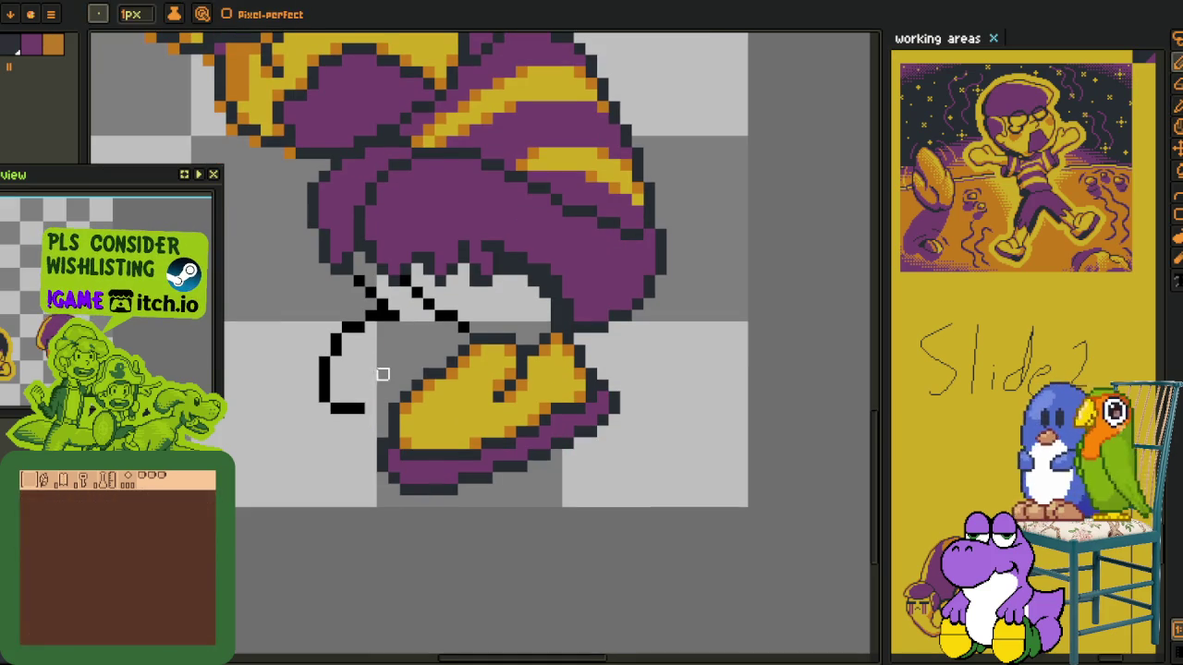
left_click_drag(373, 343, 377, 330)
scroll(377, 314, "up", 1)
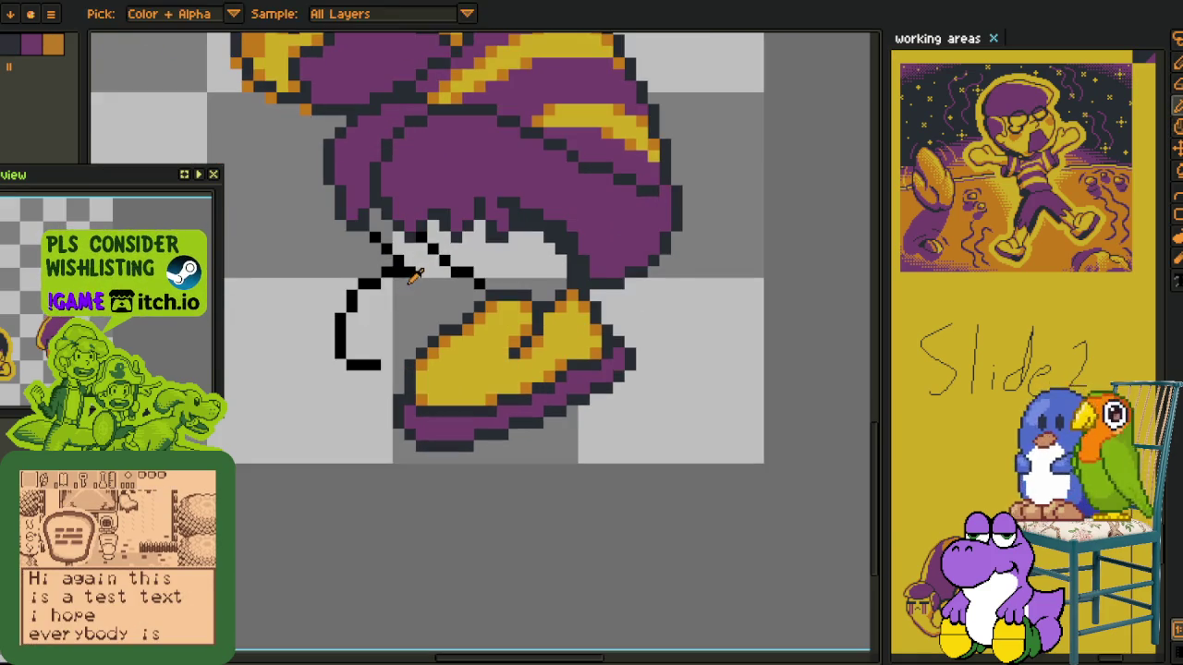
scroll(377, 295, "up", 1)
scroll(376, 280, "up", 1)
Redraw the shape's black outline with a longer bottom line and extended rows
key("b")
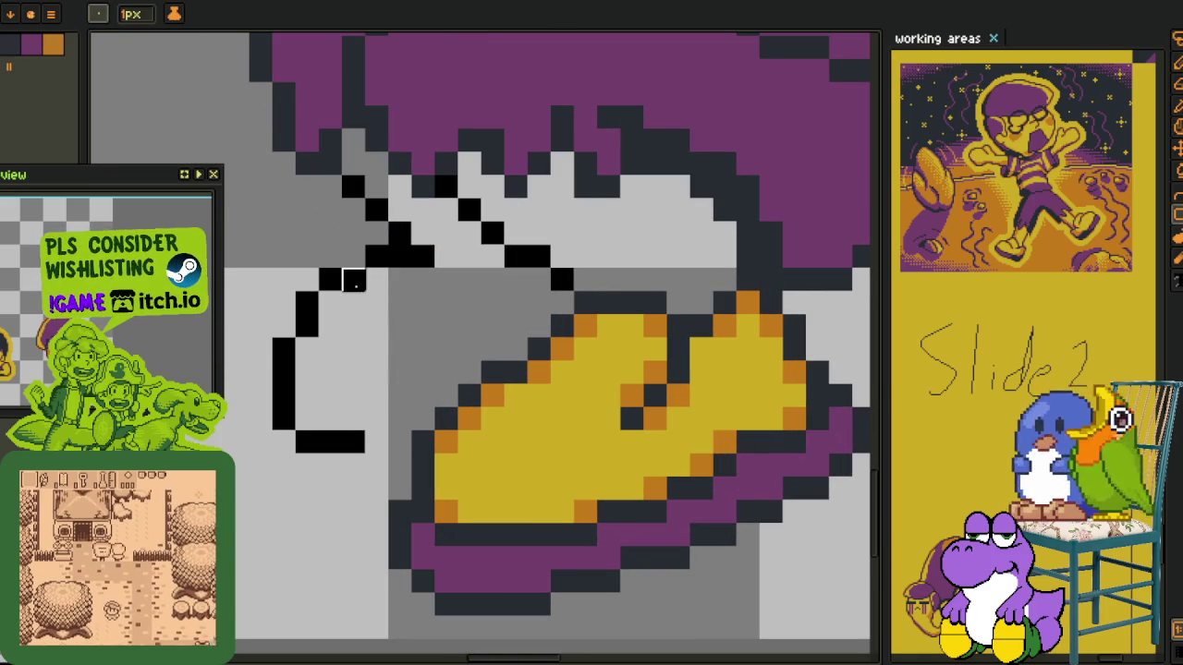
key("alt")
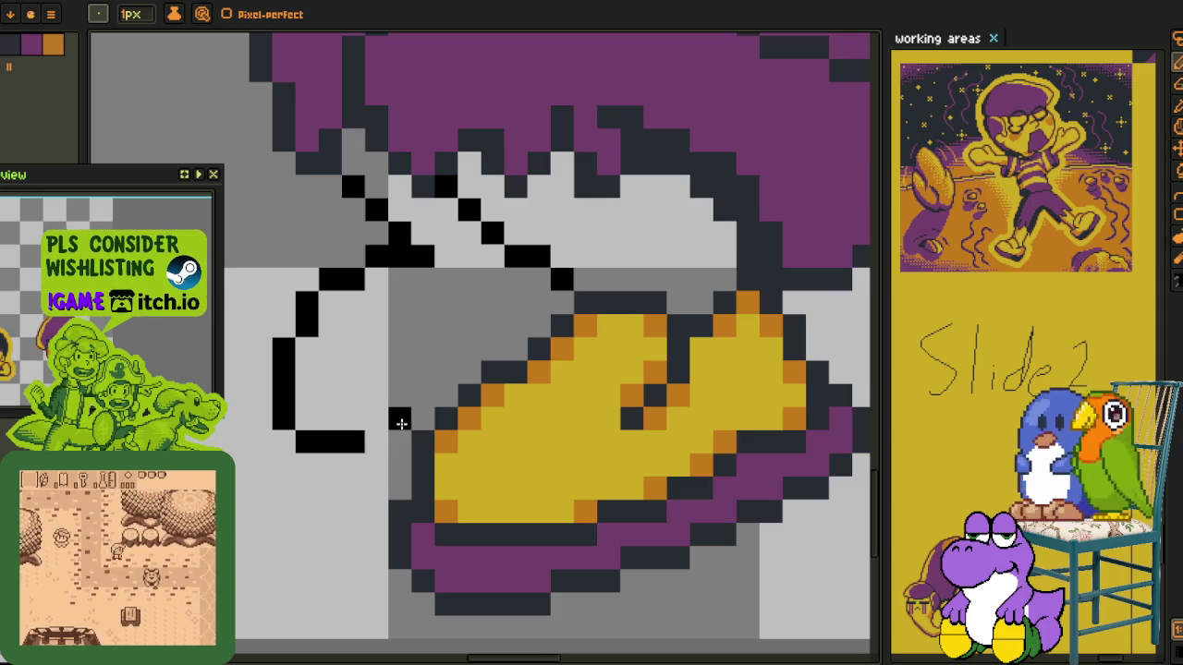
mouse_move(416, 417)
left_mouse_down()
mouse_move(304, 415)
mouse_move(287, 400)
left_mouse_up()
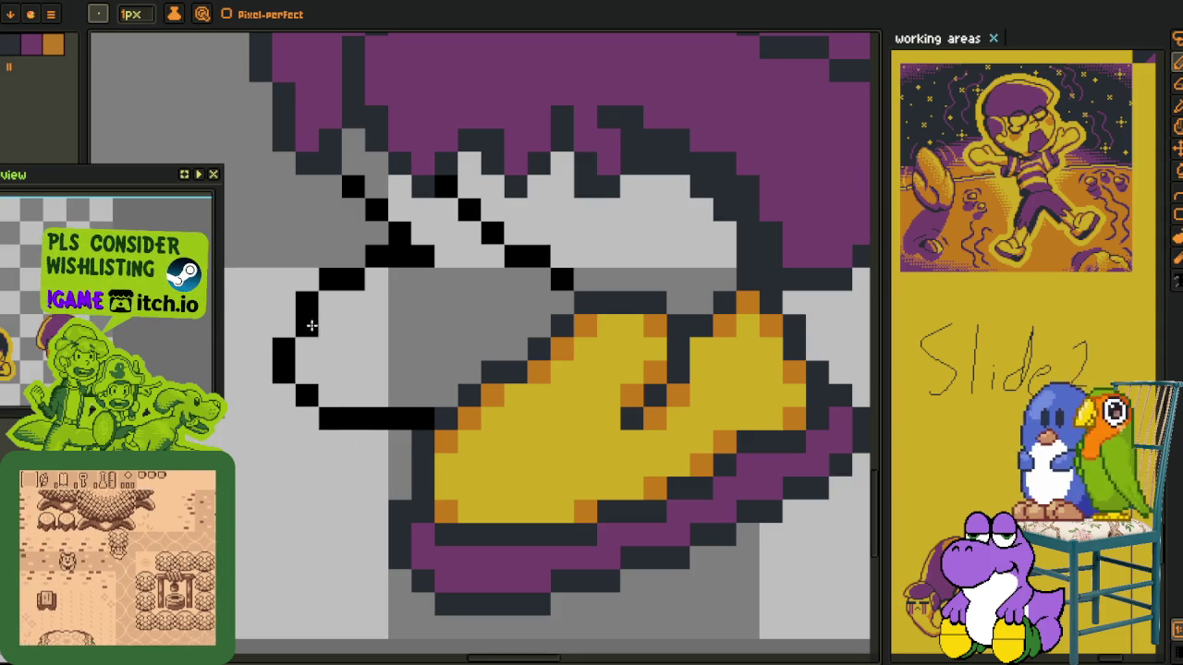
left_click_drag(301, 317, 283, 325)
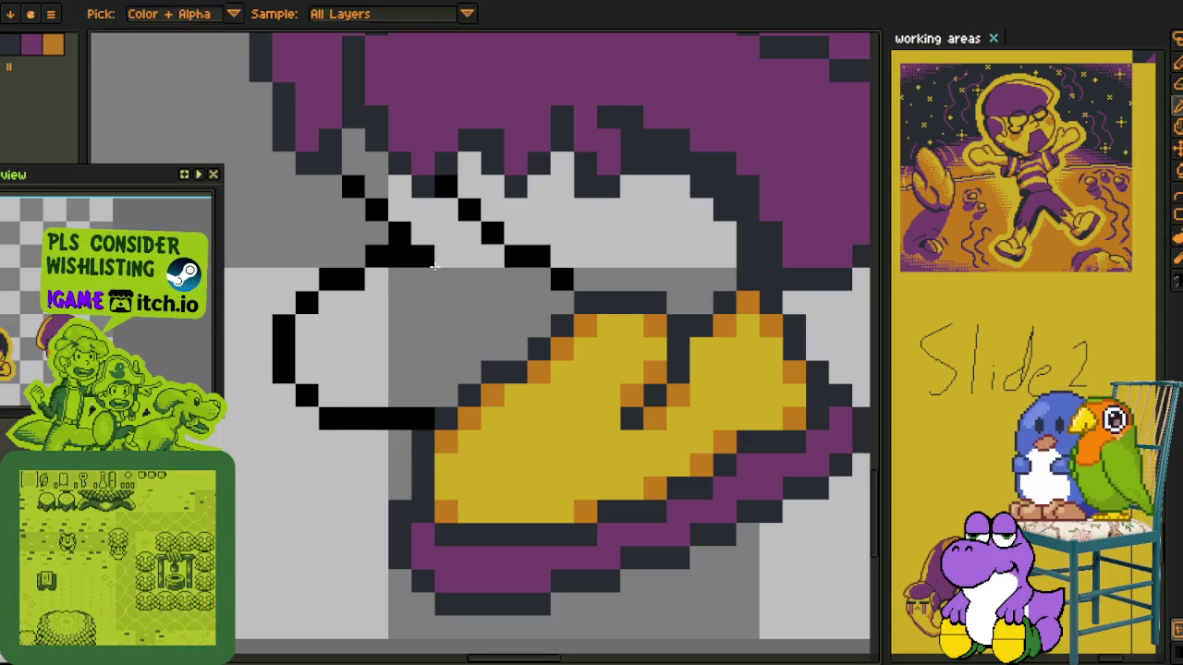
left_click(308, 350, "alt")
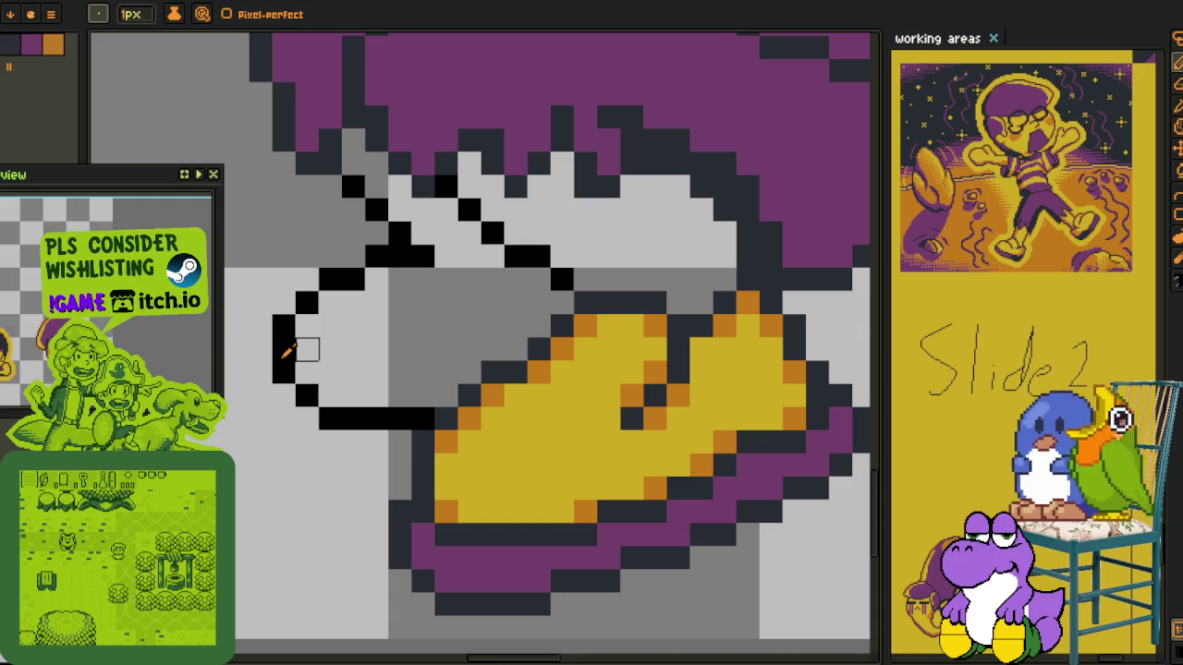
left_click_drag(353, 372, 453, 371)
left_click(449, 554, "alt")
Bucket-fill the grey row below the outline purple
left_click(377, 395)
key("g")
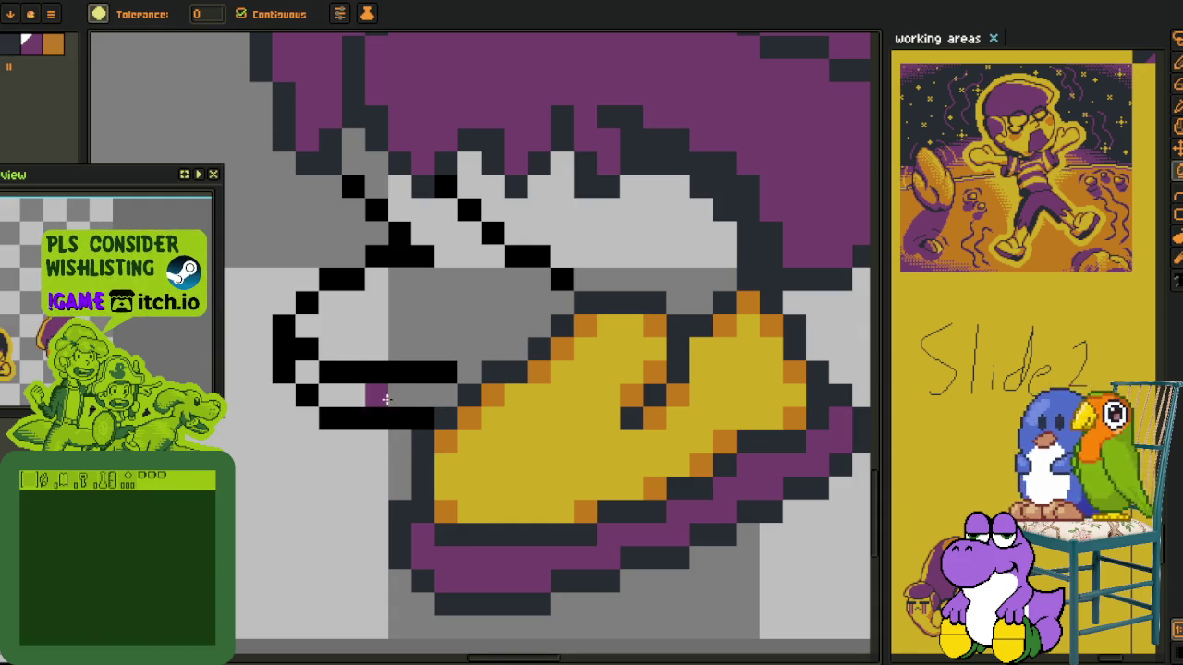
left_click(387, 398)
key("i")
scroll(370, 294, "down", 2)
scroll(361, 280, "up", 2)
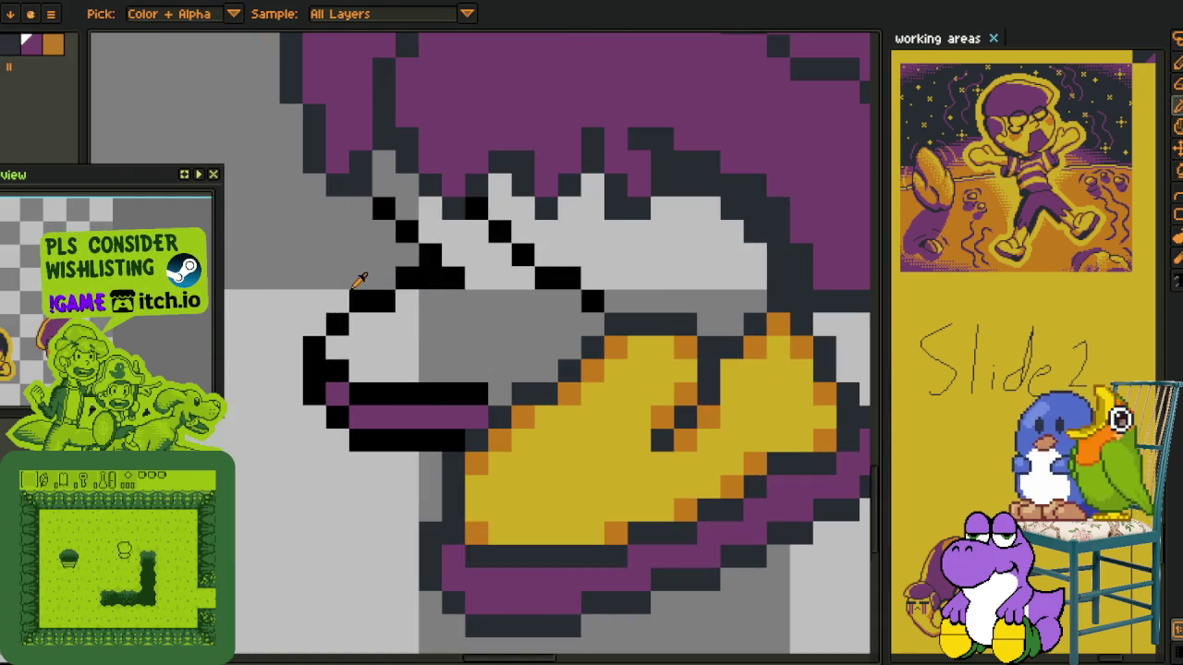
Redraw the upper black outline row, closing its gap and straightening it
key("b")
left_click(338, 303)
right_click(384, 302)
left_click_drag(386, 277, 468, 282)
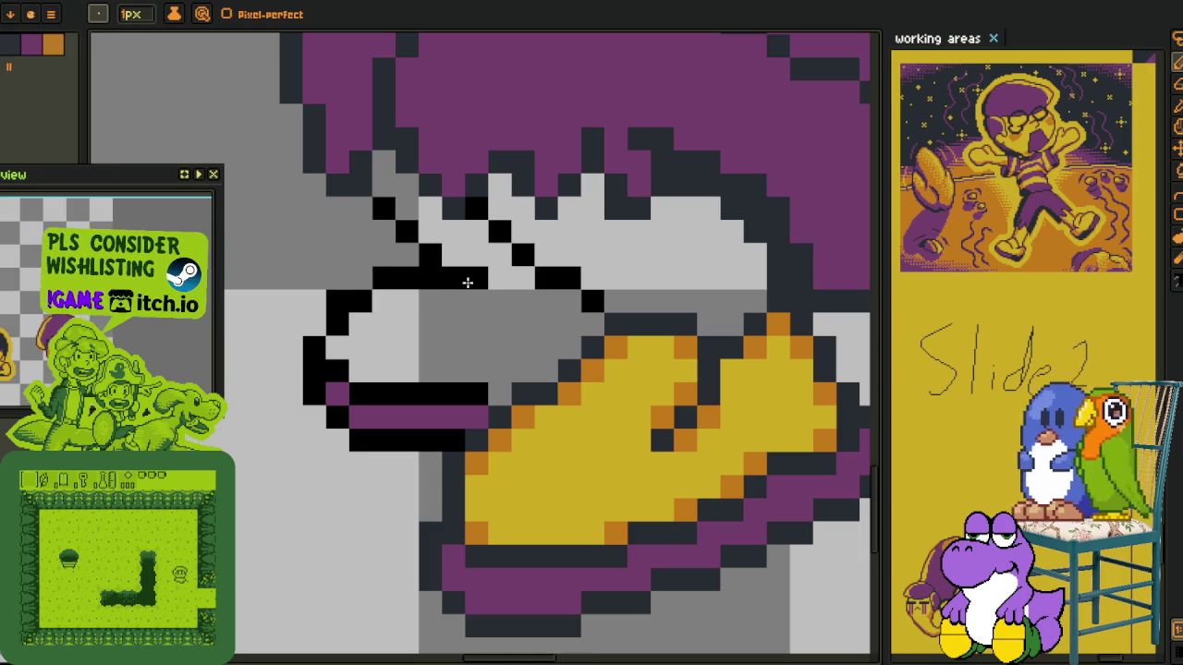
scroll(480, 282, "down", 3)
scroll(403, 300, "up", 2)
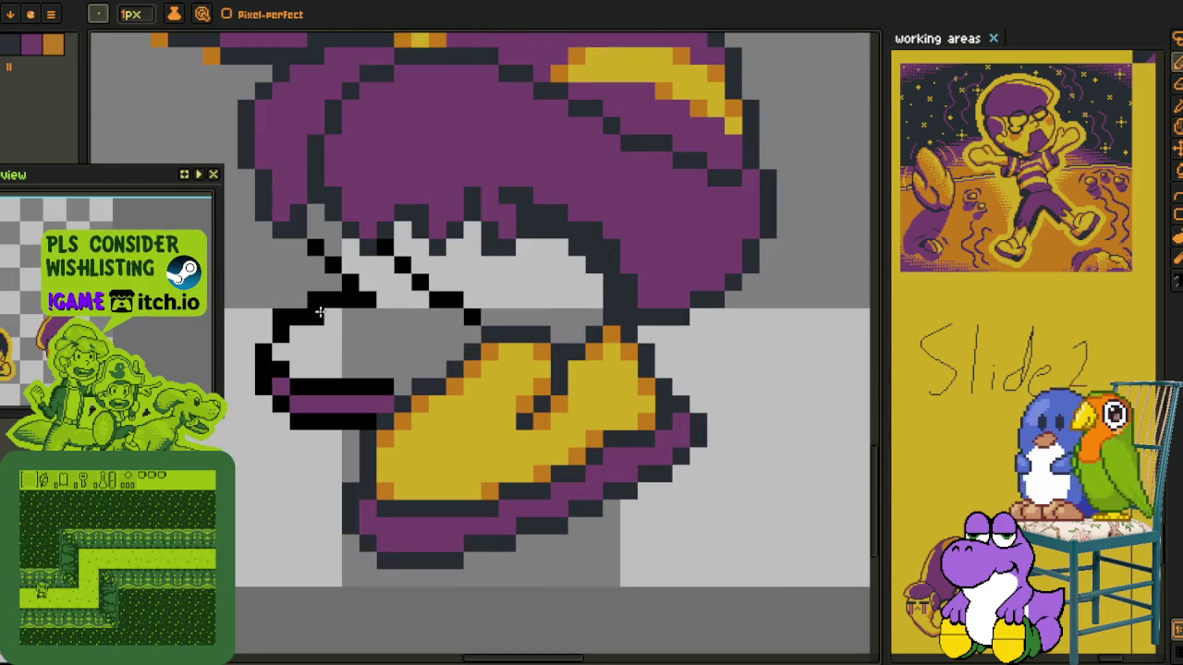
left_click_drag(383, 301, 415, 303)
left_click(264, 334)
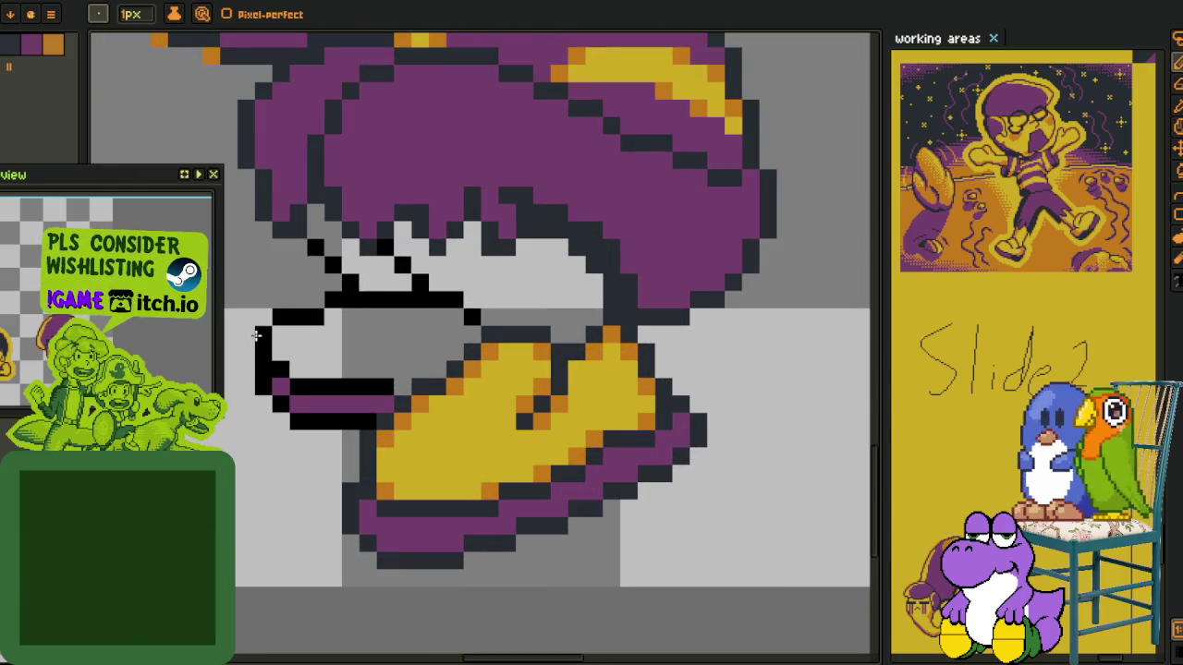
scroll(325, 312, "down", 1)
scroll(325, 313, "up", 1)
Flood-fill the shape yellow, undoing the accidental background fill
key("alt")
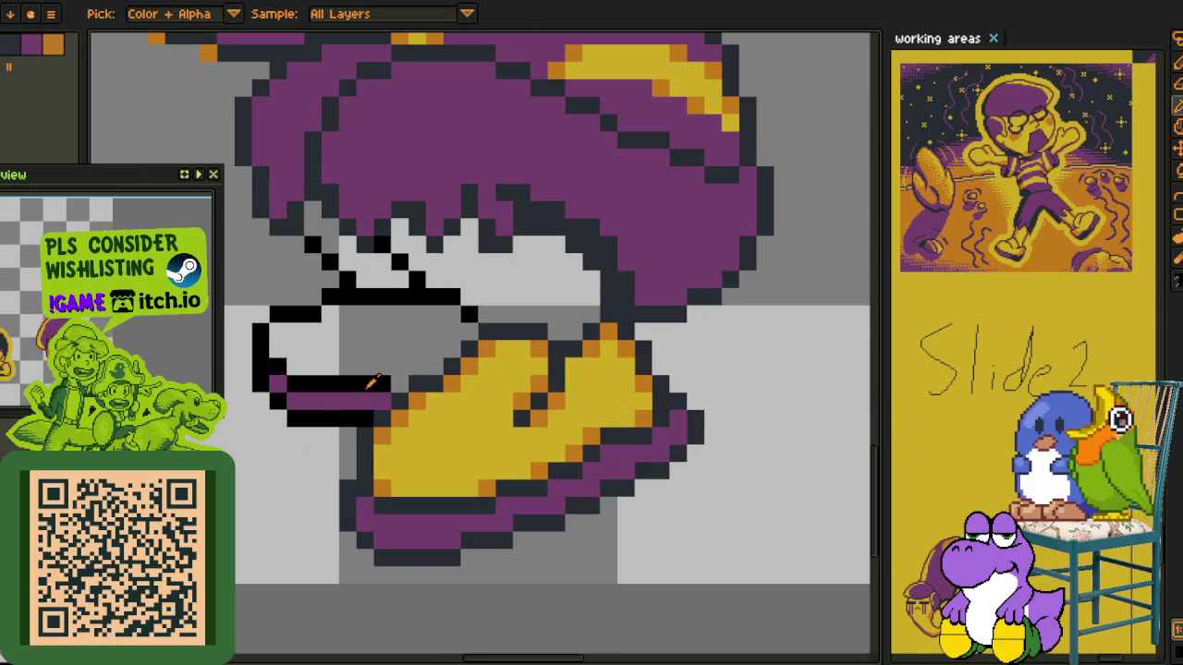
key("g")
scroll(306, 415, "down", 3)
left_click(306, 415)
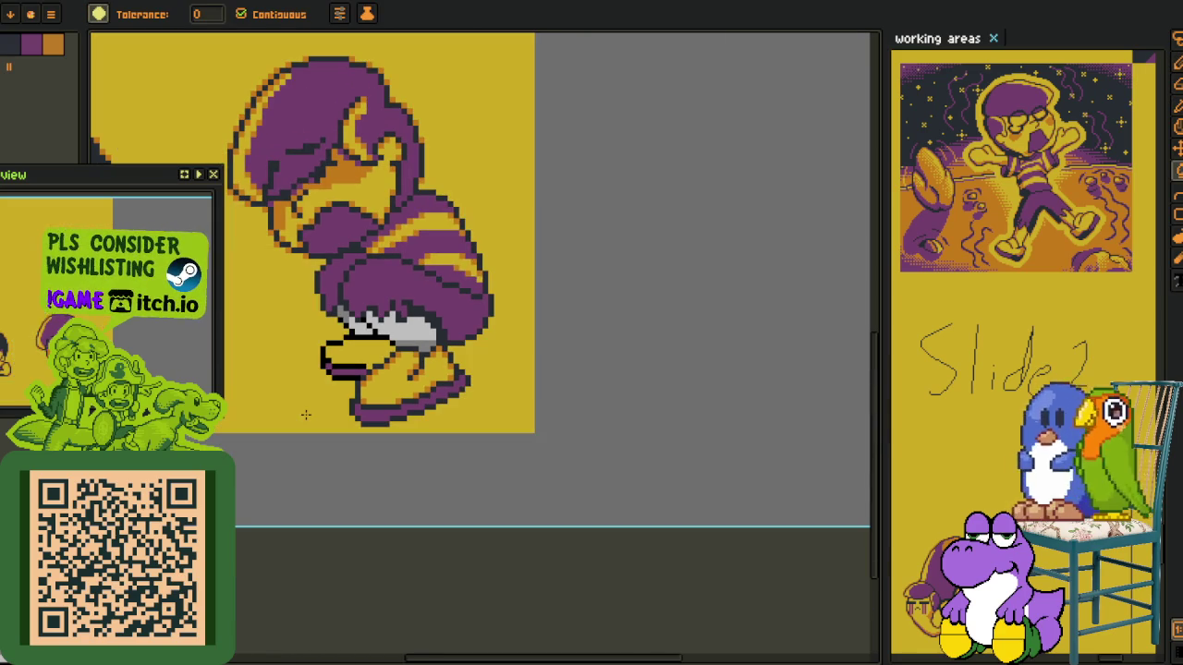
key("ctrl+z")
scroll(308, 407, "down", 1)
key("alt")
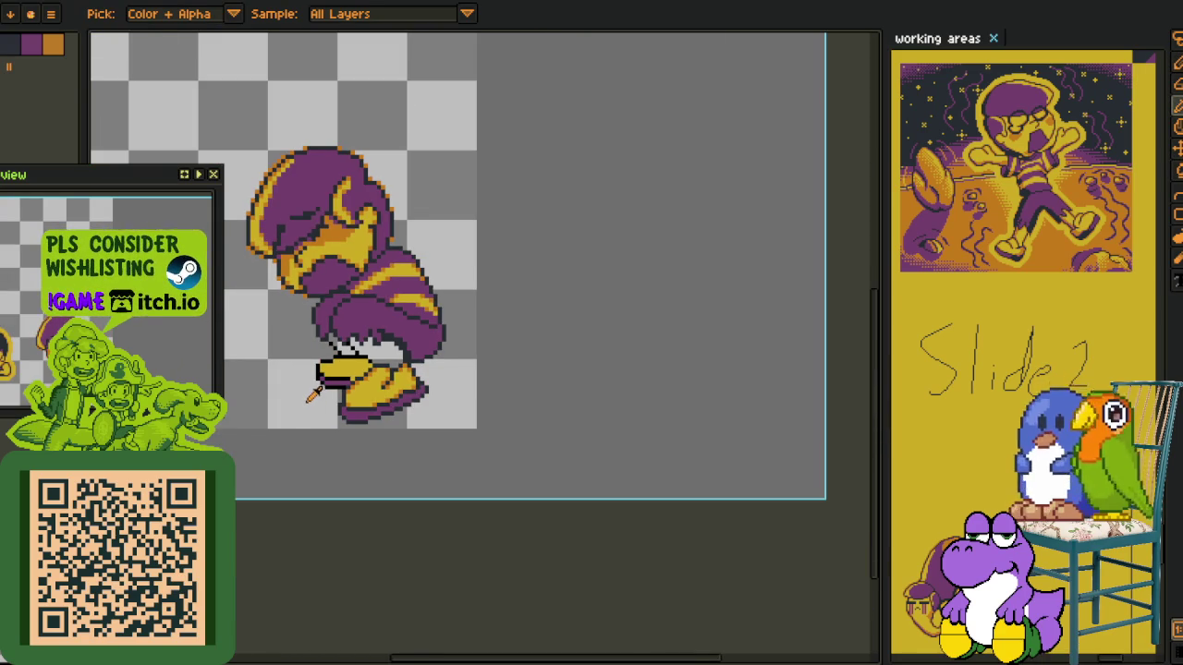
scroll(308, 399, "up", 2)
scroll(312, 390, "up", 2)
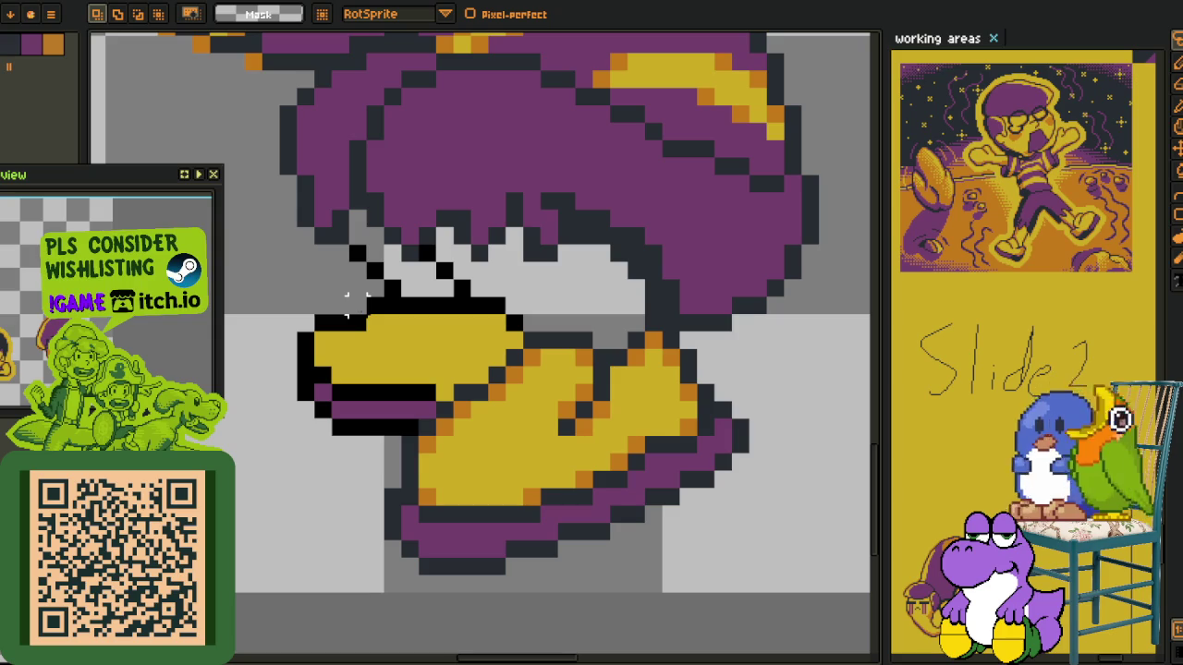
Delete the yellow shape's left tip and redraw its outline
left_click_drag(349, 297, 351, 437)
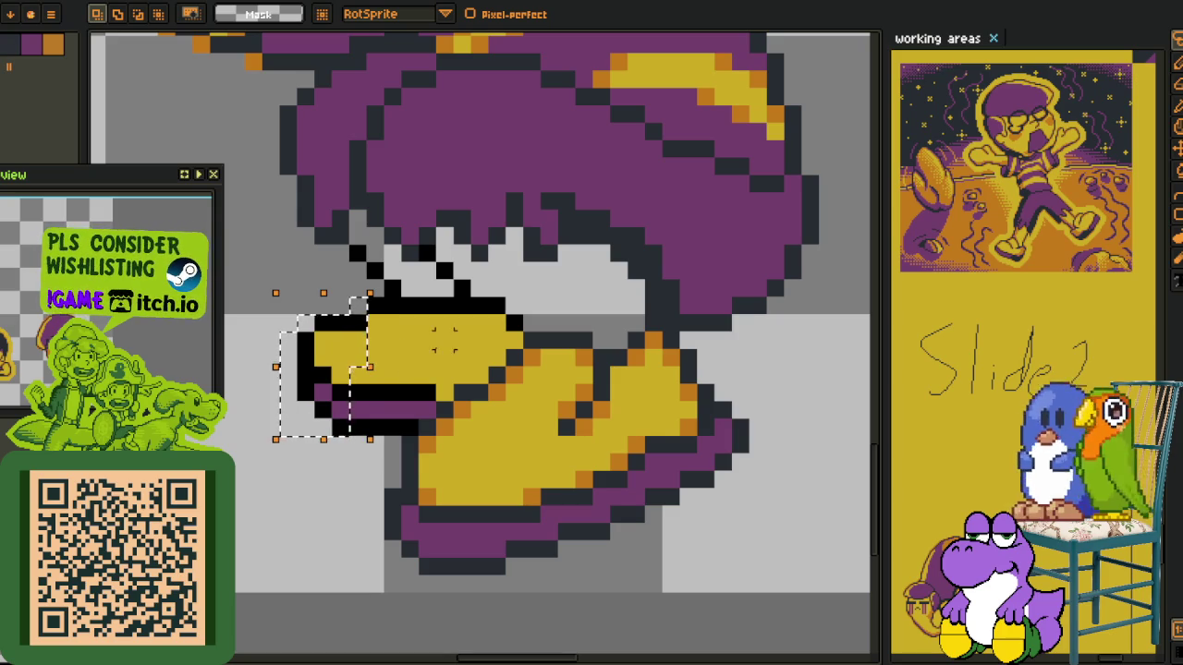
key("Delete")
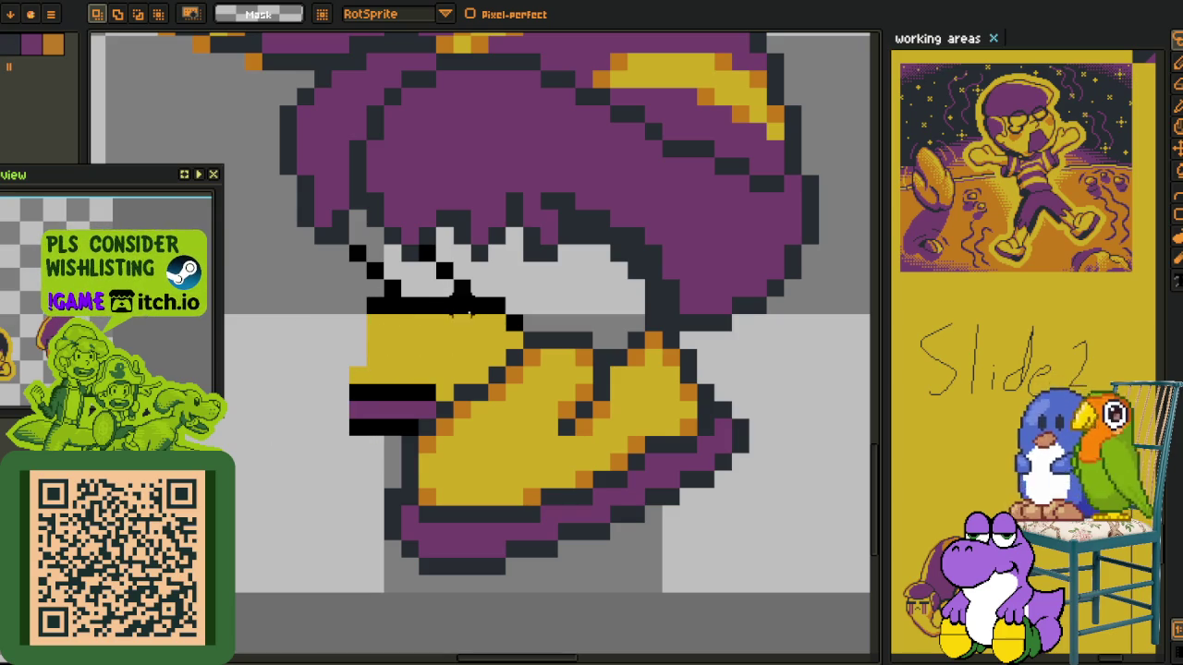
key("b")
mouse_move(467, 306)
left_mouse_down()
mouse_move(375, 306)
mouse_move(393, 410)
left_mouse_up()
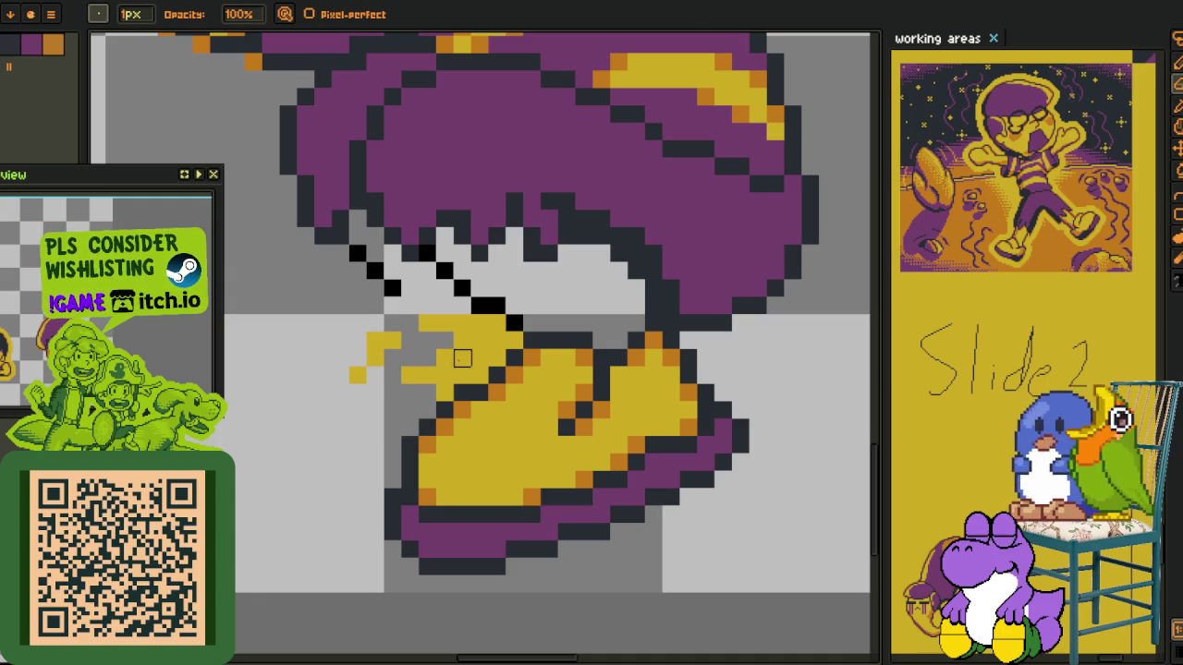
Magic-wand the stray yellow pixels left of the boot and shrink them away
key("w")
left_click(462, 359)
left_click_drag(522, 402, 362, 380)
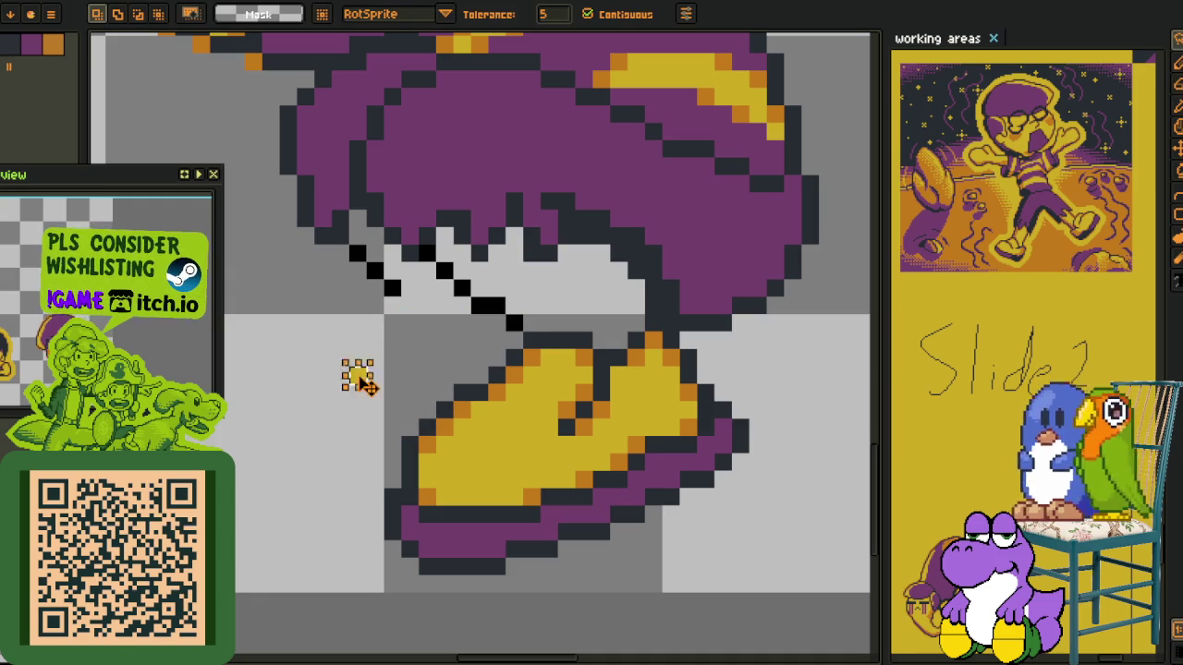
scroll(360, 377, "down", 3)
Add a new Layer 2 from the timeline's layer menu
key("Tab")
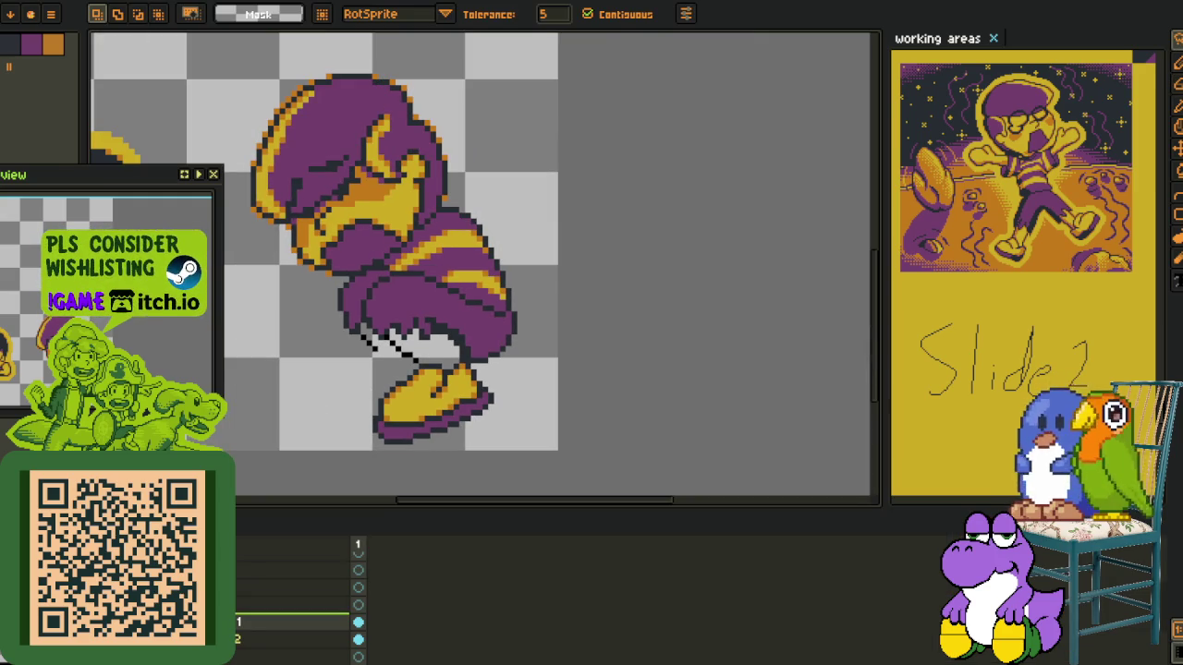
right_click(239, 621)
left_click(351, 571)
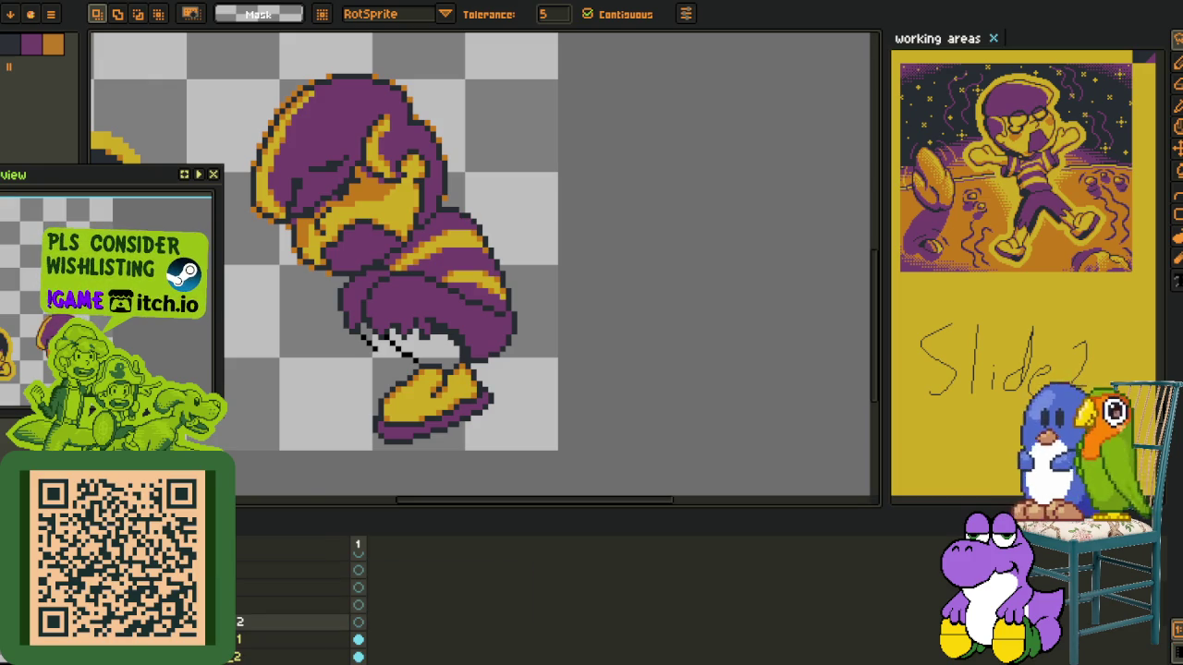
scroll(398, 382, "up", 2)
scroll(397, 383, "up", 2)
key("o")
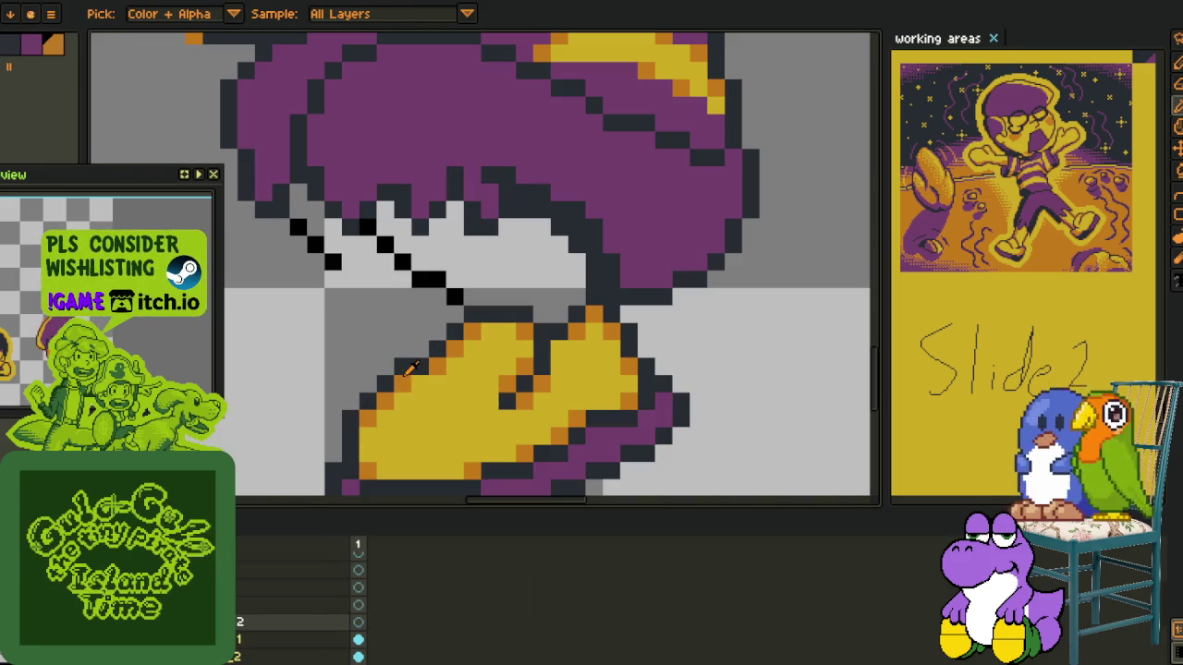
key("Tab")
Drop the floating selection and draw a blue ellipse left of the boot
left_click_drag(311, 364, 452, 483)
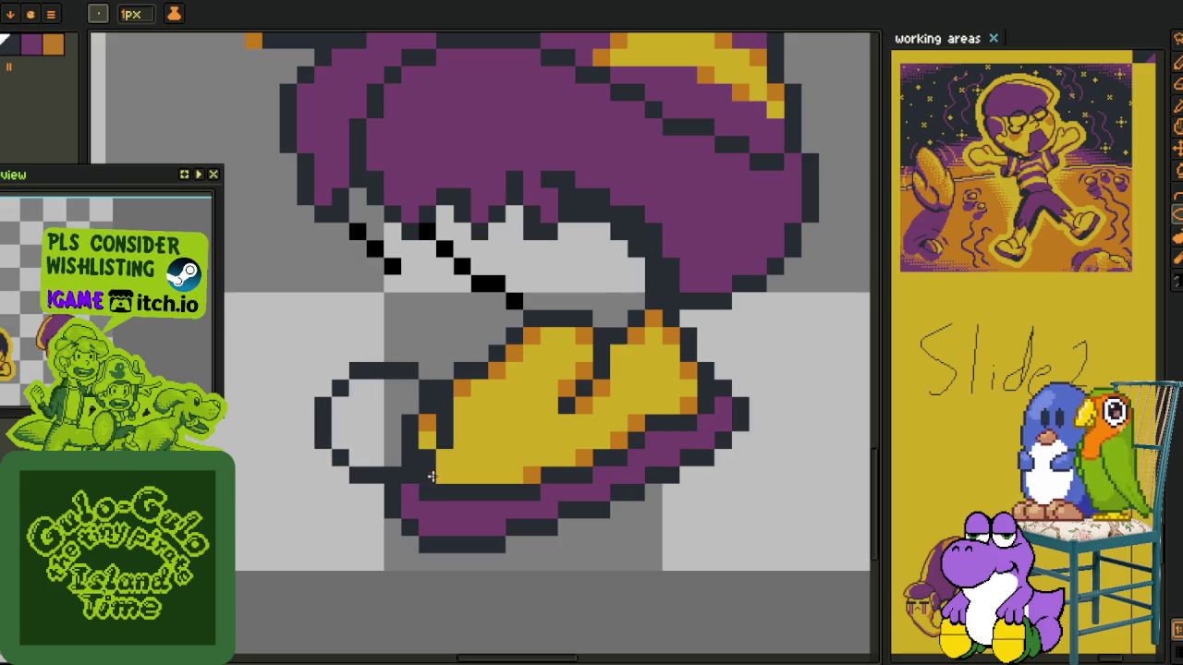
key("Escape")
key("shift+r")
left_click_drag(319, 368, 456, 471)
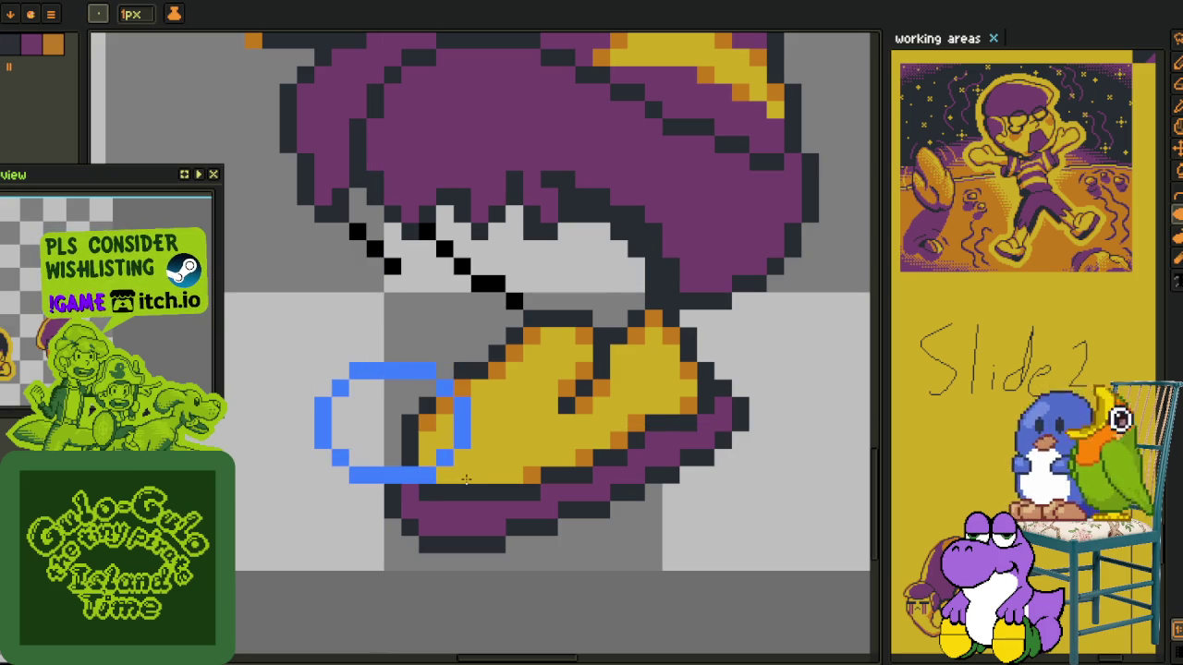
left_click(396, 372)
key("ctrl+z")
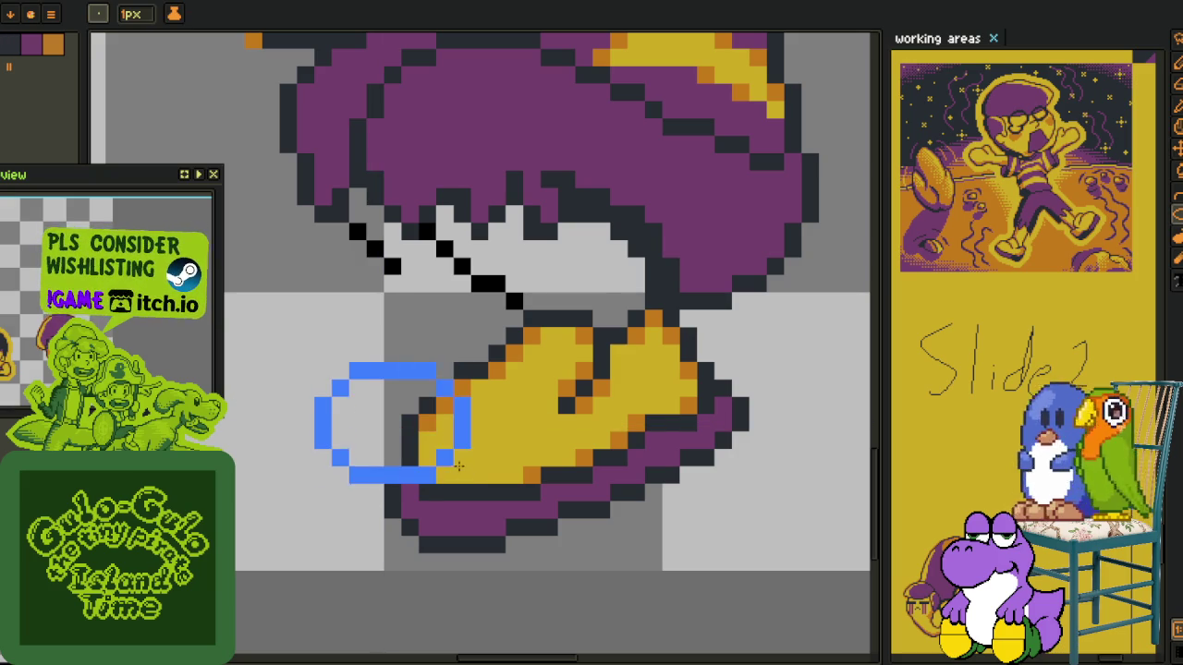
Refine the blue toe outline with the 1px pencil, undoing misplaced strokes
key("b")
scroll(407, 361, "up", 1)
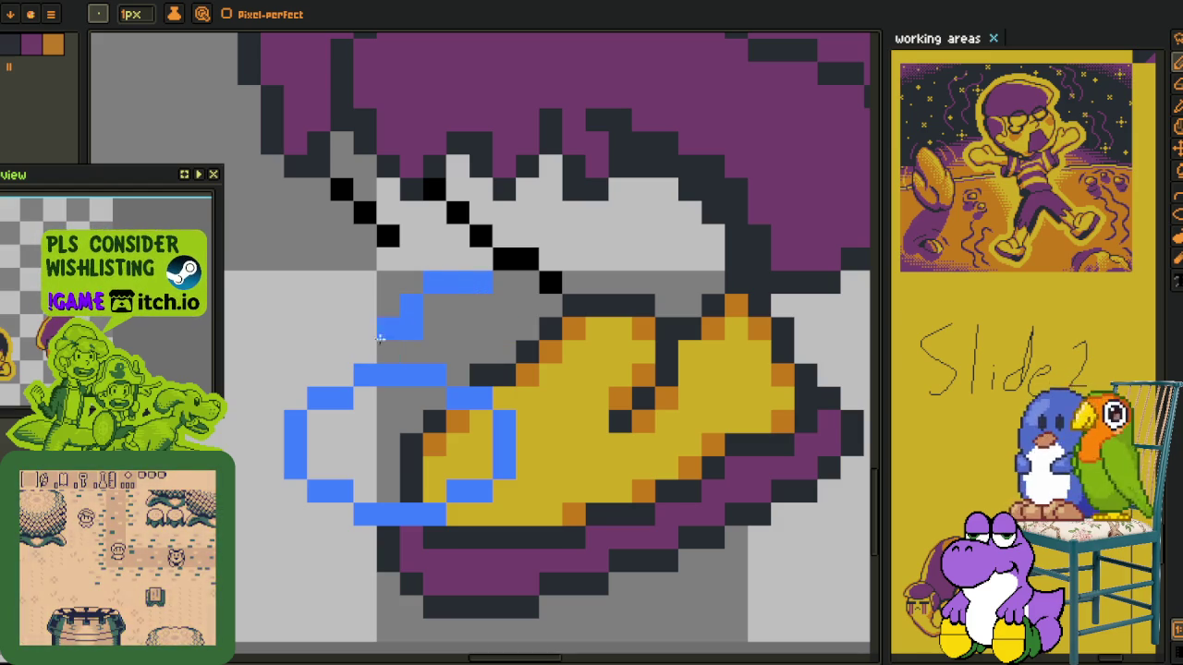
left_click_drag(384, 347, 365, 354)
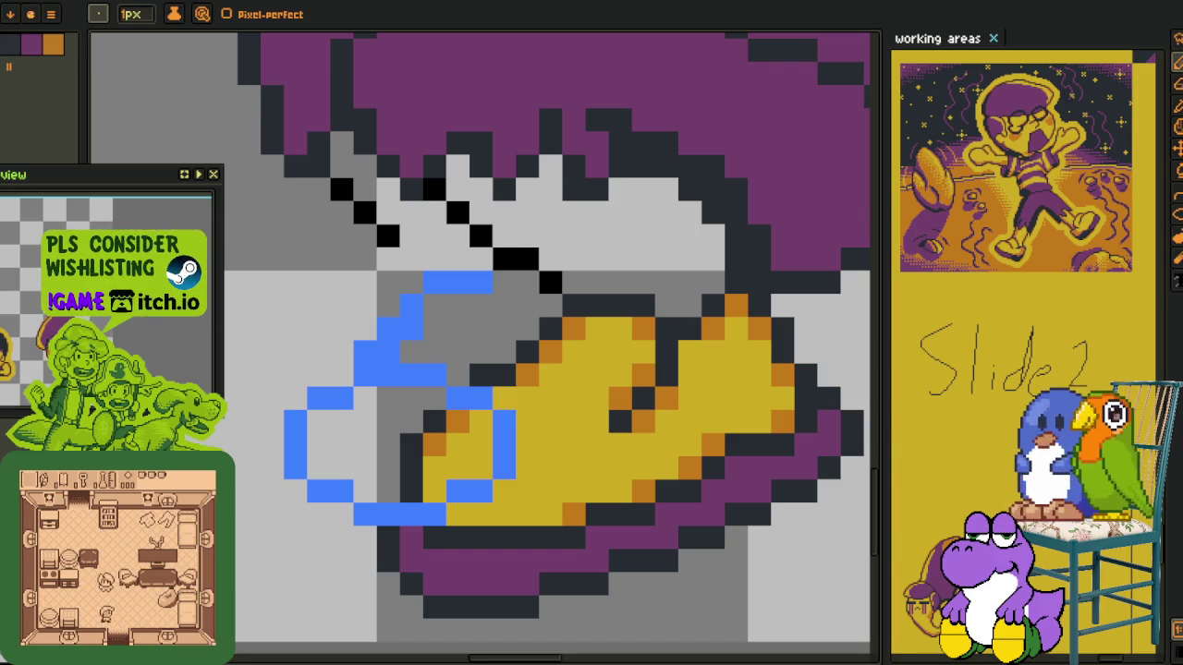
left_click_drag(440, 354, 413, 386)
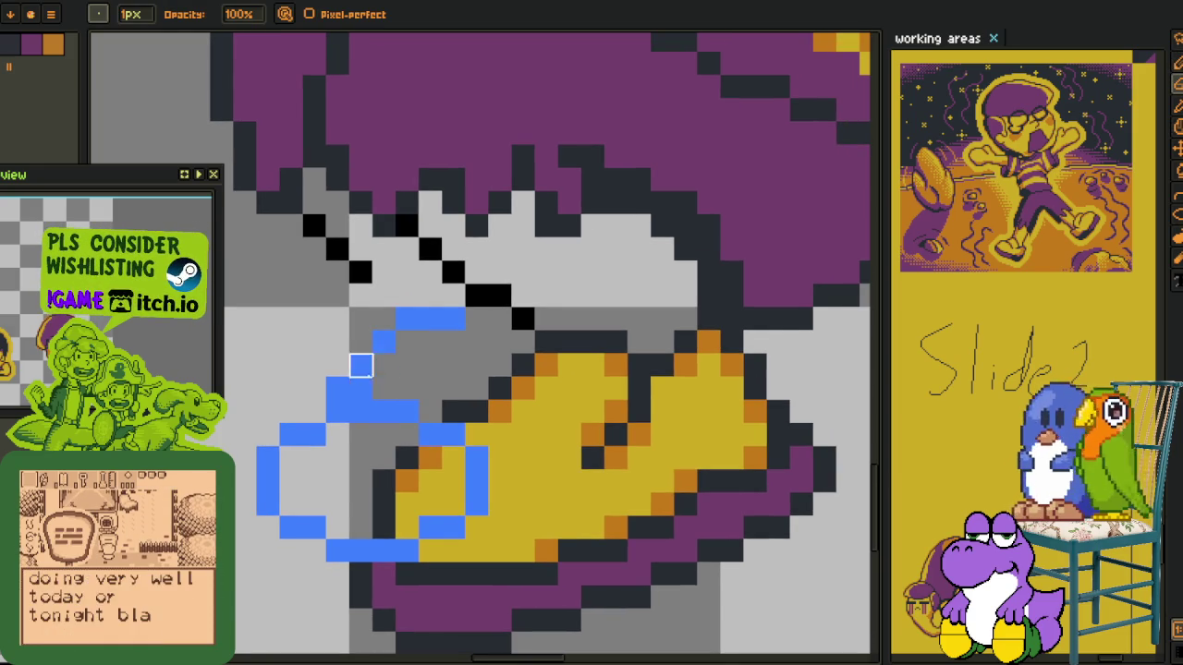
left_click(317, 412)
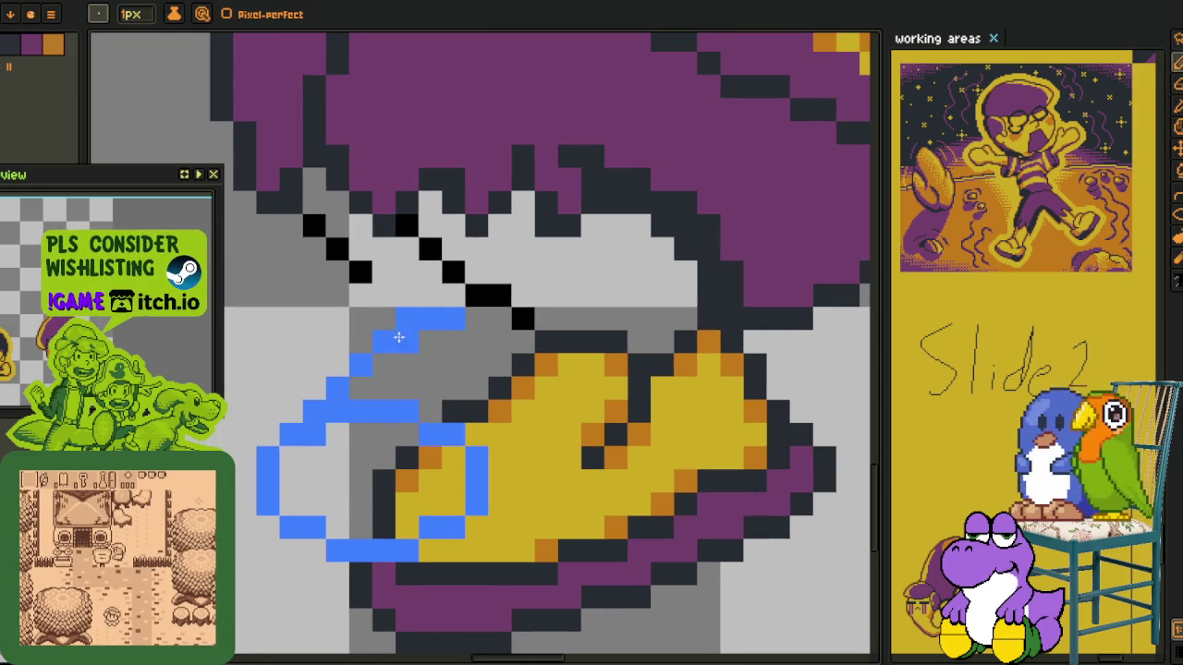
left_click(475, 318)
left_click(522, 341)
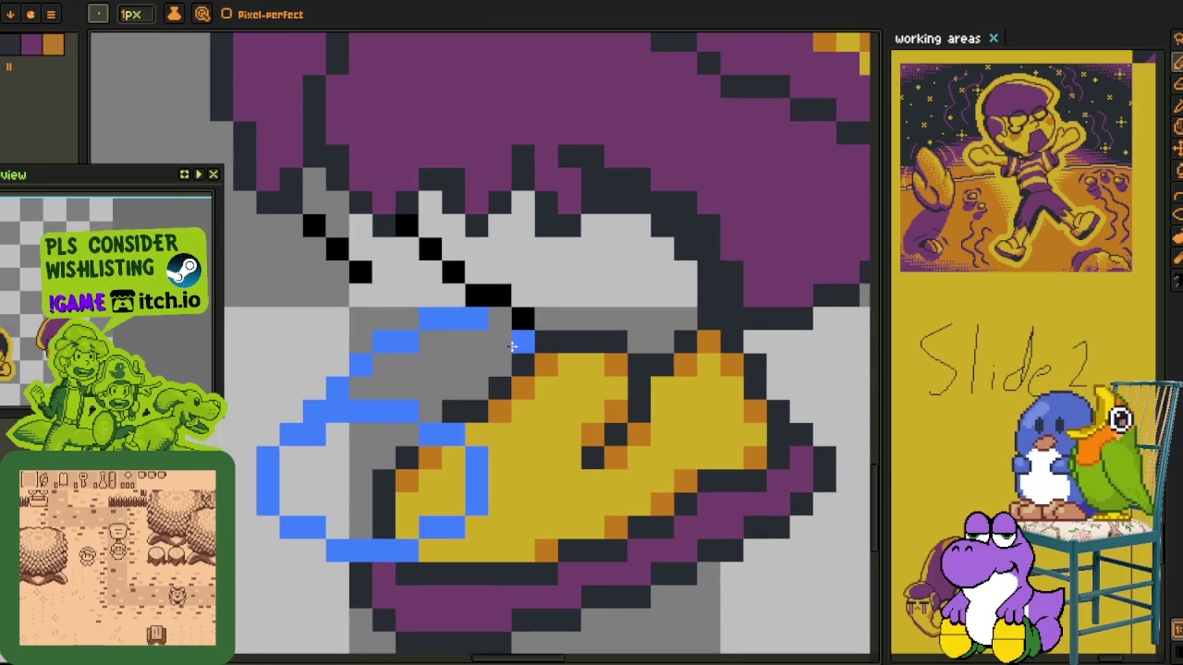
scroll(416, 360, "down", 2)
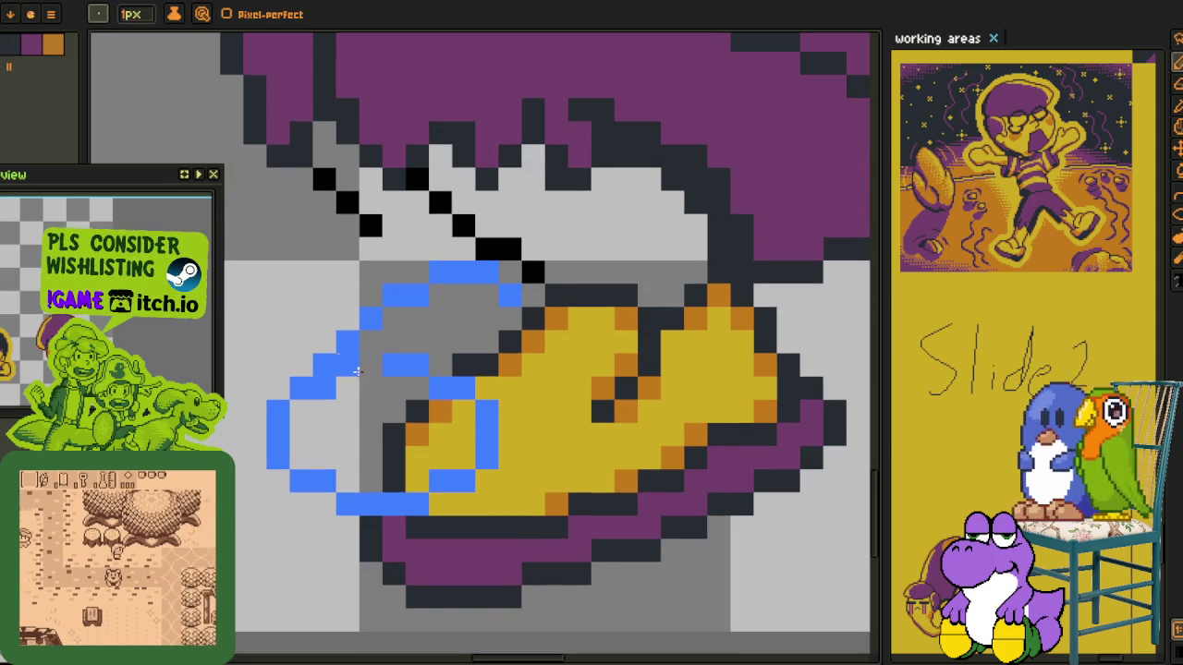
key("ctrl+z")
key("ctrl+z")
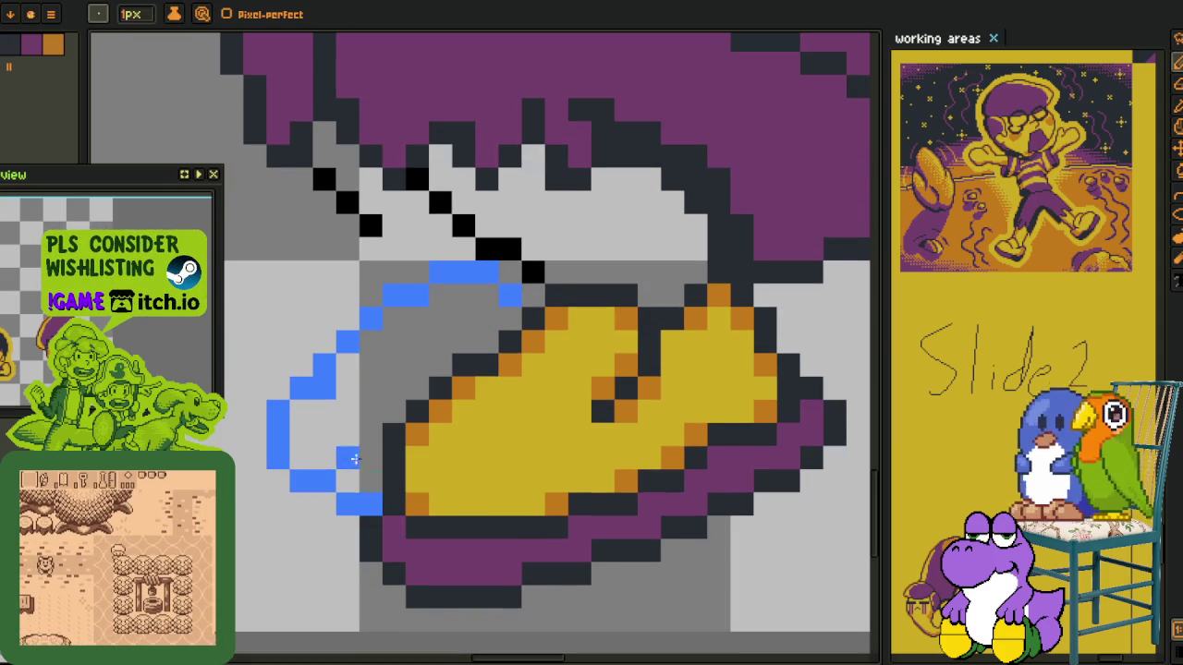
key("ctrl+z")
key("ctrl+z")
scroll(314, 425, "down", 2)
scroll(266, 431, "up", 2)
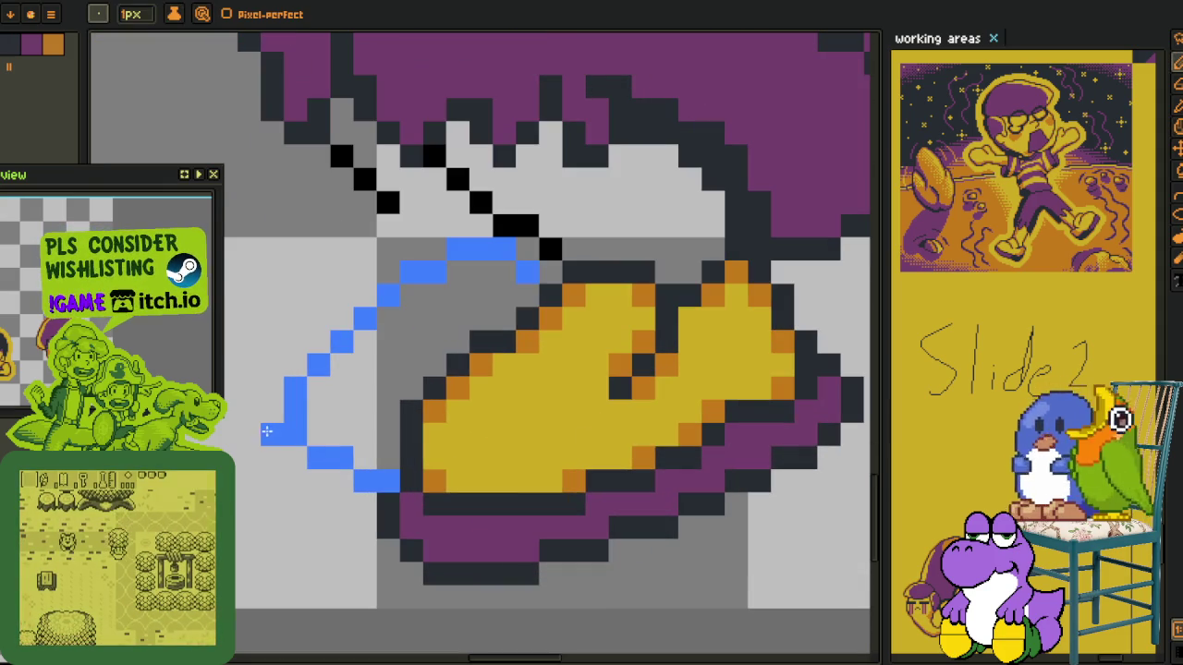
key("ctrl+z")
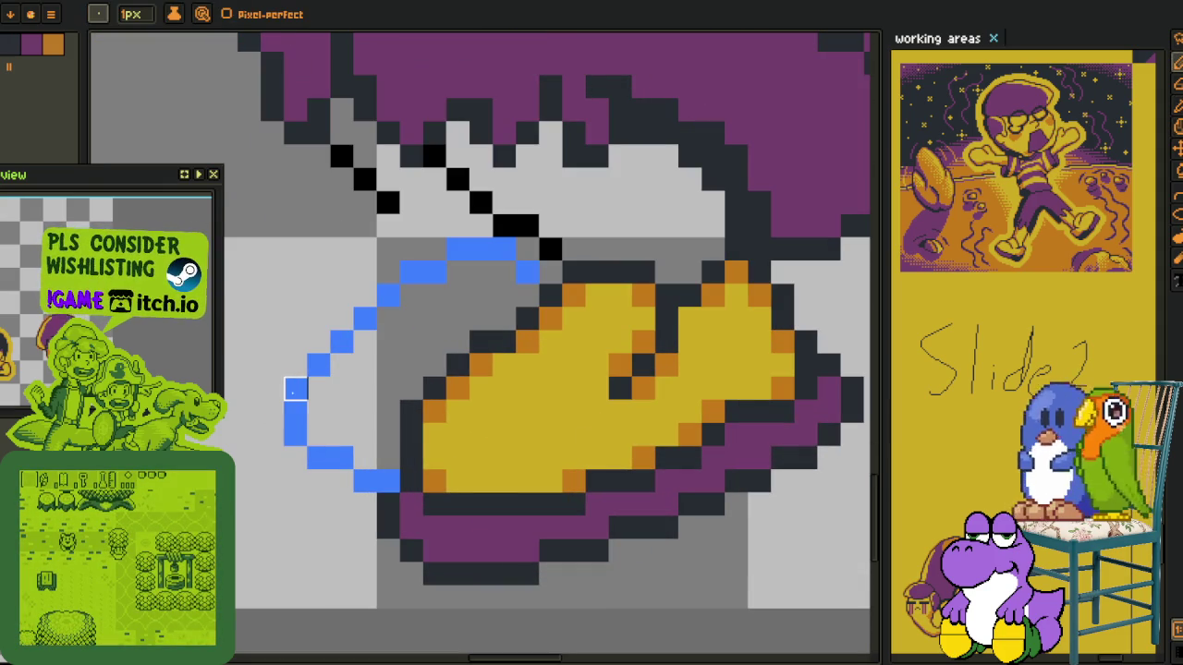
Extend the blue outline down the lower left and smooth the toe's bottom corner
left_click(319, 388)
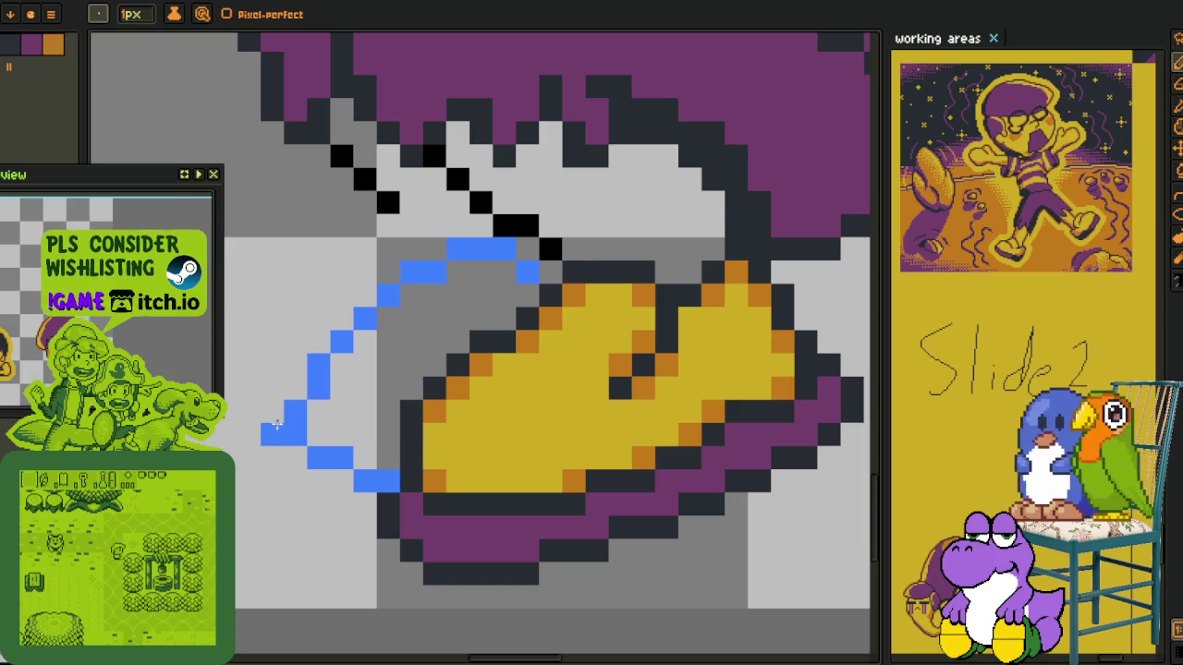
mouse_move(272, 455)
left_mouse_down()
mouse_move(296, 520)
mouse_move(365, 528)
left_mouse_up()
left_click(295, 503)
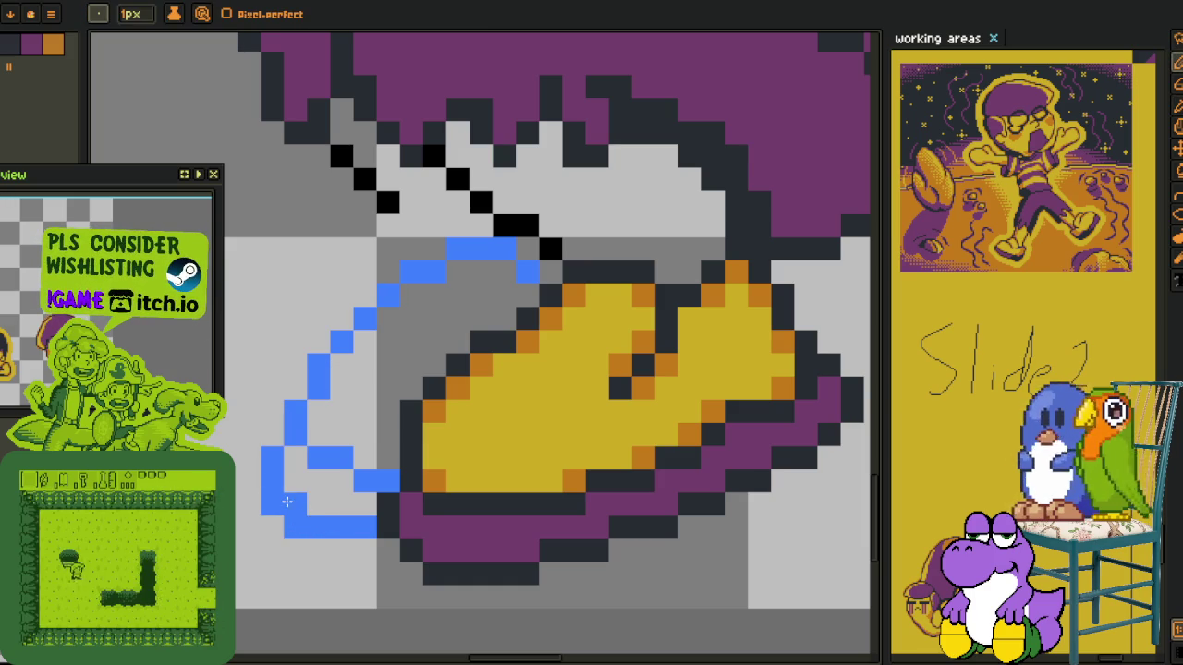
right_click(272, 504)
right_click(296, 526)
Fill the inside of the new toe's blue outline with yellow
key("i")
scroll(389, 479, "down", 2)
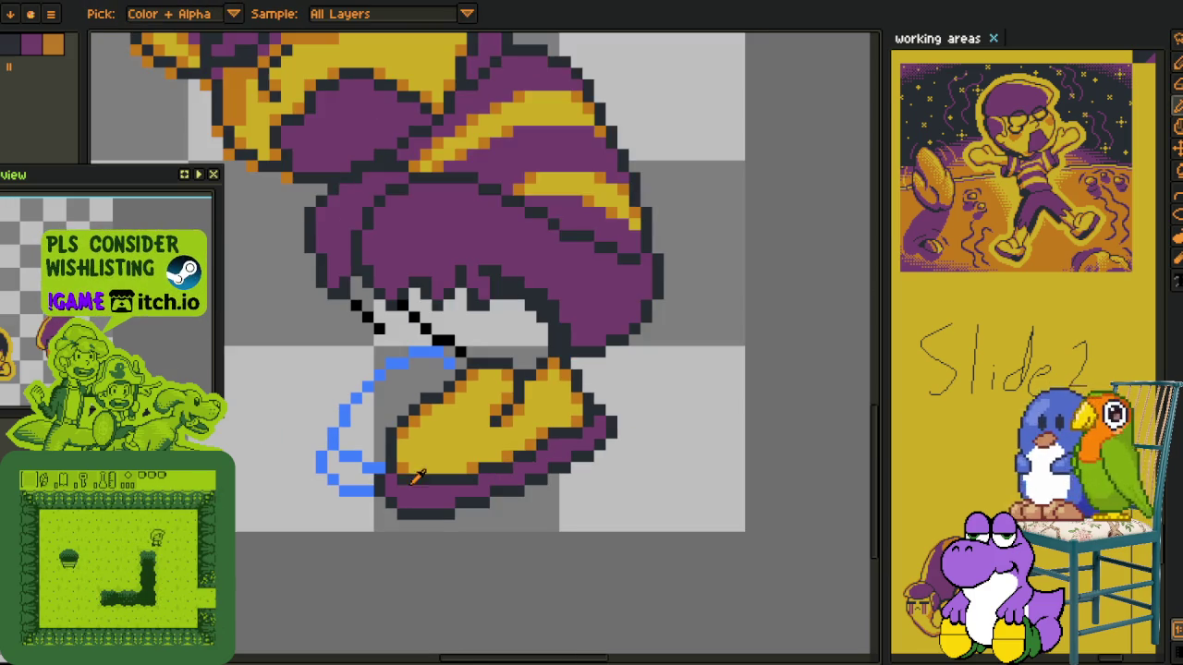
key("g")
scroll(403, 482, "up", 2)
scroll(395, 422, "down", 3)
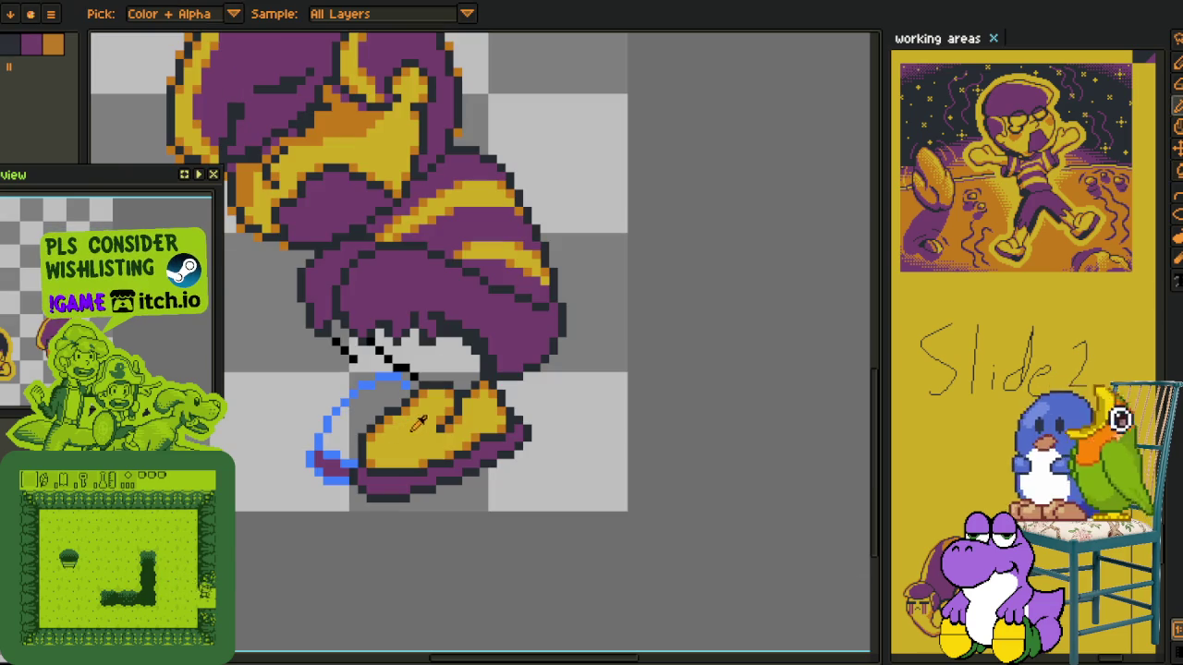
left_click(369, 410)
Pencil orange shading pixels along the toe's upper edge
key("i")
scroll(369, 409, "up", 2)
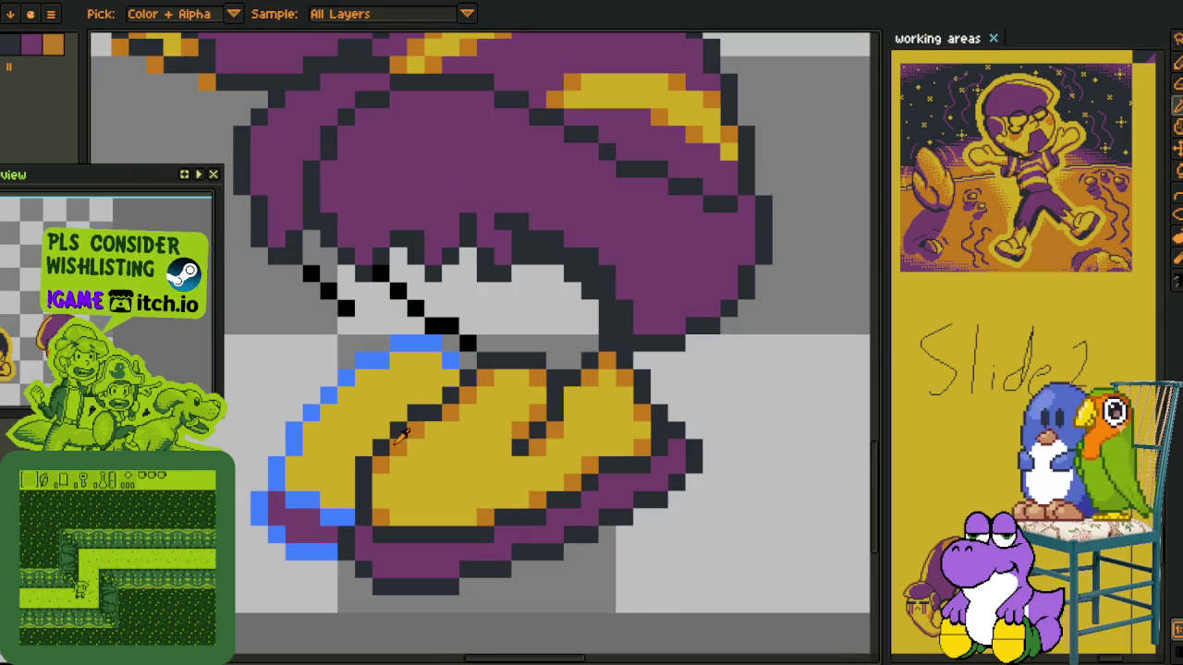
key("b")
left_click_drag(331, 408, 433, 360)
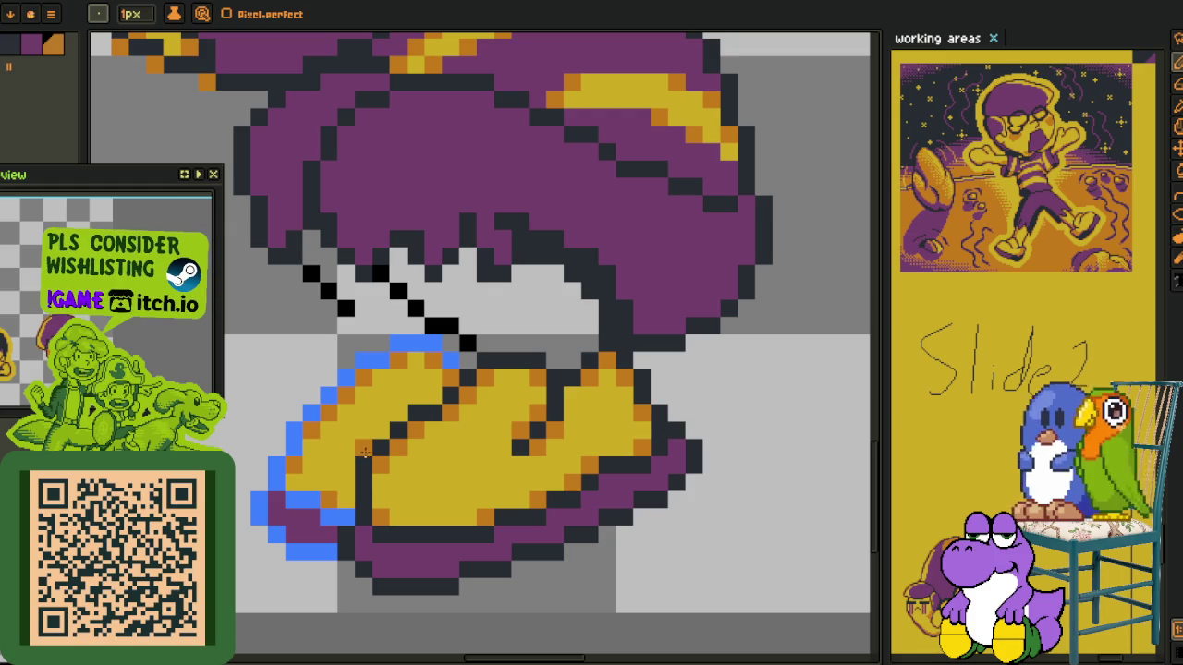
Start replacing the blue #0088FF outline colour with dark #20282F
key("i")
scroll(426, 397, "down", 2)
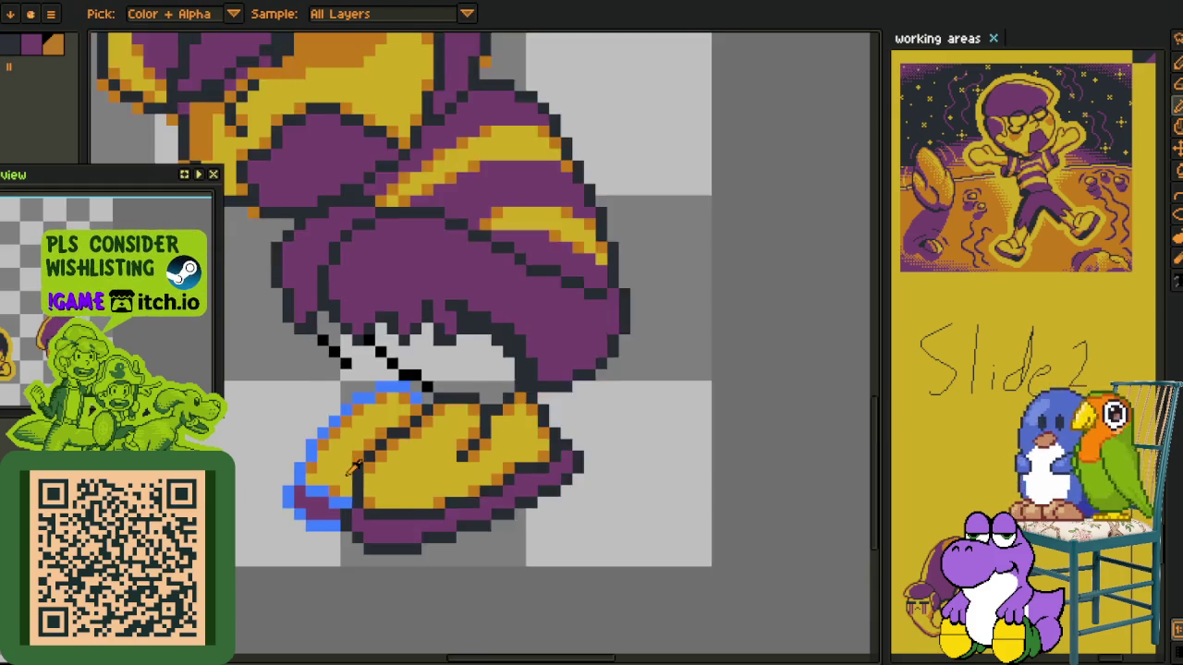
scroll(351, 471, "up", 1)
scroll(359, 469, "up", 1)
key("shift+r")
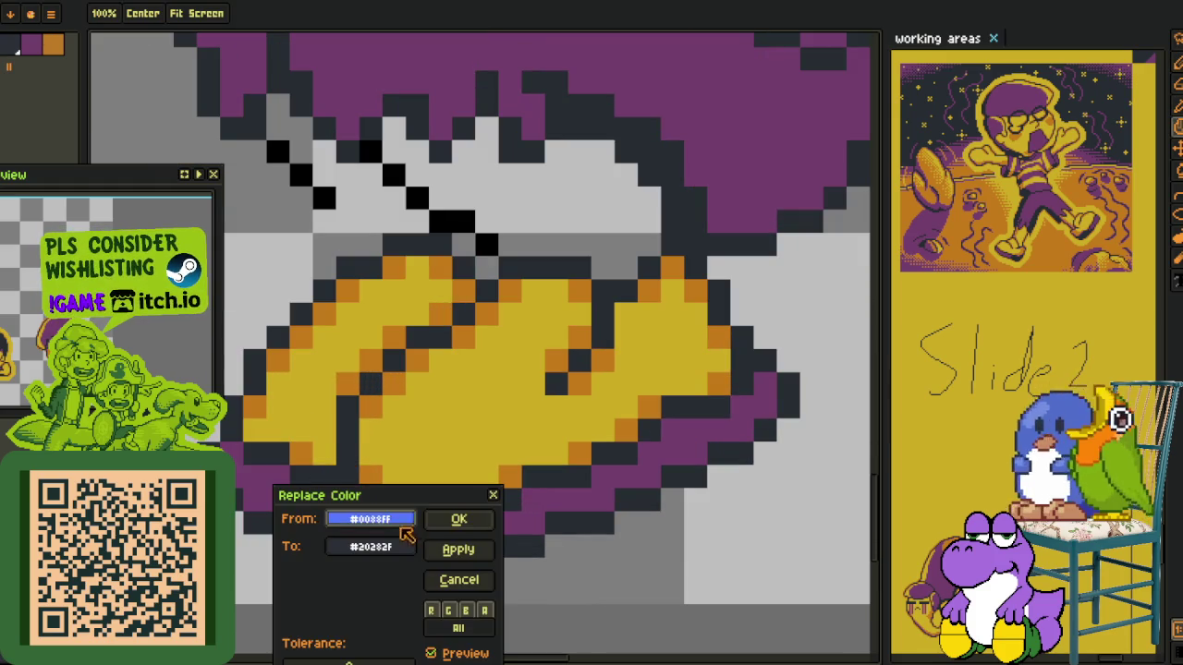
Apply the replacement so the boot's blue outline becomes dark #20282F
left_click(454, 520)
scroll(359, 406, "down", 2)
scroll(351, 390, "up", 2)
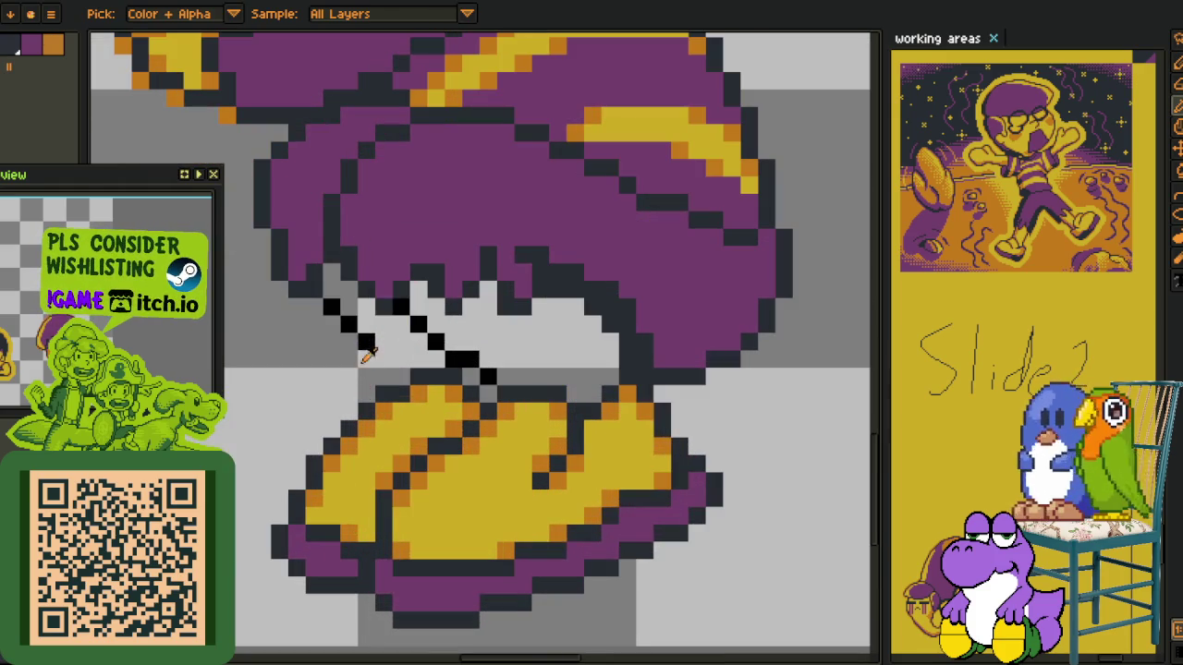
Pencil a black diagonal line below the hair on the left
key("b")
left_click(331, 308)
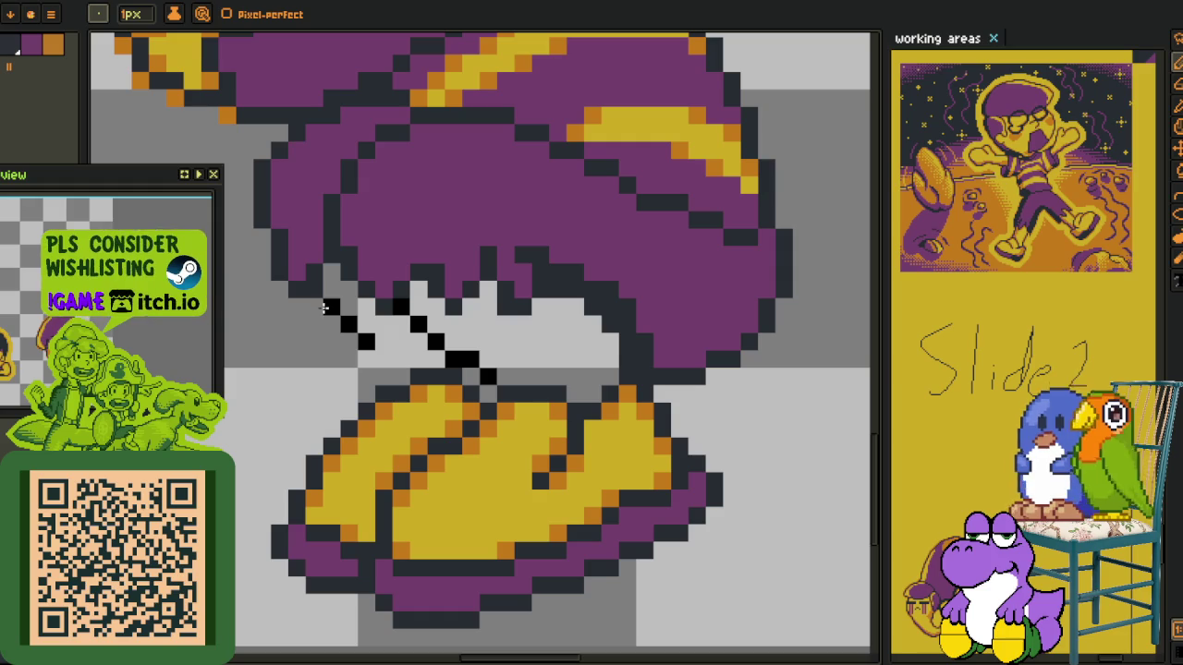
left_click_drag(326, 307, 383, 376)
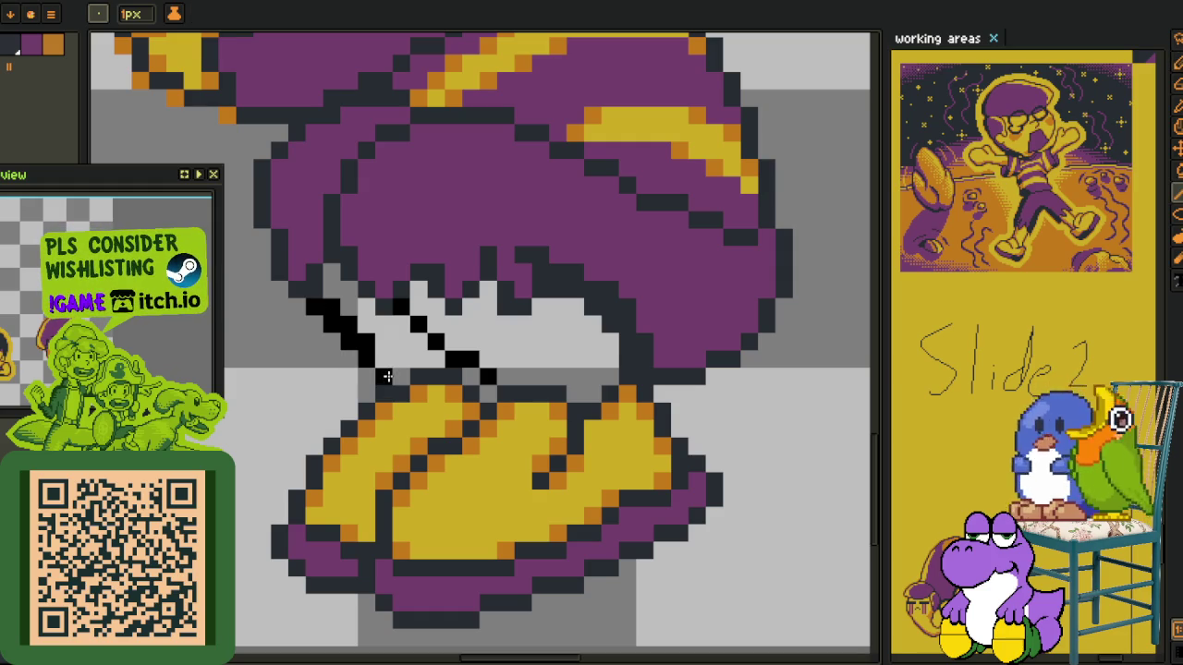
left_click(386, 376)
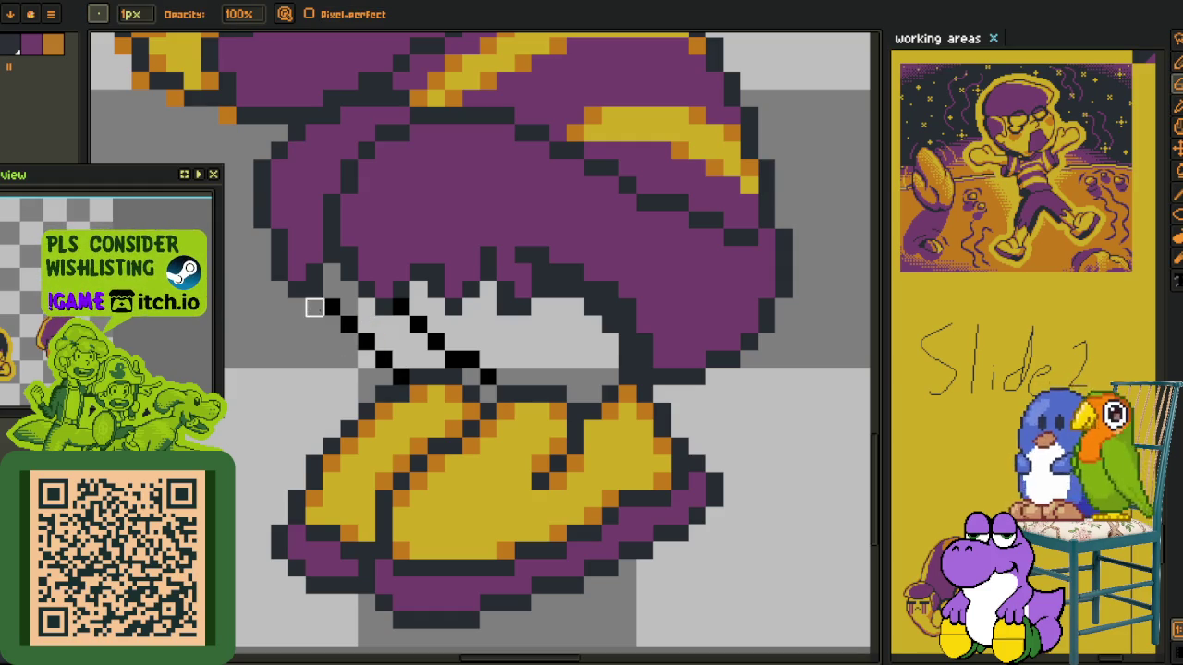
left_click(418, 424, "alt")
Fill the strip left of the black line and the grey area under the hair yellow
key("b")
left_click(407, 344)
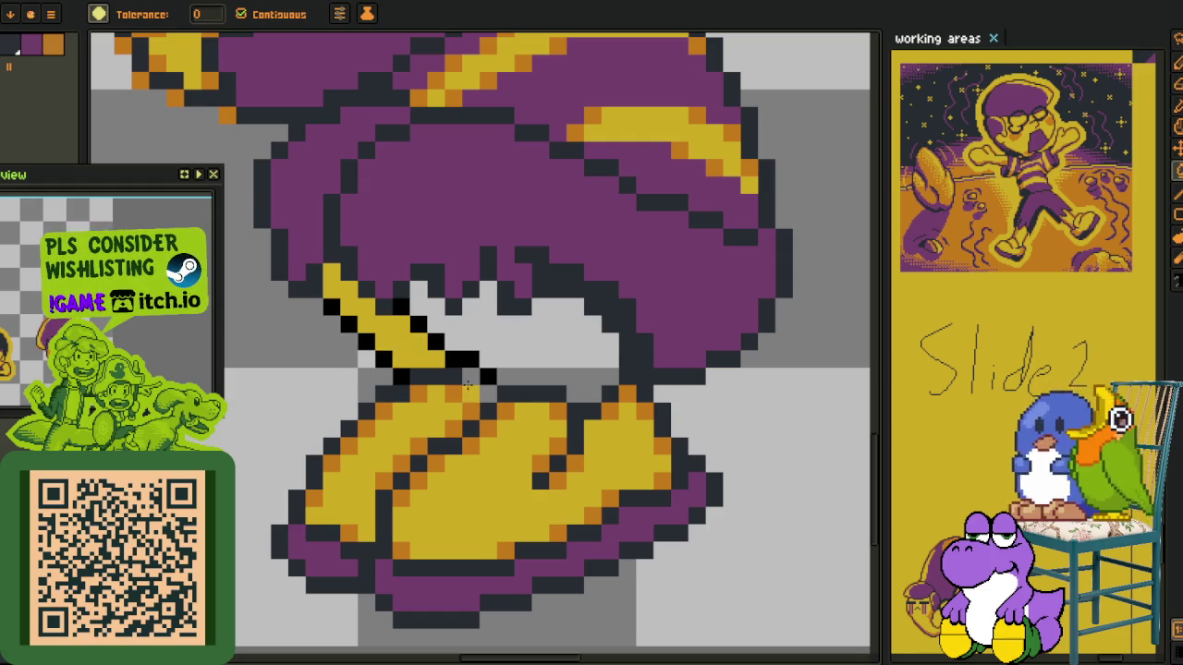
left_click(515, 354)
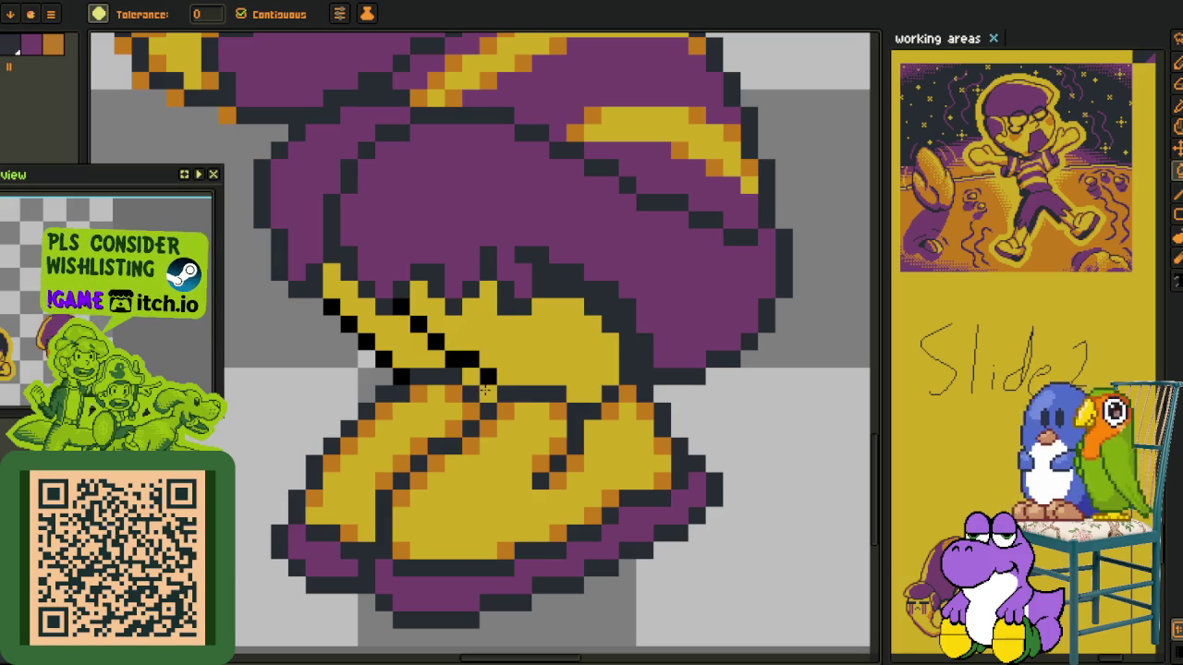
scroll(484, 390, "down", 3)
scroll(462, 388, "up", 3)
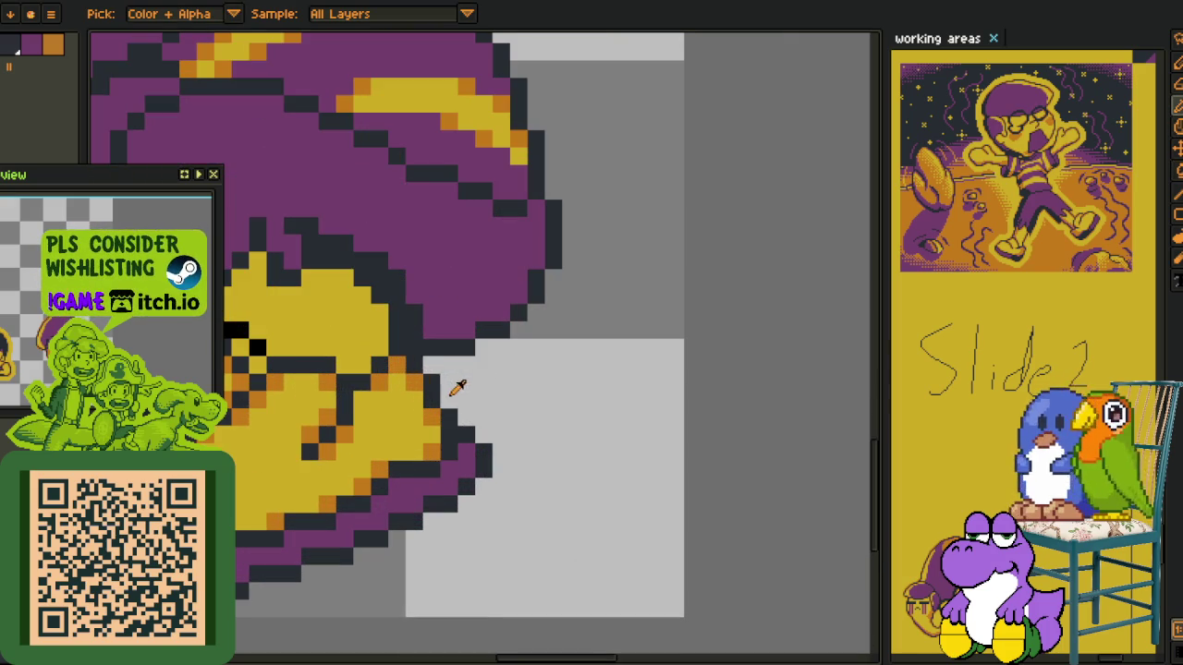
Draw a straight orange diagonal line under the hair
left_click(404, 361, "alt")
scroll(416, 374, "up", 1)
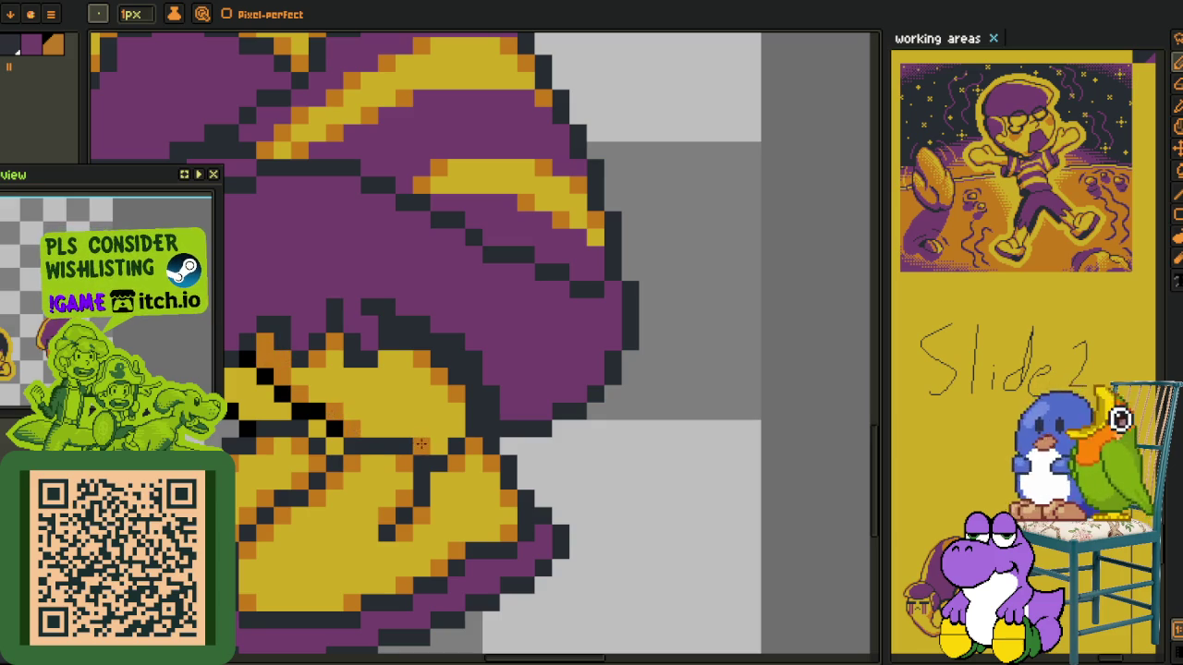
scroll(400, 449, "left", 3)
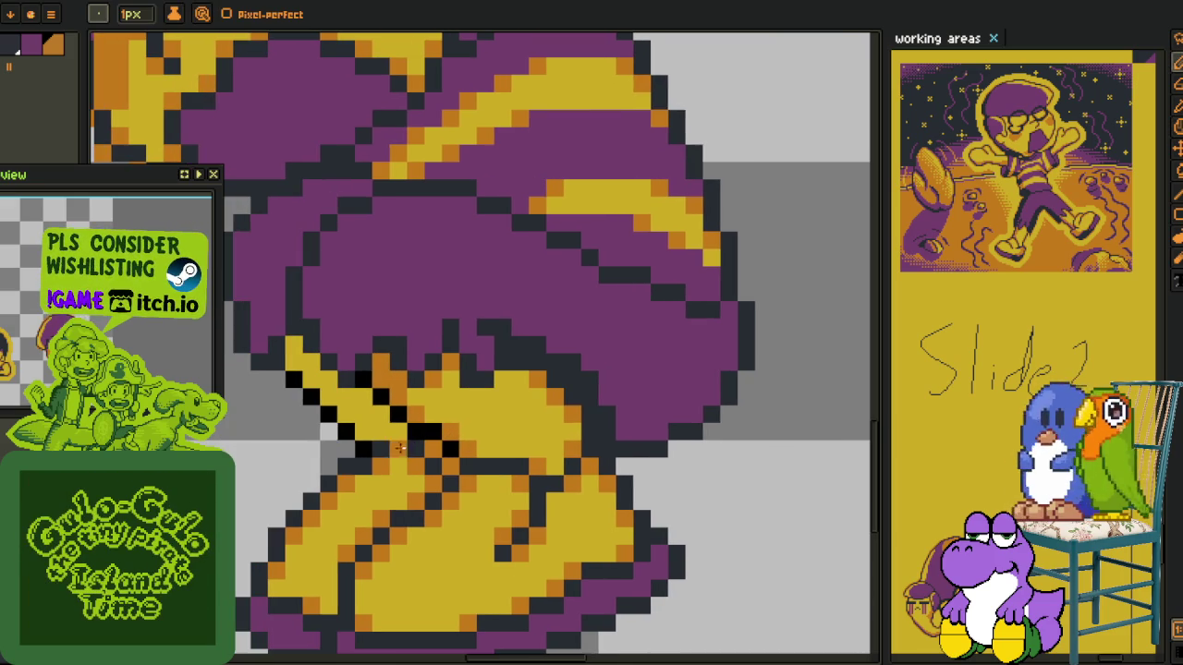
key("l")
left_click_drag(355, 422, 296, 369)
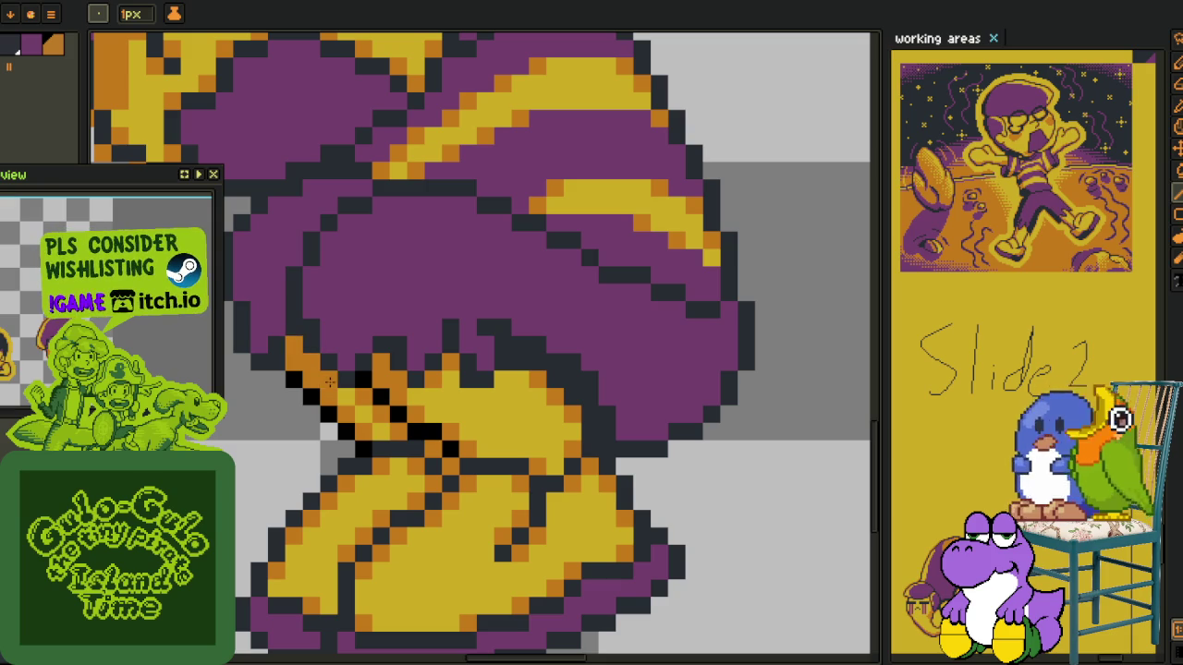
Paint a dark pixel at the hair's lower edge
key("o")
key("b")
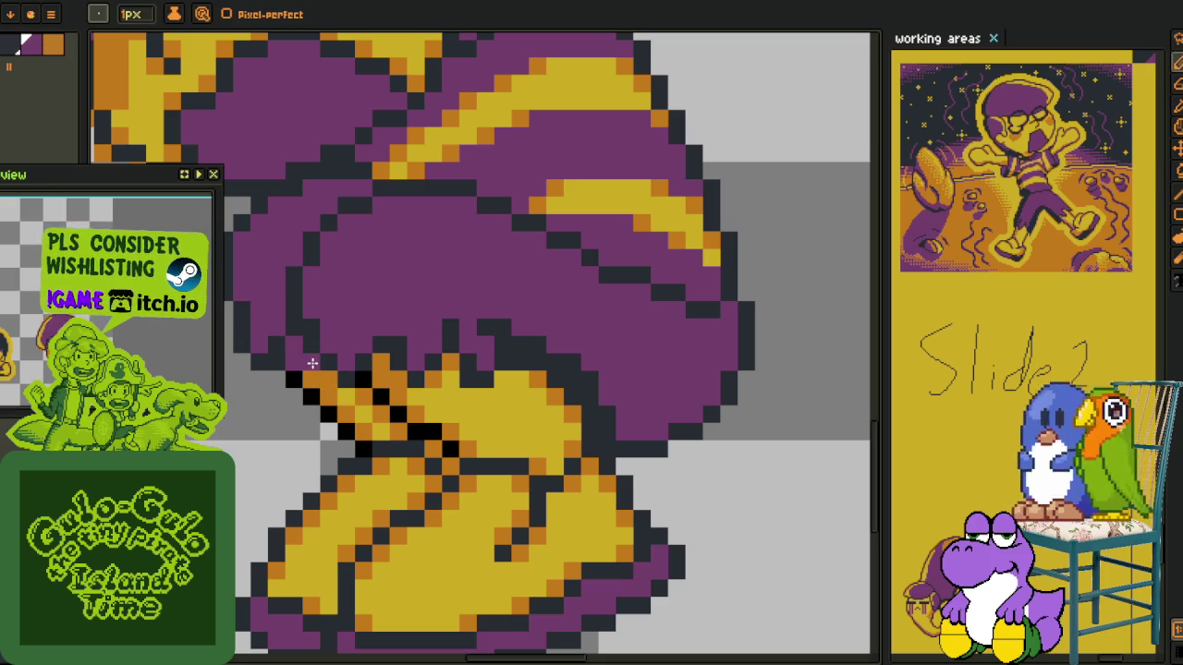
left_click(325, 396)
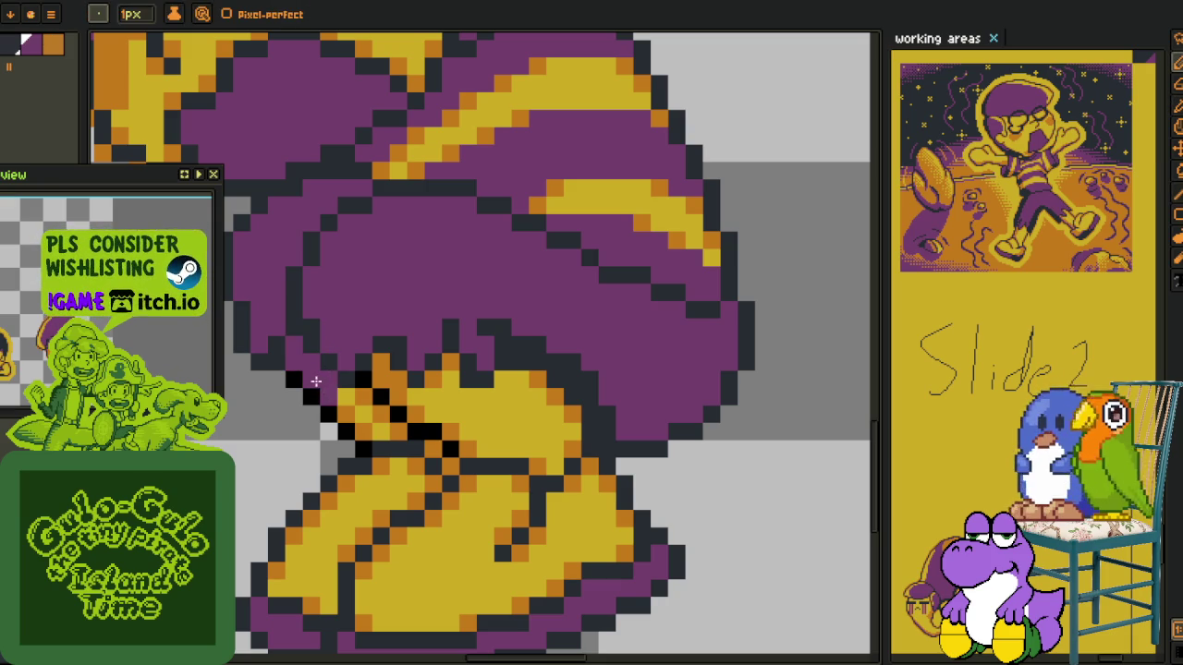
key("alt")
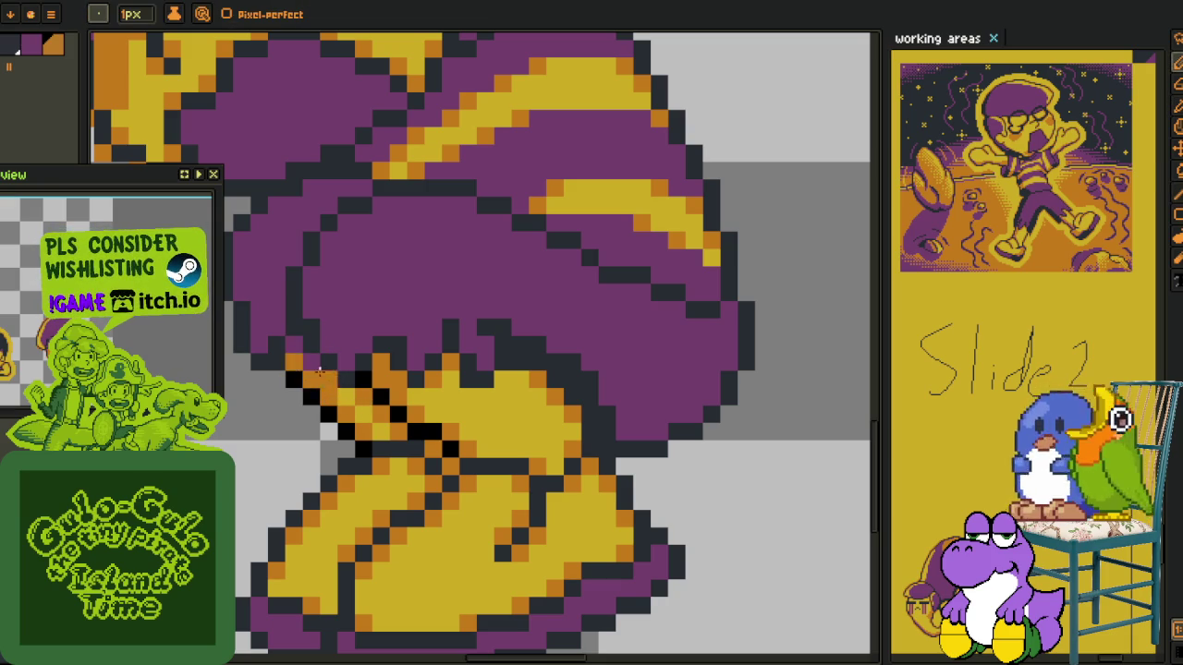
scroll(319, 370, "down", 4)
key("alt")
scroll(360, 385, "up", 3)
scroll(365, 375, "up", 1)
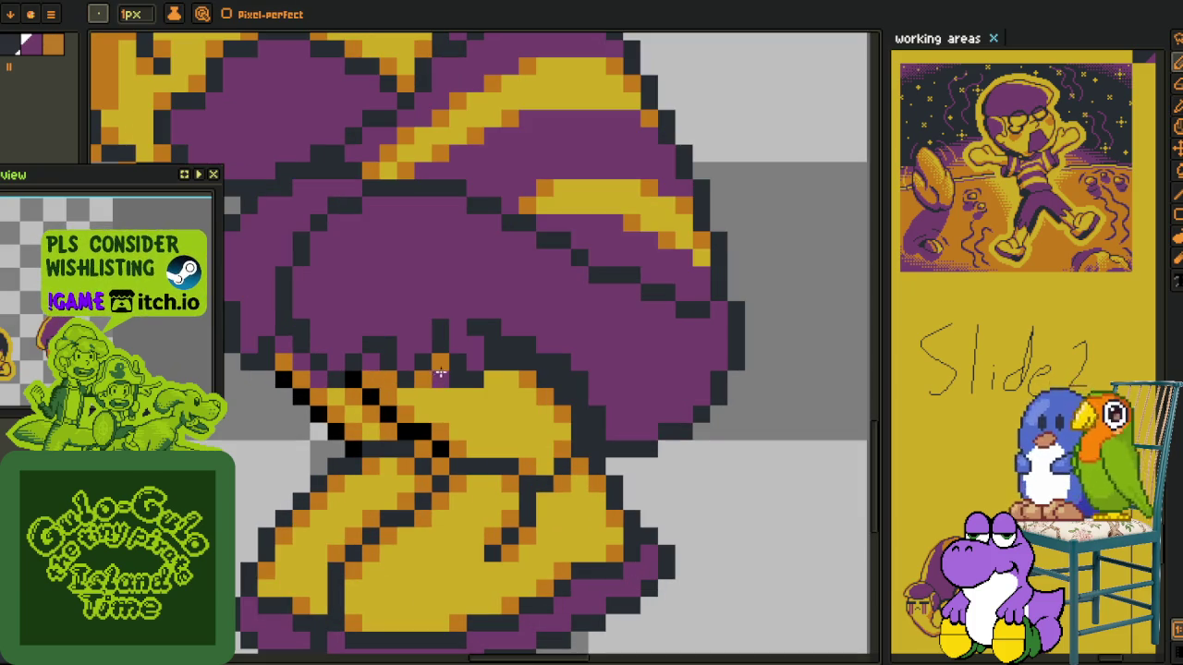
Paint orange shading along the yellow edge under the fringe, with a dark pixel beside it
left_click(493, 382, "alt")
mouse_move(493, 381)
left_mouse_down()
mouse_move(532, 397)
mouse_move(559, 435)
left_mouse_up()
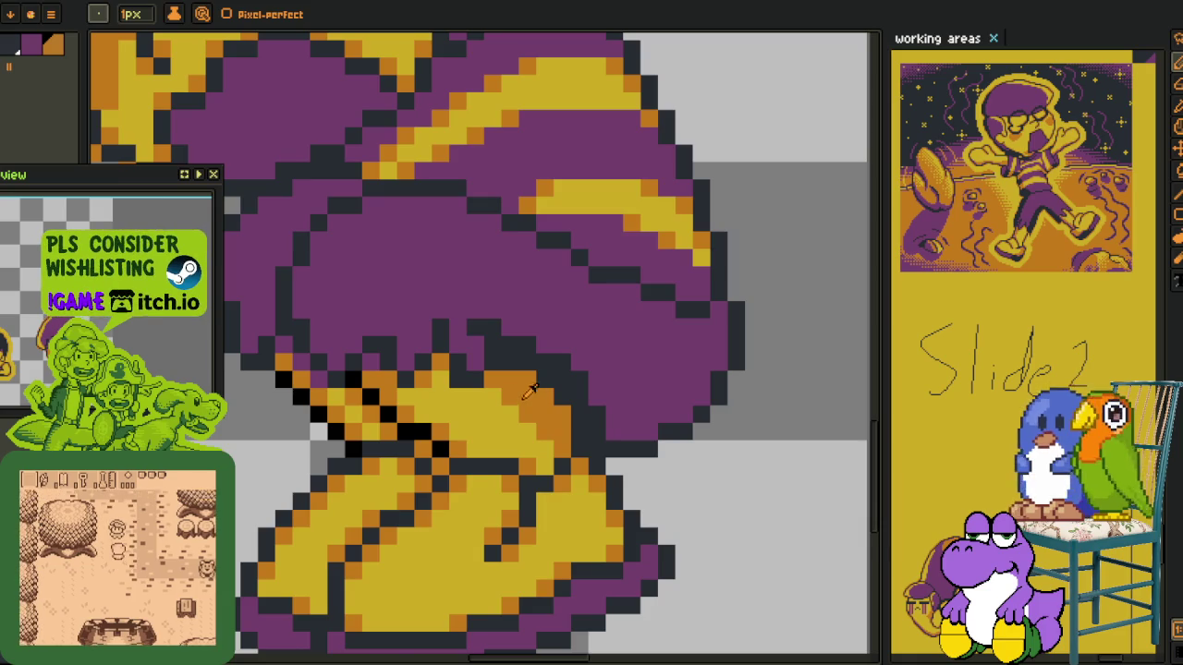
scroll(520, 391, "down", 2)
scroll(520, 391, "up", 2)
left_click(529, 371, "alt")
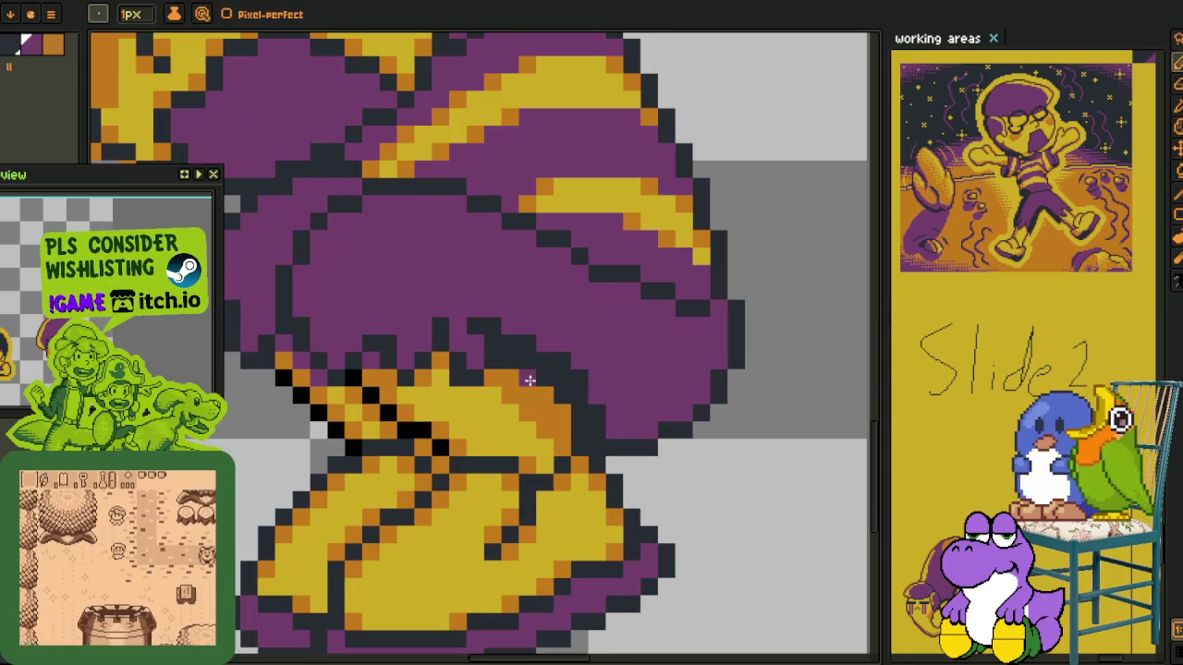
left_click(478, 377)
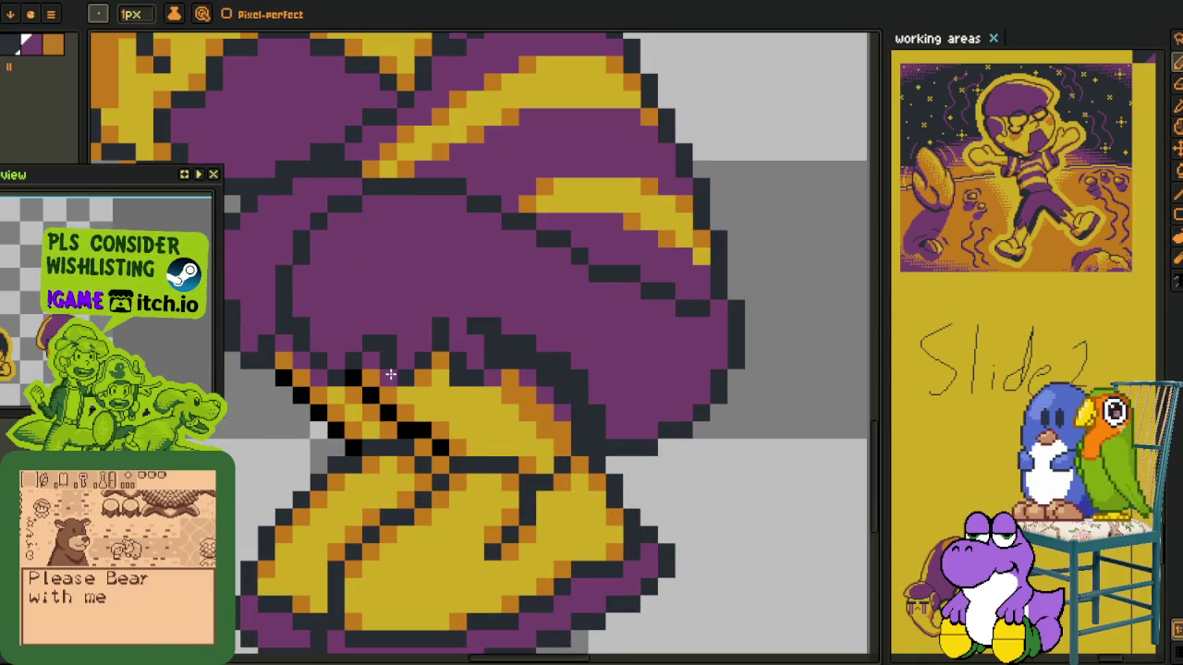
scroll(486, 376, "down", 3)
left_click(438, 292, "alt")
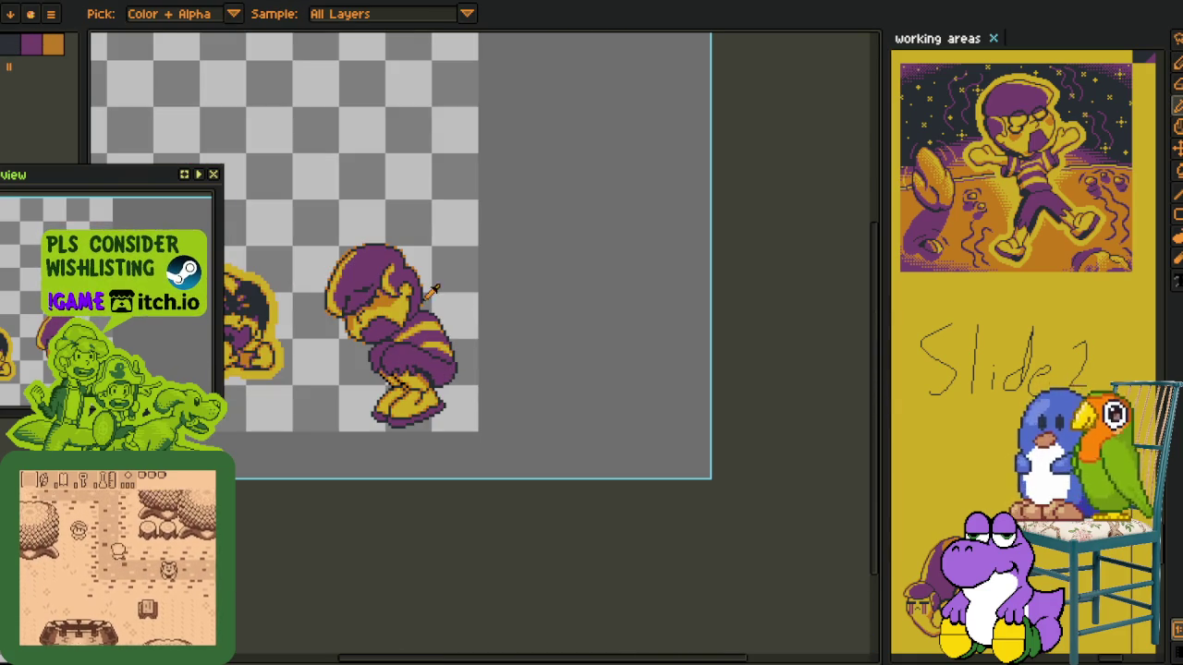
Undo the flatten and merge the character's layers down into one
key("Tab")
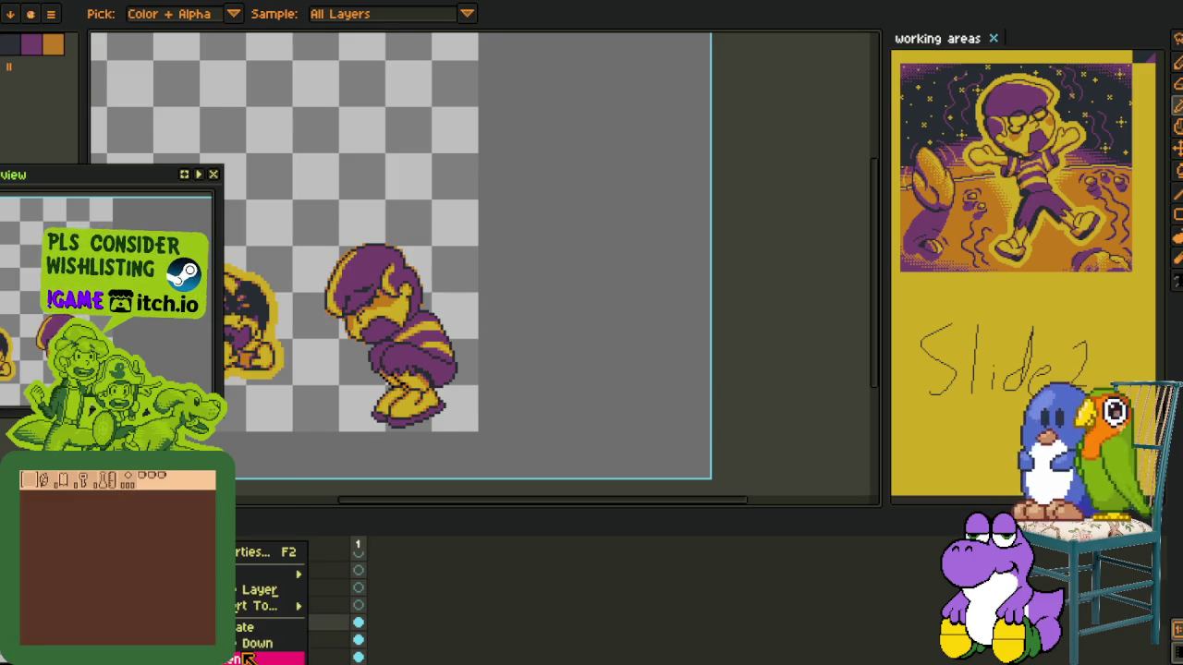
key("ctrl+z")
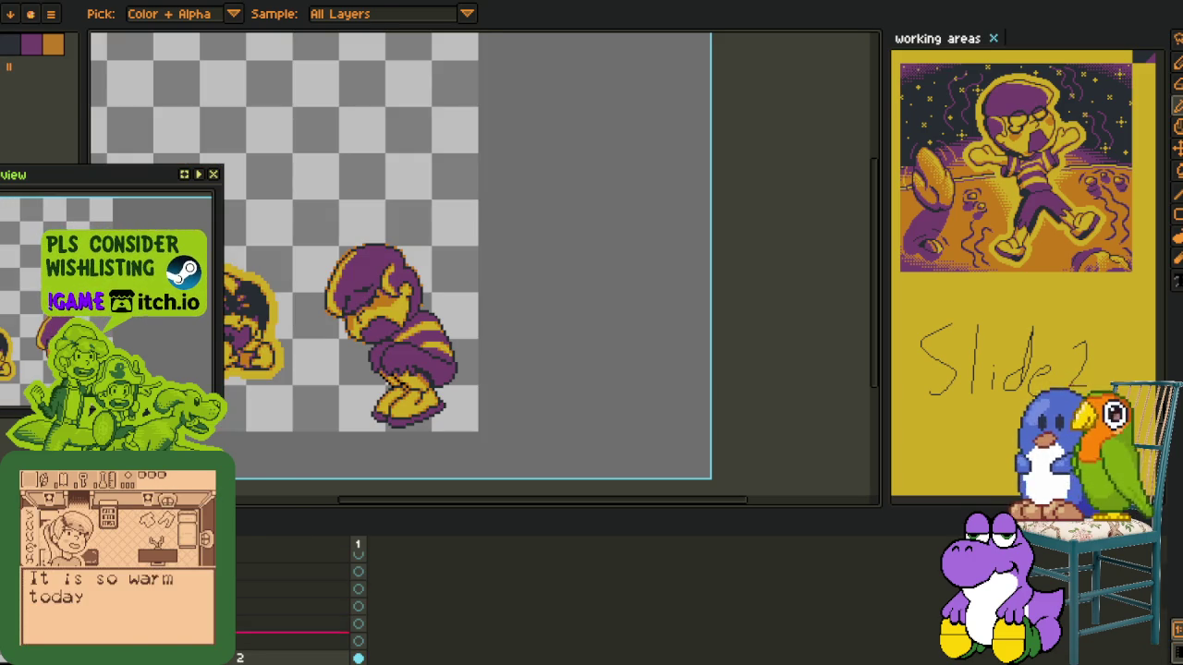
right_click(269, 652)
left_click(266, 645)
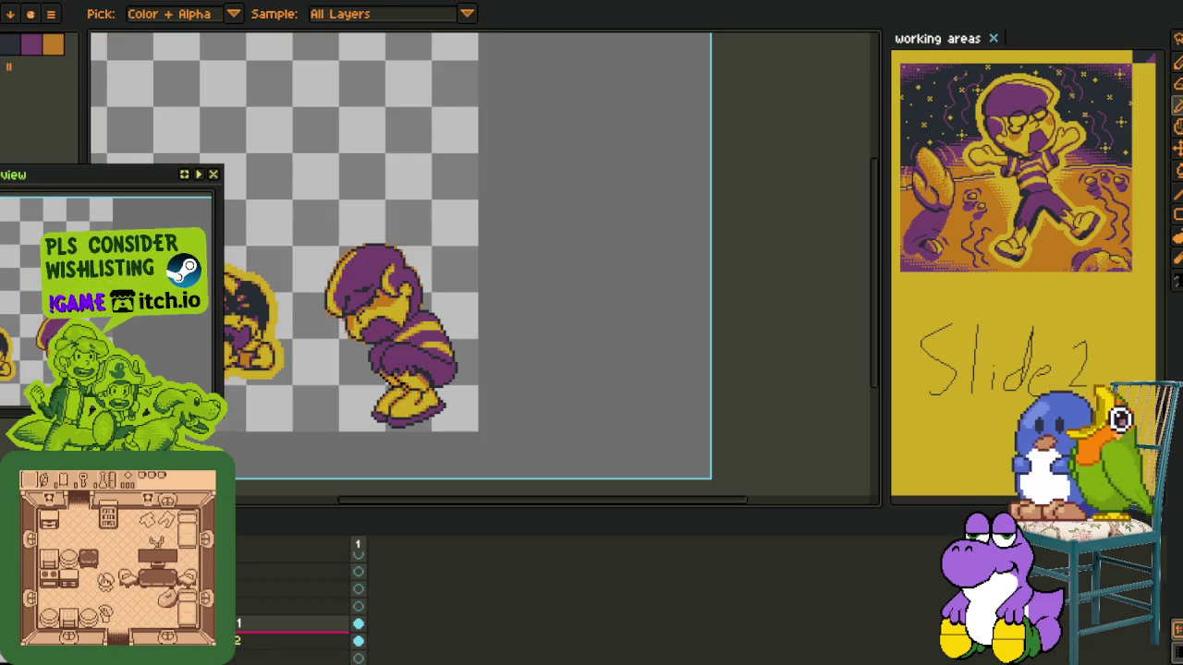
right_click(268, 638)
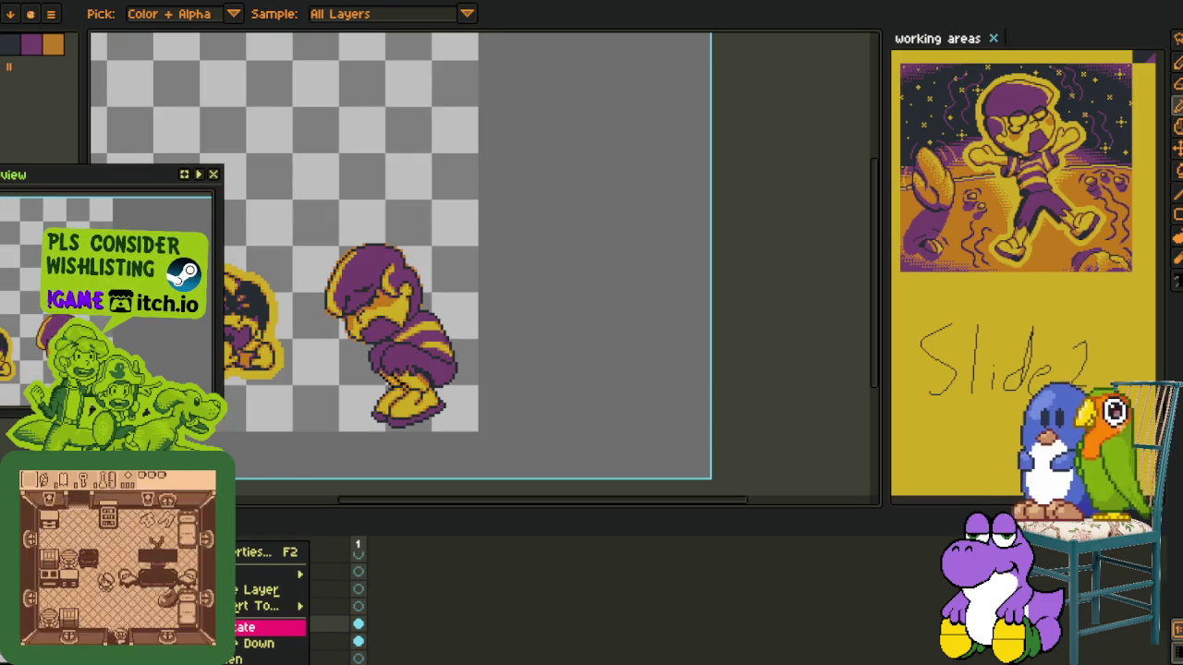
left_click(268, 622)
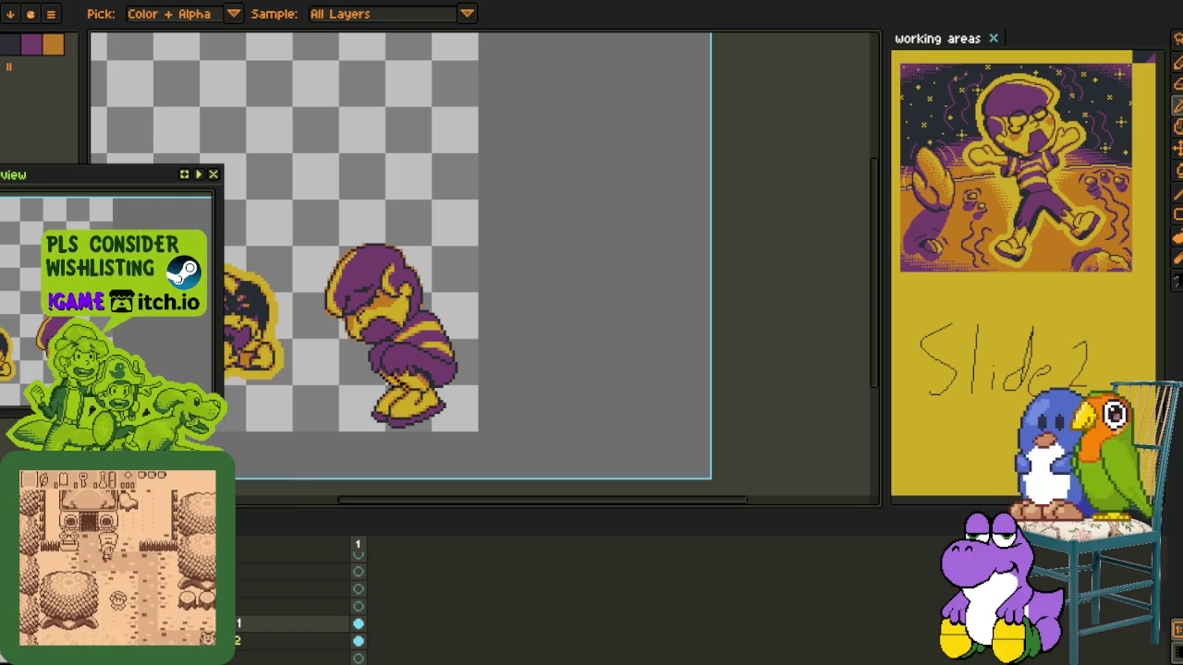
Move the crouching character a little to the left
key("minus")
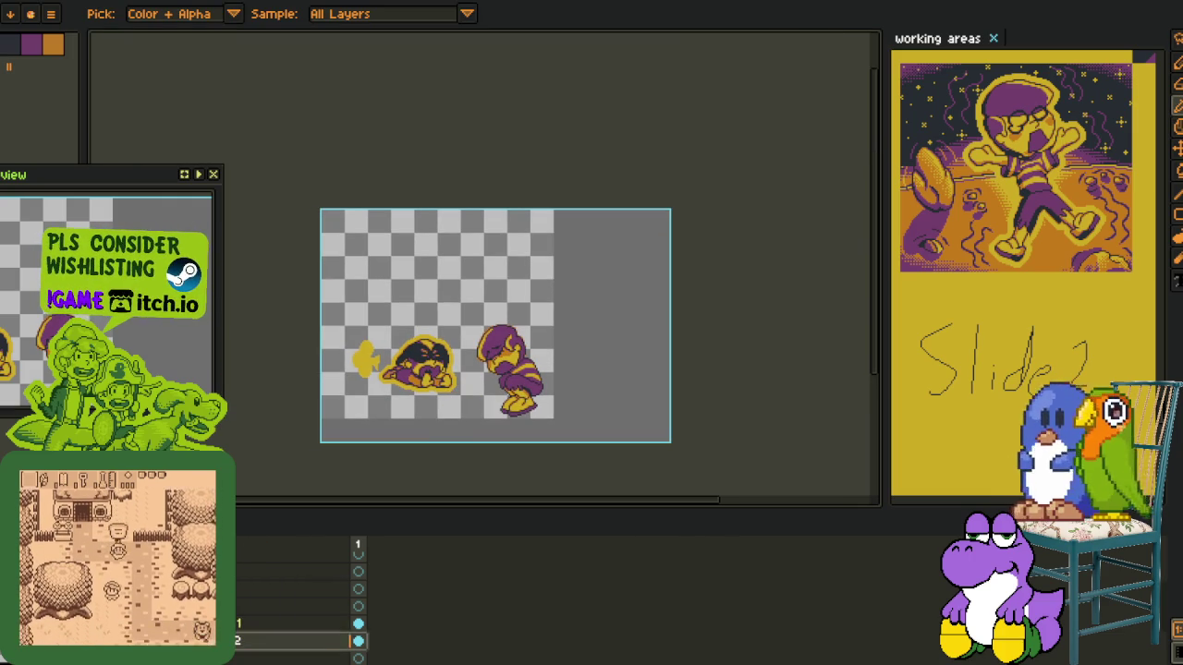
left_click(1177, 148)
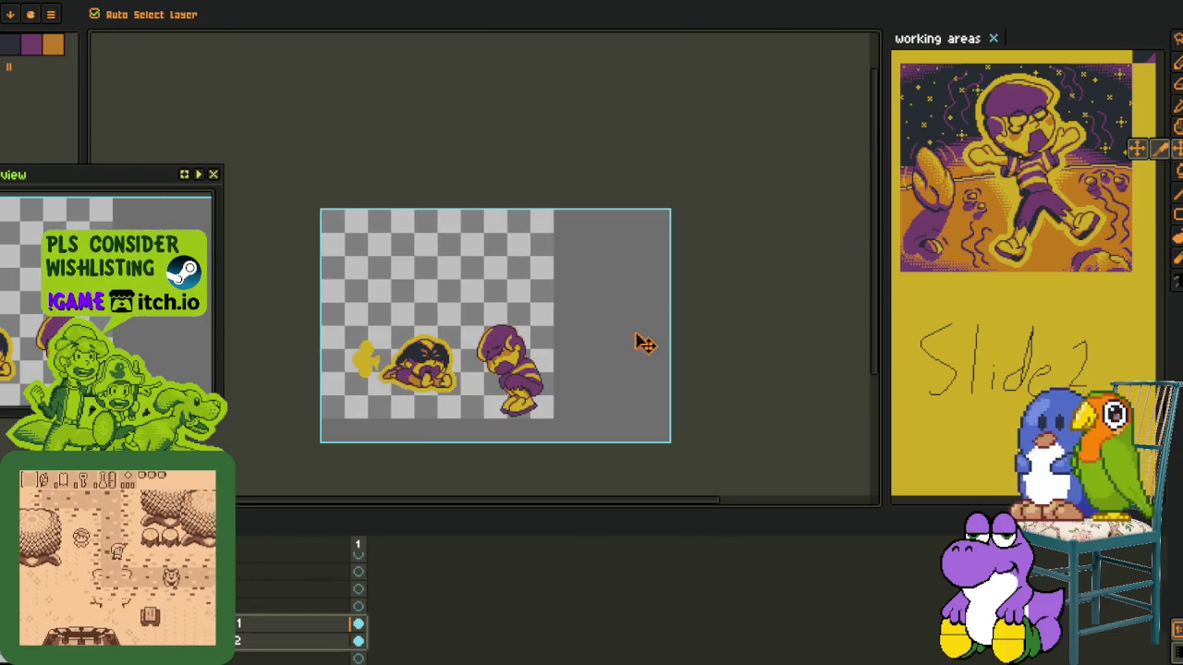
scroll(638, 341, "up", 2)
scroll(469, 391, "up", 2)
left_click_drag(625, 379, 580, 371)
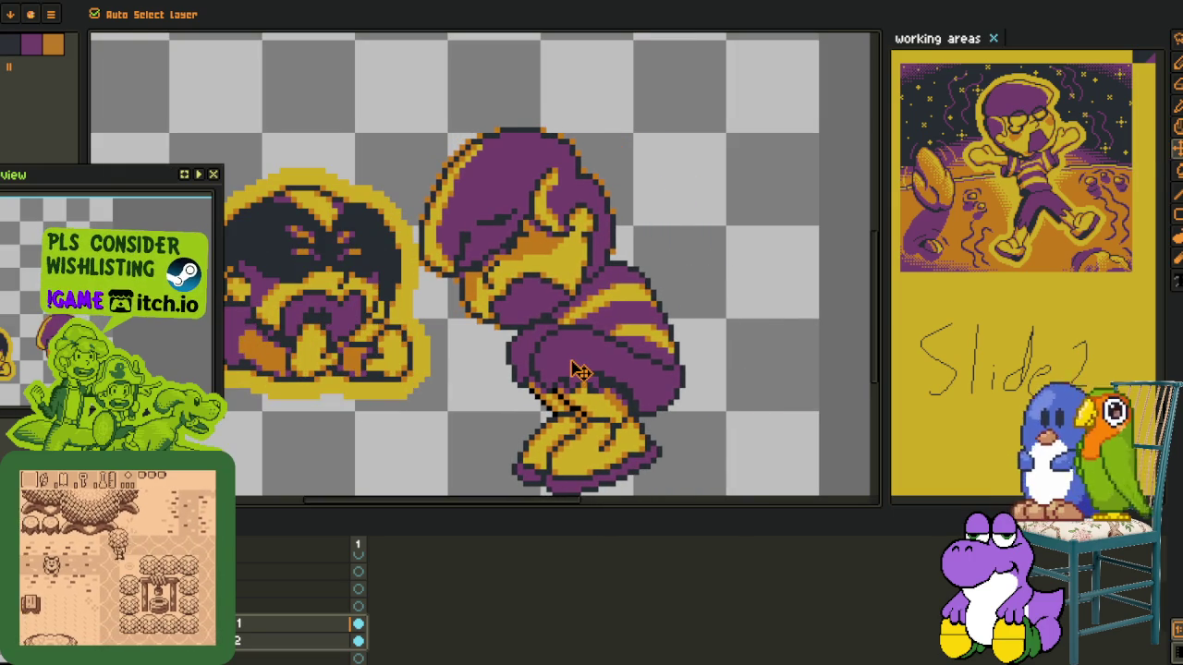
scroll(577, 369, "down", 1)
Rename the merged layer to 'body'
key("Tab")
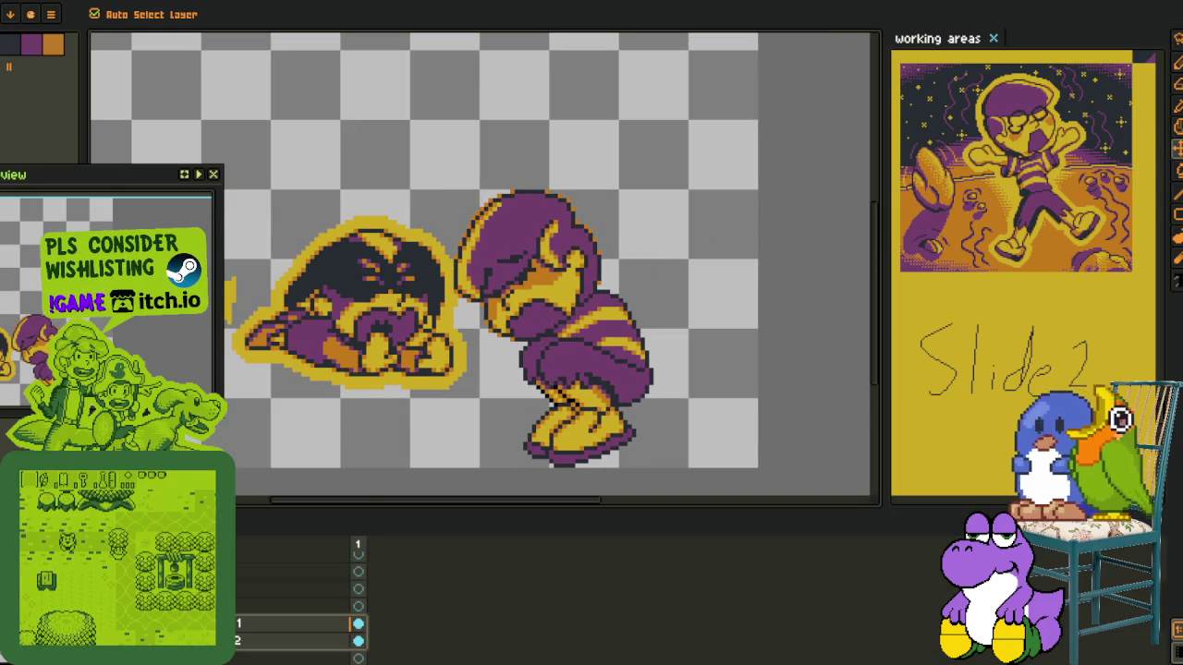
key("shift+p")
type("body")
key("Return")
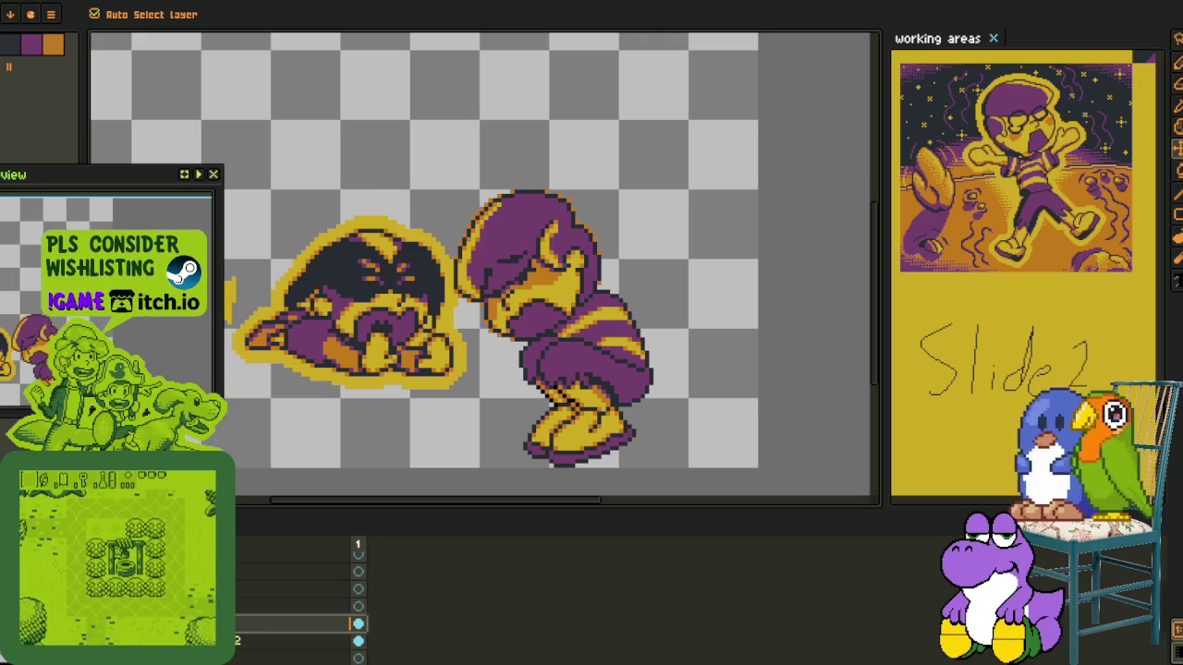
Replace black with #20282F across the sprite
scroll(600, 252, "down", 5)
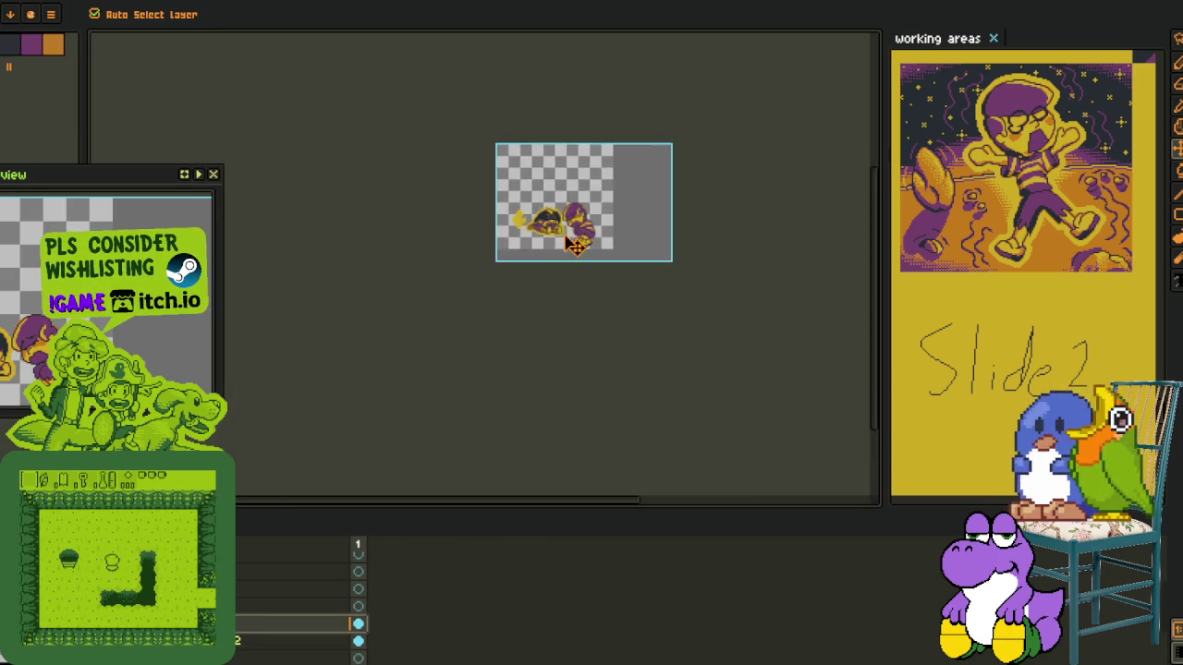
key("ctrl+0")
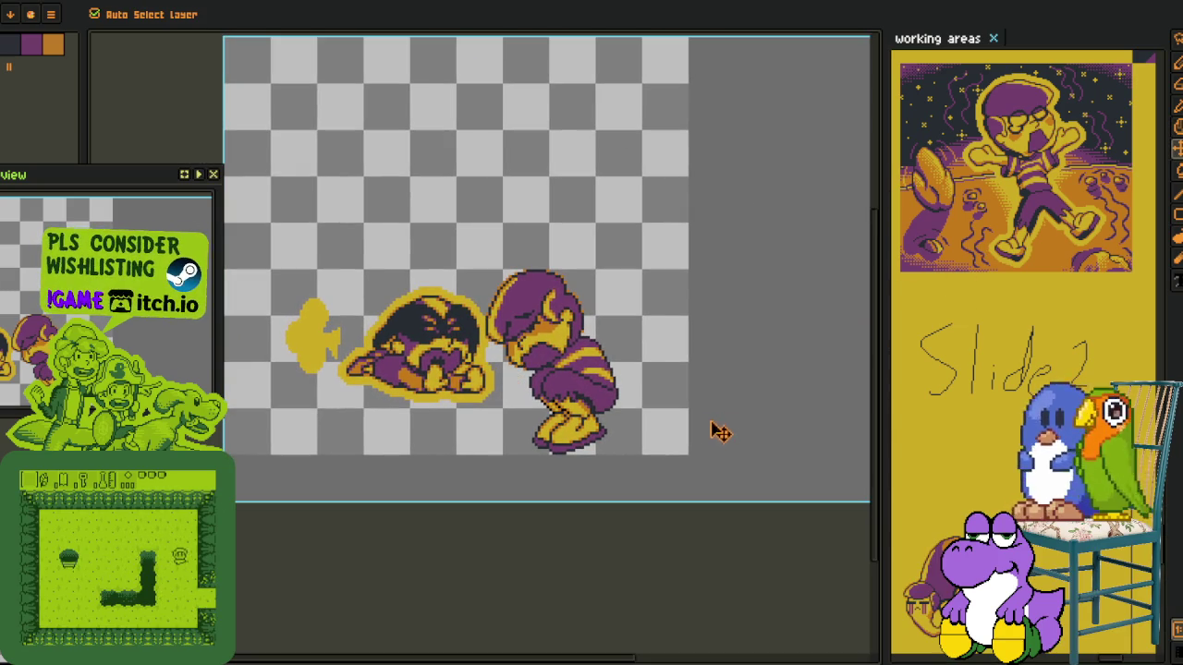
scroll(658, 456, "up", 2)
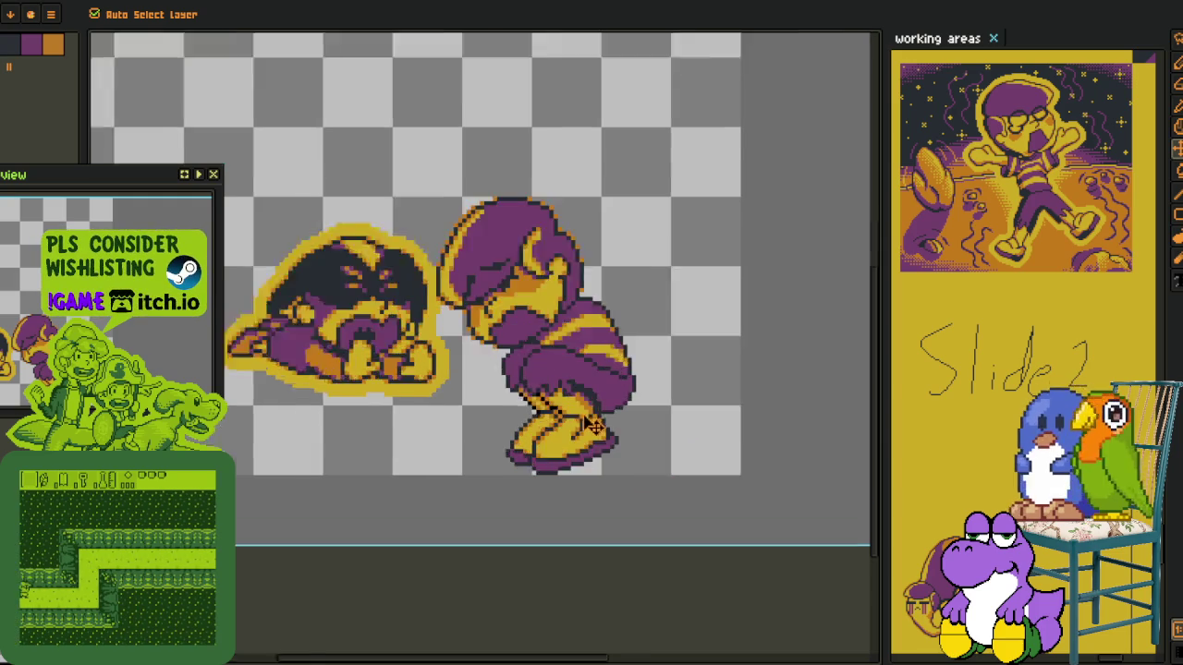
scroll(658, 455, "up", 2)
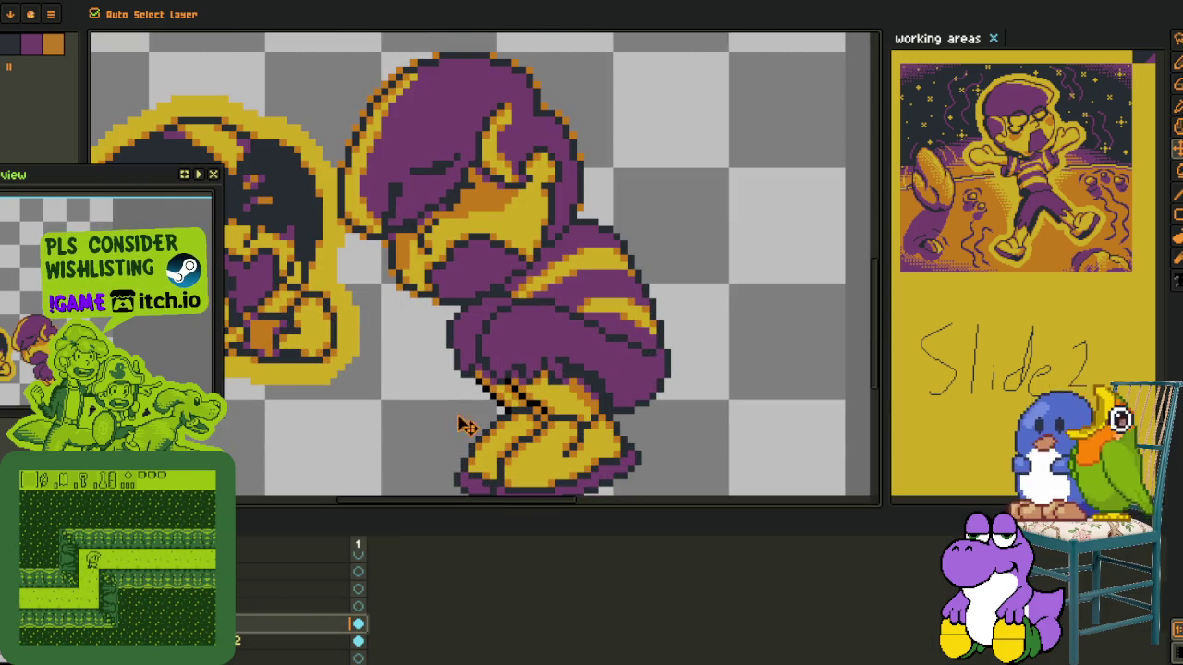
scroll(466, 425, "up", 3)
key("o")
key("shift+r")
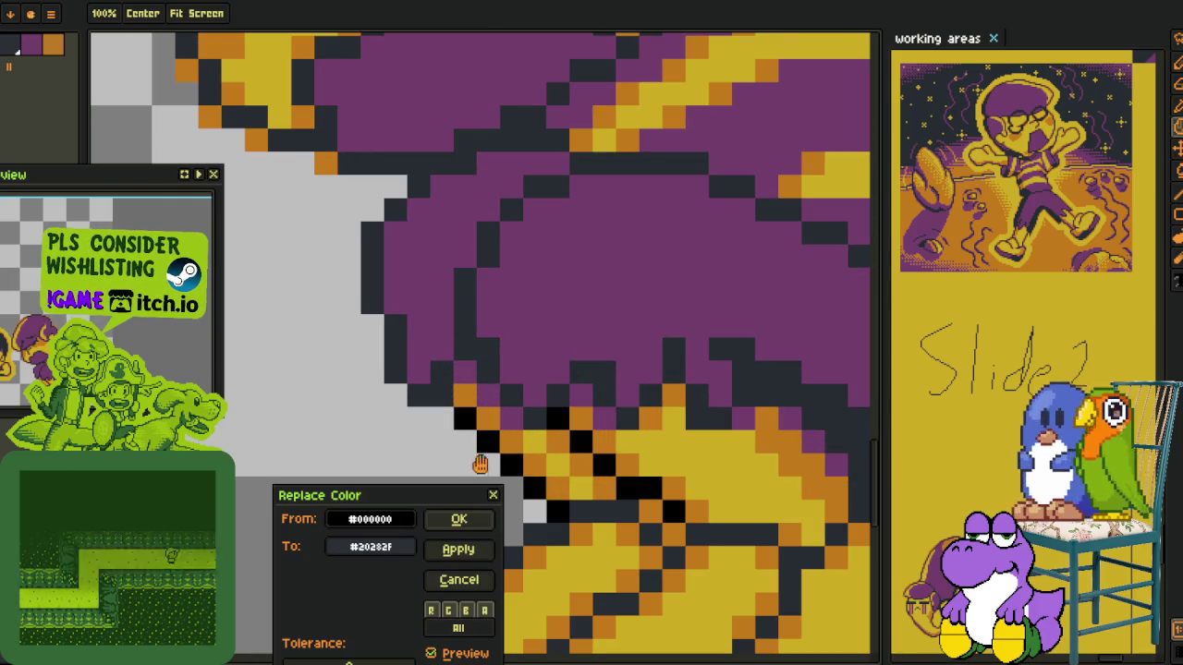
left_click(453, 519)
Switch over to the boy-on-moon illustration
scroll(345, 428, "down", 5)
key("Tab")
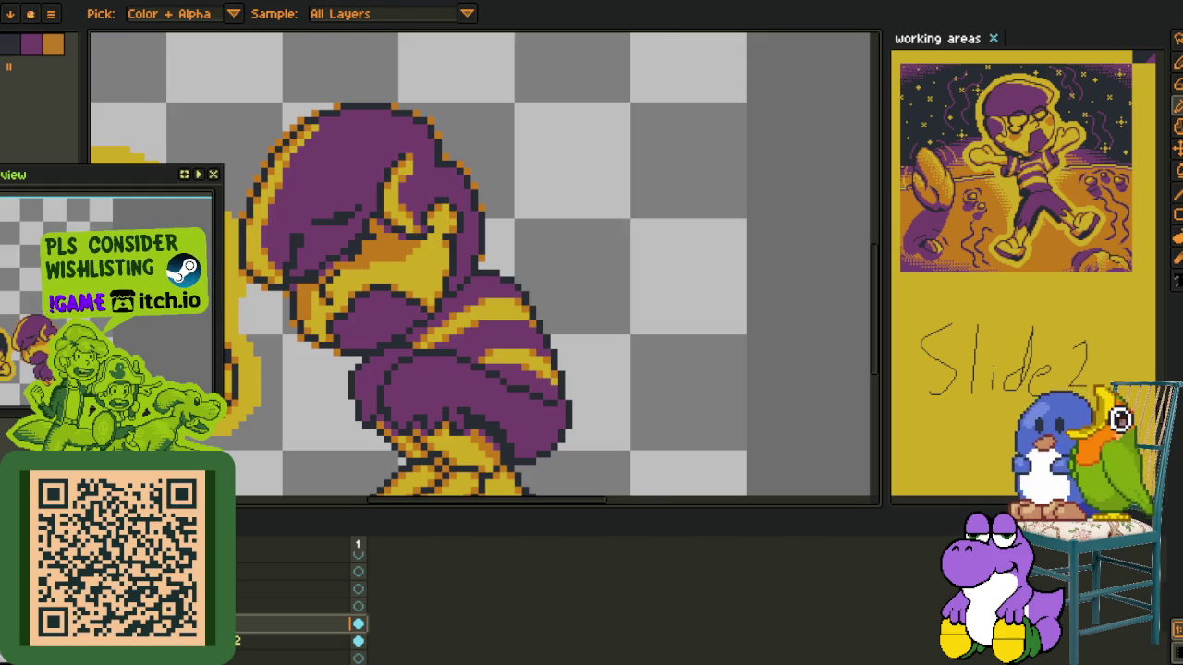
key("Tab")
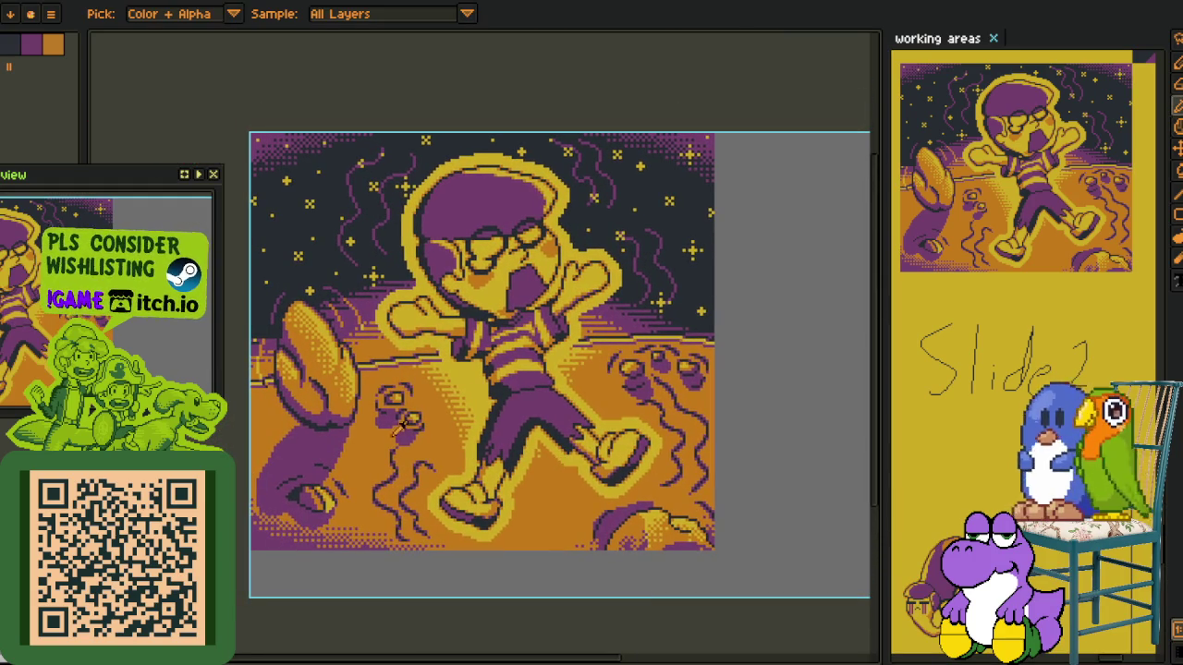
Pan and zoom around the illustration to bring the boy's upper body into view
key("m")
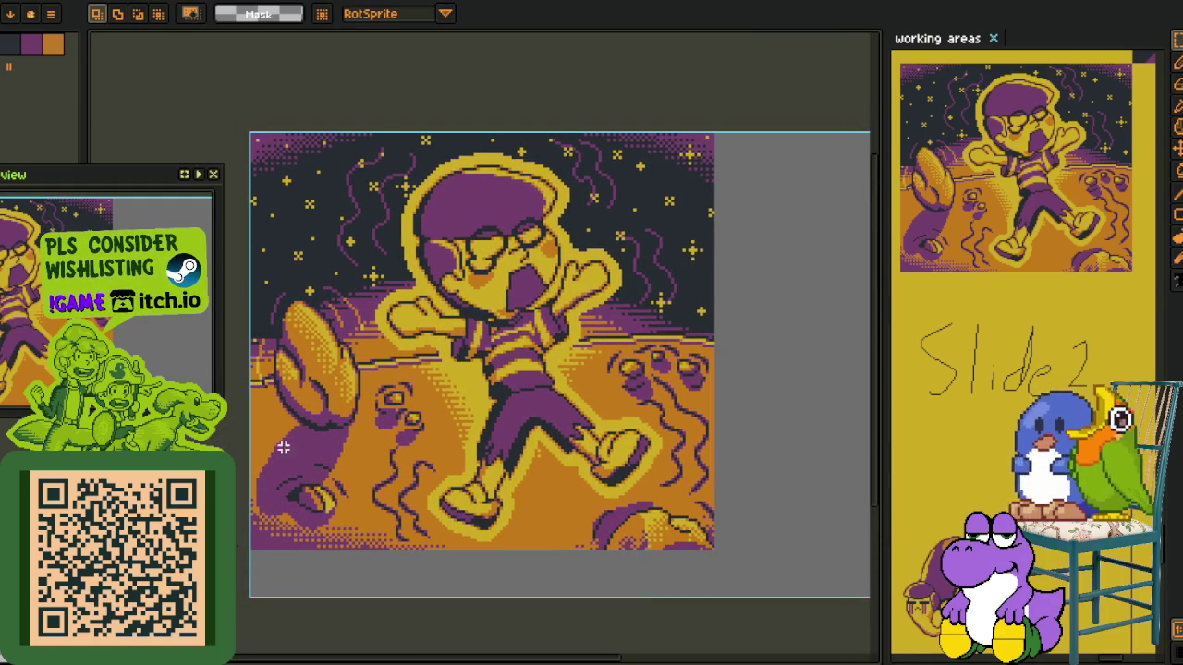
left_click_drag(321, 464, 322, 449)
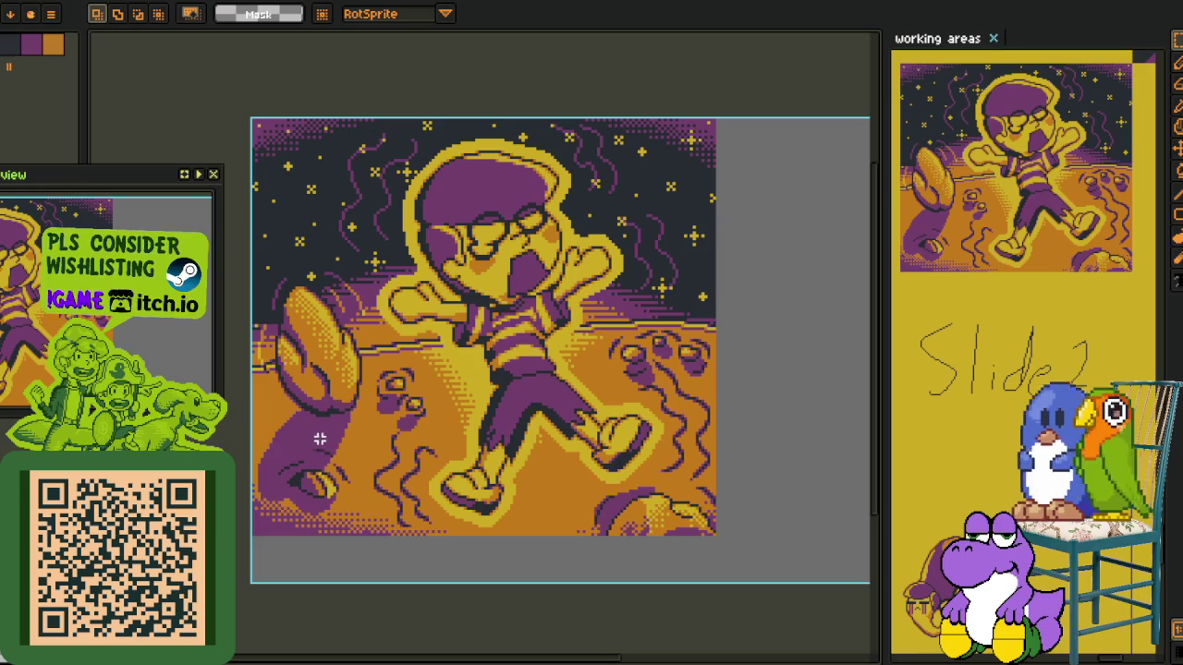
left_click_drag(344, 349, 338, 427)
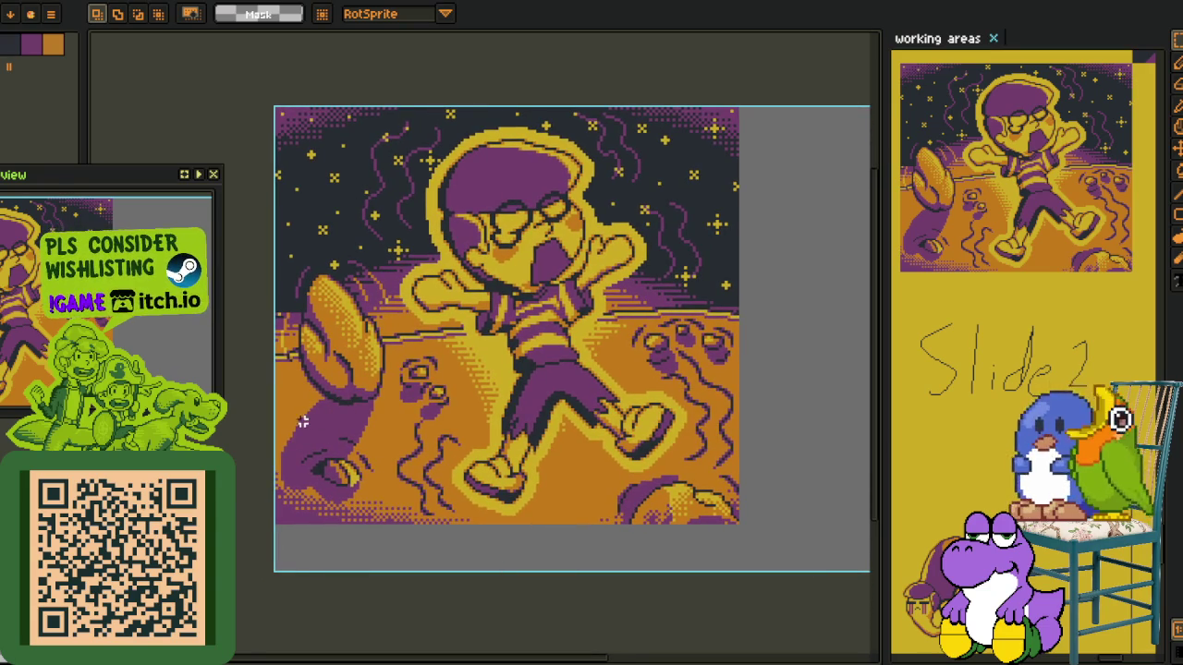
scroll(302, 422, "up", 1)
mouse_move(322, 430)
left_mouse_down()
mouse_move(313, 454)
mouse_move(301, 439)
left_mouse_up()
scroll(421, 355, "down", 1)
left_click_drag(487, 290, 475, 342)
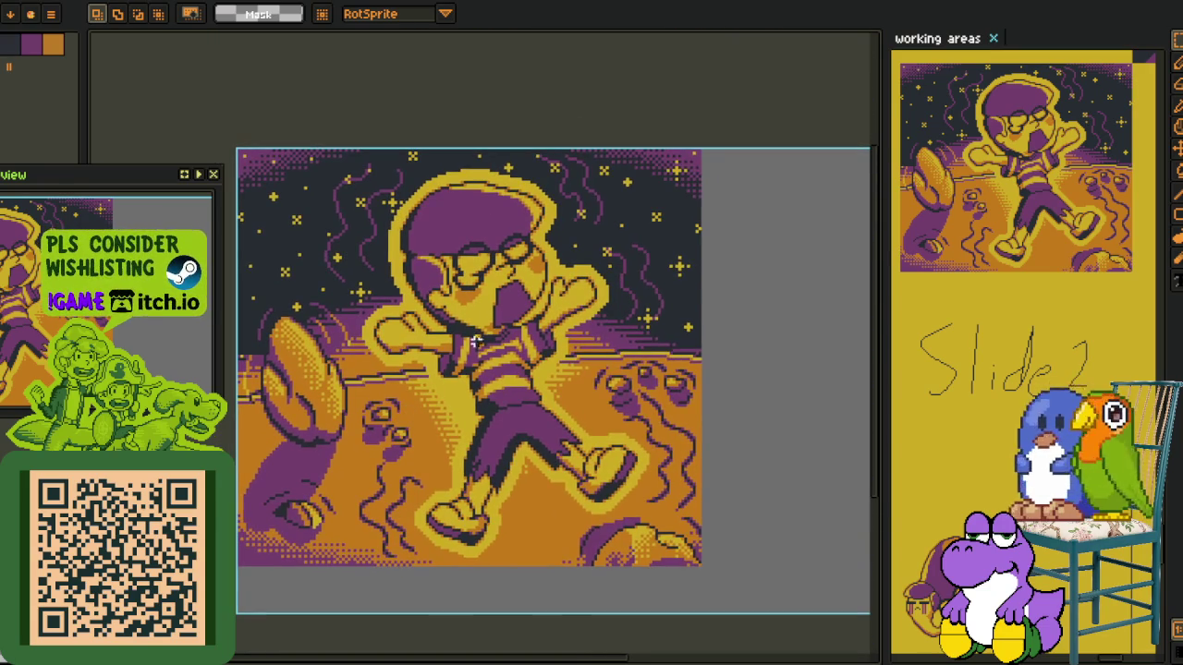
left_click_drag(389, 372, 367, 413)
scroll(407, 403, "up", 1)
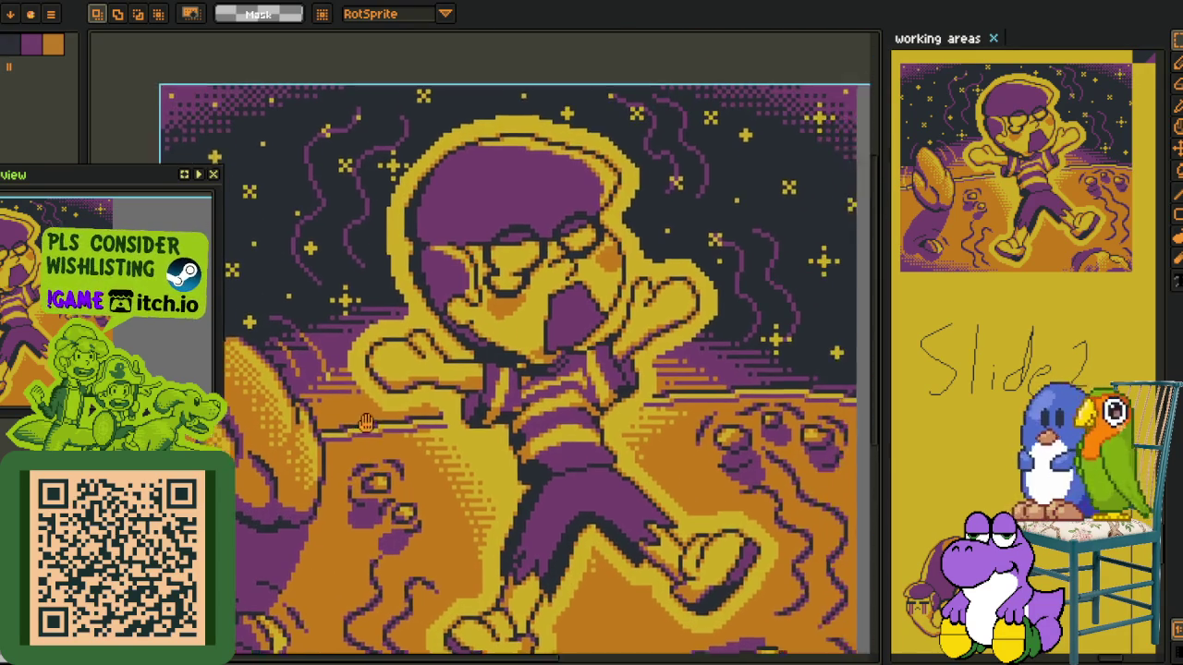
left_click_drag(399, 302, 422, 338)
scroll(420, 339, "up", 1)
mouse_move(396, 393)
left_mouse_down()
mouse_move(428, 383)
mouse_move(393, 323)
mouse_move(480, 305)
left_mouse_up()
Draw and clear a marquee over the boy's face and arms, then show the layer timeline
left_click_drag(314, 218, 810, 412)
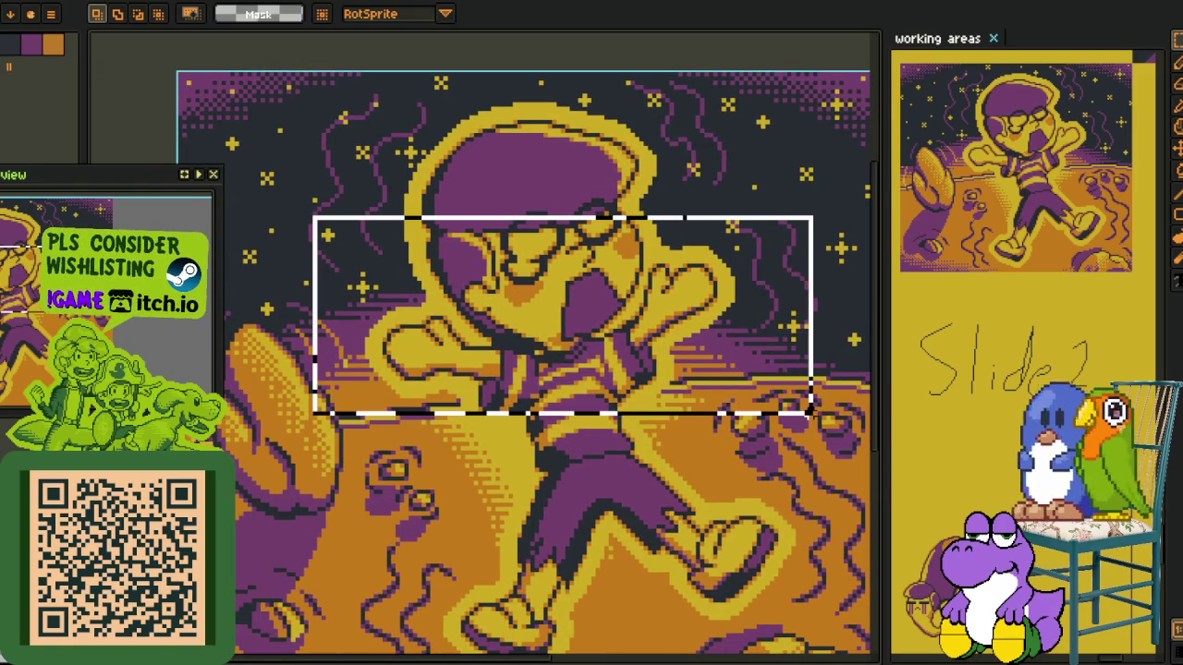
scroll(812, 416, "down", 3)
key("ctrl+d")
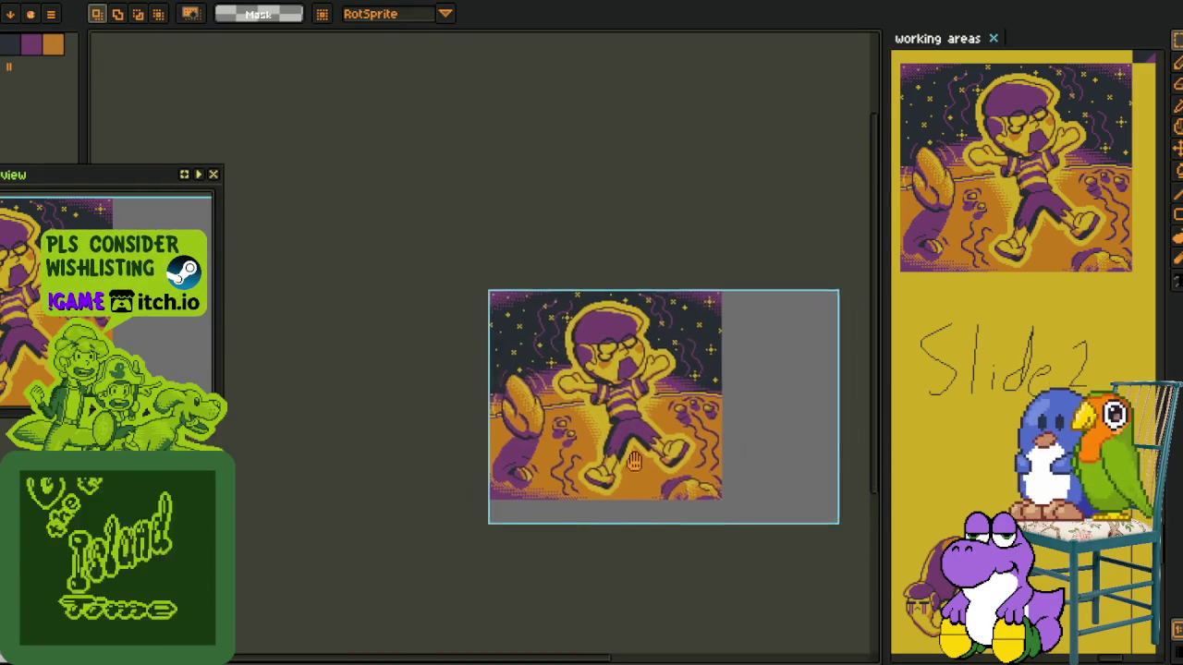
scroll(576, 449, "up", 2)
left_click_drag(582, 397, 571, 432)
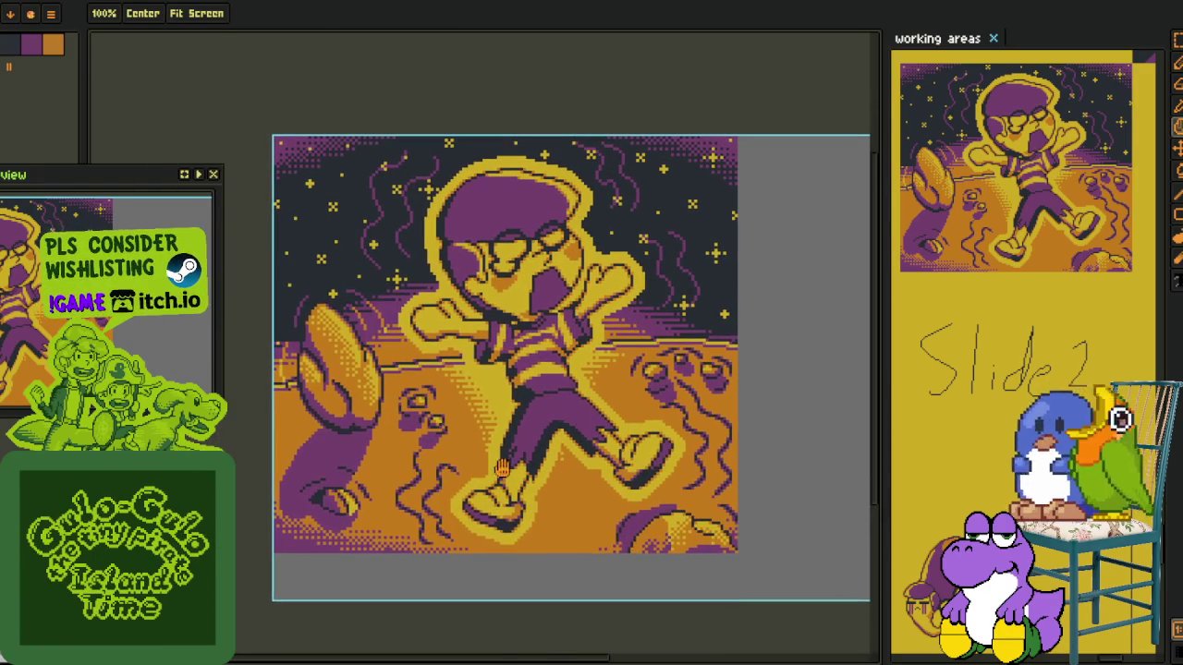
key("Tab")
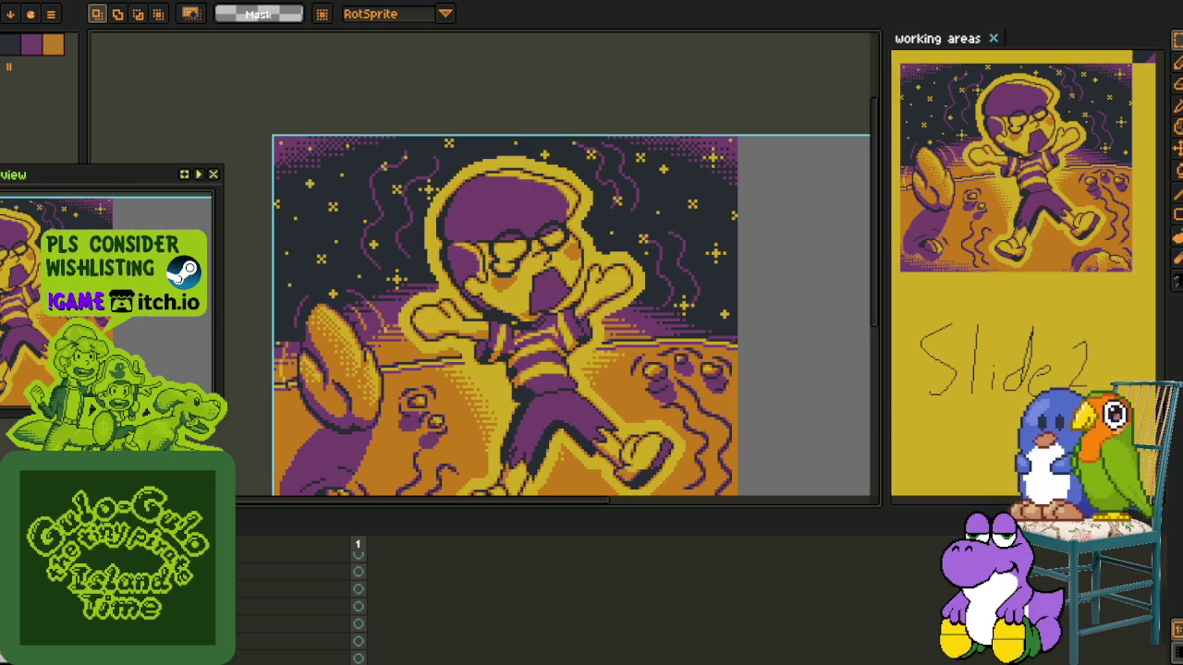
scroll(504, 462, "down", 2)
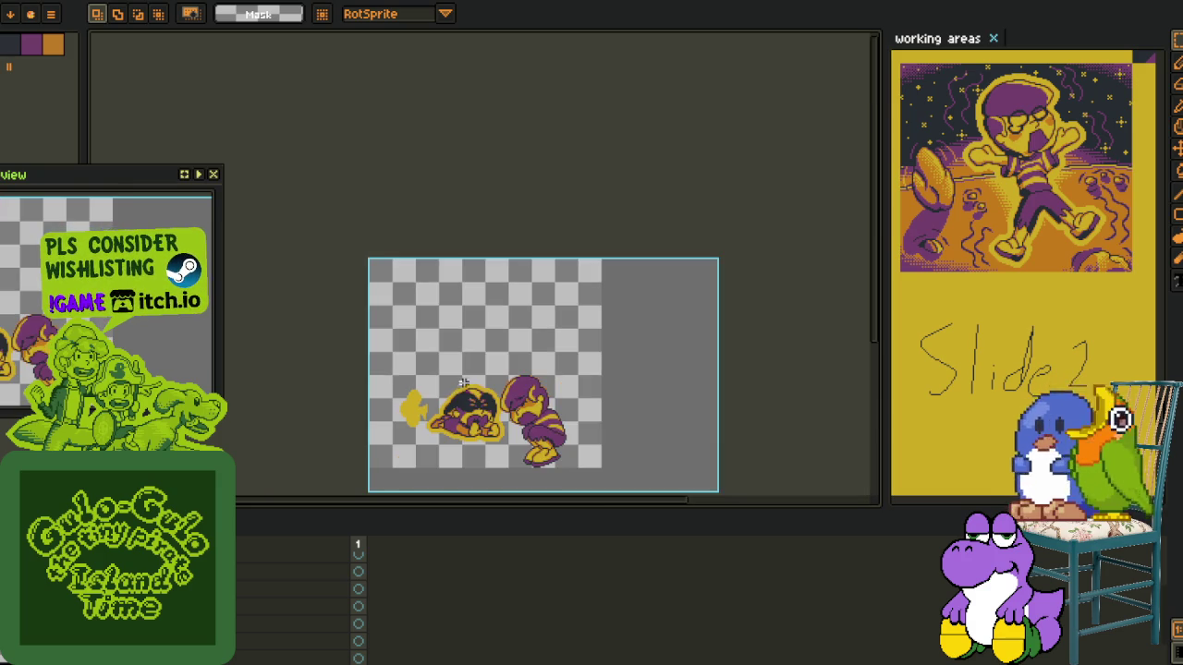
Save the two-character sprite with Ctrl+S
scroll(498, 406, "up", 4)
left_click_drag(498, 407, 473, 338)
key("m")
key("ctrl+s")
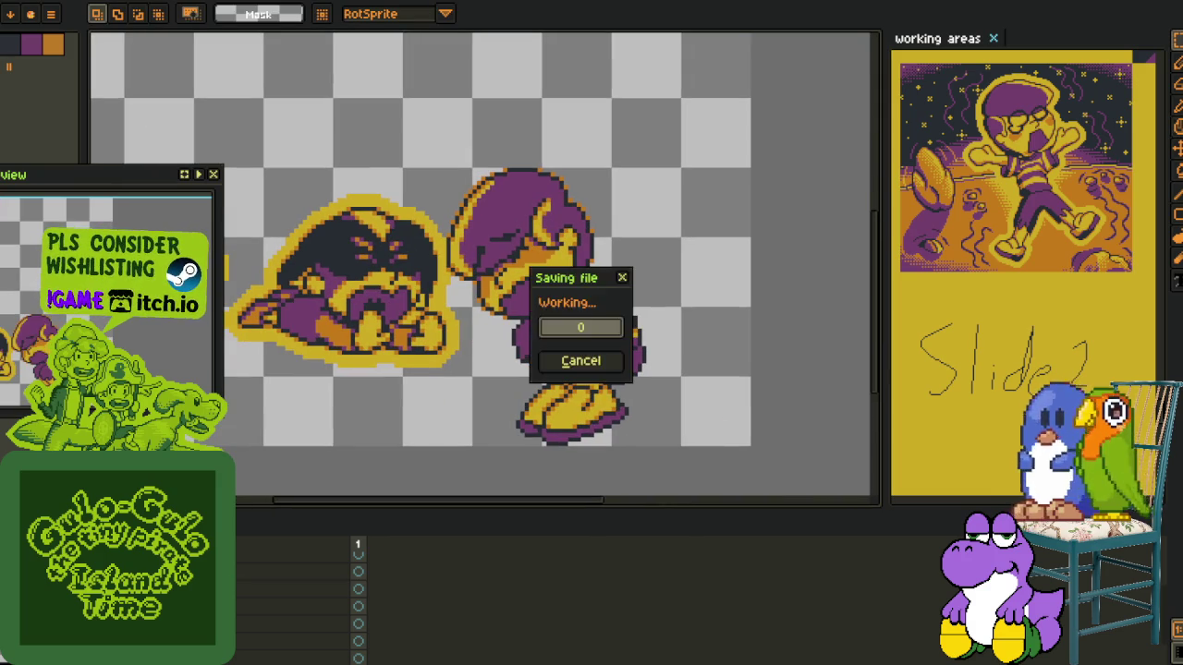
key("Delete")
key("ctrl+z")
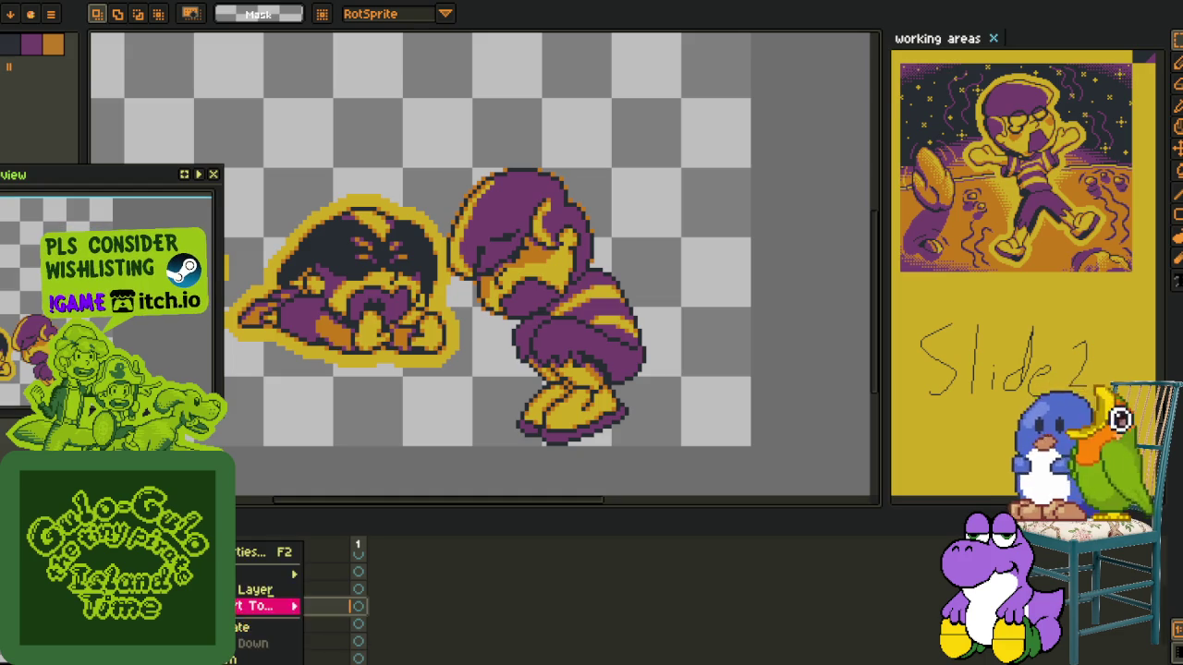
Add a new layer to the sprite
right_click(292, 613)
left_click(330, 570)
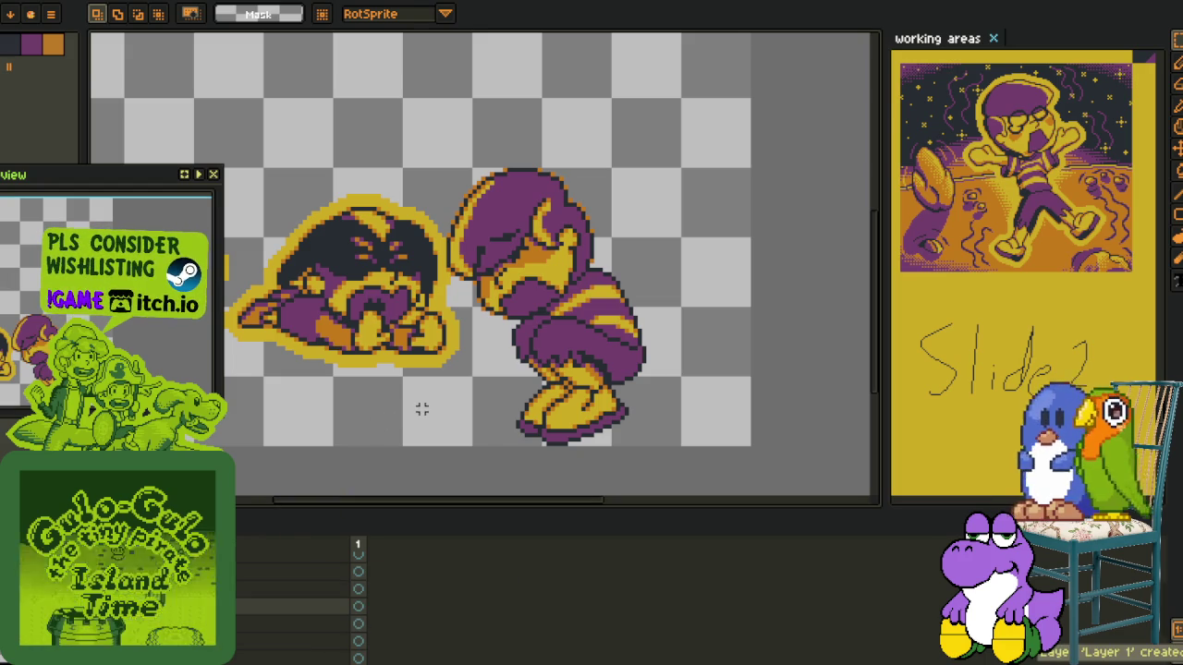
key("i")
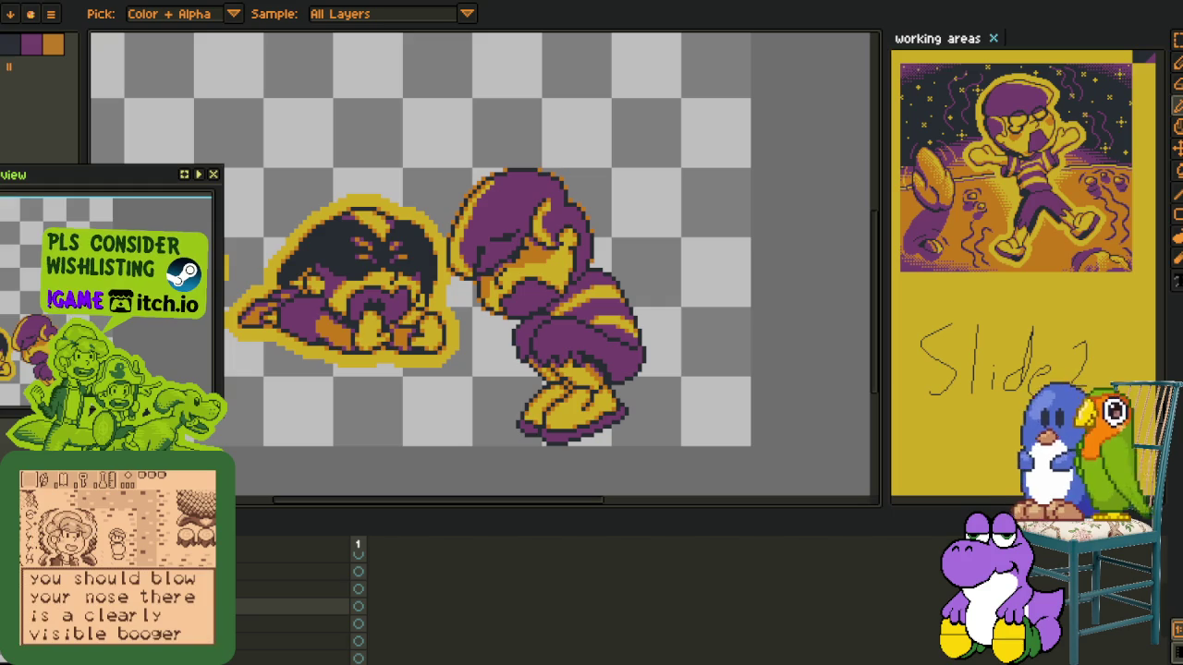
Return to the boy-on-moon illustration, fit it to the window and close the preview
key("ctrl+Tab")
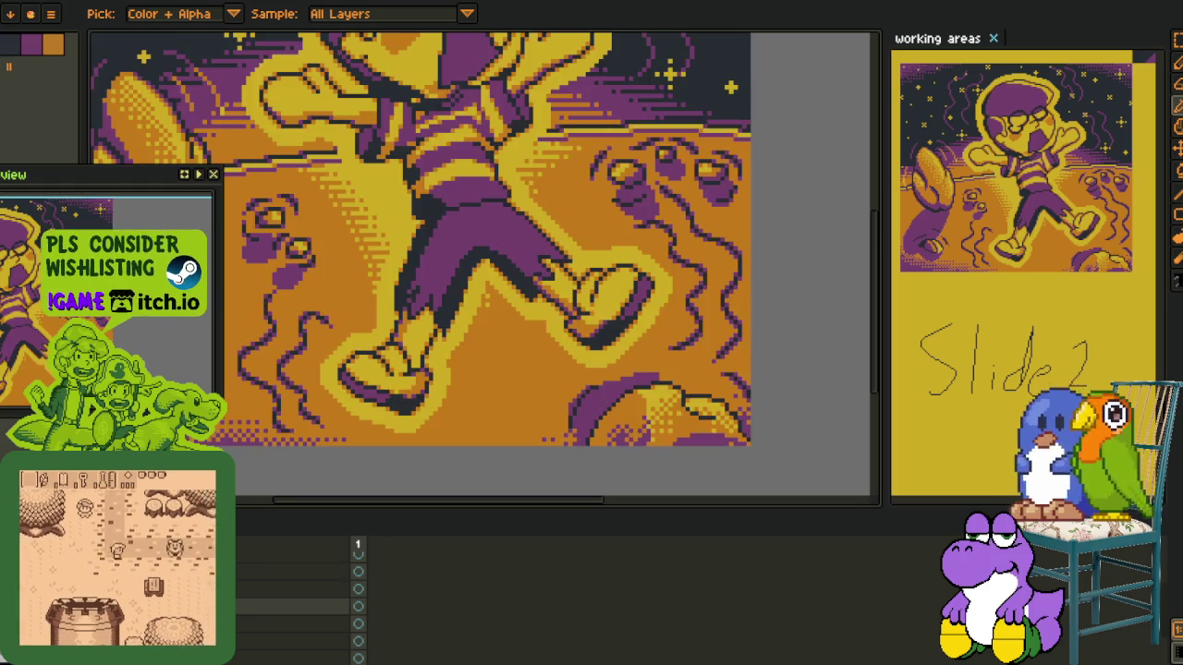
scroll(470, 331, "down", 2)
key("ctrl+0")
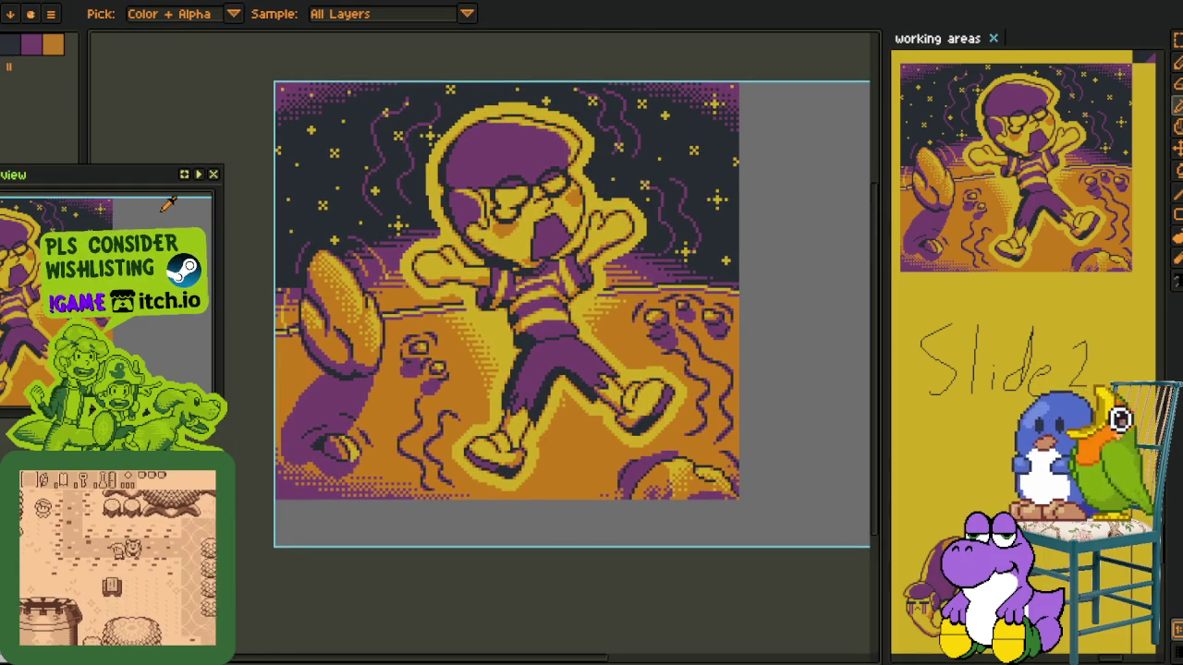
left_click(213, 175)
Select and clear a lower-right area, then pick a layer in the timeline and open its options
key("m")
left_click_drag(606, 435, 712, 541)
scroll(469, 393, "up", 2)
key("ctrl+d")
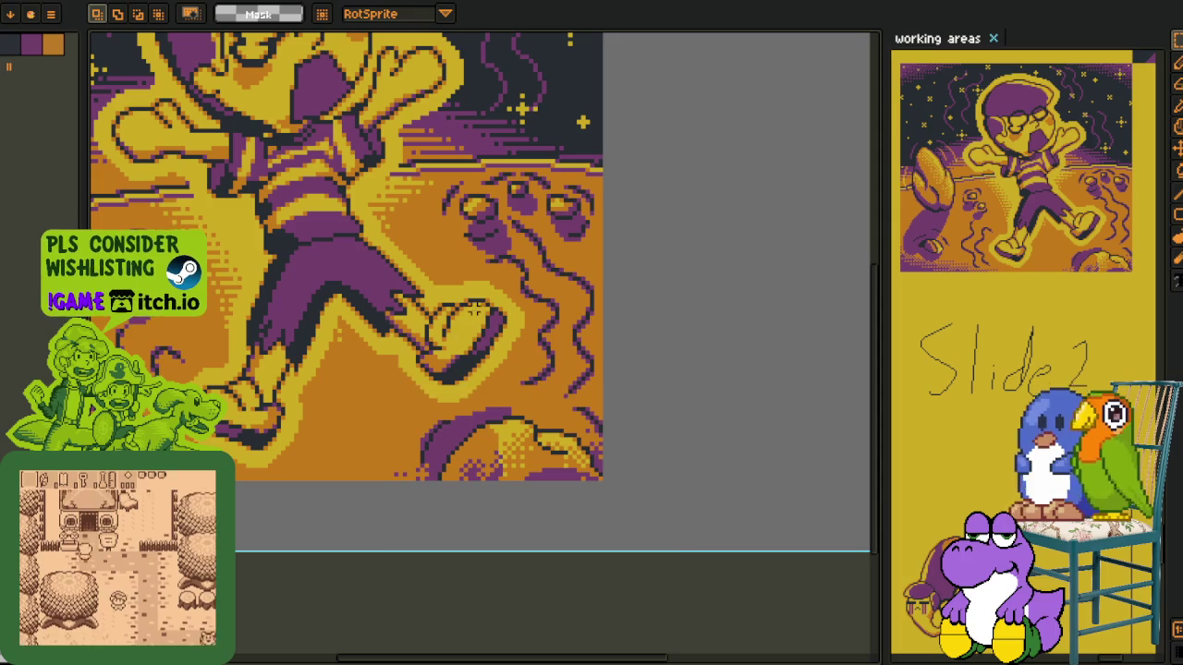
key("Tab")
left_click(358, 561)
right_click(236, 545)
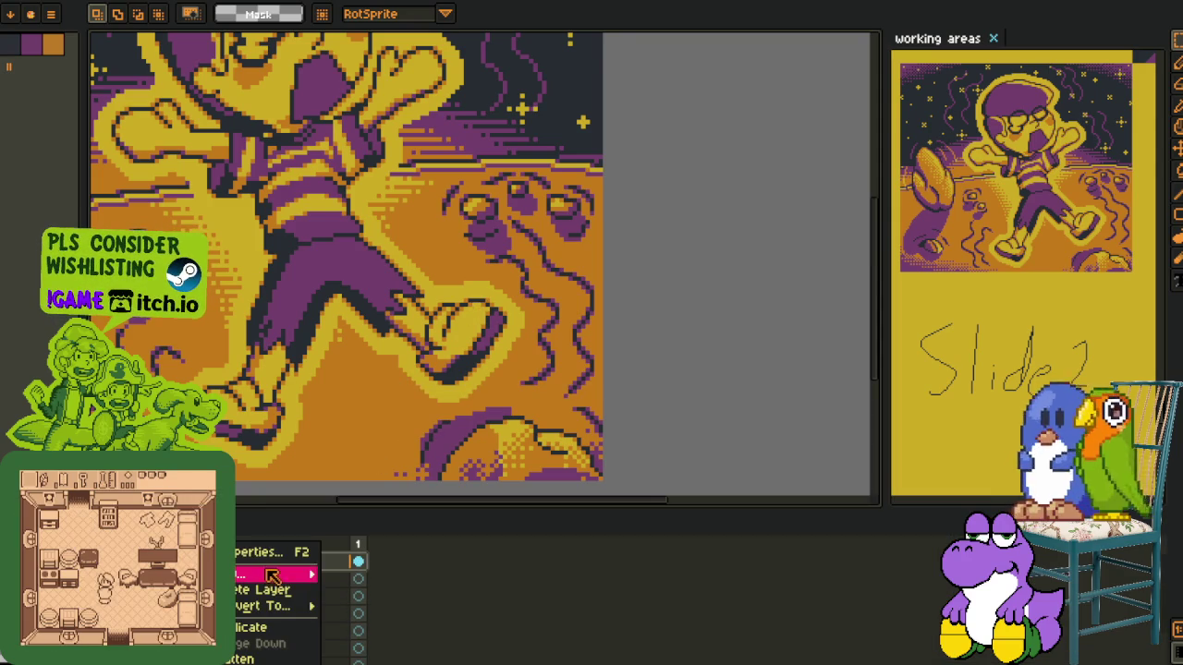
Hide the timeline and try a red vertical line over the rock, then undo it
key("Escape")
key("Tab")
key("h")
key("b")
scroll(507, 391, "up", 1)
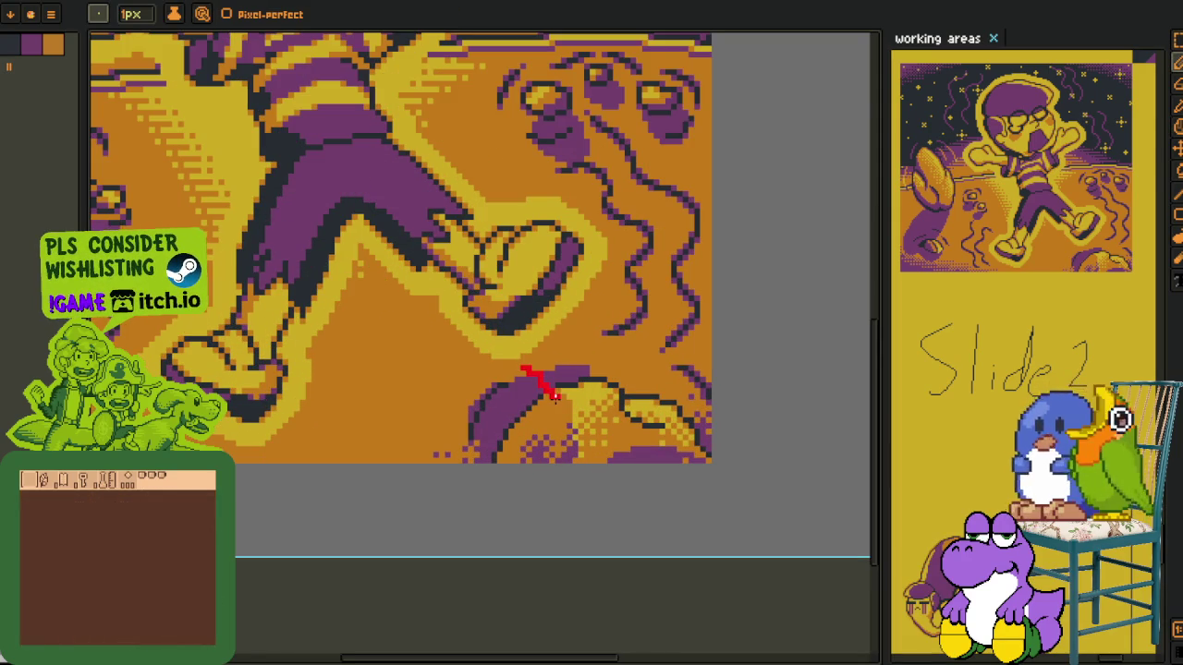
left_click_drag(554, 395, 575, 487)
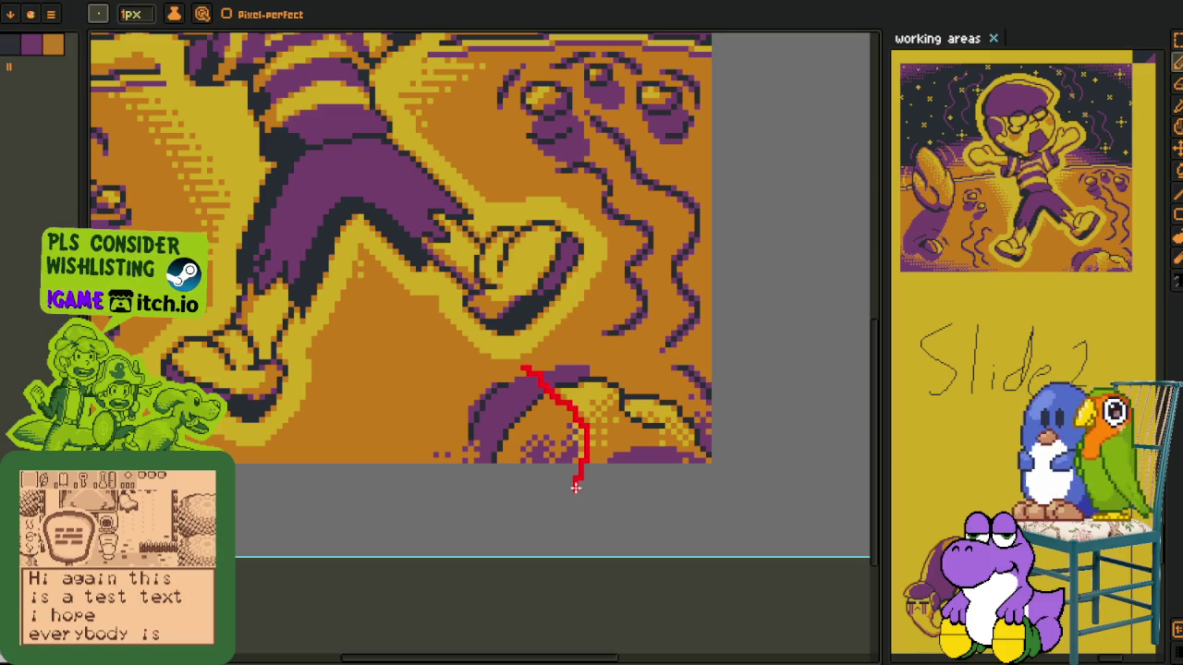
key("ctrl+z")
Try a red loop and a thick red line along the rock's rim, undoing both
left_click_drag(583, 365, 550, 393)
scroll(552, 397, "down", 1)
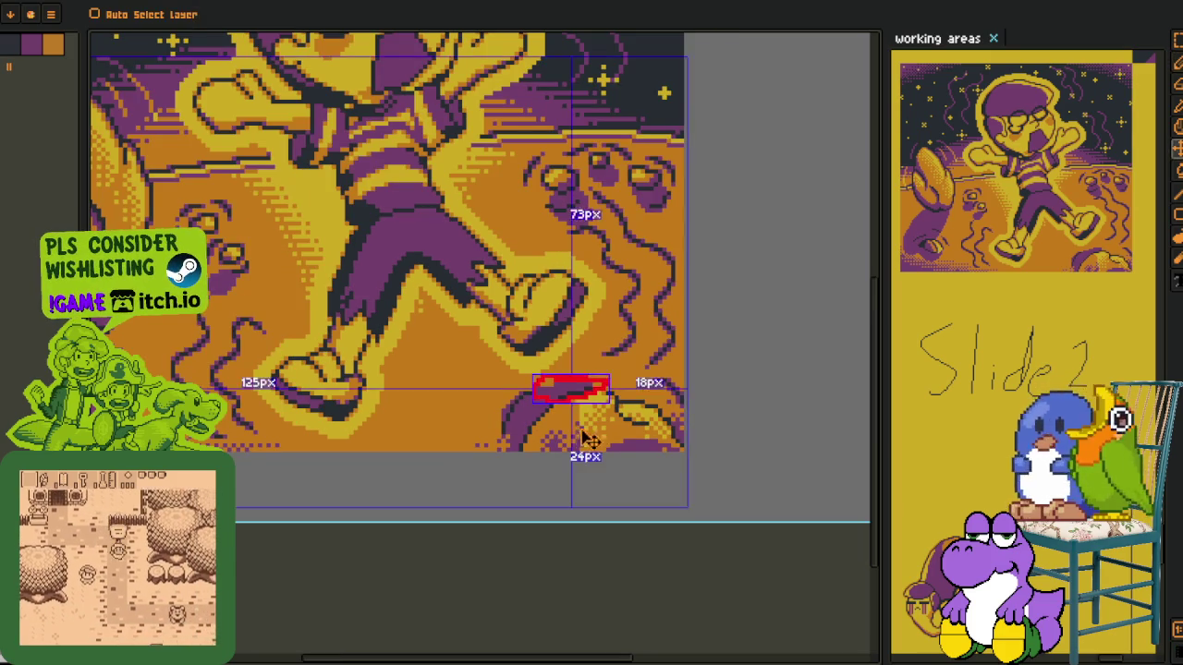
key("ctrl+z")
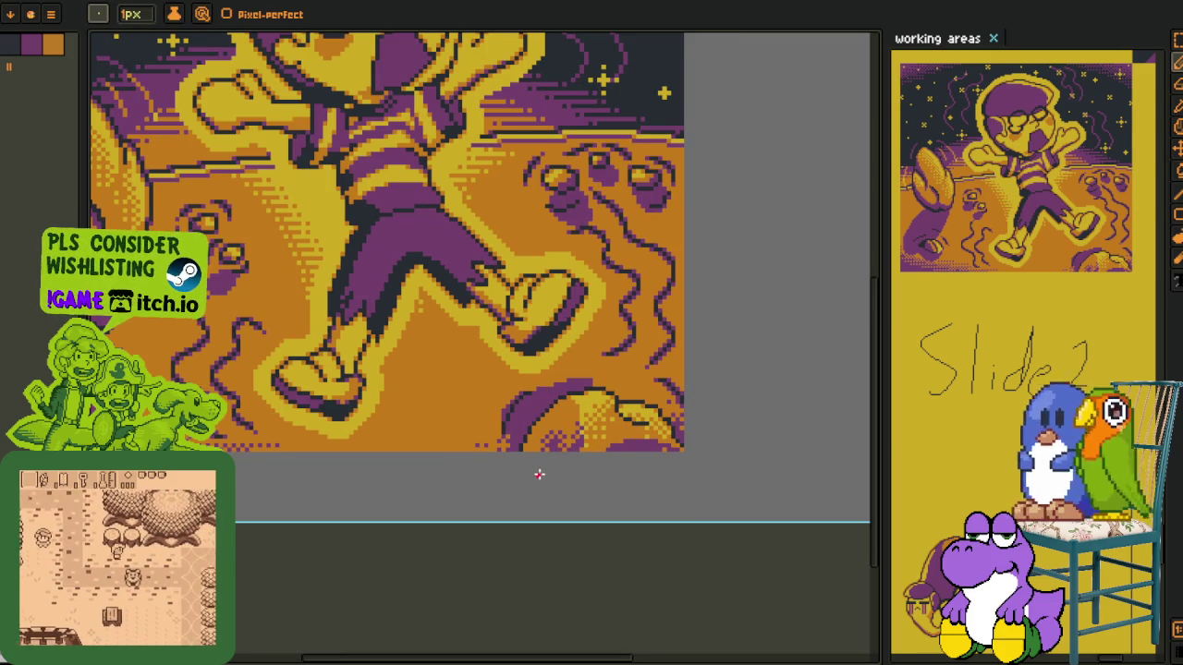
scroll(562, 471, "up", 1)
scroll(562, 472, "up", 2)
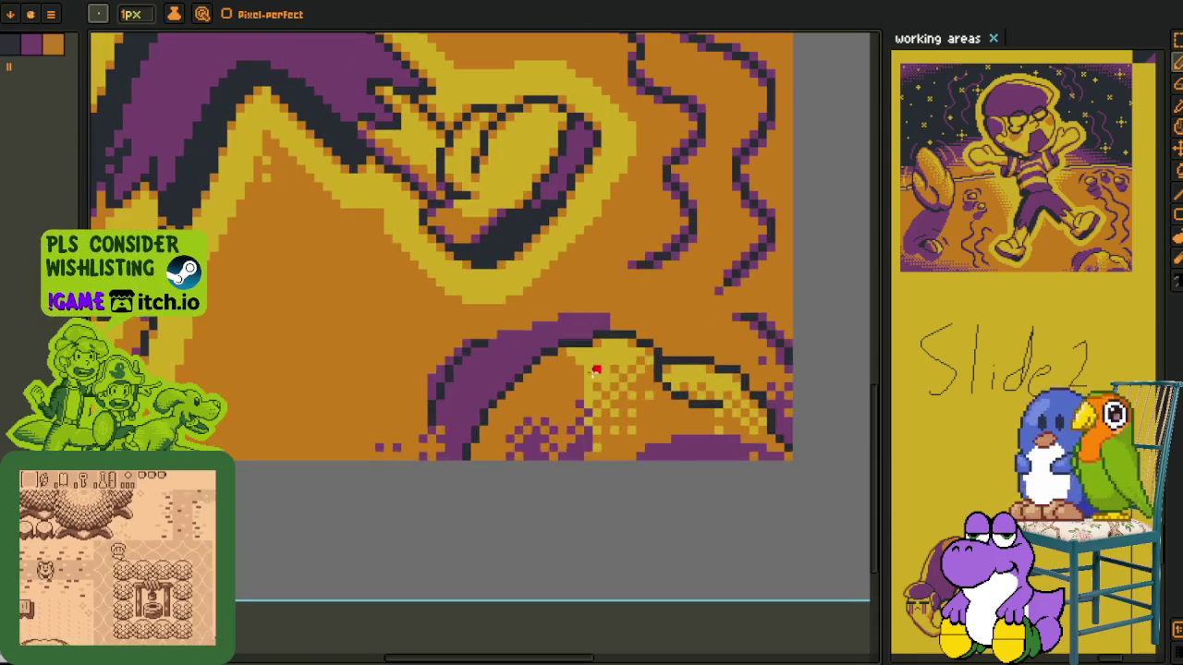
left_click_drag(605, 360, 545, 398)
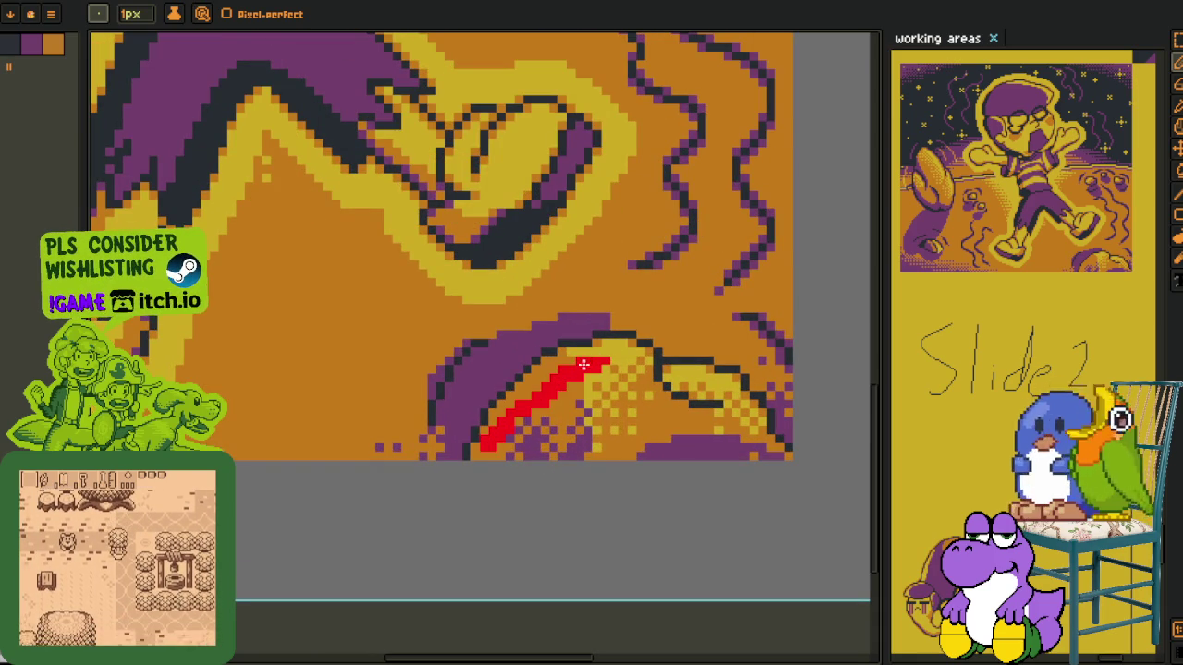
key("ctrl+z")
Zoom out to bring the whole illustration back into view
scroll(568, 402, "up", 1)
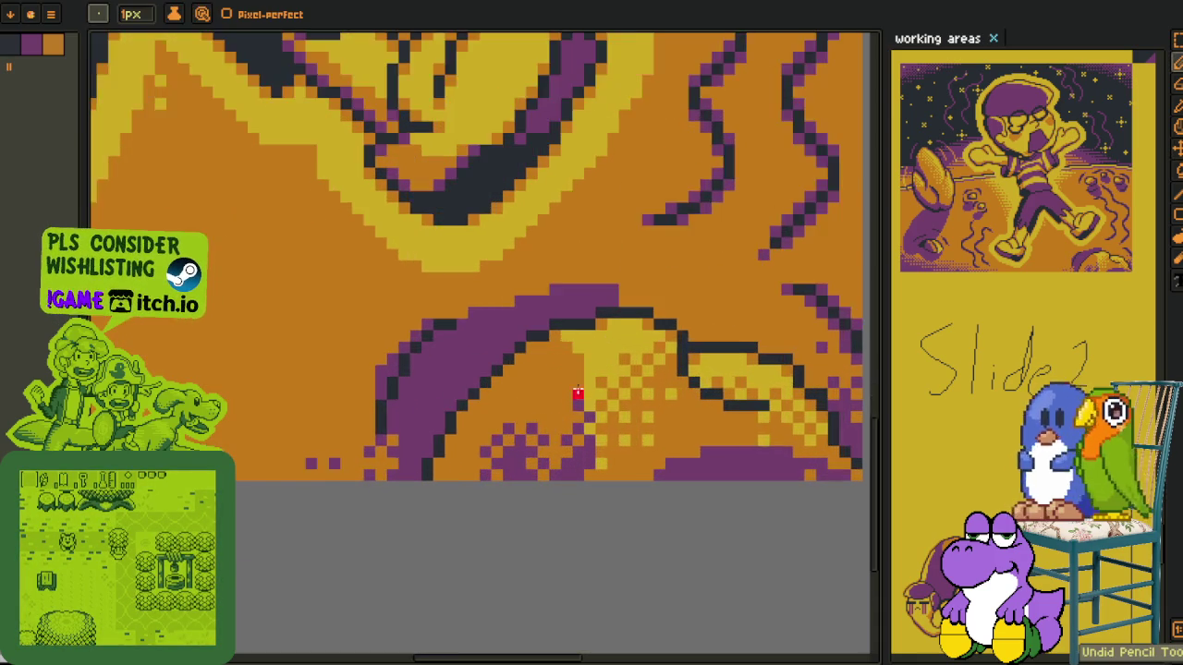
scroll(545, 351, "up", 1)
scroll(557, 435, "down", 5)
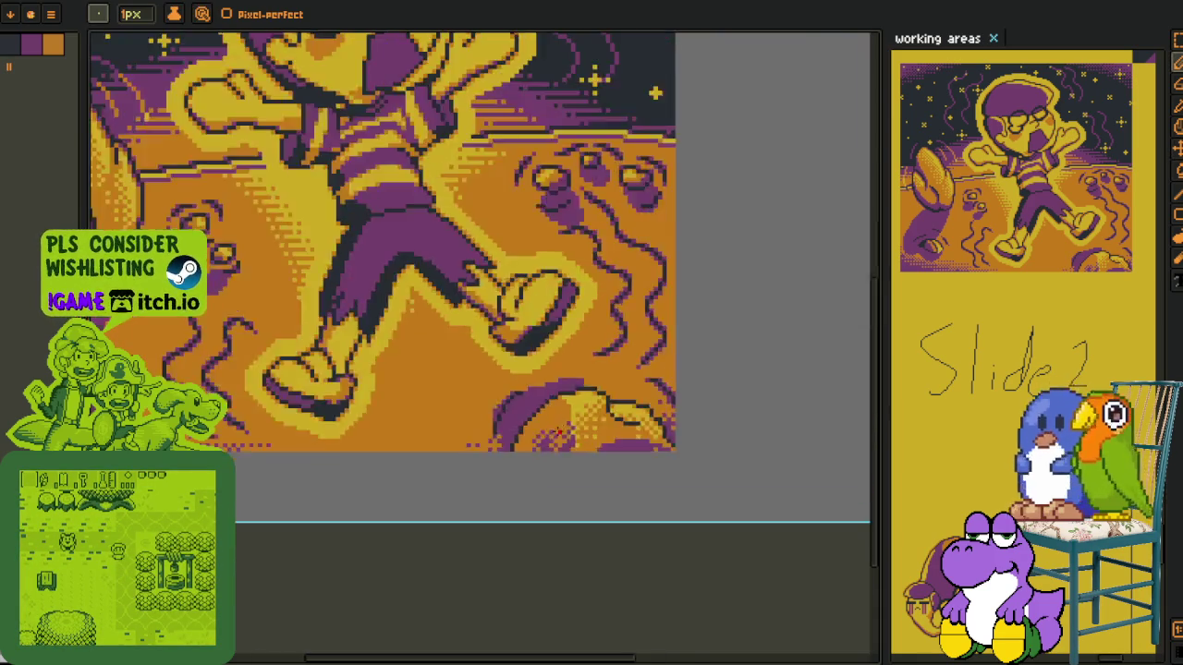
scroll(541, 471, "down", 3)
key("alt")
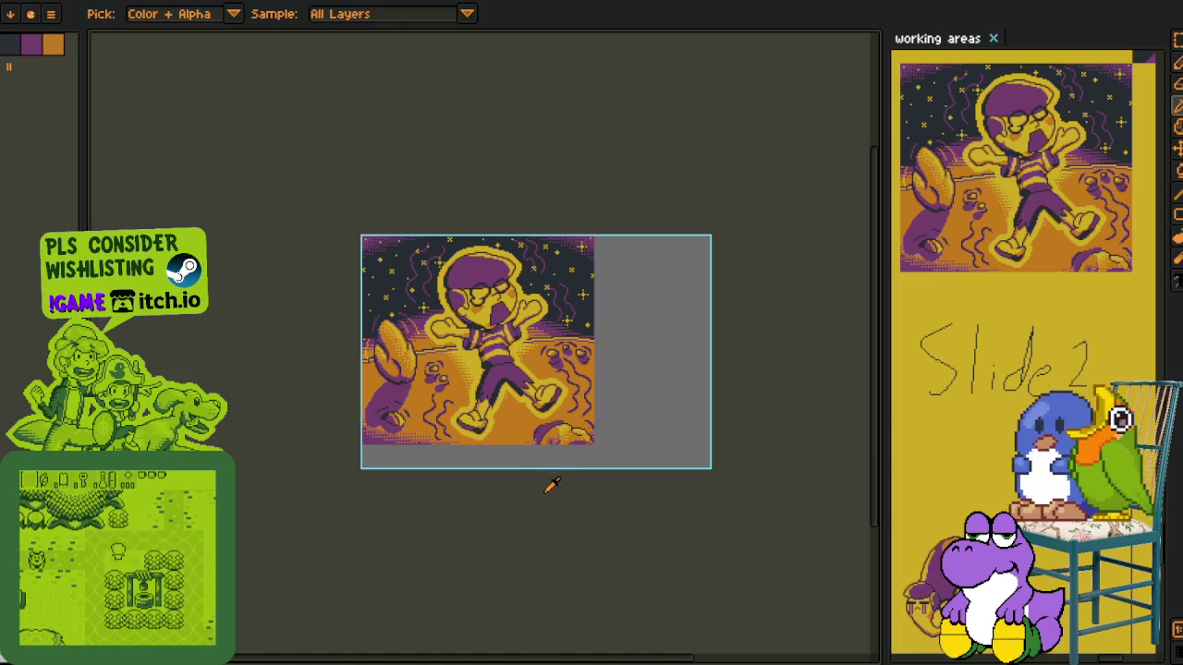
scroll(551, 478, "up", 2)
left_click_drag(602, 421, 562, 510)
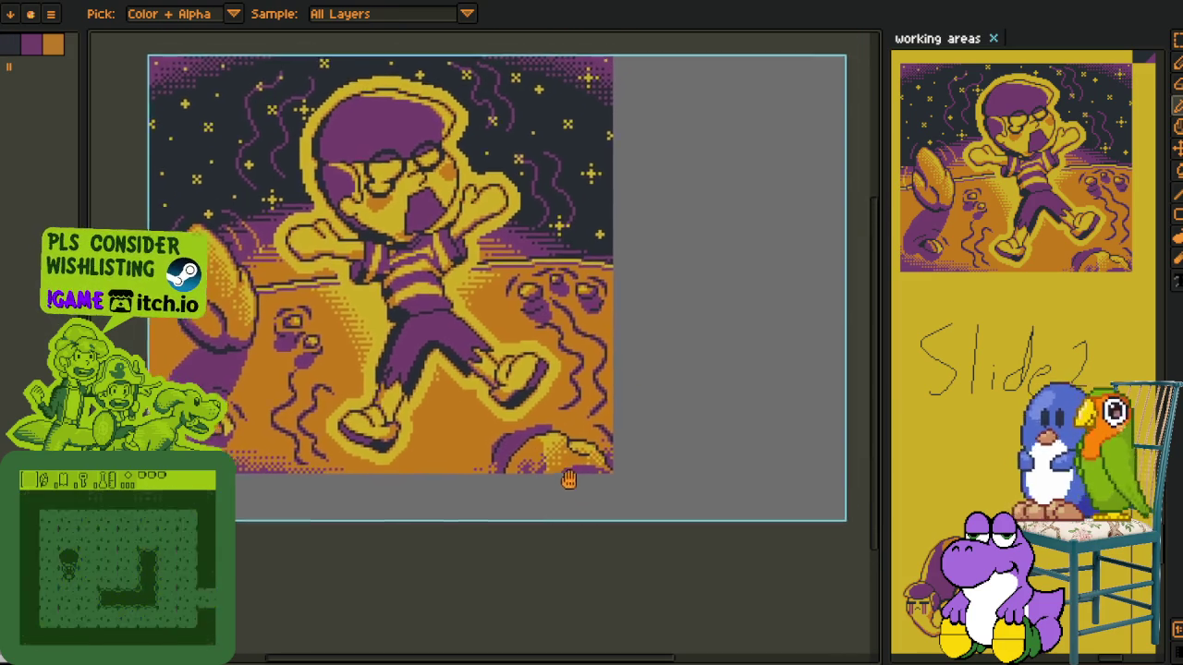
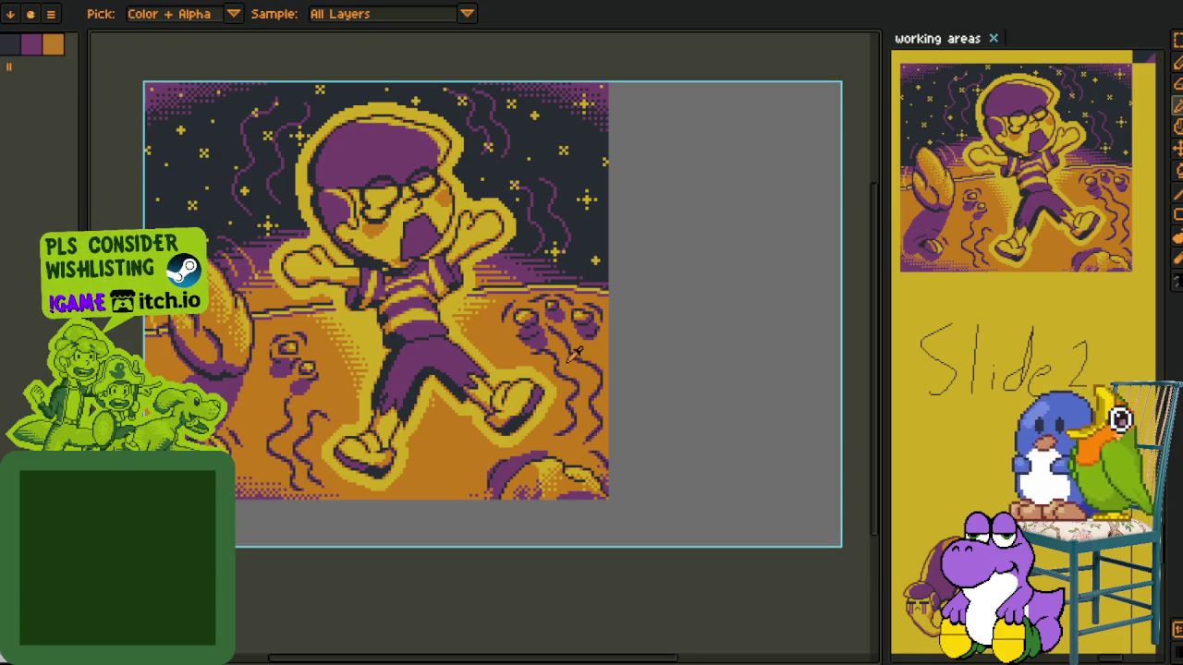
Centre the leaping boy and play a quick Minesweeper game over the canvas
left_click_drag(575, 355, 625, 414)
scroll(625, 436, "up", 2)
left_click_drag(665, 462, 736, 476)
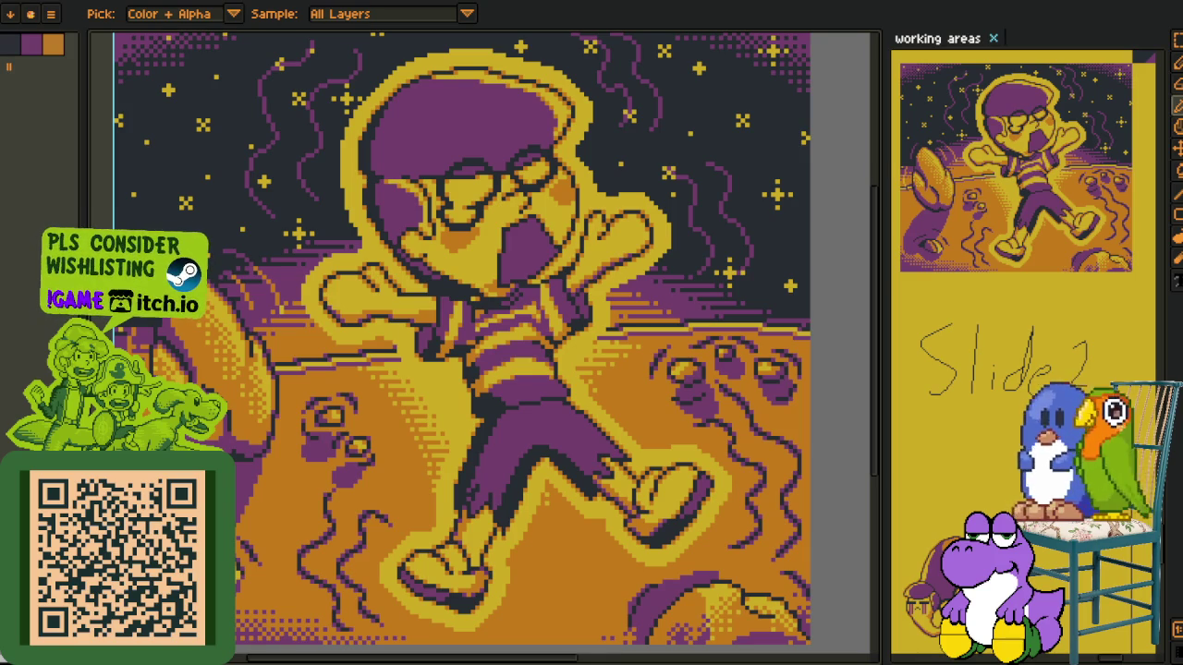
right_click(675, 437)
left_click(650, 499)
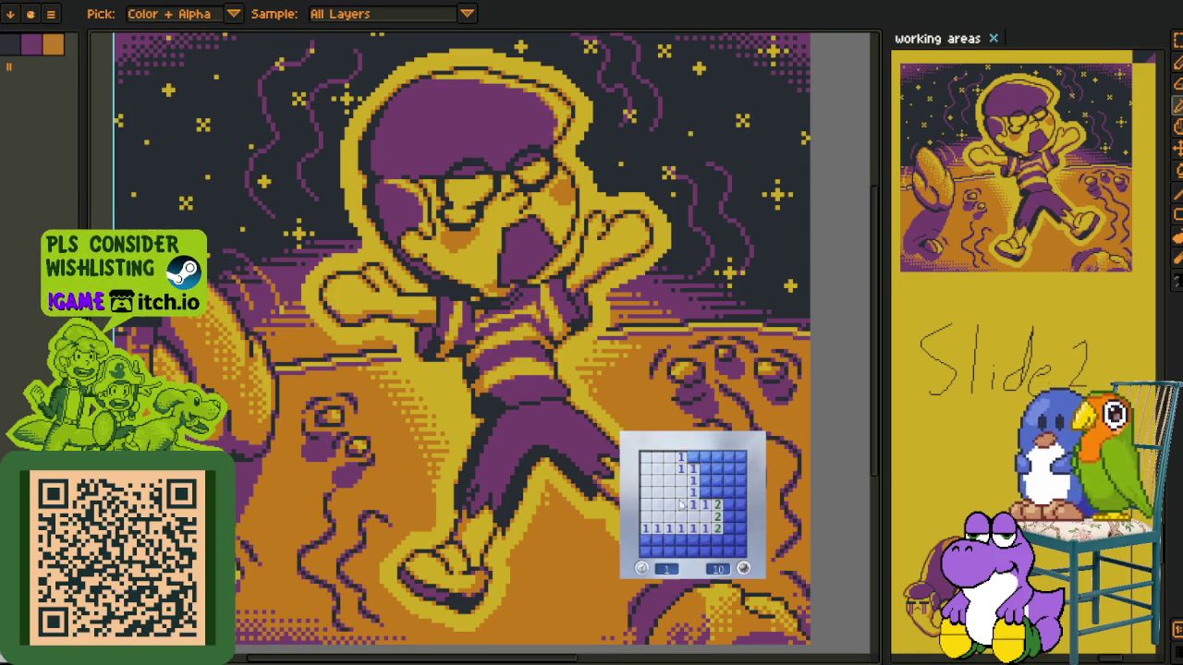
left_click(700, 484)
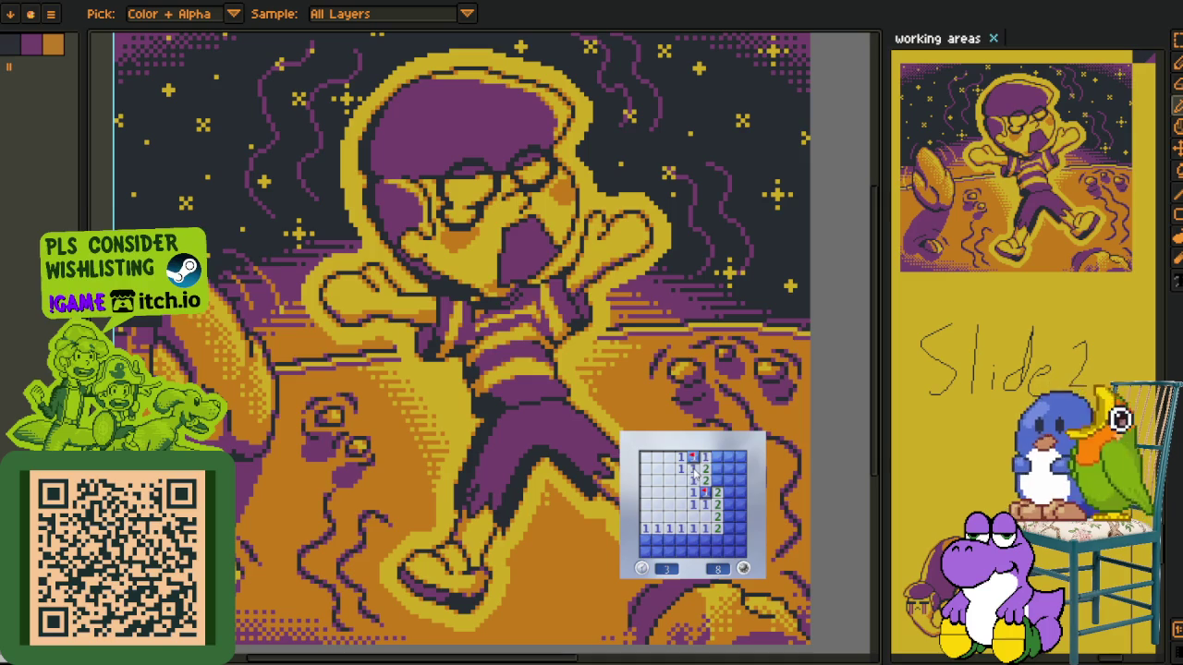
right_click(717, 480)
left_click(734, 487)
right_click(729, 456)
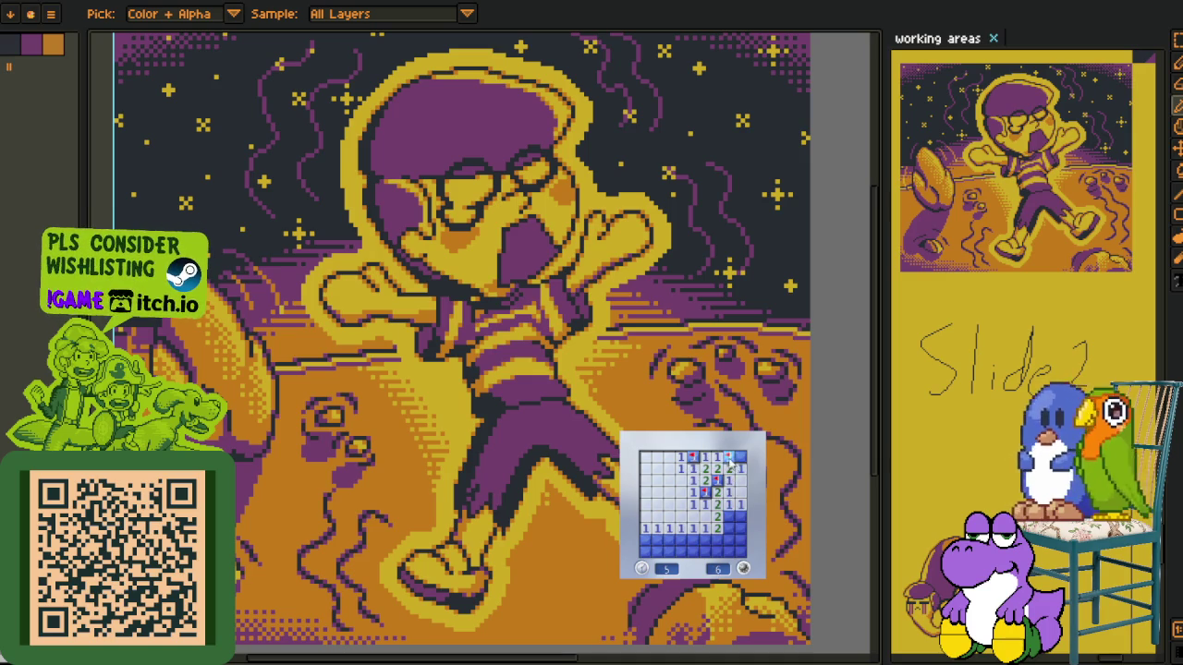
left_click(730, 529)
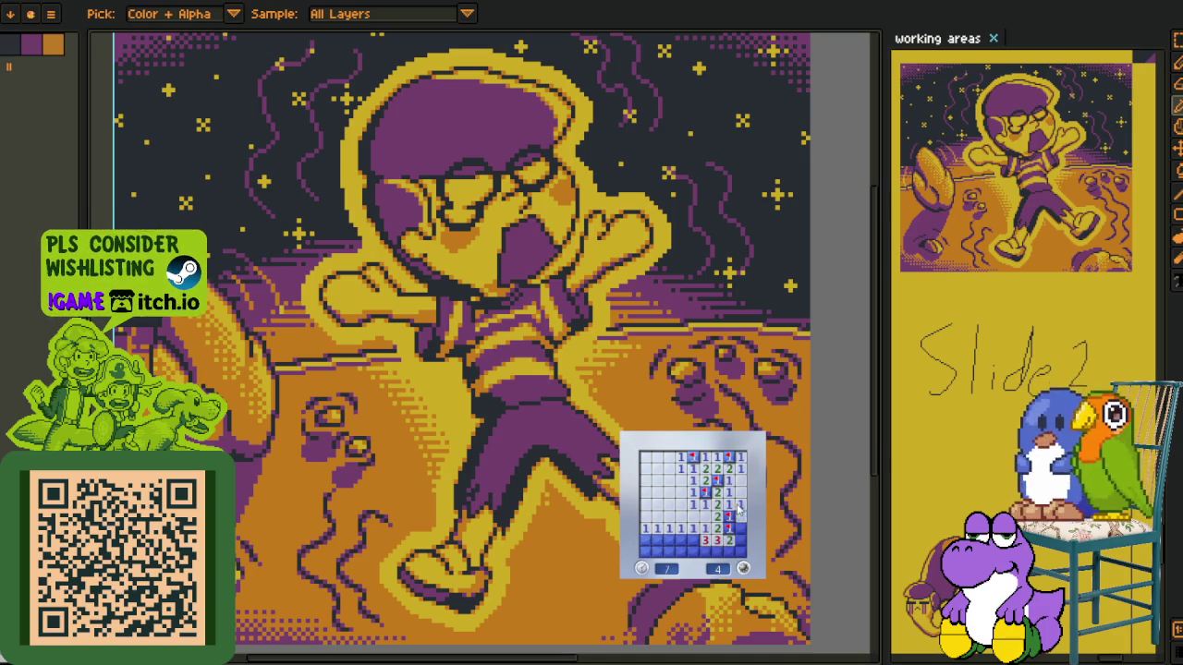
left_click(693, 543)
left_click(680, 548)
left_click(649, 546)
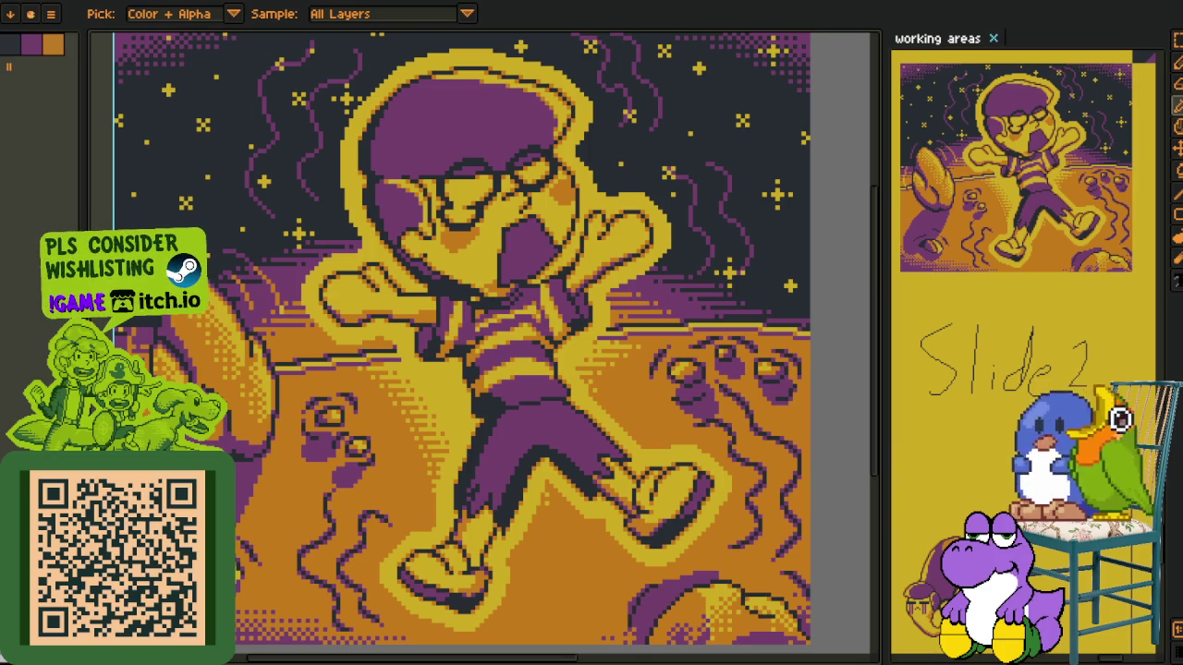
Play a second Minesweeper game, flagging the mines and clearing the safe cells
right_click(668, 481)
right_click(680, 493)
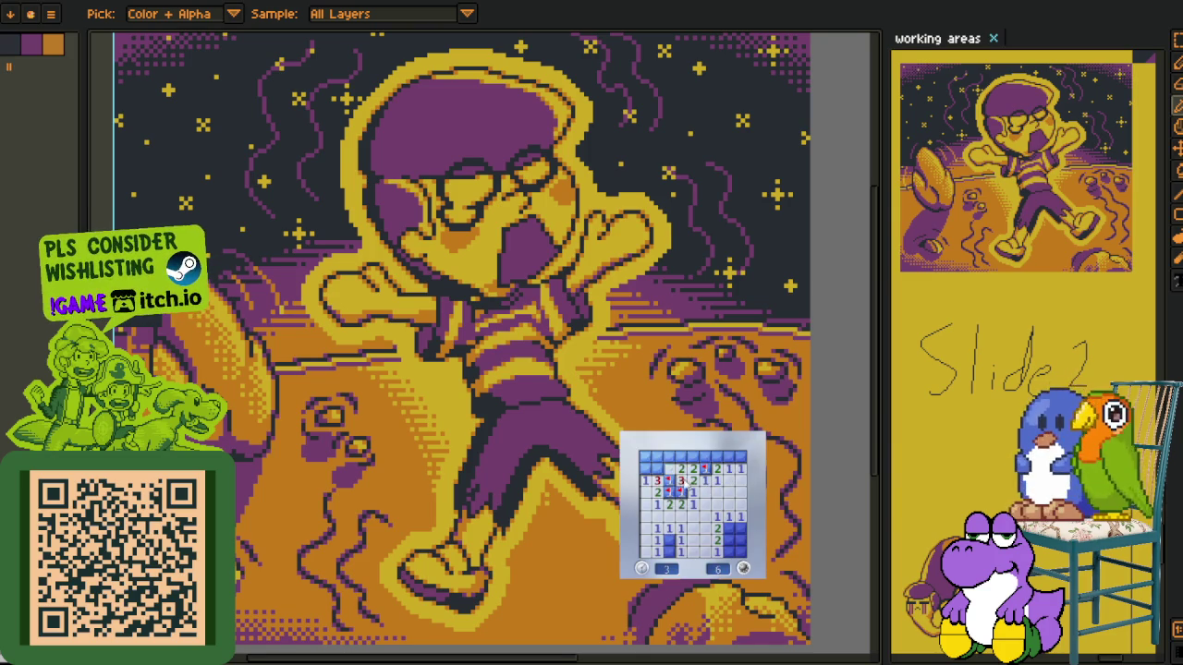
right_click(681, 456)
right_click(644, 469)
left_click(657, 457)
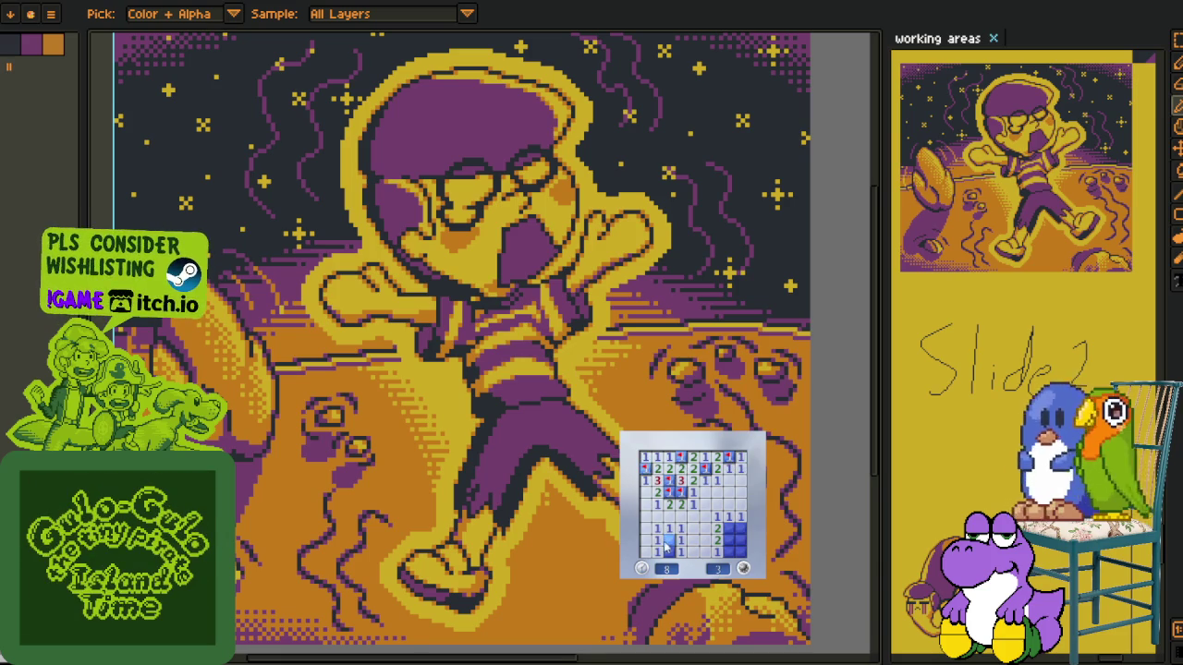
right_click(730, 529)
right_click(728, 540)
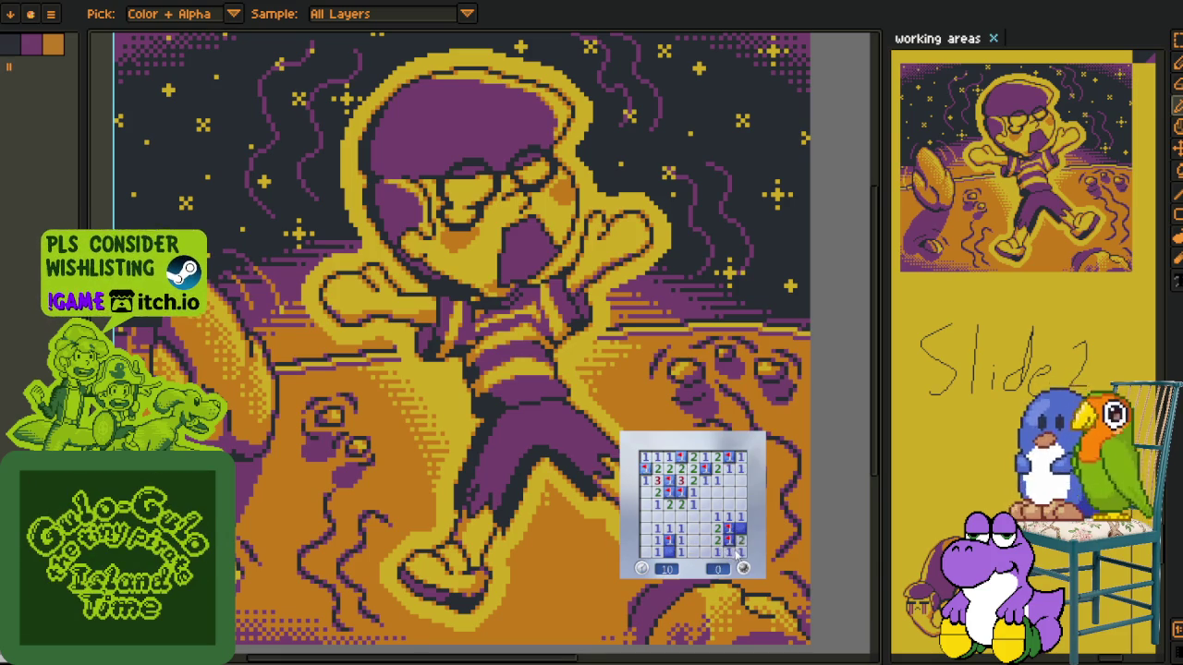
left_click(671, 553)
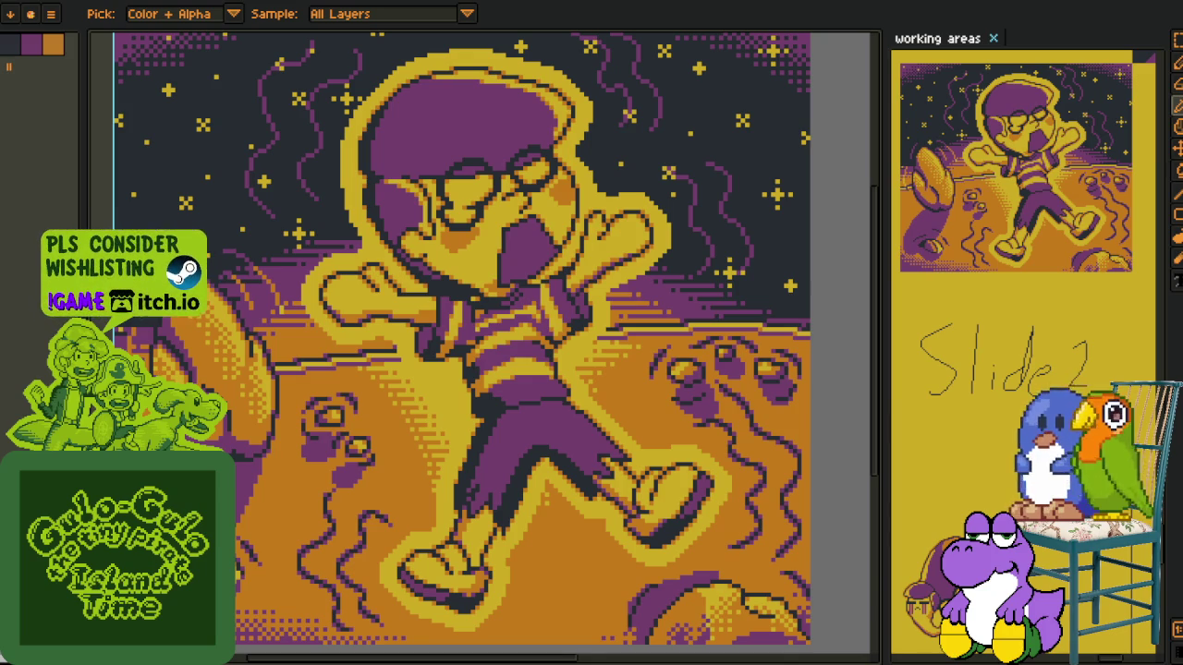
Try flood-filling the purple arc under the shoe red, then undo it
scroll(638, 605, "up", 2)
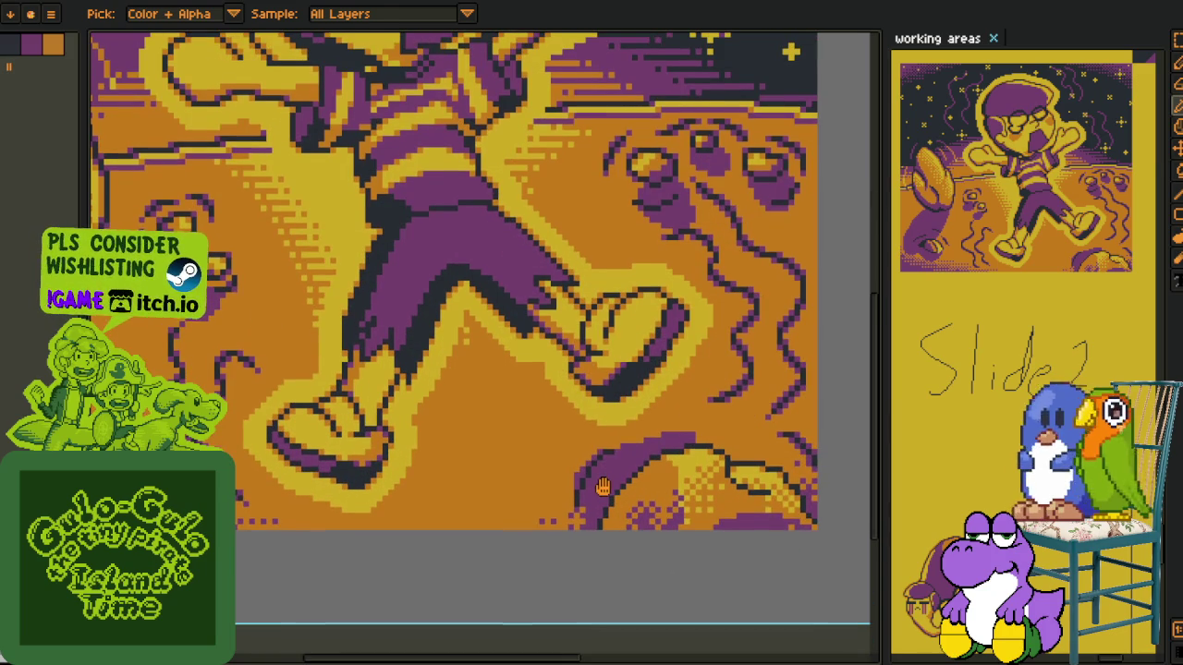
left_click_drag(602, 487, 598, 473)
scroll(599, 473, "up", 1)
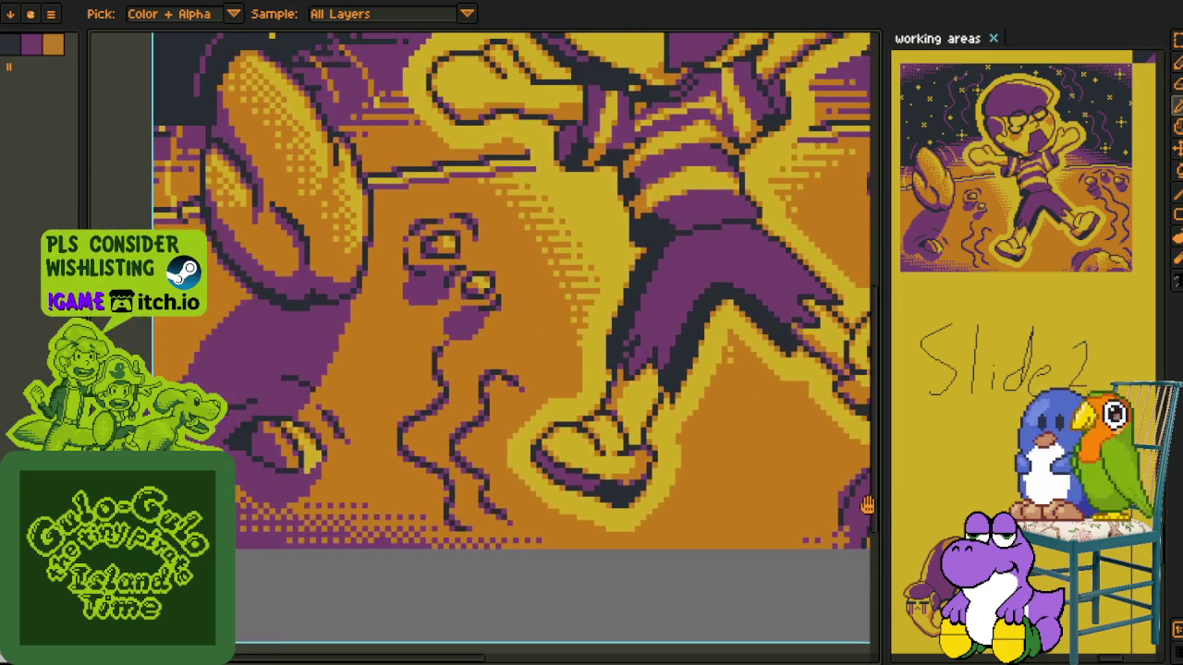
scroll(582, 450, "up", 1)
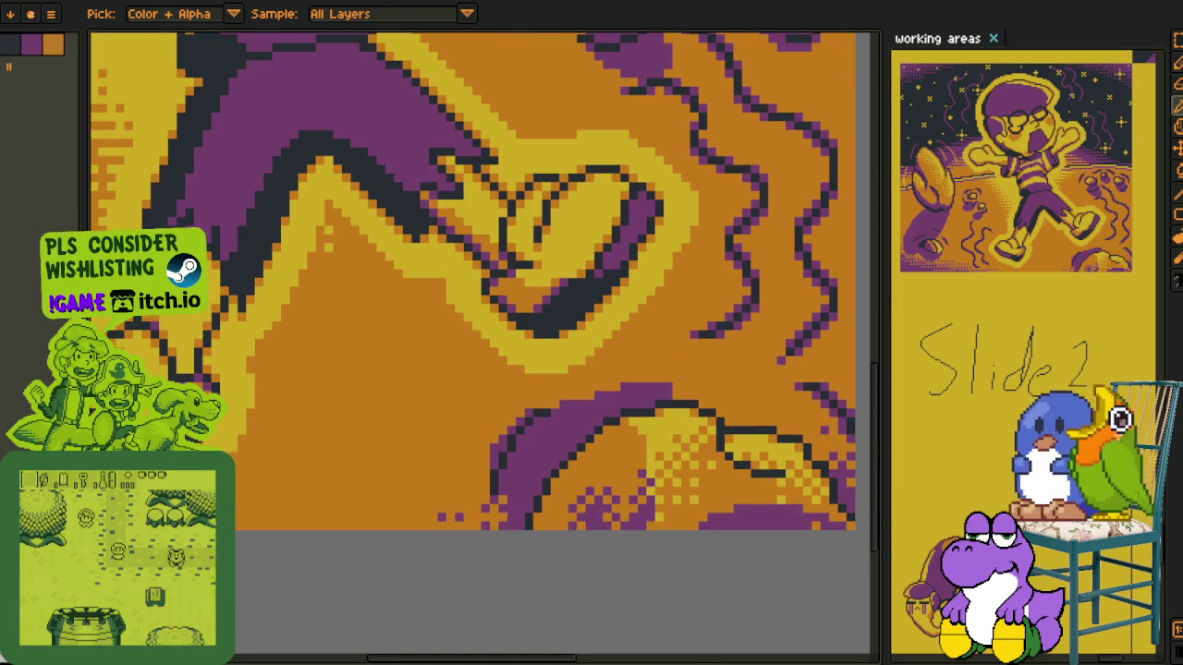
key("Tab")
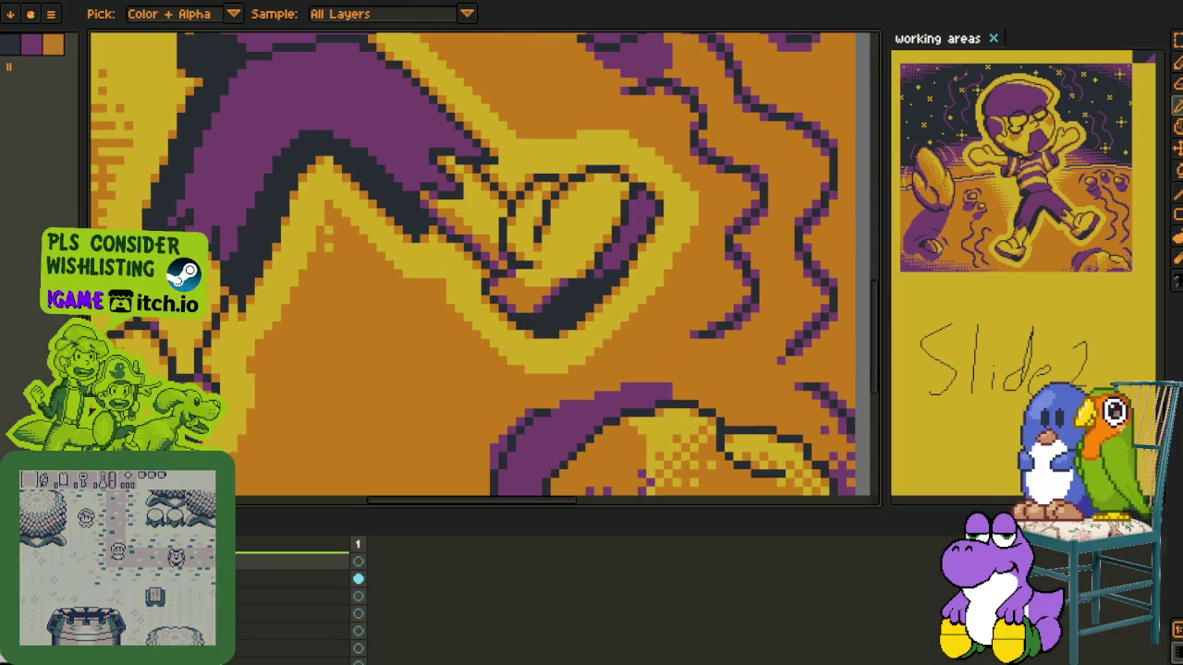
key("Tab")
key("g")
left_click(542, 448)
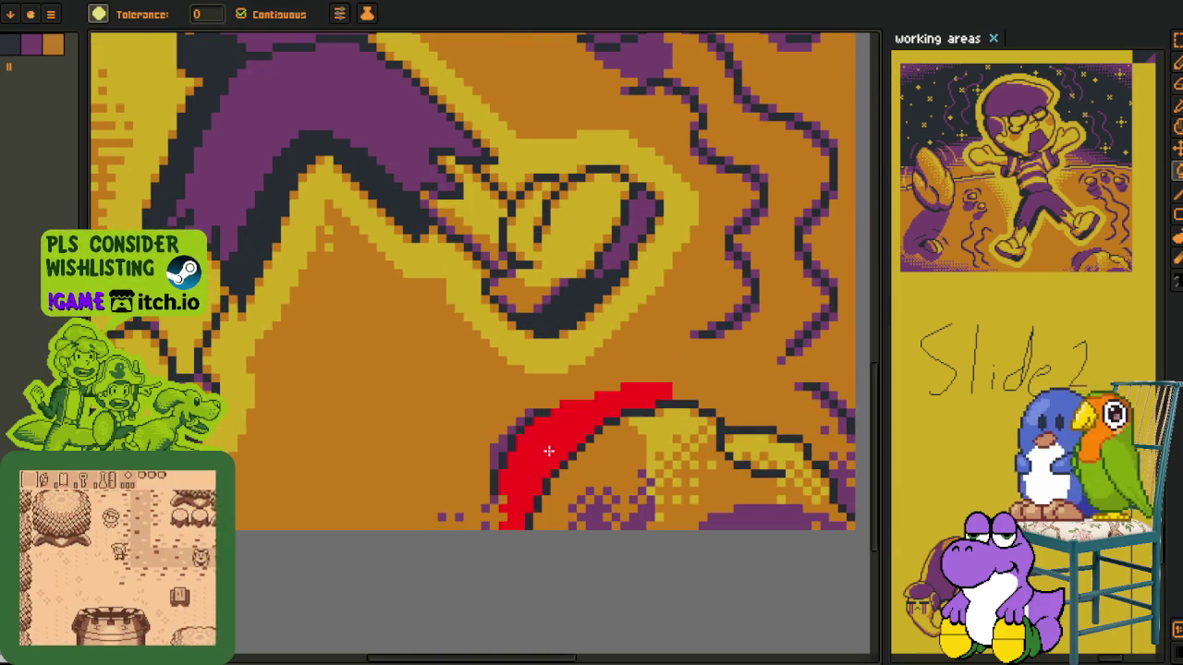
scroll(544, 454, "down", 2)
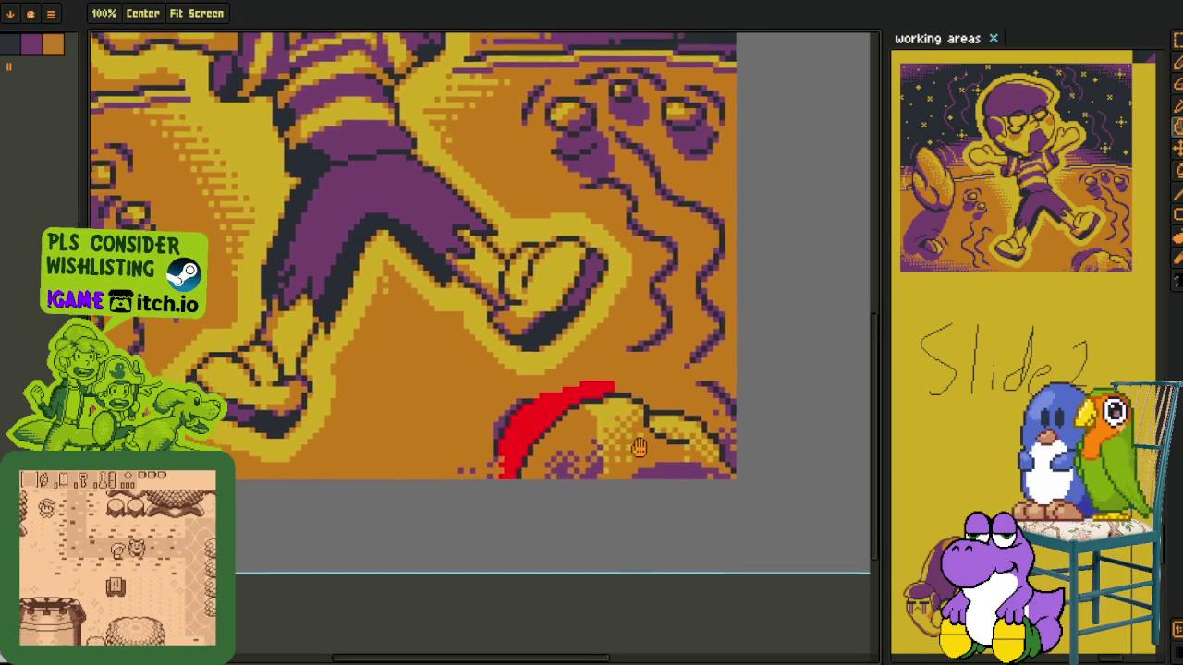
key("ctrl+z")
scroll(575, 444, "down", 2)
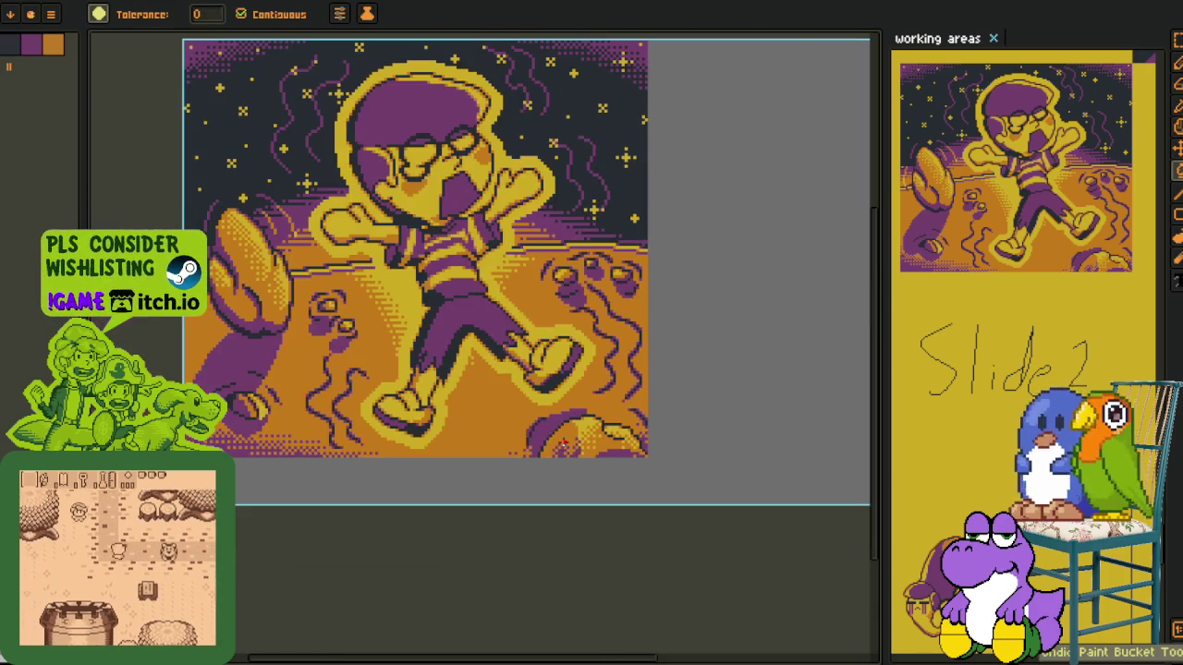
Fill the purple stroke below the foot with the sampled orange ground colour
key("Tab")
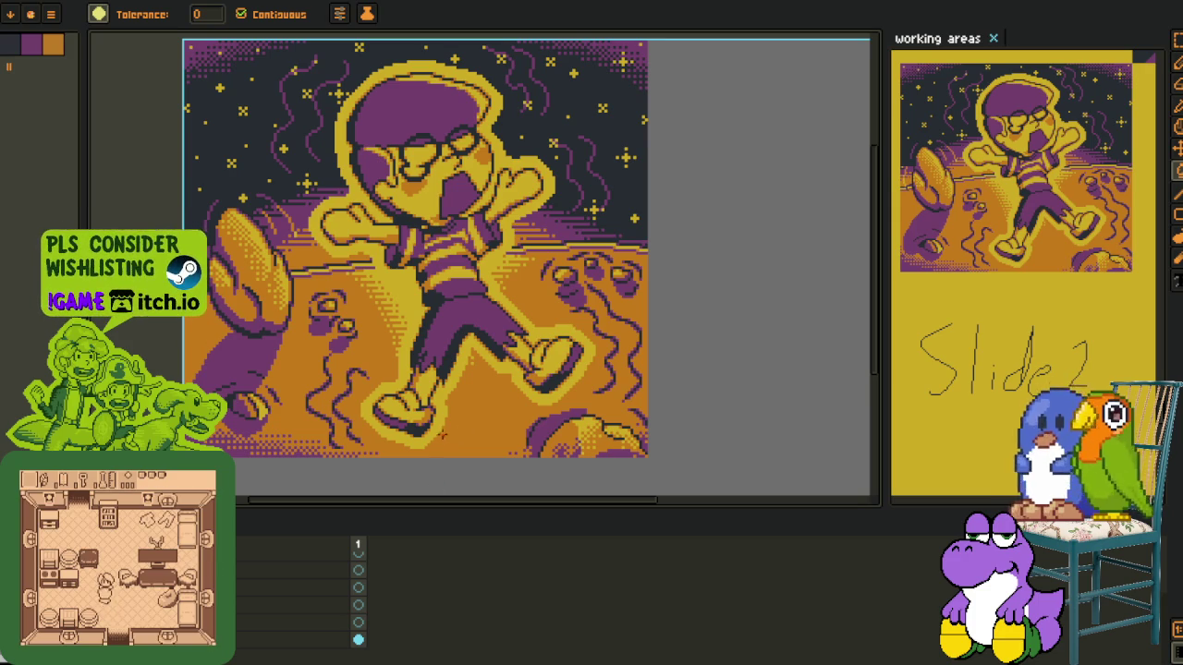
left_click_drag(571, 342, 518, 223)
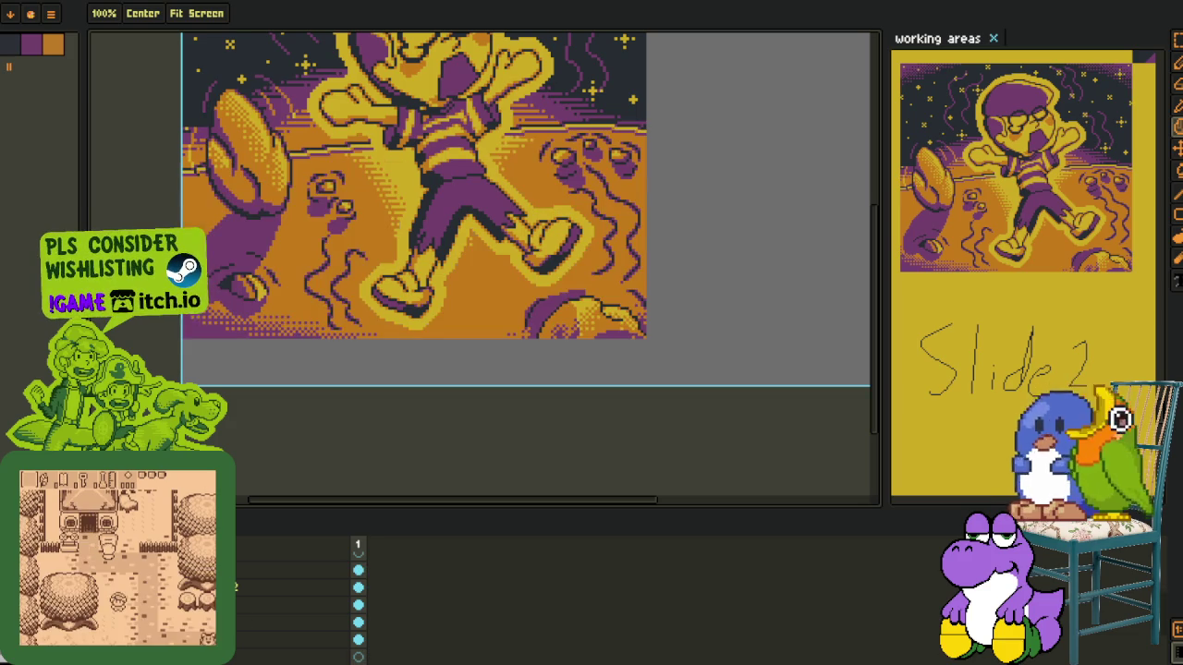
scroll(462, 296, "up", 5)
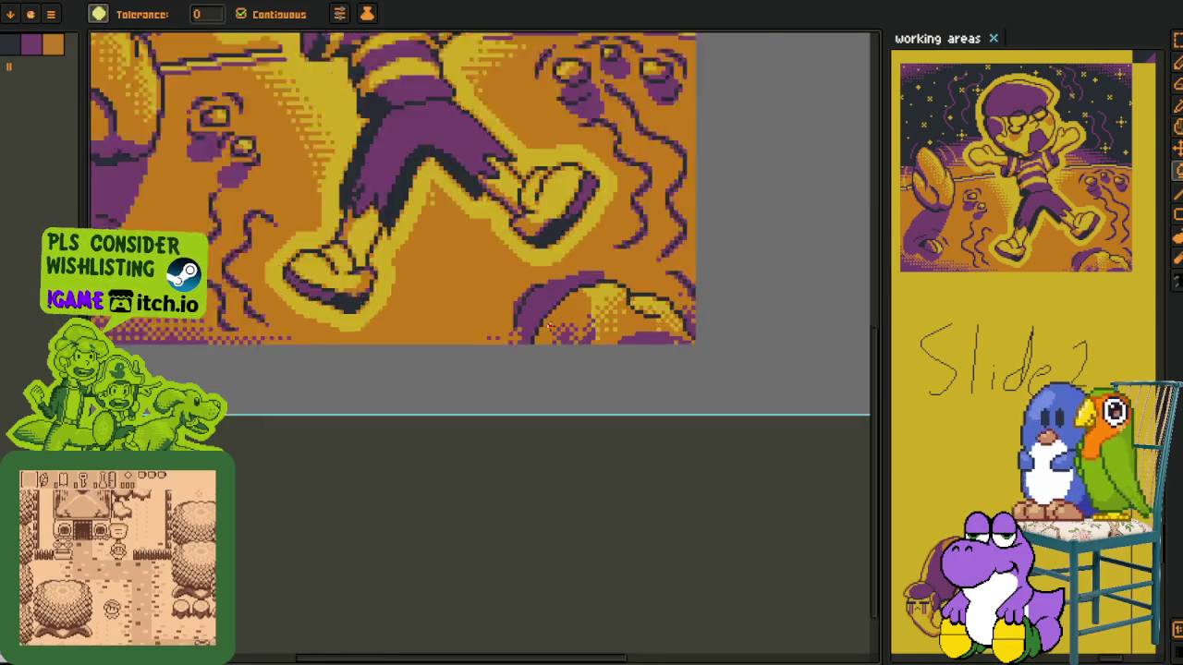
key("o")
left_click(462, 296, "alt")
left_click(484, 287)
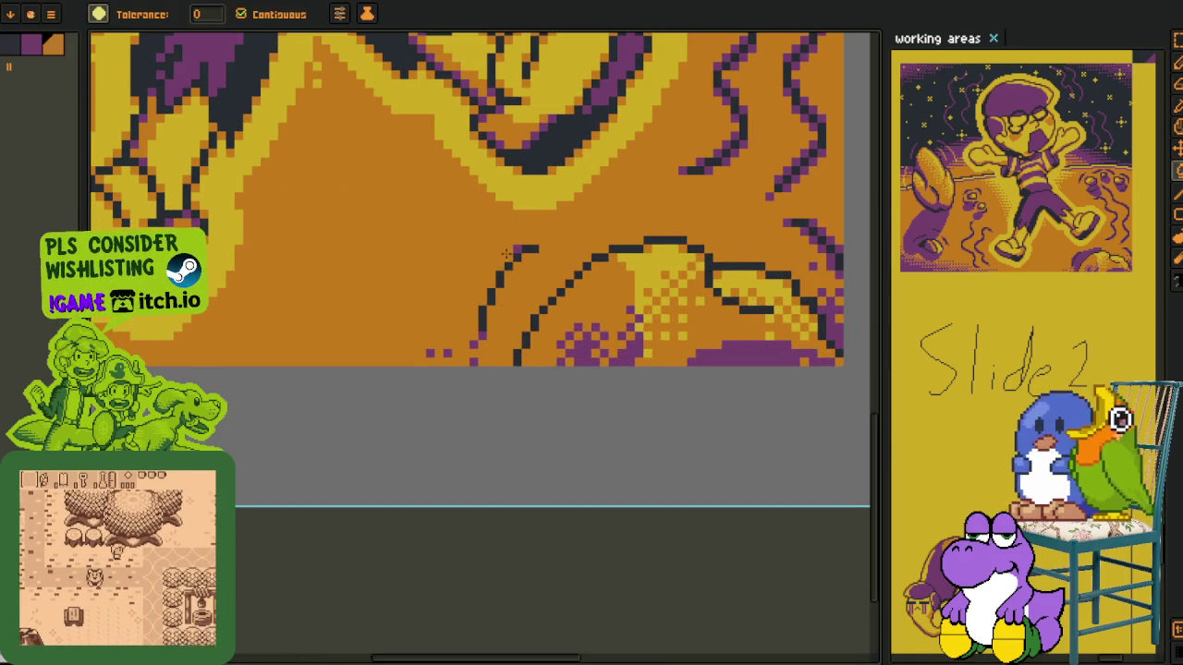
Sample the purple and place single purple pixels beside the outline, undoing a stray one
scroll(591, 344, "up", 2)
left_click(592, 344, "alt")
key("b")
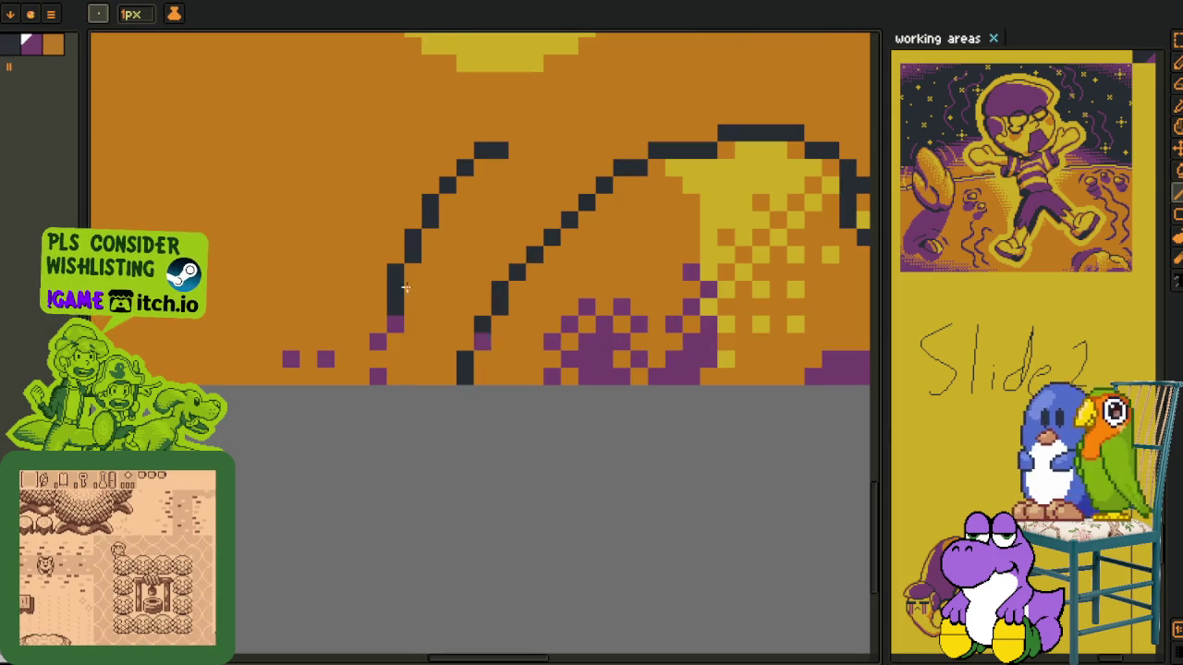
left_click(412, 264)
key("ctrl+z")
key("ctrl+y")
left_click(442, 234)
key("ctrl+z")
Add purple edge pixels up the left black line and beside the top segment
left_click(412, 218)
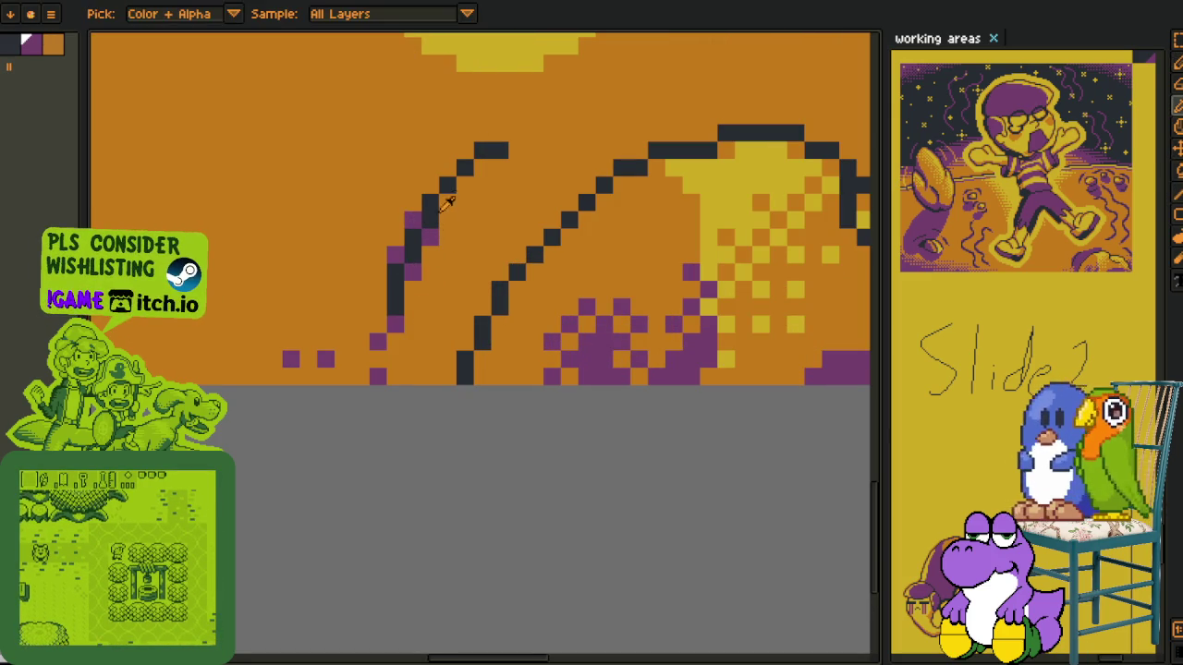
left_click(465, 185)
left_click(483, 166)
left_click(465, 150)
left_click(447, 166)
left_click(513, 150)
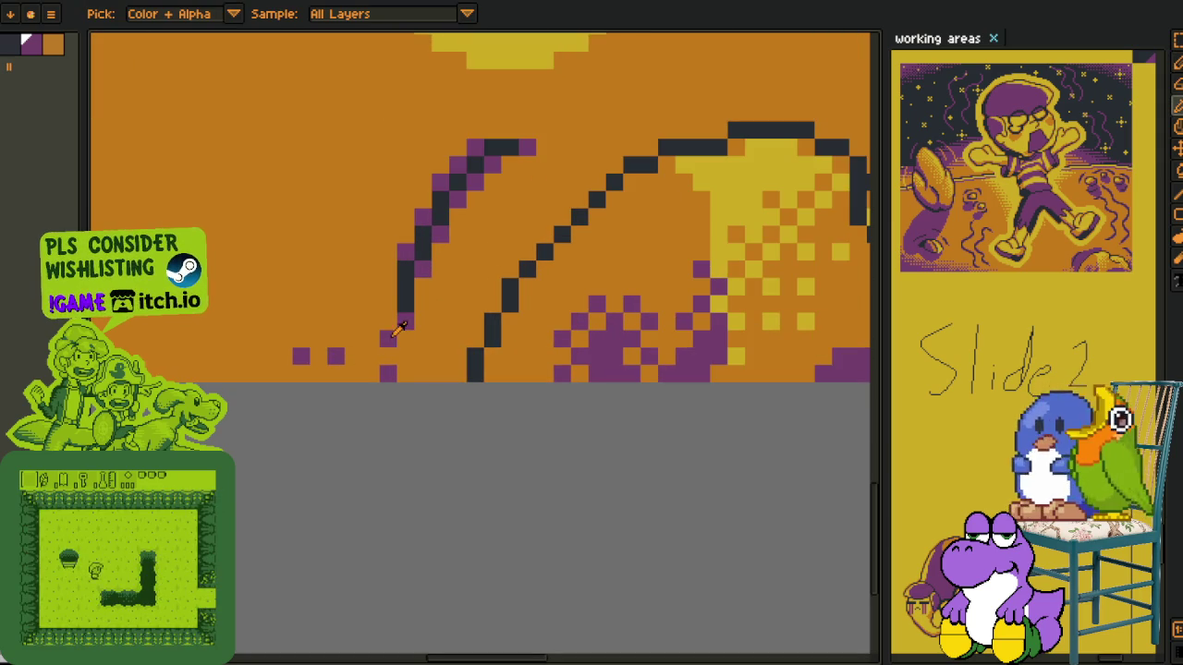
Dither purple pixels along the arc's base and up the inner arc
left_click(370, 356)
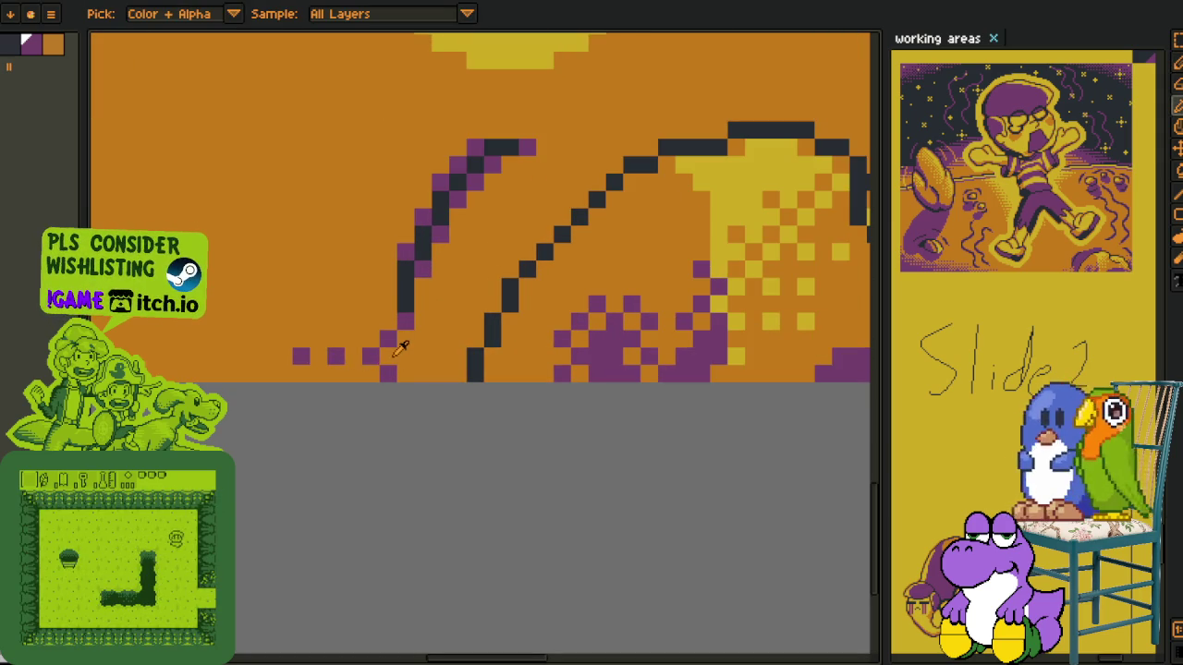
left_click(422, 338)
left_click(422, 373)
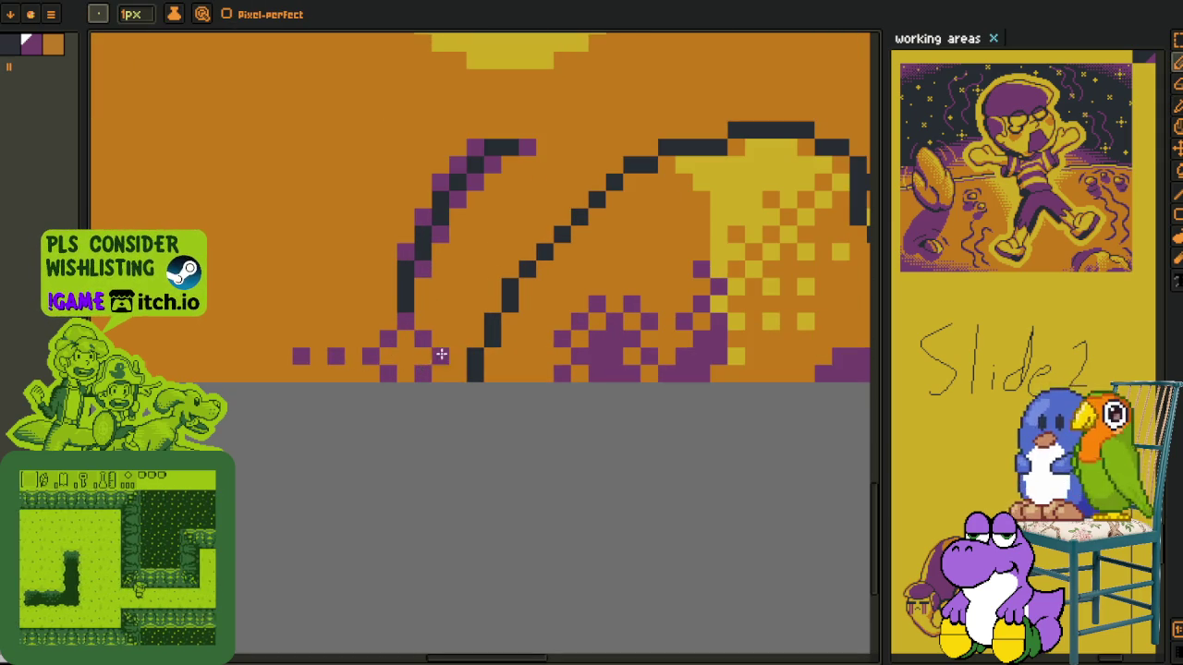
left_click(404, 356)
left_click(457, 338)
left_click(439, 373)
left_click(456, 374)
left_click(474, 321)
left_click(457, 303)
left_click(492, 286)
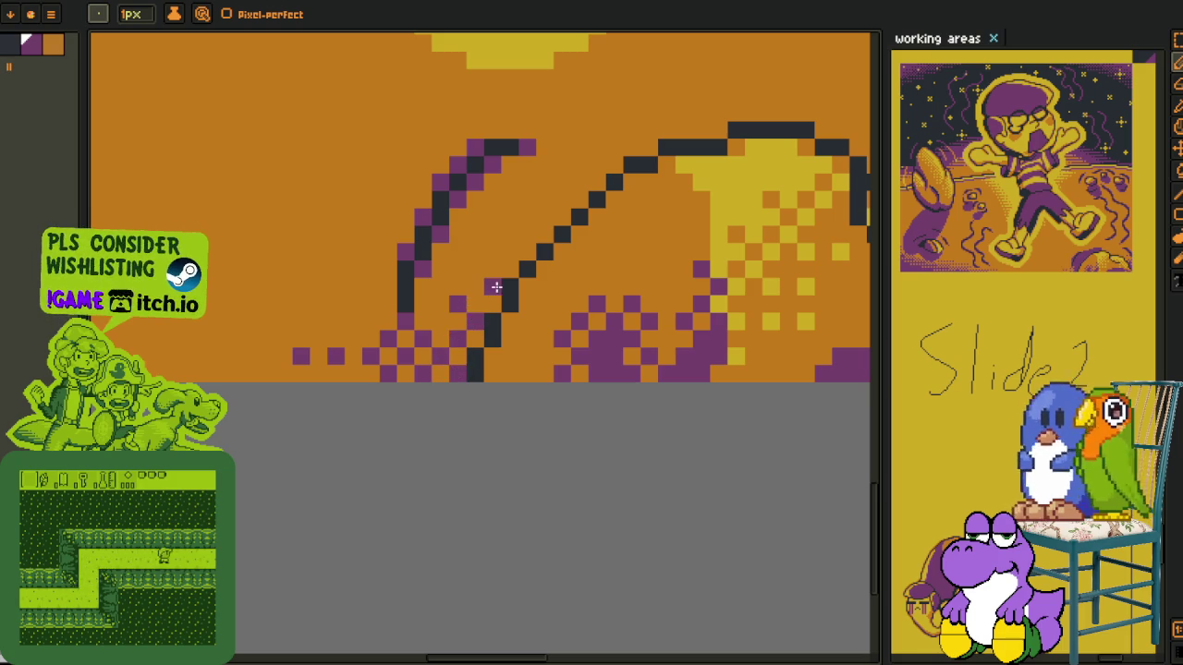
Sample the dark outline colour and draw a dark diagonal outline up and right
key("alt")
key("alt")
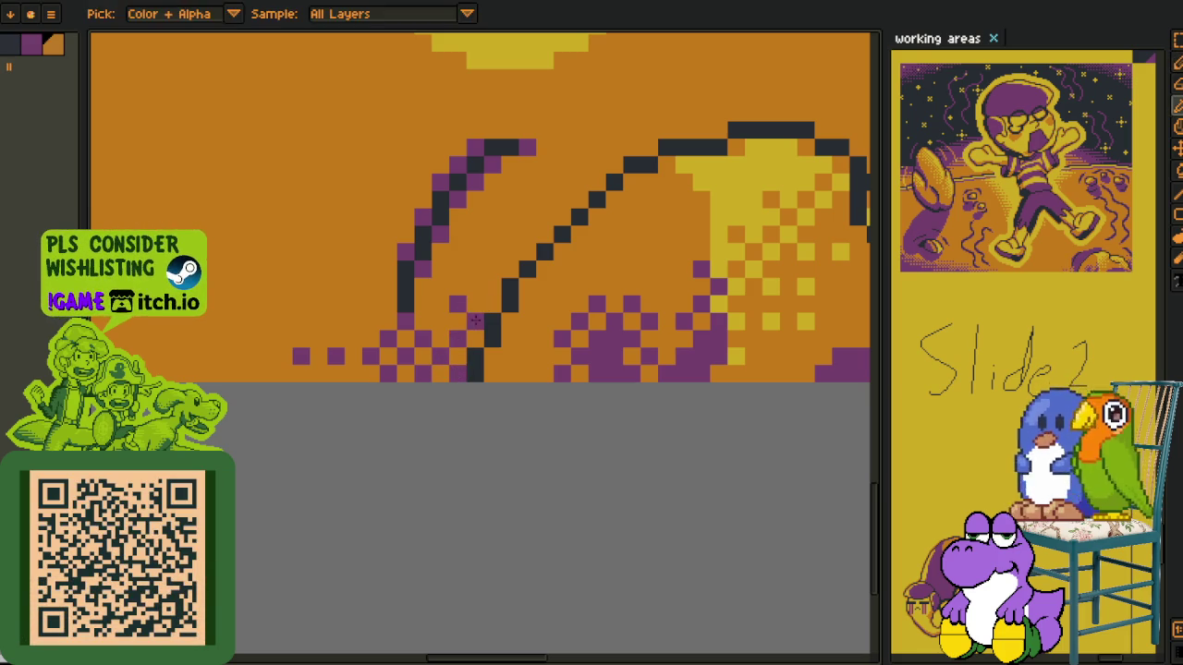
left_click(492, 357, "alt")
left_click(525, 289)
mouse_move(511, 270)
left_mouse_down()
mouse_move(433, 413)
mouse_move(520, 319)
left_mouse_up()
mouse_move(483, 400)
left_mouse_down()
mouse_move(564, 293)
mouse_move(627, 278)
left_mouse_up()
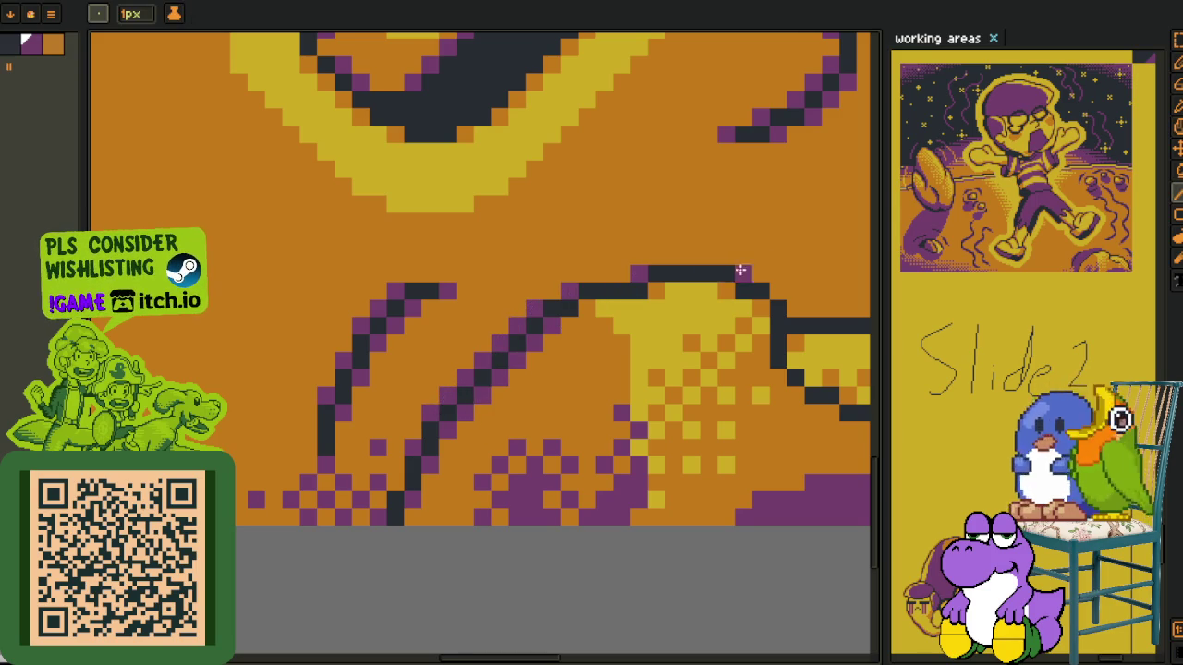
left_click_drag(740, 270, 370, 287)
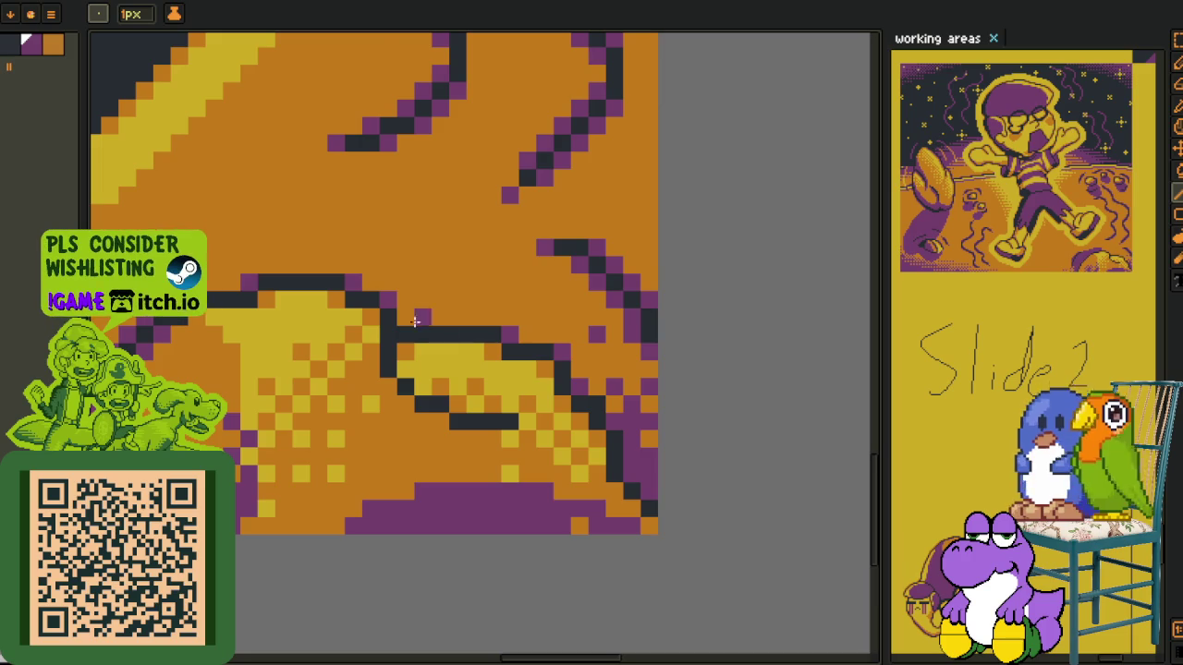
scroll(444, 411, "down", 3)
scroll(445, 410, "down", 2)
key("i")
scroll(444, 411, "down", 2)
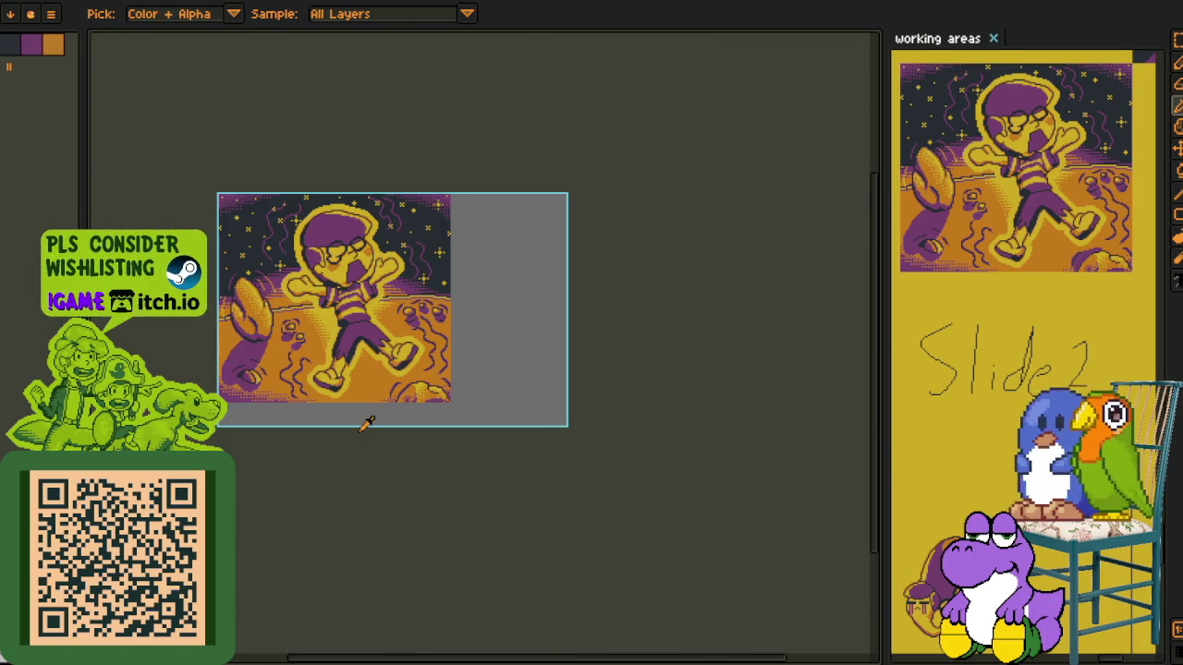
Pan down and zoom in on the moon's lower-left crater area
key("m")
scroll(367, 423, "up", 2)
left_click_drag(351, 403, 476, 498)
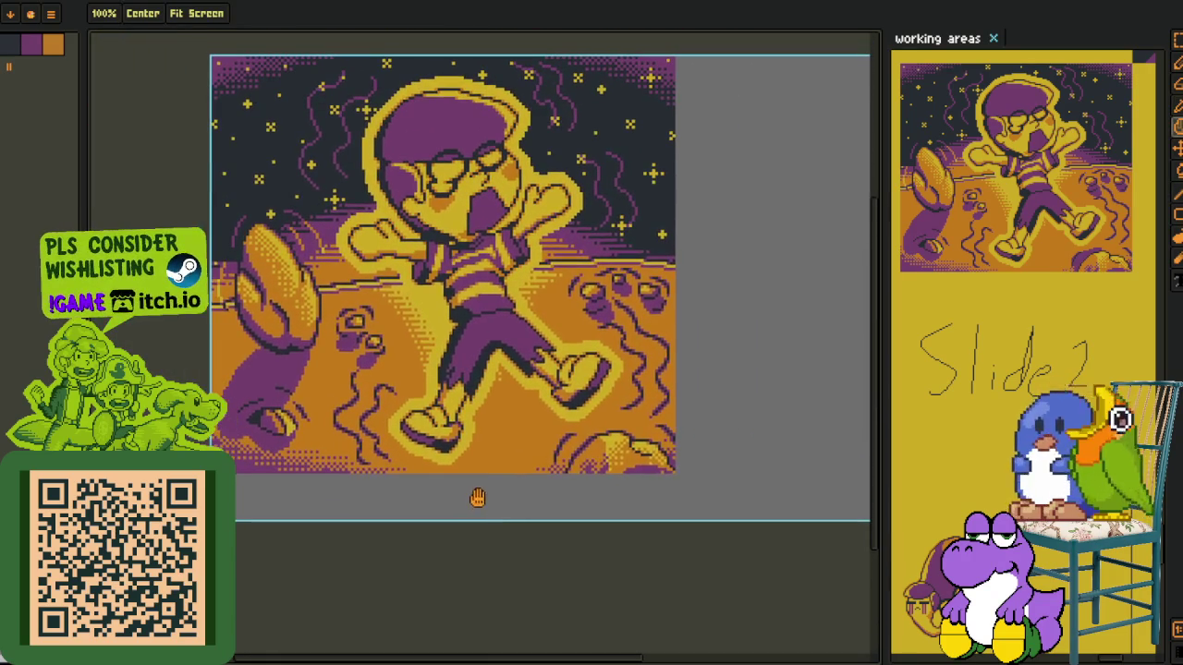
key("o")
scroll(265, 474, "up", 1)
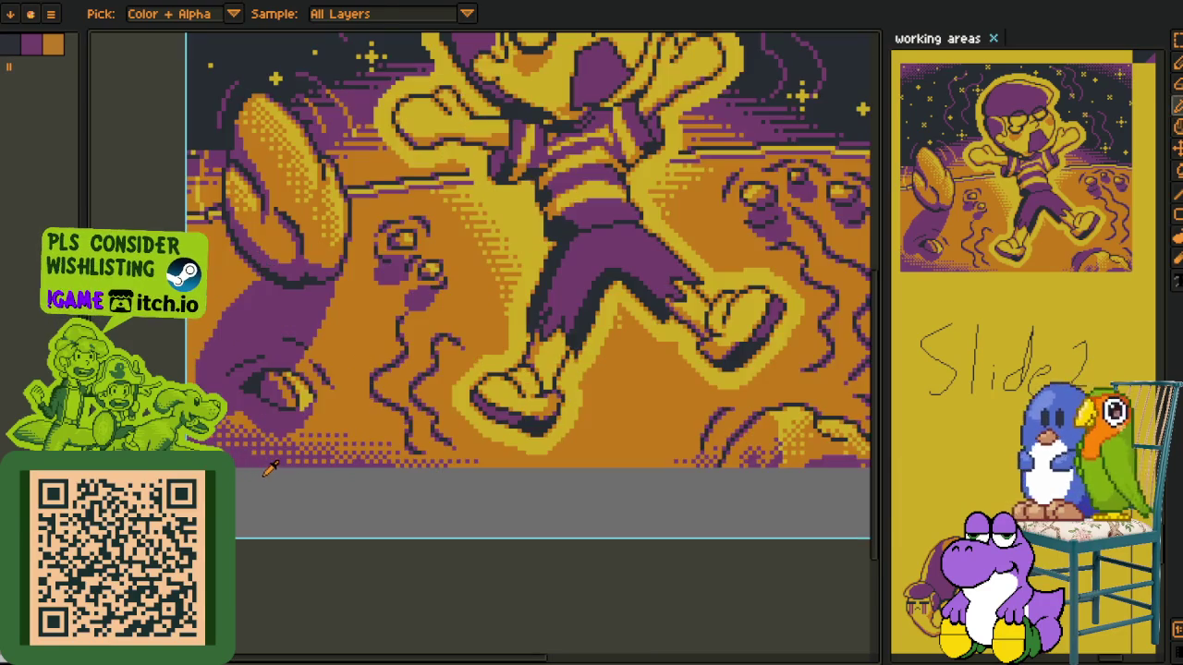
scroll(289, 452, "up", 2)
scroll(305, 415, "up", 2)
Zoom back out, recentre the whole scene, and save the artwork
key("b")
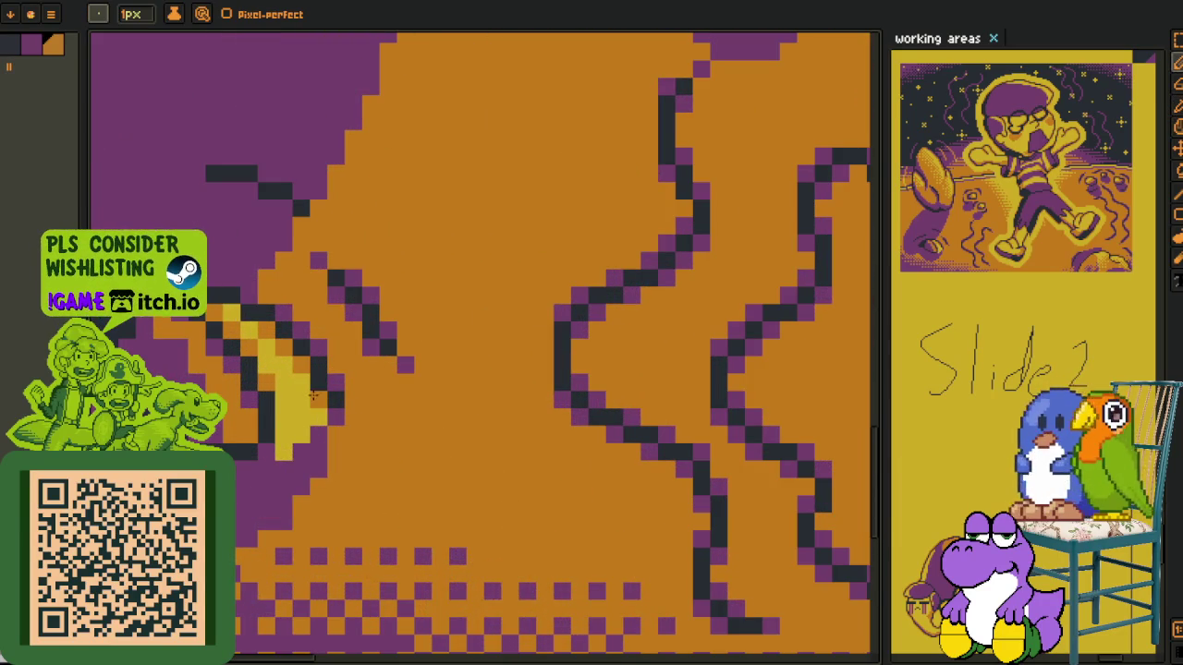
scroll(318, 399, "down", 2)
scroll(318, 399, "up", 2)
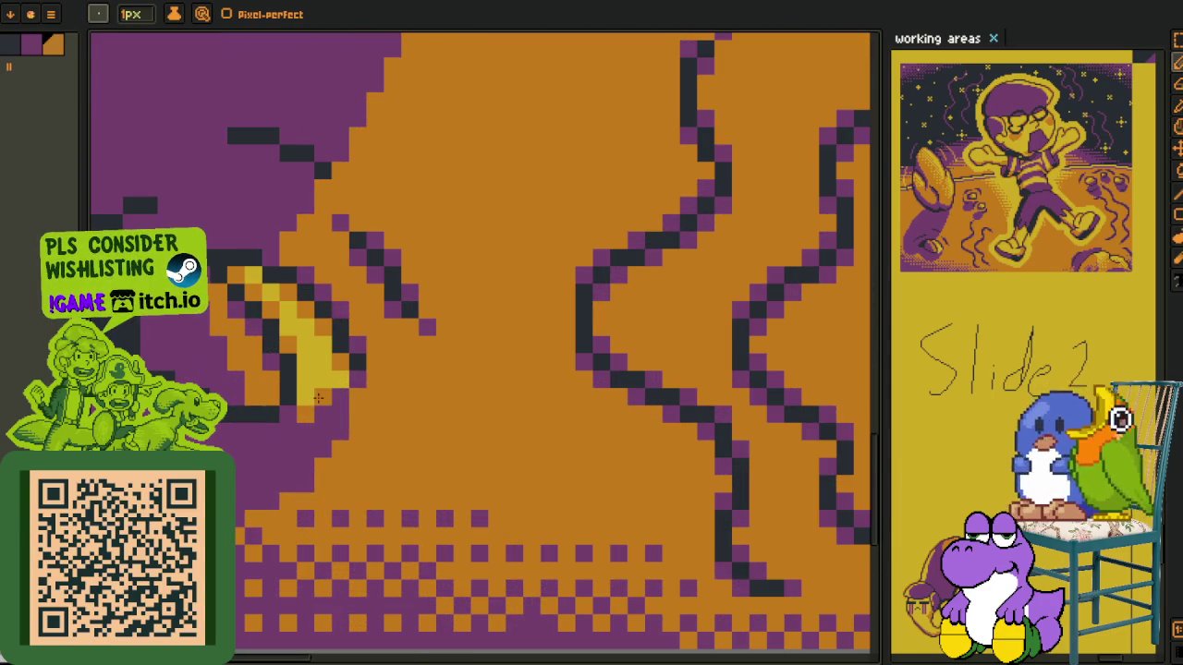
scroll(319, 399, "down", 2)
scroll(366, 438, "down", 2)
key("i")
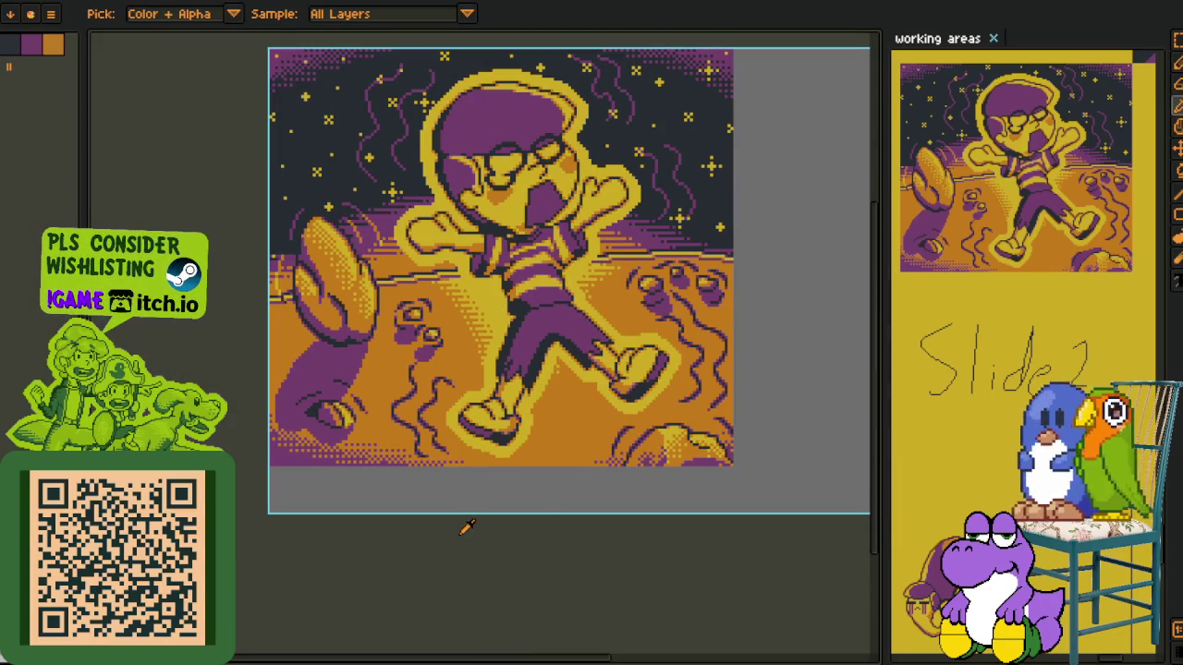
left_click_drag(546, 526, 440, 541)
key("ctrl+s")
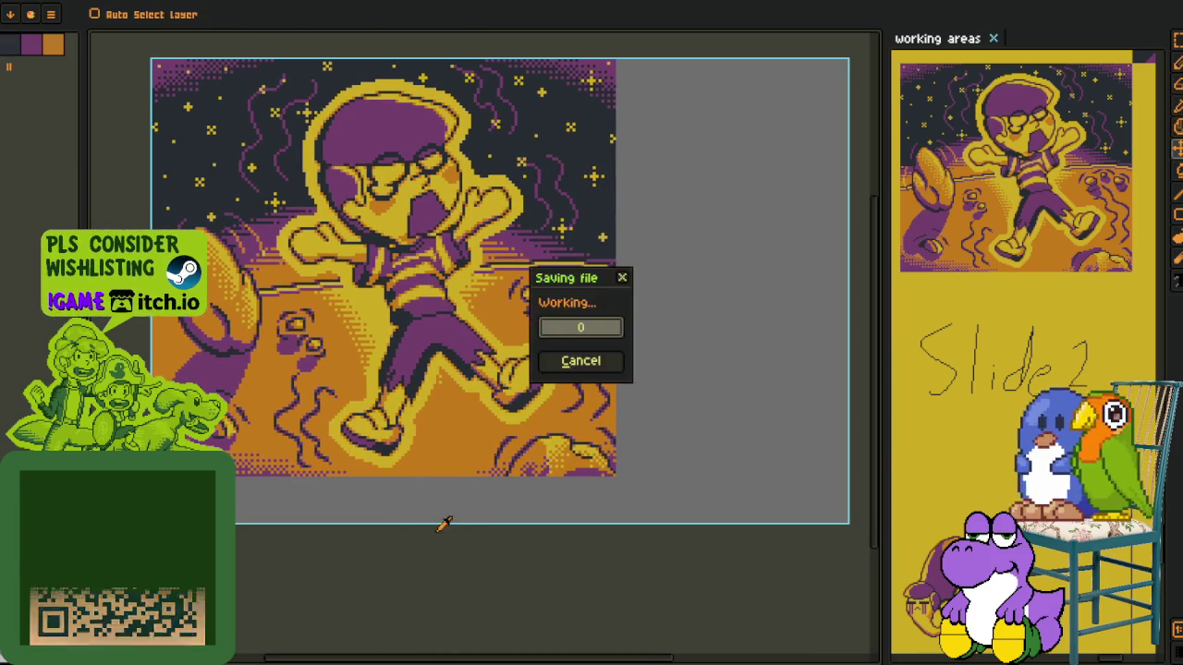
Select a different layer in the timeline and save the moon scene
scroll(447, 436, "up", 2)
key("Tab")
left_click(291, 570)
scroll(453, 344, "up", 2)
key("b")
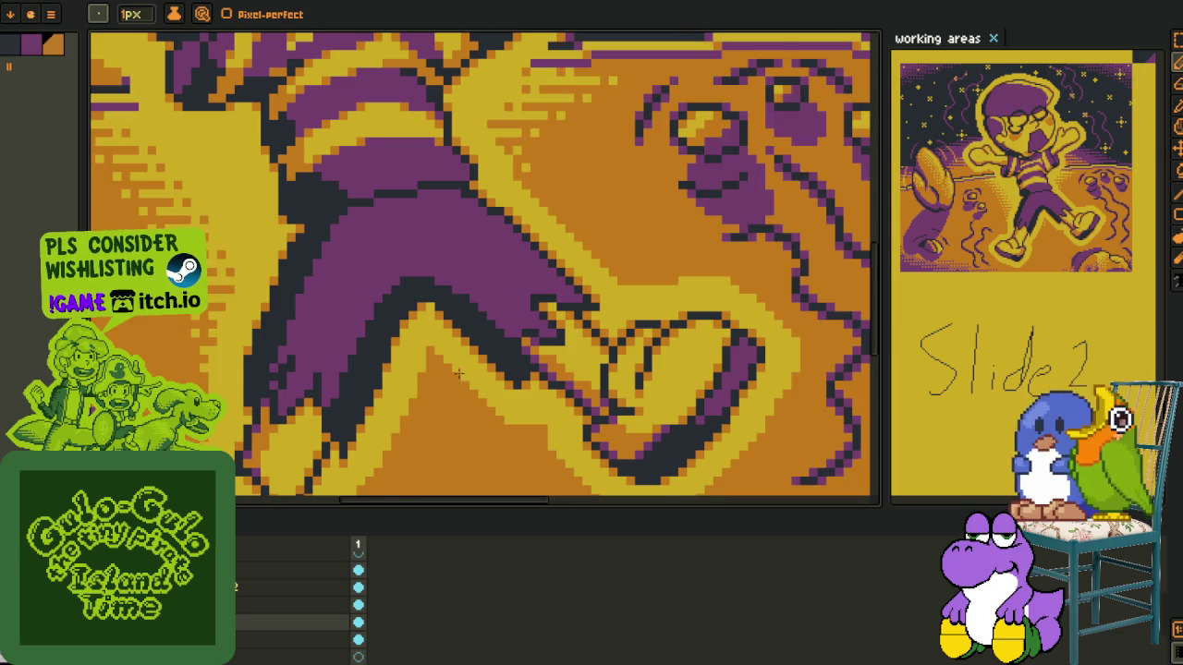
key("i")
scroll(457, 373, "down", 3)
scroll(609, 316, "down", 2)
key("ctrl+s")
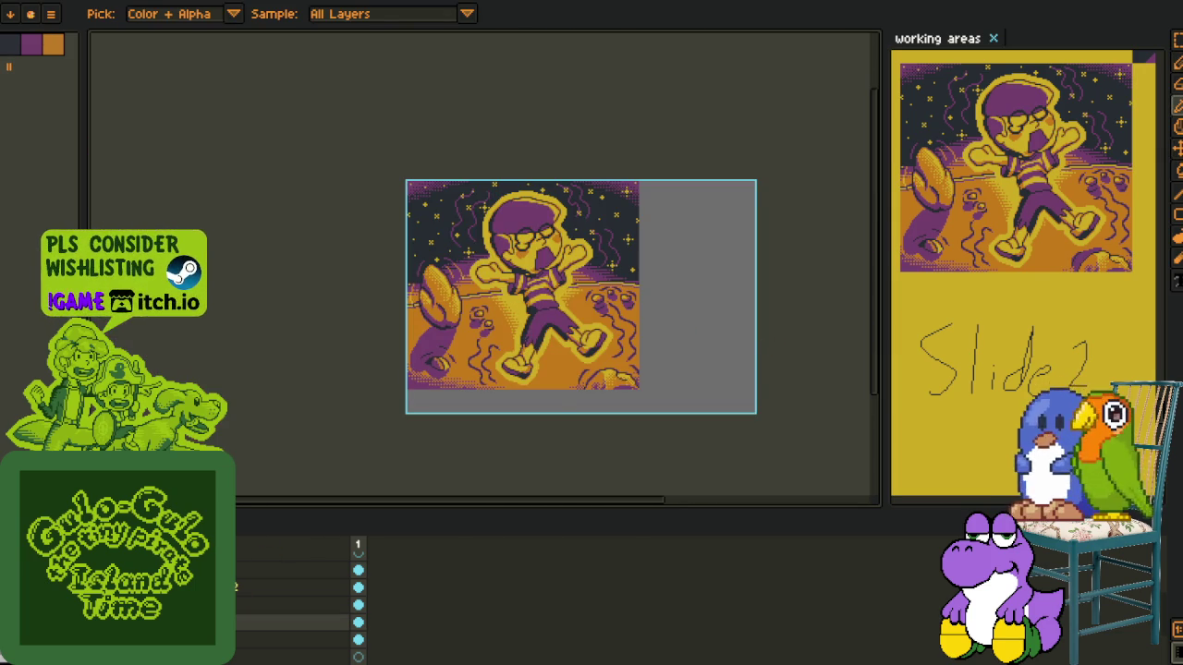
Open the Export Sprite Sheet settings from the File menu
scroll(295, 600, "up", 2)
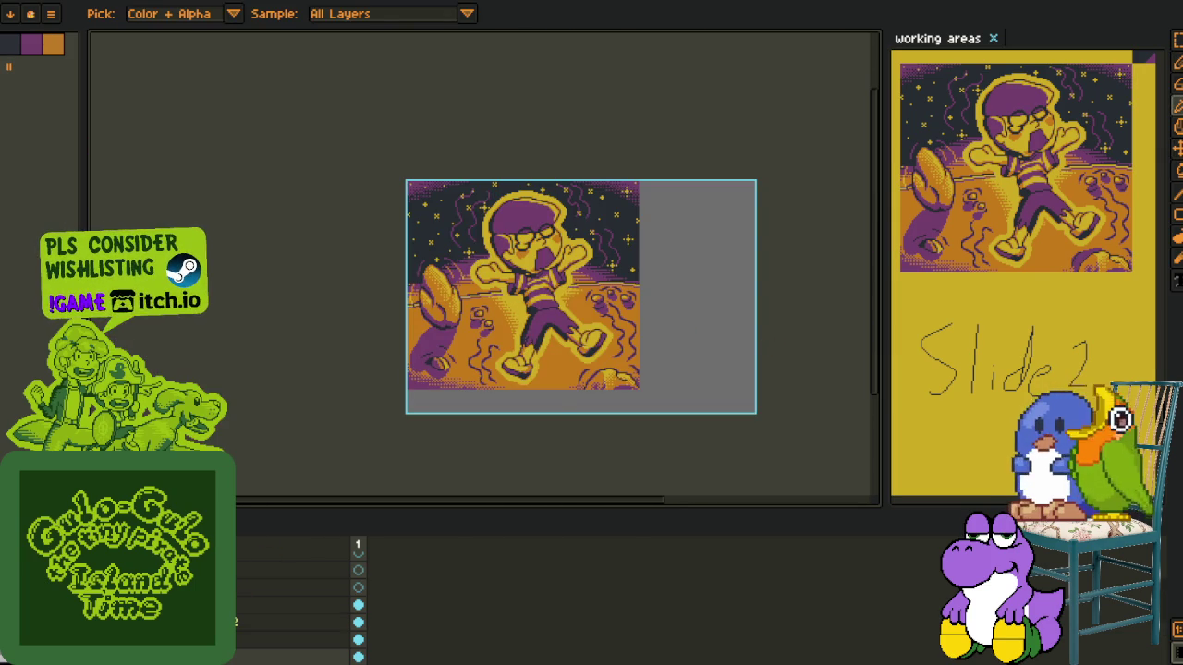
key("alt+f")
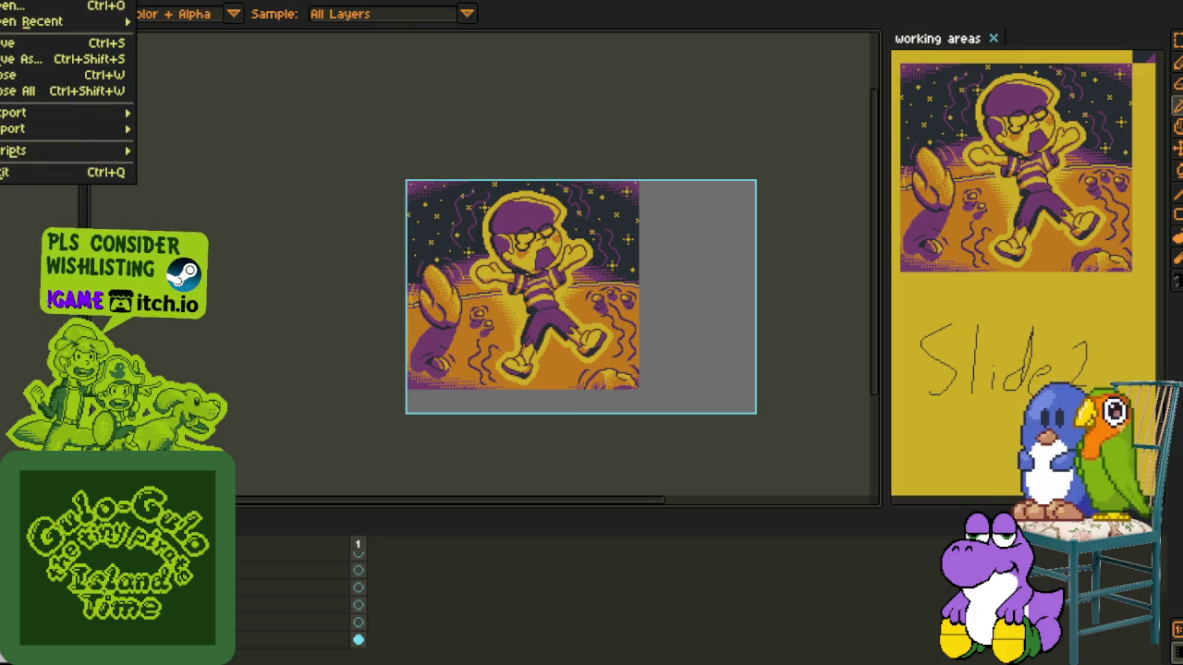
mouse_move(37, 112)
left_click(260, 127)
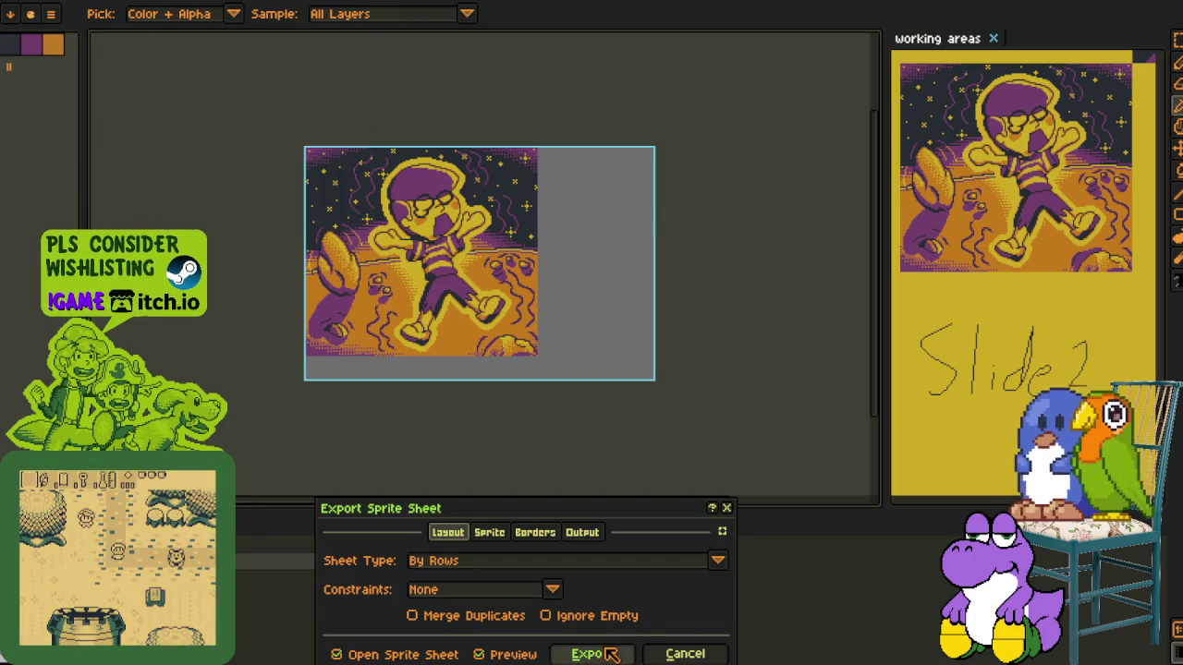
Export the moon scene as a sprite sheet and switch to the working areas board
left_click(611, 654)
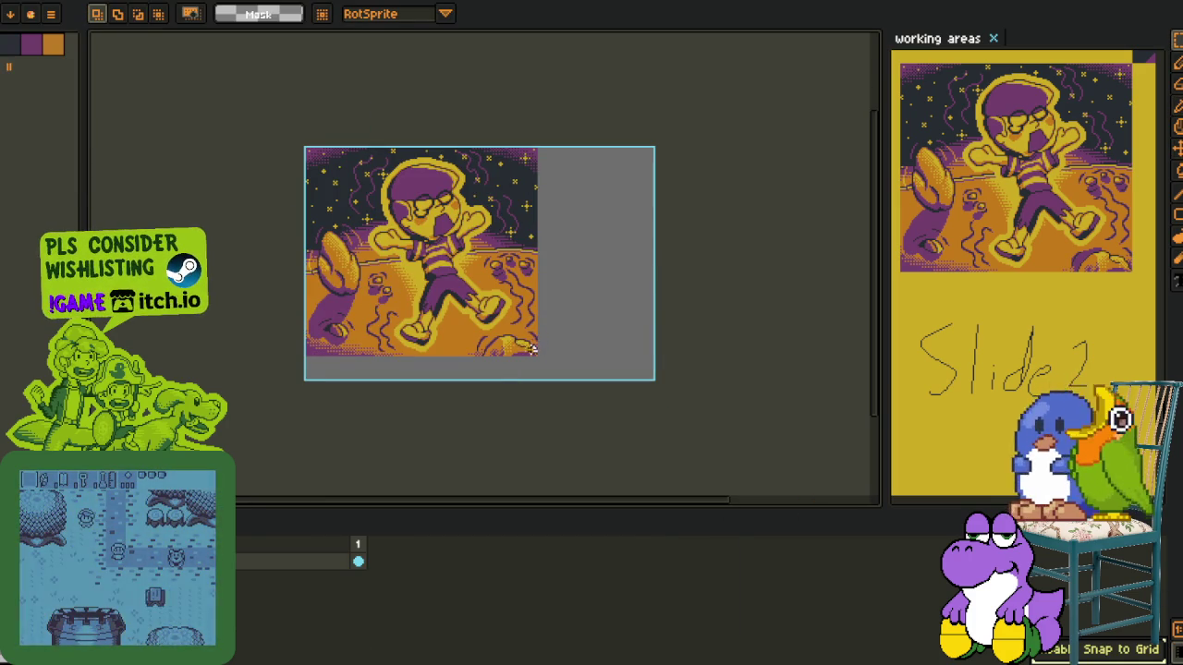
key("Delete")
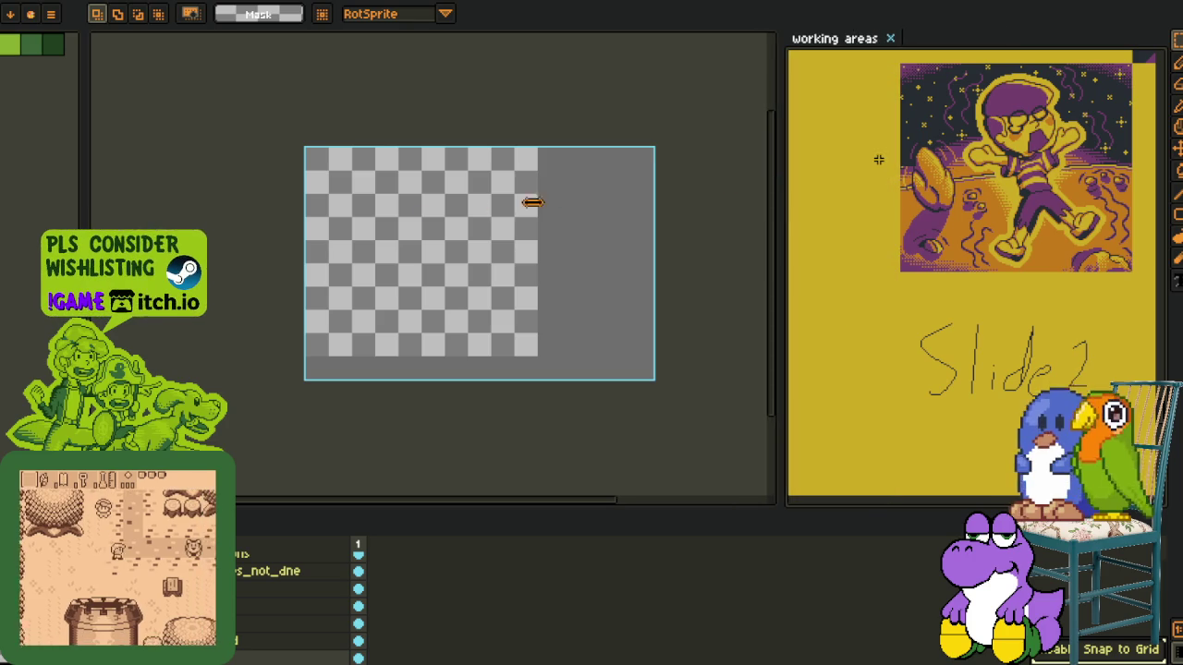
left_click_drag(532, 202, 391, 202)
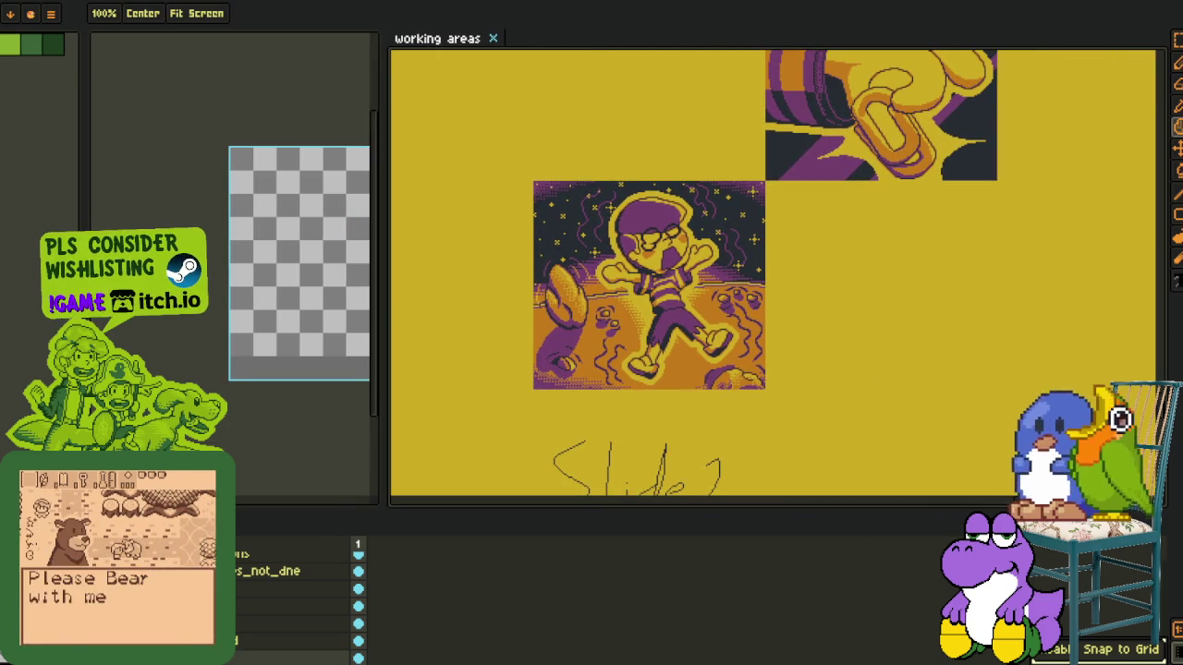
scroll(596, 319, "up", 2)
Save the working areas board and close the generated sheet without saving
key("ctrl+s")
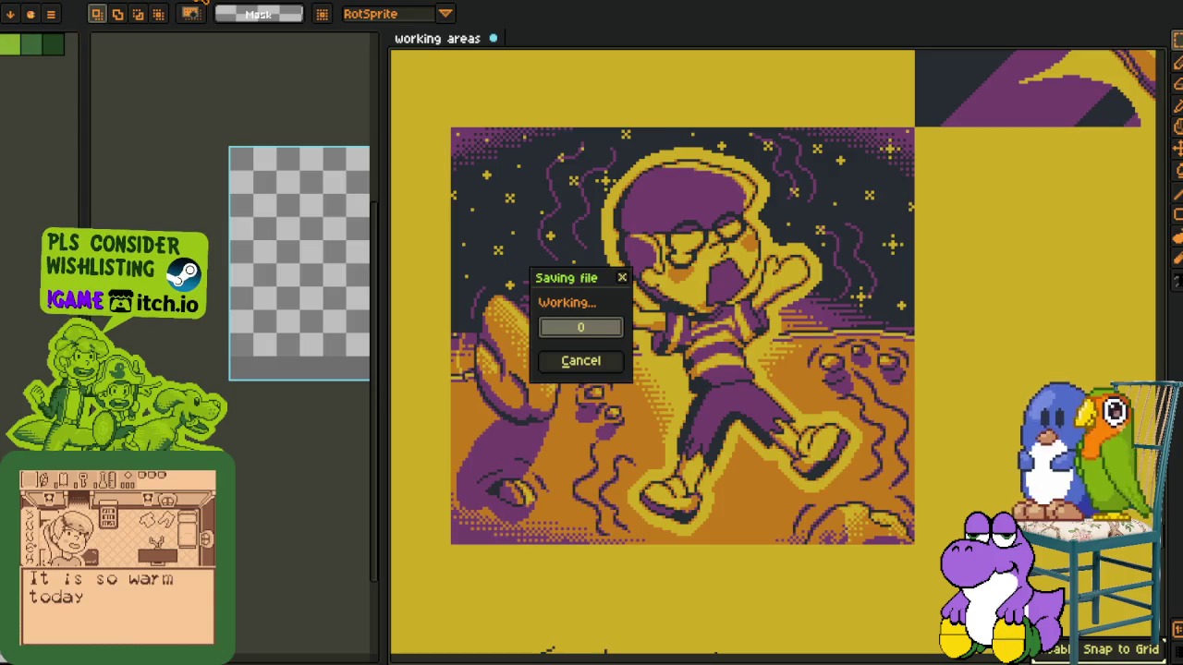
key("ctrl+w")
left_click(573, 357)
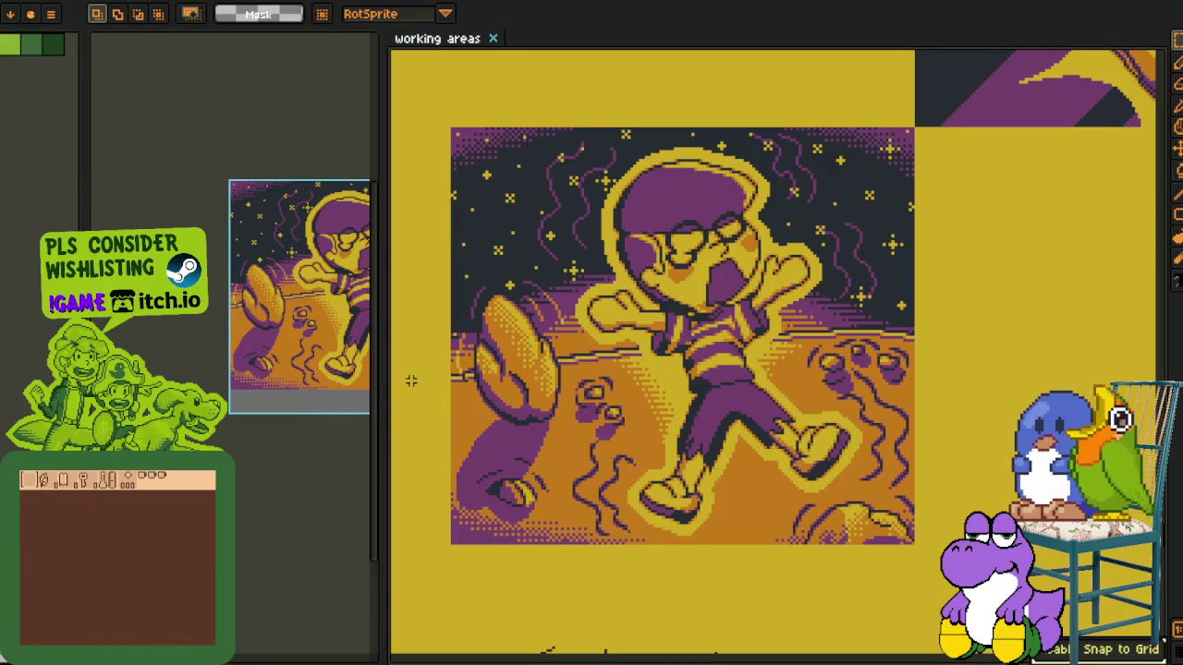
Drag the panel divider to widen the sprite canvas and adjust the board's zoom
mouse_move(379, 379)
left_mouse_down()
mouse_move(656, 380)
mouse_move(605, 423)
left_mouse_up()
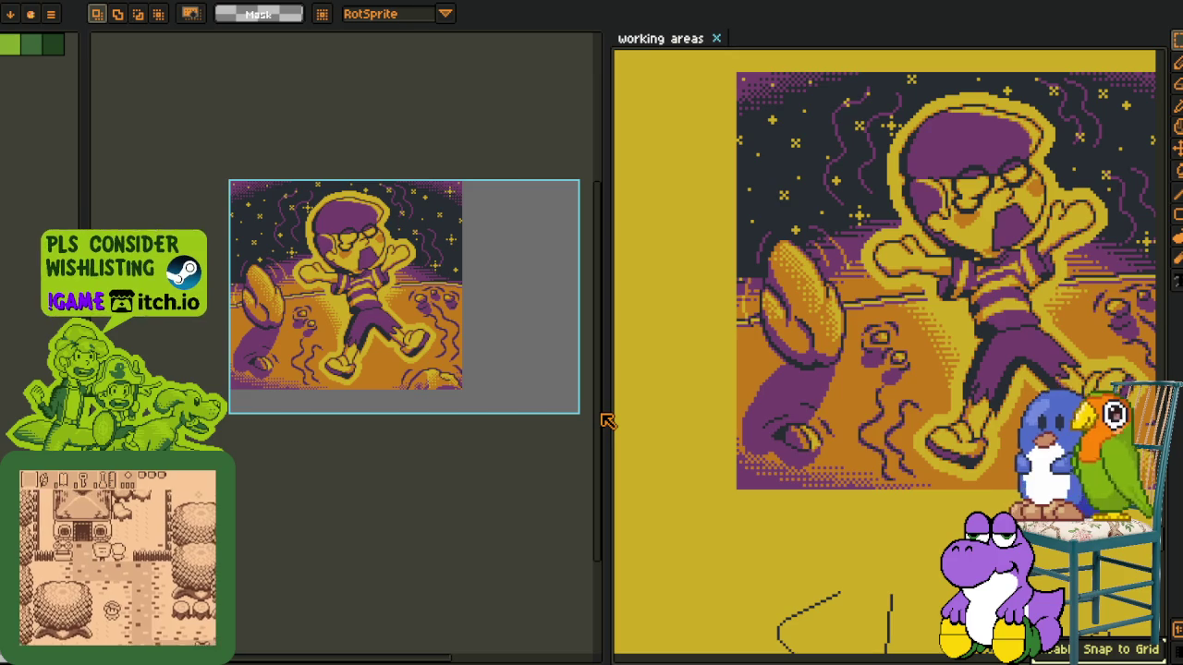
left_click_drag(604, 411, 688, 409)
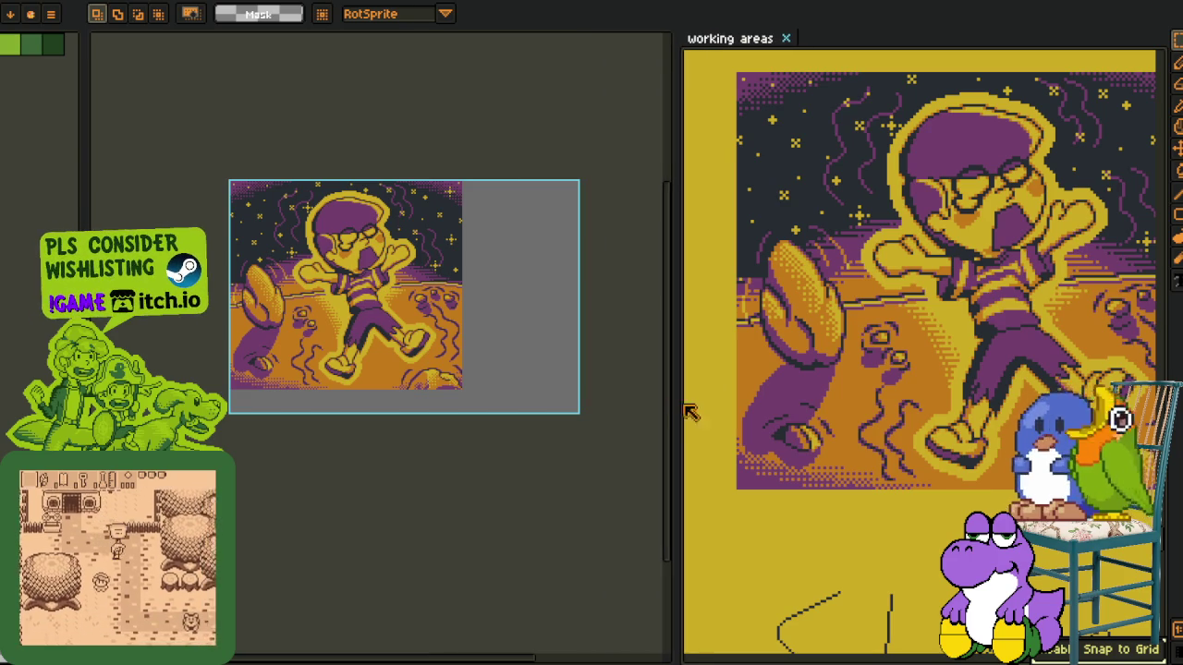
scroll(996, 252, "down", 3)
scroll(996, 252, "down", 2)
scroll(980, 324, "down", 1)
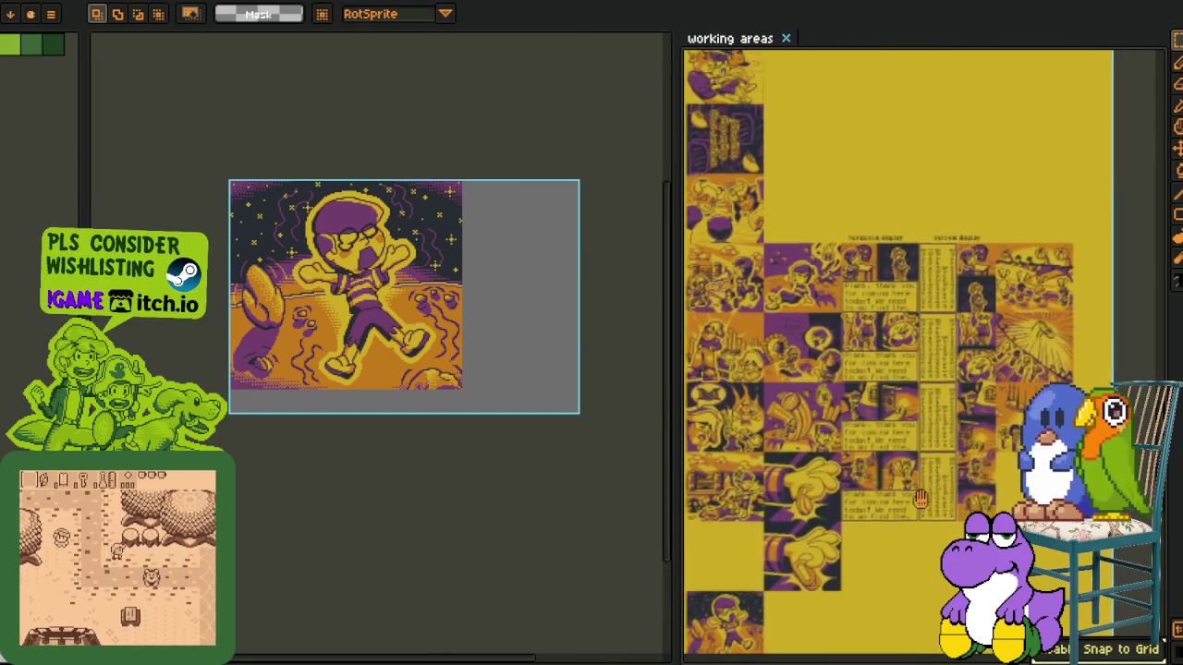
scroll(961, 389, "up", 2)
scroll(946, 440, "up", 1)
scroll(946, 440, "up", 1)
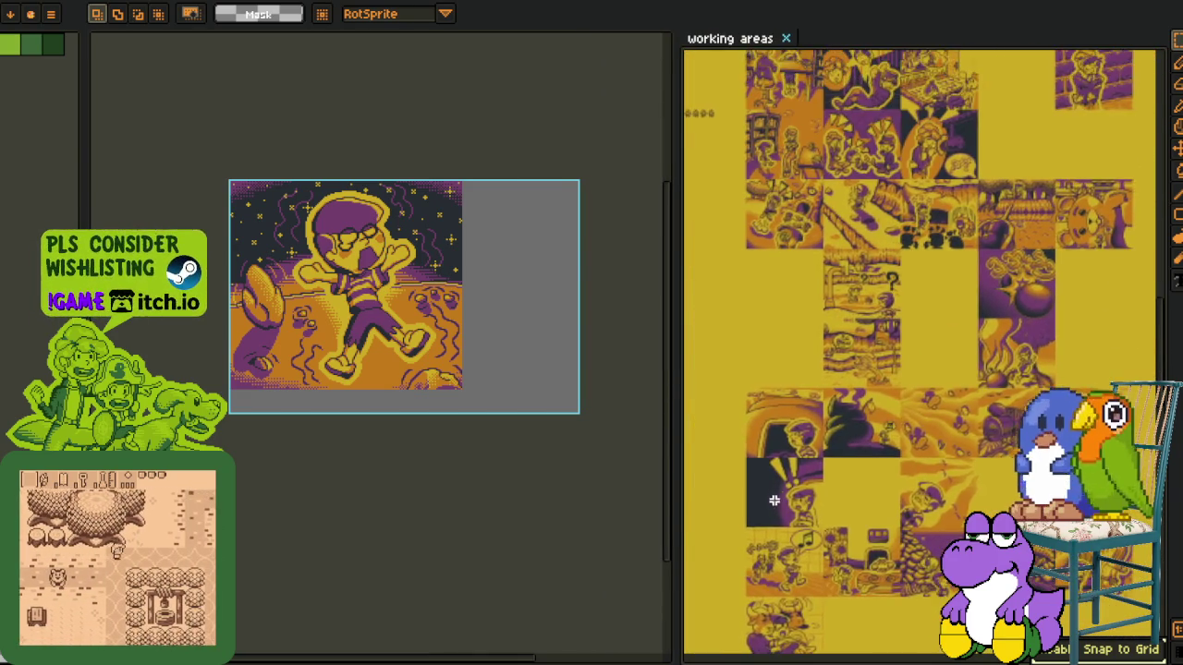
scroll(948, 407, "up", 2)
scroll(950, 365, "up", 1)
scroll(949, 365, "up", 1)
scroll(944, 358, "down", 1)
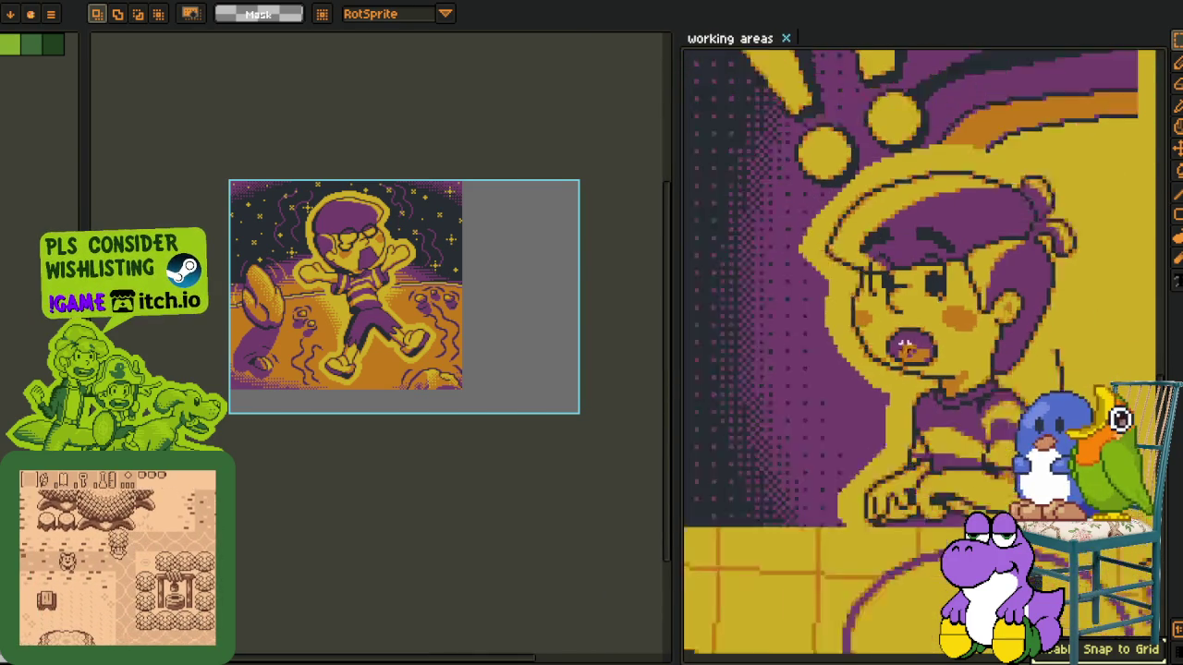
scroll(938, 345, "down", 2)
Pan across the comic frames to the moon scene beside the 'Slide2' note
mouse_move(938, 346)
left_mouse_down()
mouse_move(949, 323)
mouse_move(921, 454)
mouse_move(970, 487)
mouse_move(901, 514)
mouse_move(852, 639)
left_mouse_up()
scroll(970, 487, "down", 1)
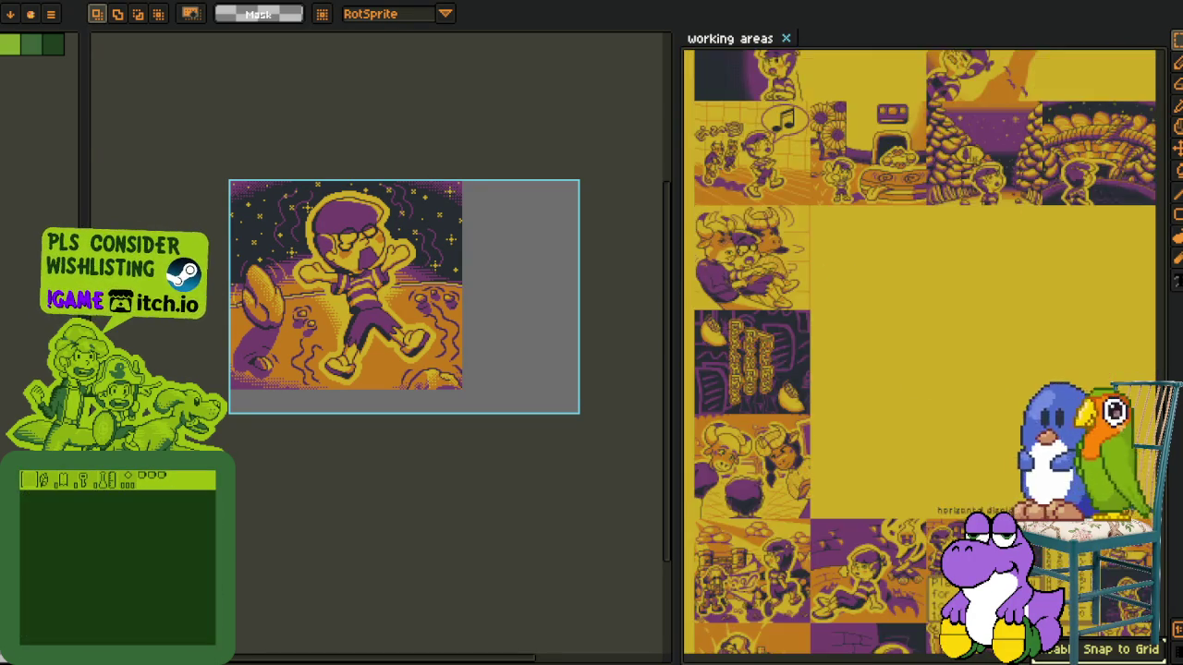
left_click_drag(852, 639, 905, 407)
scroll(876, 269, "up", 2)
scroll(877, 269, "up", 3)
scroll(878, 269, "up", 3)
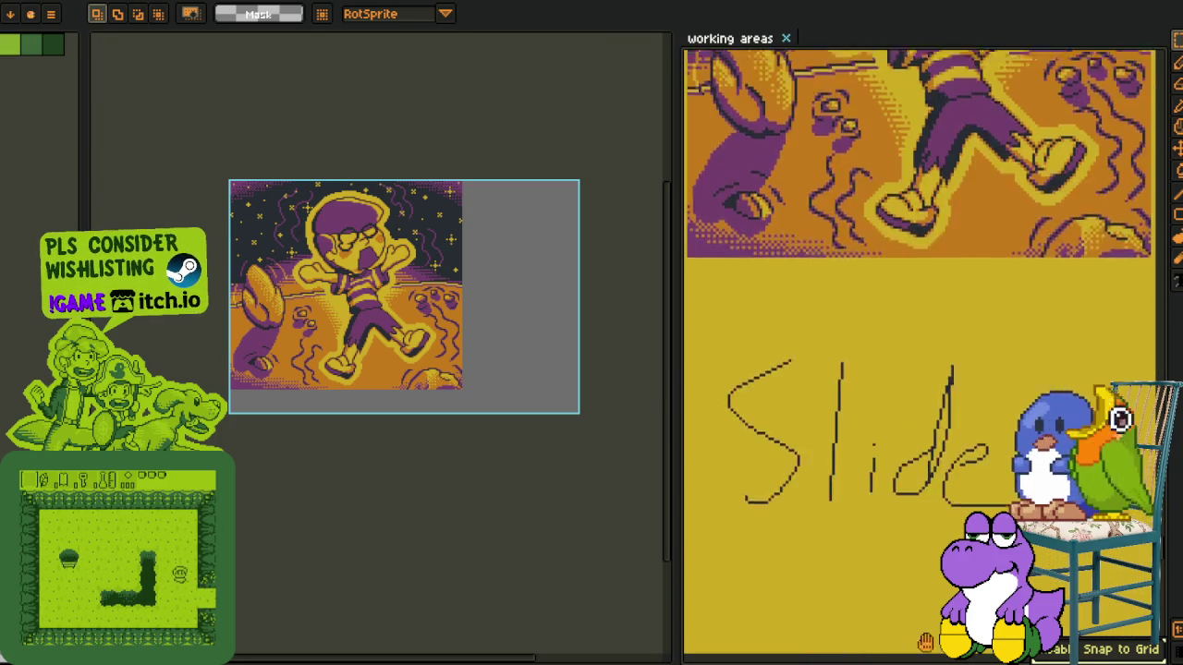
scroll(878, 268, "up", 3)
scroll(877, 269, "up", 2)
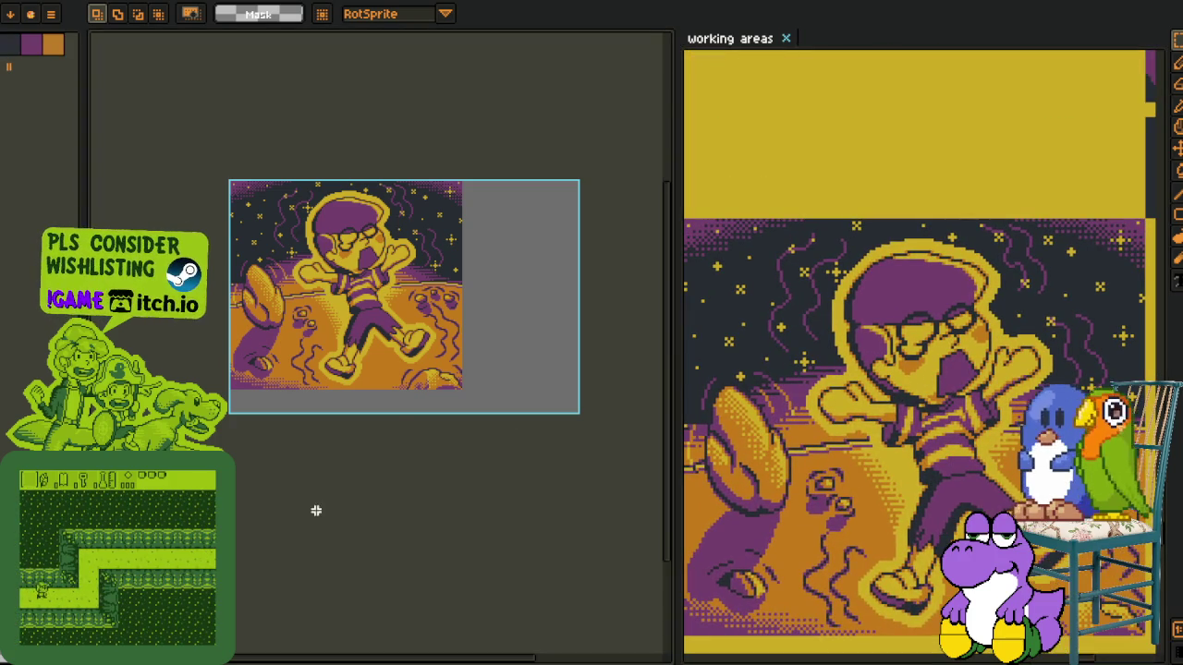
Switch to the crouching-boy sprite document and widen its canvas
key("Tab")
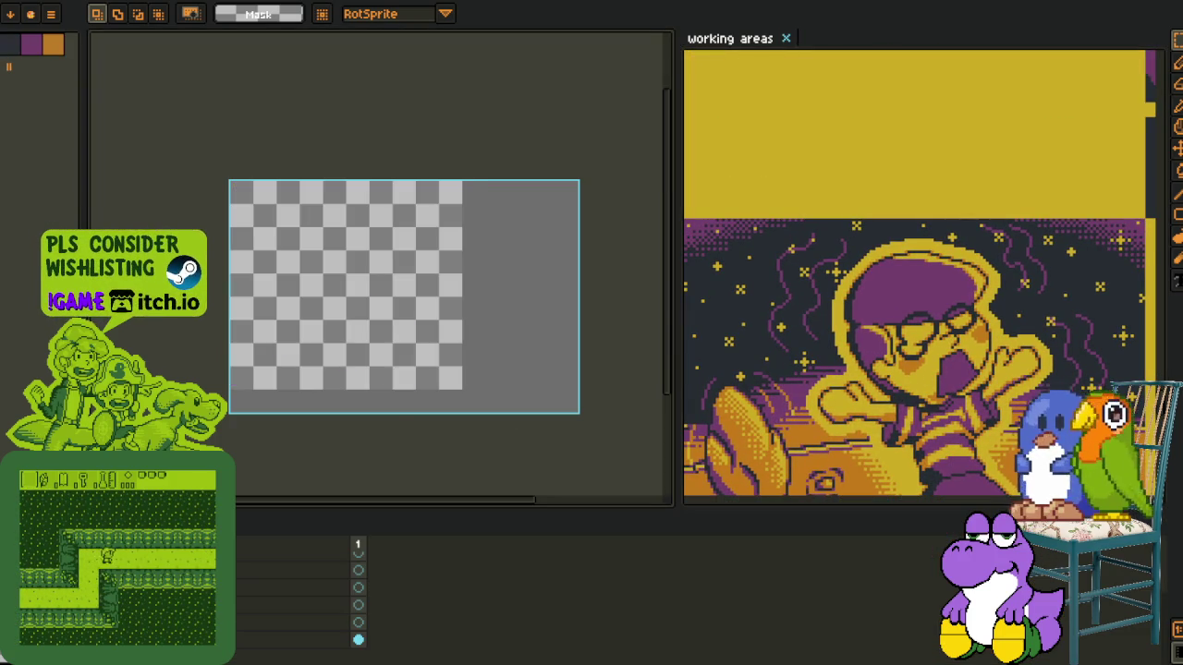
key("Tab")
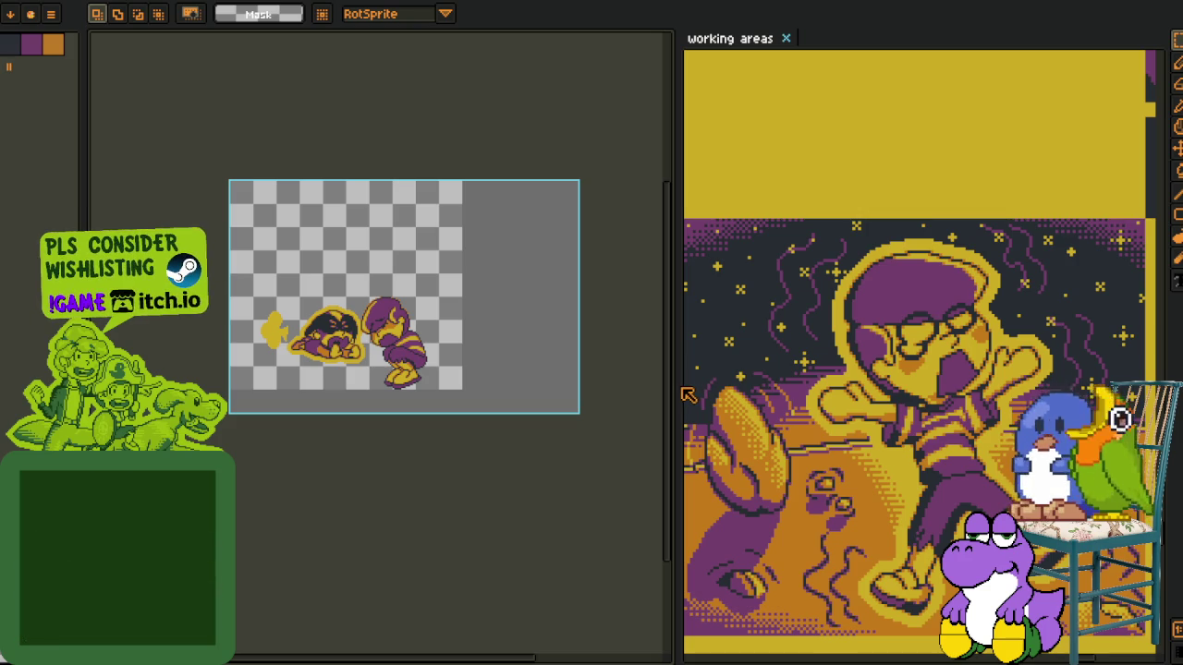
left_click_drag(674, 384, 738, 384)
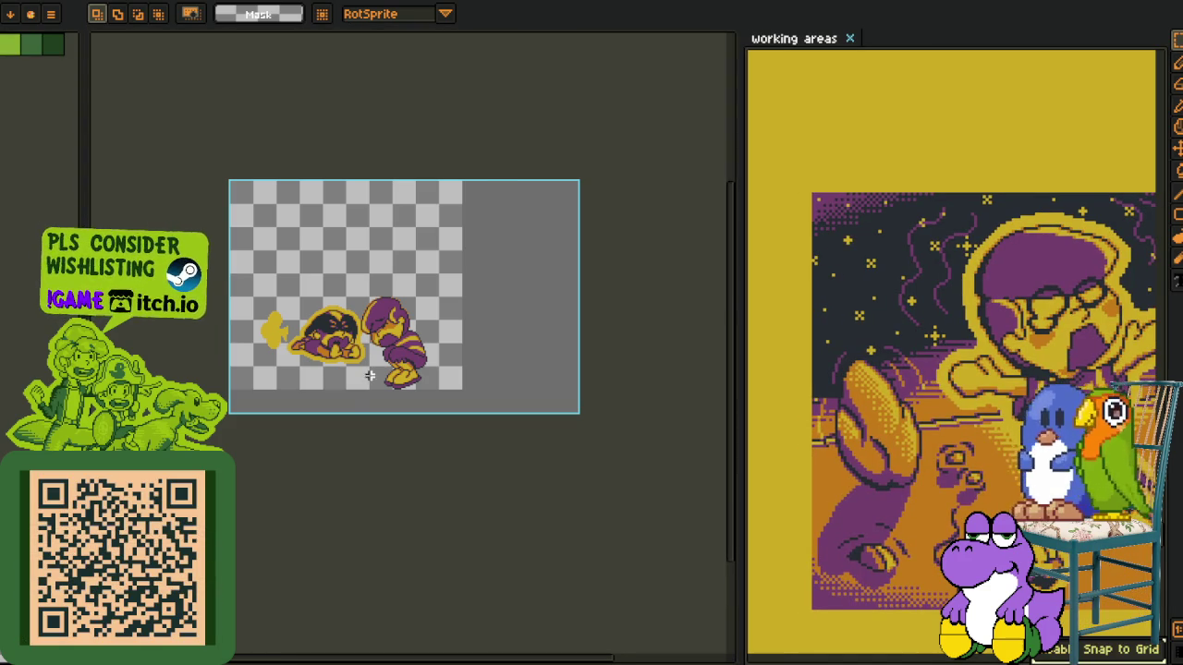
scroll(417, 373, "up", 3)
Rename Layer 1 to 'arms' in the timeline, then hide the timeline
key("Tab")
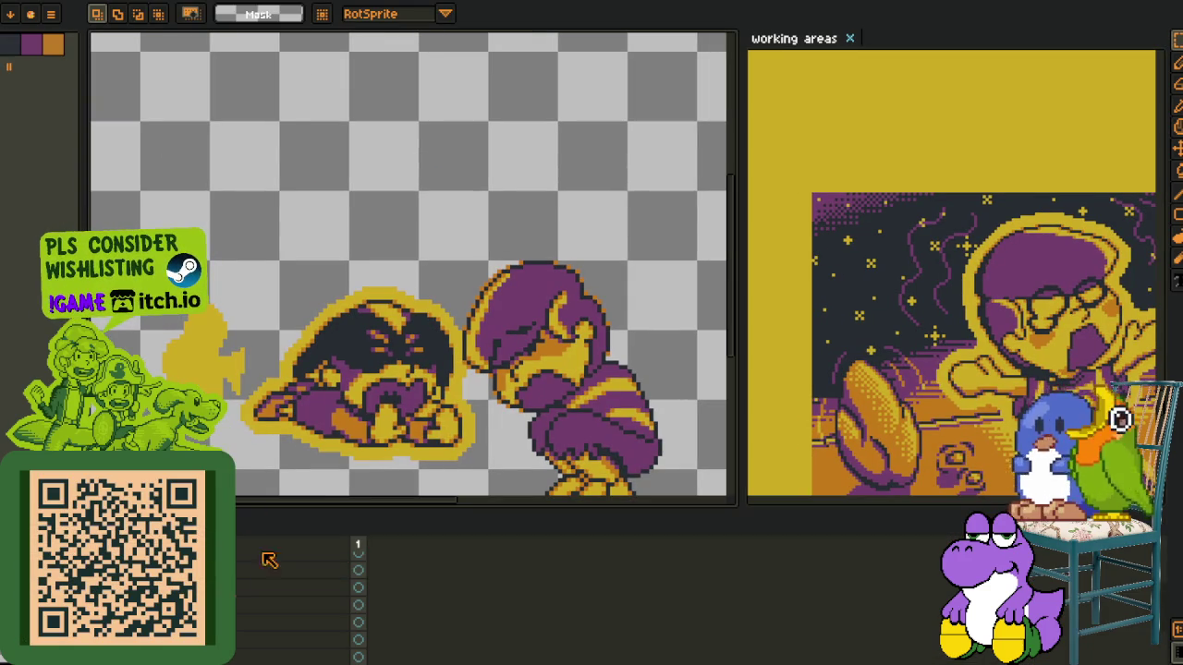
double_click(352, 621)
type("arms")
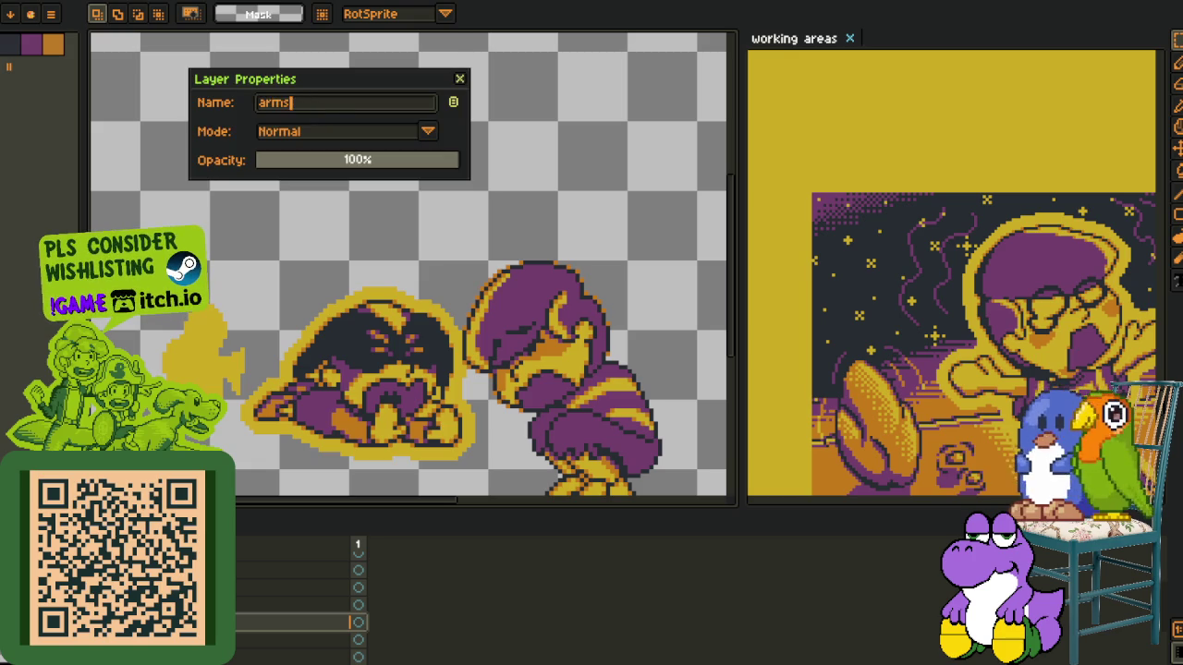
key("Return")
key("Tab")
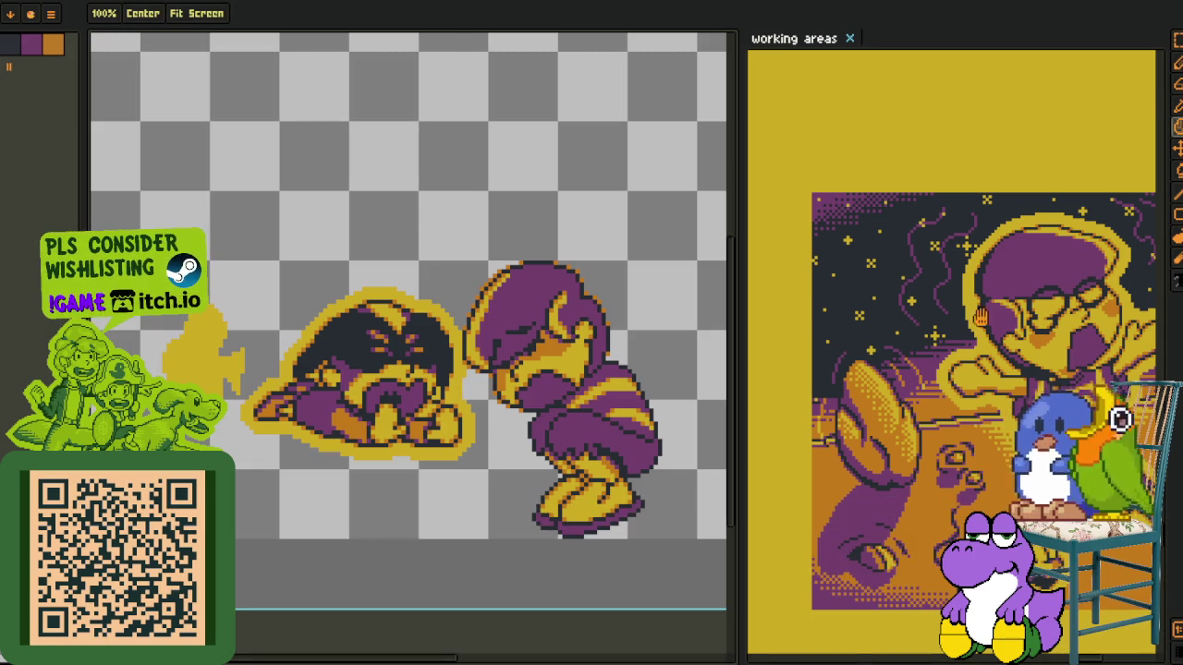
scroll(952, 351, "up", 1)
scroll(417, 418, "up", 1)
left_click_drag(417, 417, 236, 404)
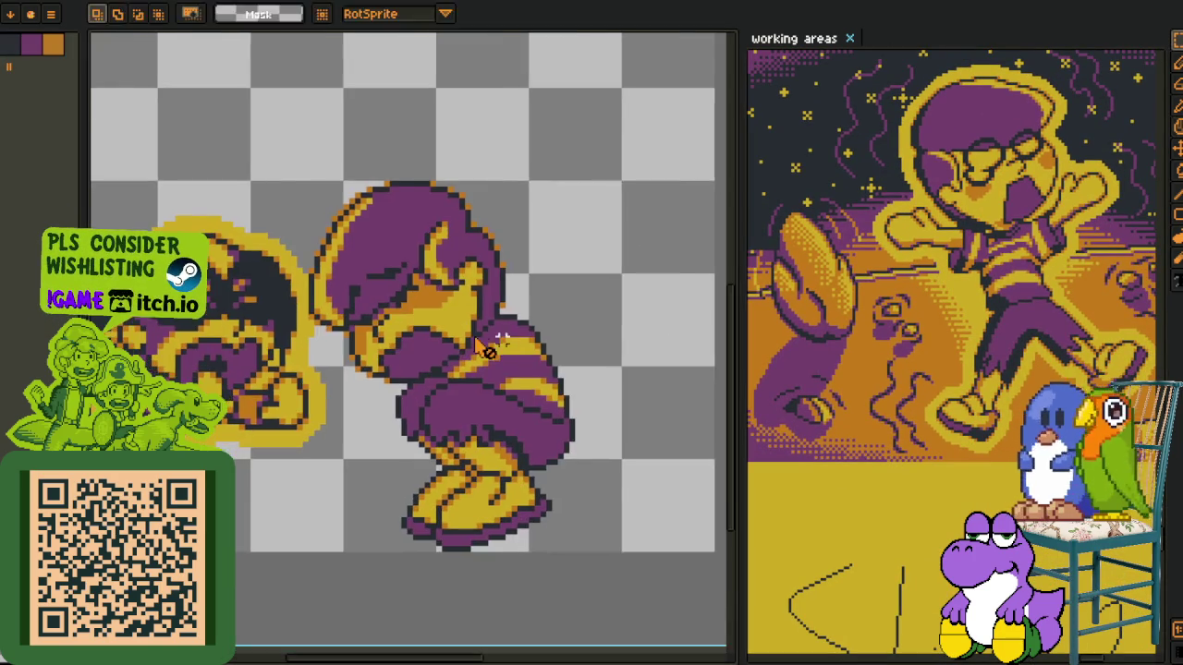
Draw a red vertical guide line up the boy's face, undoing and erasing stray red pixels
scroll(490, 350, "up", 2)
key("Tab")
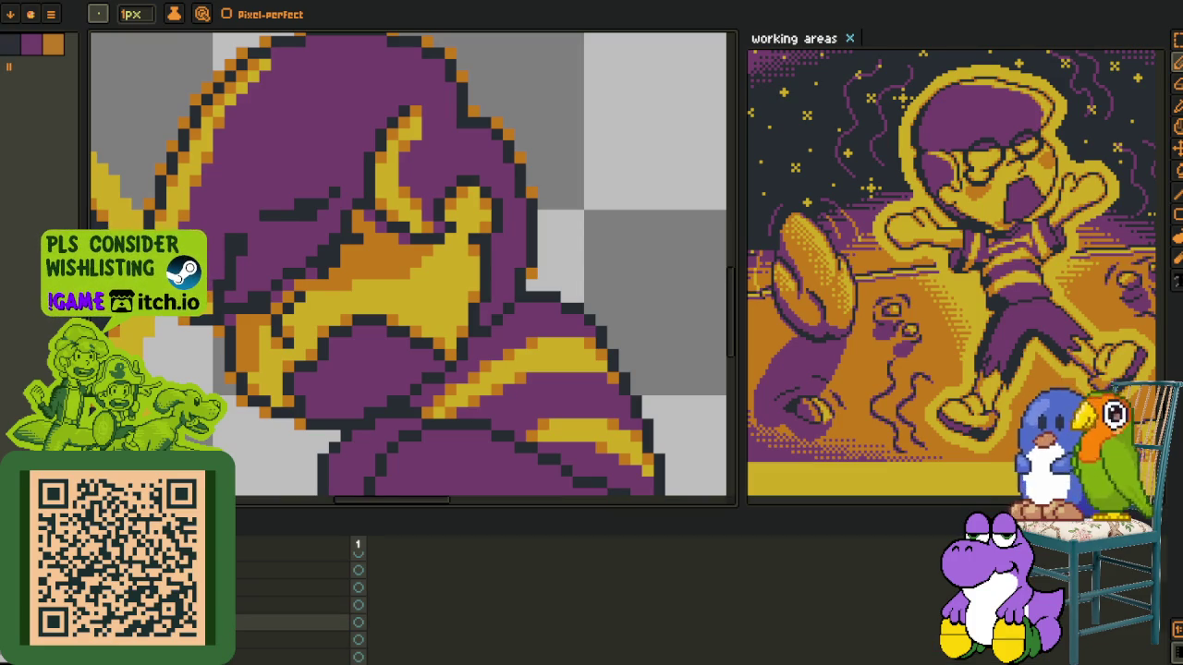
key("Tab")
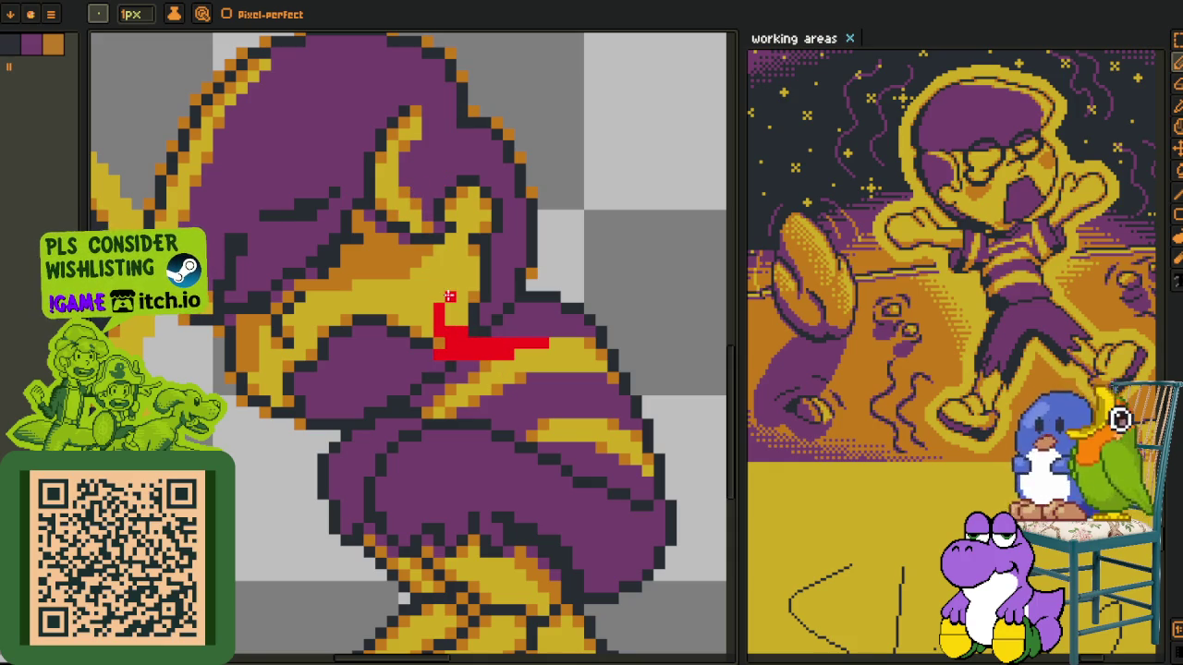
left_click_drag(448, 318, 450, 246)
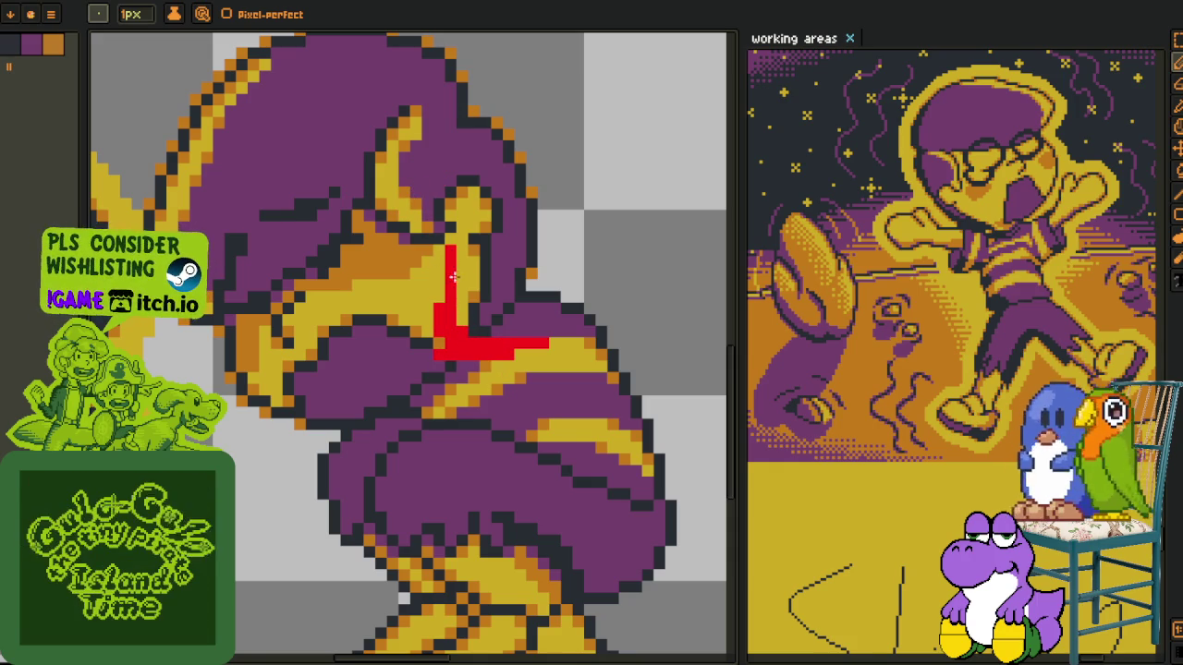
left_click_drag(468, 333, 534, 370)
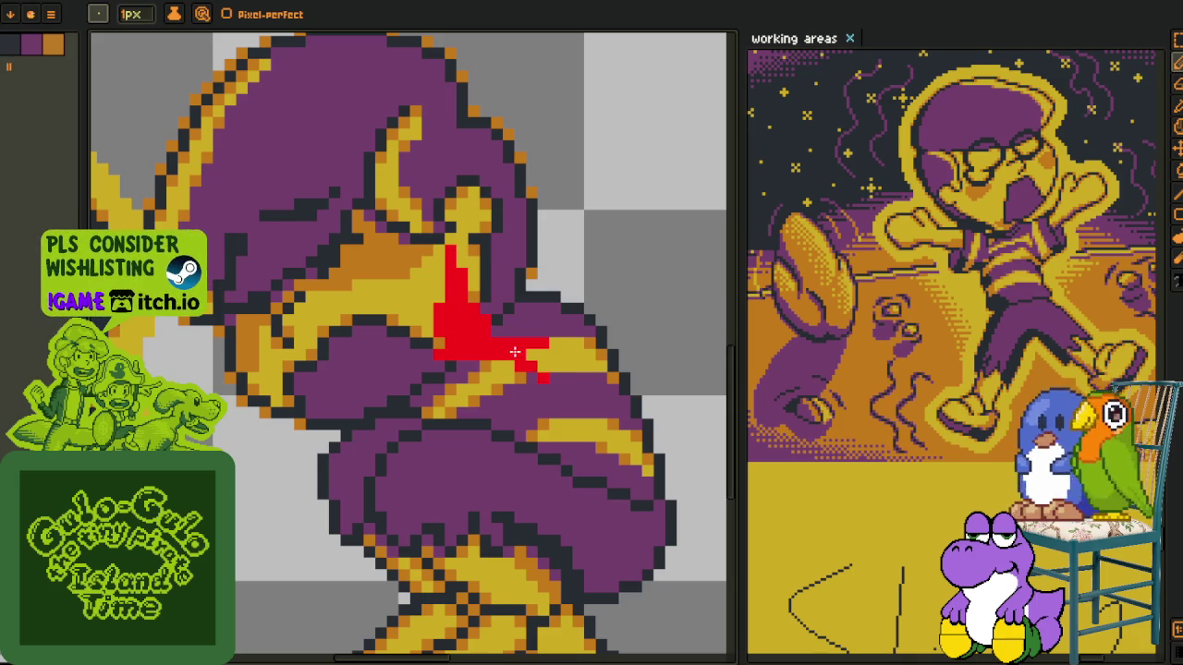
key("ctrl+z")
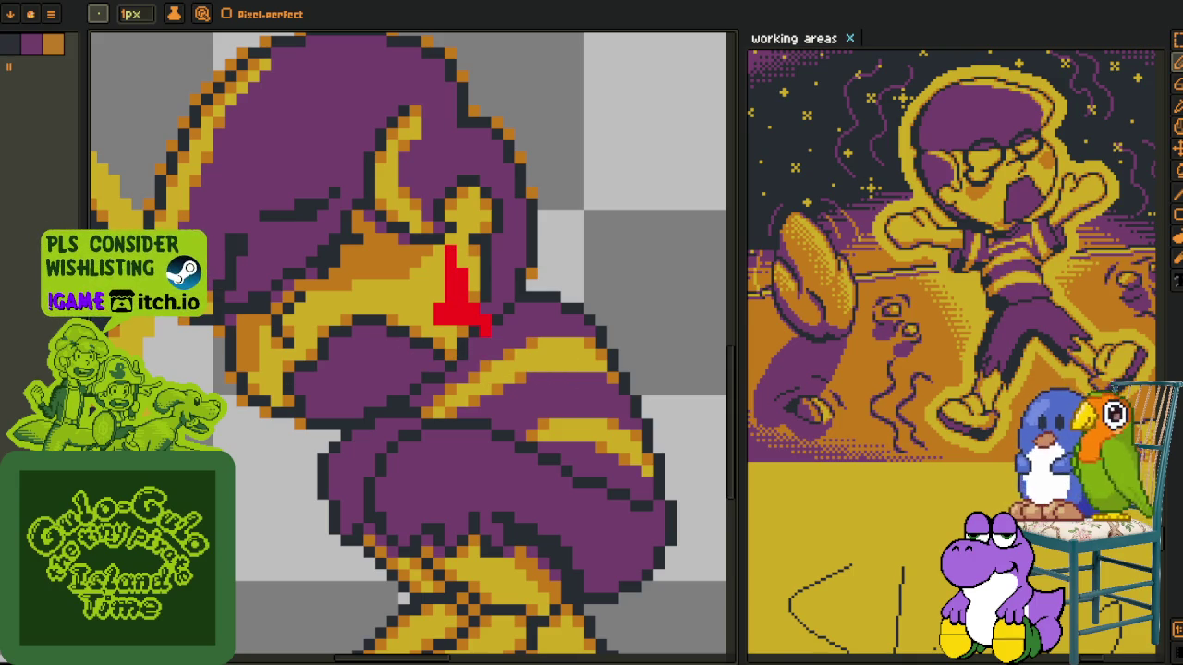
mouse_move(449, 242)
left_mouse_down()
mouse_move(476, 324)
mouse_move(445, 325)
left_mouse_up()
left_click(485, 330)
left_click(450, 298)
left_click(450, 262)
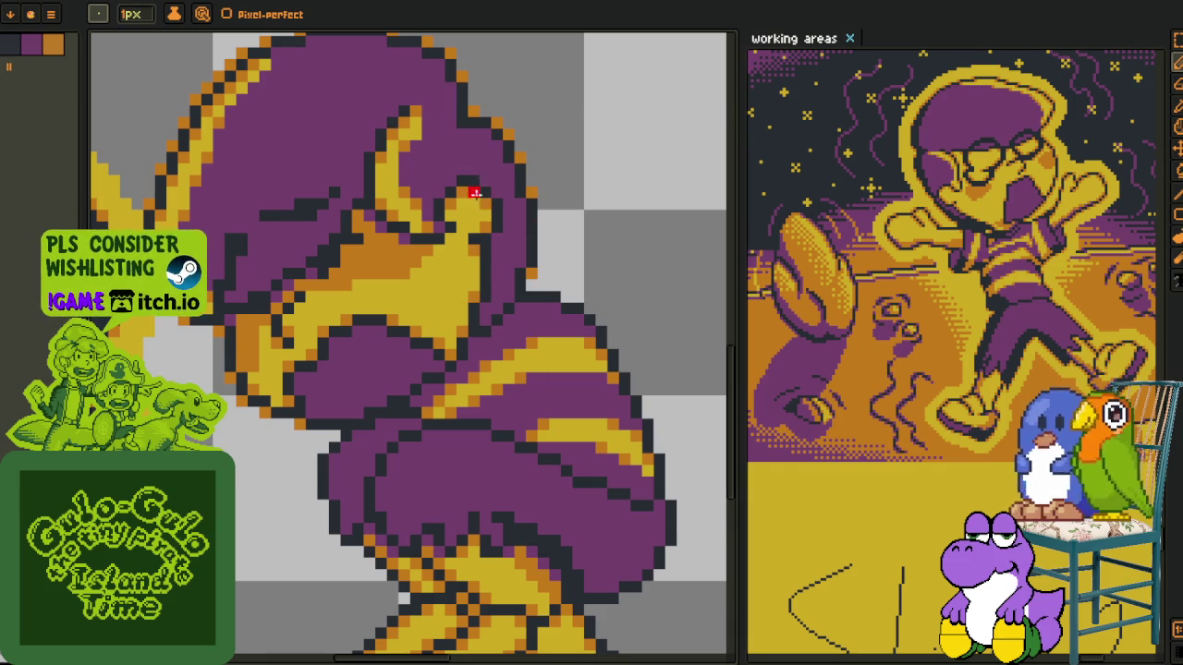
Trace a thicker red guide outline across the face and over the top of the head
mouse_move(556, 329)
left_mouse_down()
mouse_move(442, 277)
mouse_move(473, 189)
left_mouse_up()
mouse_move(439, 276)
left_mouse_down()
mouse_move(462, 185)
mouse_move(488, 191)
left_mouse_up()
scroll(488, 190, "up", 1)
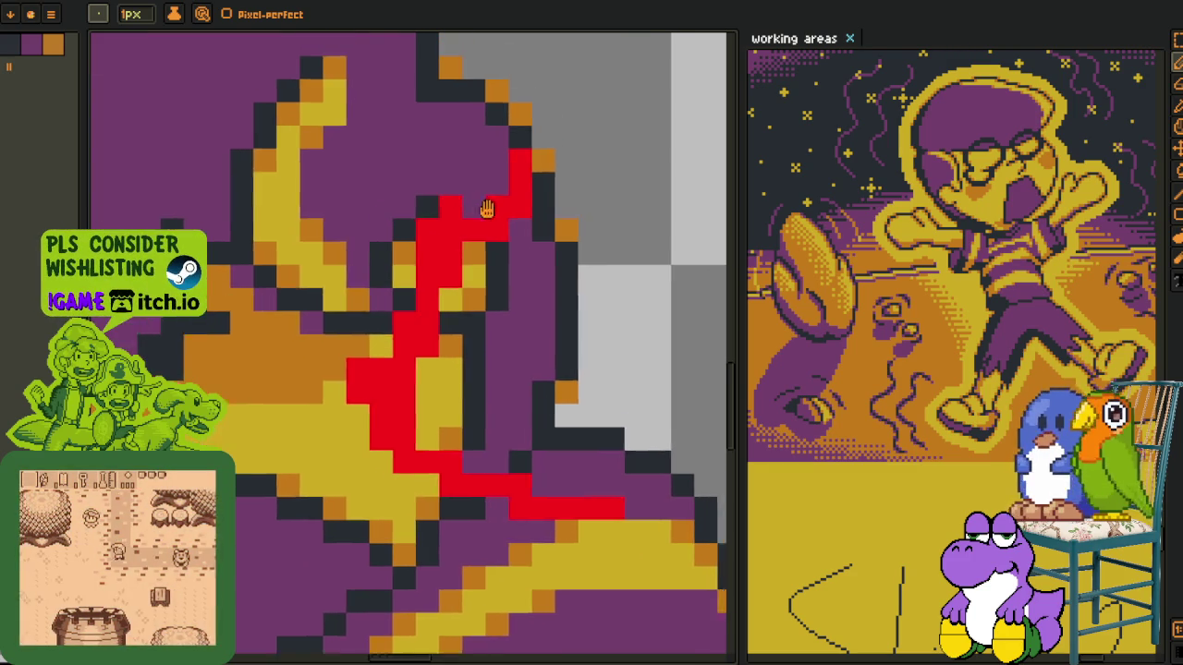
scroll(488, 190, "up", 1)
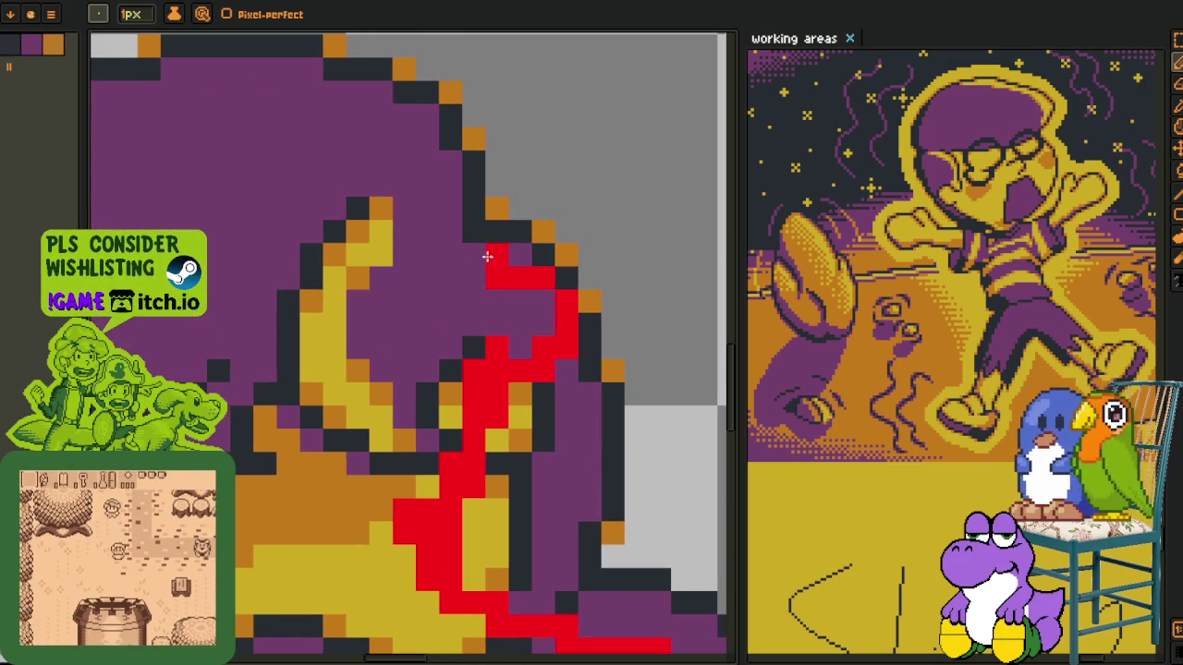
left_click_drag(467, 164, 498, 259)
mouse_move(497, 272)
left_mouse_down()
mouse_move(507, 196)
mouse_move(398, 139)
left_mouse_up()
Add a horizontal red guide line across the body, with a row beneath it
scroll(393, 140, "down", 2)
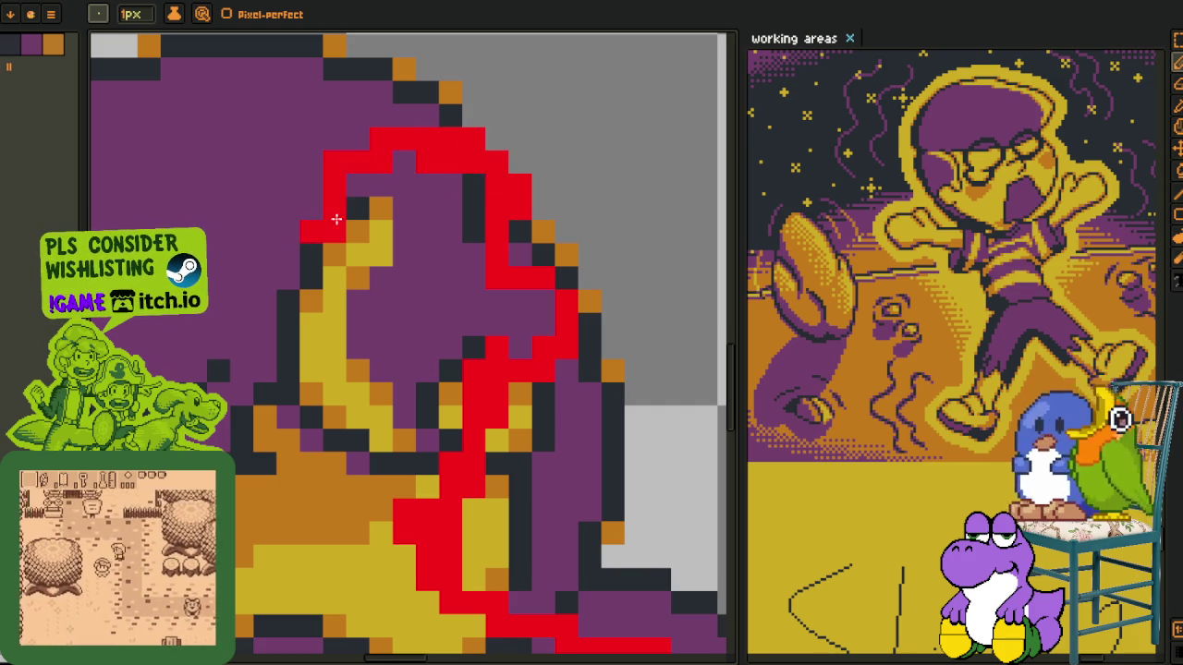
scroll(397, 296, "up", 2)
left_click_drag(443, 168, 458, 246)
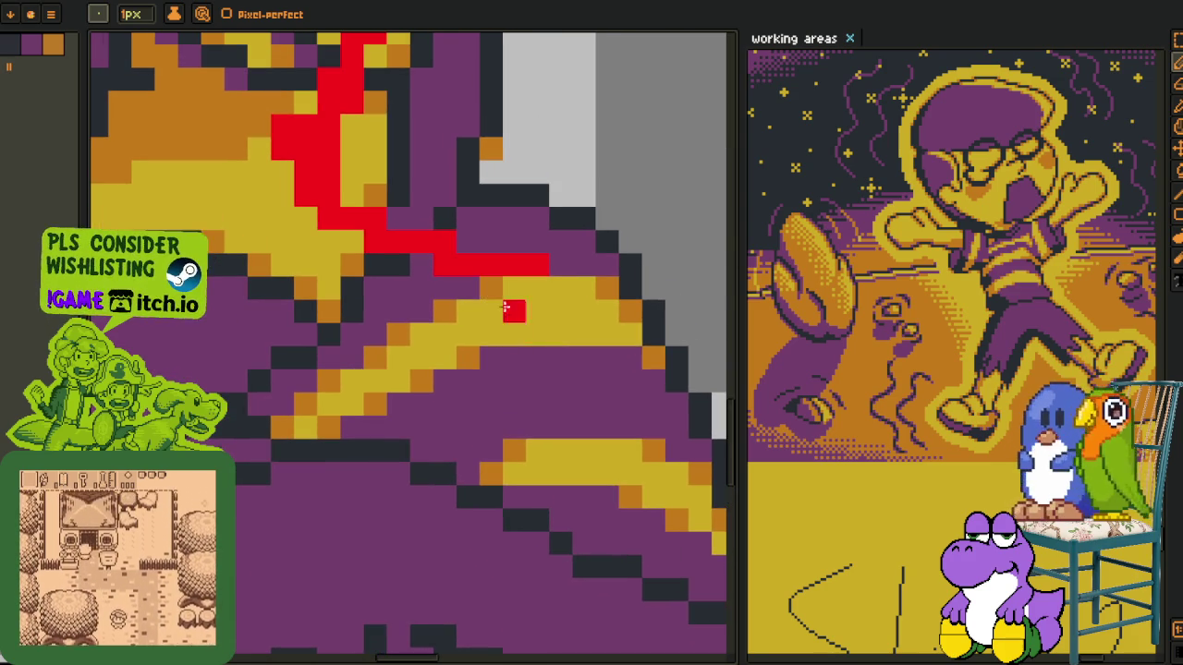
left_click_drag(561, 404, 376, 404)
mouse_move(462, 427)
left_mouse_down()
mouse_move(543, 427)
mouse_move(278, 346)
left_mouse_up()
left_click(398, 381)
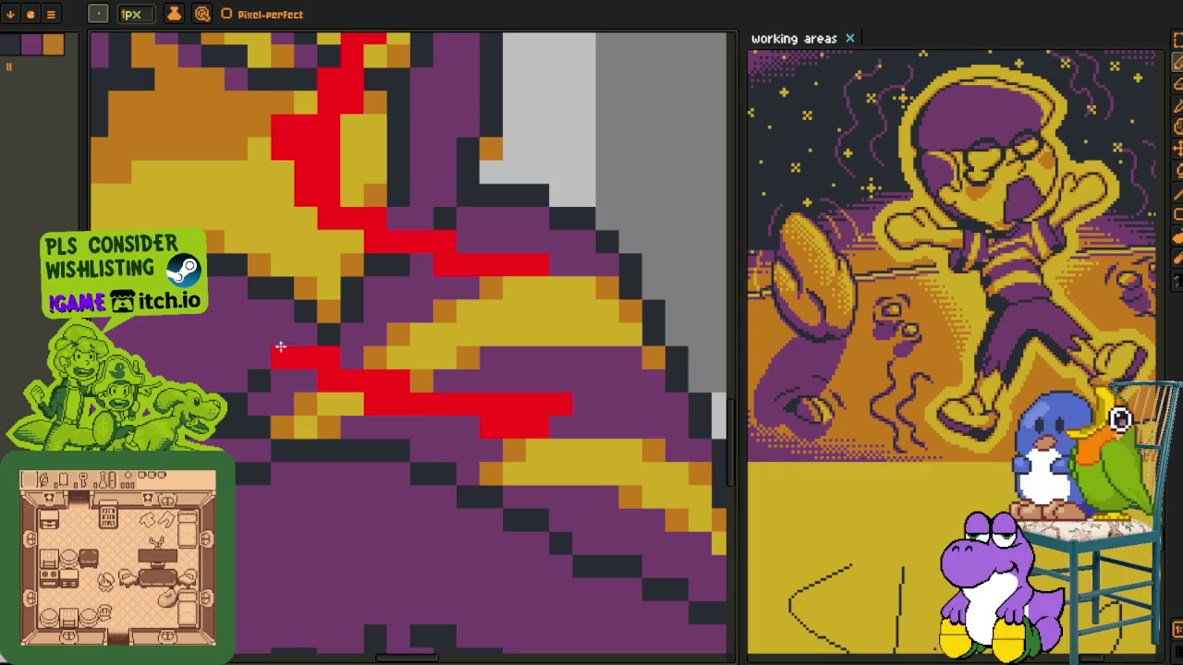
Refine the red outline, adding pixels at the top and erasing some on the left edge
scroll(390, 327, "up", 1)
scroll(390, 327, "down", 3)
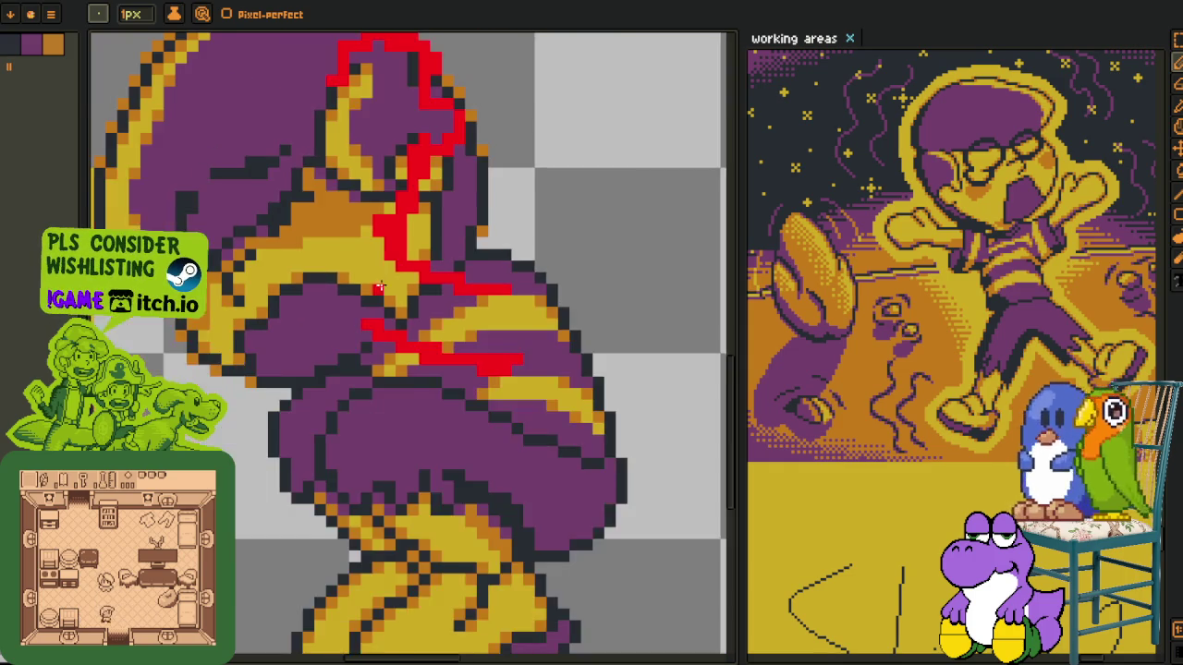
scroll(396, 226, "up", 1)
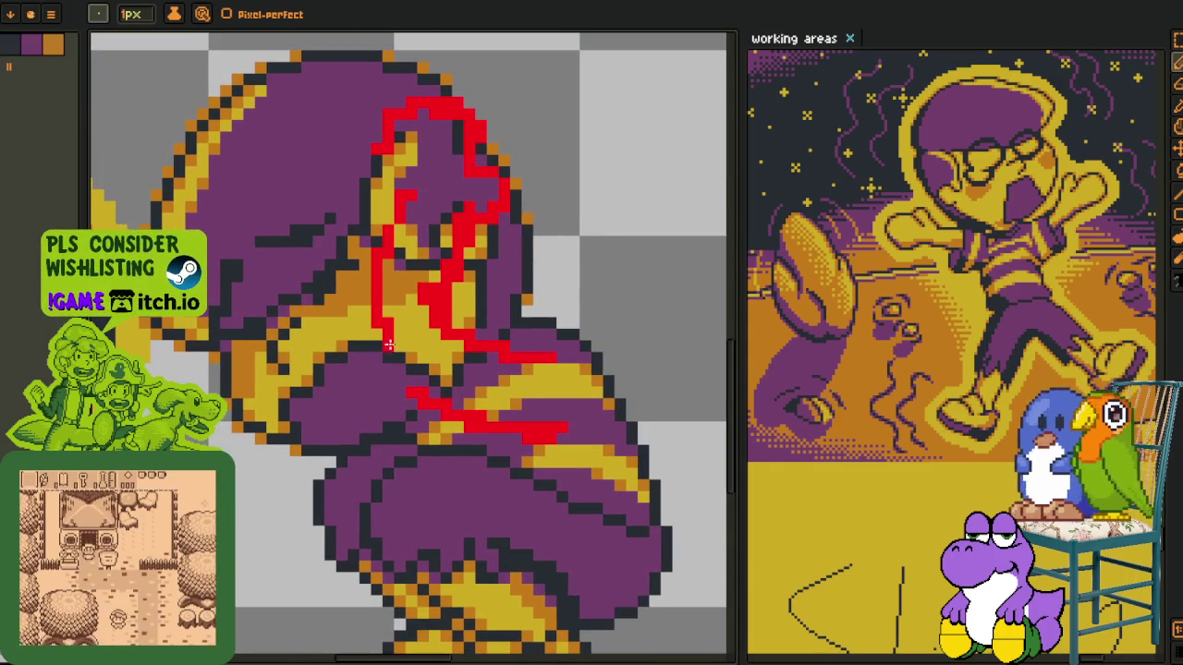
scroll(441, 397, "down", 1)
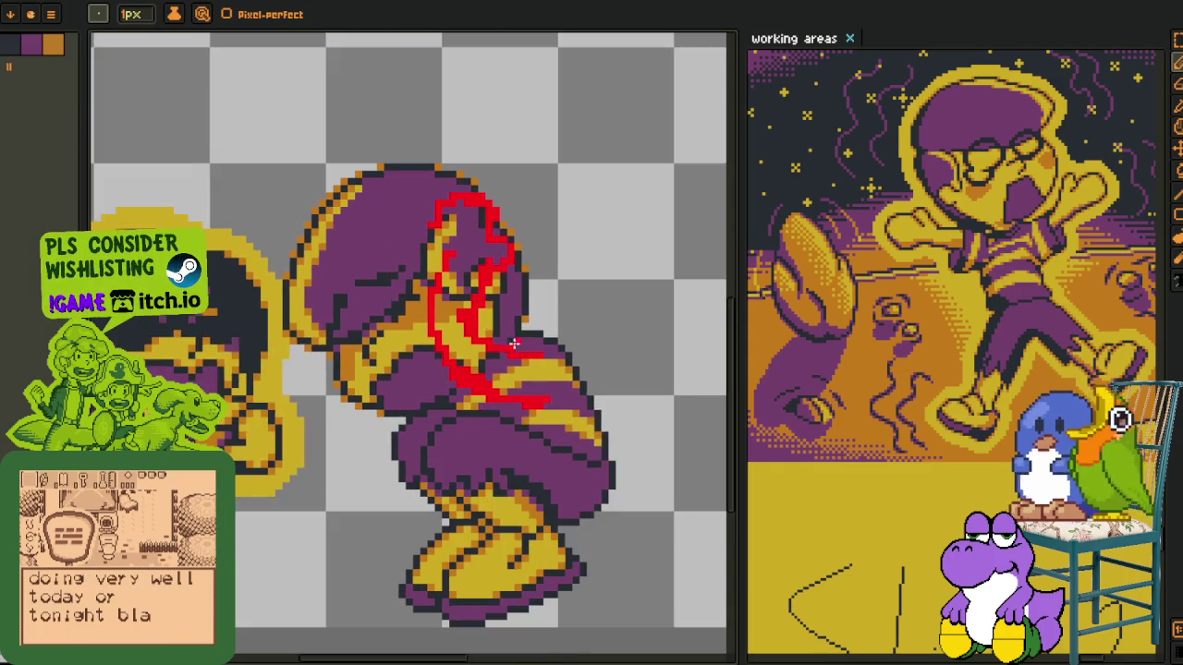
scroll(434, 369, "up", 1)
scroll(425, 324, "up", 2)
left_click_drag(397, 222, 395, 269)
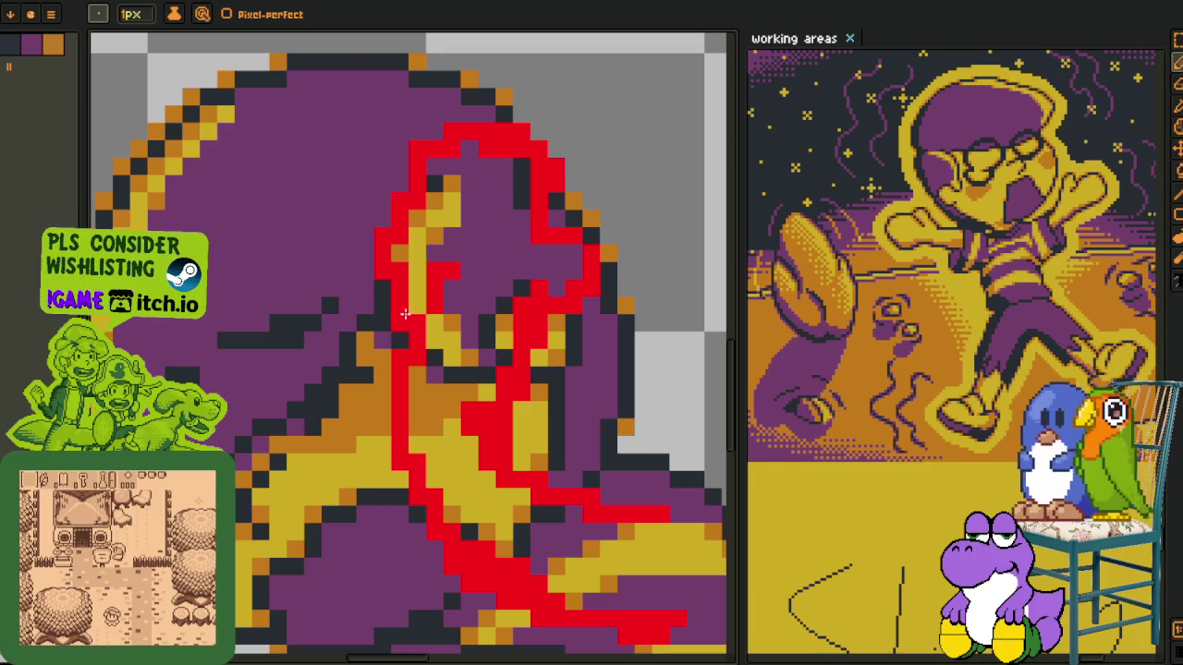
left_click_drag(405, 314, 402, 298)
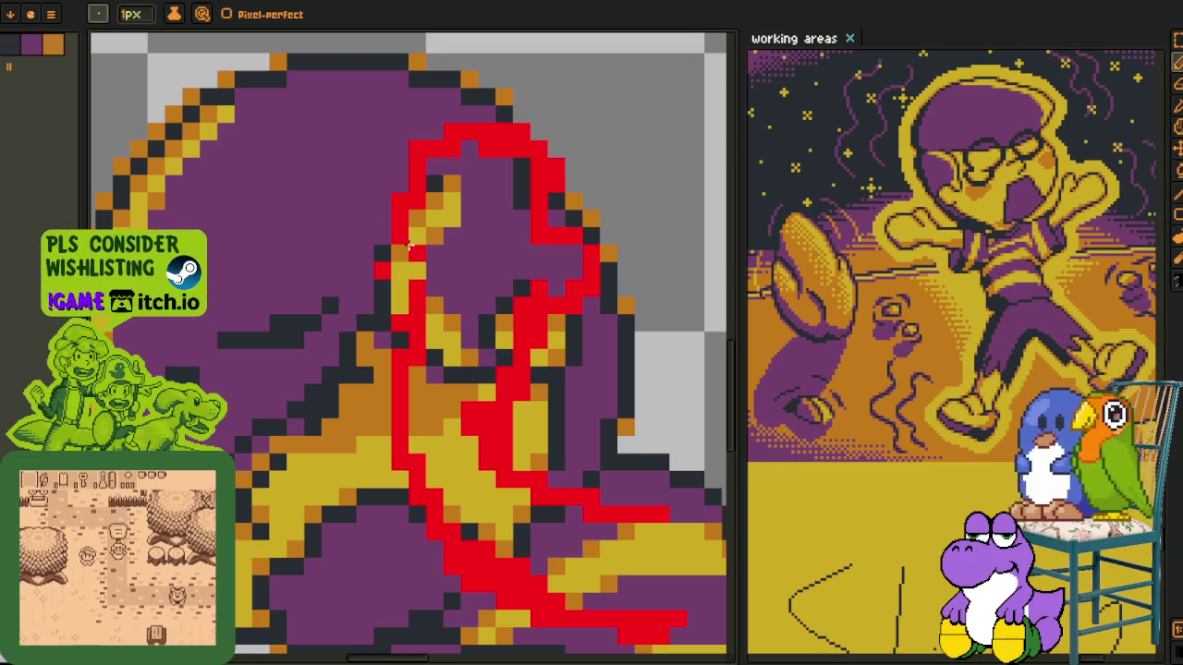
Lasso the boy's head and move it lower
scroll(422, 315, "down", 1)
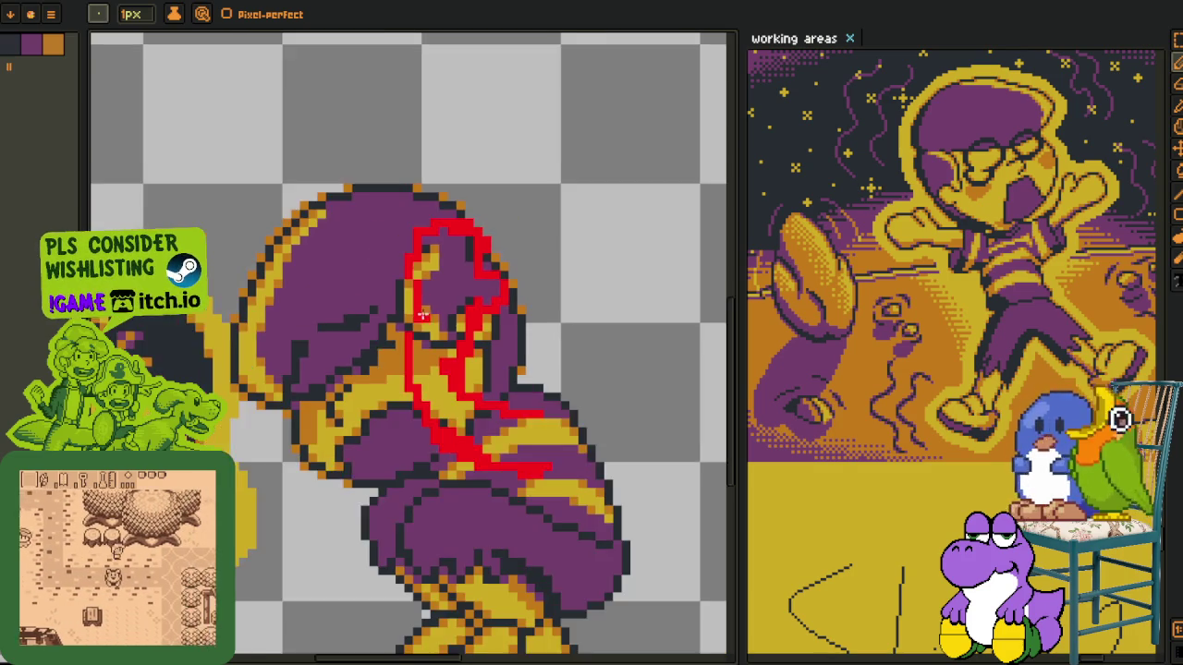
scroll(422, 315, "up", 1)
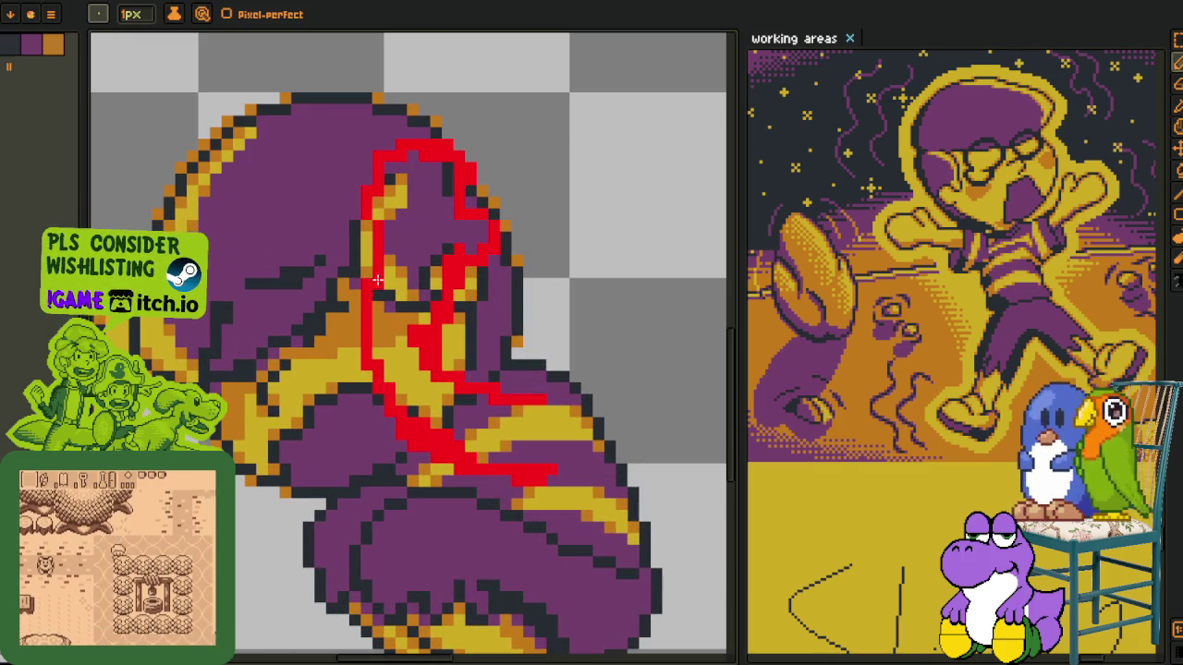
key("q")
left_click_drag(457, 109, 527, 319)
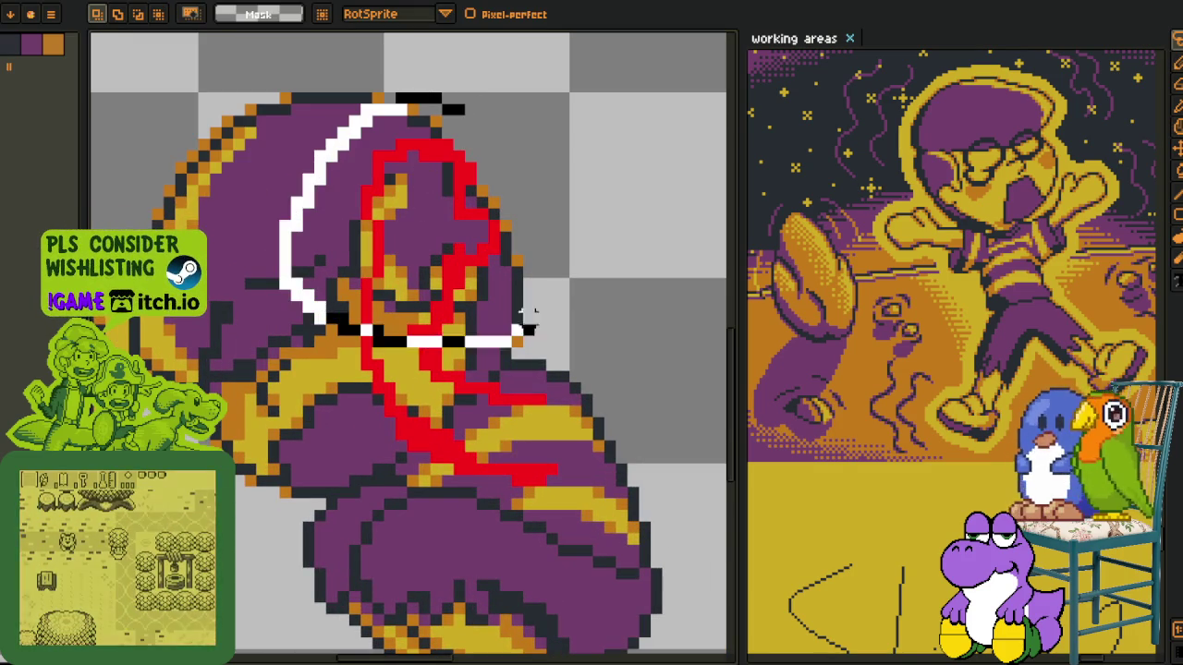
left_click_drag(422, 238, 427, 268)
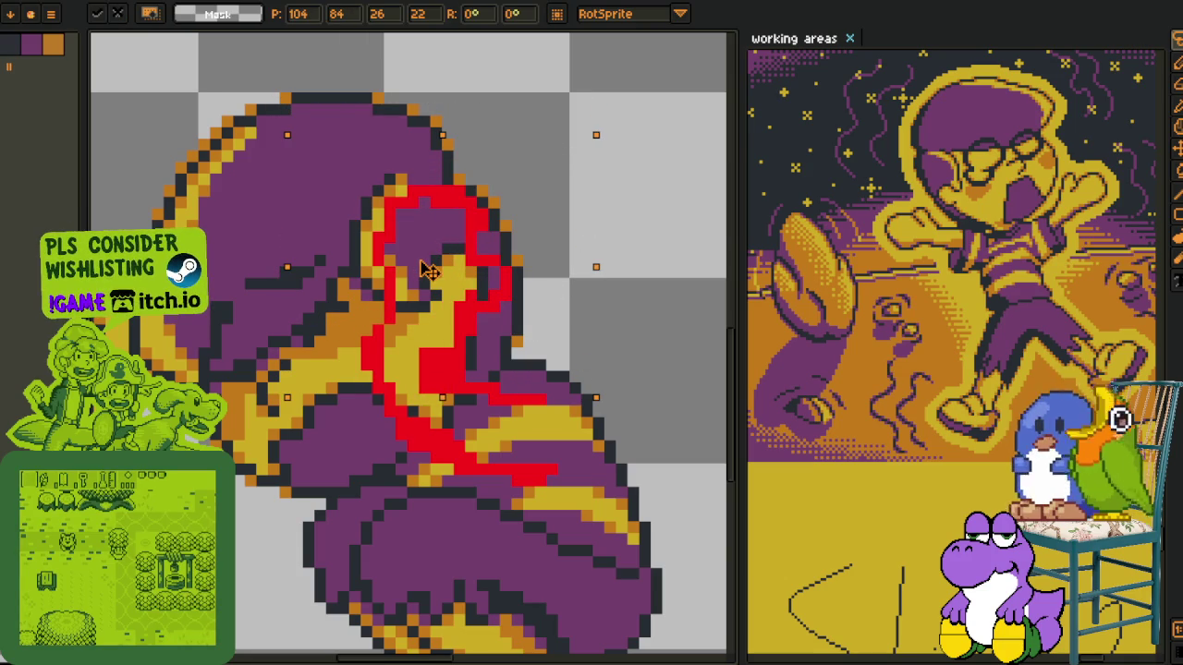
key("Return")
Lasso the red-outlined figure, nudge it one pixel left, and deselect
key("b")
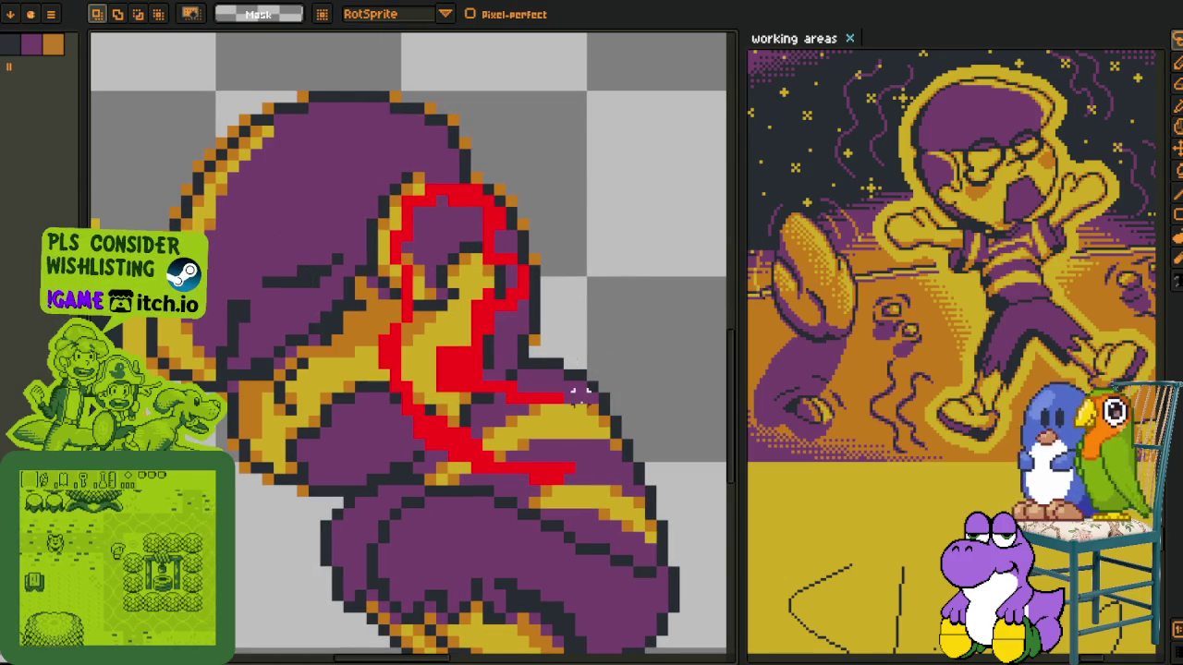
left_click_drag(517, 148, 605, 338)
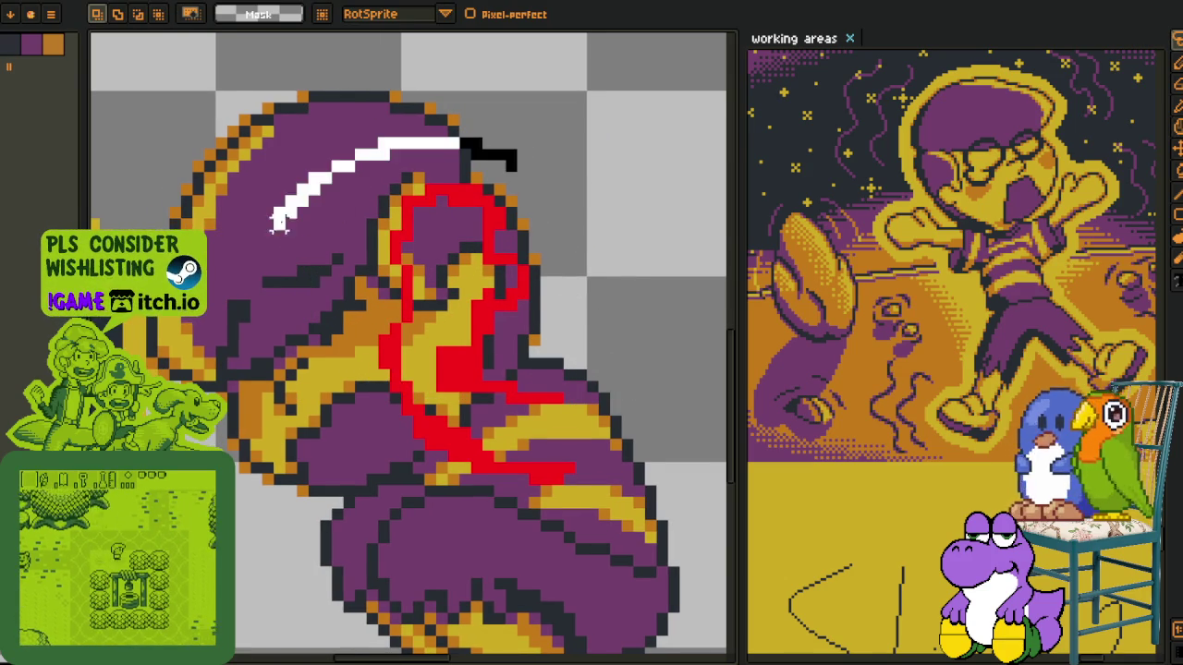
left_click_drag(504, 371, 493, 370)
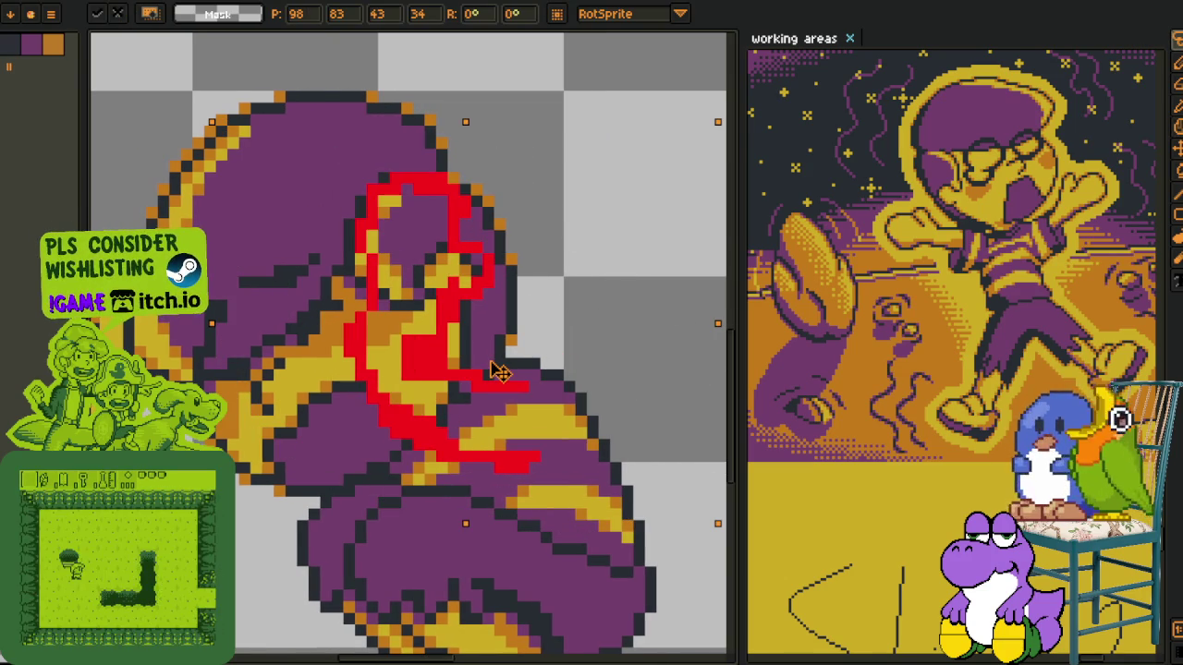
key("Return")
key("ctrl+d")
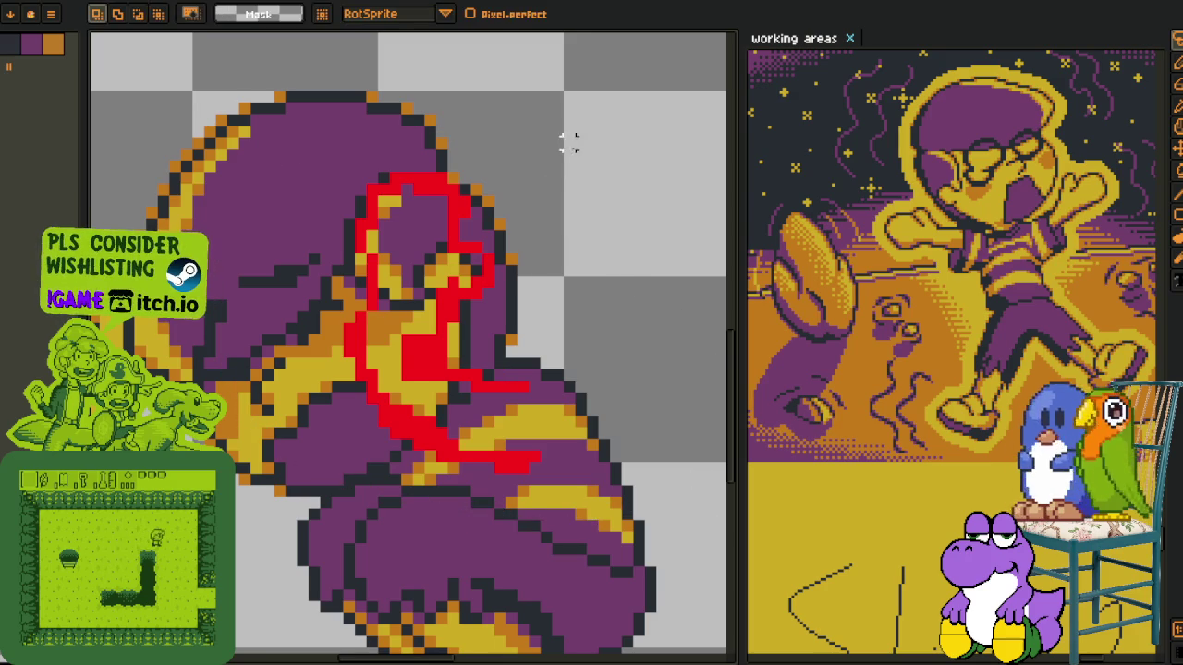
Flip the whole canvas horizontally with Sprite > Rotate Canvas > Flip Canvas Horizontal
key("i")
scroll(419, 362, "up", 1)
scroll(496, 394, "down", 2)
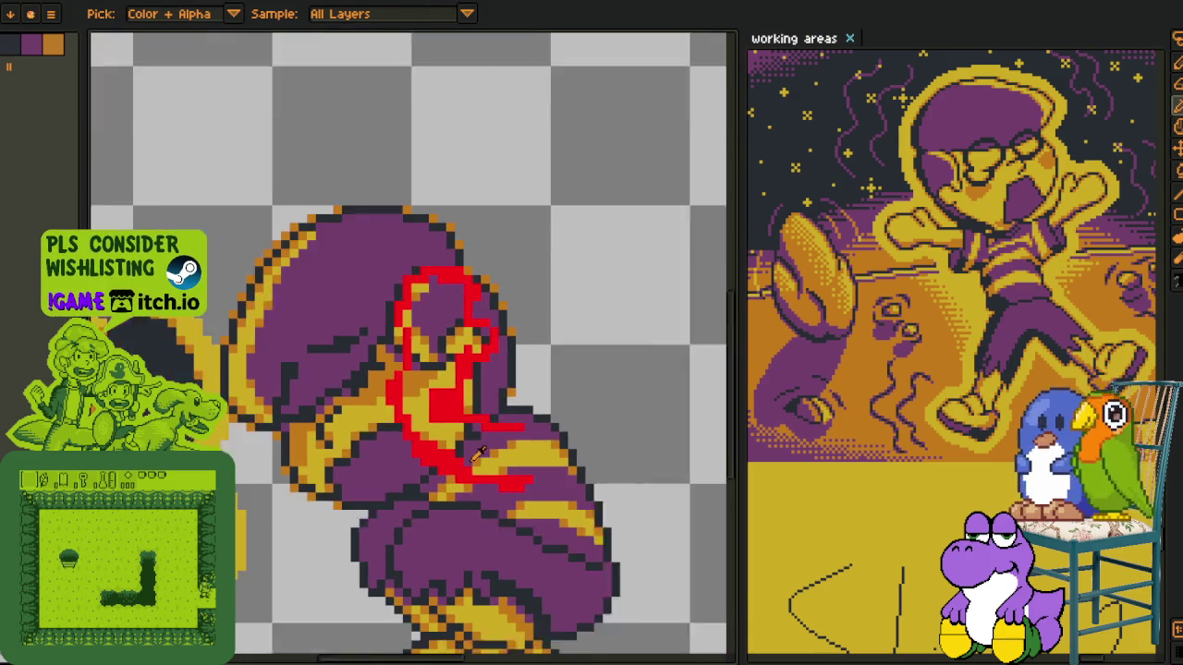
scroll(496, 393, "down", 1)
key("alt+s")
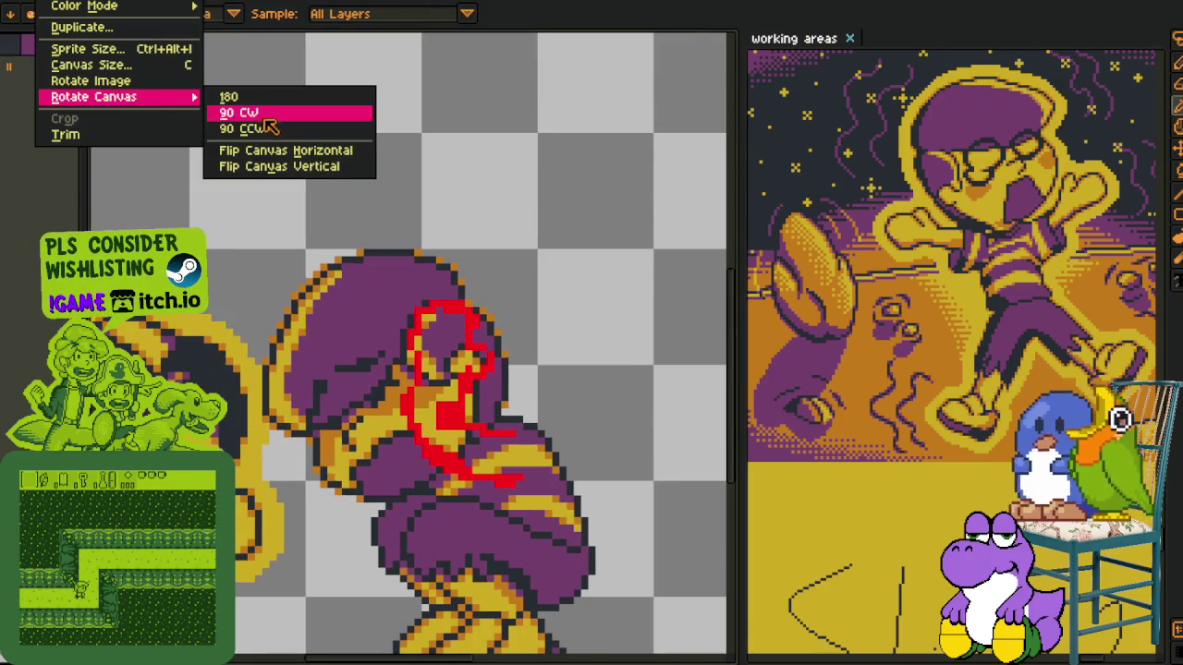
mouse_move(93, 97)
left_click(324, 157)
Zoom around the mirrored sprite, switching between the pencil and eyedropper
key("h")
scroll(414, 285, "down", 2)
scroll(472, 313, "up", 2)
scroll(471, 312, "down", 1)
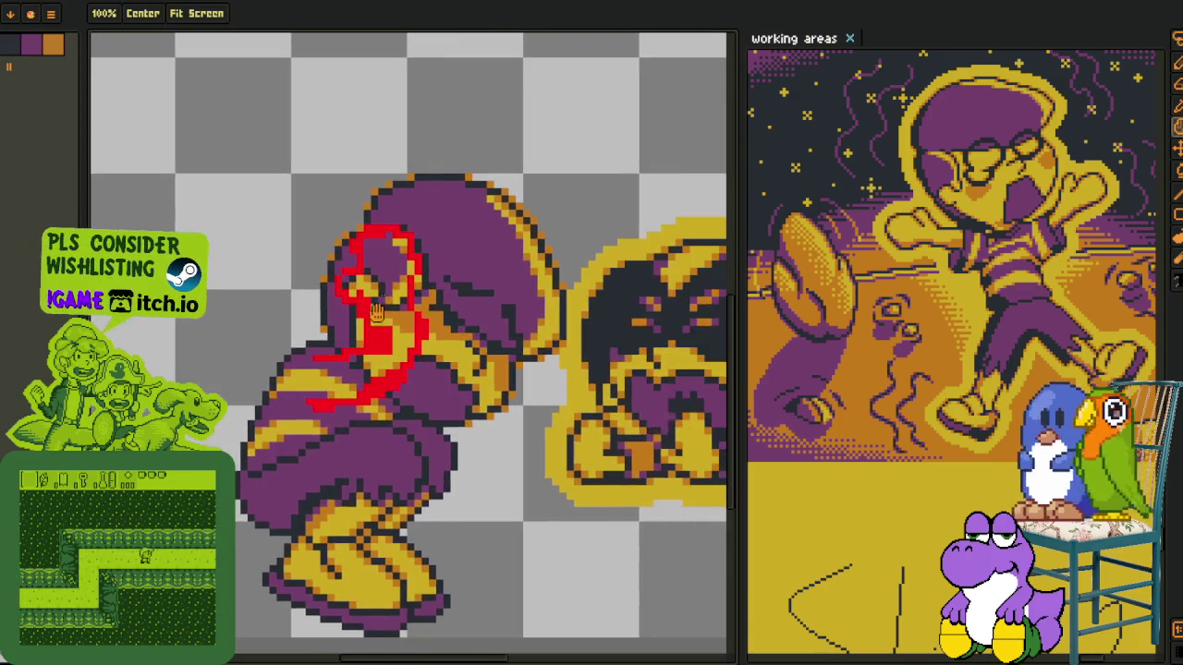
key("i")
scroll(381, 319, "up", 2)
scroll(393, 332, "up", 1)
scroll(393, 333, "up", 1)
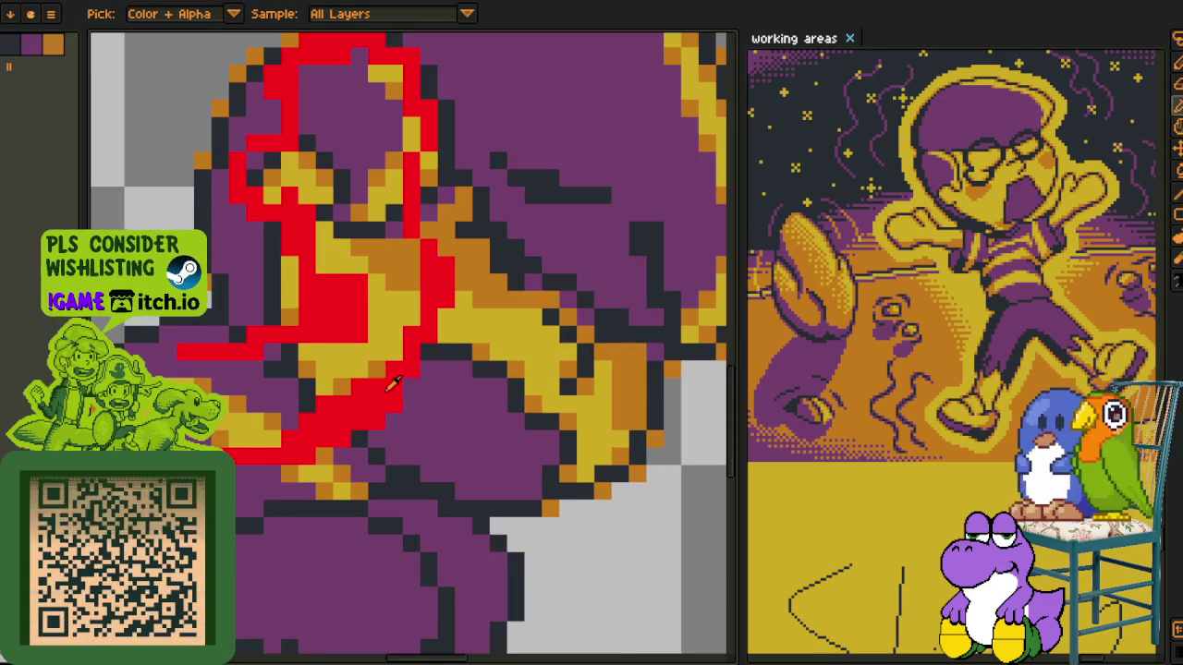
key("b")
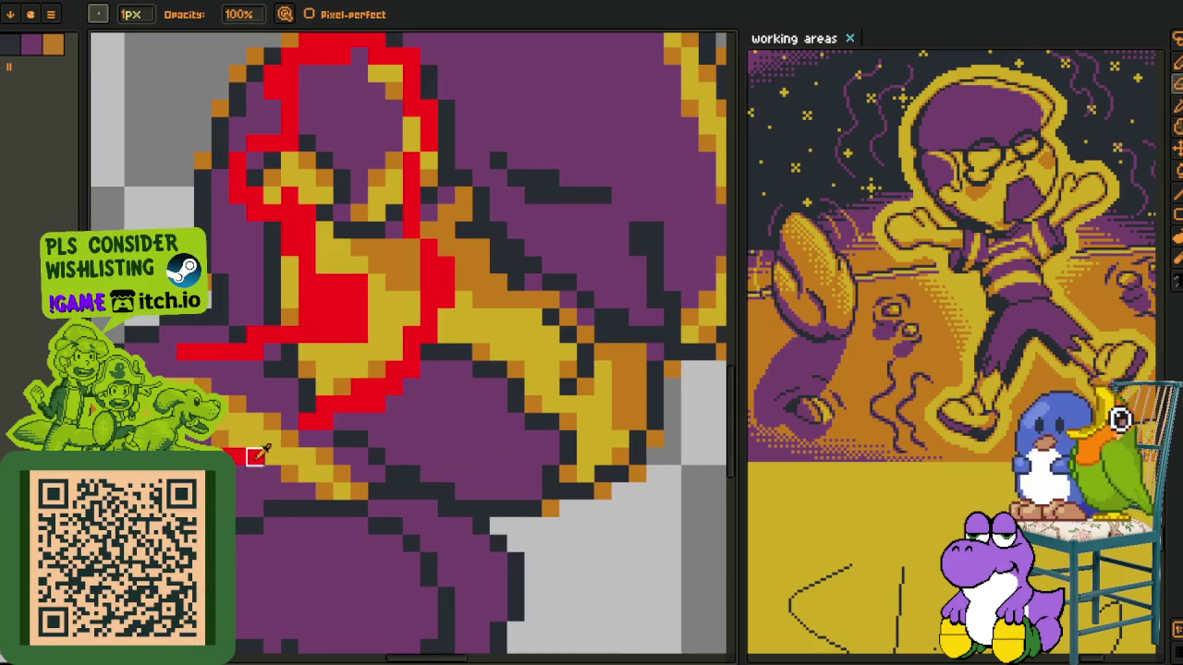
key("i")
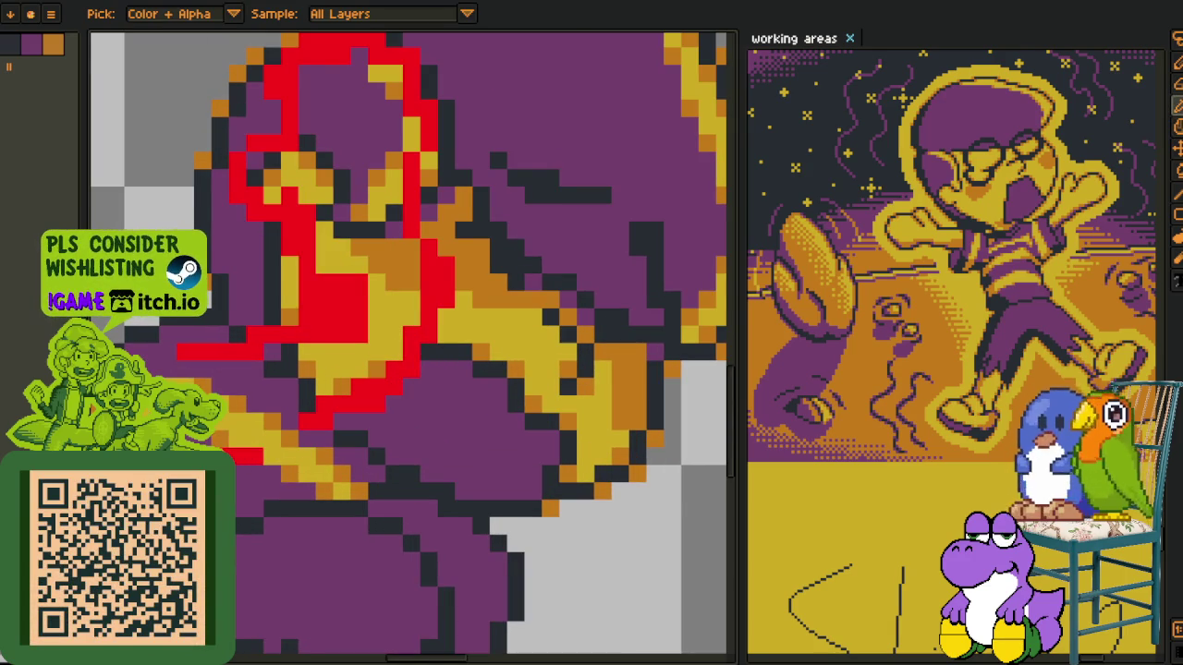
scroll(386, 345, "down", 1)
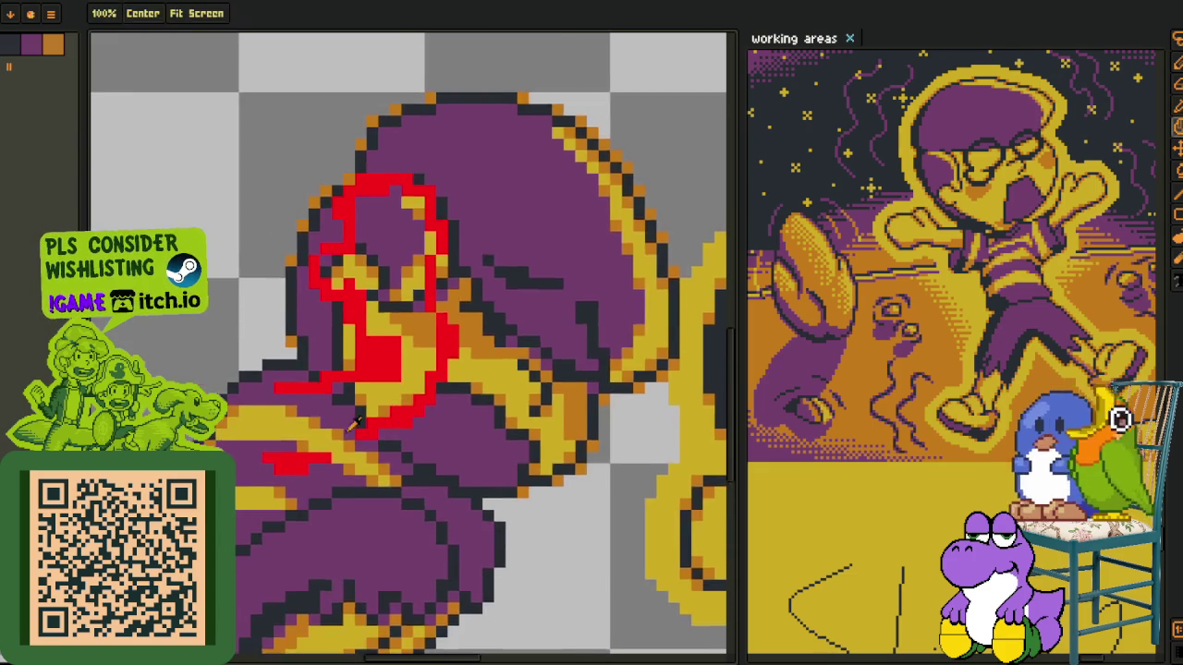
scroll(303, 432, "up", 1)
key("b")
scroll(294, 462, "up", 1)
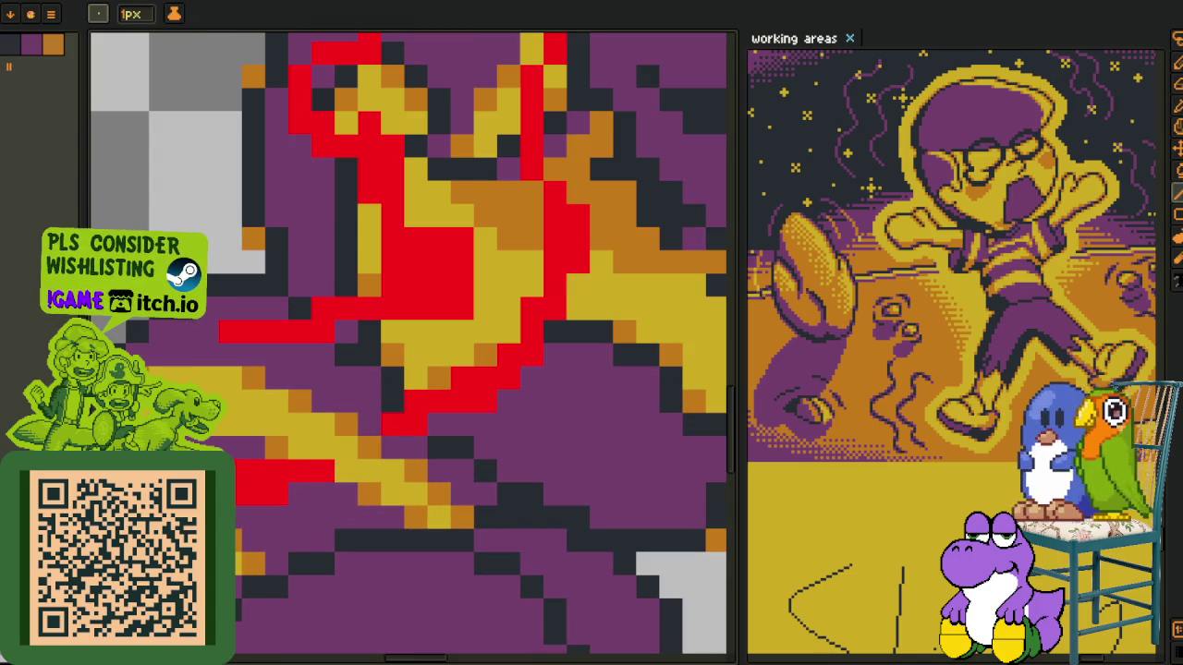
Trace the red sketch lines on the lower face and top of the head in black
left_click_drag(245, 448, 480, 394)
key("b")
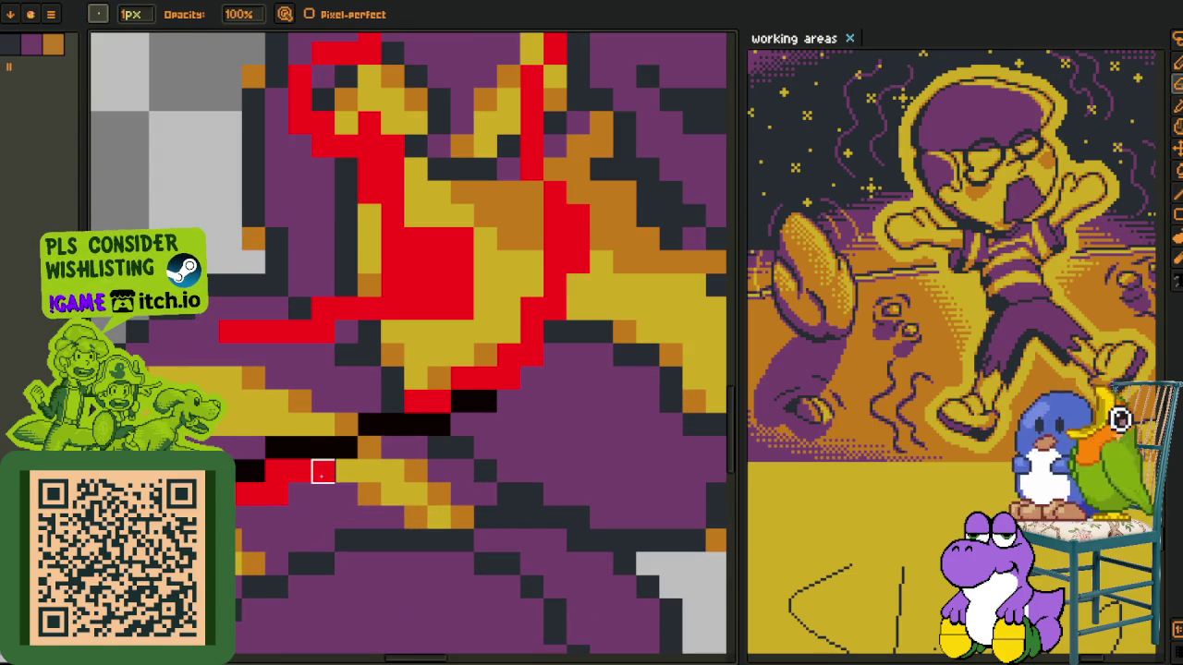
left_click(416, 401, "alt")
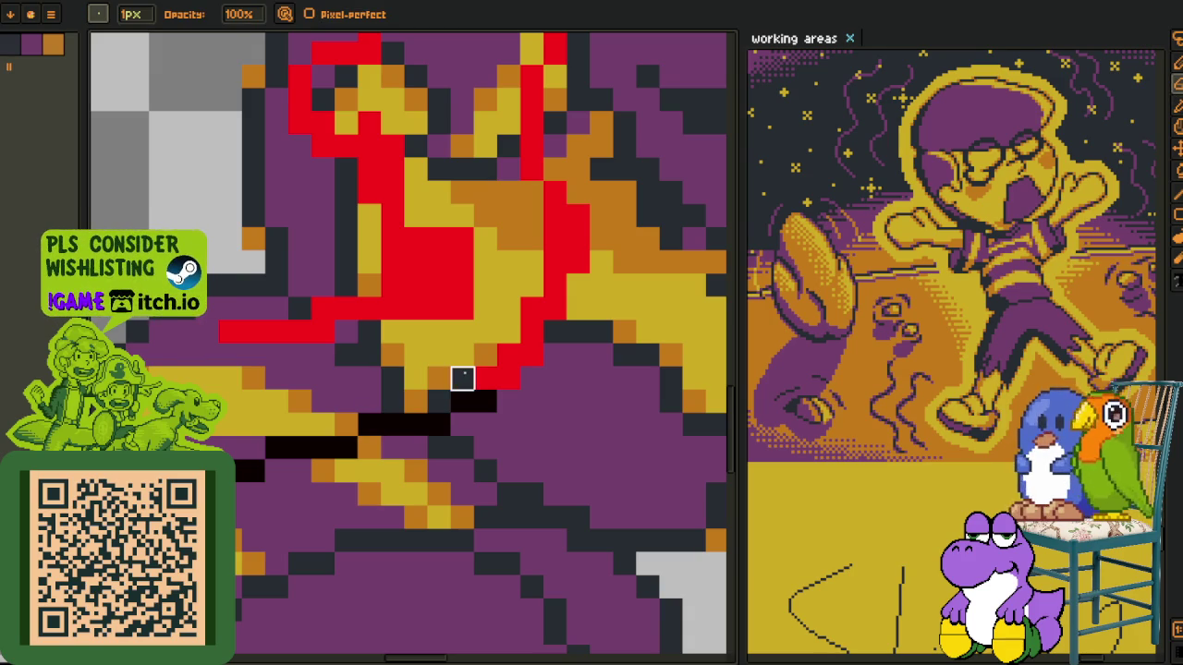
left_click_drag(531, 333, 547, 410)
key("alt")
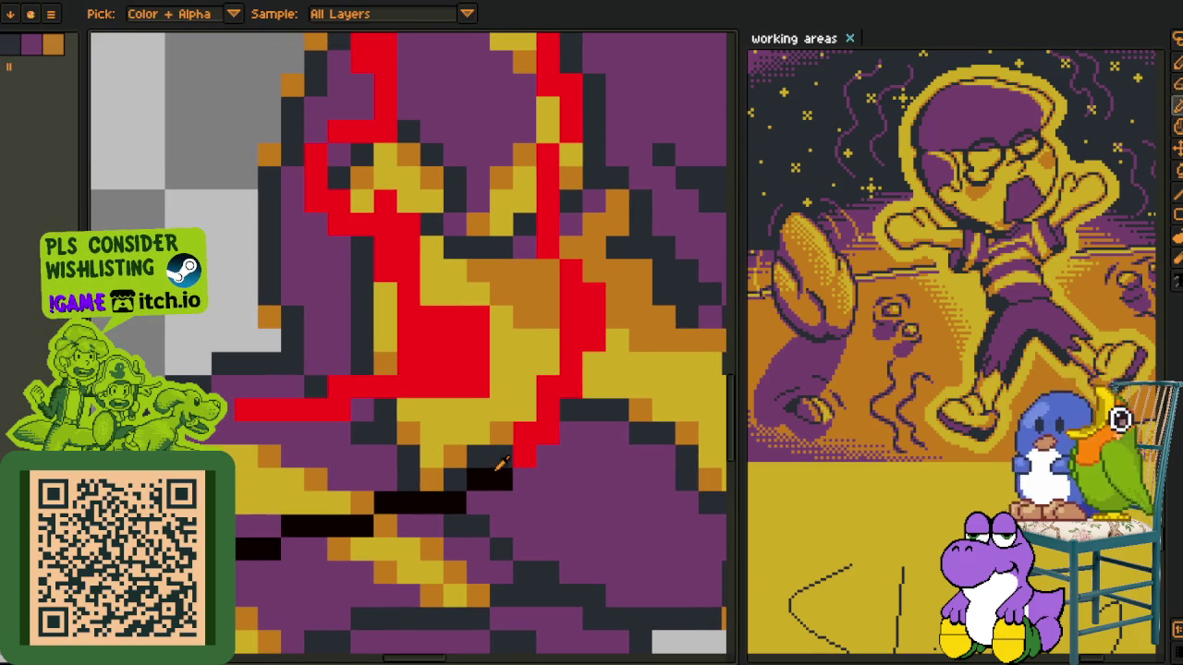
left_click(519, 463, "alt")
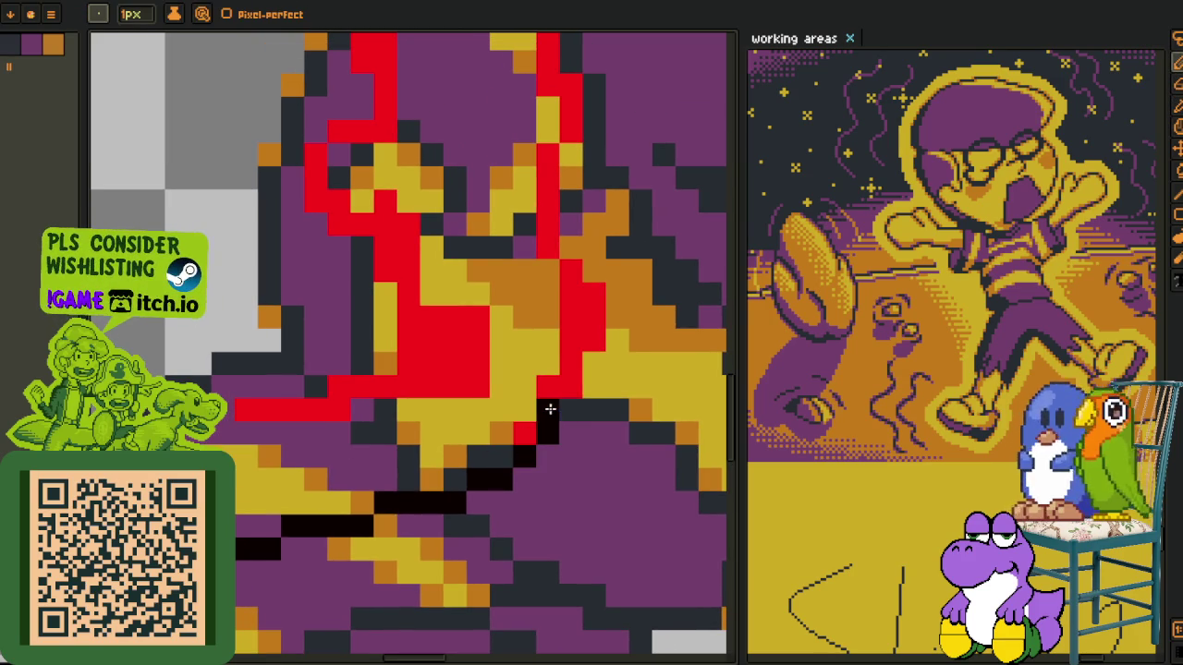
mouse_move(564, 388)
left_mouse_down()
mouse_move(567, 317)
mouse_move(548, 412)
left_mouse_up()
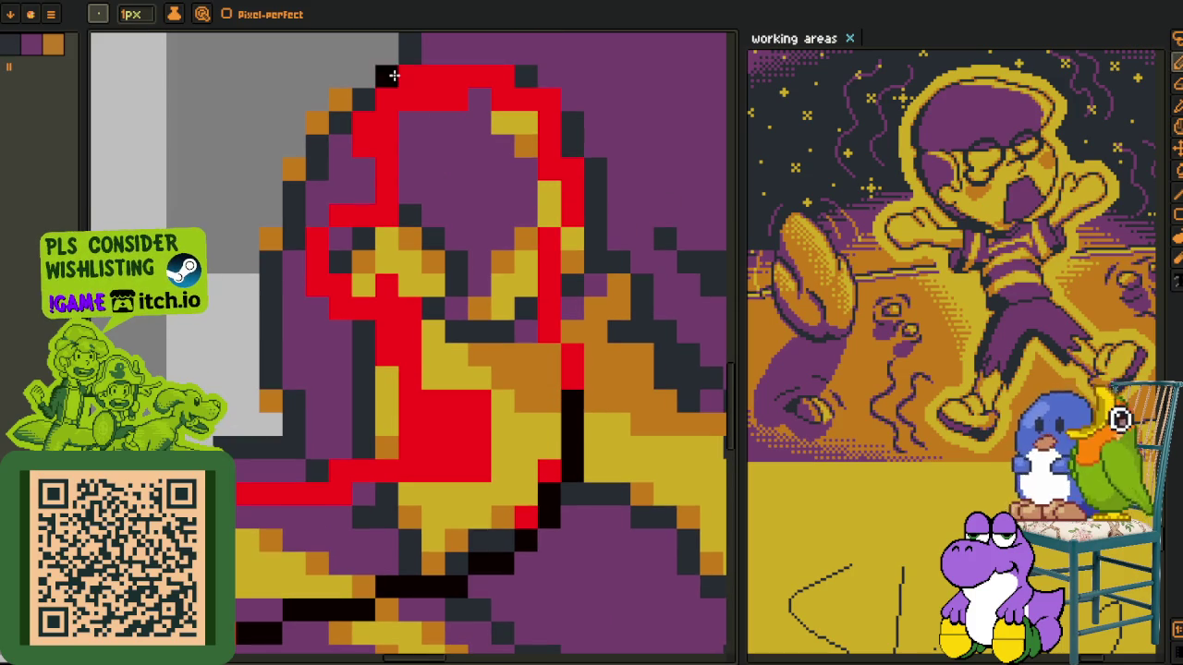
mouse_move(426, 73)
left_mouse_down()
mouse_move(479, 71)
mouse_move(553, 136)
mouse_move(568, 211)
mouse_move(549, 232)
mouse_move(549, 302)
left_mouse_up()
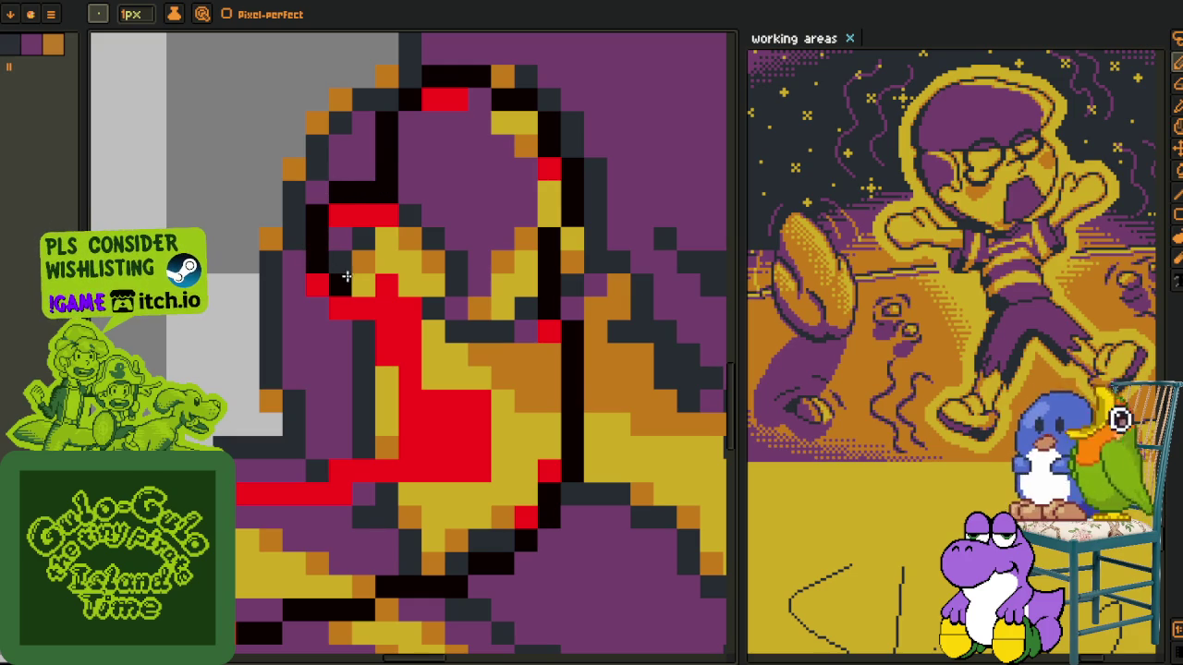
Lasso the head, shift it down one pixel, and deselect
scroll(405, 212, "down", 3)
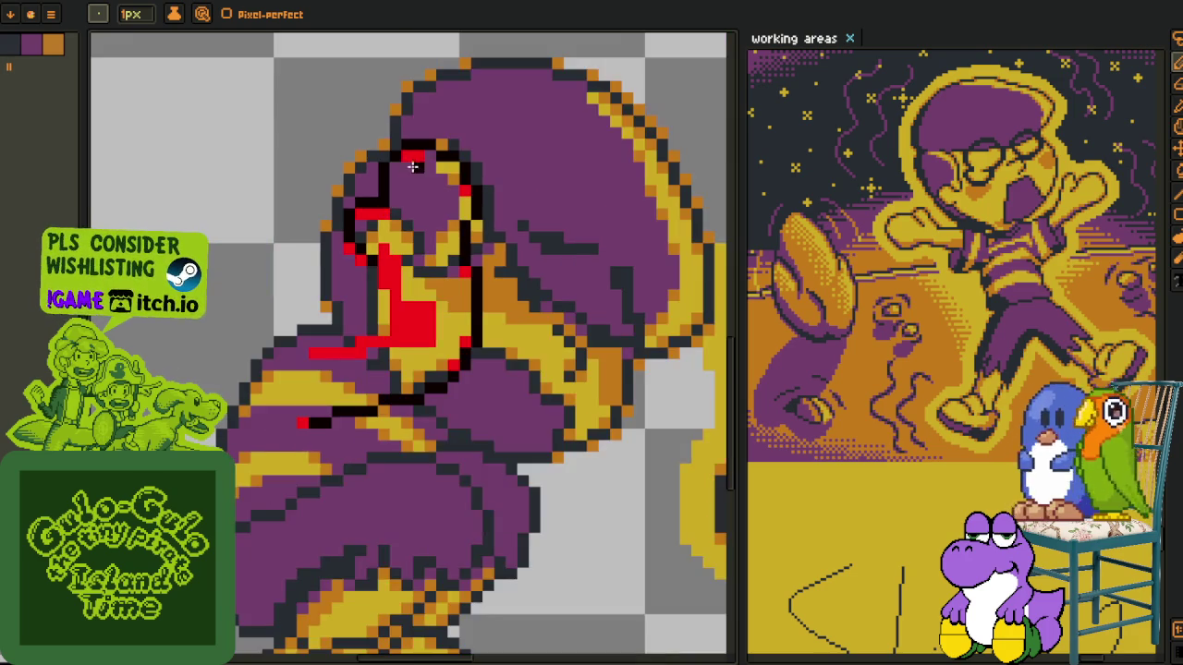
scroll(388, 222, "up", 1)
key("m")
scroll(369, 231, "up", 1)
scroll(355, 242, "up", 1)
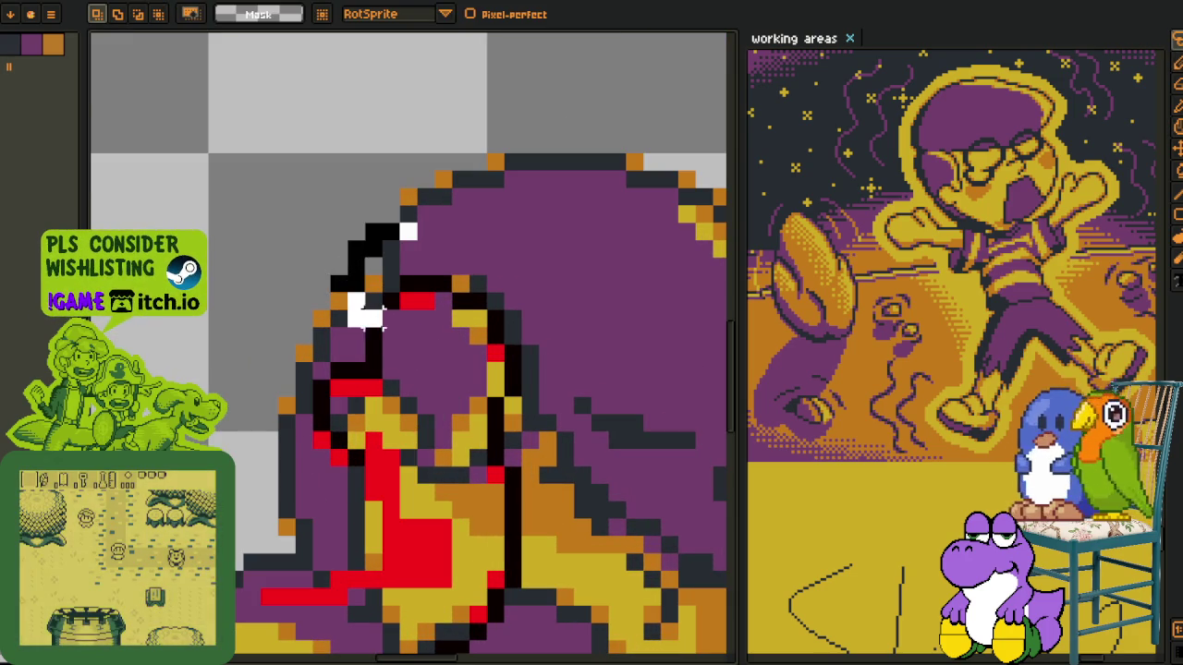
left_click_drag(354, 242, 462, 179)
key("Down")
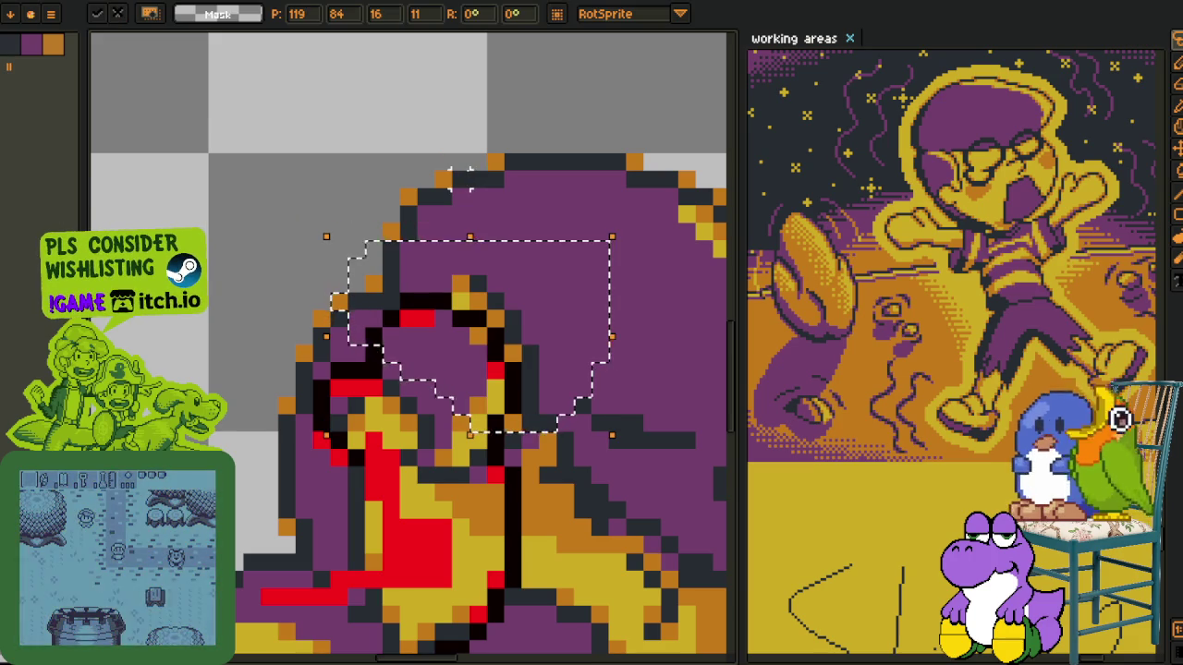
key("ctrl+d")
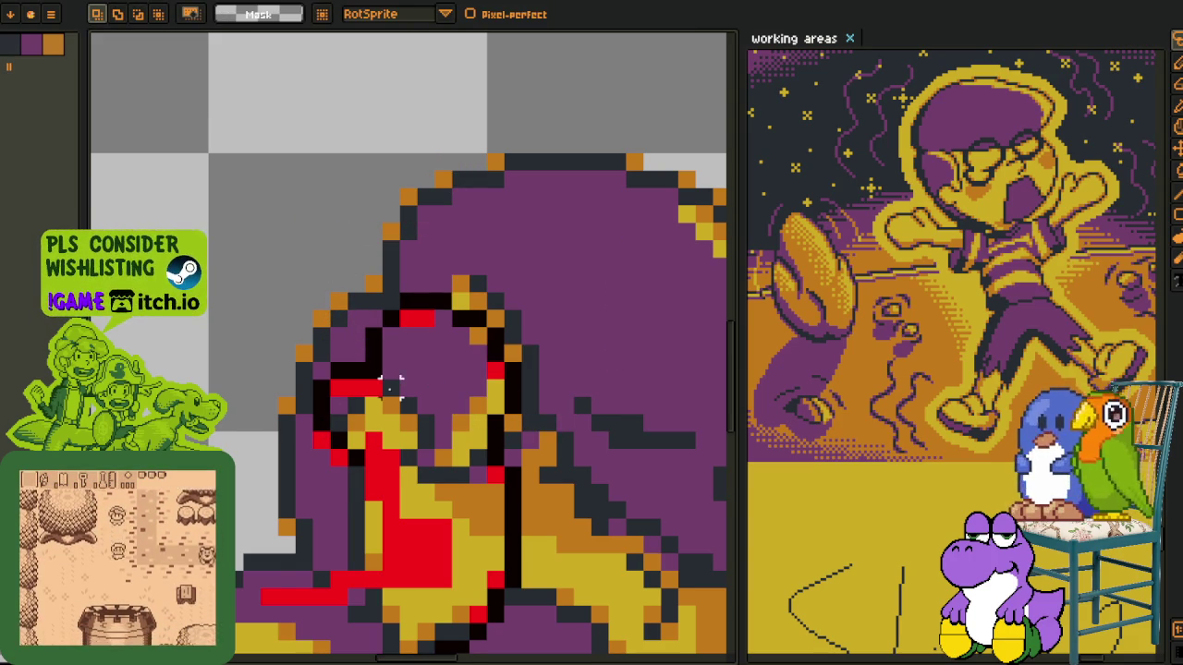
Paint over the red chest row in black, undoing the extra chest stroke
scroll(344, 305, "up", 1)
key("b")
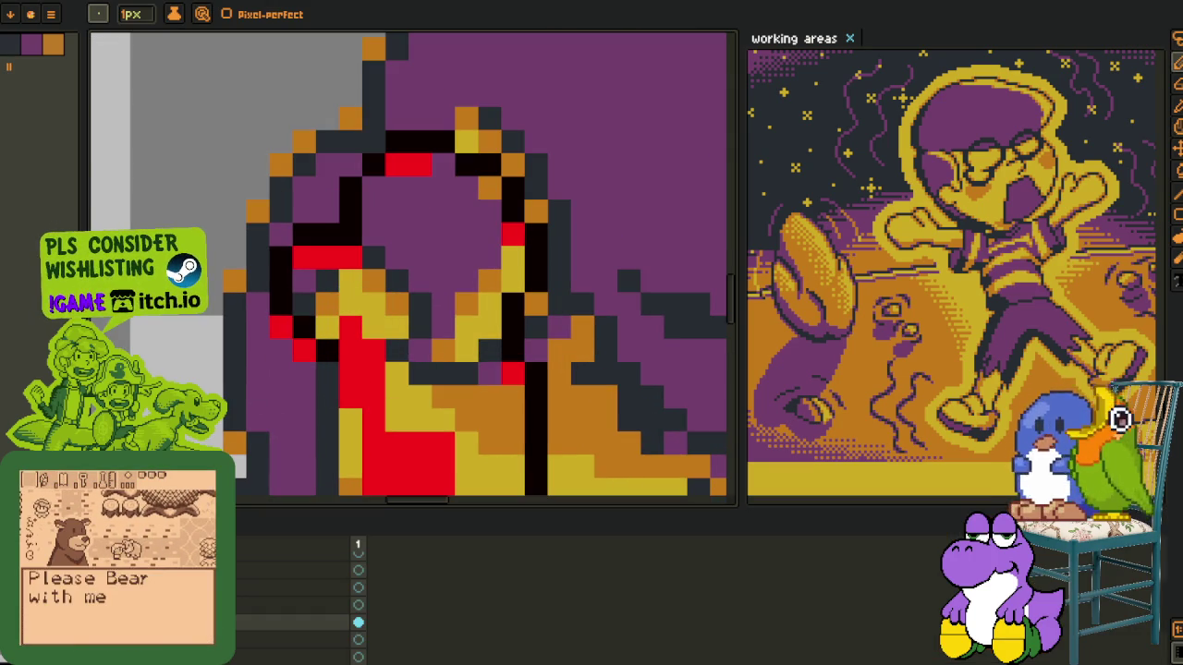
scroll(381, 332, "down", 1)
scroll(344, 415, "up", 1)
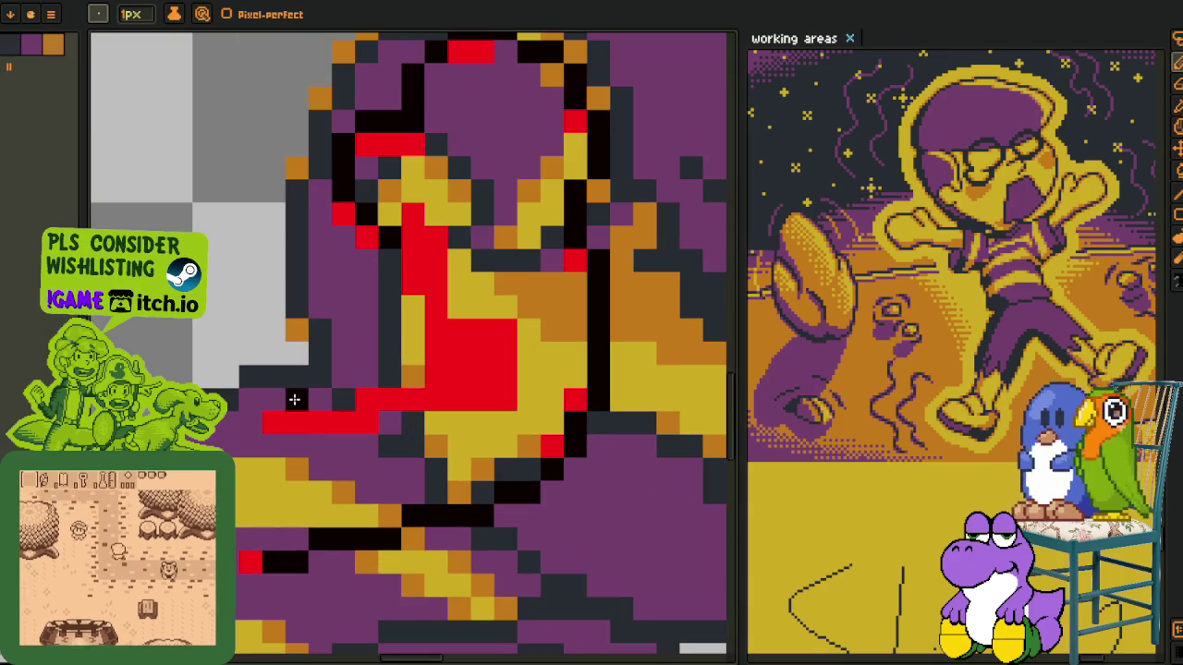
mouse_move(333, 381)
left_mouse_down()
mouse_move(401, 396)
mouse_move(388, 396)
left_mouse_up()
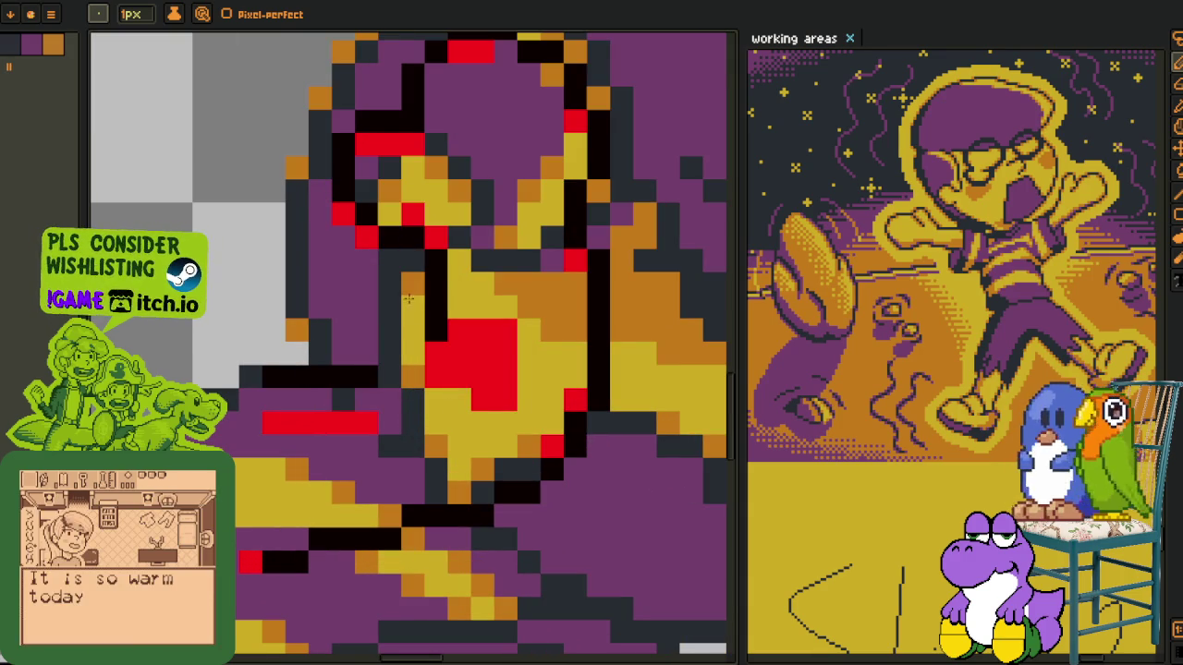
left_click_drag(394, 359, 454, 352)
scroll(454, 351, "down", 3)
scroll(401, 399, "up", 3)
key("ctrl+z")
Fill the red chest area yellow, blacken a stray red pixel, and paint the eye pixels purple
key("g")
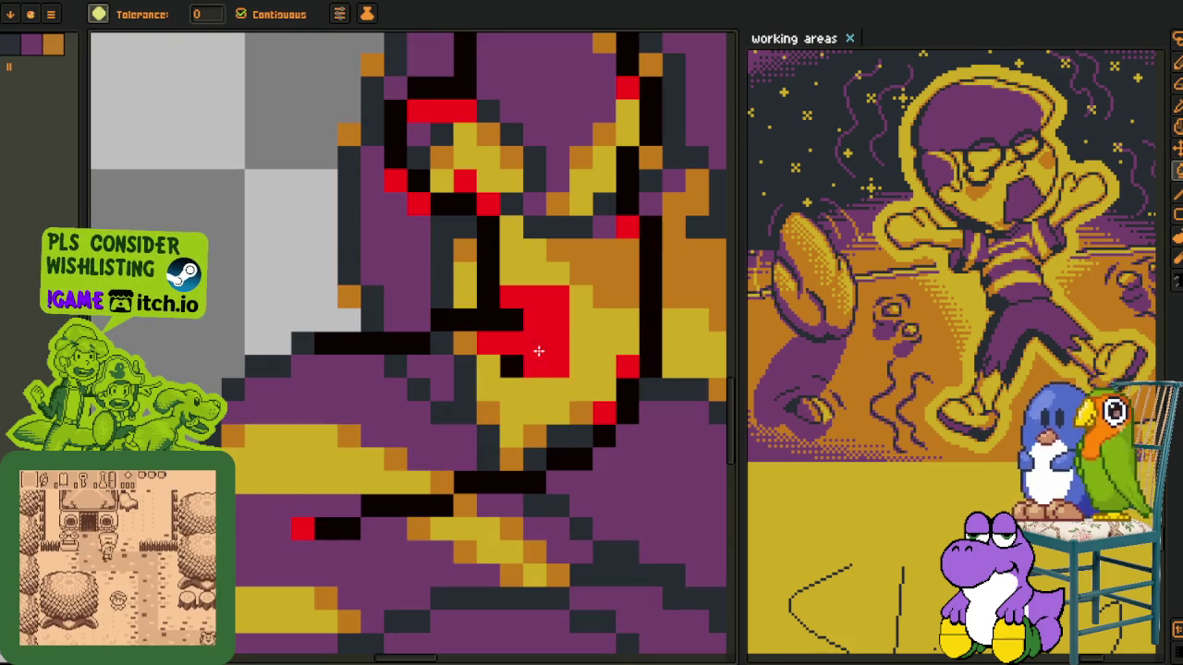
left_click(547, 347)
scroll(602, 287, "up", 3)
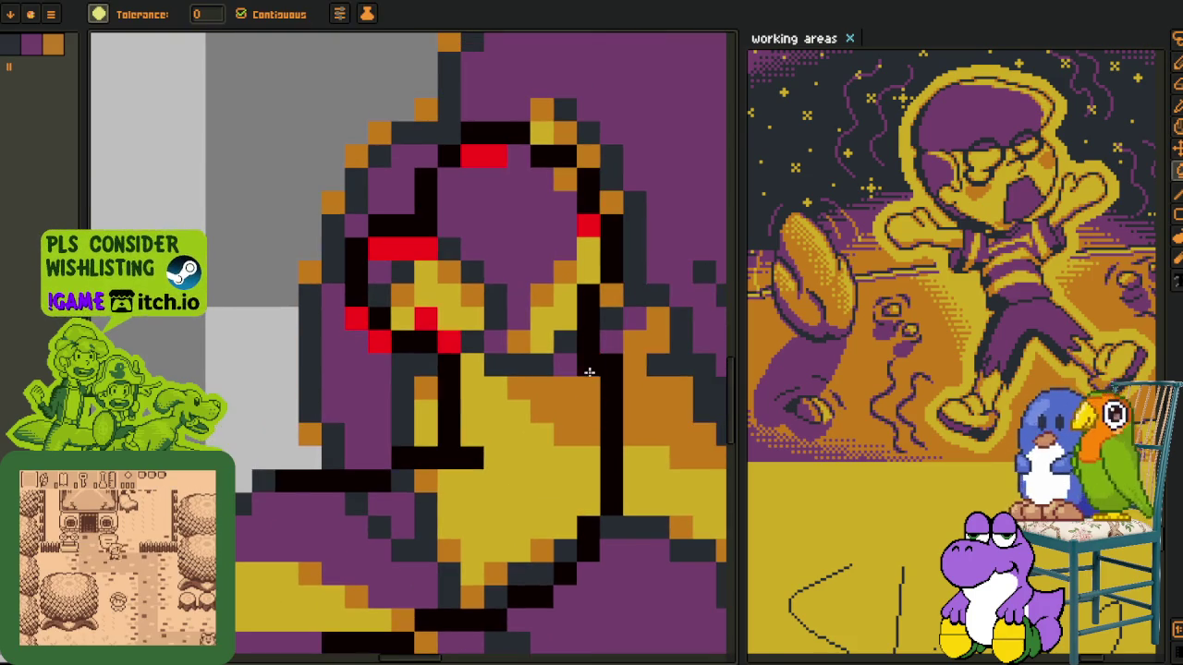
left_click(357, 327)
right_click(378, 342)
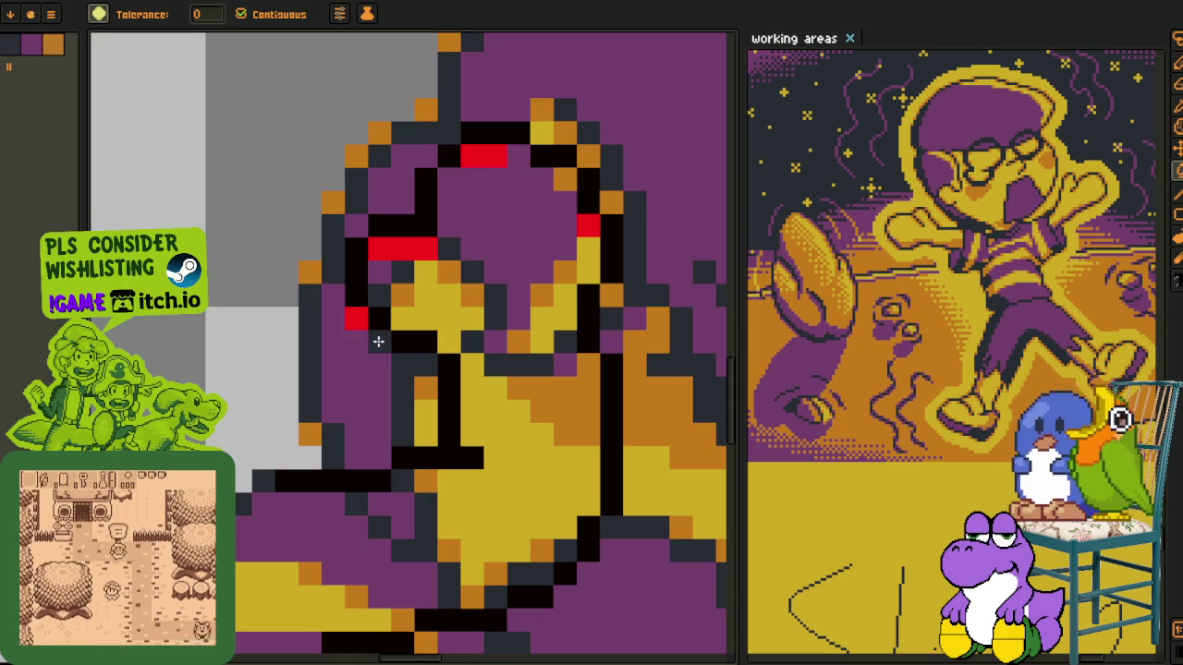
left_click_drag(397, 254, 440, 250)
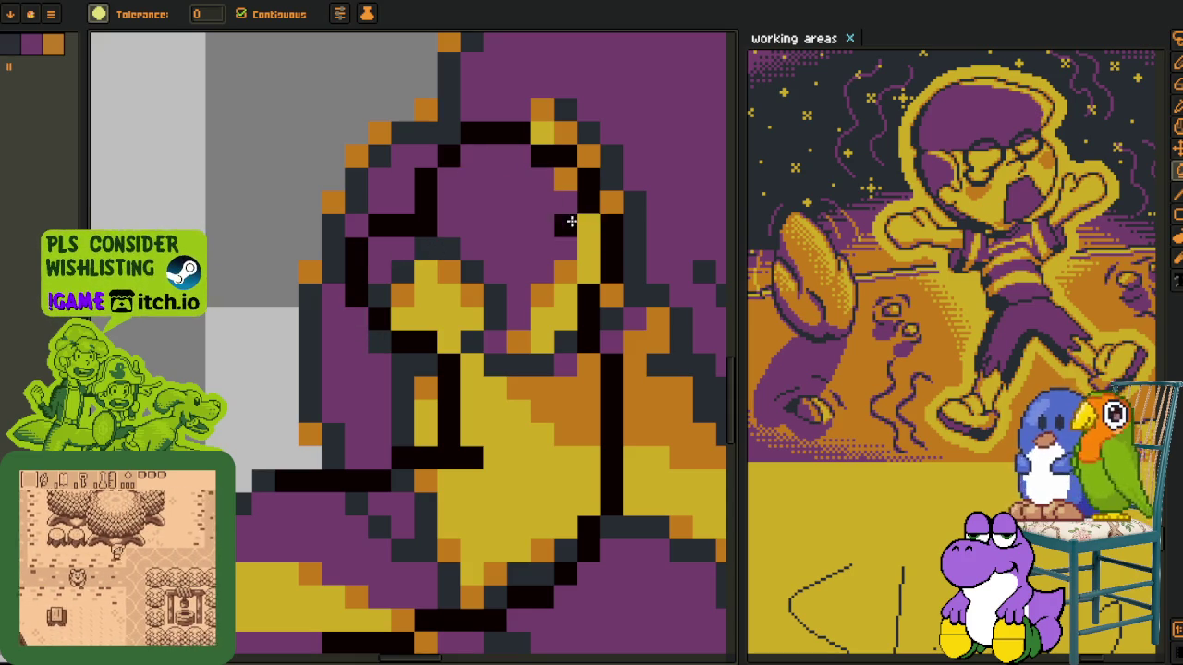
Marquee-select the top of the head and move it up one pixel
scroll(566, 222, "down", 5)
key("o")
scroll(435, 226, "up", 5)
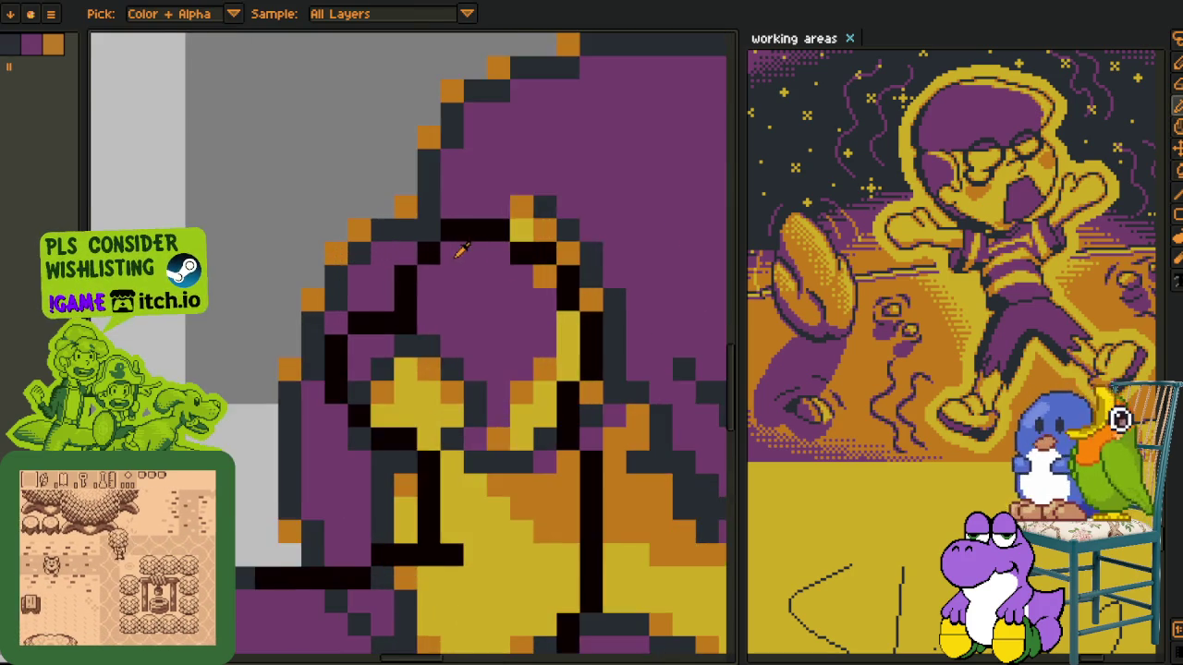
key("m")
left_click_drag(315, 217, 621, 386)
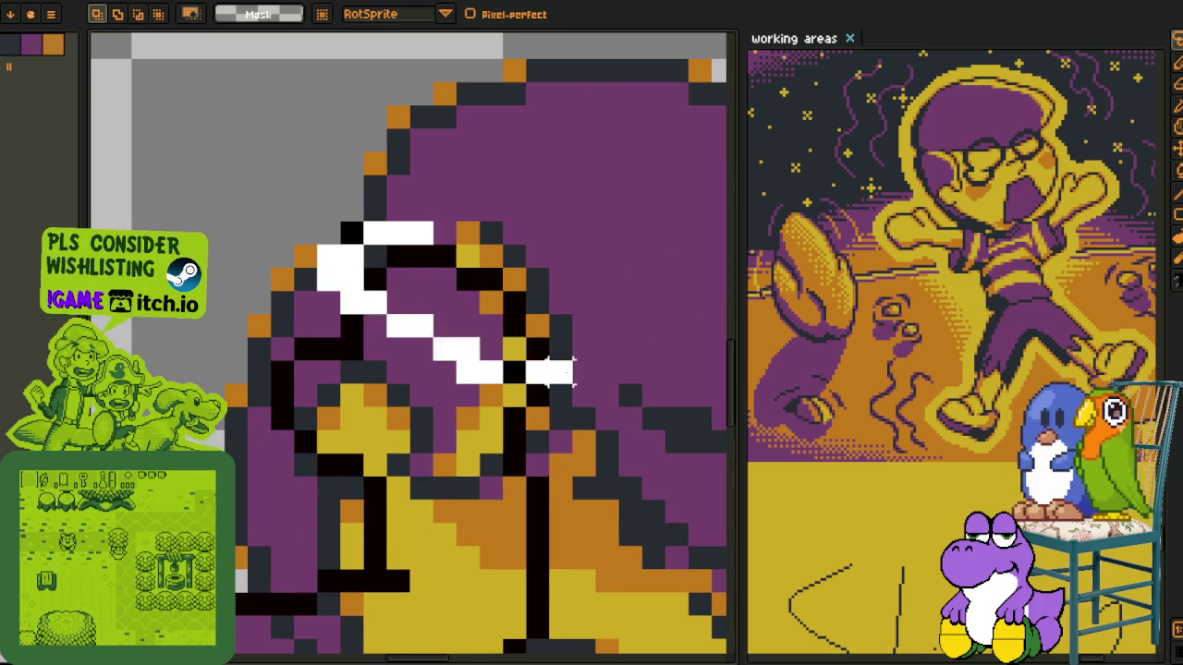
left_click_drag(469, 275, 471, 255)
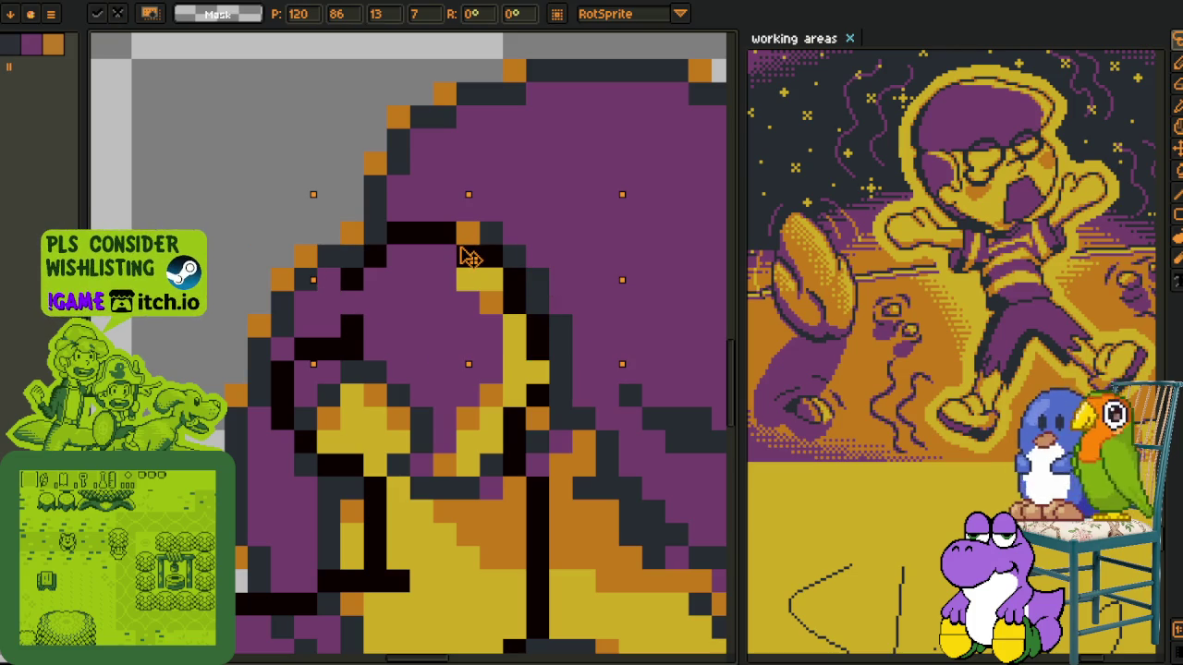
key("Return")
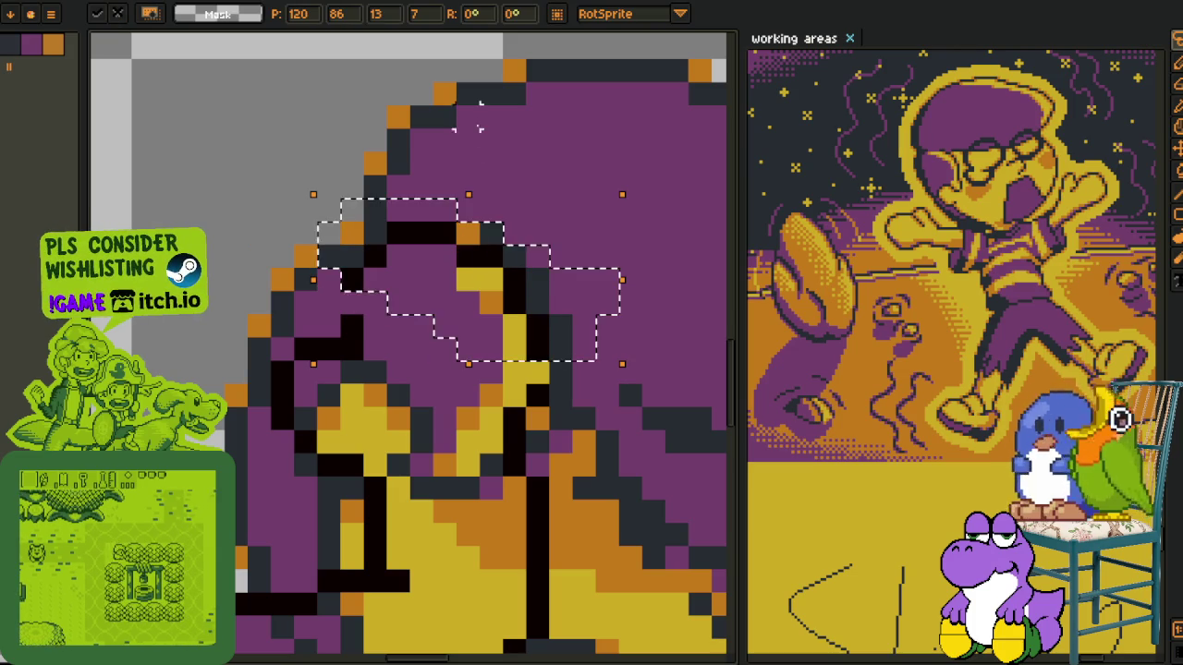
key("ctrl+d")
Add black outline pixels and paint and extend the vertical line downward in orange
key("b")
left_click(354, 301)
left_click(536, 372)
scroll(535, 374, "down", 3)
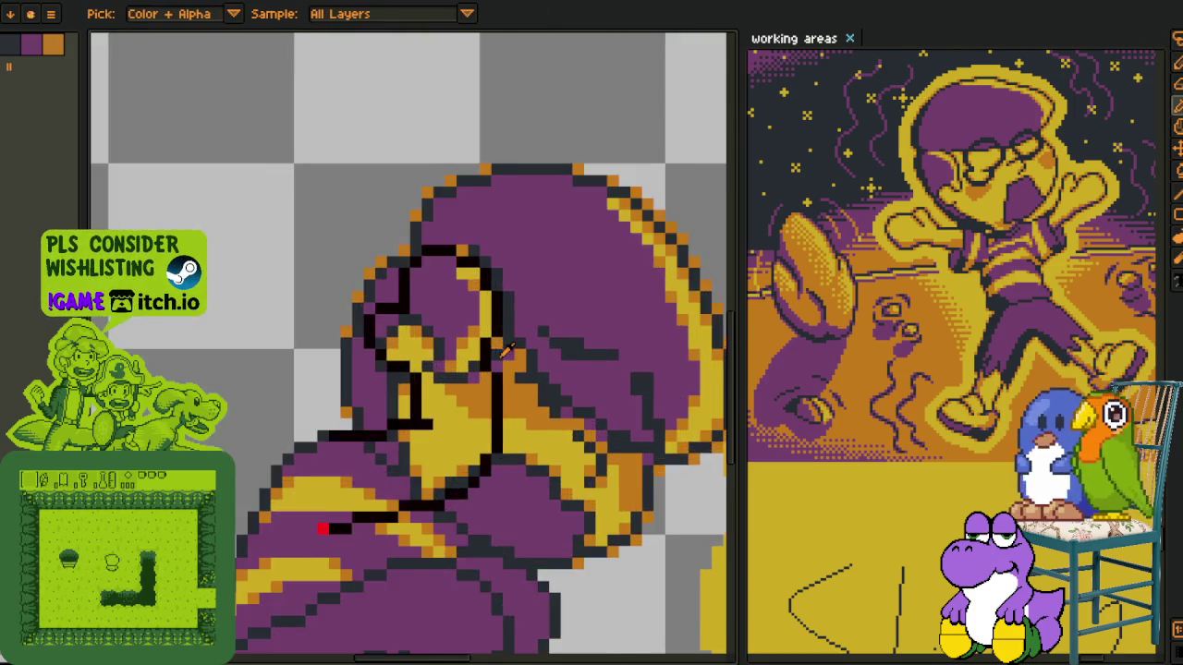
scroll(487, 379, "up", 2)
left_click_drag(494, 383, 494, 448)
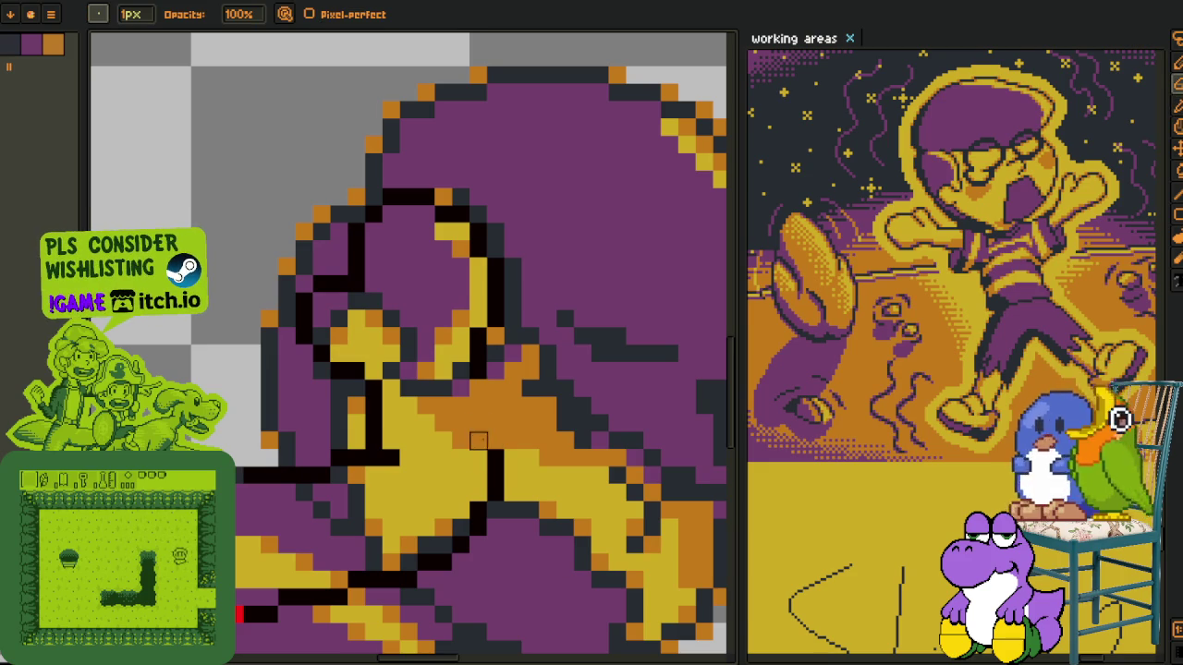
left_click_drag(480, 375, 494, 436)
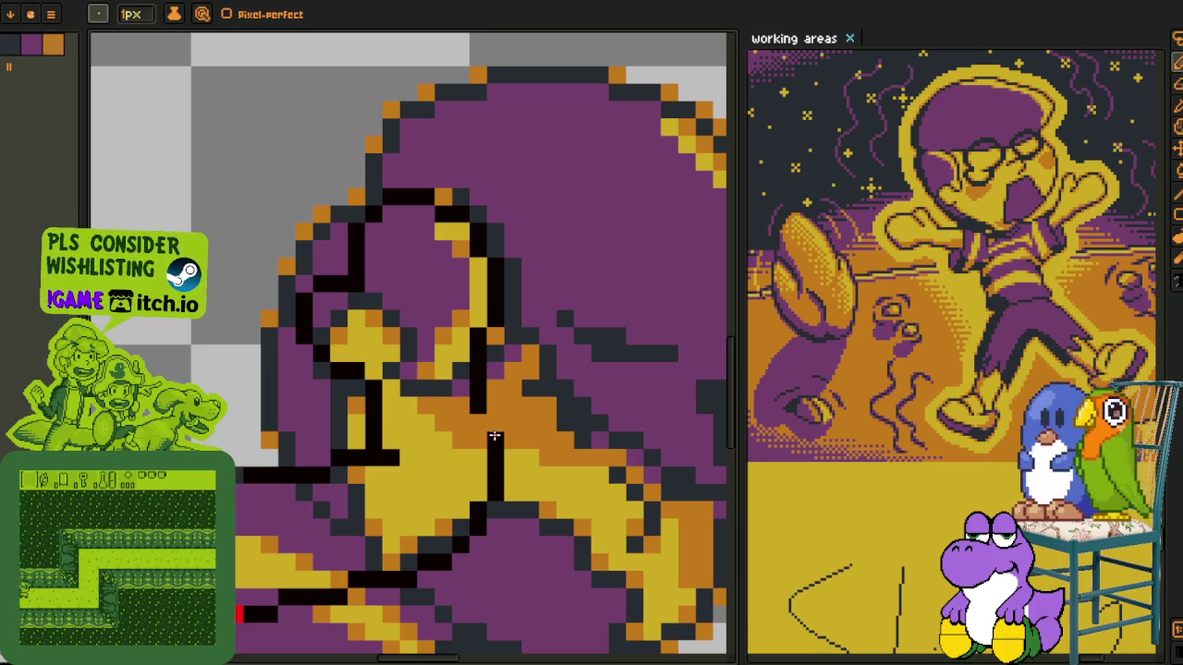
Sketch a new red vertical guide line upward beside the arm
scroll(466, 492, "down", 2)
key("alt")
scroll(482, 375, "down", 1)
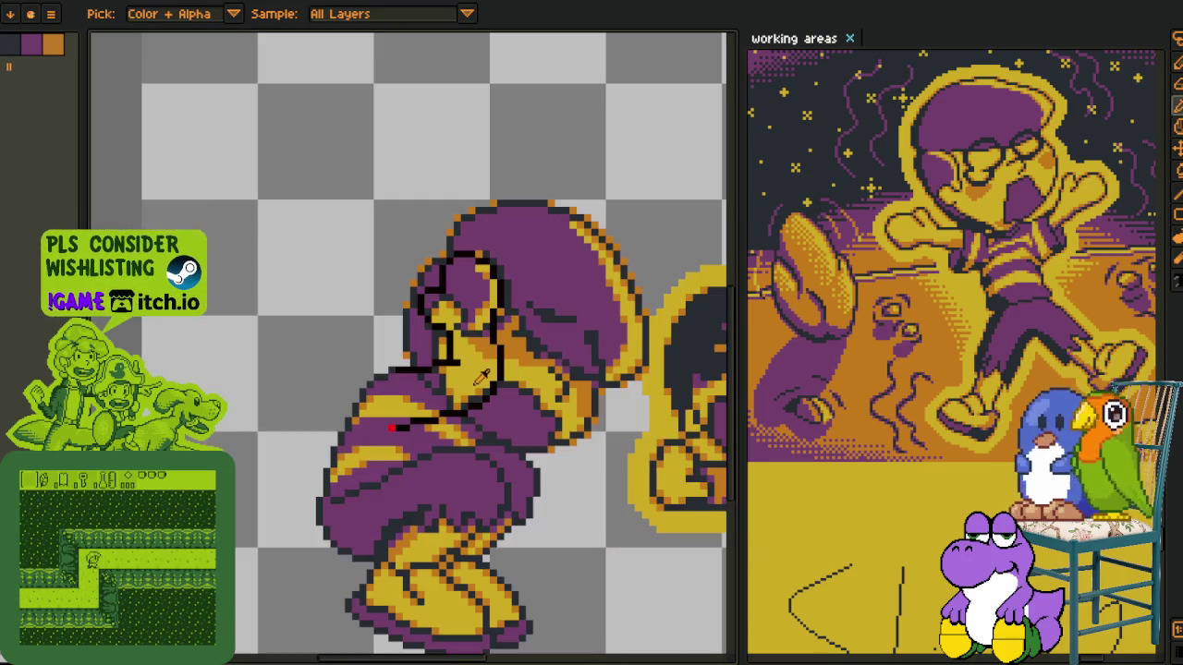
scroll(379, 386, "up", 2)
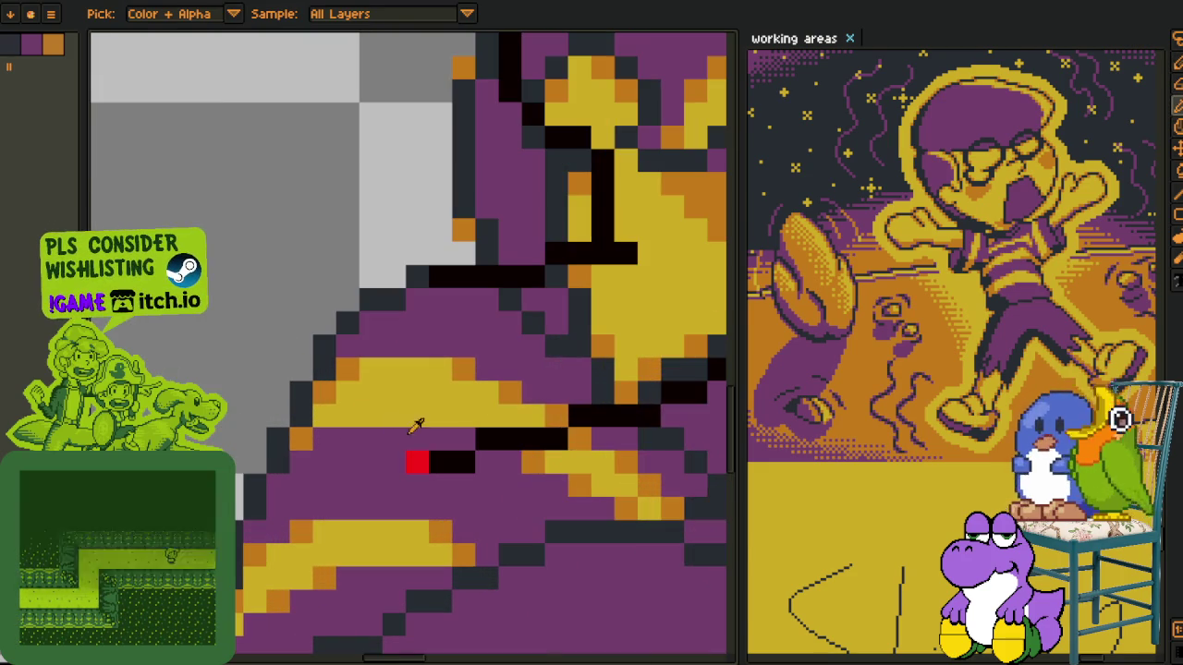
left_click_drag(441, 448, 430, 292)
scroll(431, 293, "down", 1)
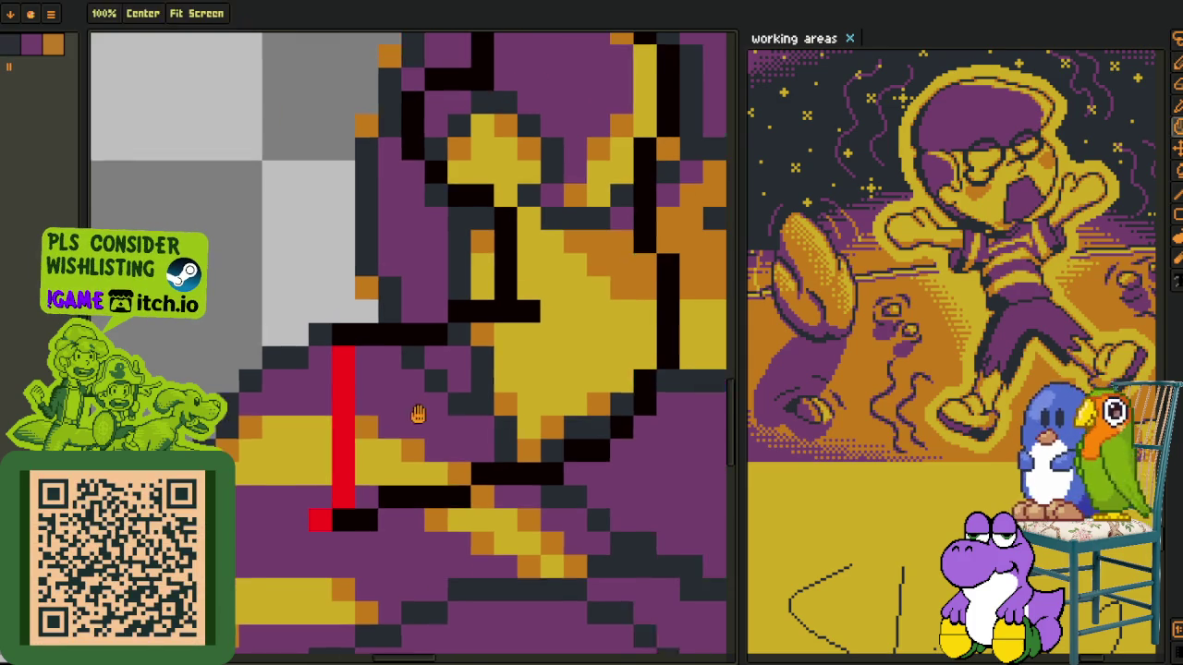
scroll(344, 437, "up", 1)
key("alt")
key("g")
left_click(343, 472)
left_click(388, 438)
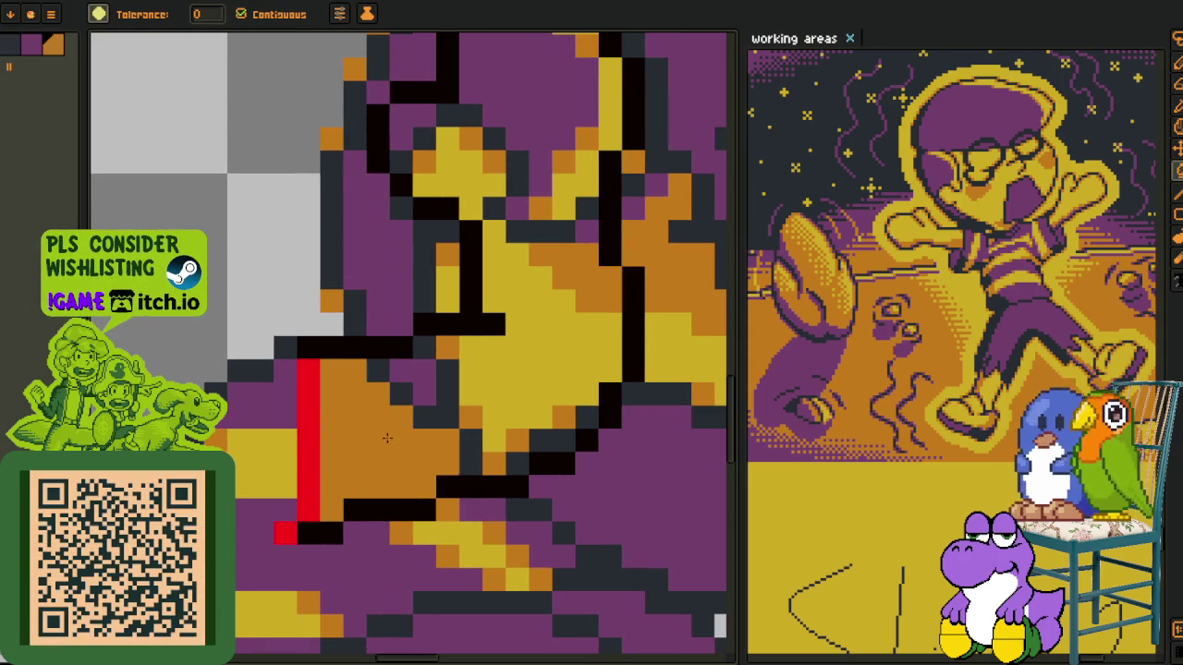
left_click(434, 409, "alt")
left_click(421, 398)
left_click(406, 434)
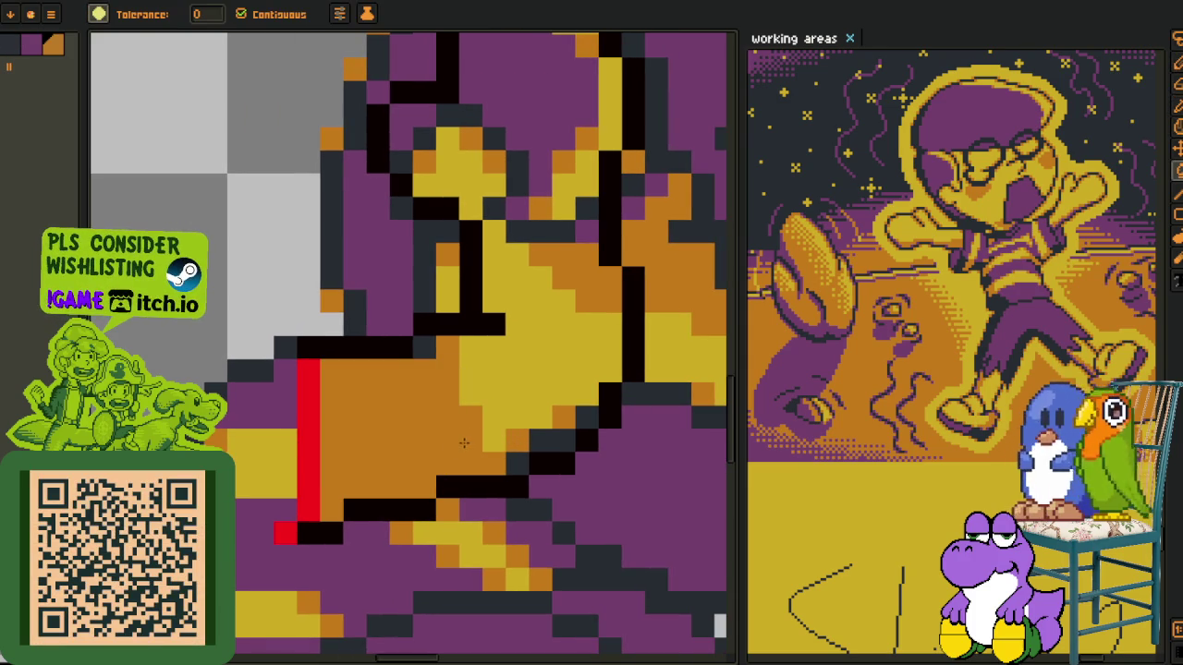
left_click(494, 416)
key("alt")
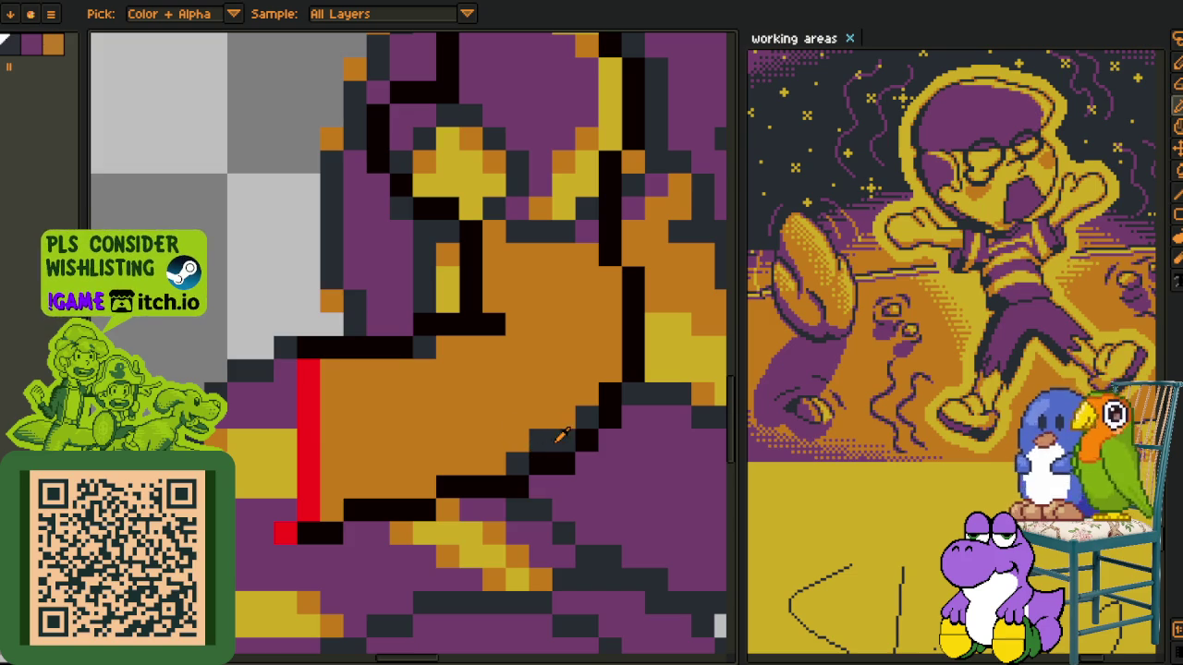
left_click(560, 435, "alt")
left_click(557, 357)
left_click_drag(557, 357, 508, 443)
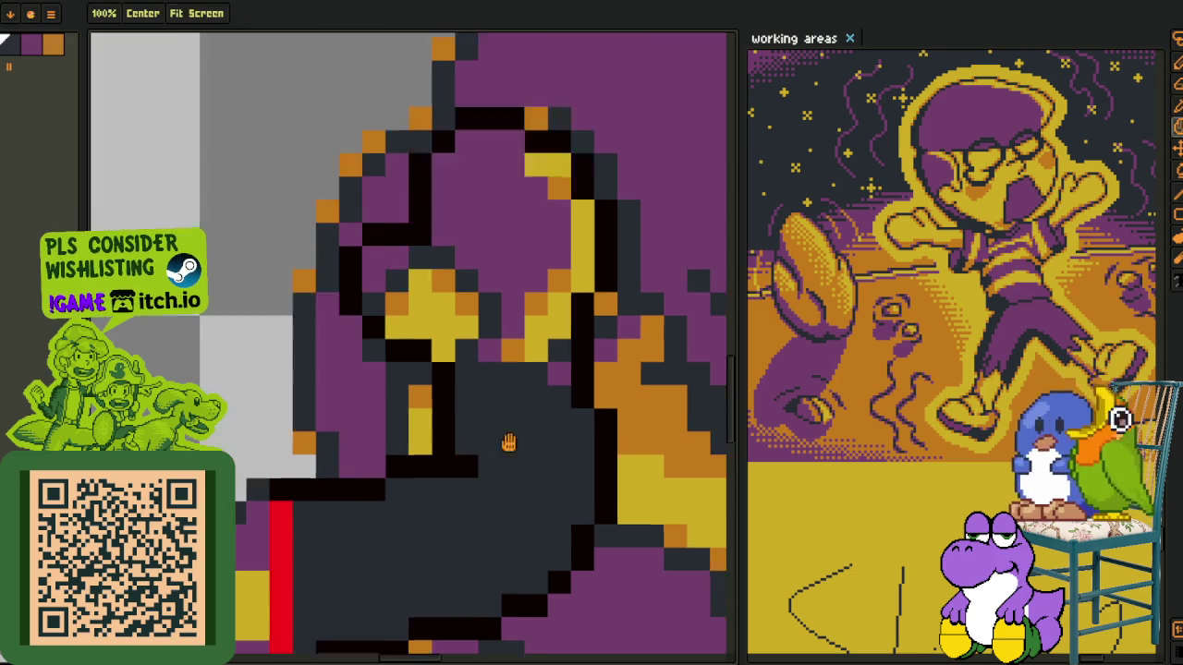
left_click(547, 415, "alt")
left_click(523, 444)
left_click(499, 411, "alt")
left_click(507, 433)
left_click(542, 370, "alt")
left_click(542, 397)
left_click(541, 417, "alt")
left_click(490, 368)
left_click(490, 368, "alt")
left_click(506, 397)
left_click(523, 348, "alt")
left_click(447, 321)
left_click(483, 395, "alt")
left_click(501, 393)
left_click(573, 299, "alt")
left_click(536, 277)
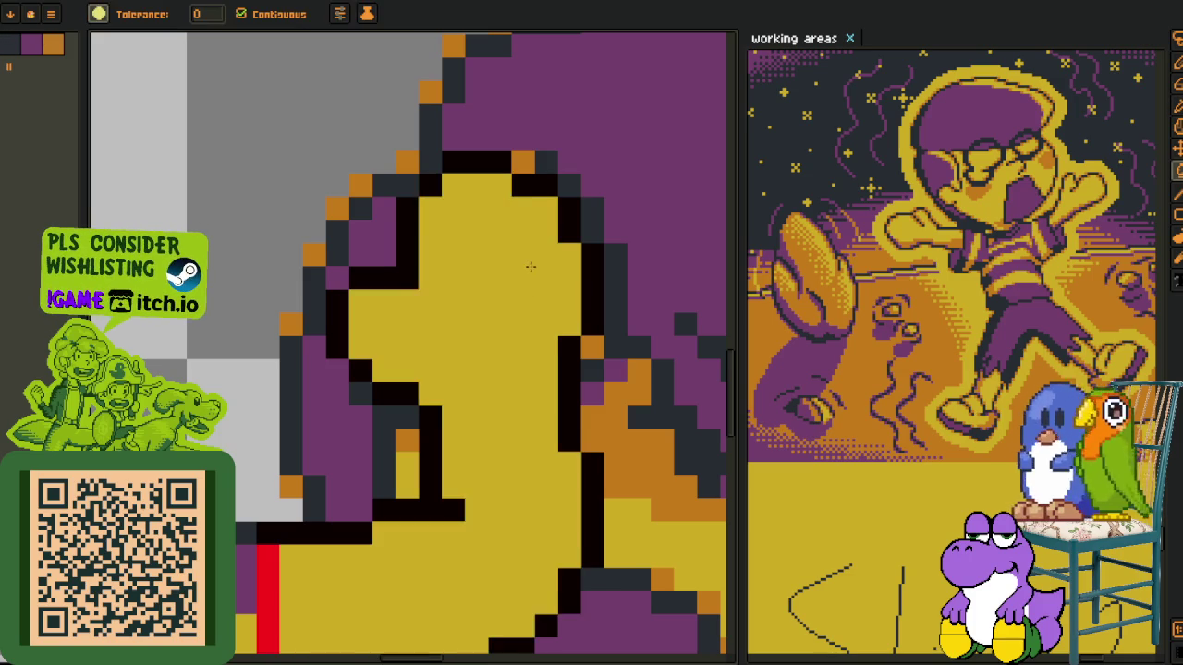
scroll(531, 267, "down", 5)
scroll(418, 423, "up", 1)
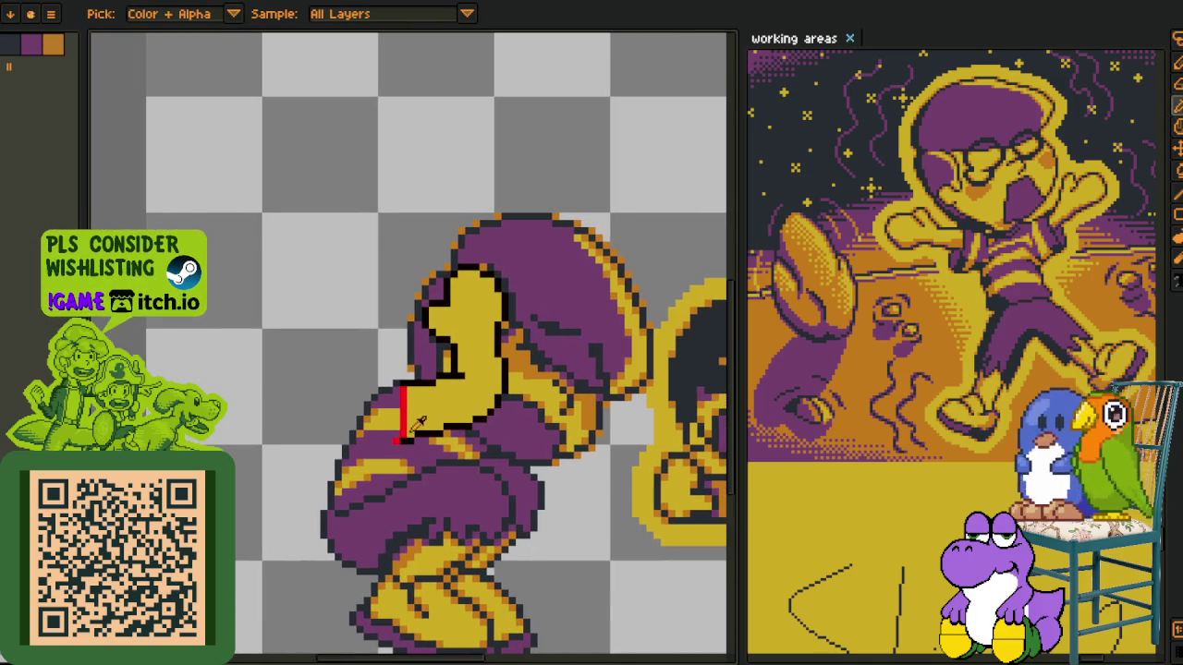
scroll(364, 352, "down", 1)
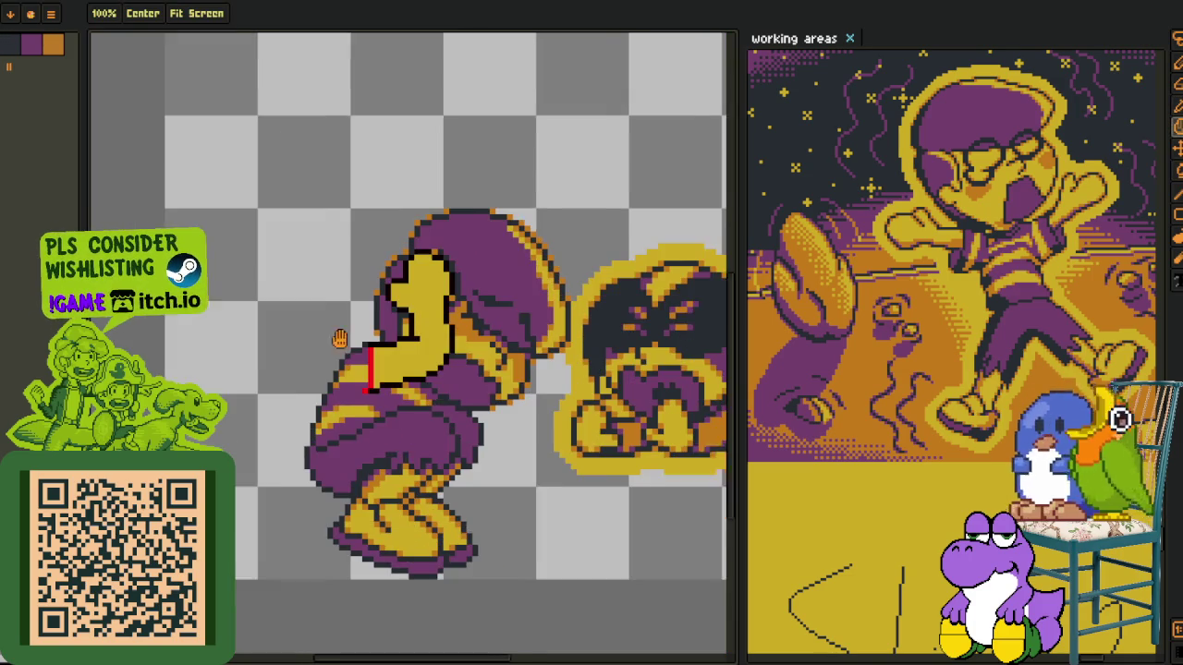
left_click_drag(296, 356, 342, 349)
scroll(411, 339, "up", 1)
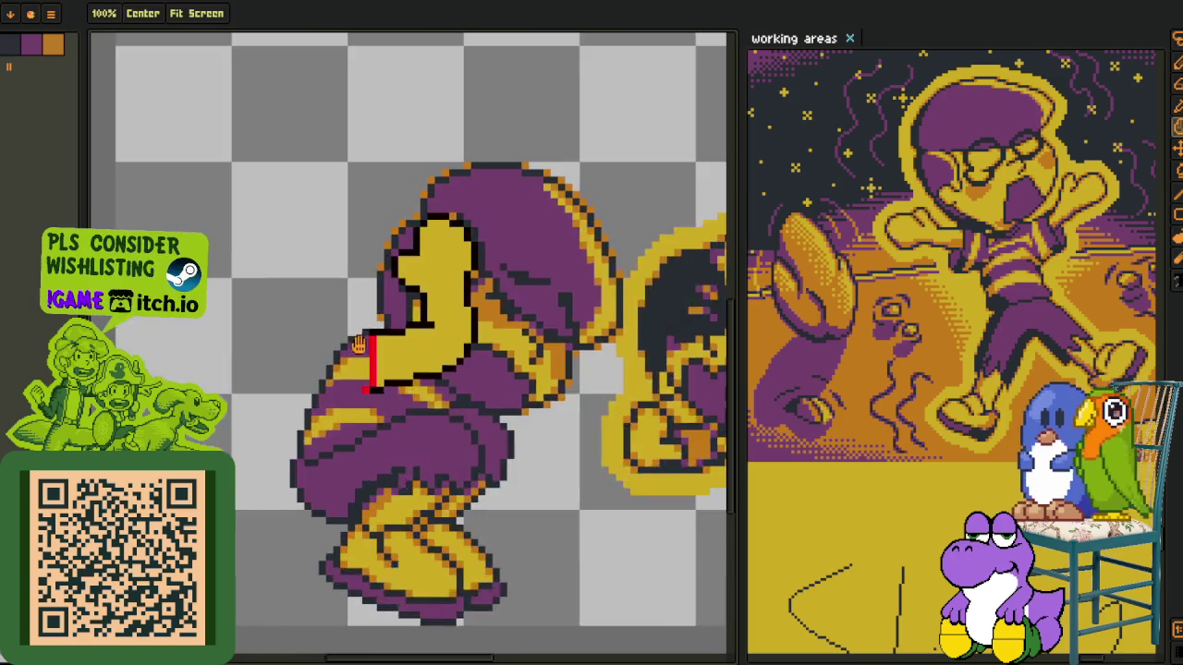
scroll(397, 339, "up", 1)
scroll(384, 340, "up", 1)
scroll(369, 340, "up", 1)
scroll(388, 350, "down", 2)
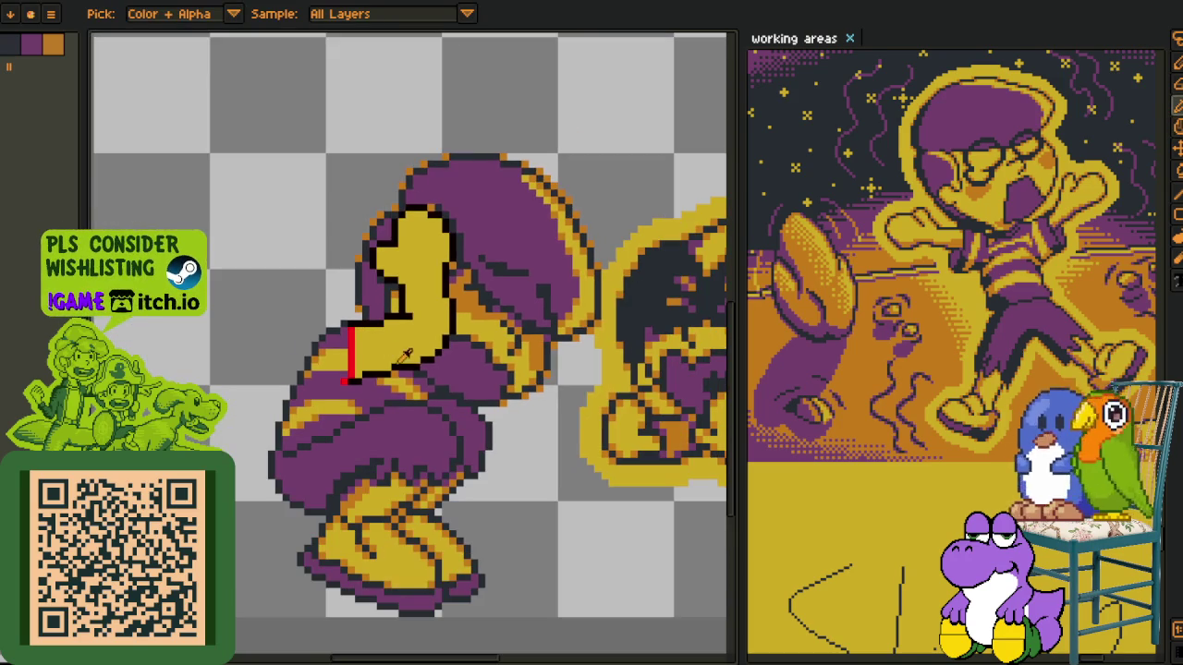
scroll(425, 356, "up", 2)
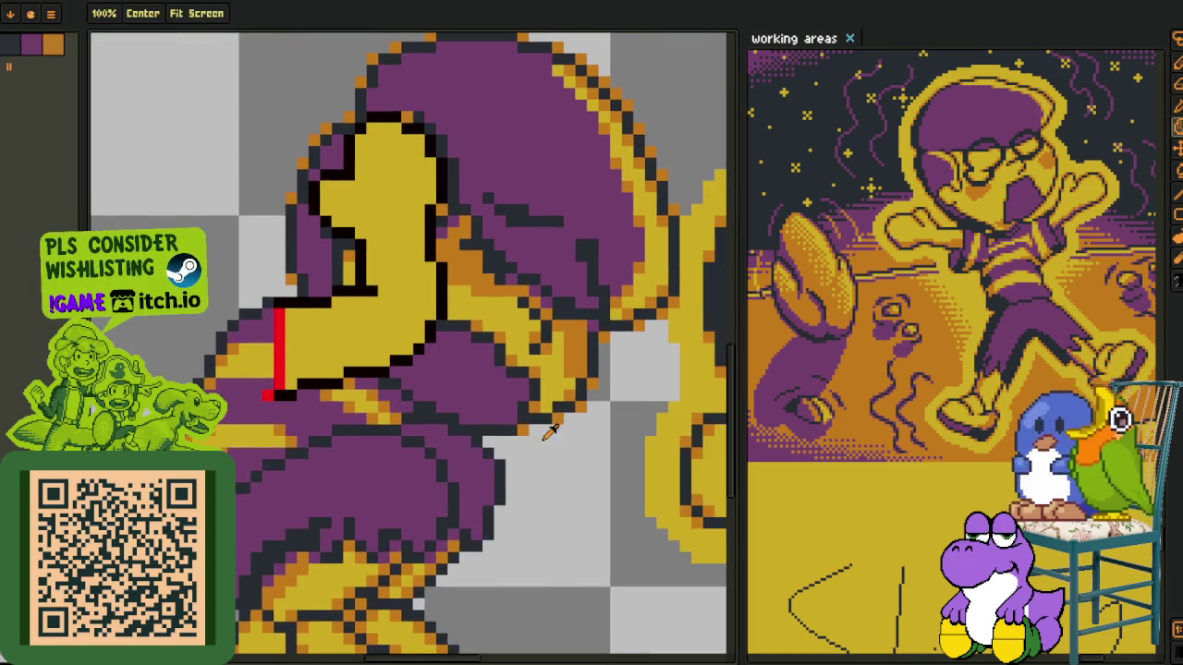
scroll(507, 459, "up", 2)
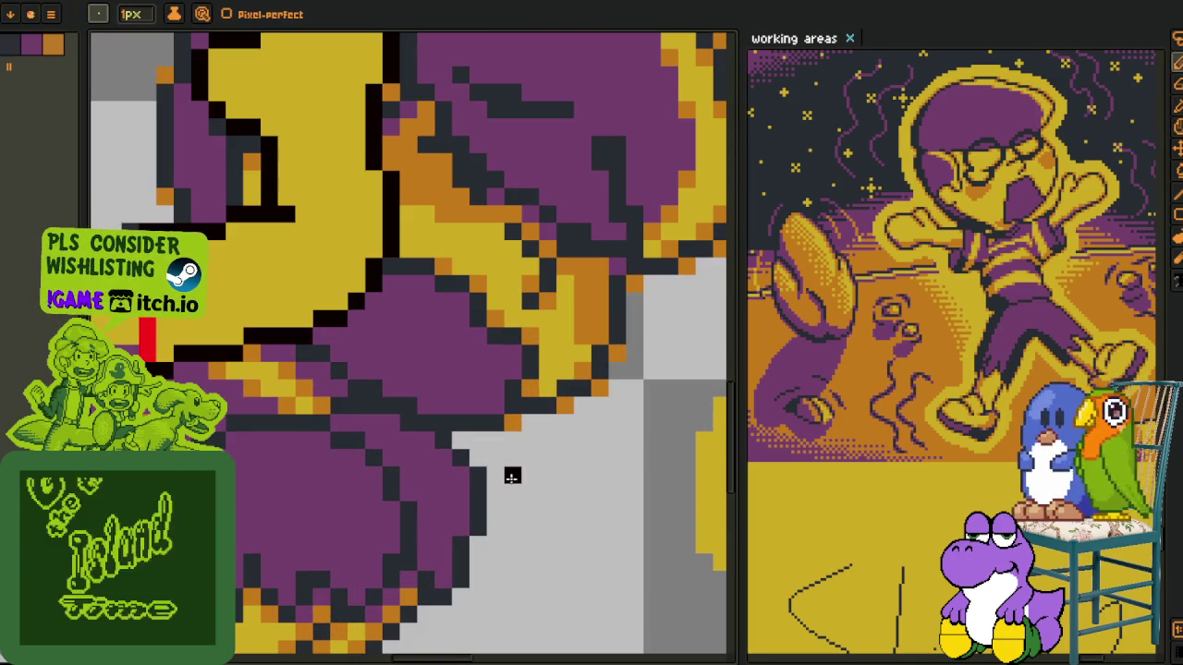
left_click_drag(494, 491, 541, 492)
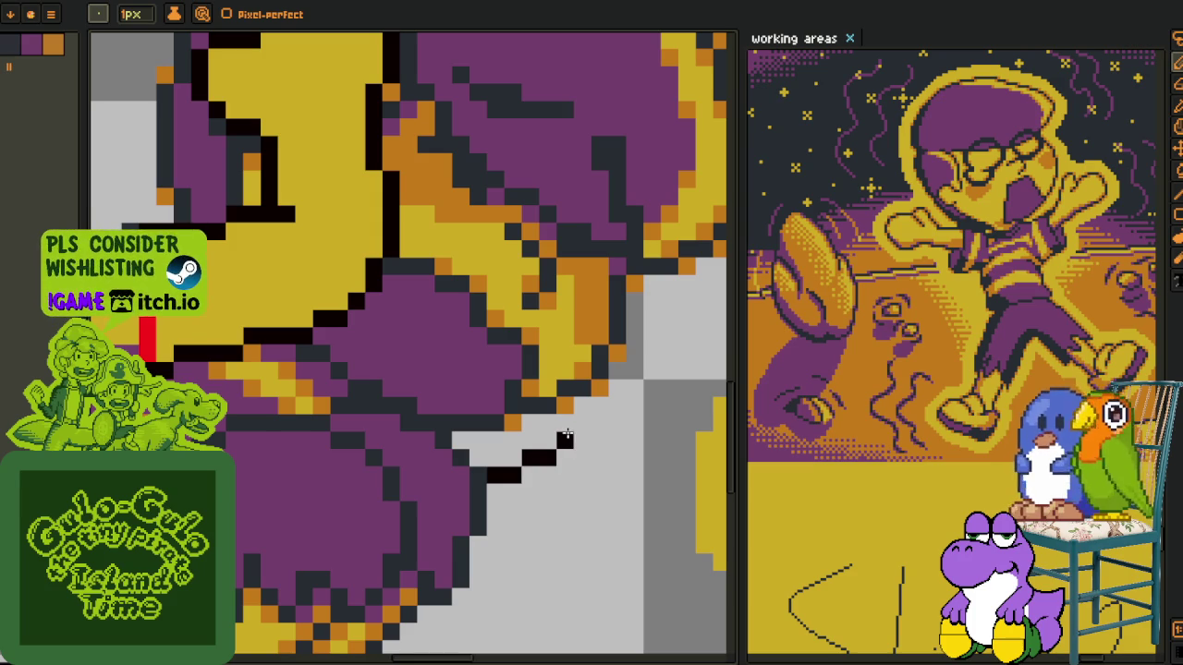
Adjust the end of the short black outline under the boy's sleeve
mouse_move(584, 402)
left_mouse_down()
mouse_move(583, 425)
mouse_move(558, 447)
left_mouse_up()
scroll(543, 458, "down", 2)
scroll(462, 389, "down", 1)
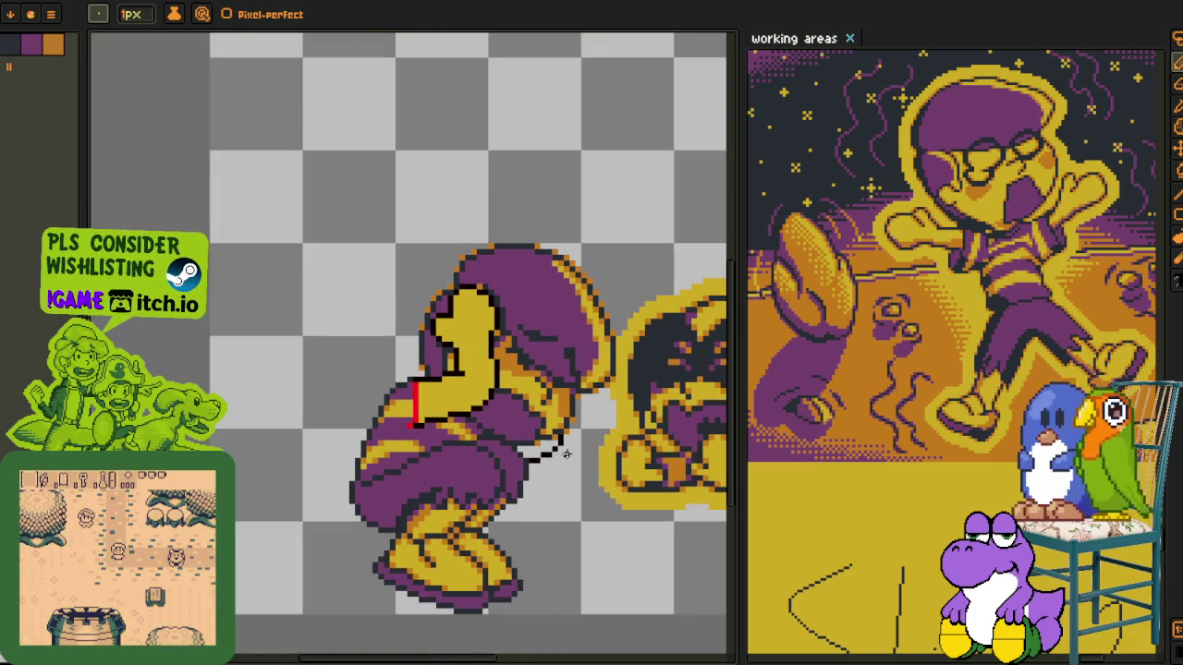
scroll(442, 359, "up", 1)
key("alt")
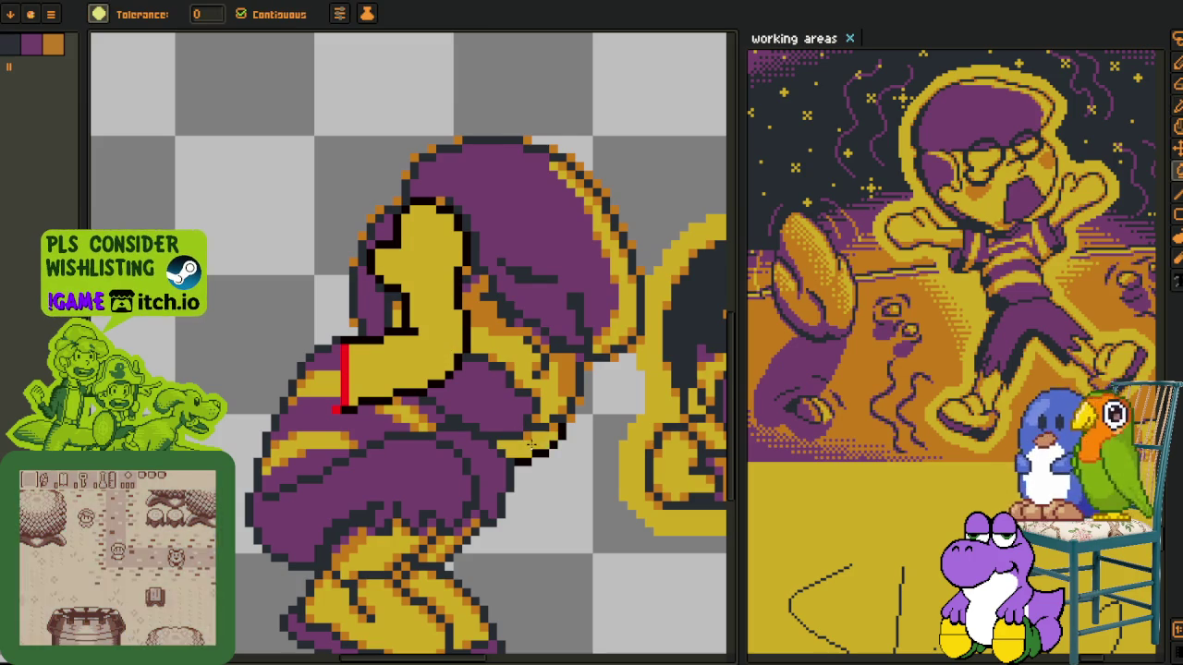
scroll(453, 379, "down", 2)
scroll(483, 427, "up", 1)
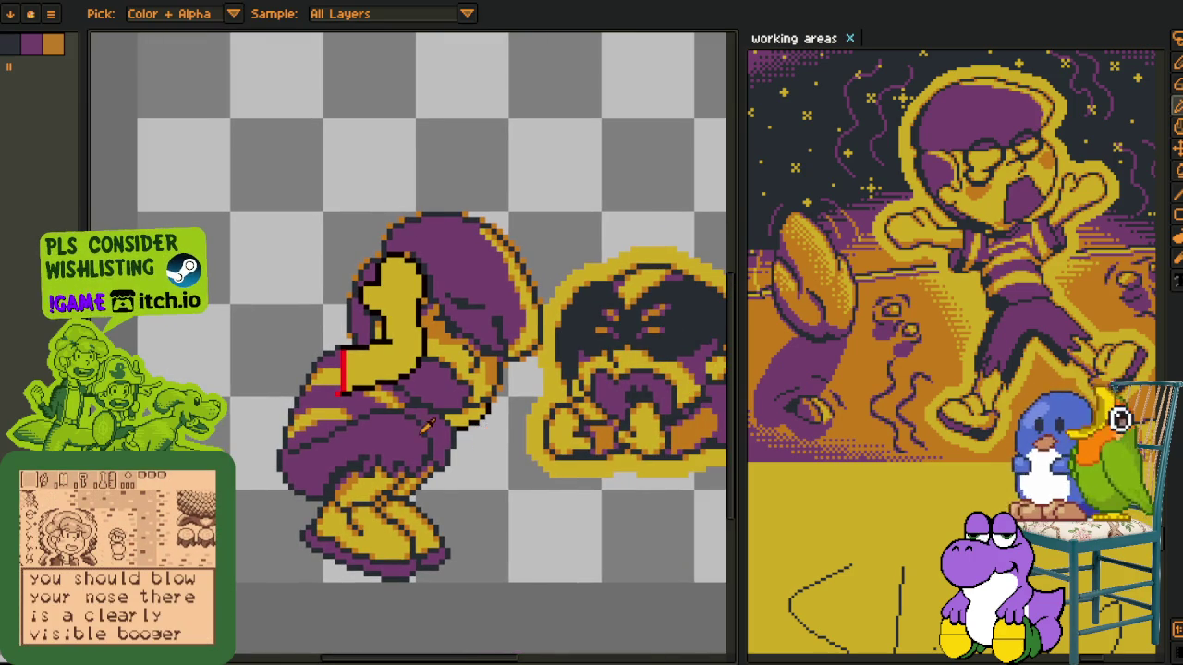
scroll(406, 367, "down", 1)
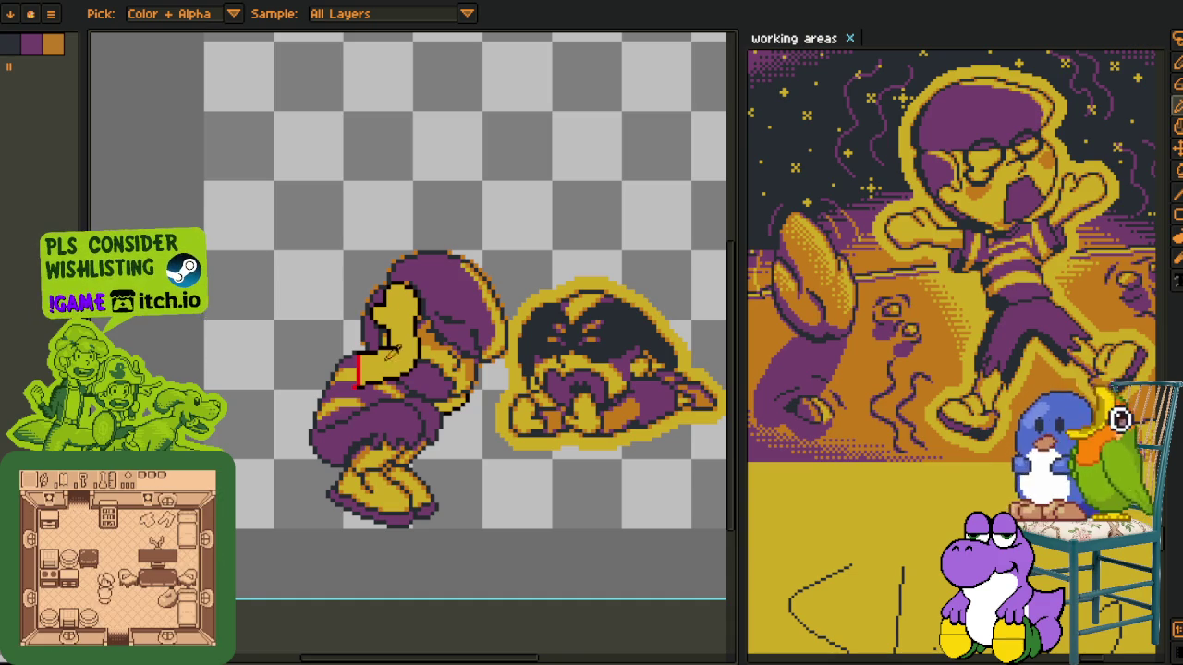
scroll(294, 309, "up", 2)
scroll(298, 351, "up", 1)
scroll(301, 388, "up", 1)
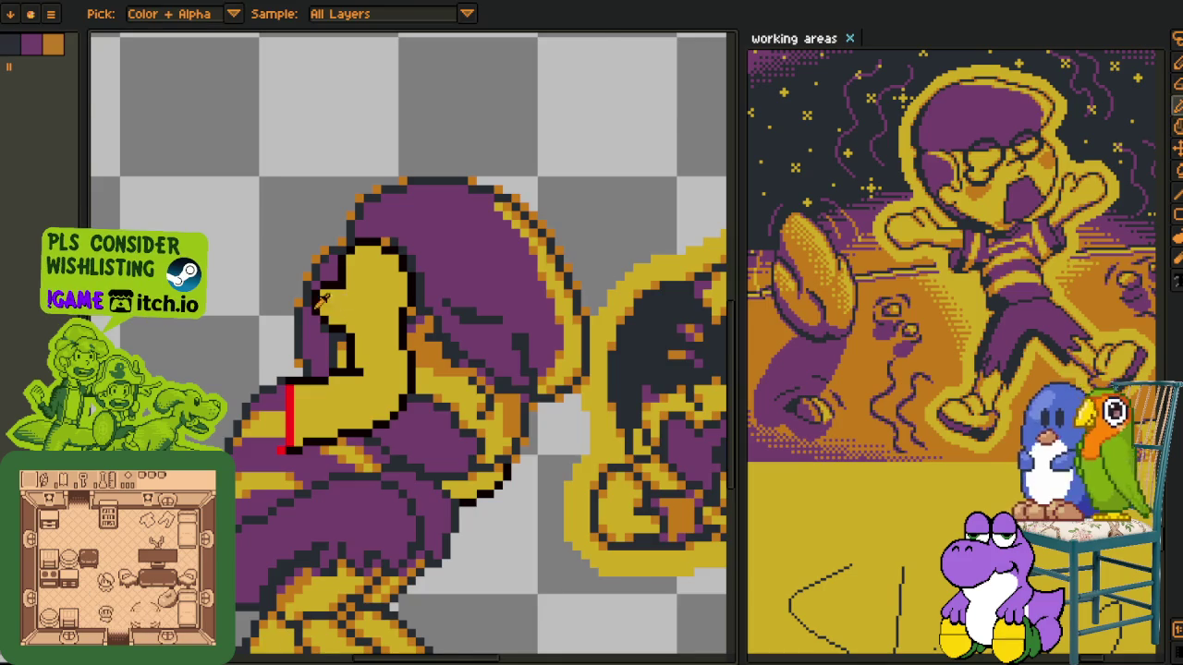
scroll(305, 425, "up", 1)
Add a new layer and sketch a white loop over the boy's yellow arm
key("Tab")
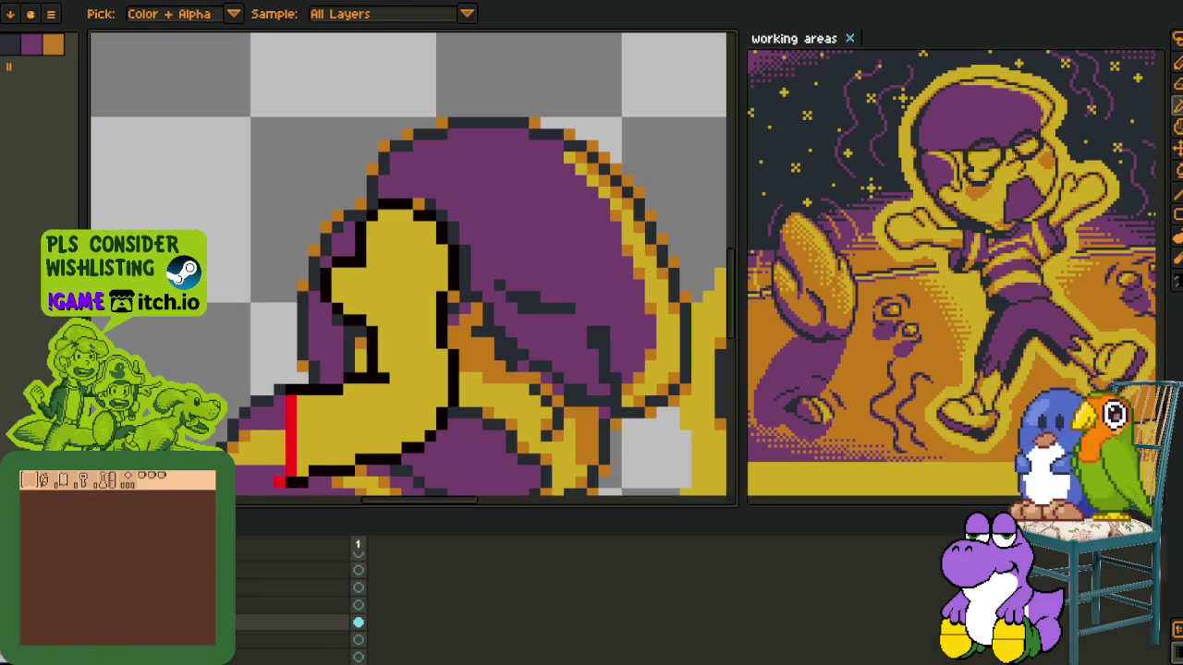
right_click(243, 628)
left_click(388, 570)
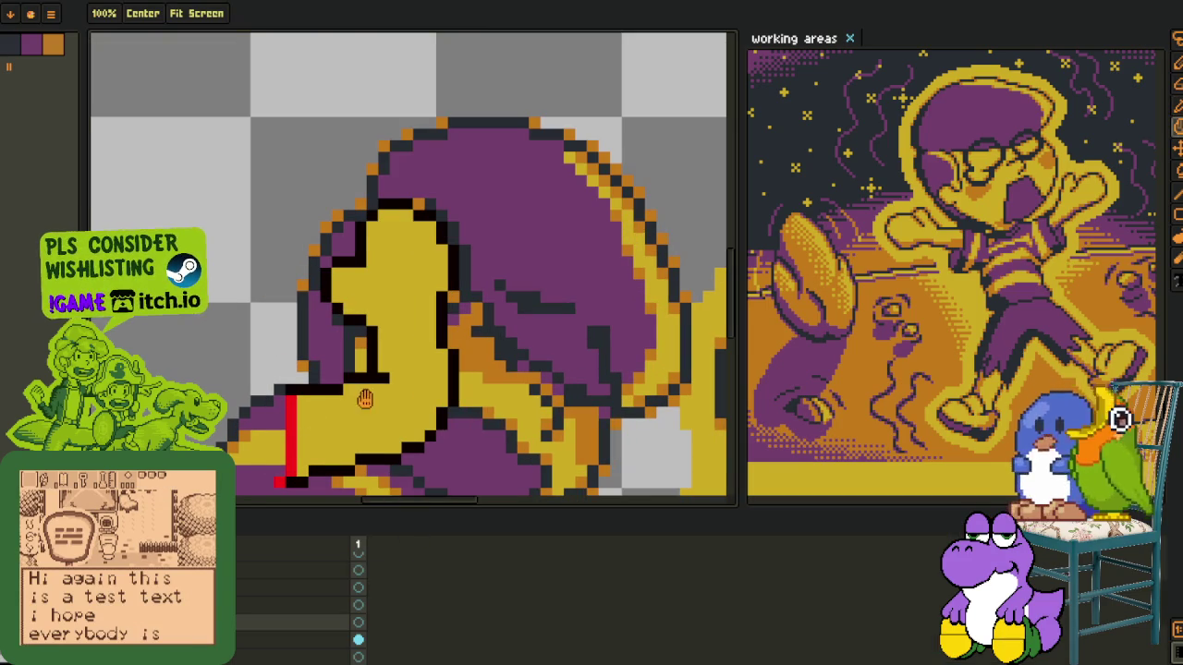
left_click_drag(365, 397, 386, 222)
key("Tab")
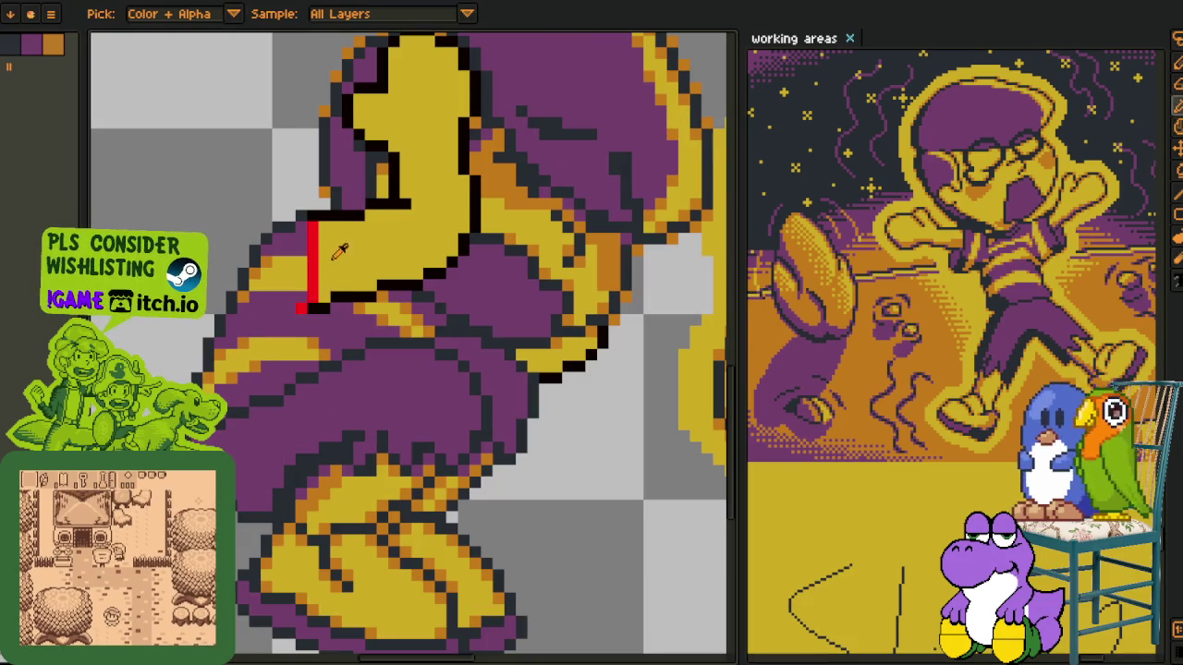
scroll(280, 224, "up", 2)
mouse_move(505, 159)
left_mouse_down()
mouse_move(520, 301)
mouse_move(586, 444)
mouse_move(602, 283)
left_mouse_up()
key("alt")
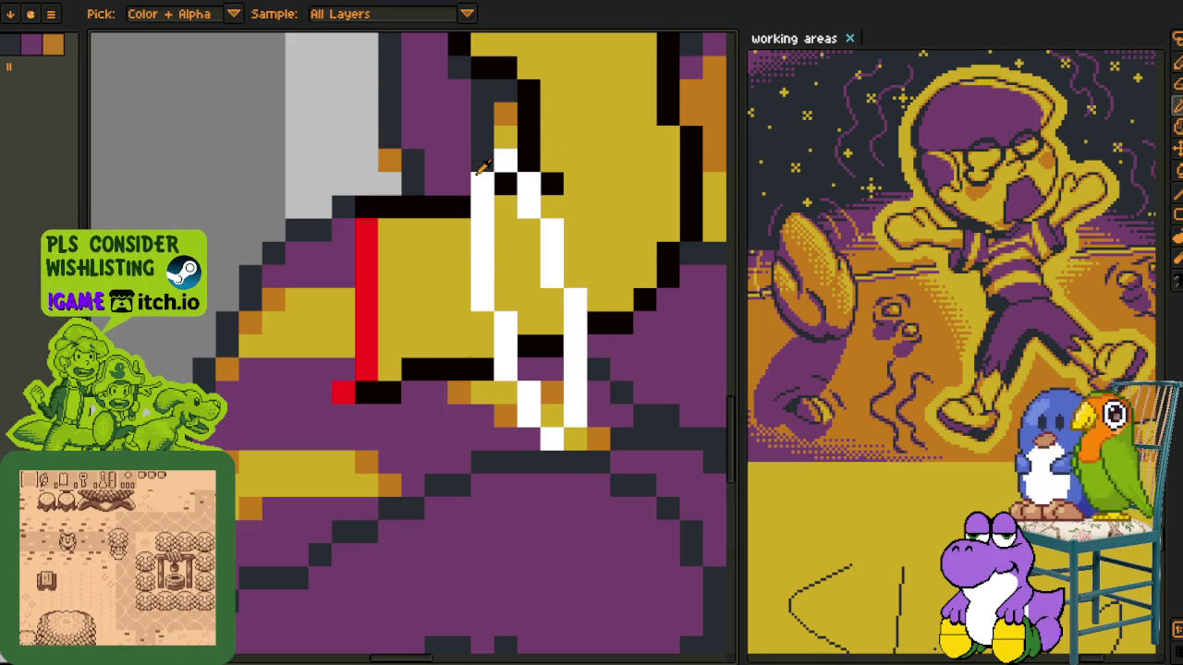
Rotate the lassoed white loop, then draw white lines along its top and bottom edges
mouse_move(487, 173)
left_mouse_down()
mouse_move(540, 356)
mouse_move(506, 130)
left_mouse_up()
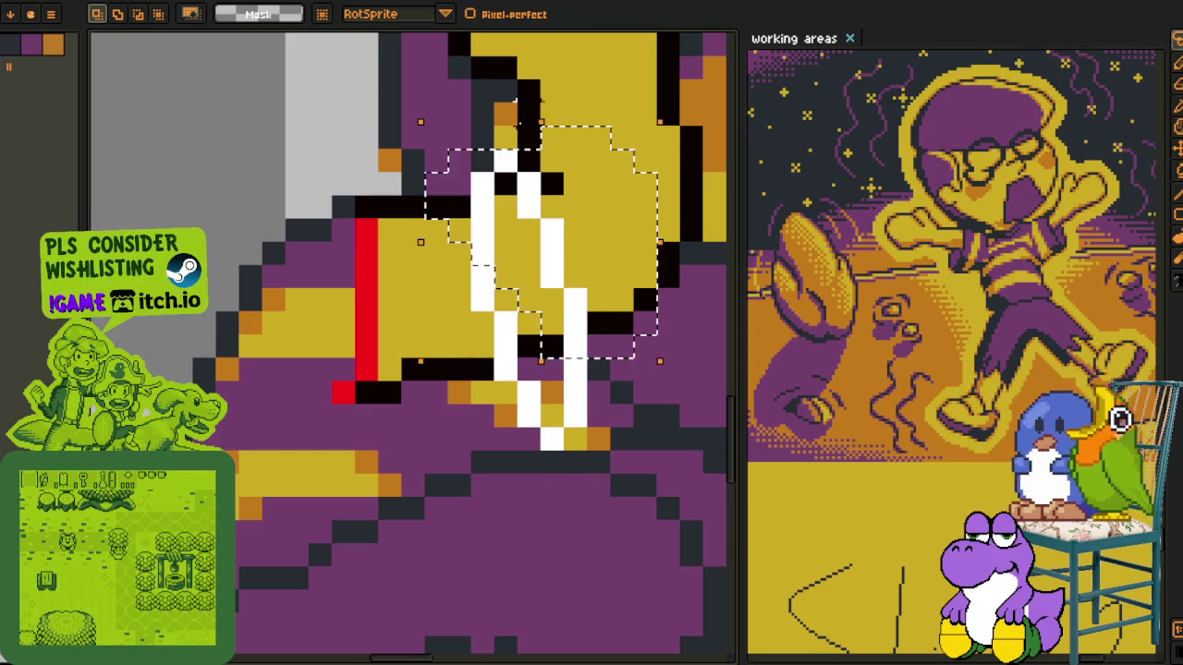
key("Return")
key("alt")
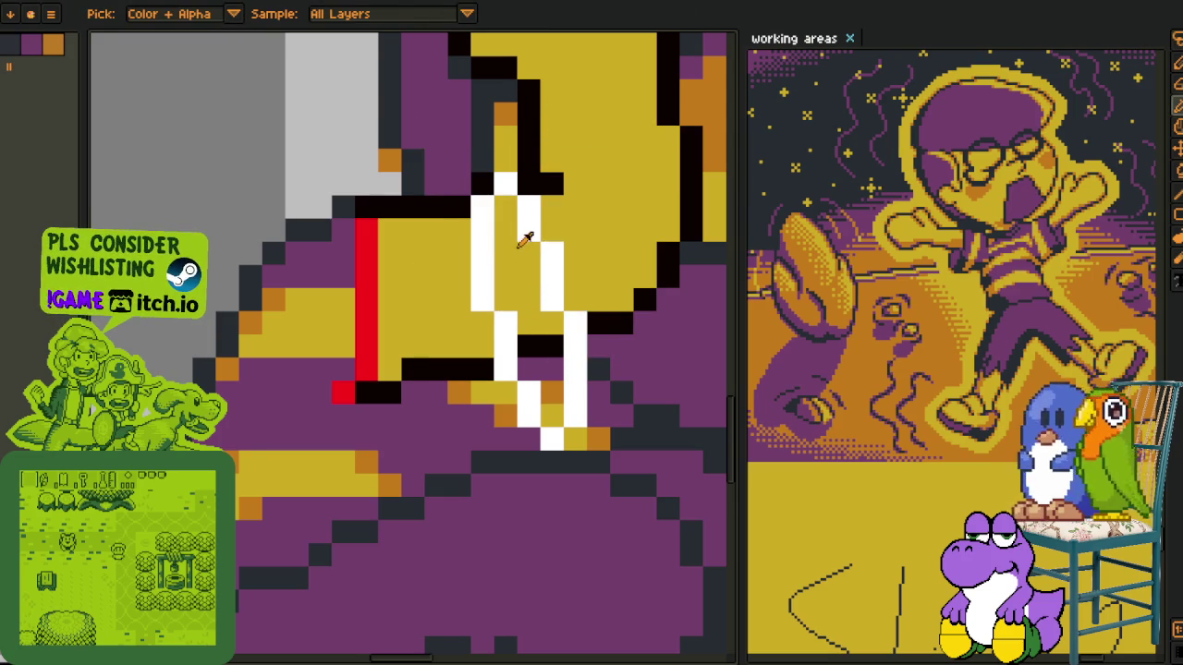
scroll(523, 222, "up", 1)
mouse_move(508, 168)
left_mouse_down()
mouse_move(471, 198)
mouse_move(319, 198)
left_mouse_up()
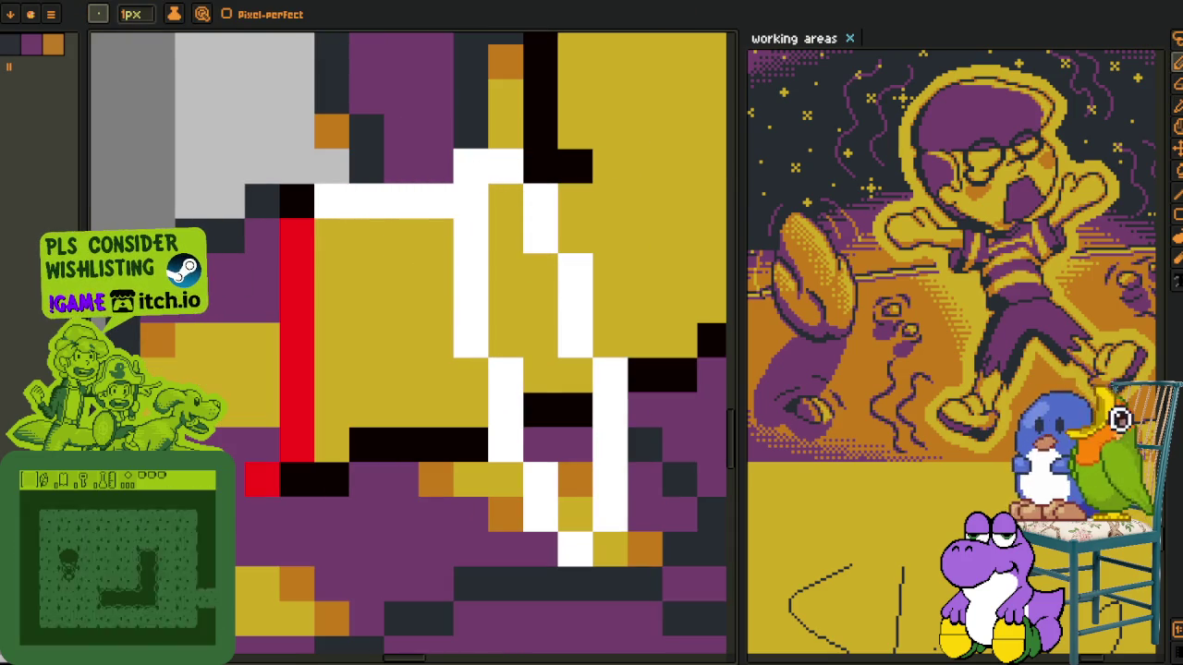
mouse_move(531, 522)
left_mouse_down()
mouse_move(541, 546)
mouse_move(434, 549)
mouse_move(397, 513)
left_mouse_up()
Shift the lower white pixels up one pixel with a lasso selection
key("ctrl+z")
scroll(511, 531, "down", 2)
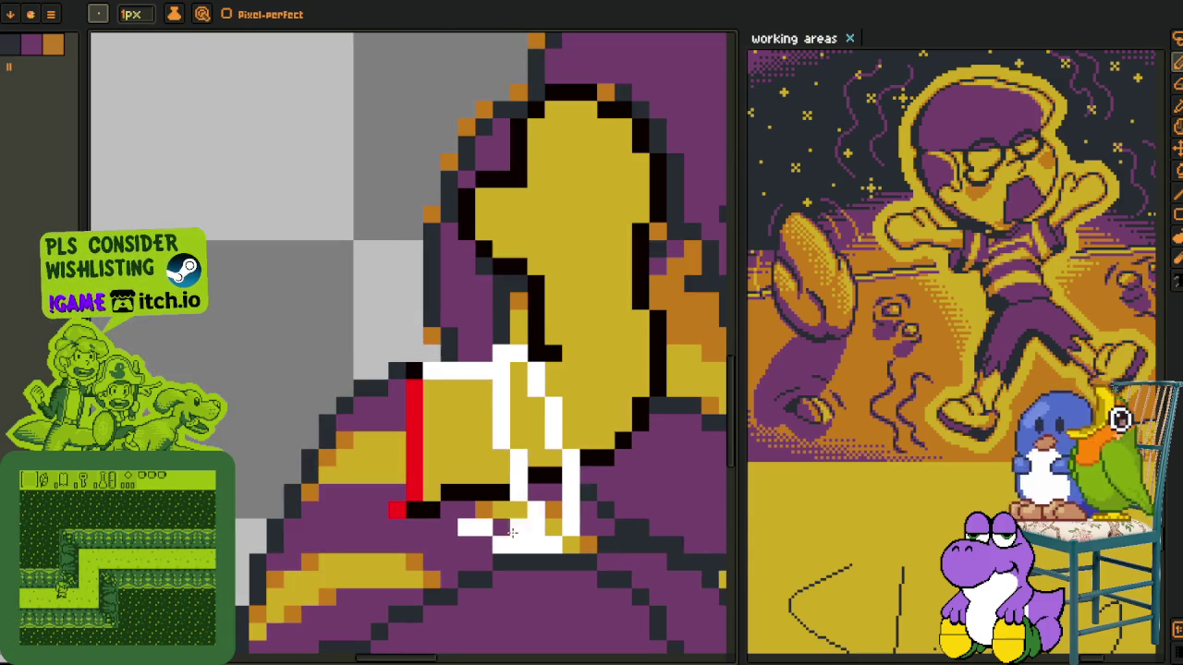
scroll(511, 532, "up", 1)
key("q")
left_click_drag(661, 479, 686, 425)
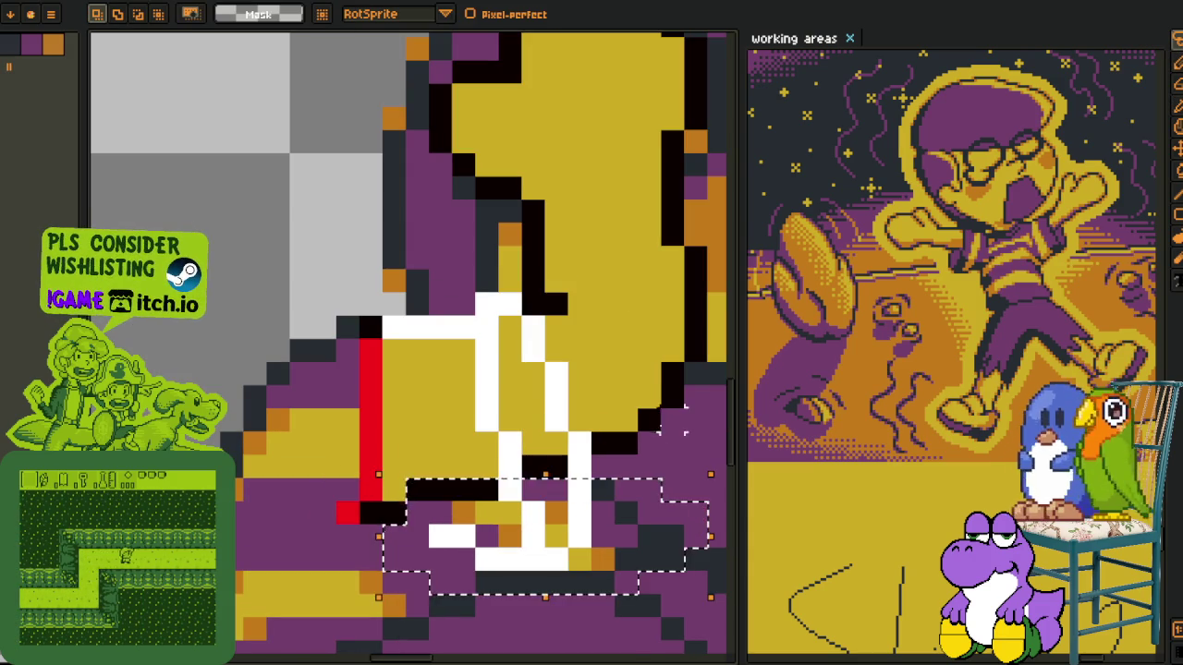
key("Up")
key("ctrl+d")
Paint the stray upper-right white pixels yellow and pan toward the red line
key("i")
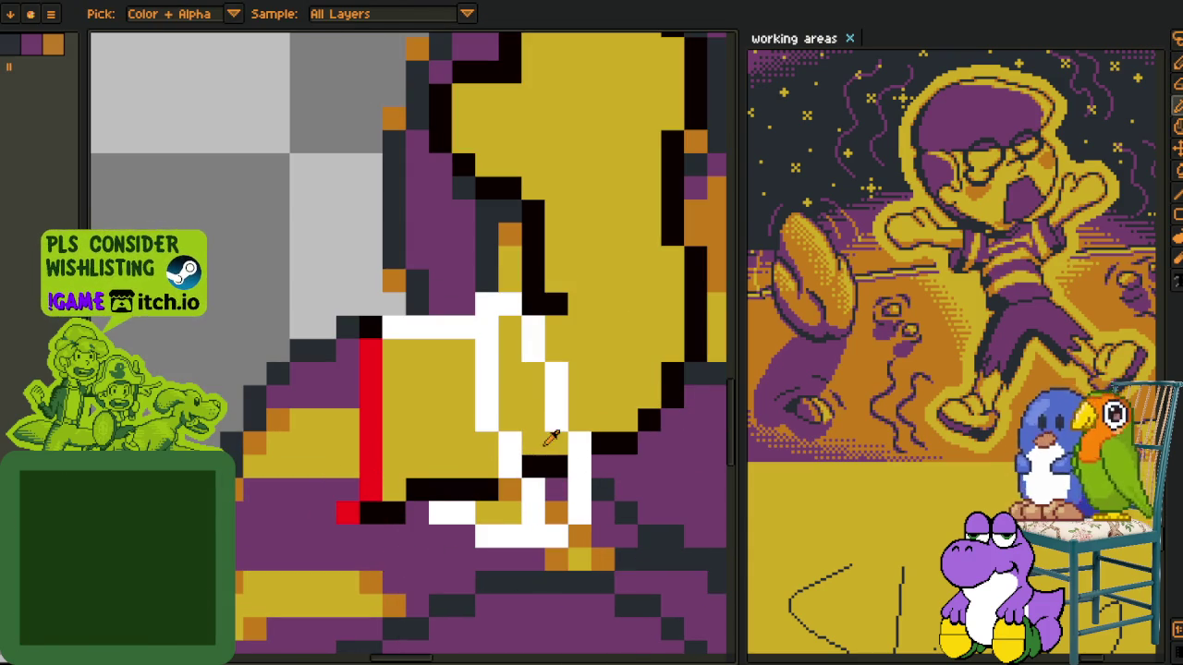
key("b")
left_click_drag(533, 323, 557, 420)
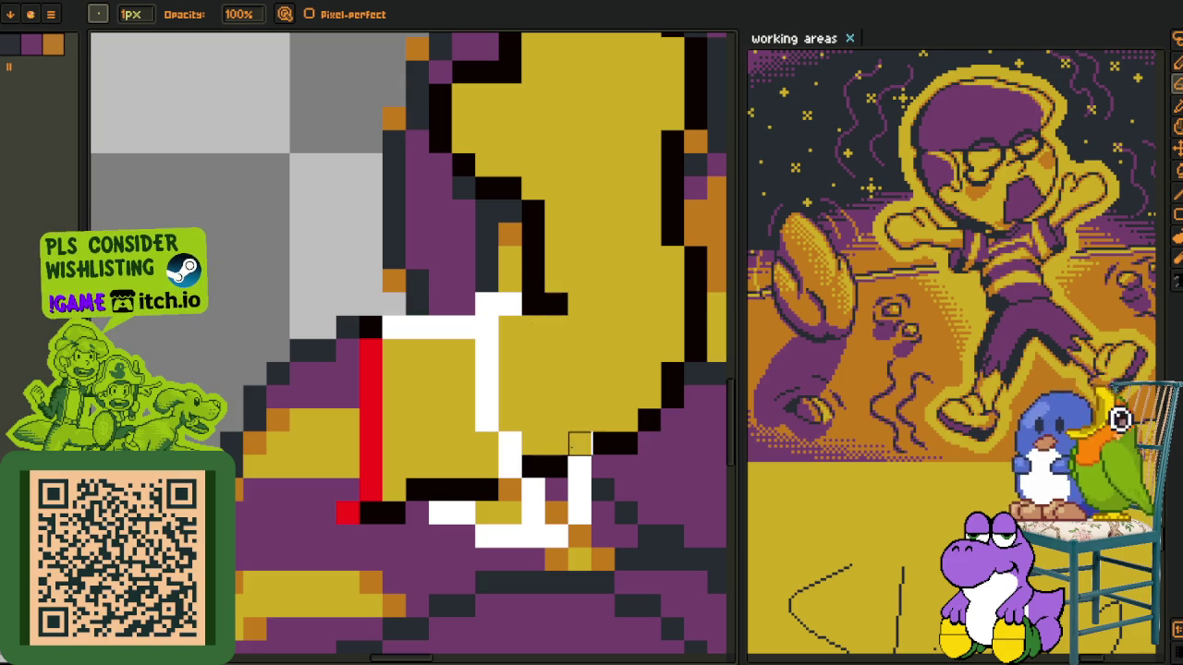
scroll(531, 448, "down", 3)
scroll(514, 502, "up", 3)
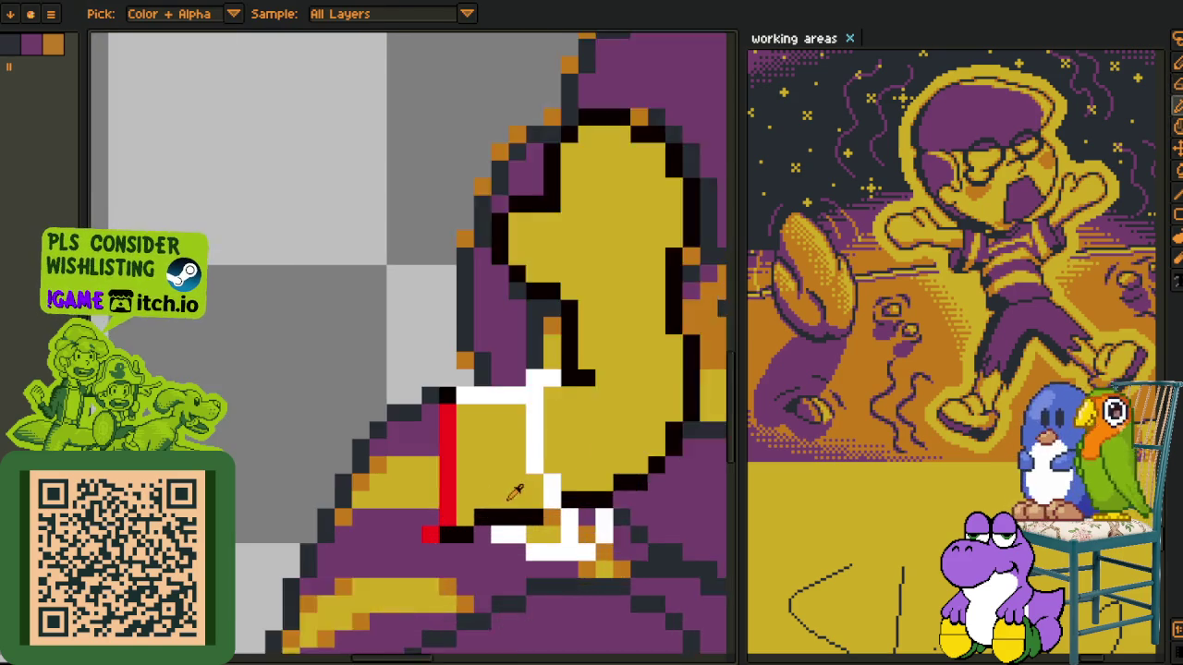
key("i")
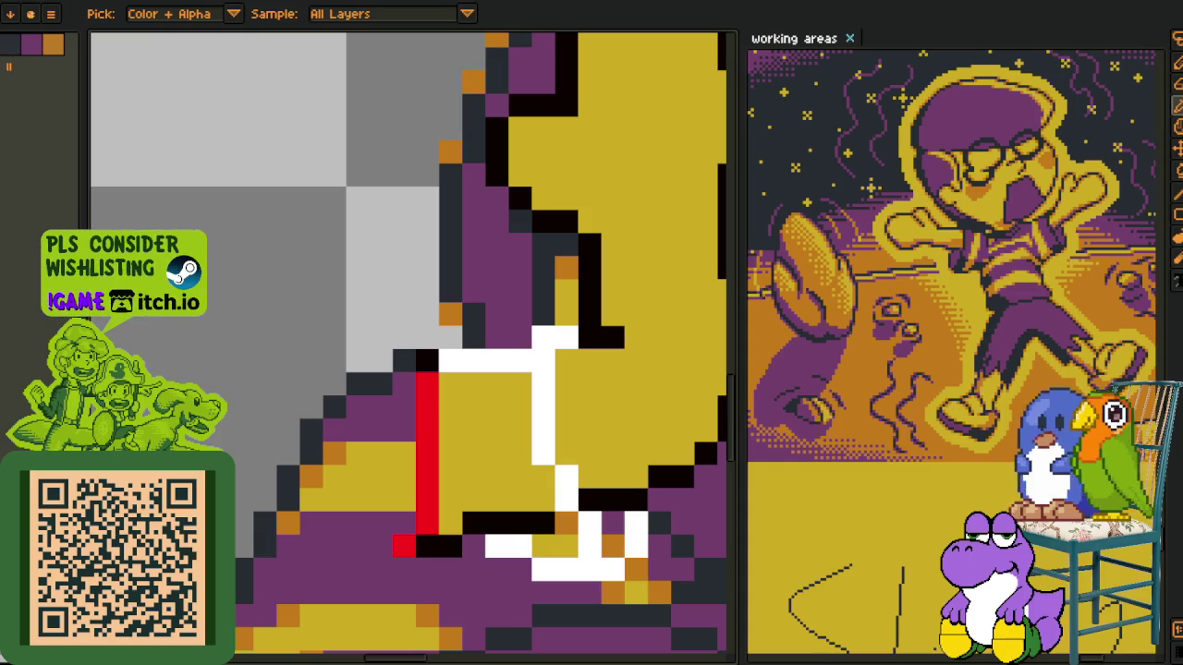
scroll(572, 369, "down", 1)
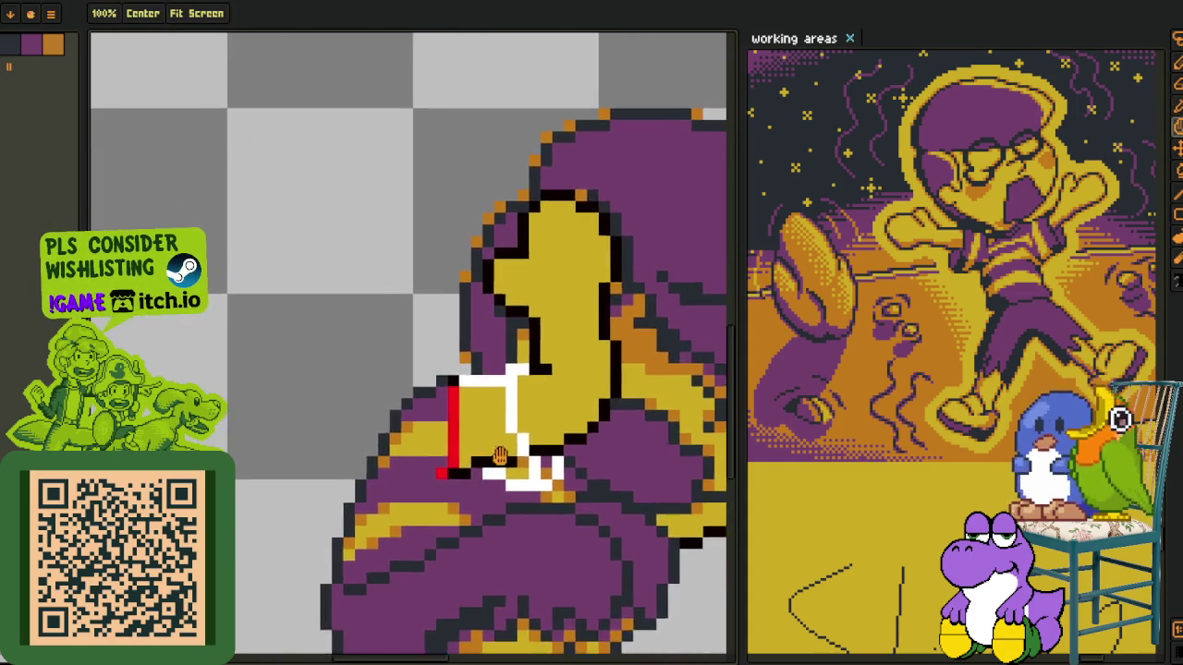
scroll(518, 412, "up", 3)
left_click_drag(519, 411, 391, 434)
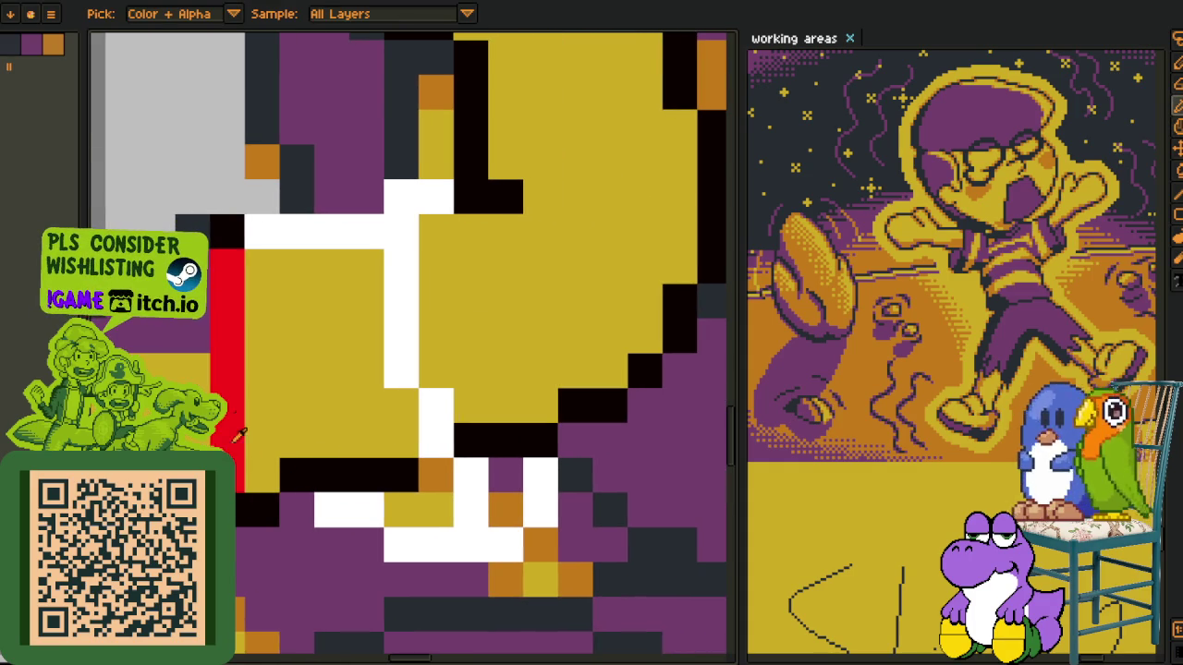
Paint over the red guide line, purple at its top and yellow below
left_click_drag(238, 434, 313, 434)
left_click(310, 289)
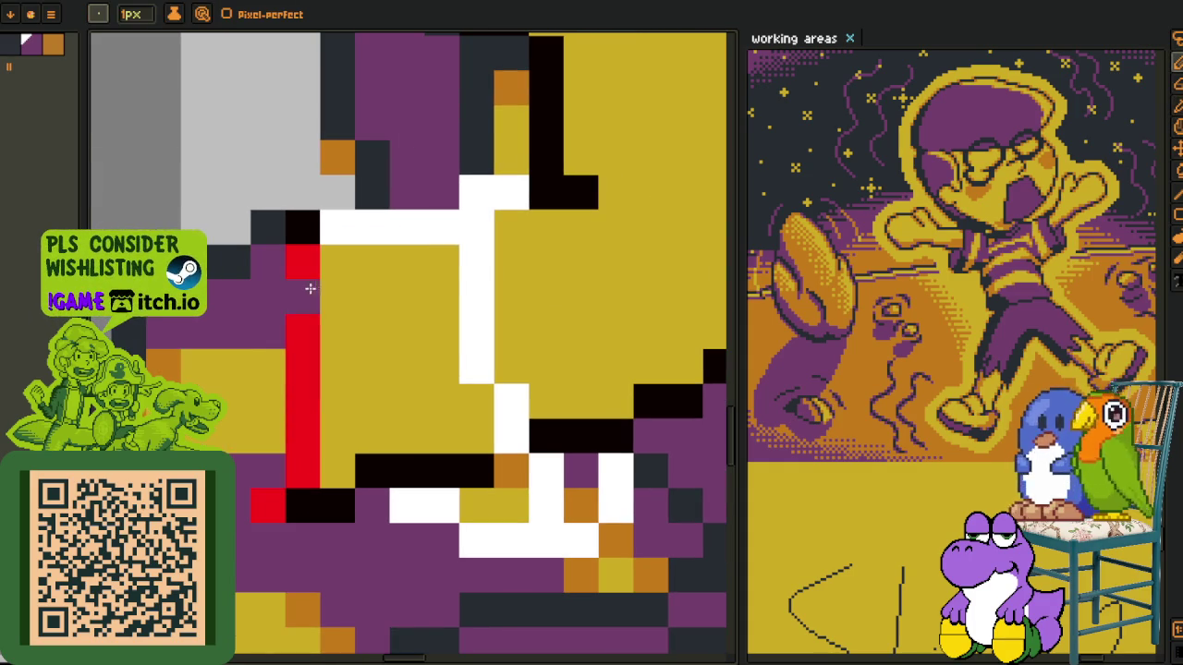
mouse_move(309, 269)
left_mouse_down()
mouse_move(264, 330)
mouse_move(242, 407)
mouse_move(251, 440)
left_mouse_up()
key("alt")
left_click(329, 418, "alt")
mouse_move(303, 355)
left_mouse_down()
mouse_move(303, 476)
mouse_move(270, 500)
left_mouse_up()
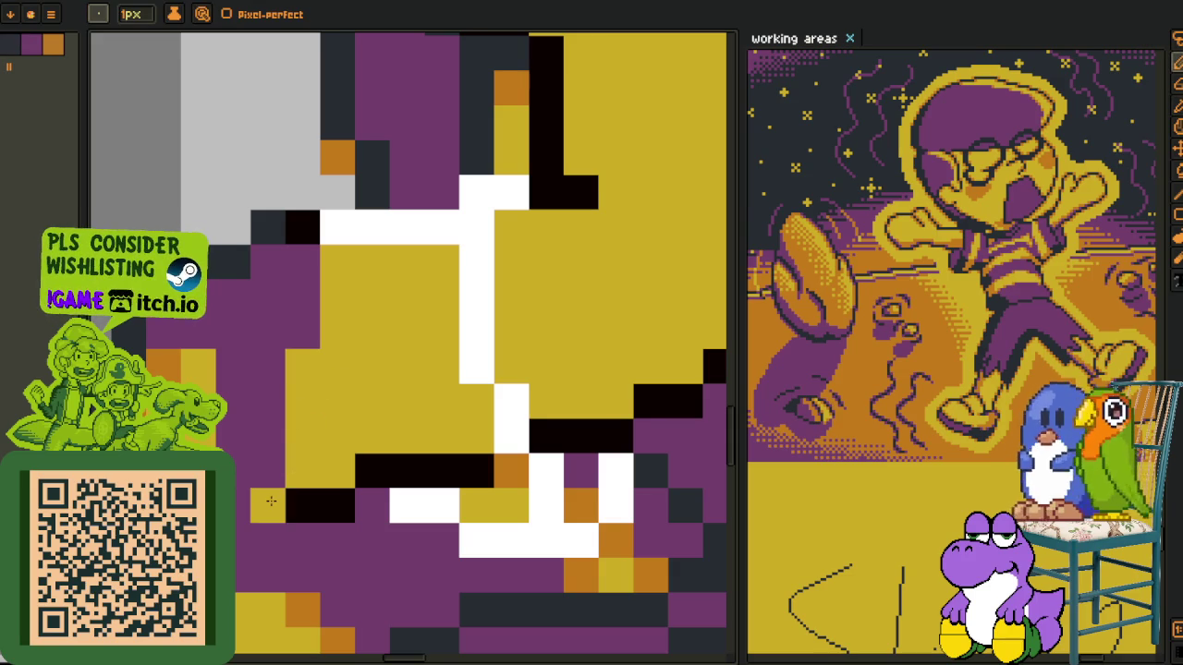
Draw a purple line through the yellow arm down to the black row
key("alt")
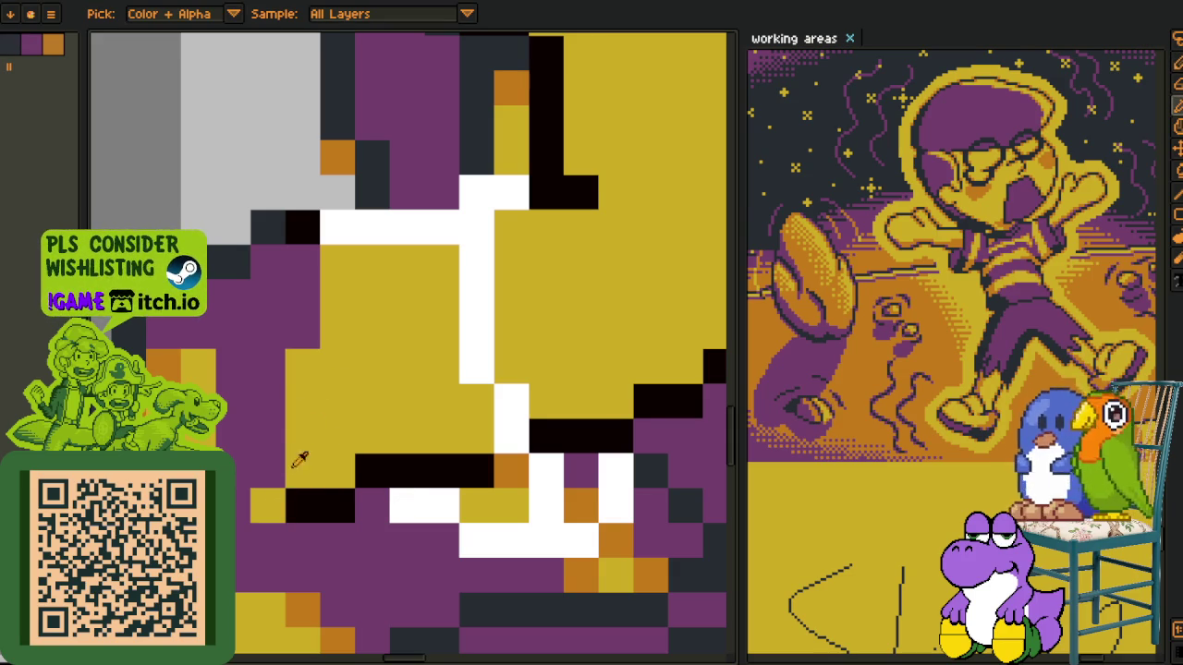
left_click_drag(372, 291, 338, 504)
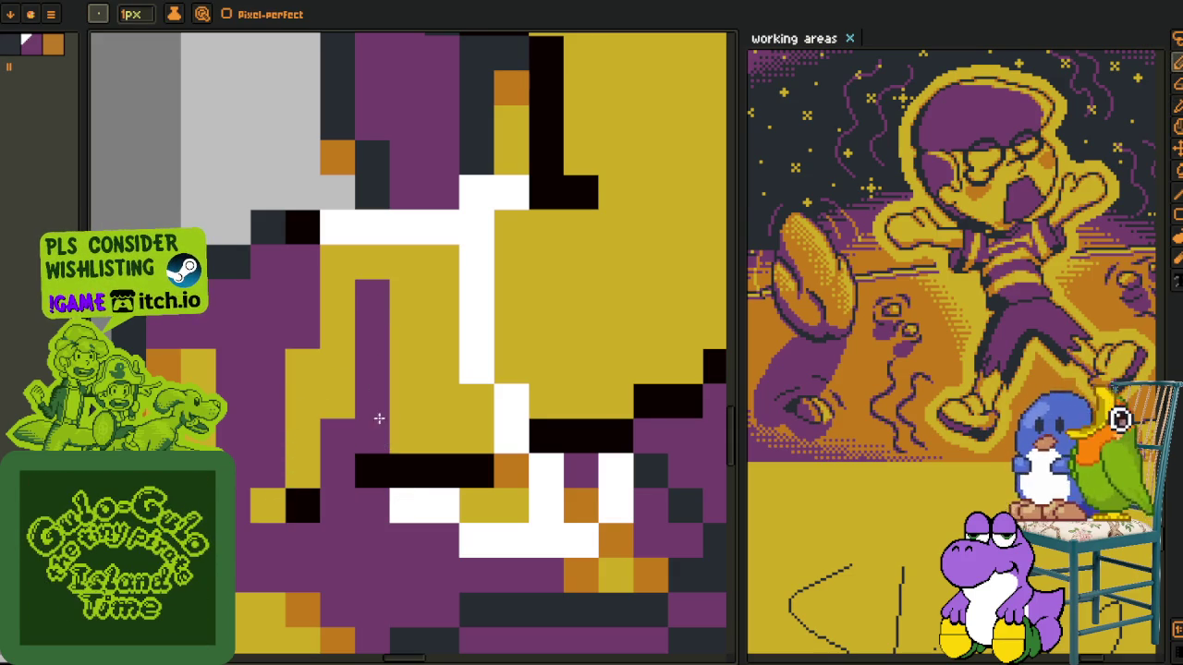
key("ctrl+z")
key("ctrl+z")
key("ctrl+z")
key("ctrl+z")
left_click_drag(365, 494, 421, 277)
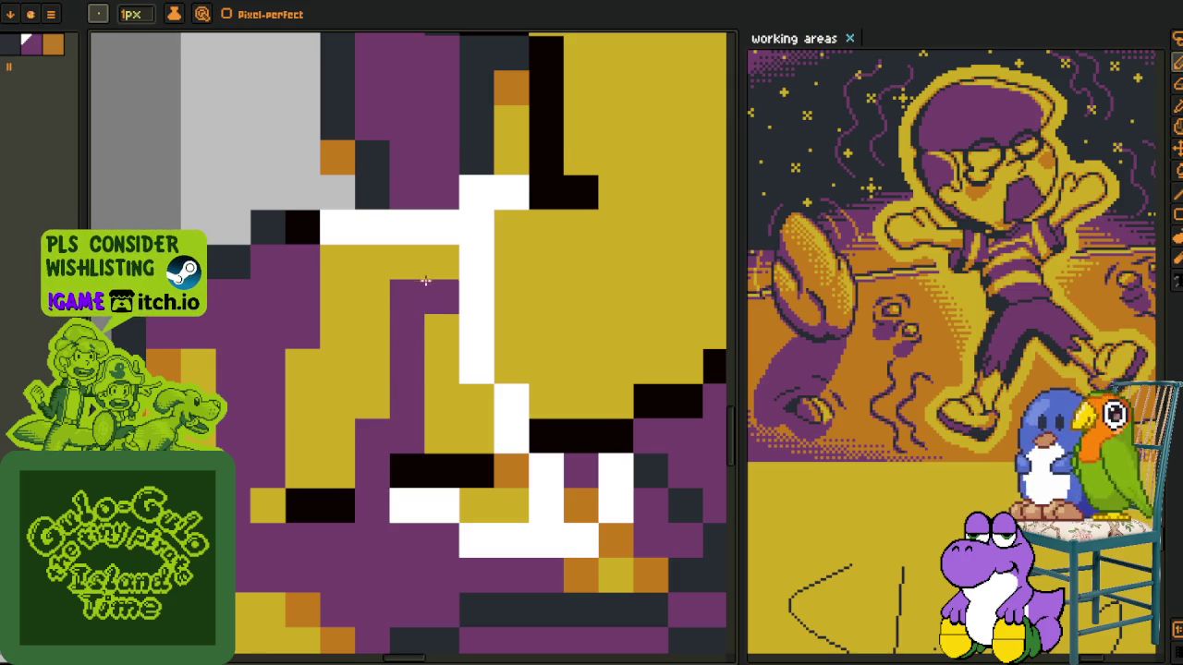
key("ctrl+z")
key("ctrl+z")
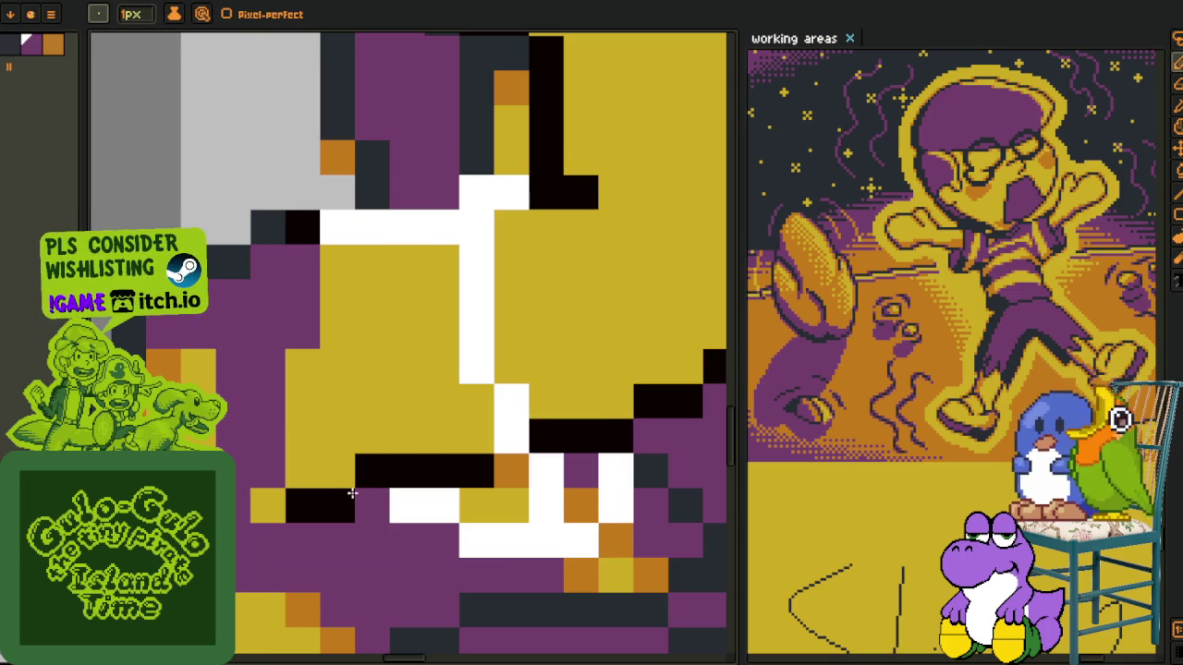
left_click(419, 267)
mouse_move(419, 267)
left_mouse_down()
mouse_move(415, 397)
mouse_move(502, 477)
mouse_move(507, 501)
left_mouse_up()
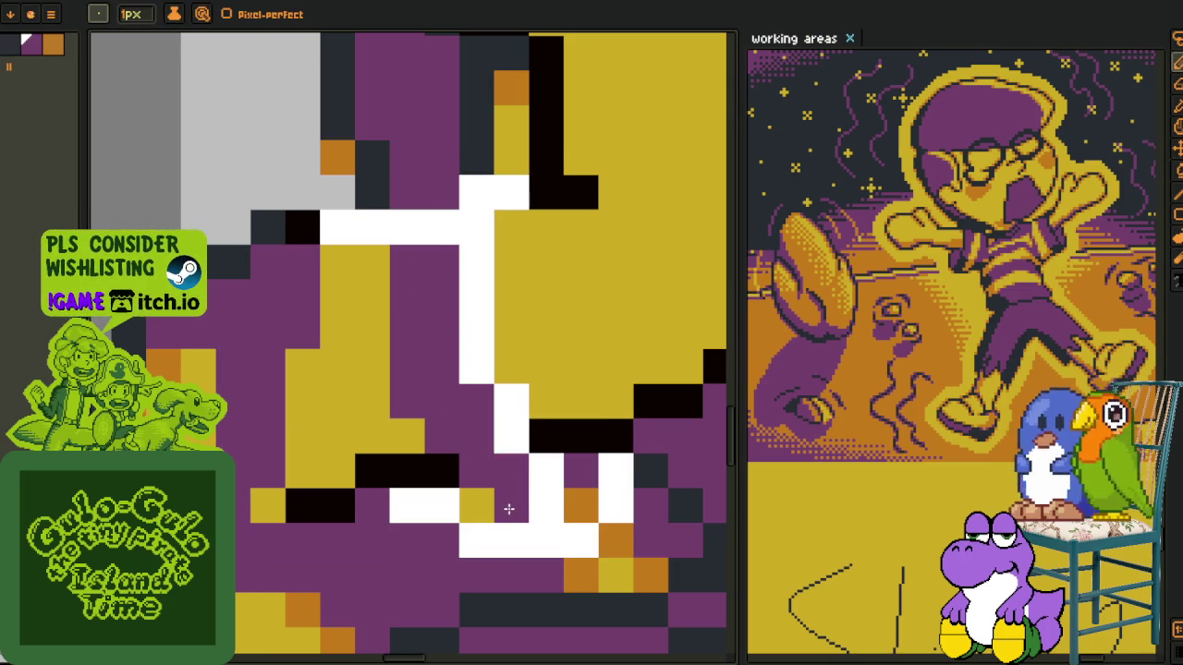
Tidy the collar with yellow, purple and black outline pixels, filling the lower block yellow
key("alt")
left_click_drag(442, 469, 407, 472)
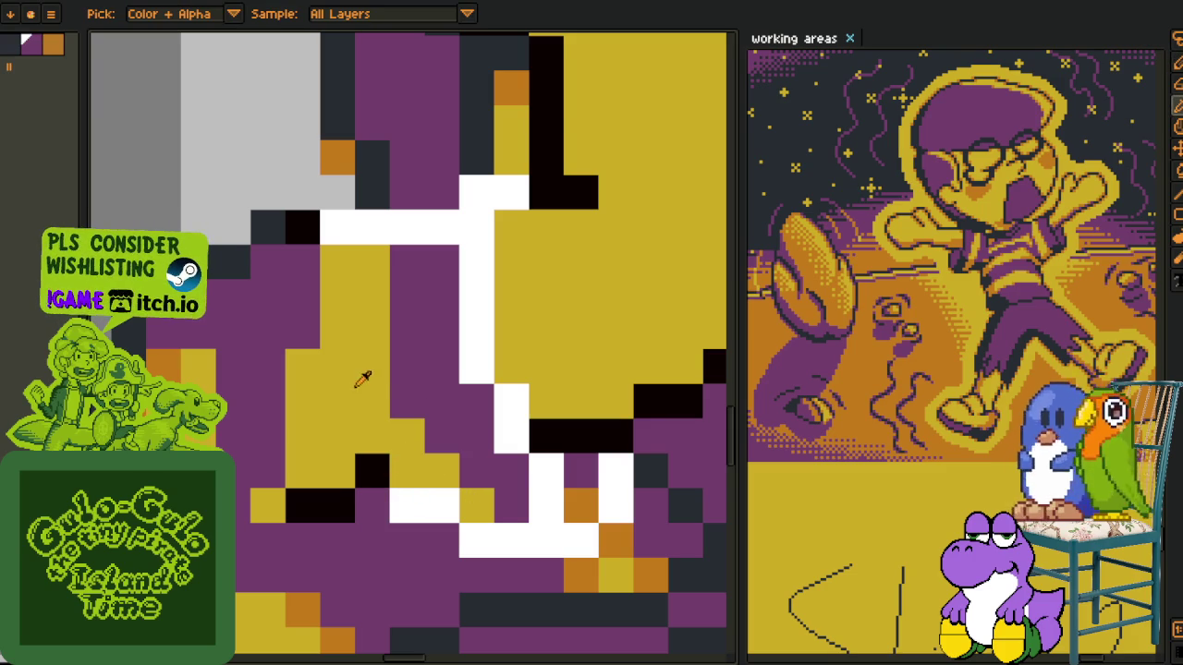
left_click_drag(303, 337, 301, 263)
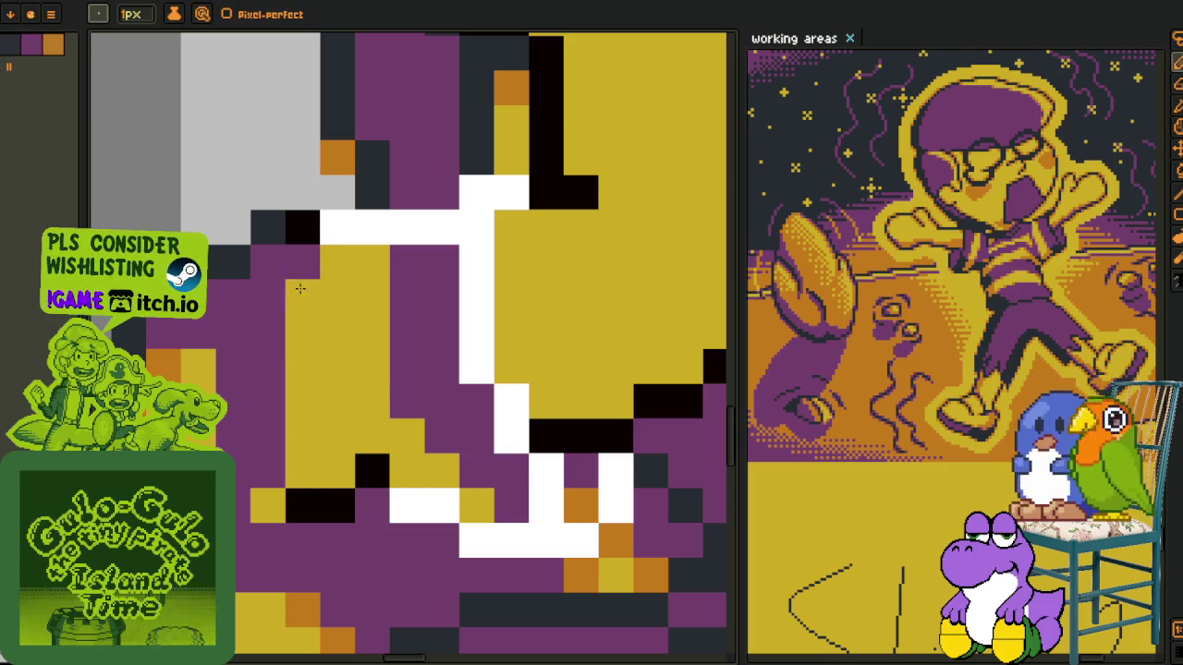
mouse_move(342, 503)
left_mouse_down()
mouse_move(322, 417)
mouse_move(302, 388)
mouse_move(300, 308)
left_mouse_up()
key("alt")
key("alt")
left_click(372, 471)
left_click(302, 471)
left_click(304, 435)
left_click(267, 505, "alt")
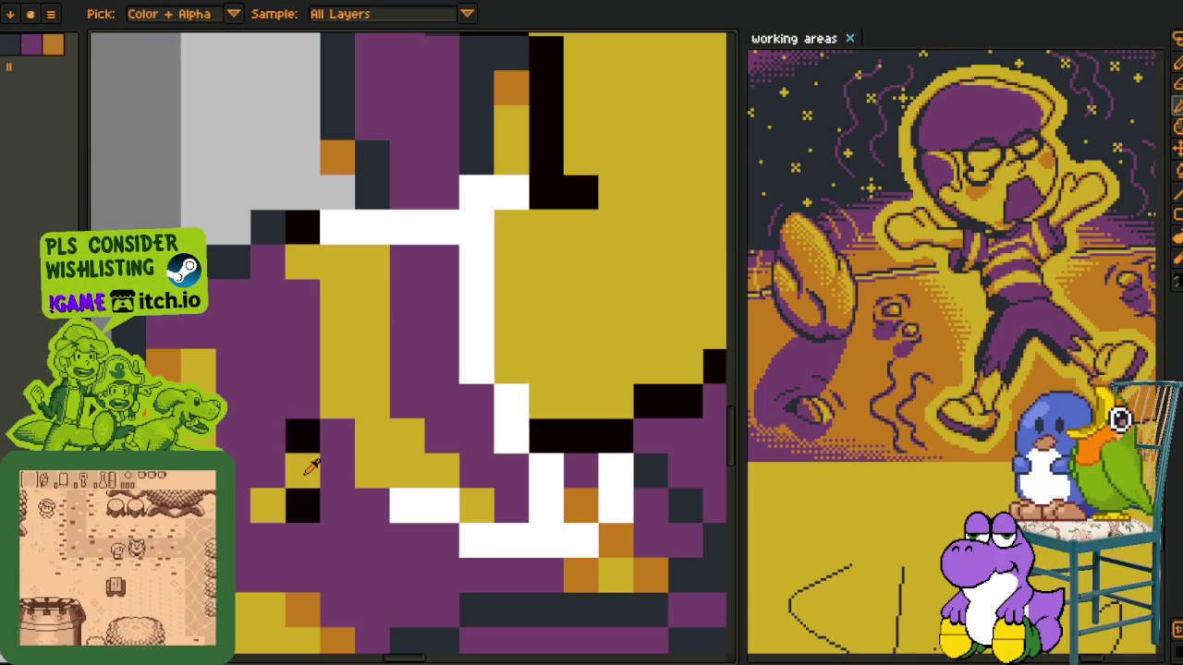
left_click_drag(302, 505, 270, 418)
Add a single yellow collar pixel, undoing a stray one beside the white row
scroll(270, 418, "down", 3)
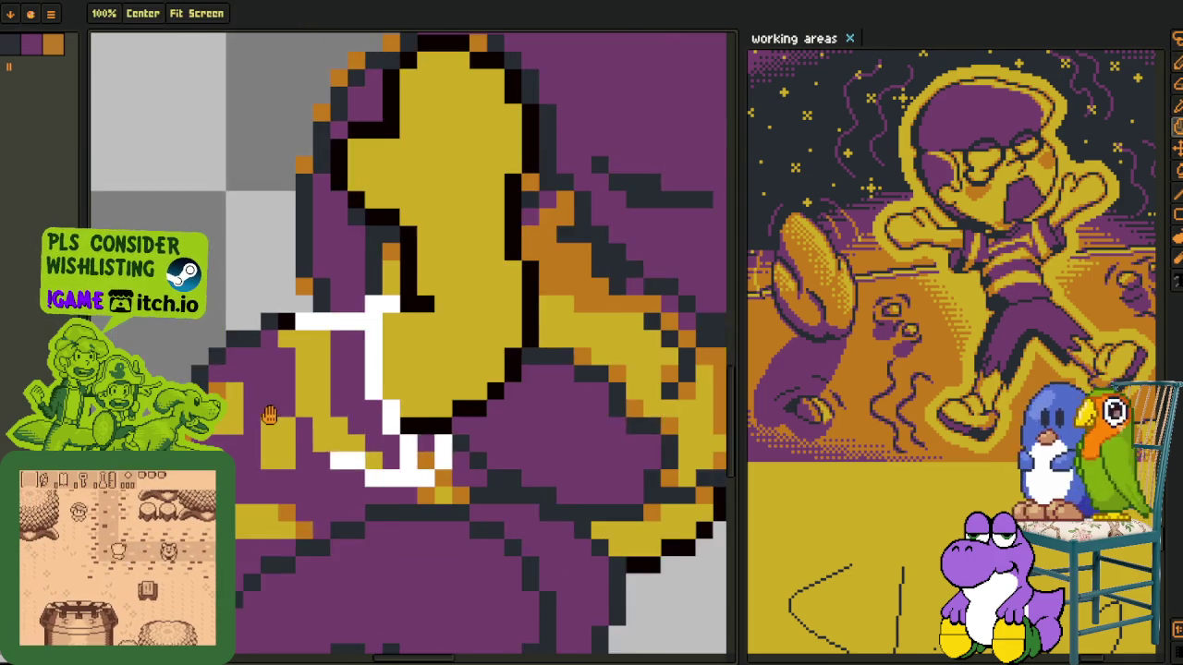
scroll(324, 384, "up", 3)
left_click(324, 384)
left_click(377, 369, "alt")
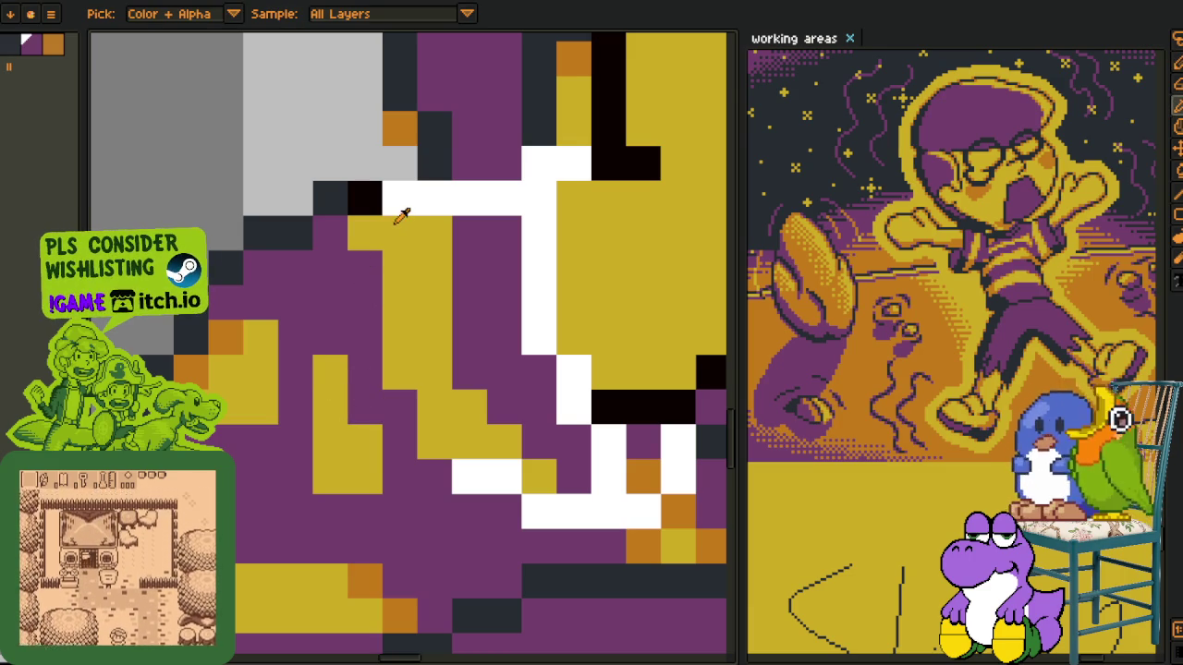
left_click(376, 205)
scroll(378, 209, "down", 2)
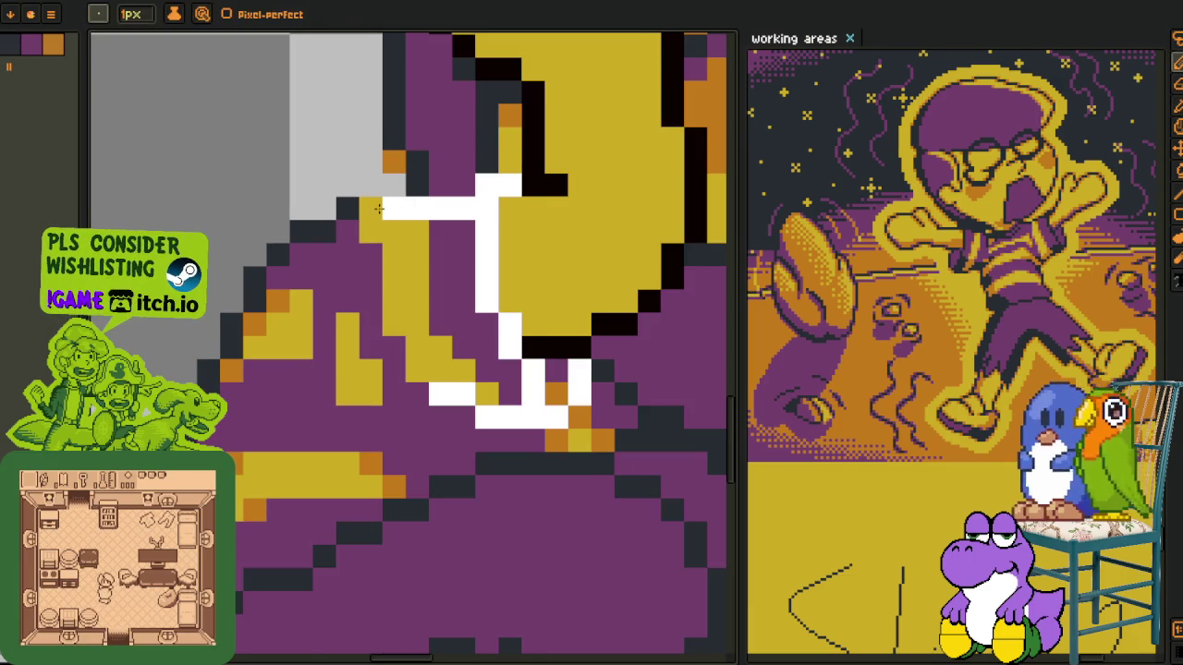
key("ctrl+z")
scroll(378, 208, "down", 2)
scroll(372, 308, "up", 2)
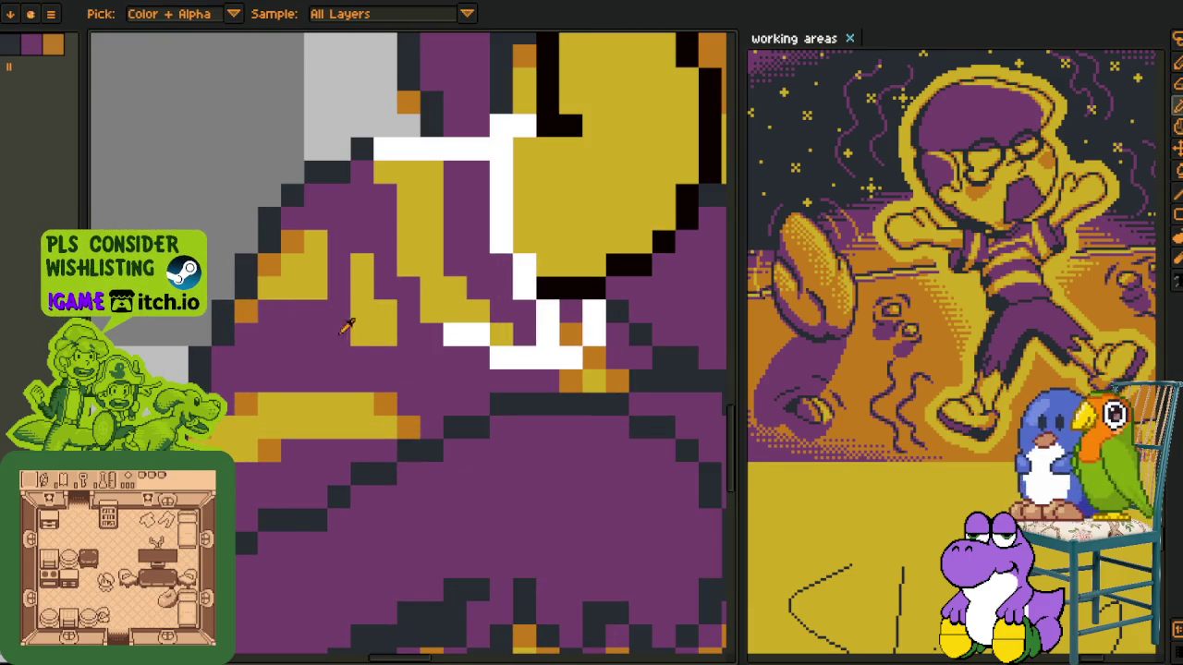
scroll(369, 300, "down", 4)
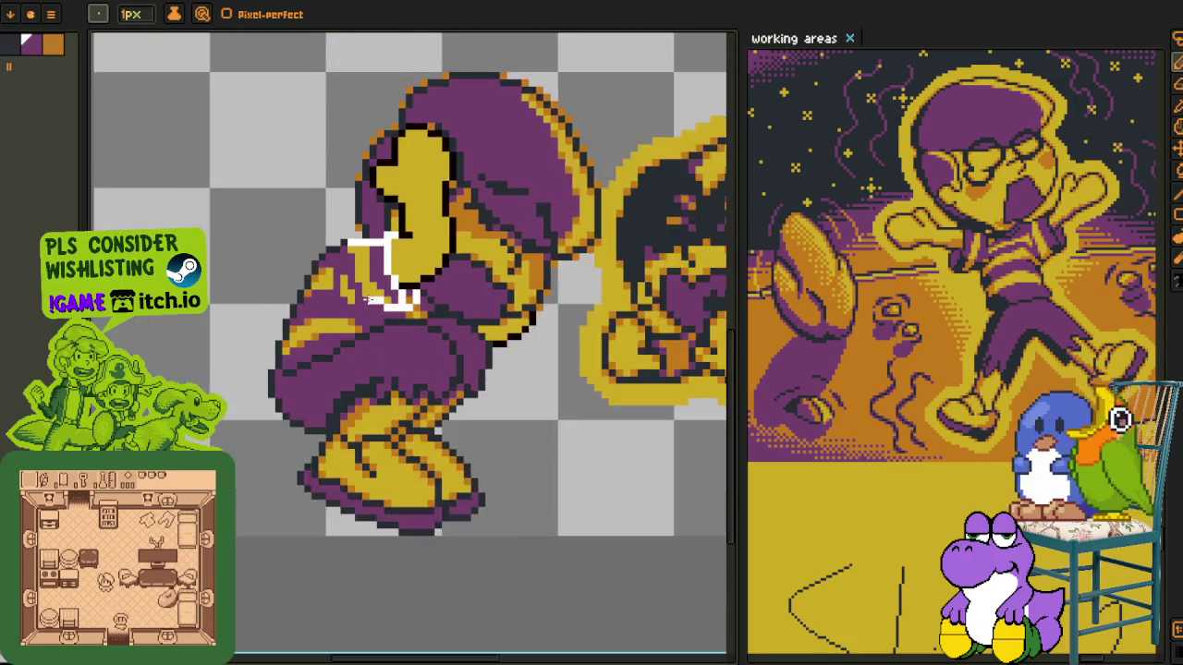
scroll(367, 299, "down", 2)
scroll(360, 323, "up", 5)
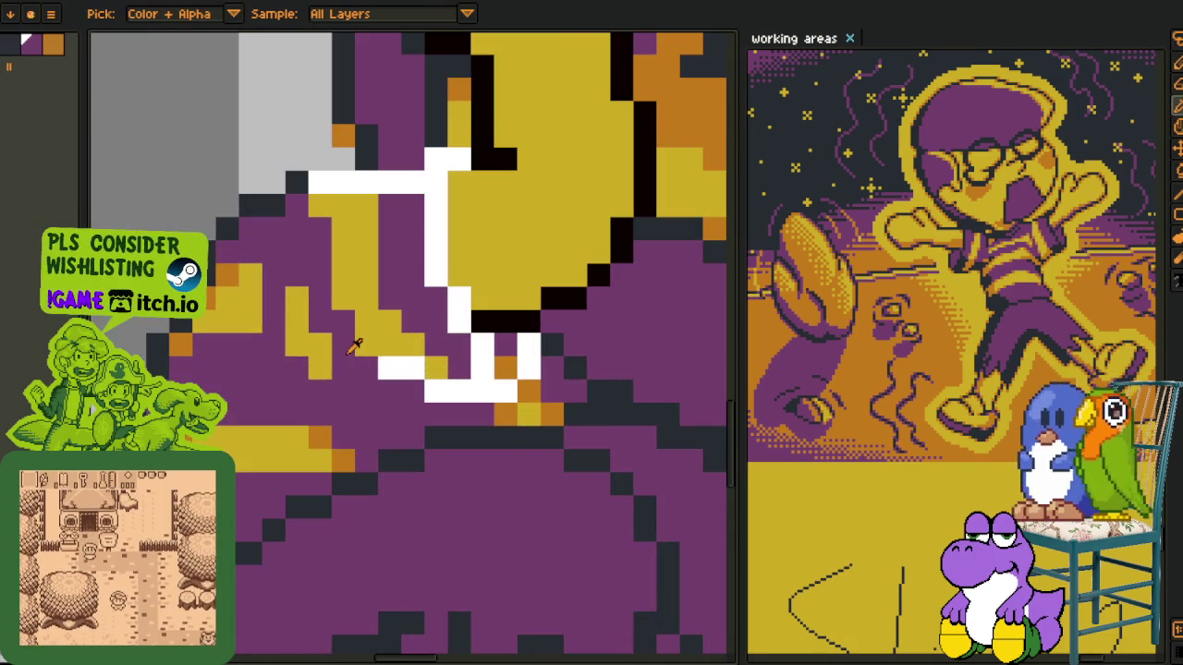
key("b")
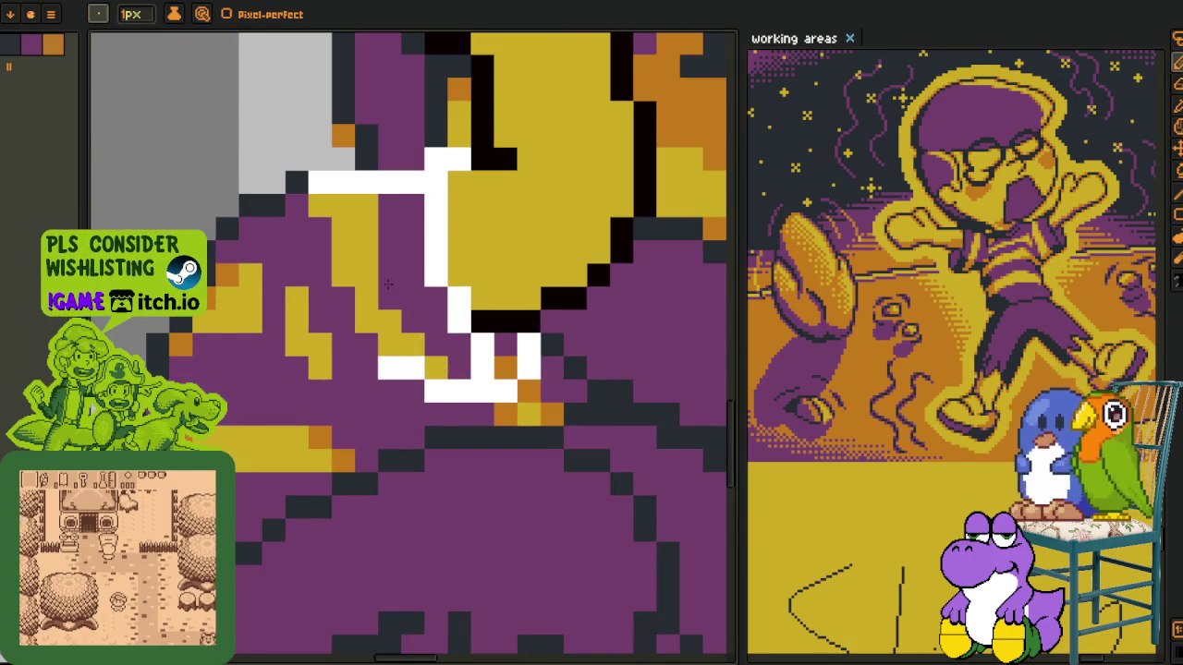
scroll(388, 301, "down", 1)
scroll(323, 205, "up", 1)
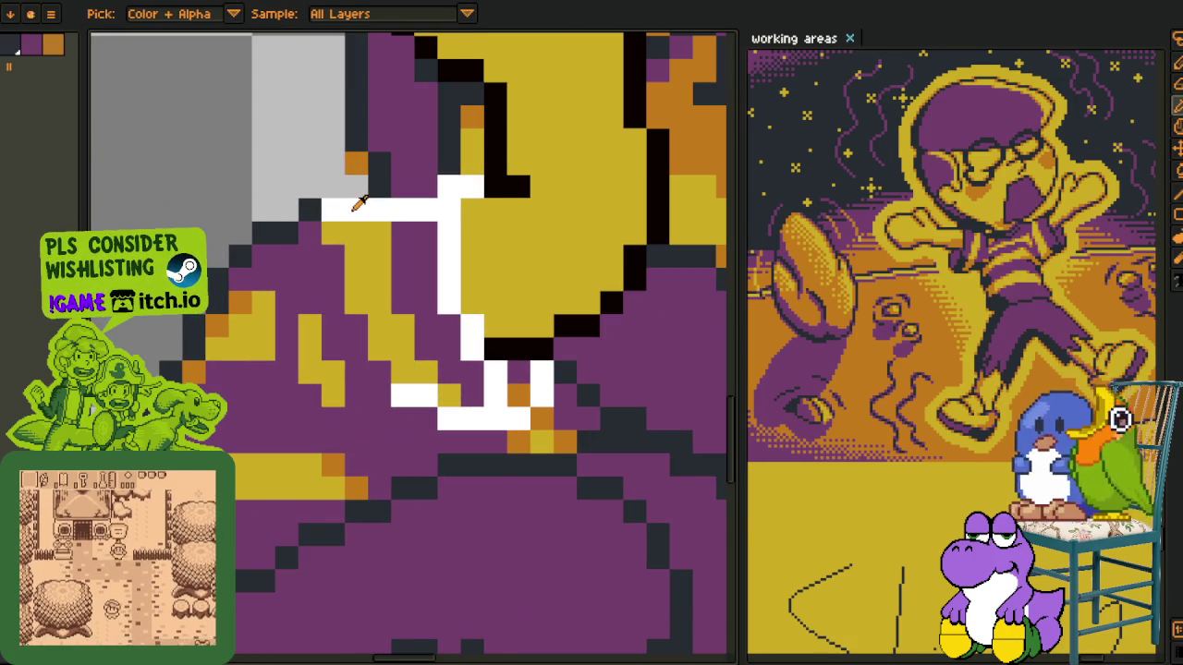
Replace white #FFFFFF with the dark outline colour #20282F, then select the layer below
key("shift+r")
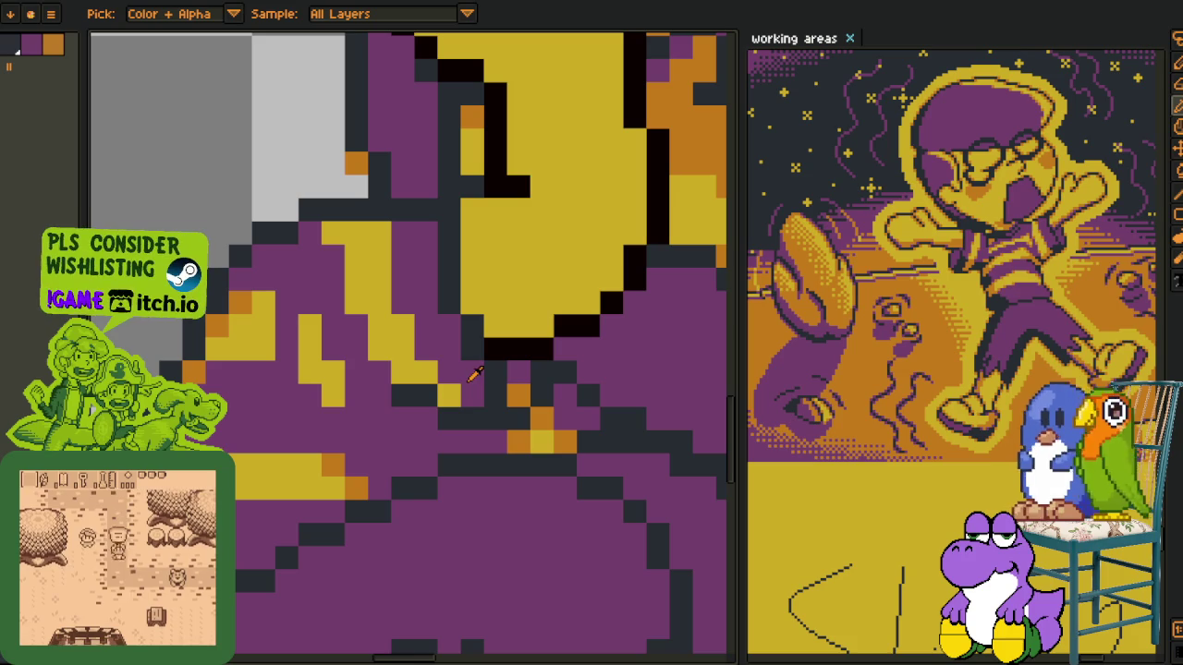
key("g")
scroll(515, 388, "down", 5)
key("h")
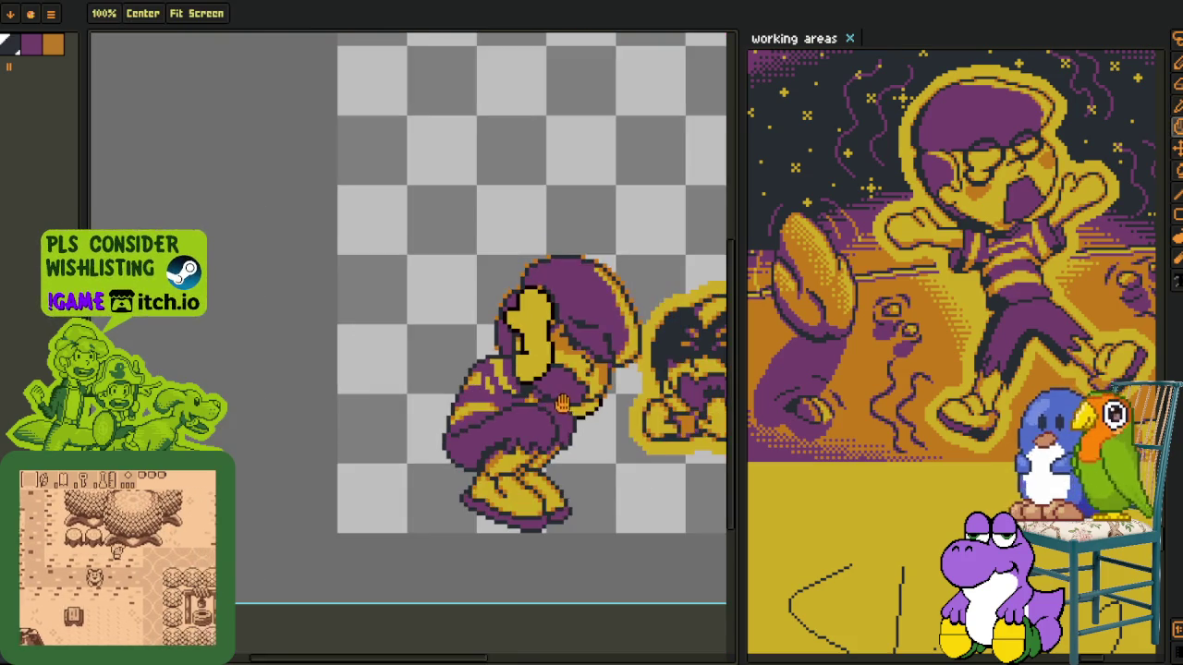
left_click_drag(562, 403, 508, 403)
key("i")
scroll(423, 425, "up", 4)
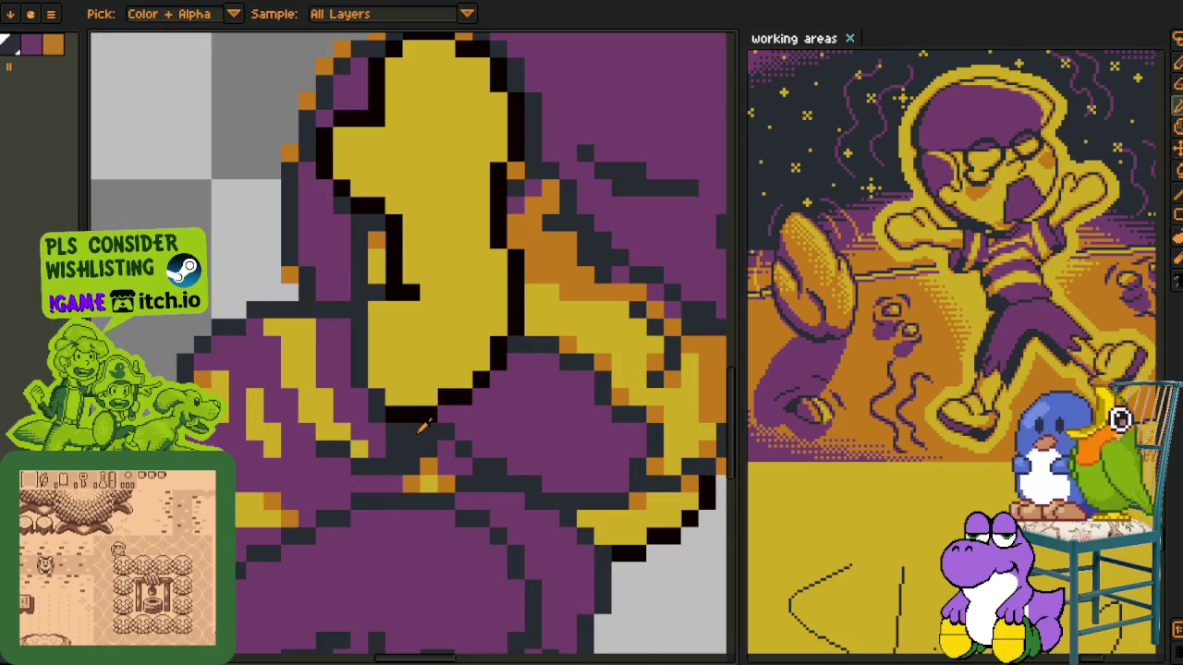
key("shift+r")
left_click(467, 520)
key("Tab")
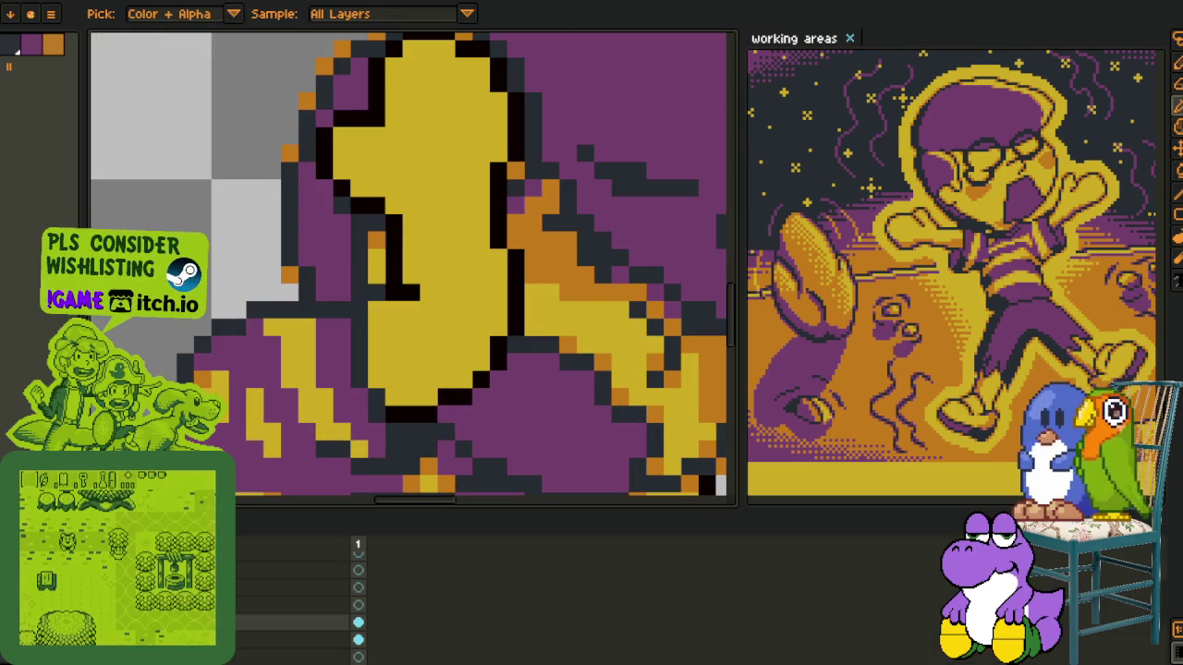
left_click(296, 638)
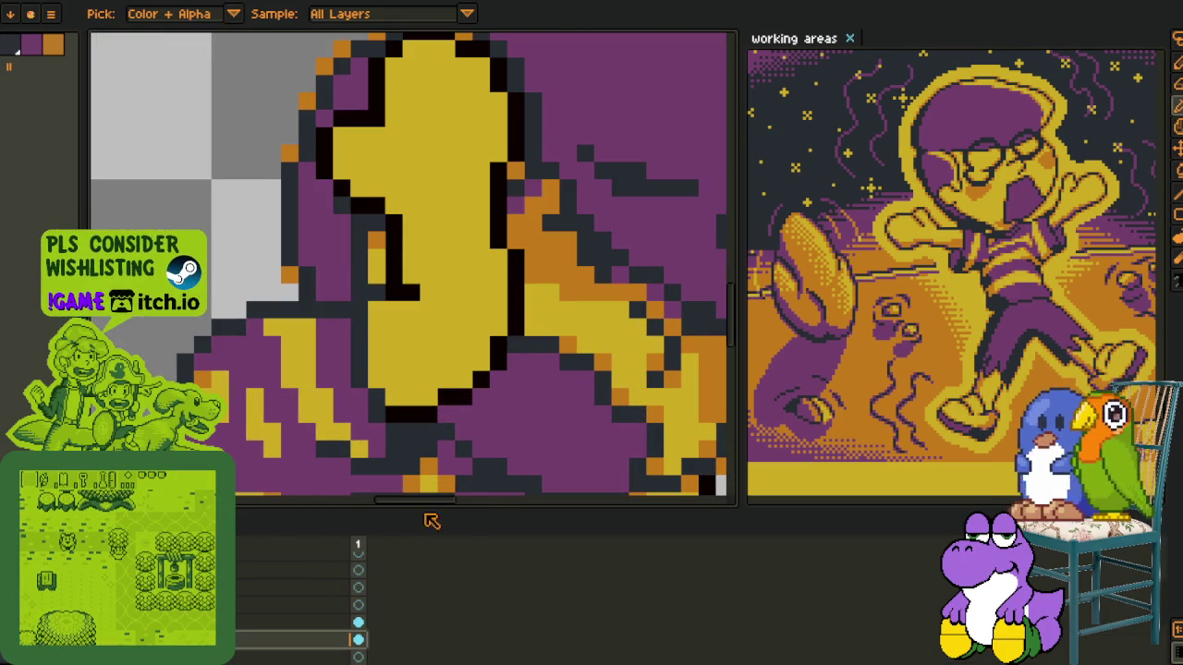
Replace white with the dark outline colour on this layer too
key("shift+r")
left_click(467, 520)
scroll(478, 367, "down", 3)
scroll(478, 366, "down", 2)
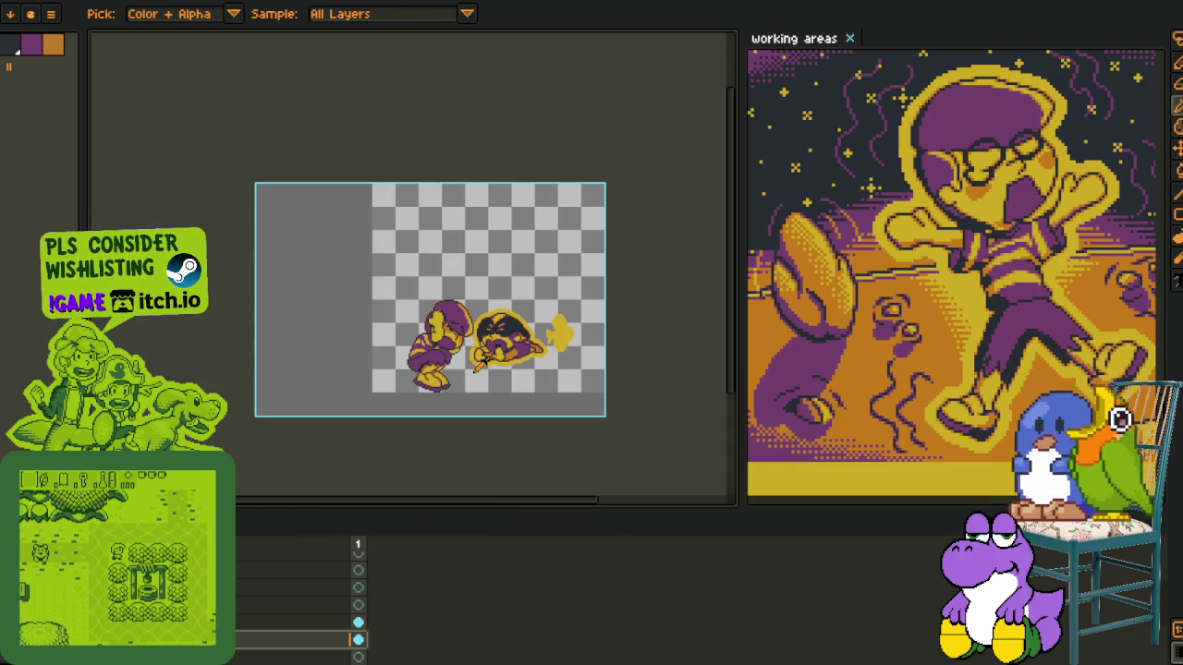
scroll(469, 370, "up", 3)
Merge the current layer down using the timeline's Merge Down option
key("Tab")
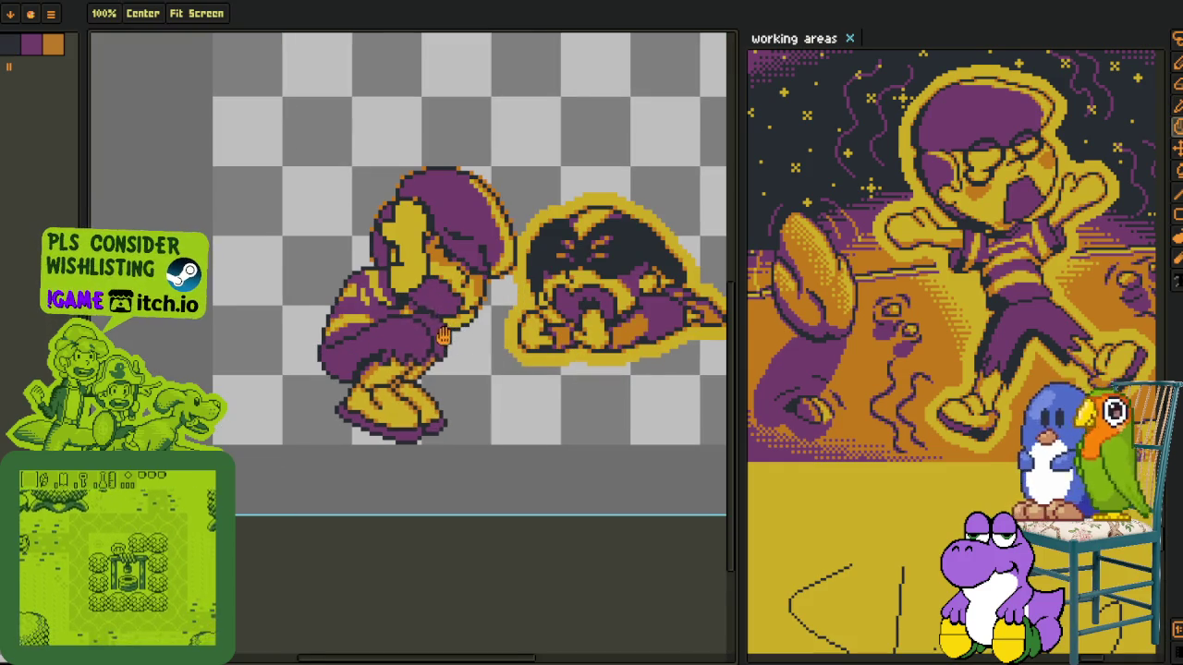
scroll(444, 337, "up", 2)
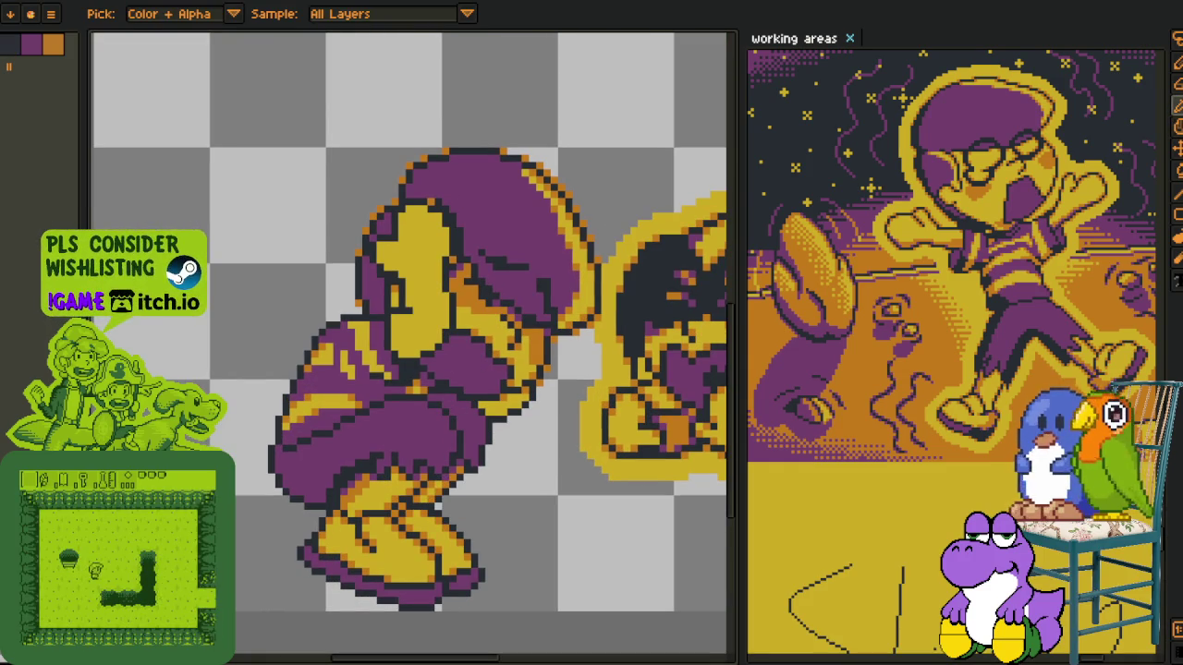
key("Tab")
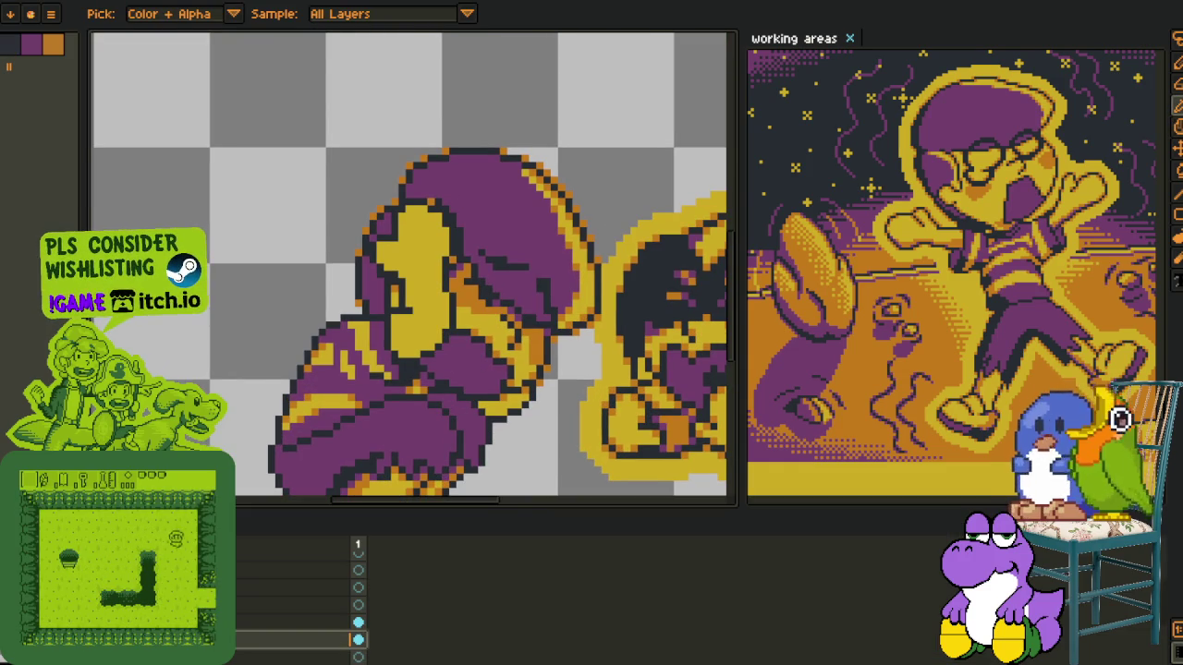
right_click(277, 638)
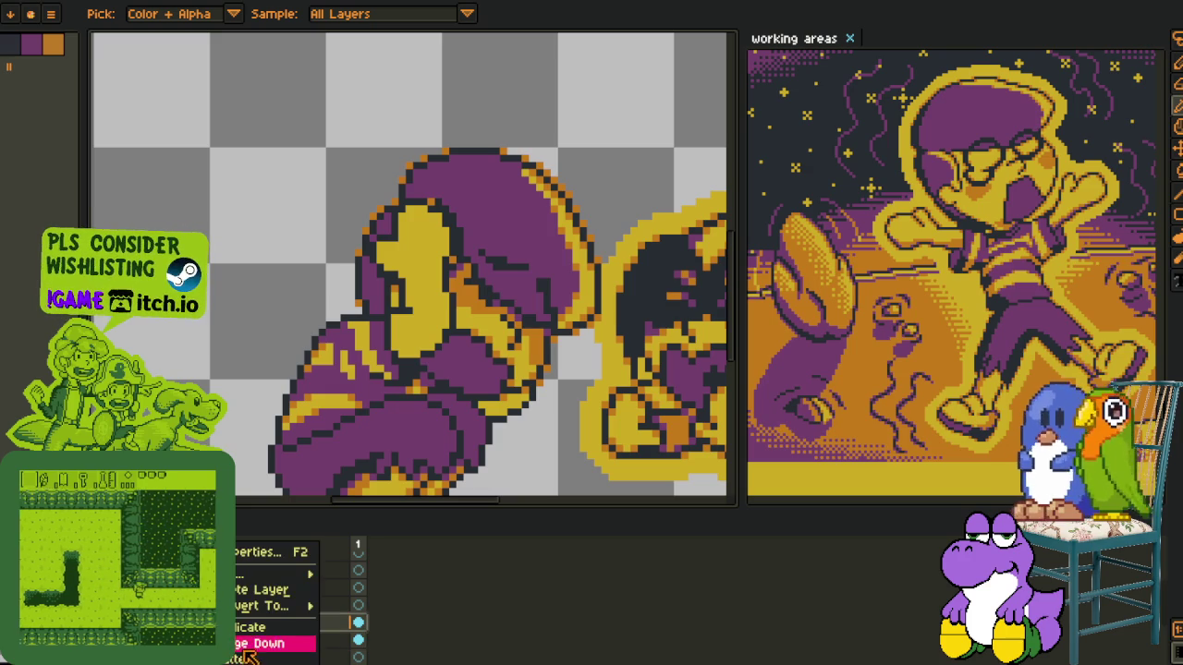
left_click(277, 636)
key("Tab")
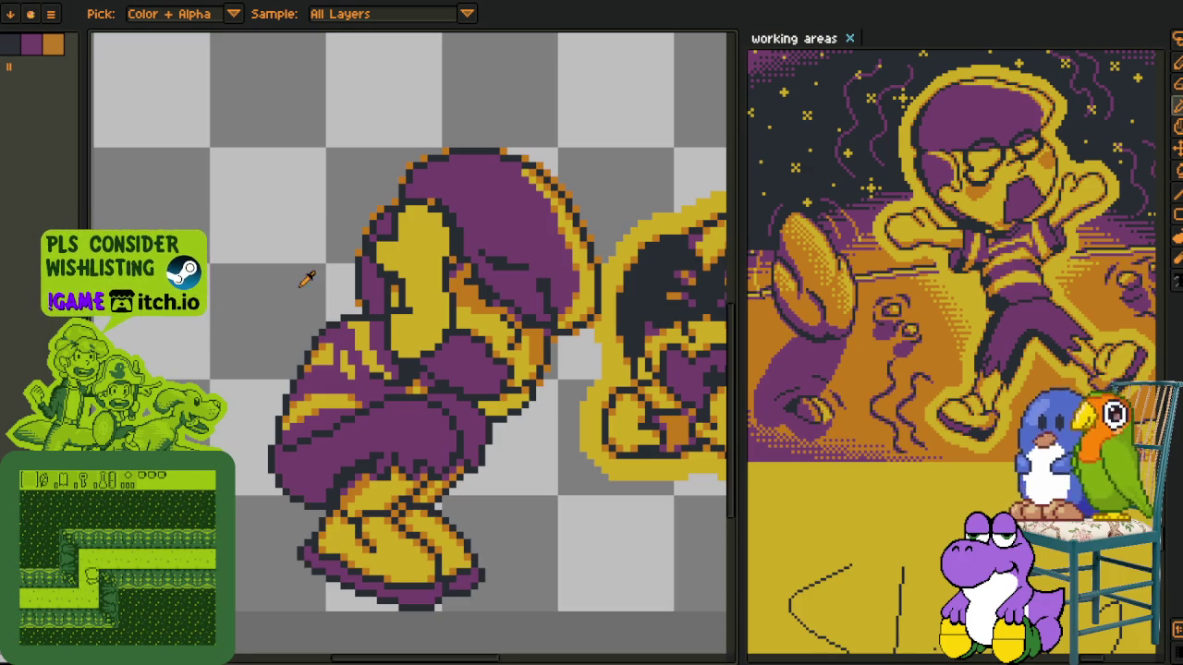
scroll(450, 300, "up", 3)
Paint orange shading along the yellow shape's lower edge and upper-left edge
key("b")
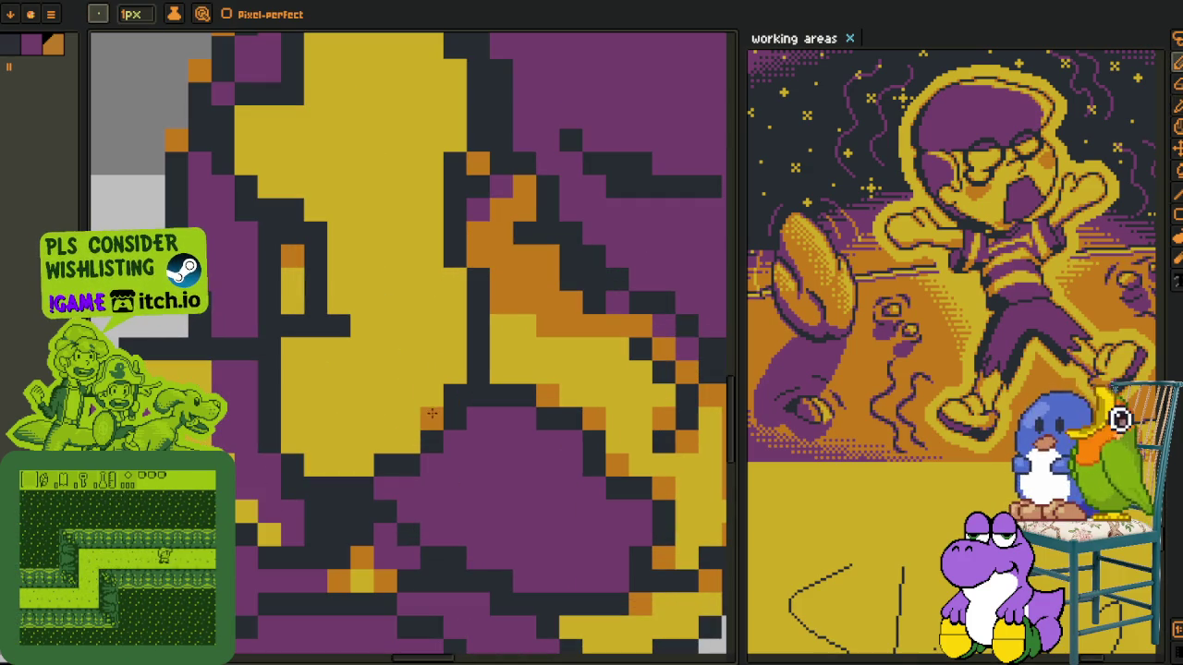
left_click_drag(405, 444, 300, 453)
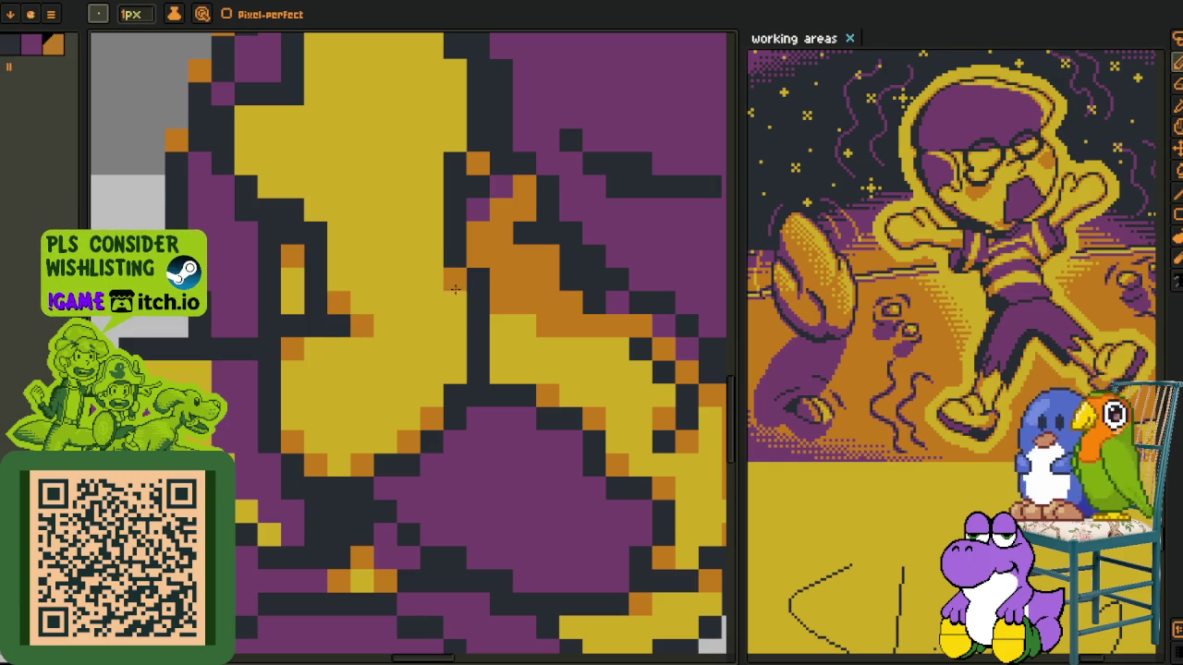
left_click_drag(394, 257, 432, 463)
left_click(310, 397)
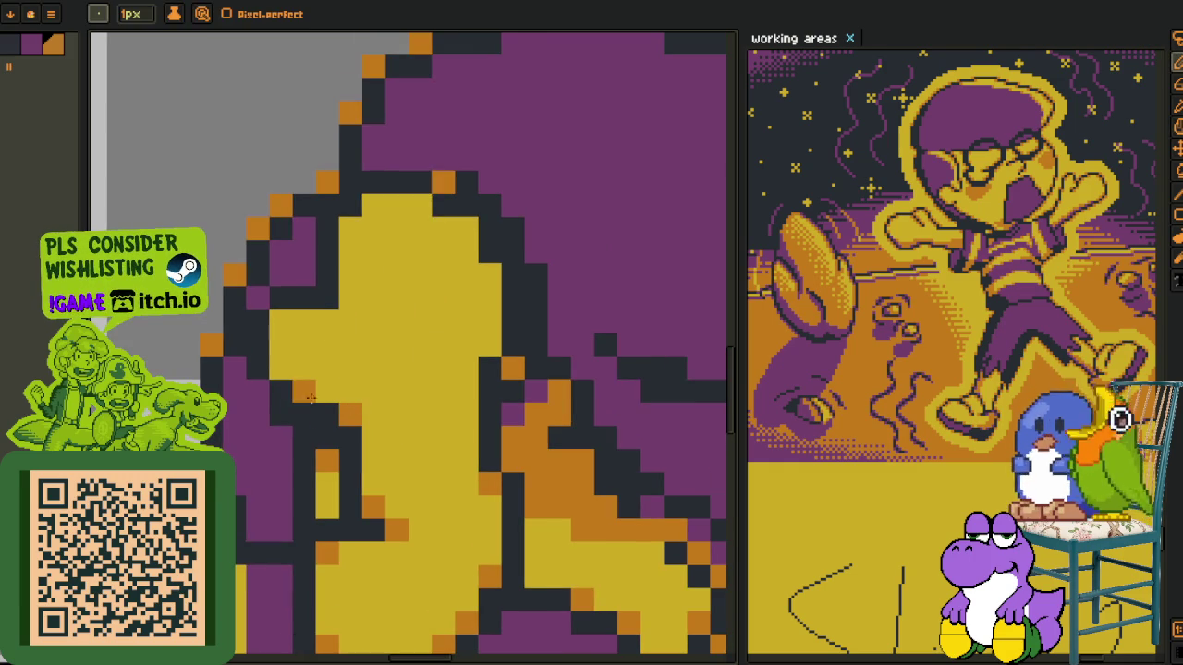
left_click(350, 237)
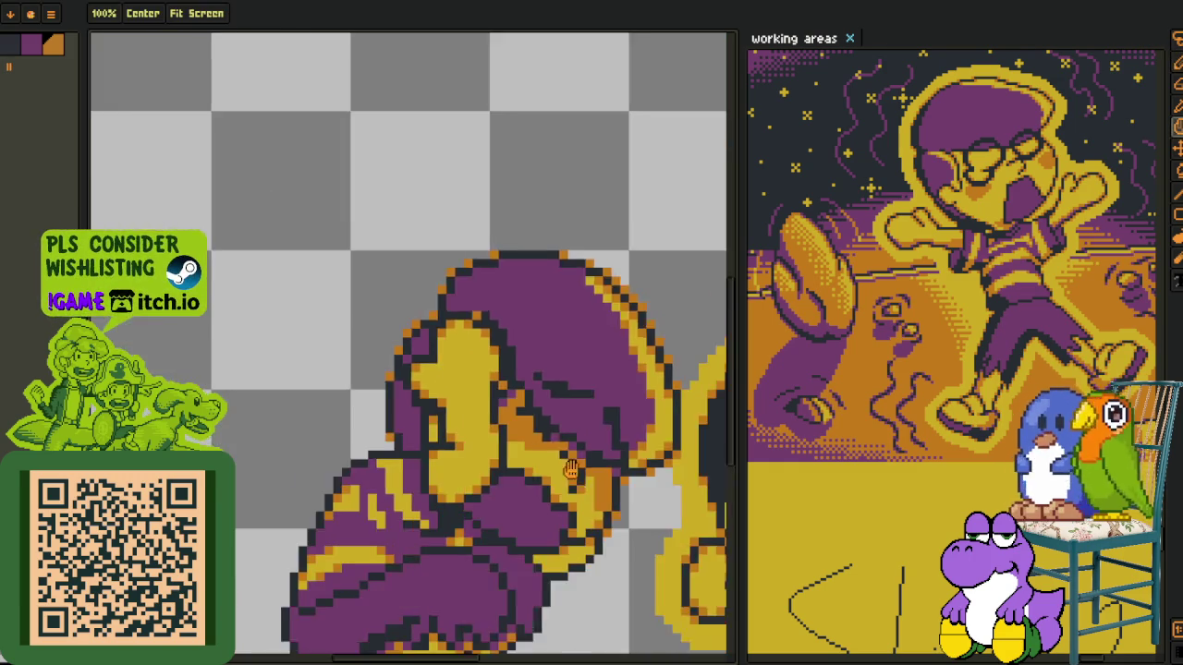
Add five orange shading pixels below the yellow band
key("z")
scroll(490, 365, "down", 4)
key("b")
left_click(432, 449)
left_click(467, 484)
left_click(536, 484)
left_click(606, 449)
left_click(674, 414)
scroll(660, 421, "down", 3)
scroll(505, 420, "down", 2)
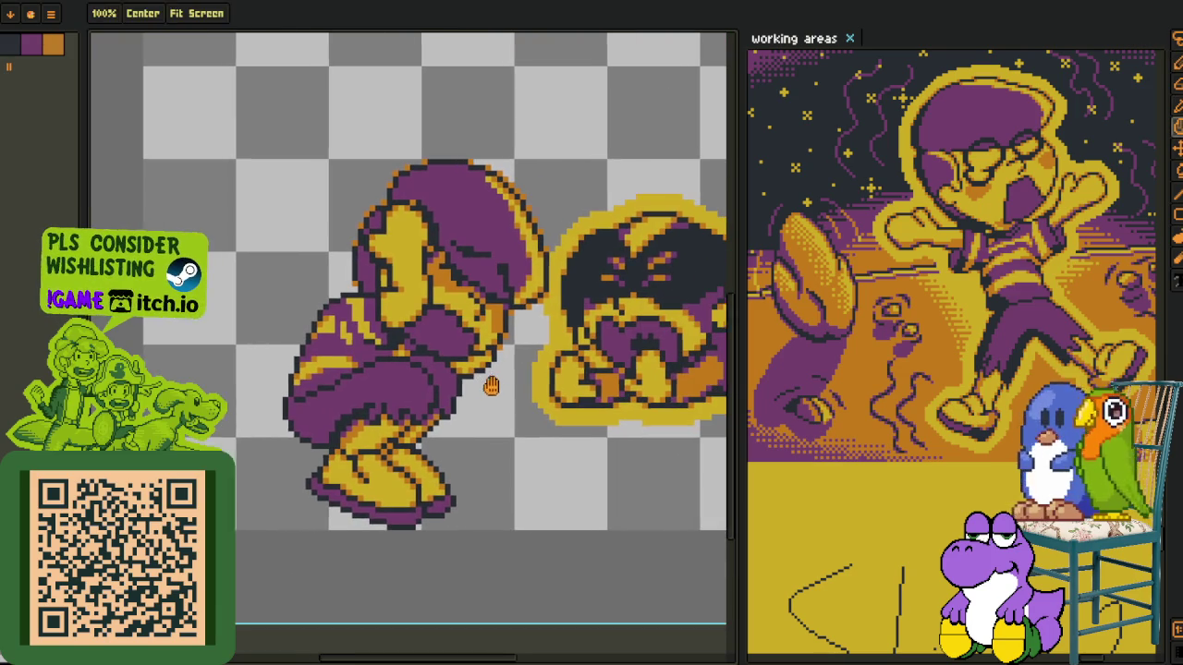
Select the layer one row below in the timeline and return to the pencil
key("Tab")
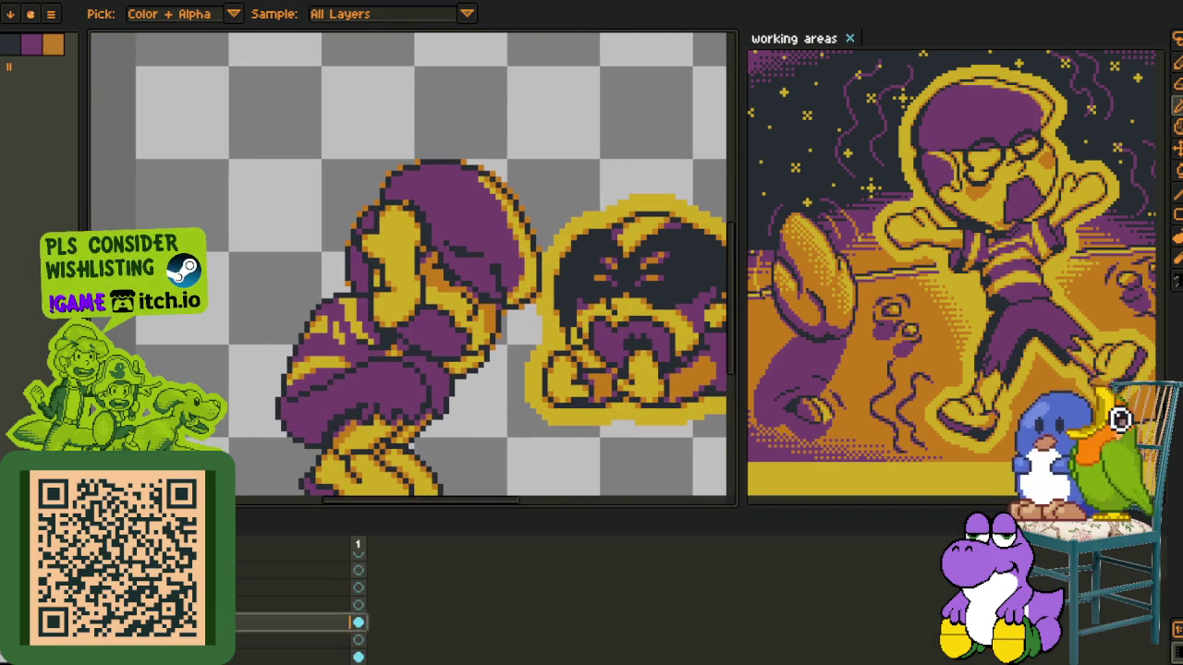
left_click(359, 639)
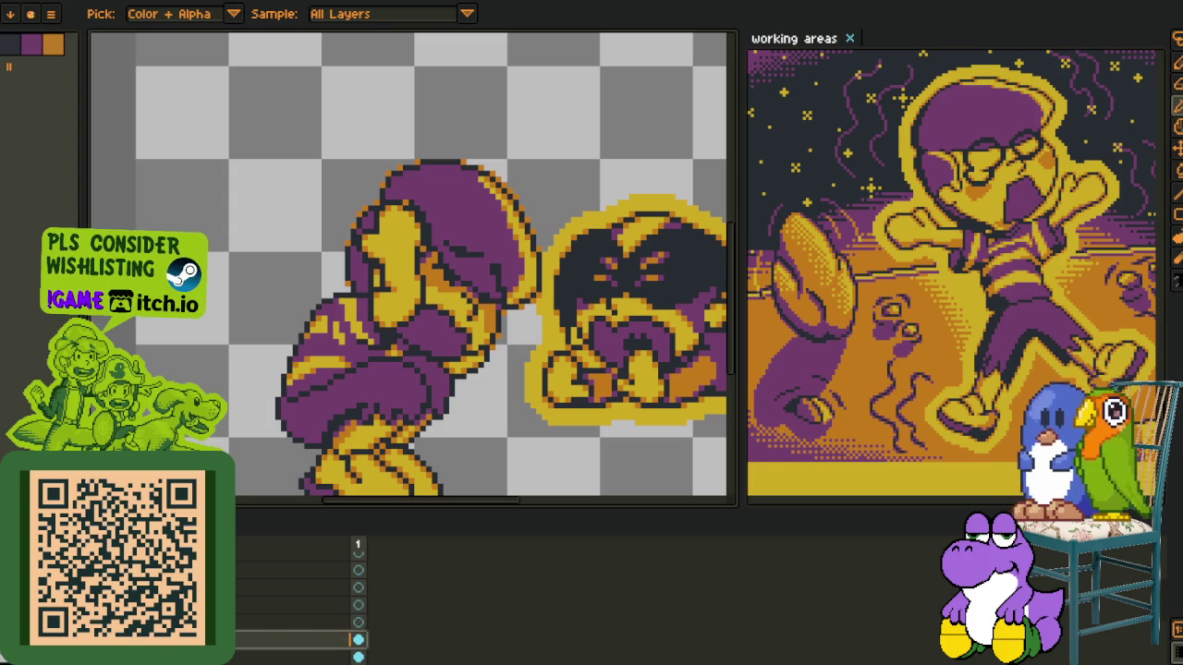
key("b")
scroll(148, 314, "up", 4)
scroll(148, 315, "down", 3)
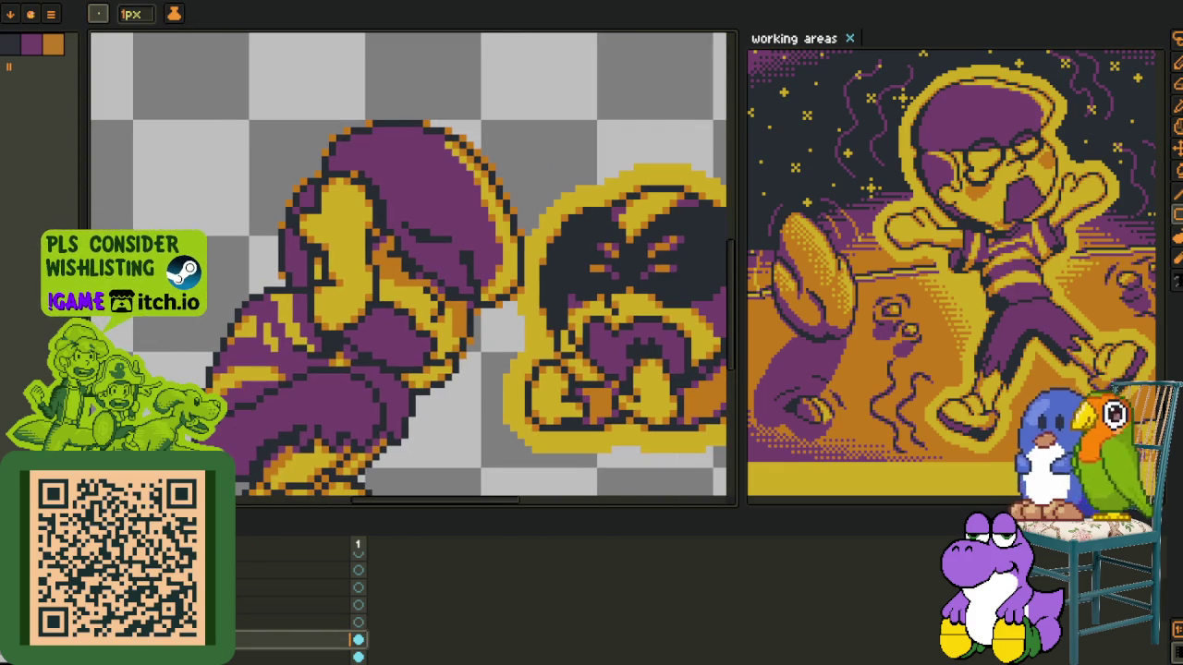
Pick the orange colour from the canvas with the timeline hidden
scroll(446, 363, "down", 2)
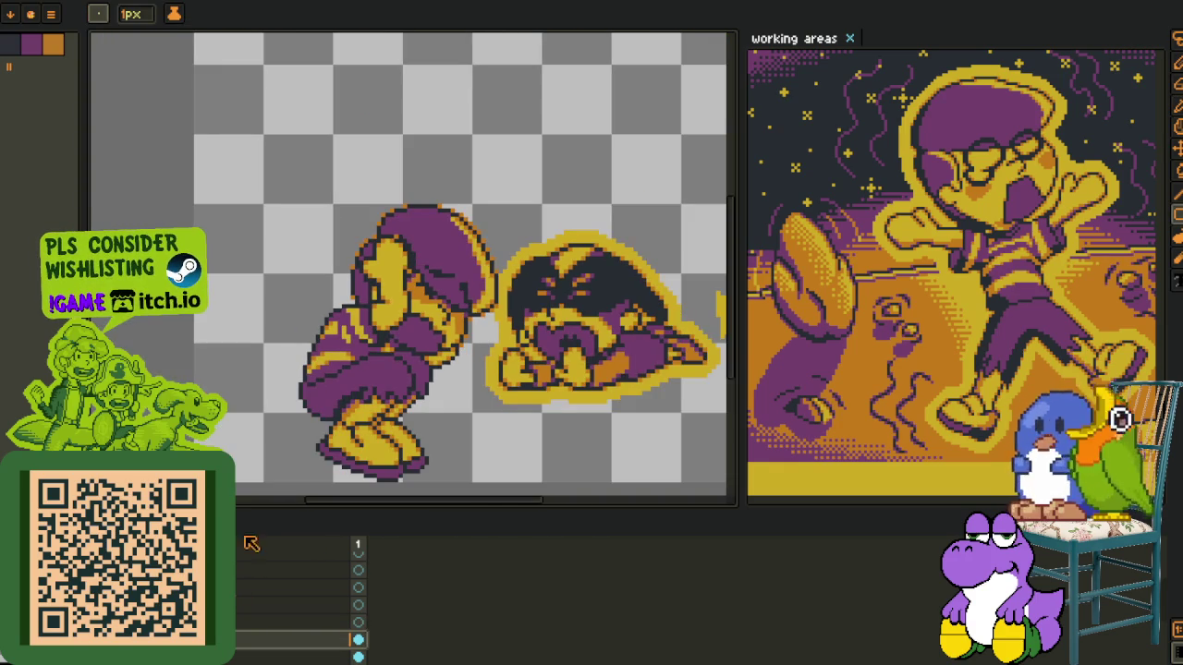
key("Tab")
scroll(480, 307, "up", 3)
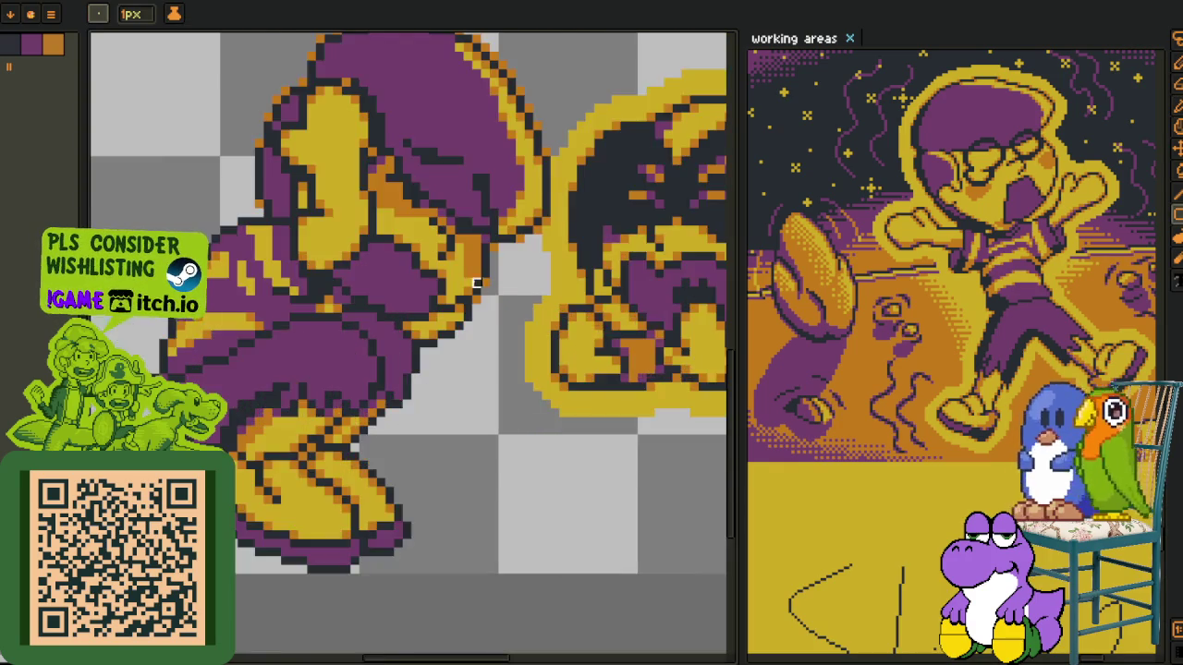
scroll(479, 307, "up", 2)
key("alt")
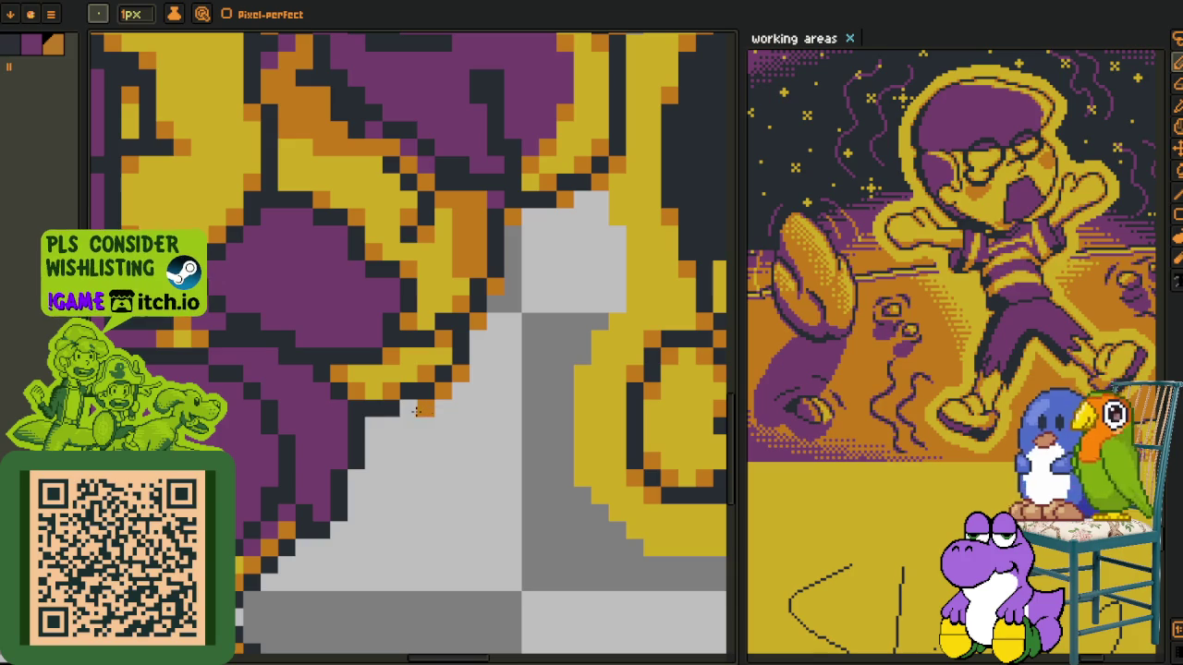
scroll(374, 435, "down", 3)
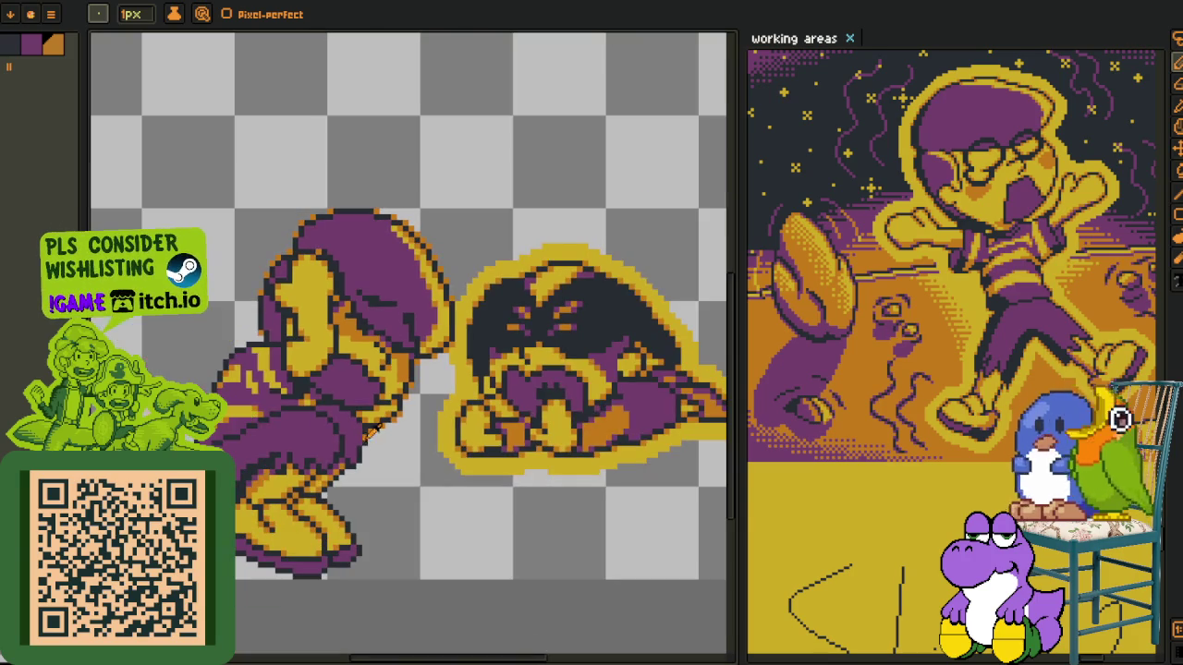
key("alt")
key("Tab")
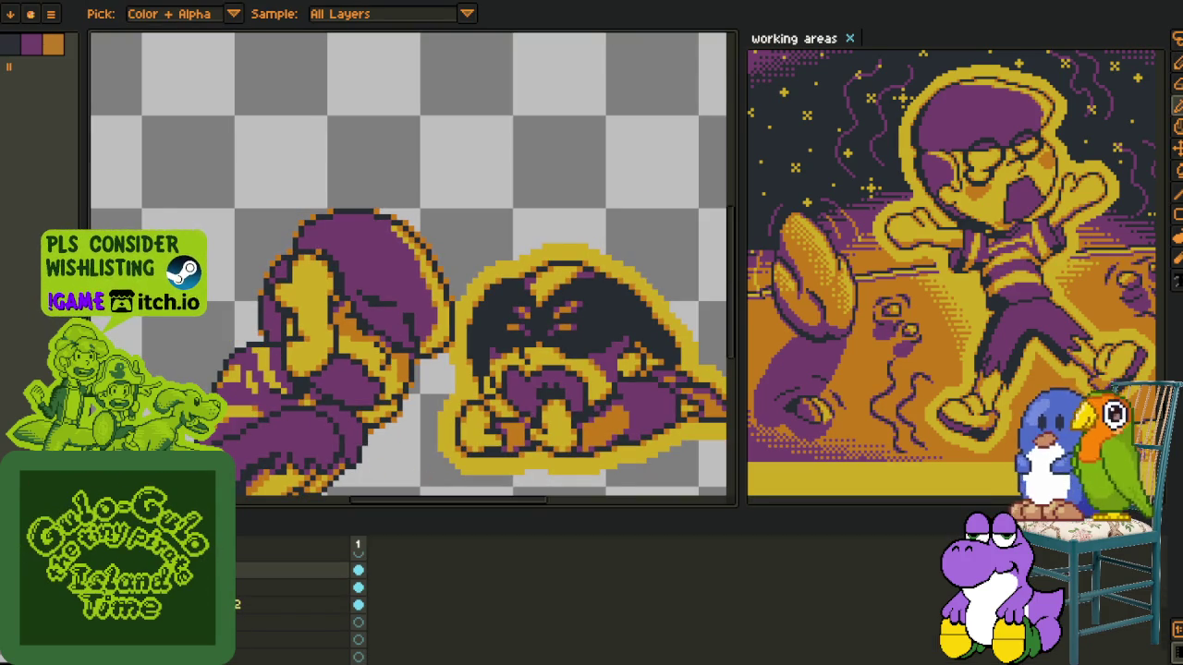
key("Tab")
scroll(374, 436, "up", 3)
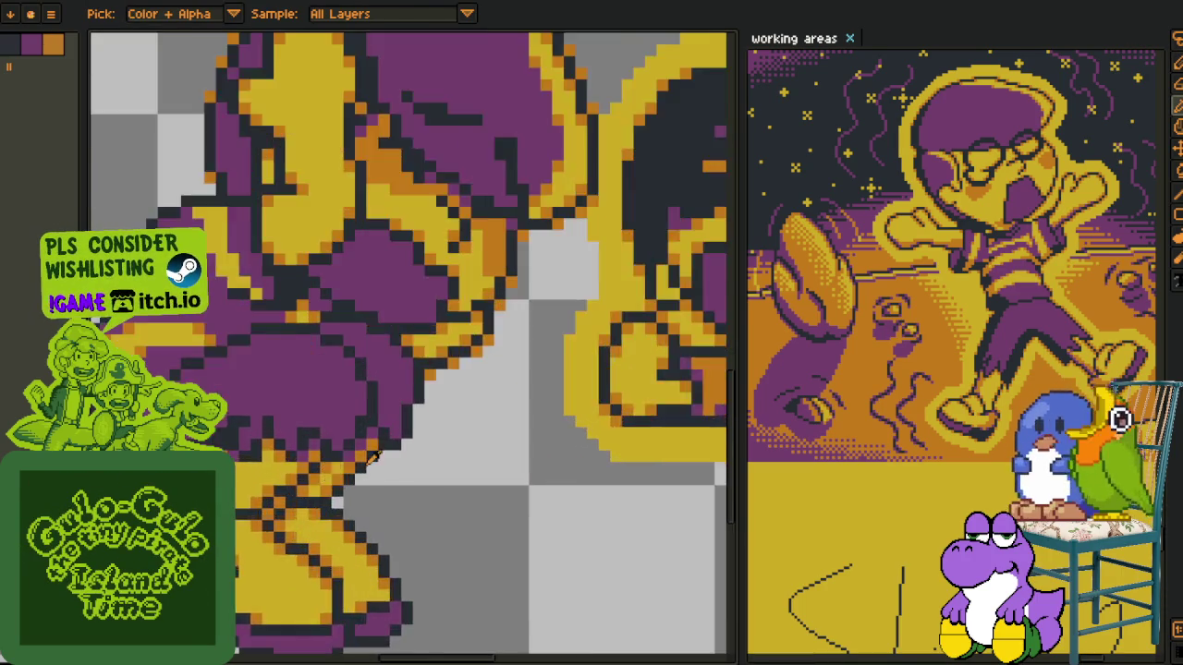
scroll(375, 436, "up", 2)
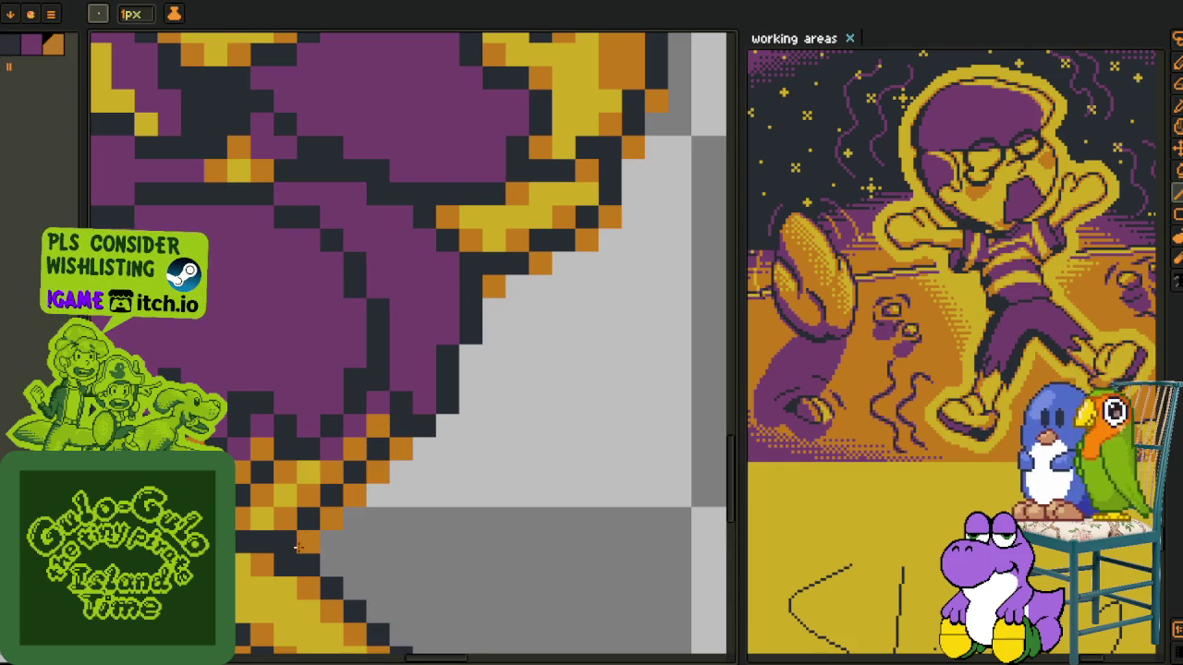
Add three orange pixels along the purple/grey edge
left_click(400, 450)
left_click(448, 425)
left_click(471, 357)
scroll(470, 357, "down", 2)
scroll(341, 344, "up", 1)
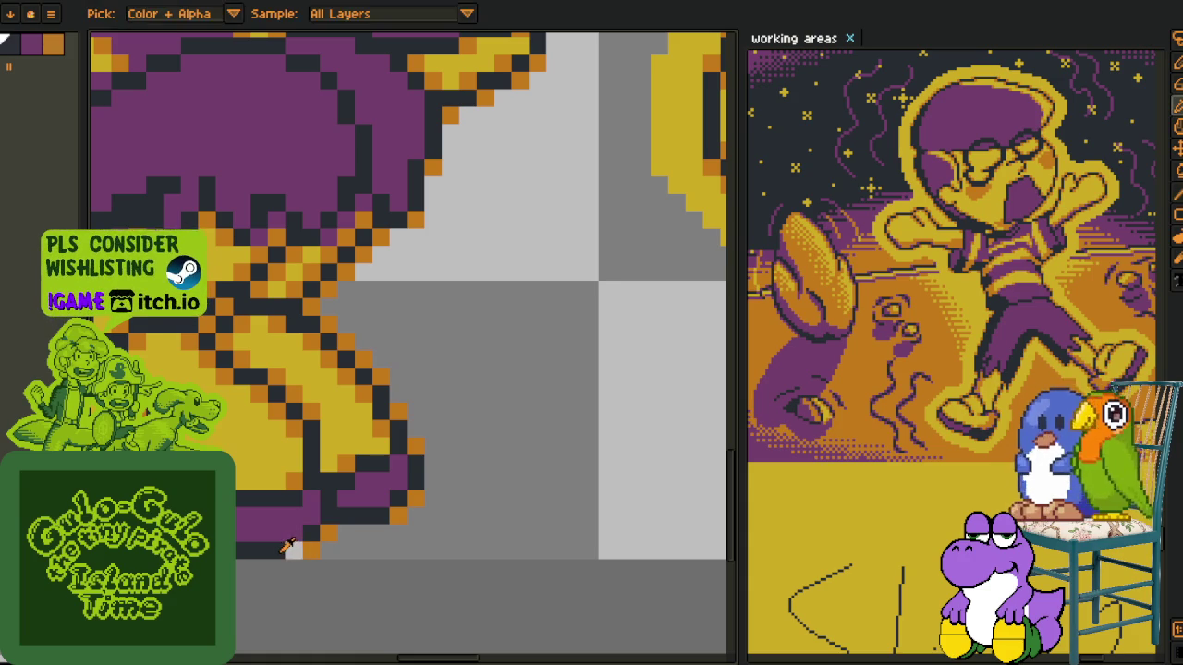
Draw an orange outline along the sprite's lower-left edge
mouse_move(261, 541)
left_mouse_down()
mouse_move(384, 571)
mouse_move(305, 567)
mouse_move(266, 548)
left_mouse_up()
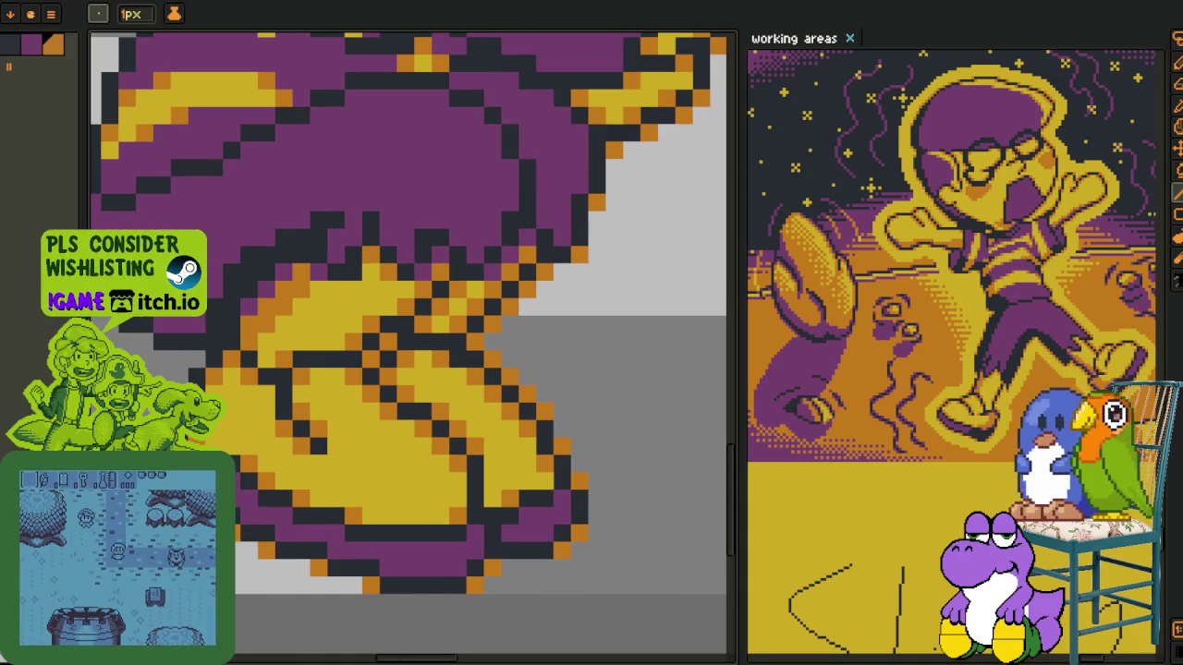
left_click_drag(190, 362, 275, 475)
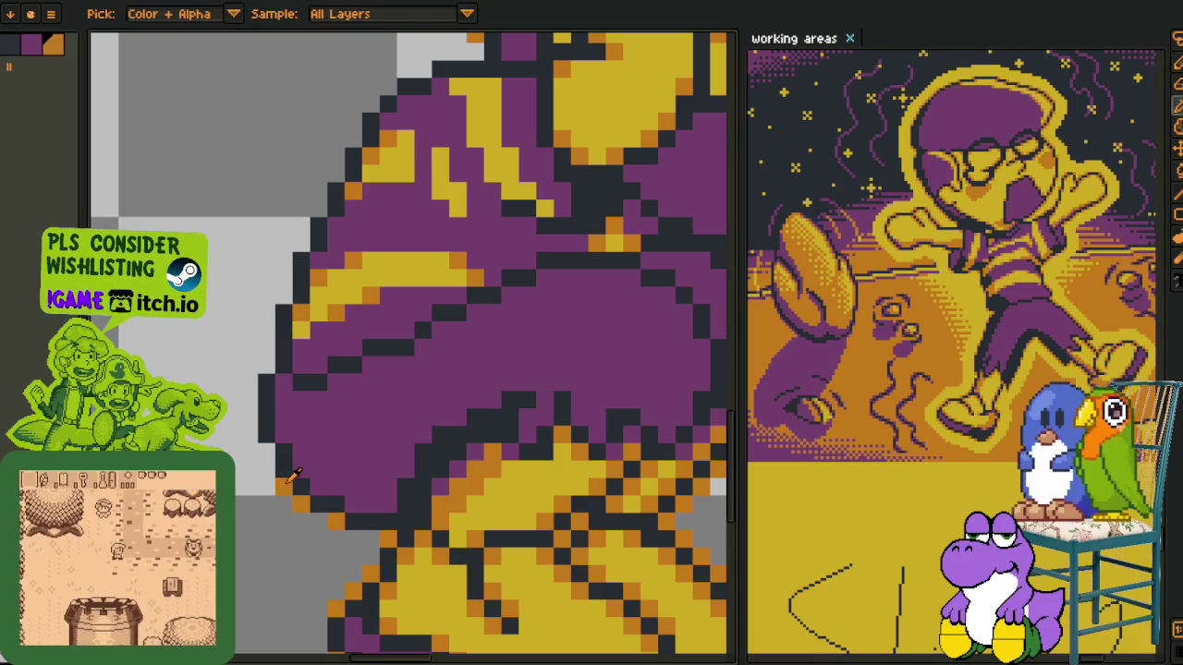
left_click_drag(277, 356, 285, 561)
key("b")
left_click_drag(289, 497, 360, 345)
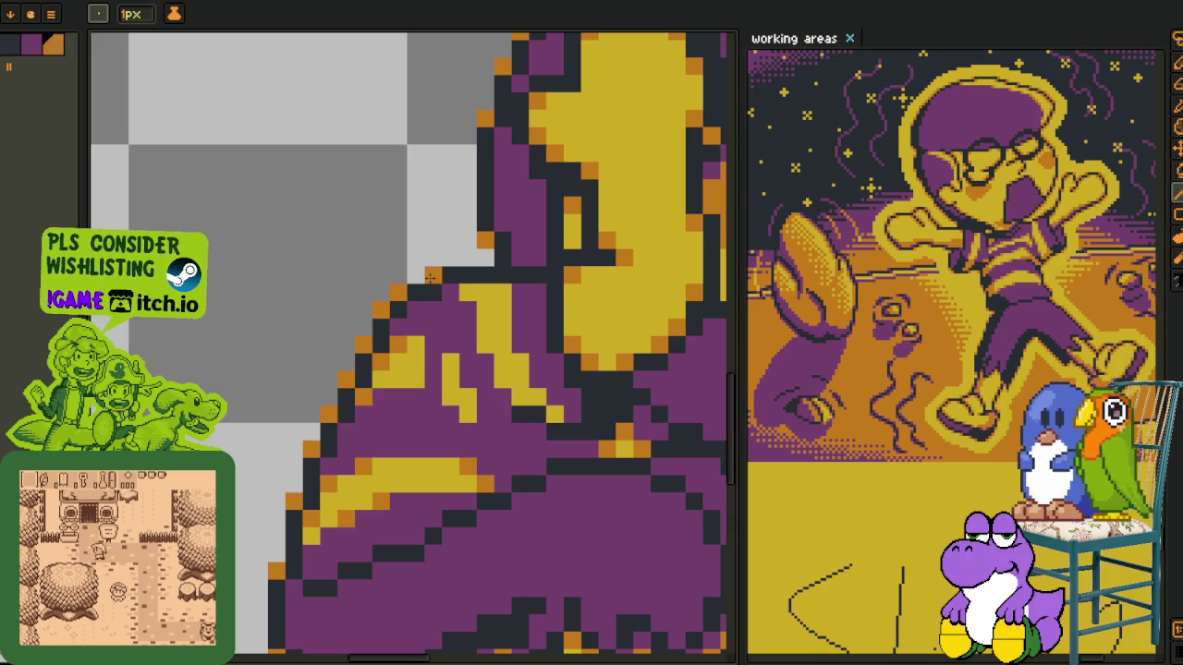
scroll(430, 277, "down", 3)
scroll(539, 427, "up", 1)
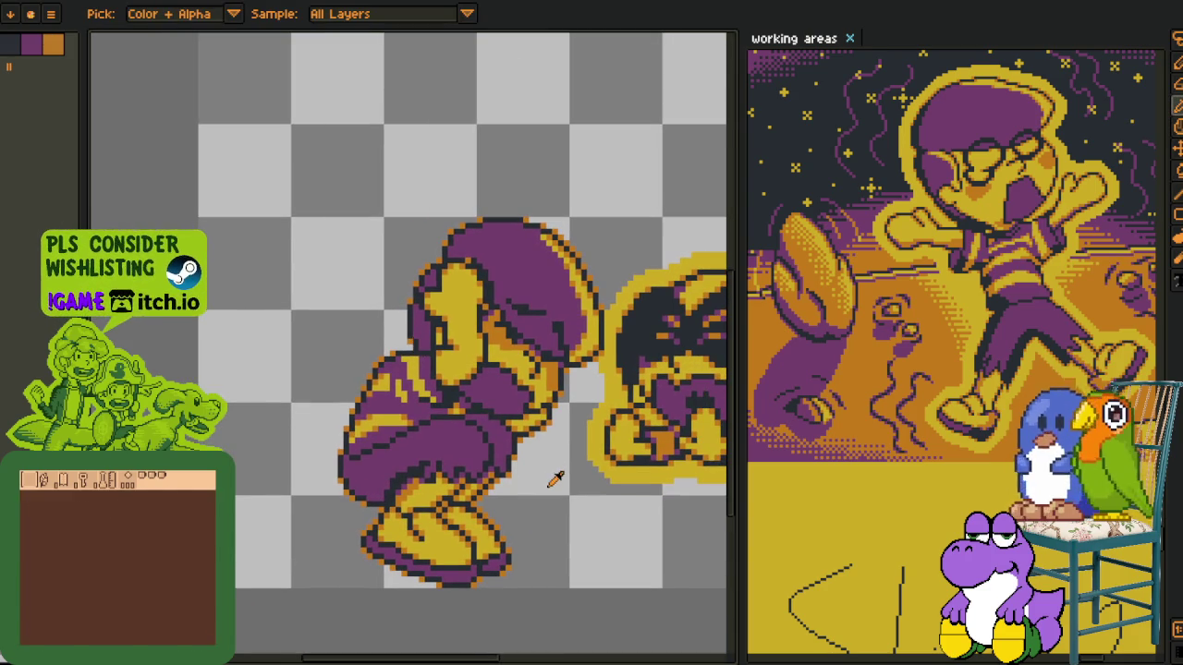
left_click_drag(559, 402, 535, 368)
key("Tab")
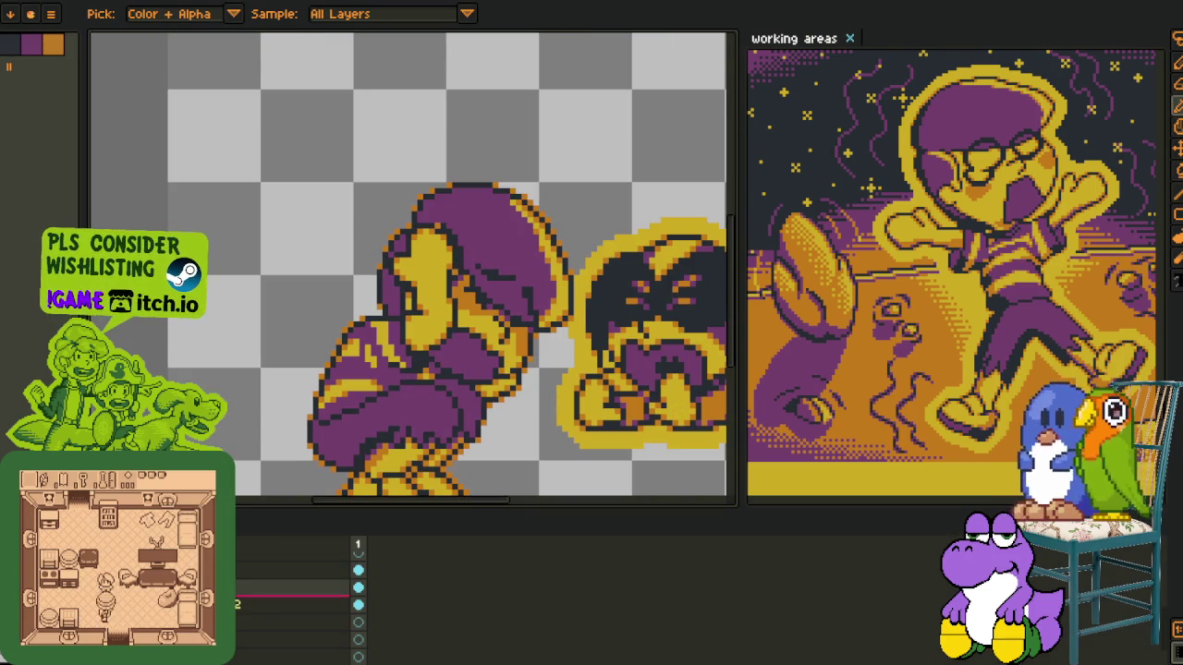
left_click_drag(485, 430, 437, 356)
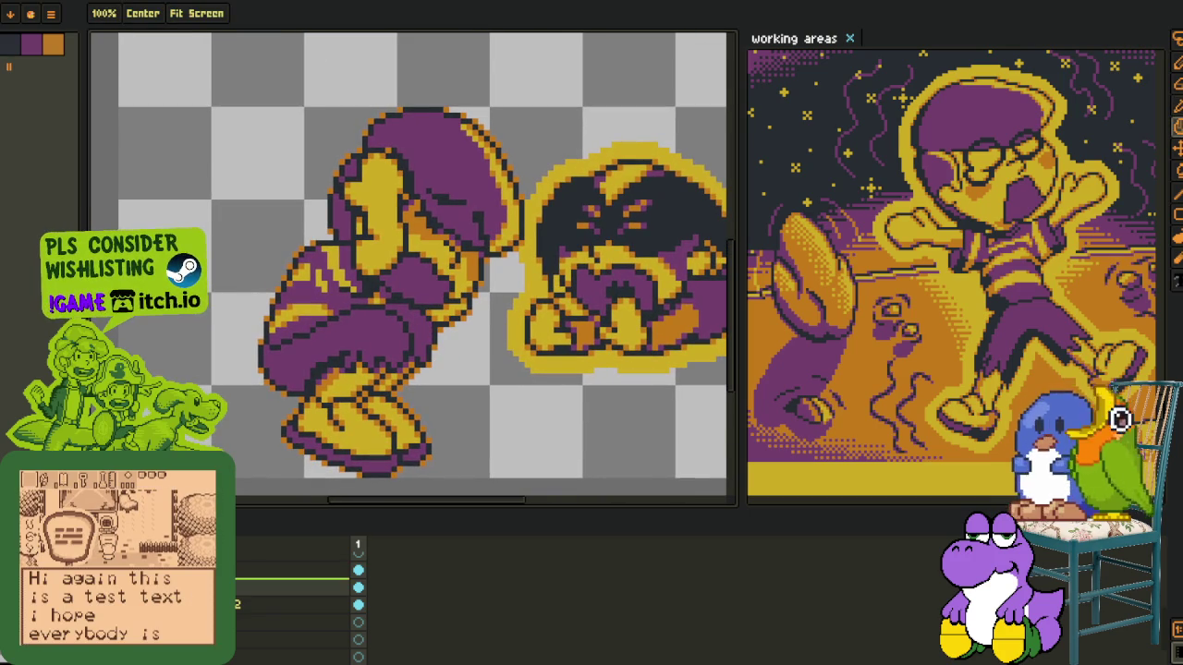
Create a new layer above the selected one and rename it 'hadin'
left_click(291, 622)
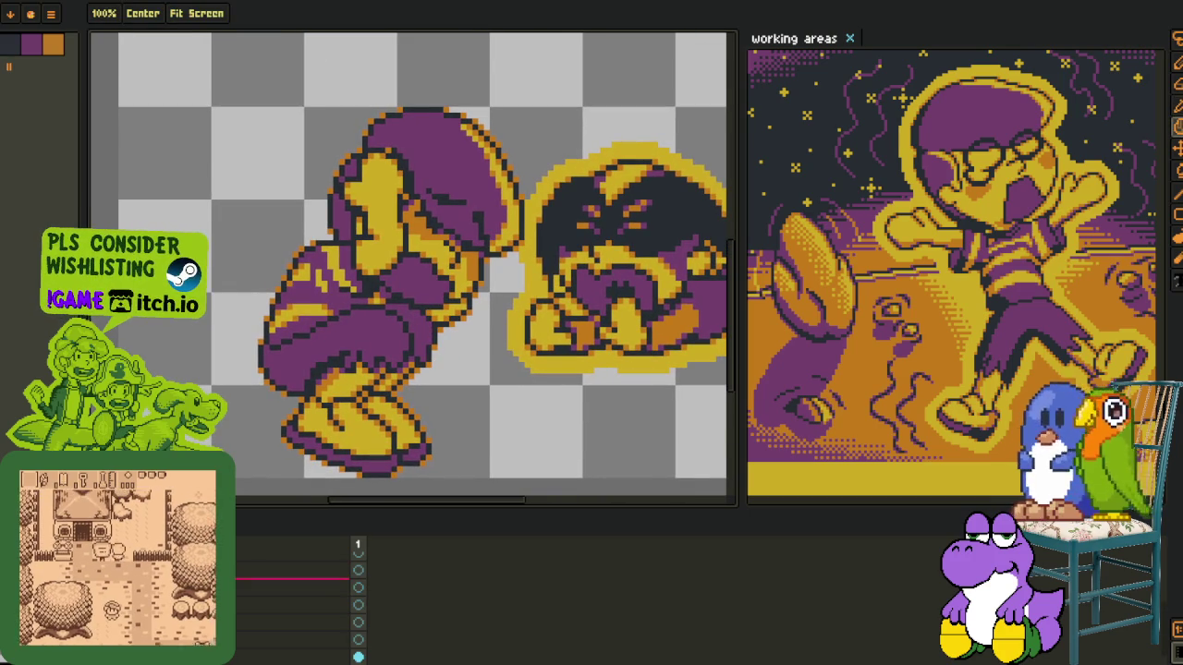
right_click(213, 639)
left_click(347, 573)
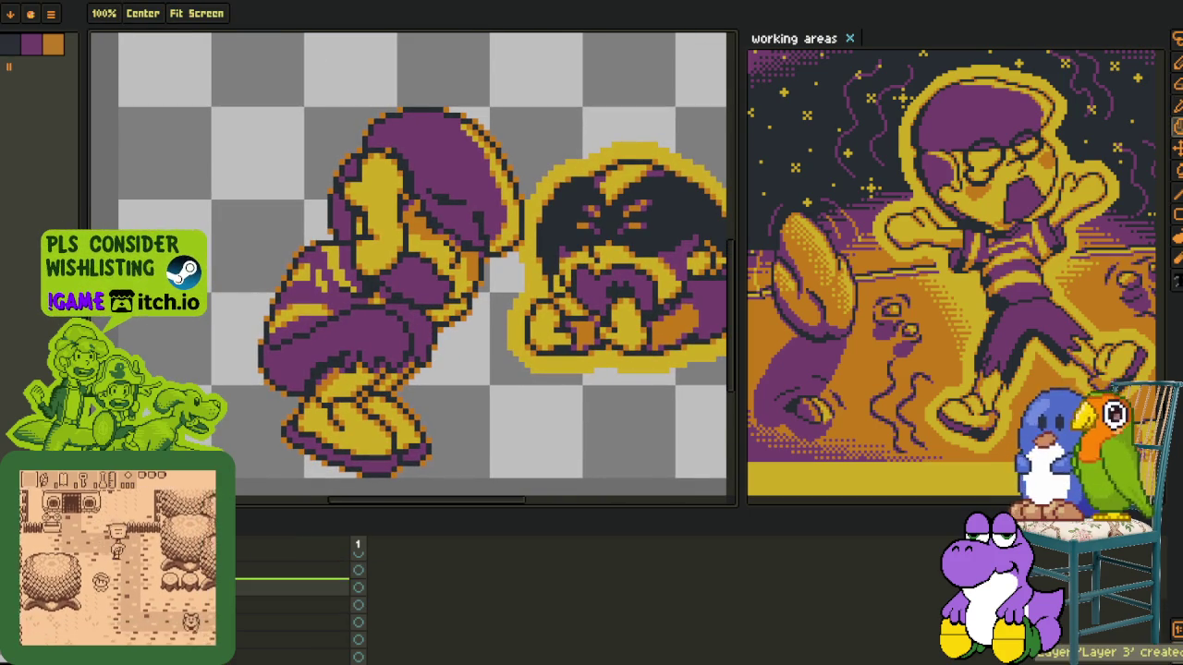
double_click(304, 587)
type("hadin")
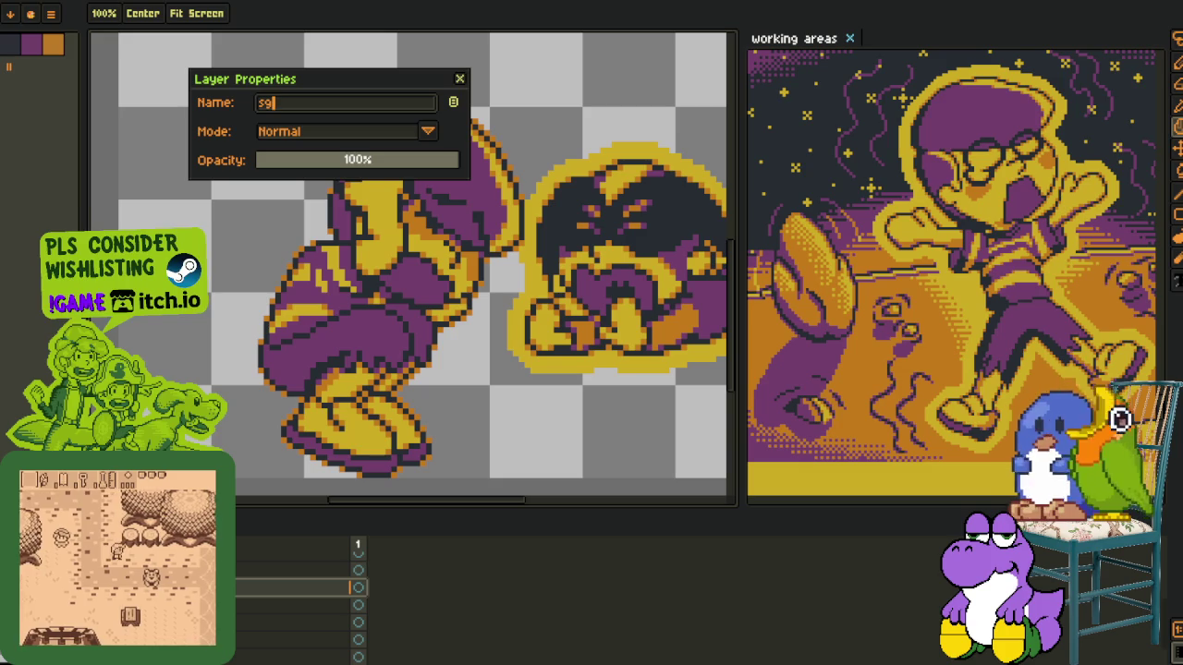
key("Return")
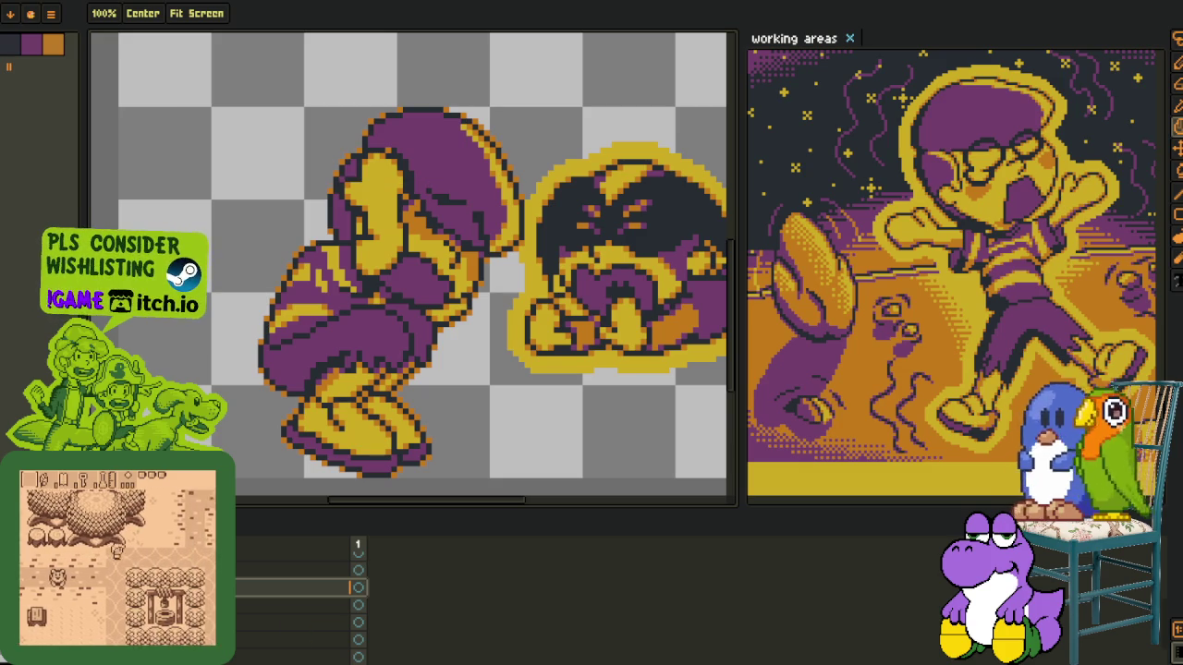
Hide the timeline and switch to the eyedropper, ready to shade
scroll(547, 290, "down", 1)
key("Tab")
key("i")
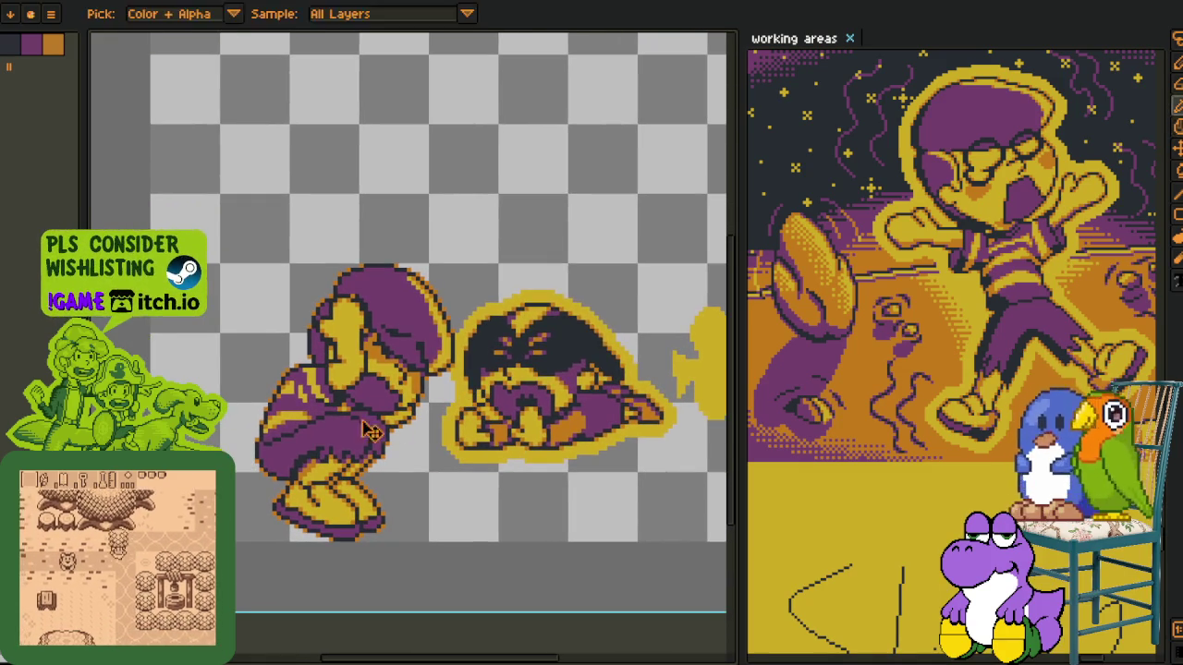
scroll(295, 440, "up", 2)
left_click_drag(296, 440, 296, 399)
Draw a red shading stroke across the crouching boy's body with the 1px pencil
key("b")
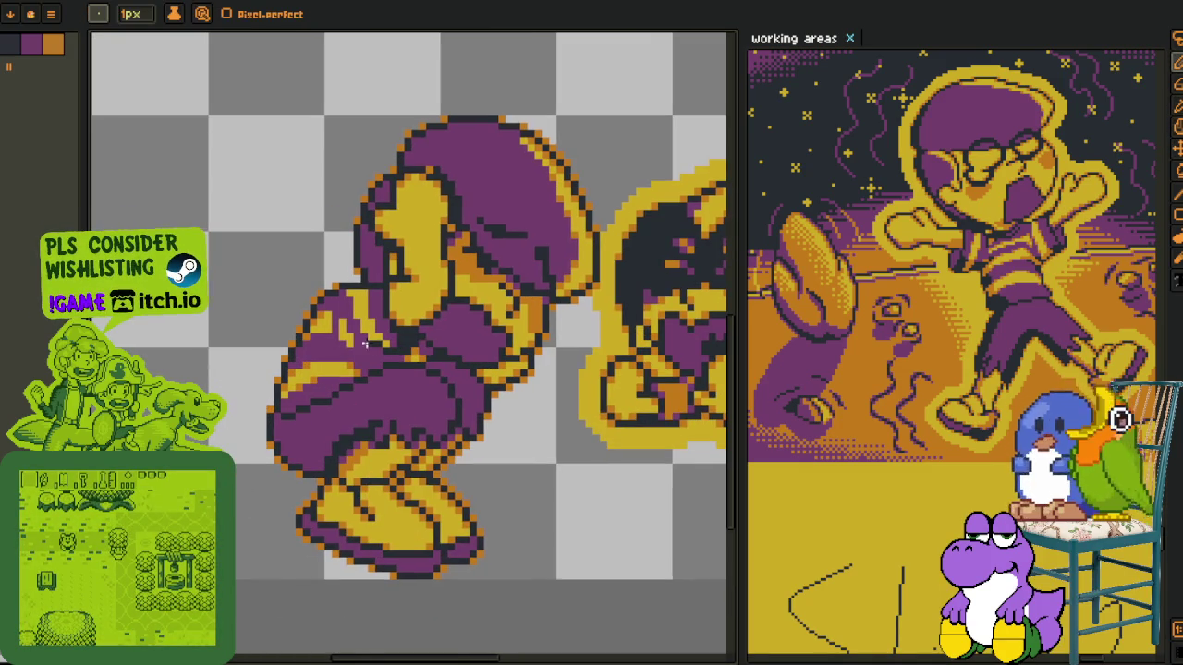
scroll(347, 348, "up", 3)
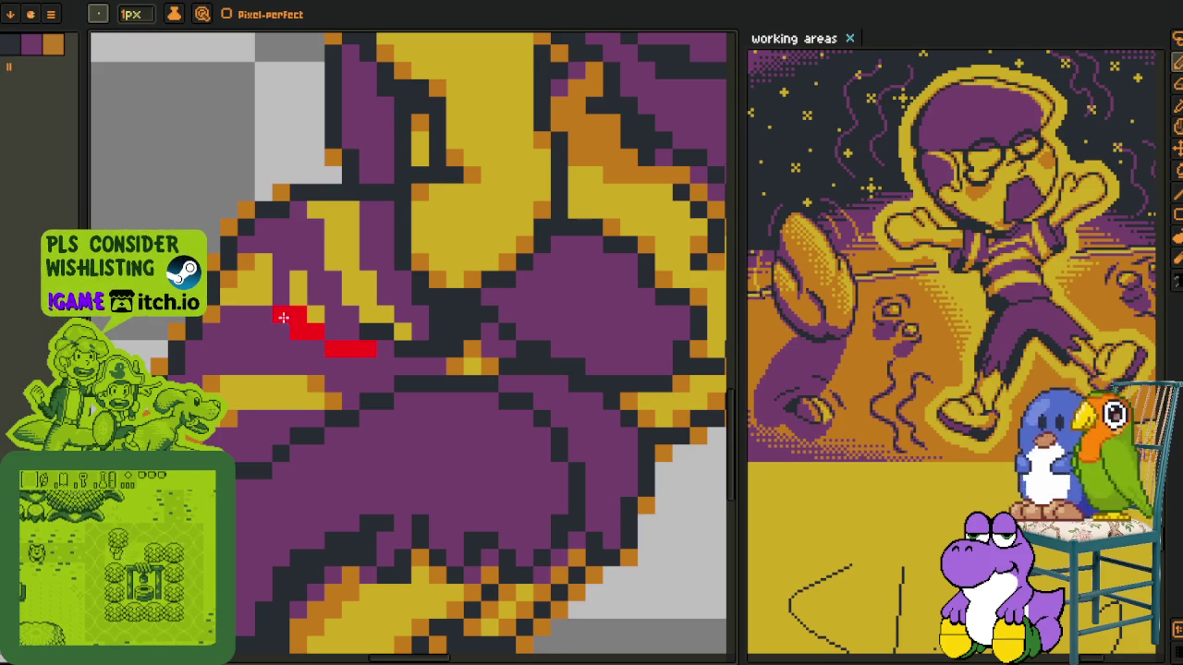
mouse_move(283, 317)
left_mouse_down()
mouse_move(230, 453)
mouse_move(314, 368)
left_mouse_up()
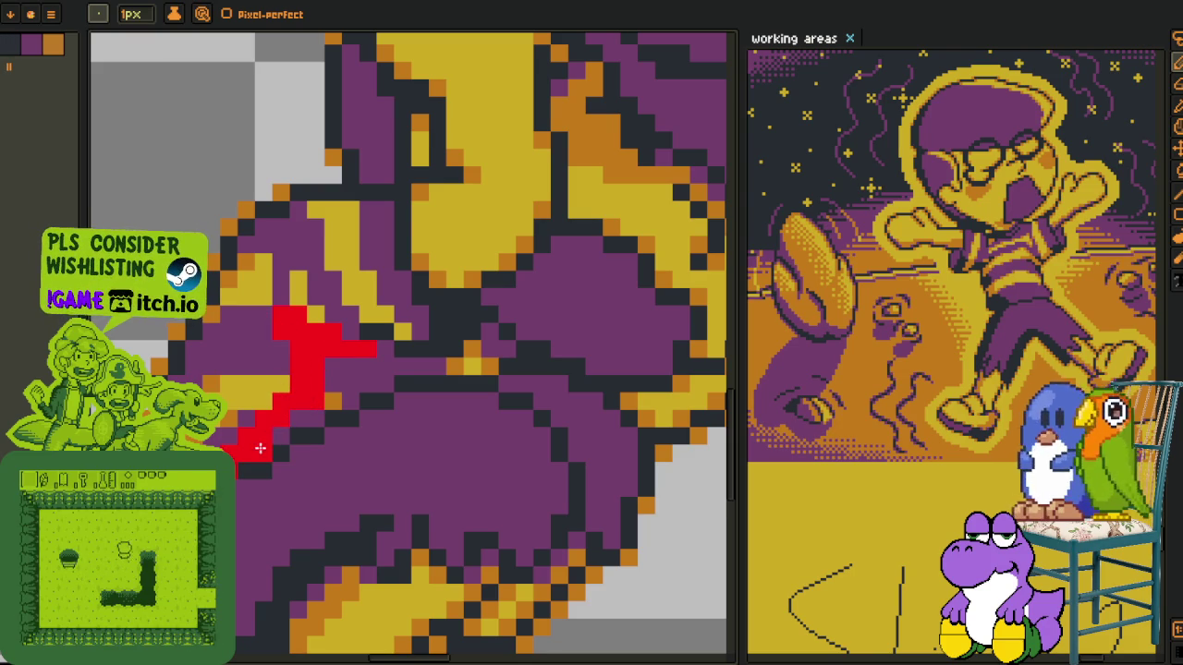
key("g")
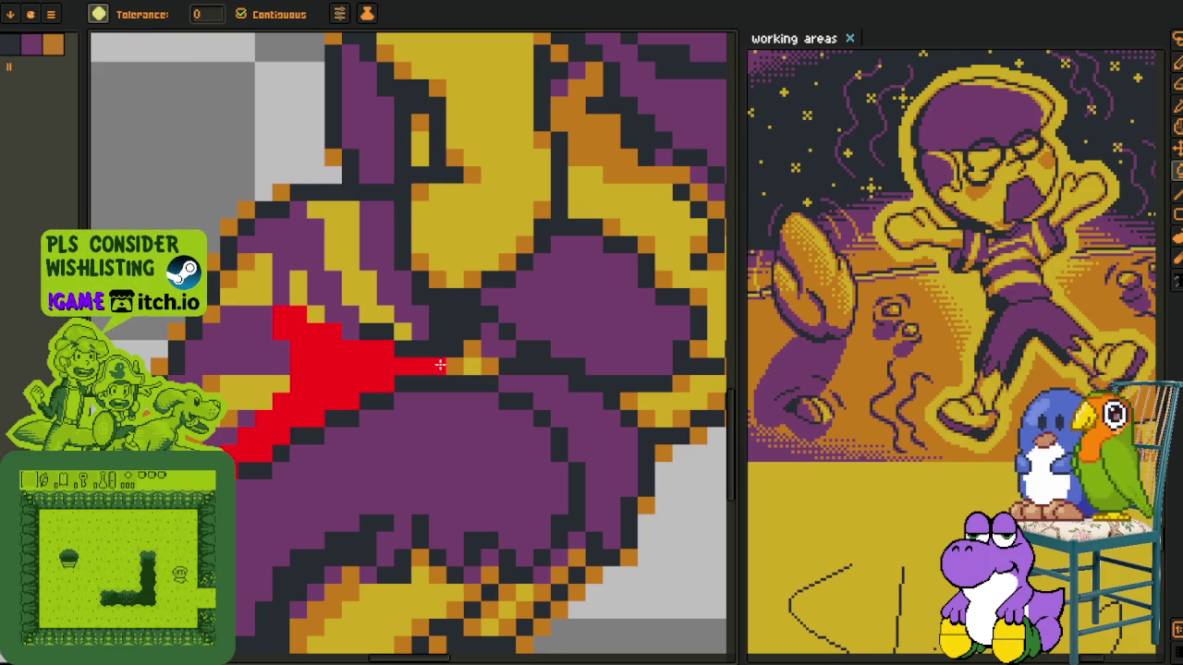
scroll(462, 365, "down", 2)
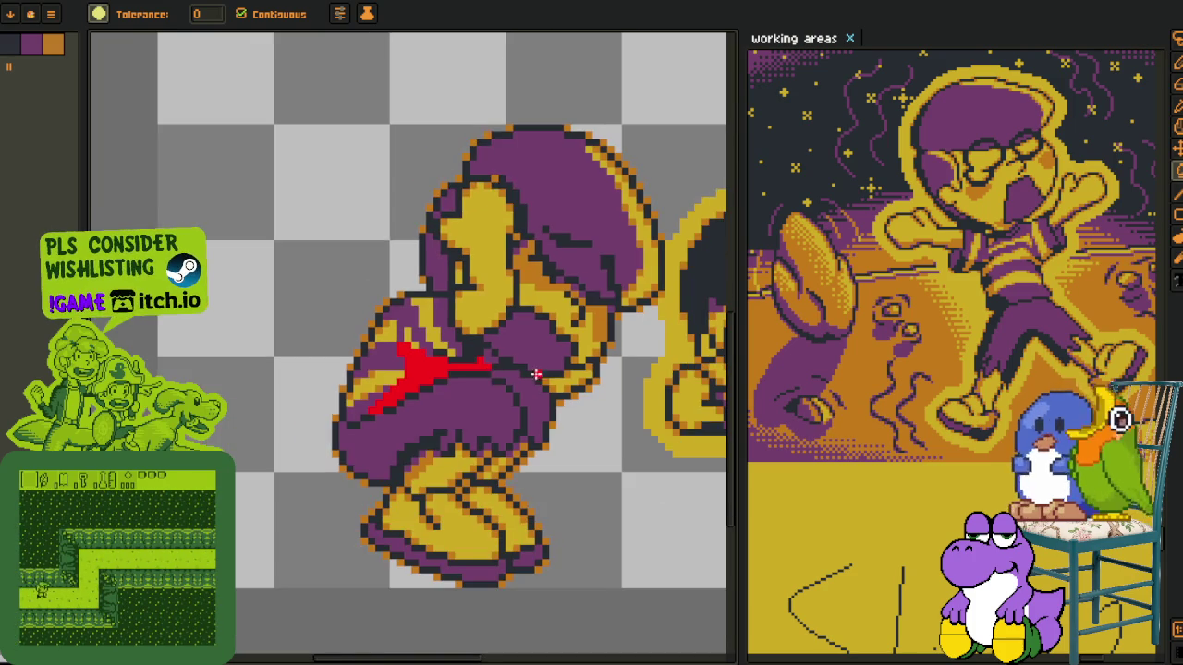
key("h")
scroll(545, 377, "up", 1)
key("g")
scroll(534, 381, "up", 2)
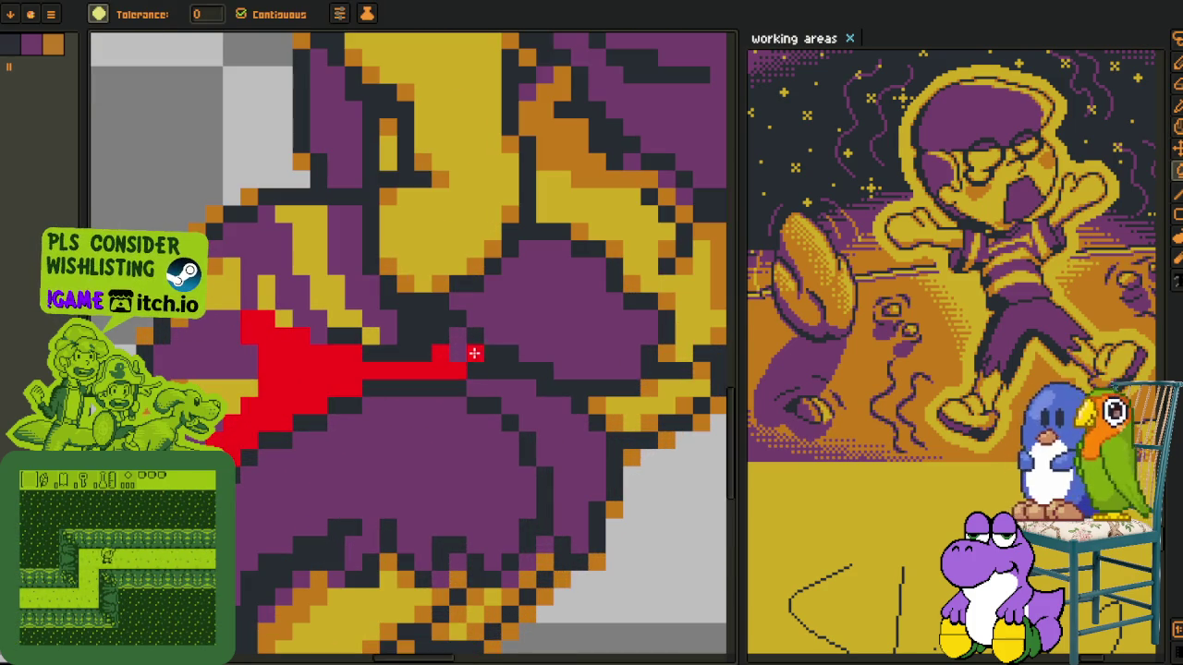
scroll(473, 345, "down", 3)
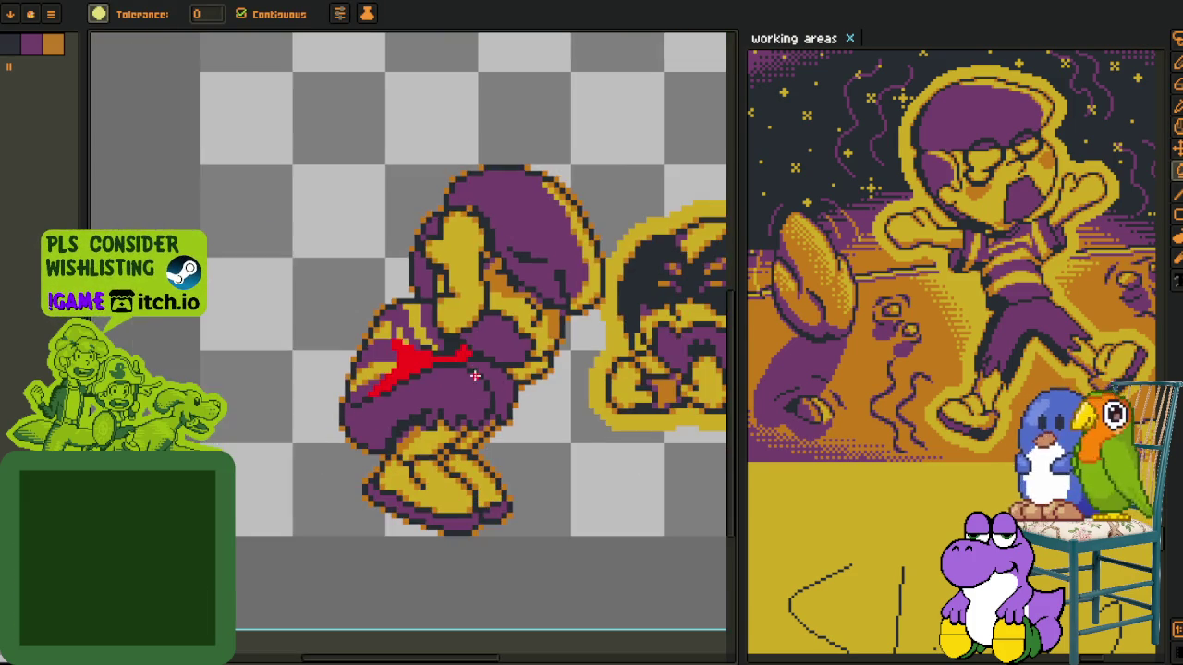
key("h")
key("g")
scroll(322, 421, "up", 1)
scroll(323, 420, "up", 1)
scroll(311, 417, "up", 1)
Draw a red shading line down the boy's yellow leg
key("b")
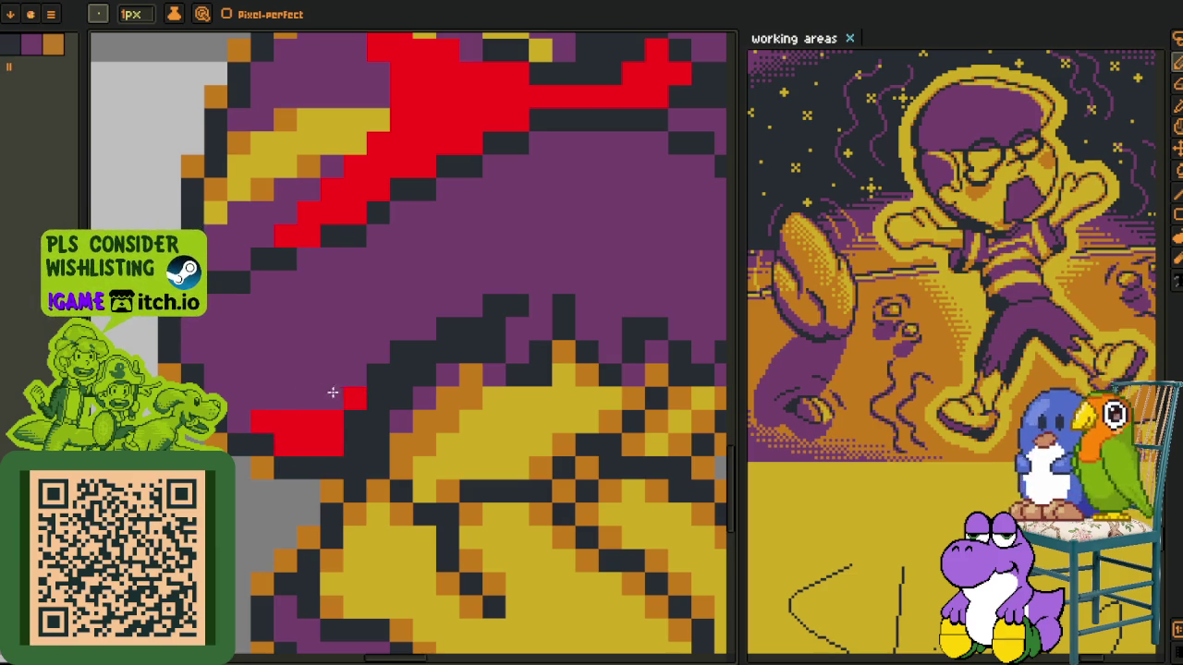
scroll(352, 387, "down", 2)
scroll(352, 387, "up", 2)
left_click(391, 292)
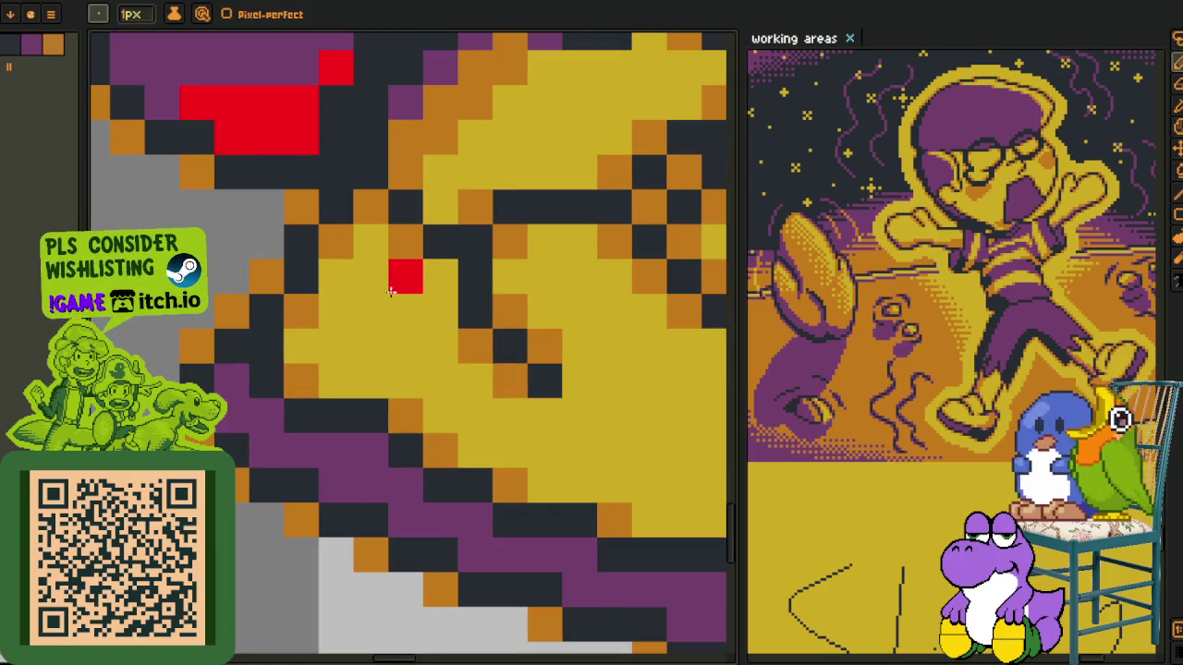
mouse_move(410, 261)
left_mouse_down()
mouse_move(383, 351)
mouse_move(412, 454)
left_mouse_up()
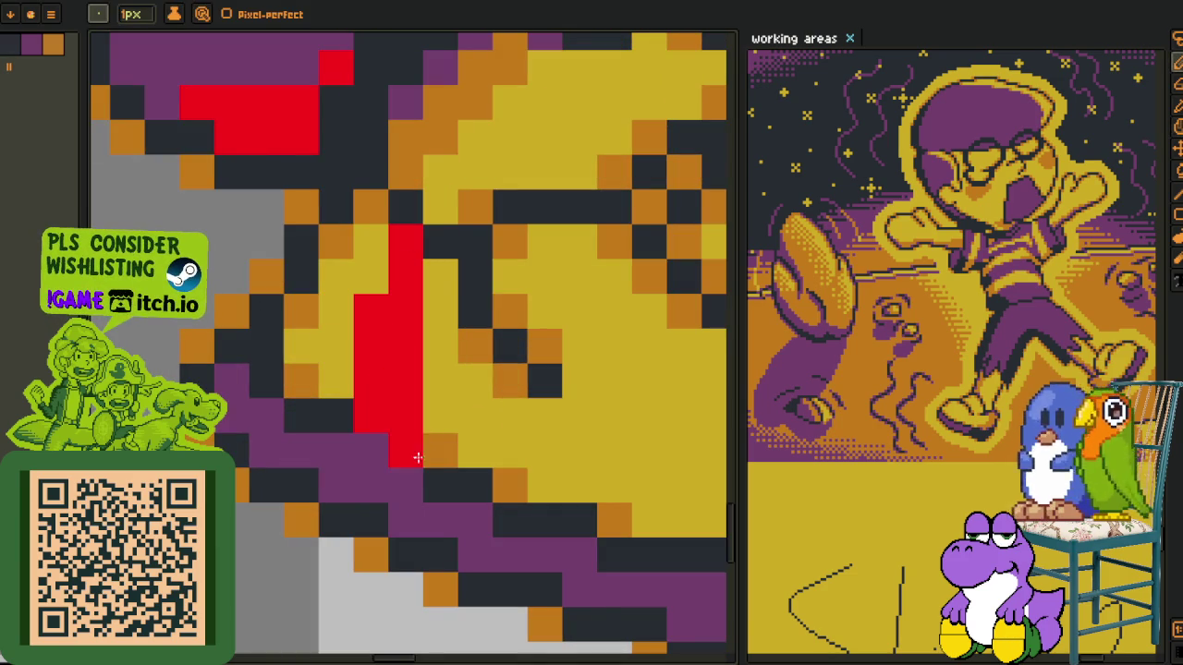
left_click_drag(440, 378, 362, 249)
left_click(363, 148)
left_click_drag(333, 305, 418, 400)
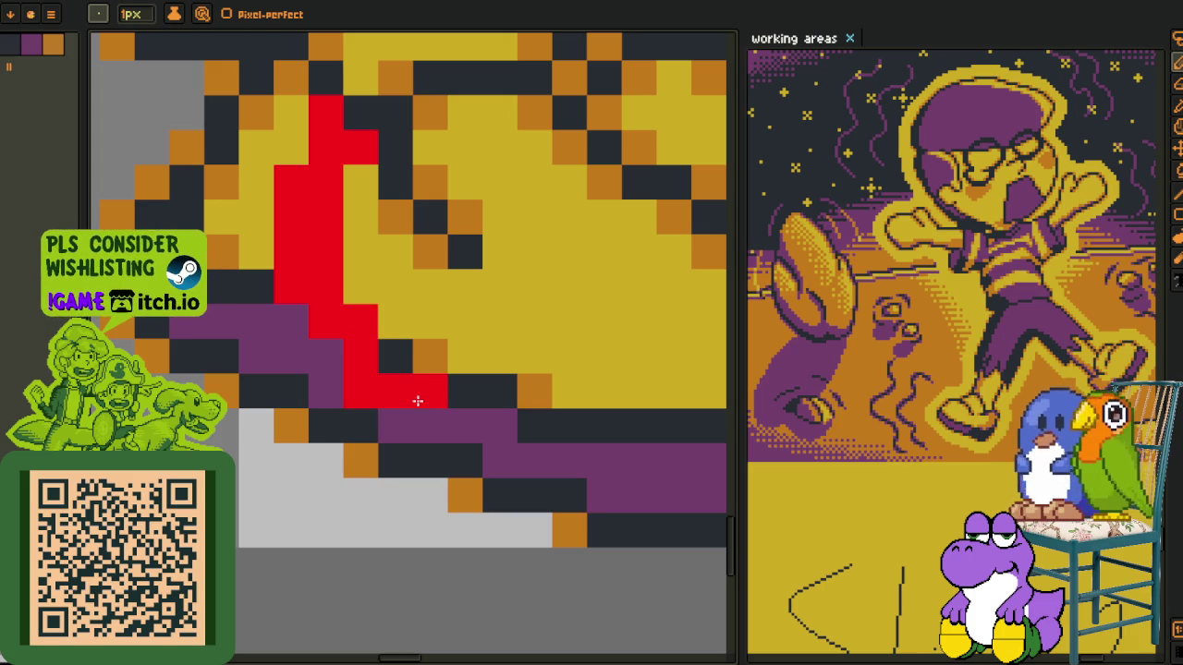
Fill the four pockets left of the red line with red
key("g")
left_click(257, 251)
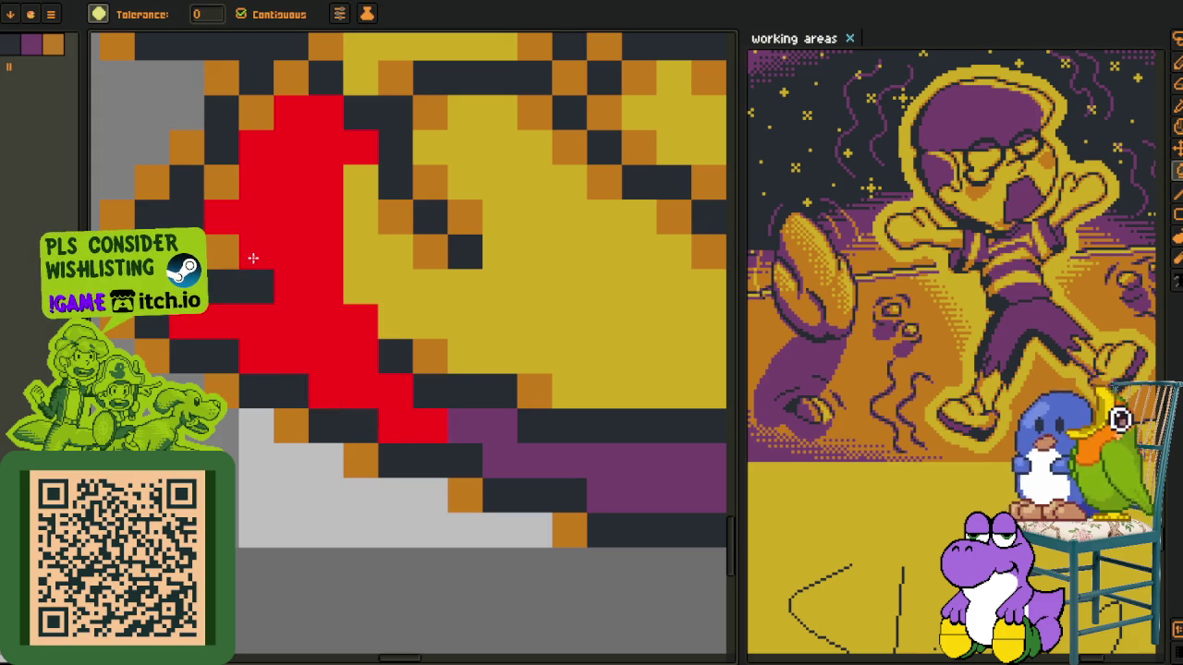
left_click(224, 251)
left_click(221, 182)
left_click(261, 109)
Bring up Replace Color for the bright red #FF0000 pixels
mouse_move(281, 99)
left_mouse_down()
mouse_move(478, 335)
mouse_move(407, 361)
left_mouse_up()
scroll(477, 335, "down", 1)
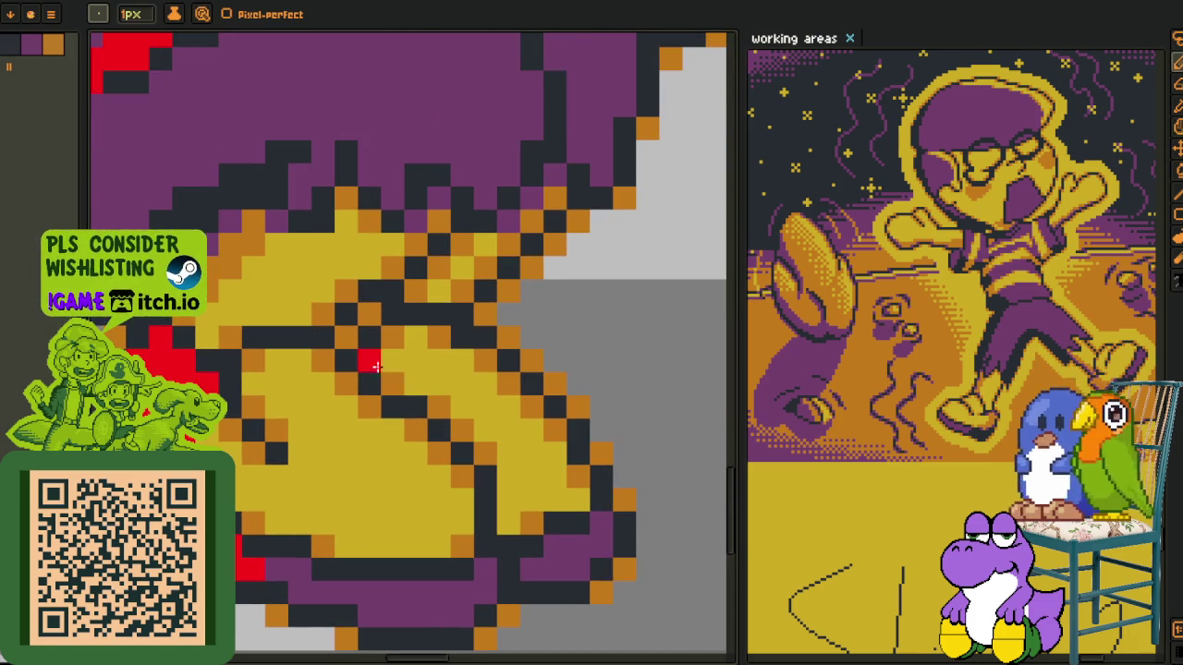
key("b")
scroll(295, 421, "up", 2)
scroll(296, 422, "up", 1)
key("e")
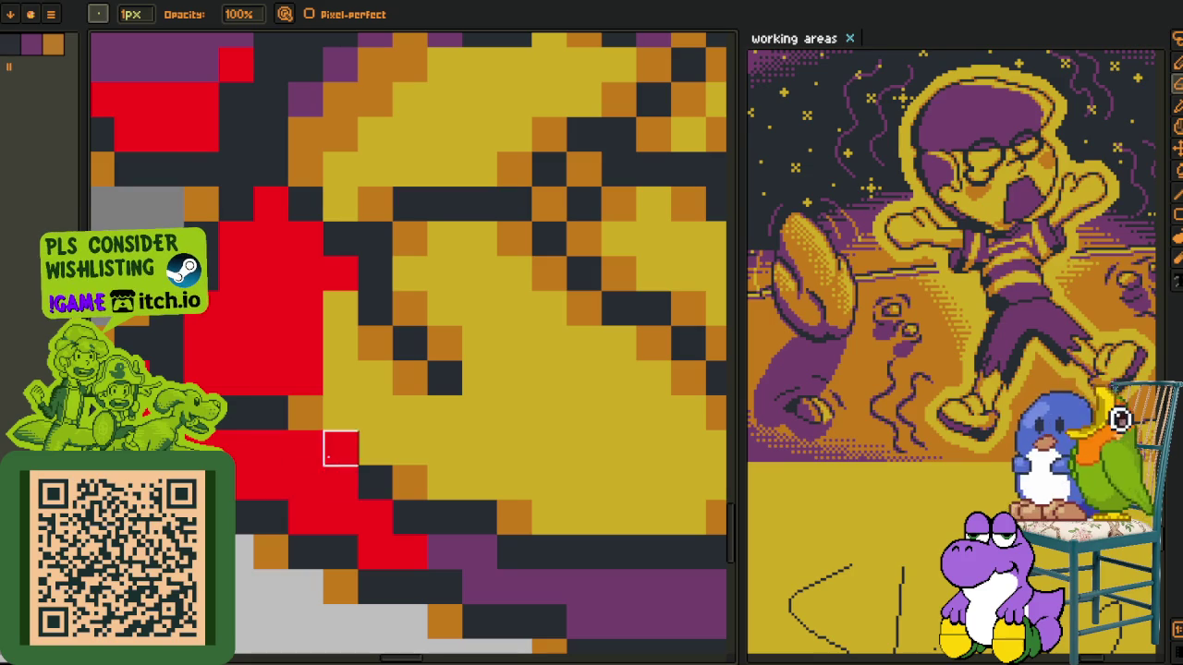
key("i")
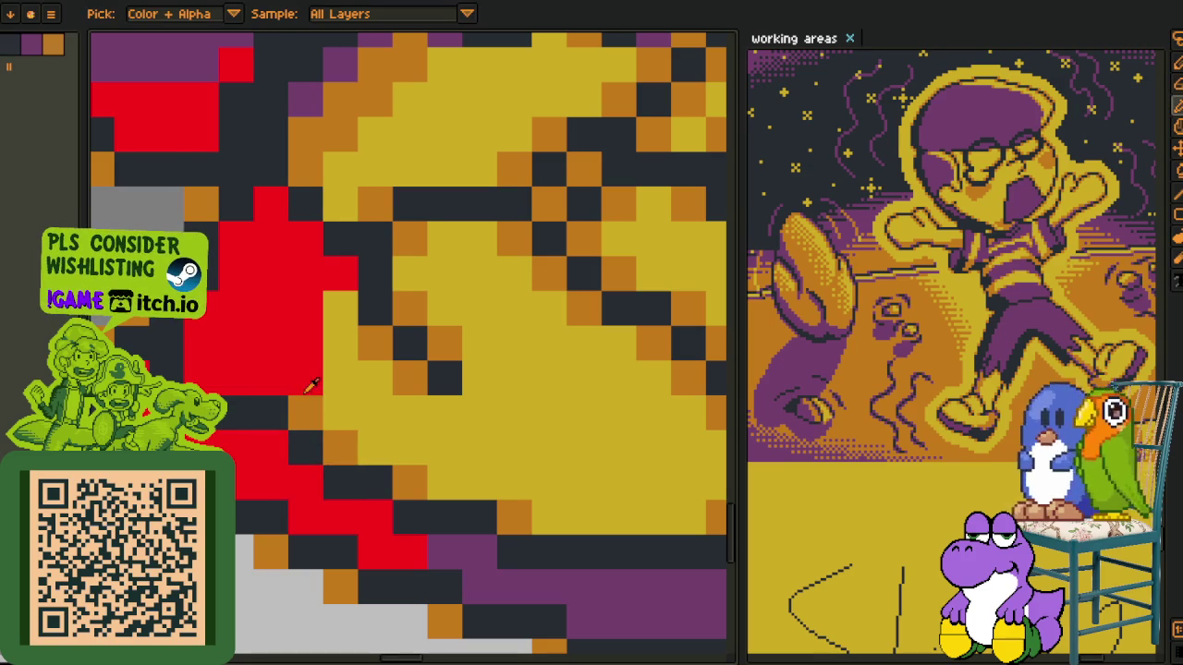
scroll(370, 448, "down", 2)
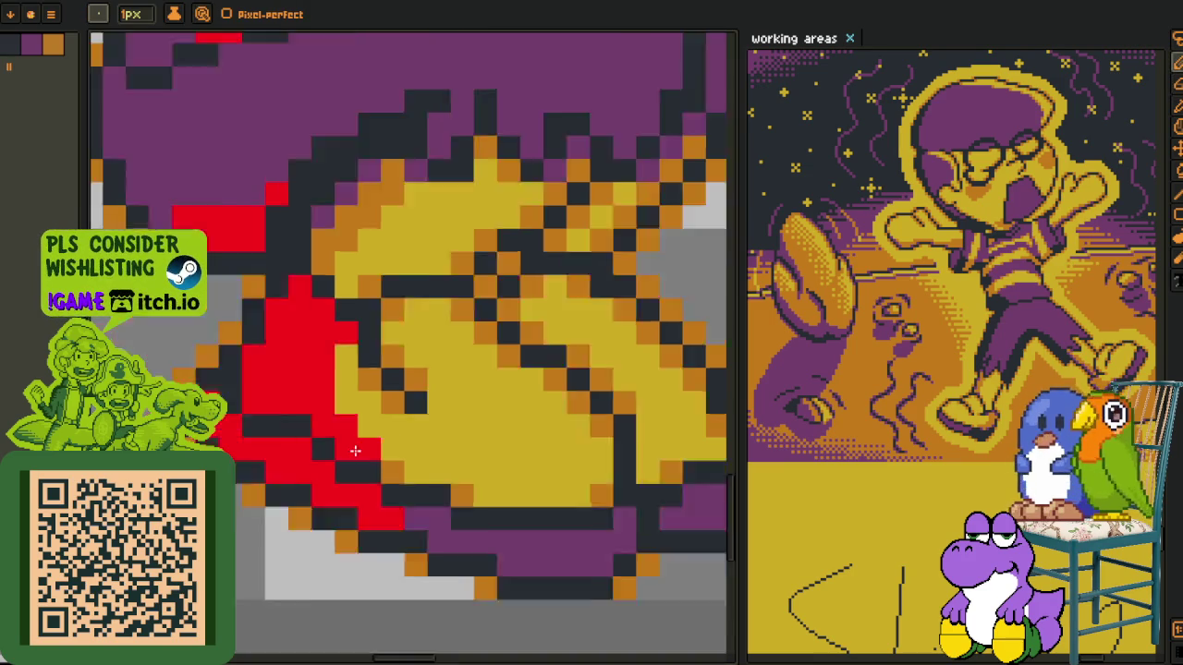
scroll(480, 464, "down", 3)
scroll(349, 323, "up", 1)
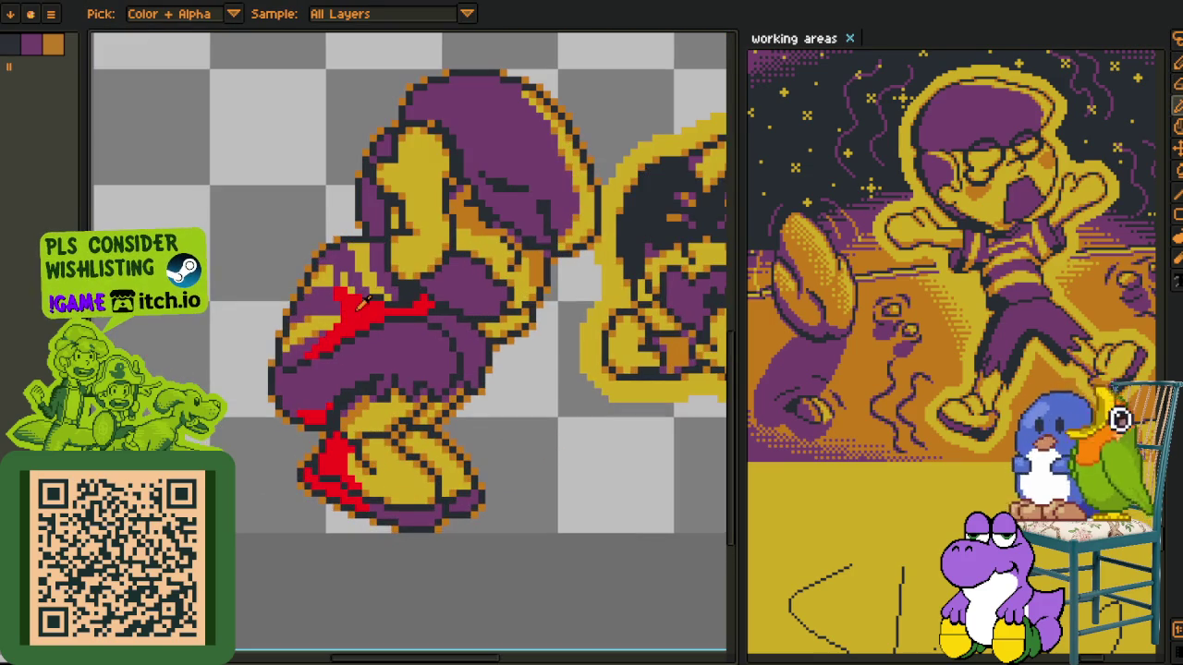
key("ctrl+r")
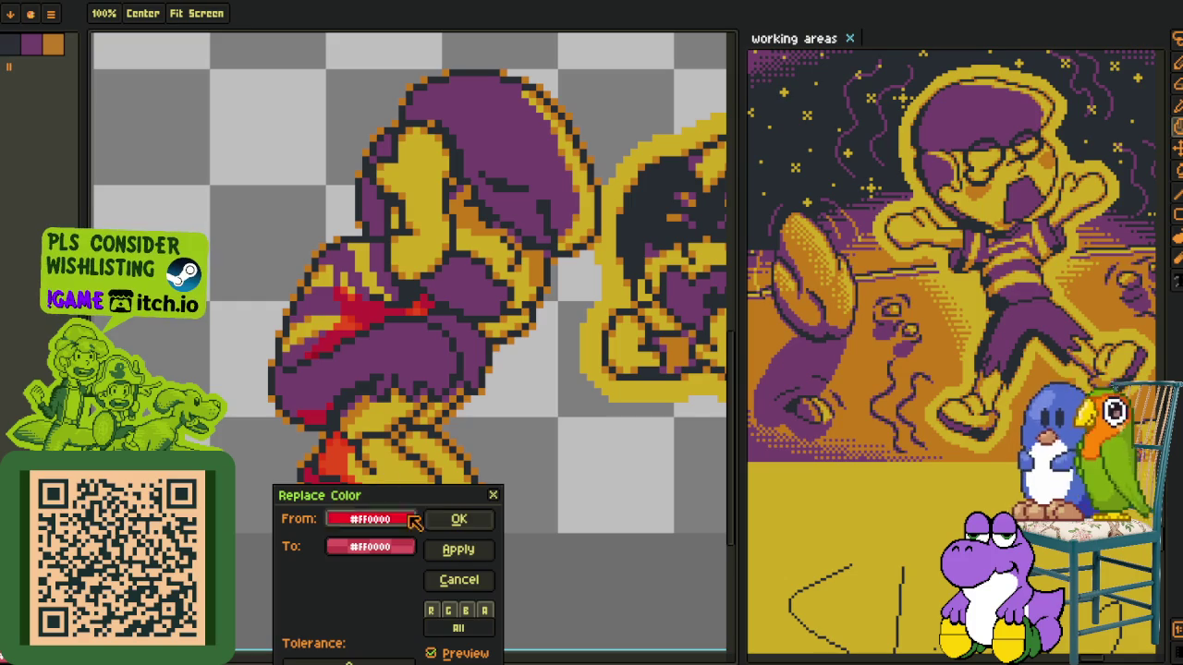
Confirm the colour replacement and fill a red patch with orange
left_click(467, 523)
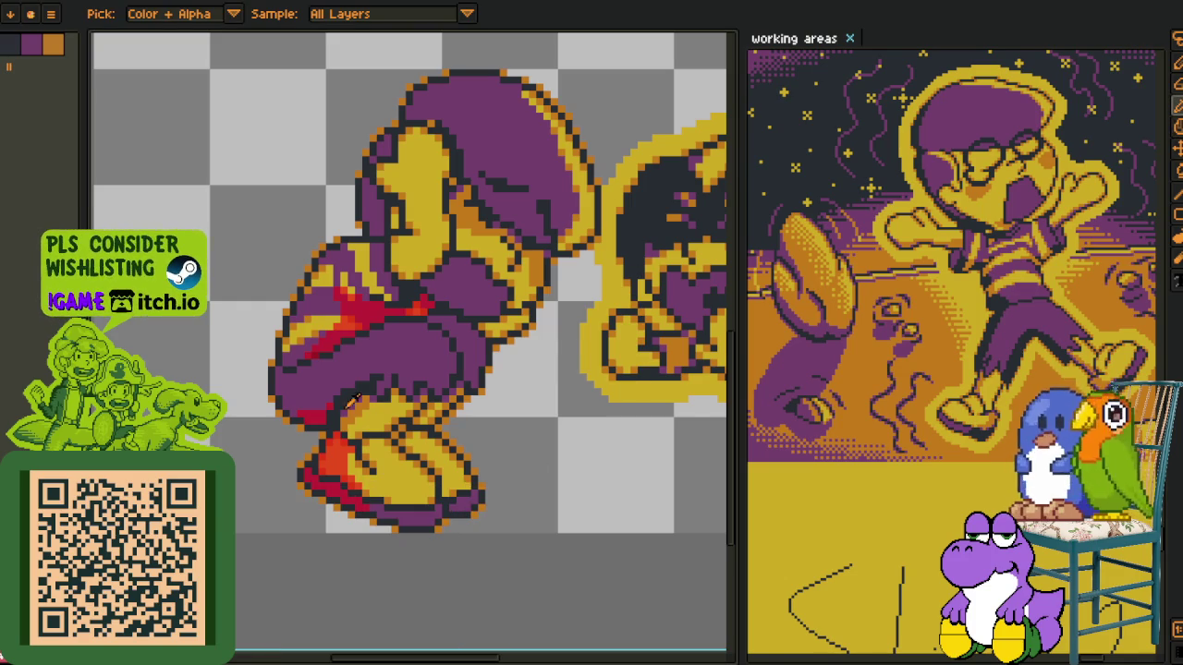
scroll(354, 399, "up", 3)
scroll(336, 398, "down", 2)
scroll(325, 486, "up", 2)
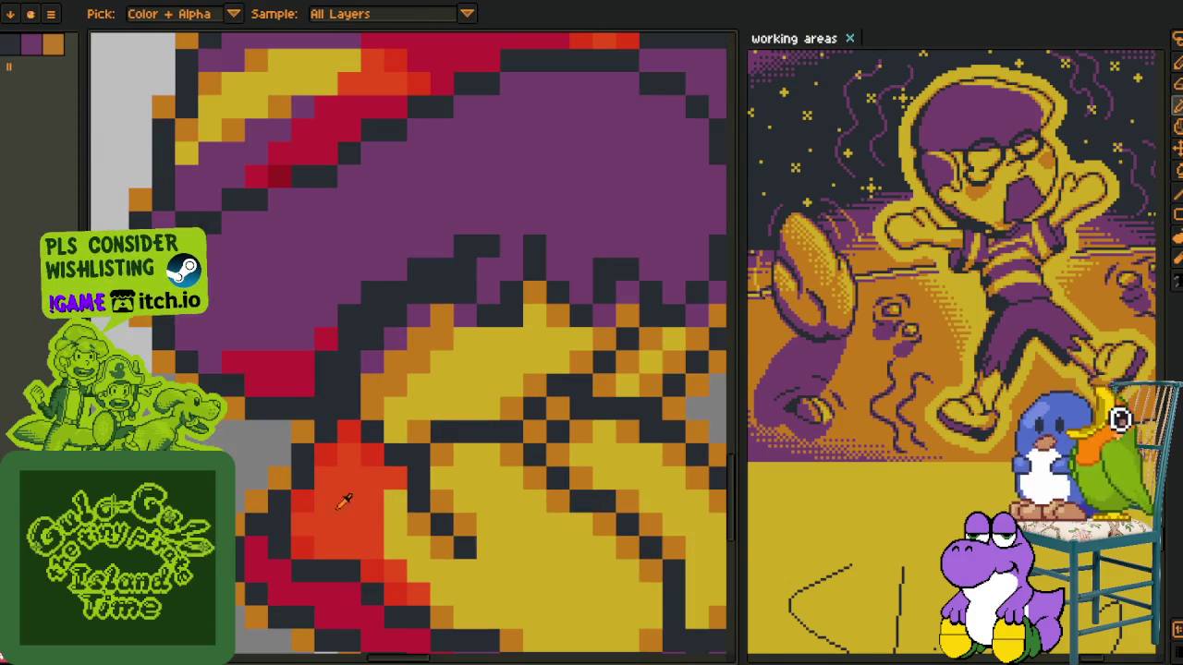
left_click(376, 450)
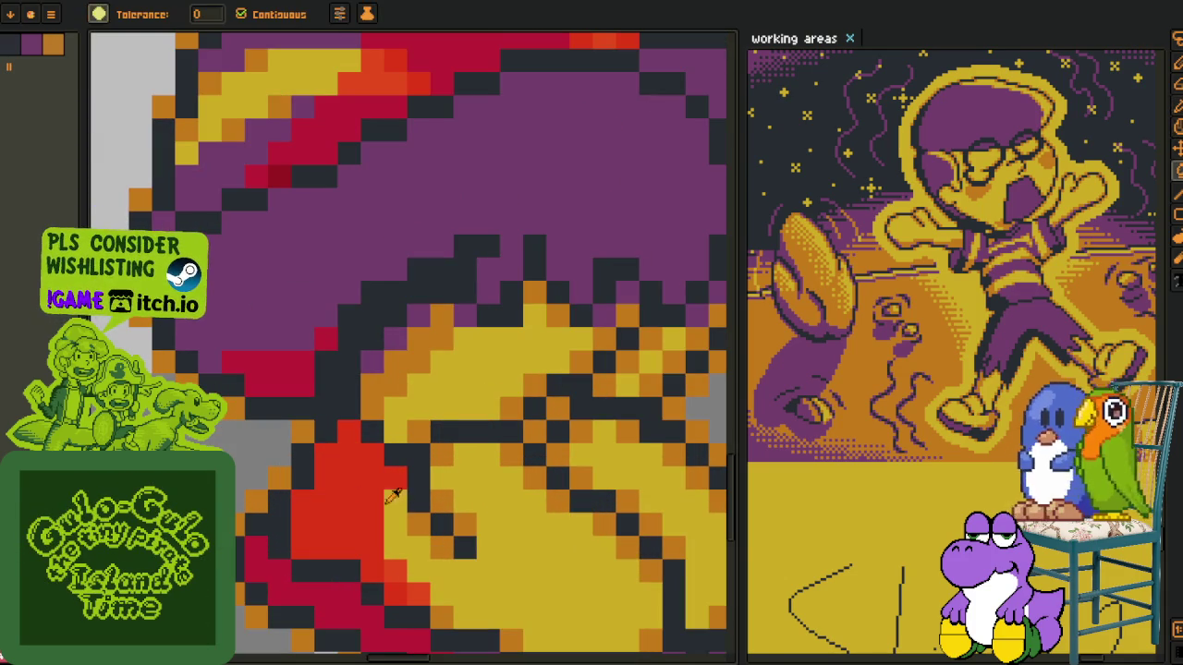
left_click(376, 451)
Sample the dark outline colour and fill a red patch with it
left_click_drag(387, 573, 373, 483)
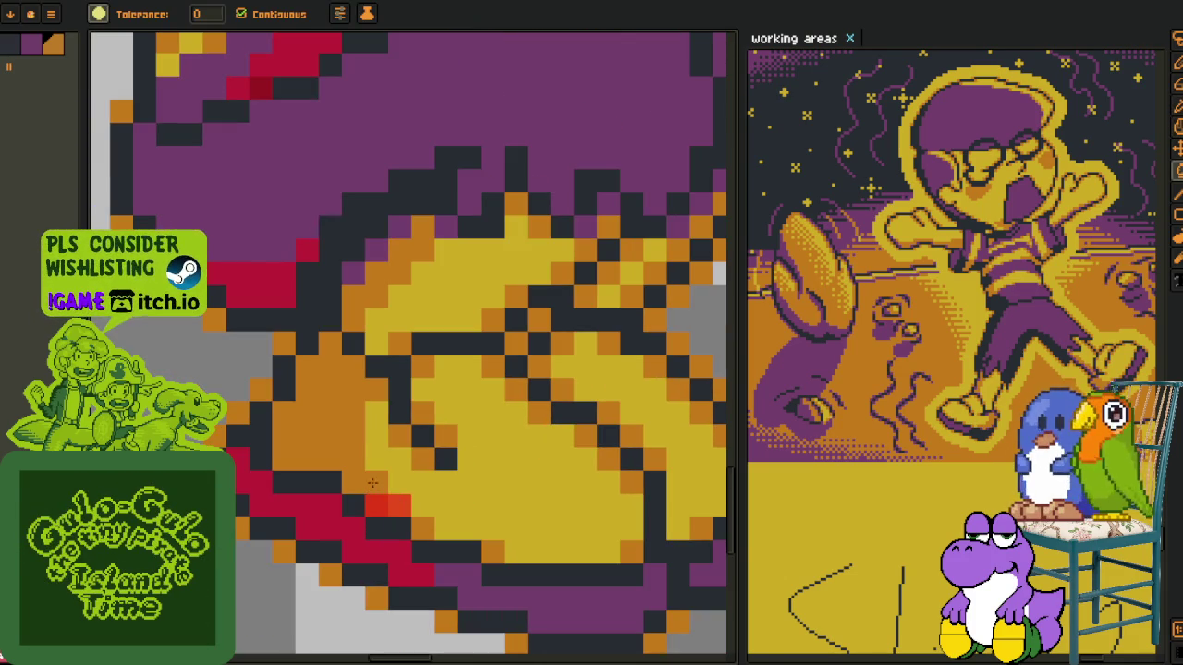
key("alt")
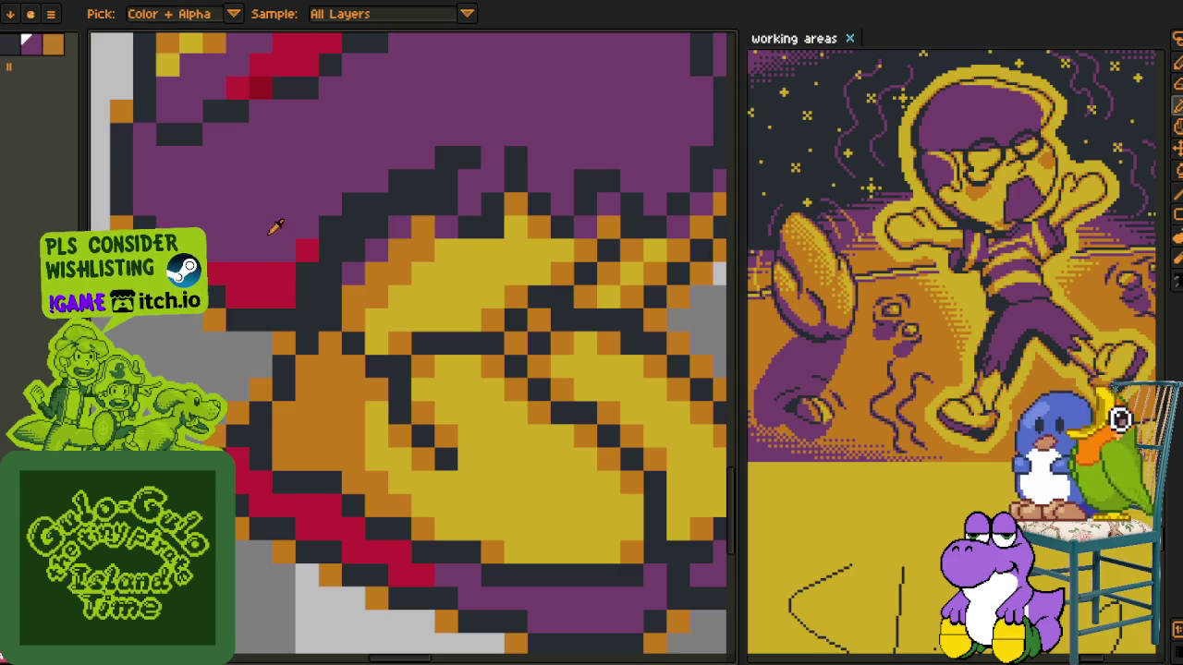
key("b")
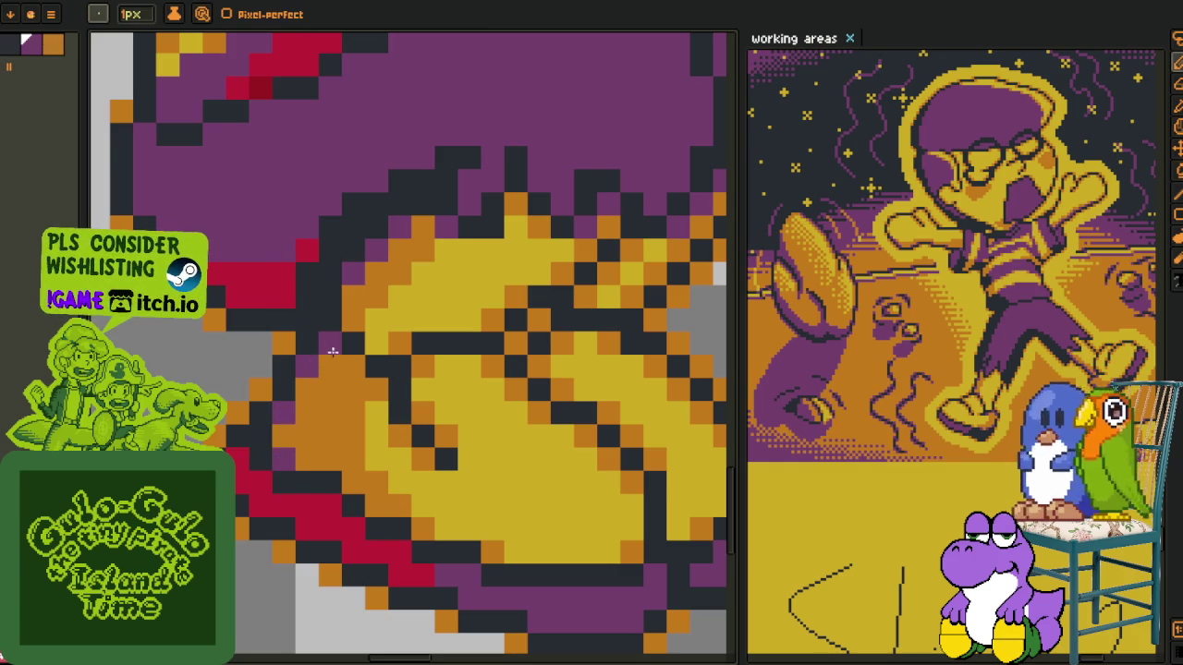
key("alt")
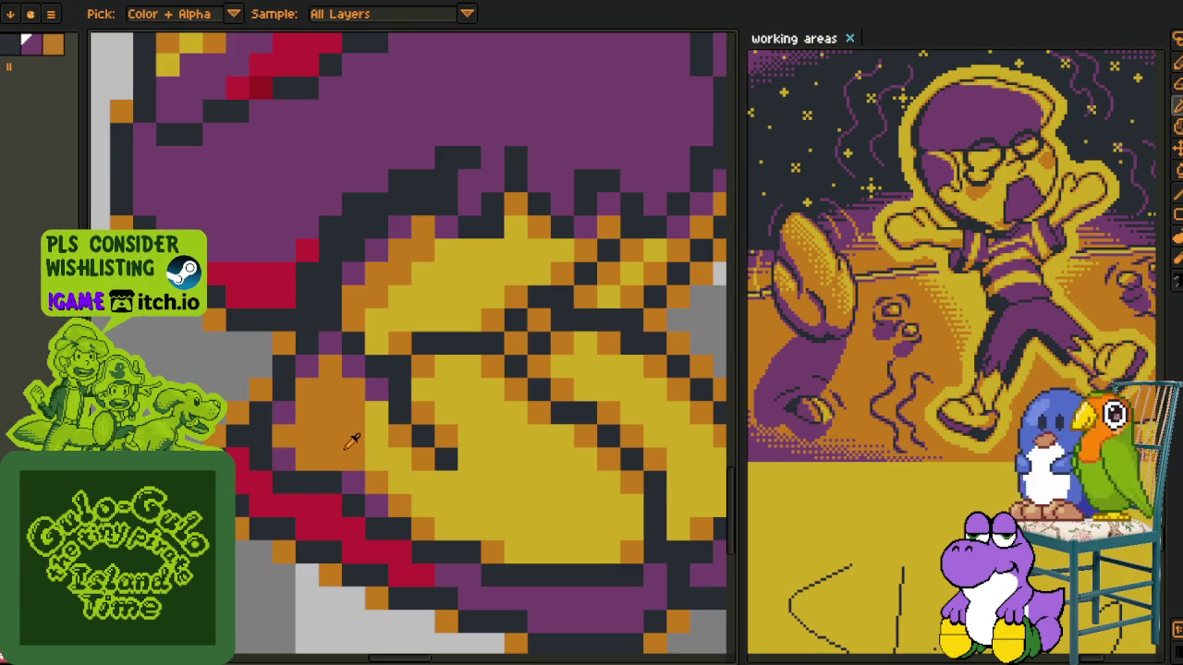
scroll(383, 559, "down", 2)
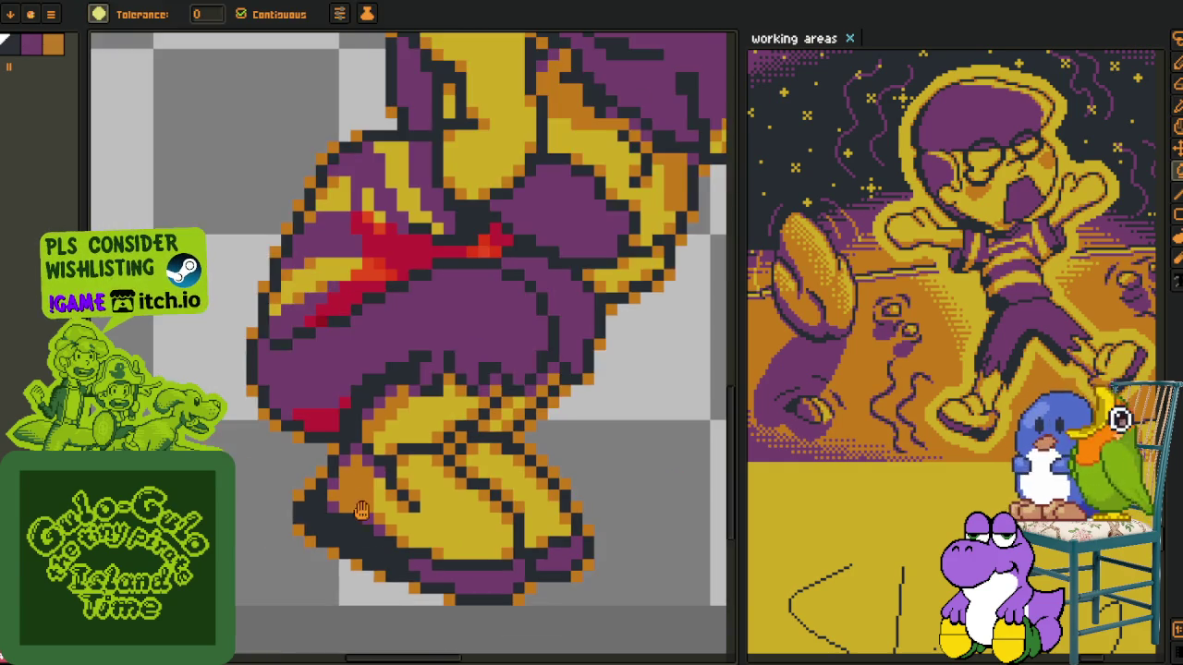
scroll(374, 473, "up", 2)
left_click(325, 463)
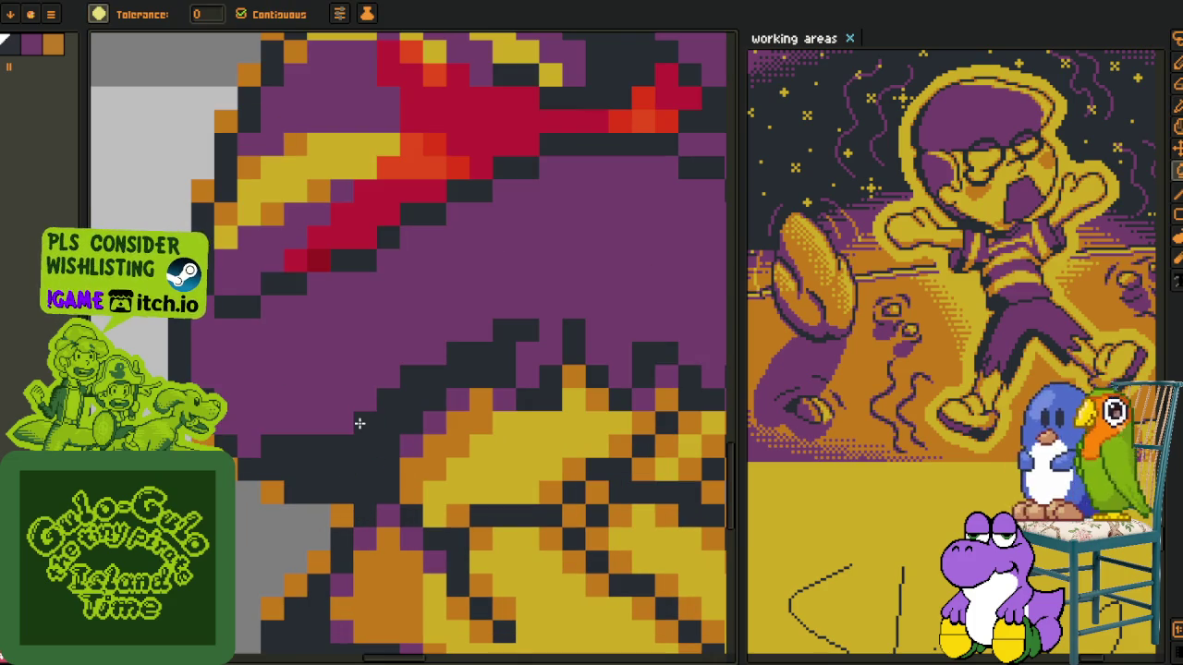
Fill the lower red patch and the large crimson sash area dark
scroll(359, 423, "down", 3)
scroll(422, 469, "down", 1)
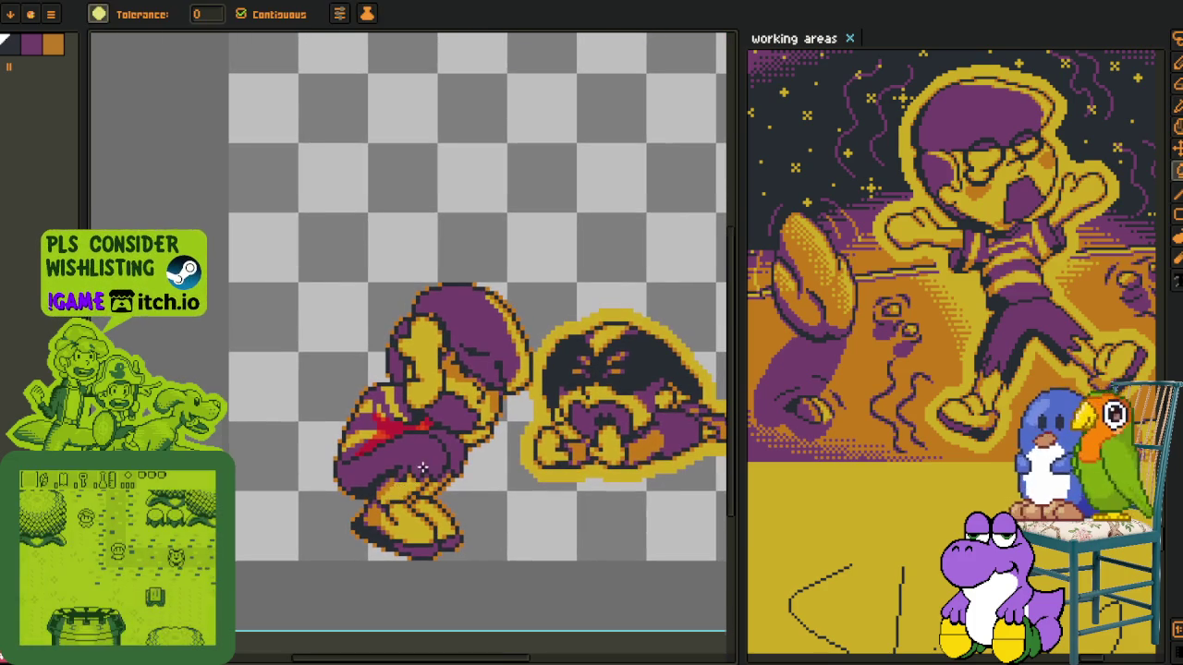
scroll(422, 469, "up", 3)
key("alt")
scroll(264, 450, "up", 2)
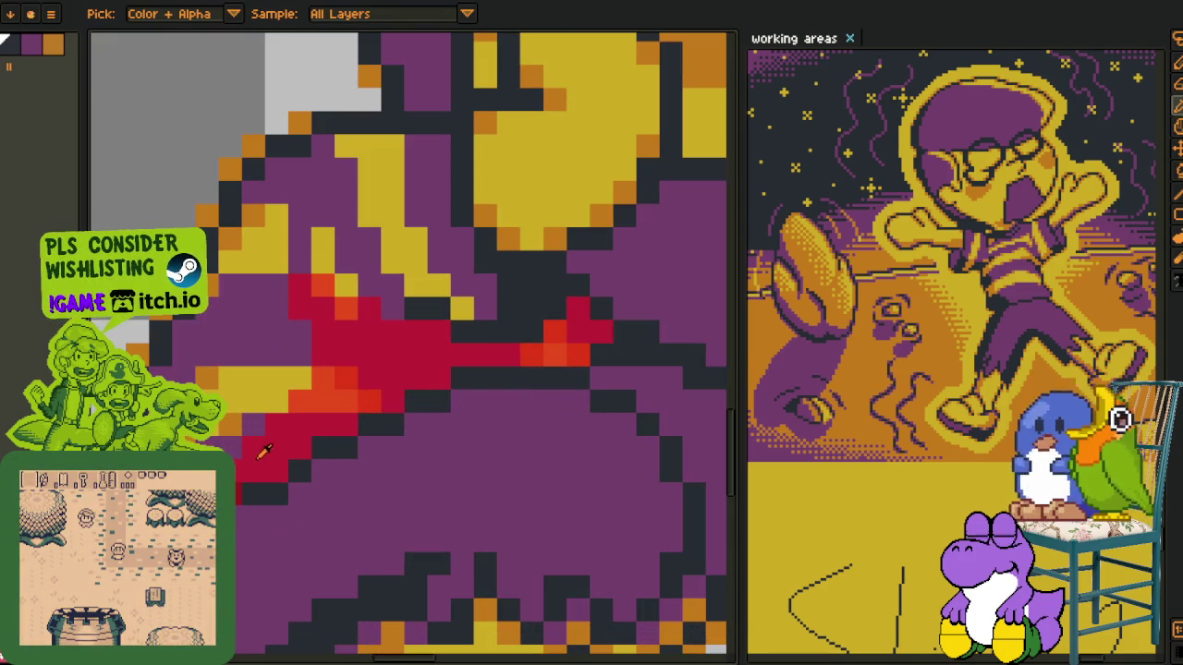
left_click(254, 466)
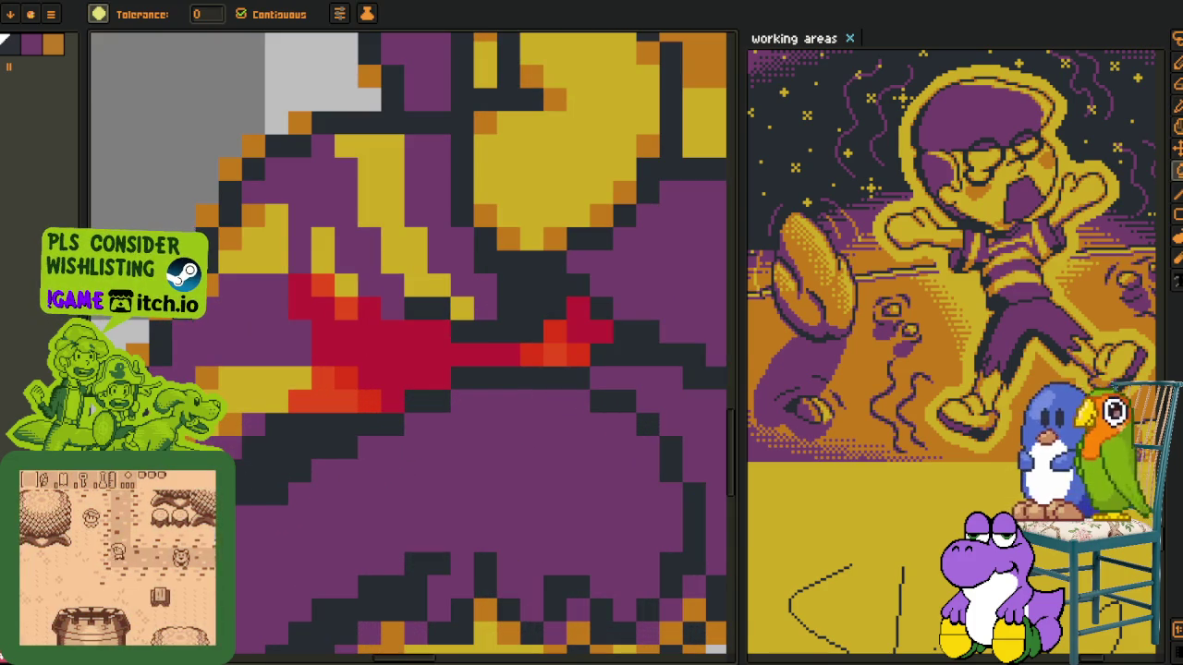
left_click(388, 367)
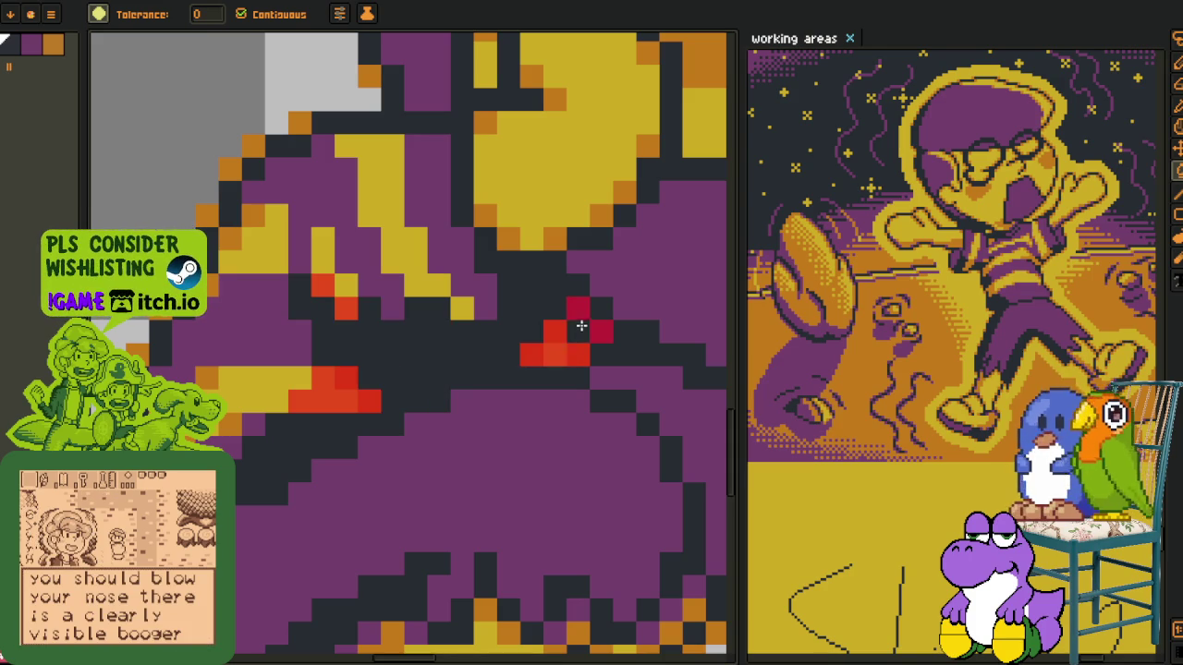
left_click(581, 325)
Pick orange from the sprite and fill the remaining red pixels orange
key("alt")
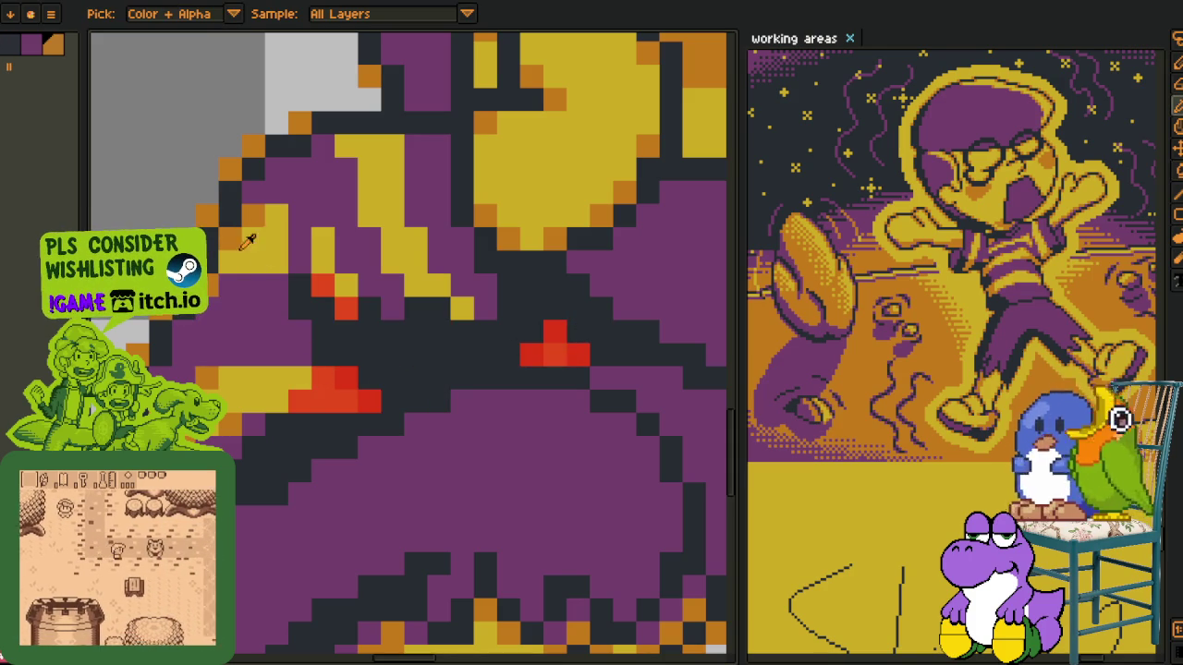
left_click(244, 243)
left_click(368, 399)
left_click(323, 379)
left_click(346, 308)
left_click(323, 287)
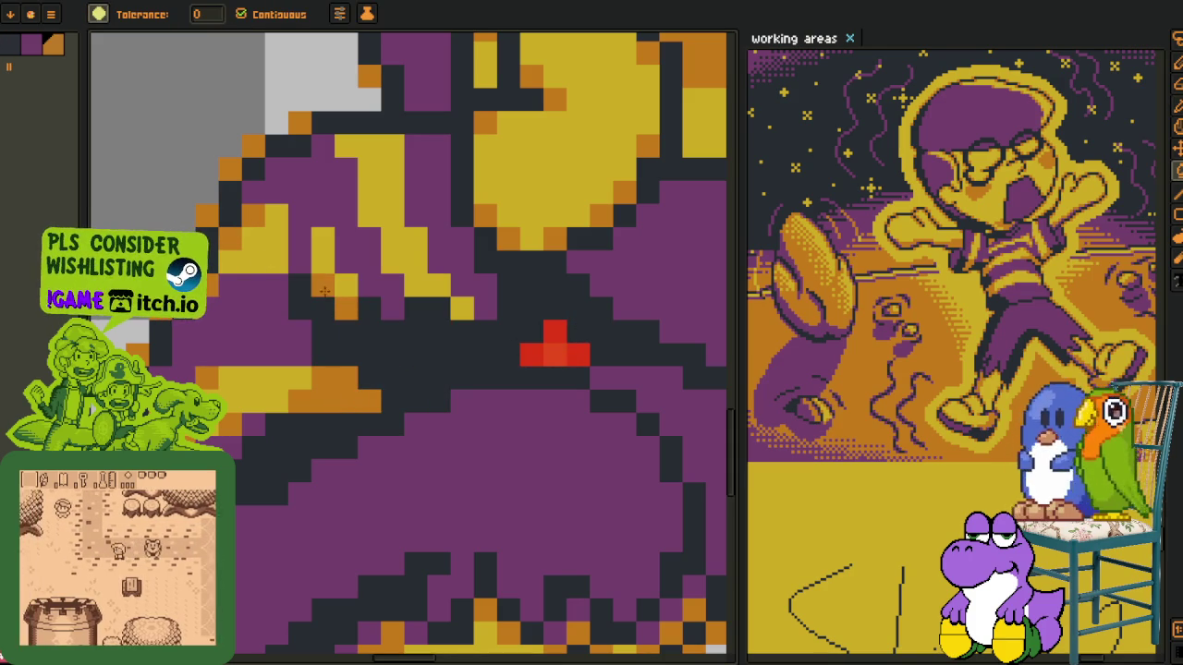
left_click(555, 351)
left_click(578, 354)
scroll(605, 395, "down", 3)
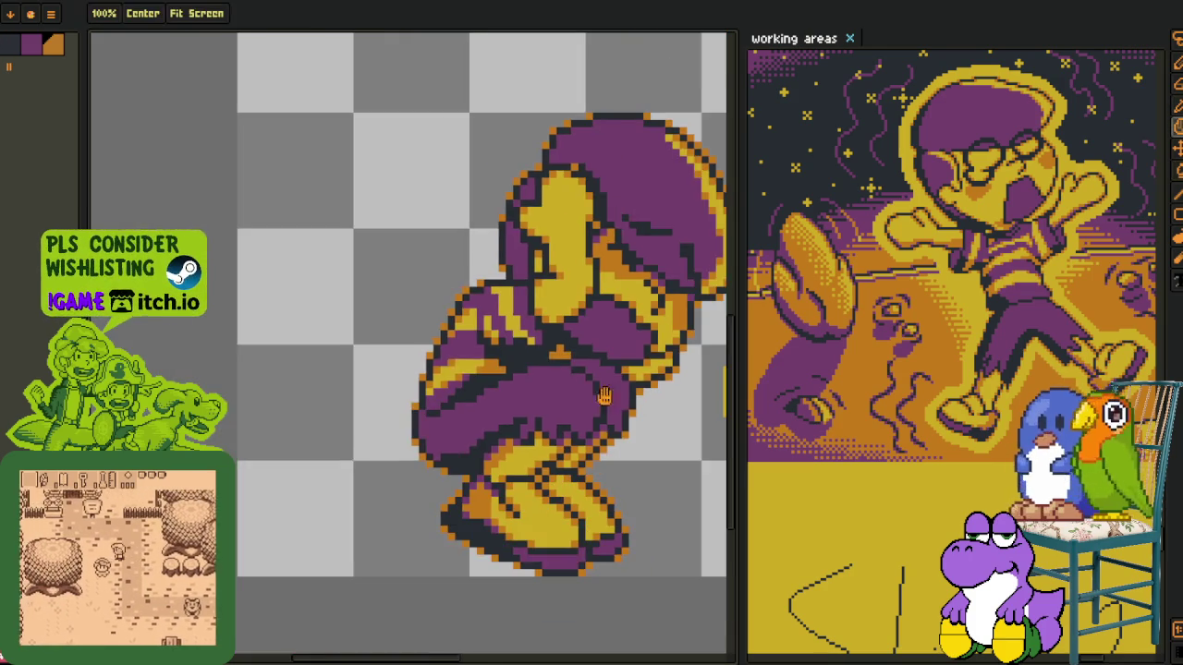
Sample orange and try an orange shading stroke on the purple, then undo it
scroll(605, 396, "down", 2)
scroll(591, 395, "down", 2)
key("alt")
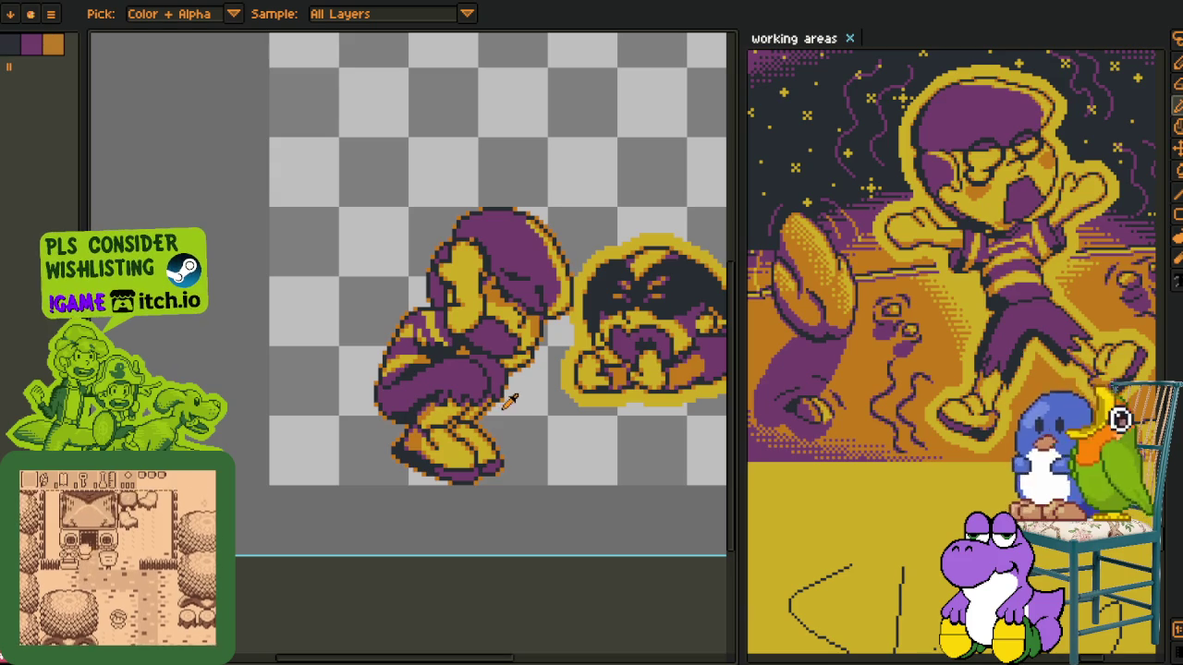
scroll(509, 400, "up", 2)
scroll(446, 422, "up", 3)
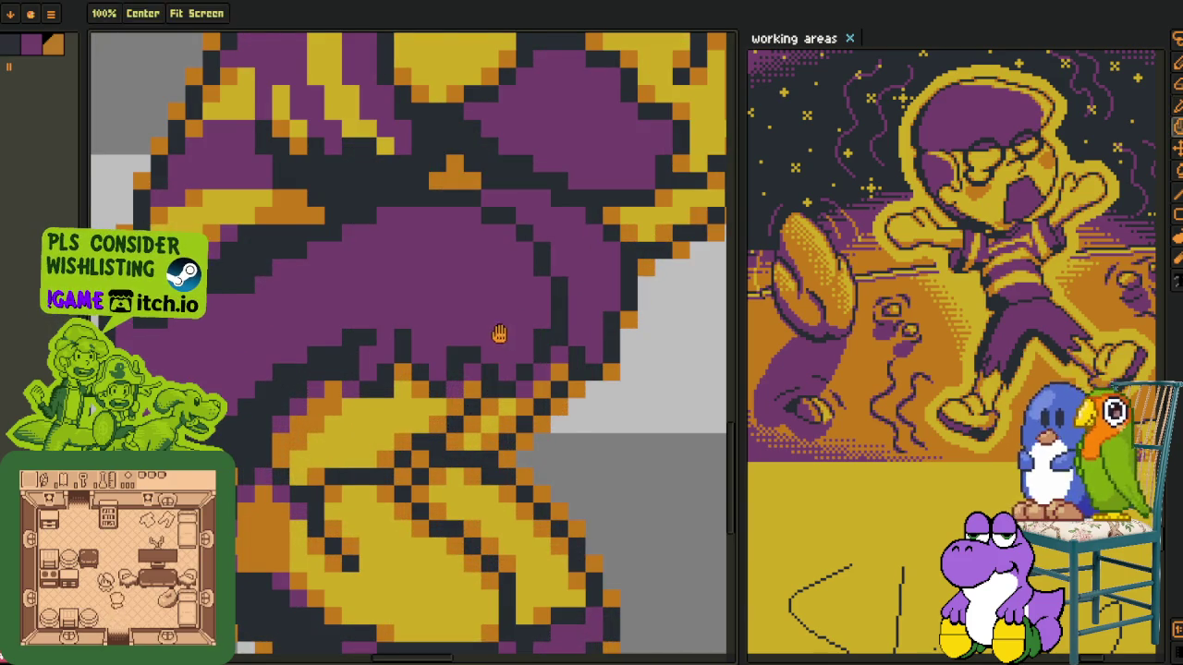
left_click_drag(439, 418, 333, 506)
mouse_move(362, 320)
left_mouse_down()
mouse_move(313, 314)
mouse_move(361, 357)
left_mouse_up()
key("ctrl+z")
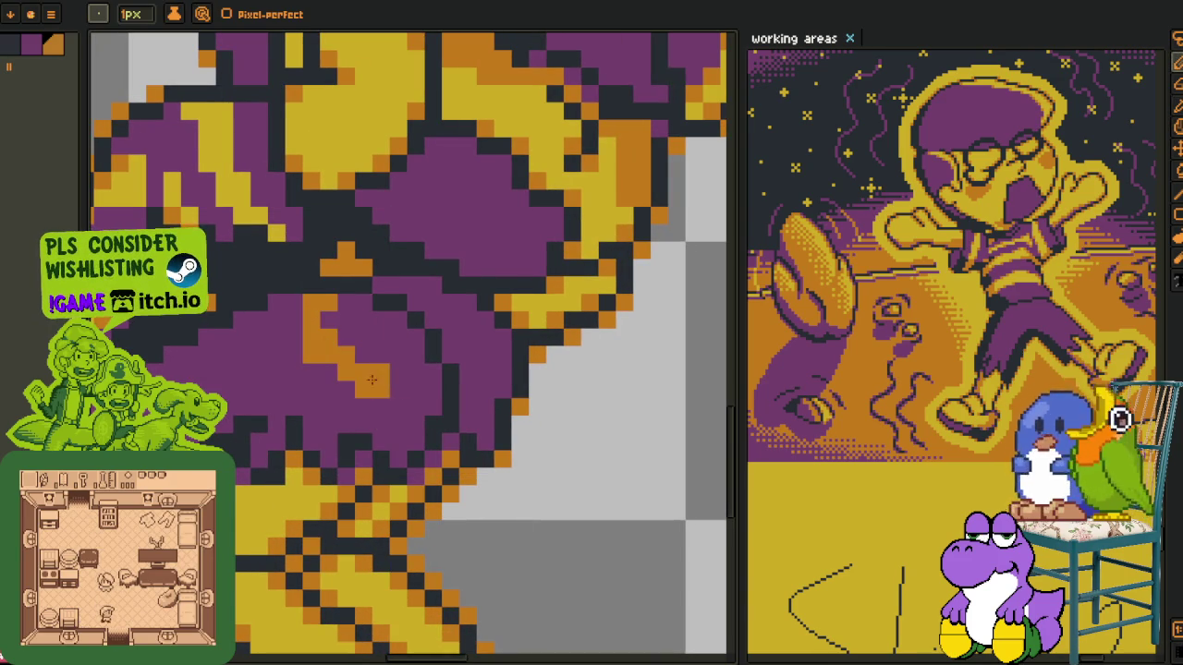
Paint an L-shaped orange shading stroke on the purple sleeve, then sample the purple
scroll(391, 356, "down", 3)
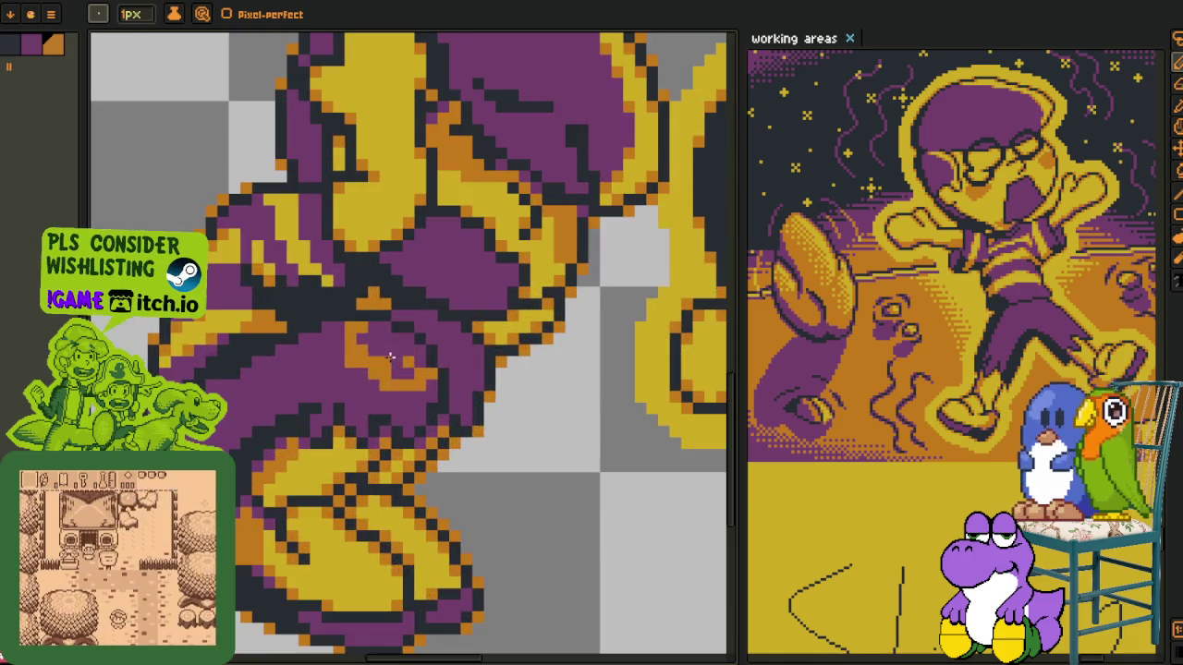
scroll(397, 361, "up", 2)
key("g")
scroll(453, 379, "down", 2)
scroll(455, 379, "down", 1)
scroll(462, 381, "up", 1)
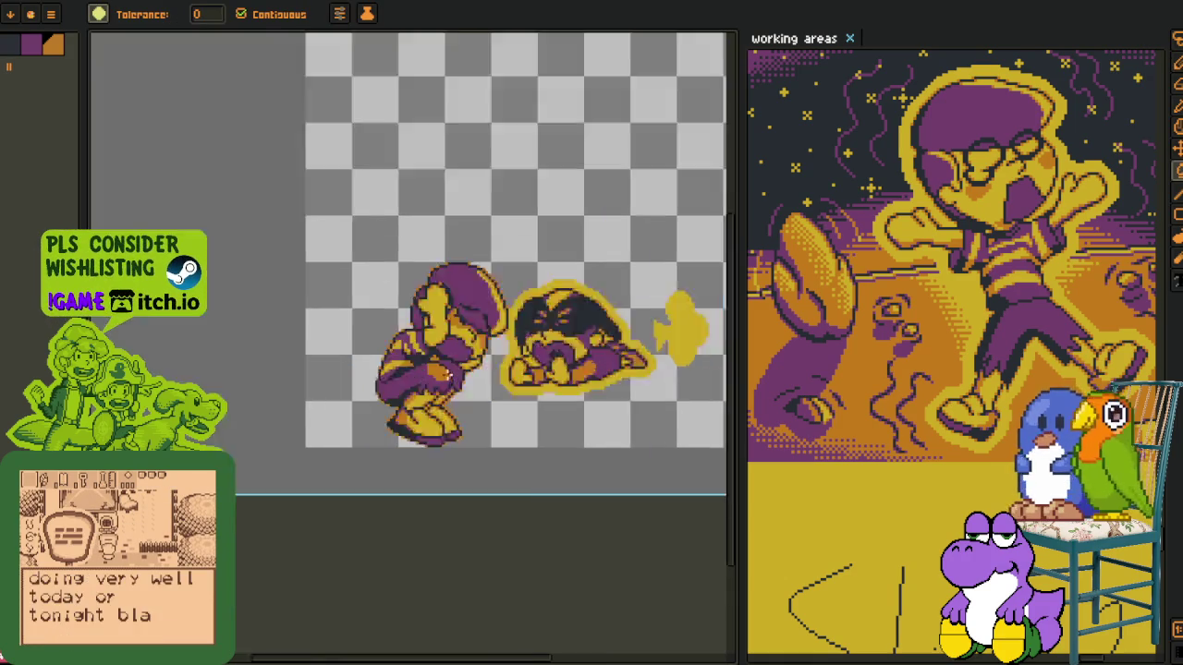
scroll(517, 388, "up", 4)
scroll(548, 397, "up", 1)
key("b")
mouse_move(548, 397)
left_mouse_down()
mouse_move(561, 406)
mouse_move(507, 367)
mouse_move(518, 342)
mouse_move(540, 384)
mouse_move(563, 386)
left_mouse_up()
key("i")
left_click(295, 341, "alt")
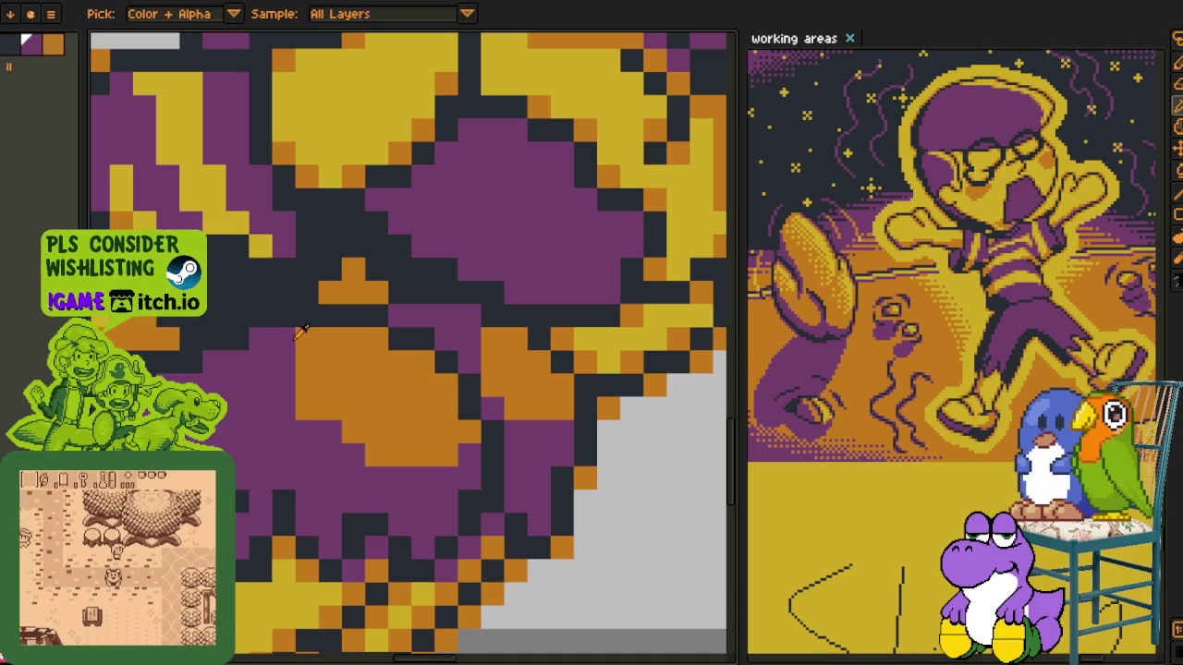
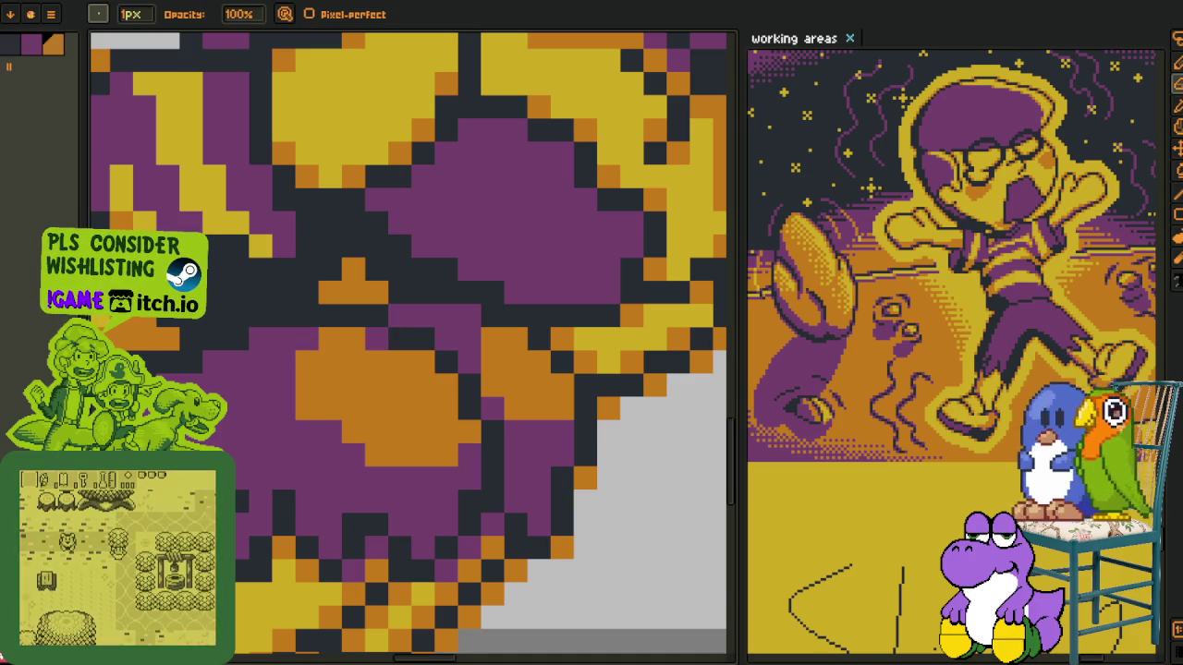
Sample the crouching character's purple and yellow colours while zooming in and out to inspect them
key("alt")
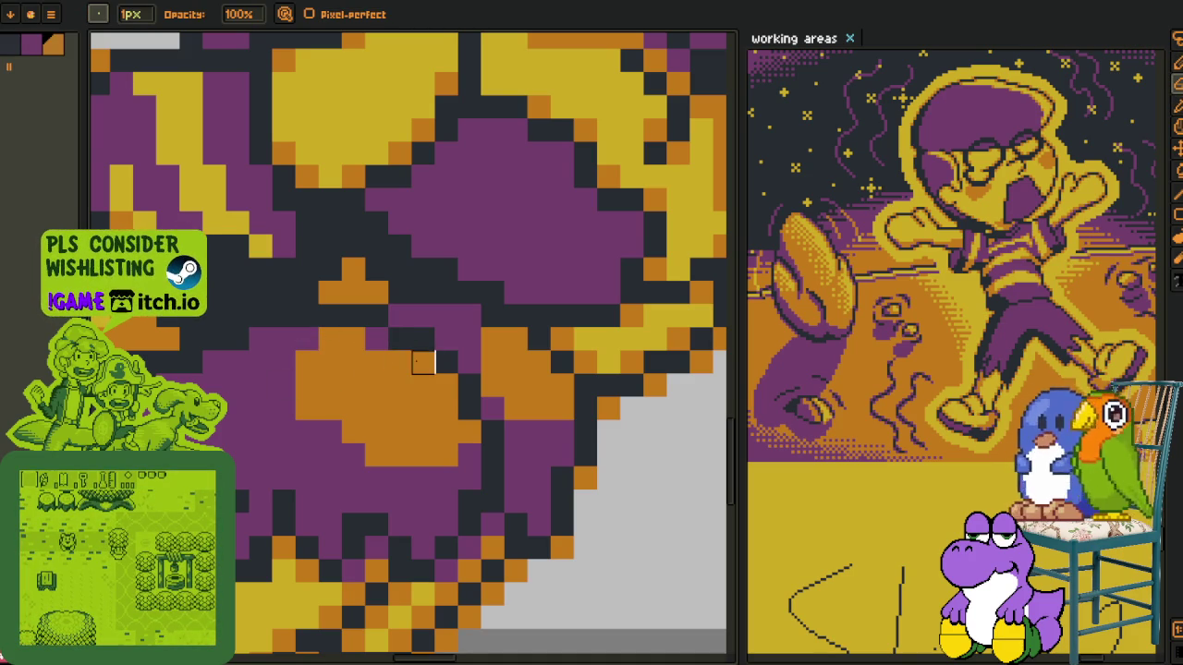
key("alt")
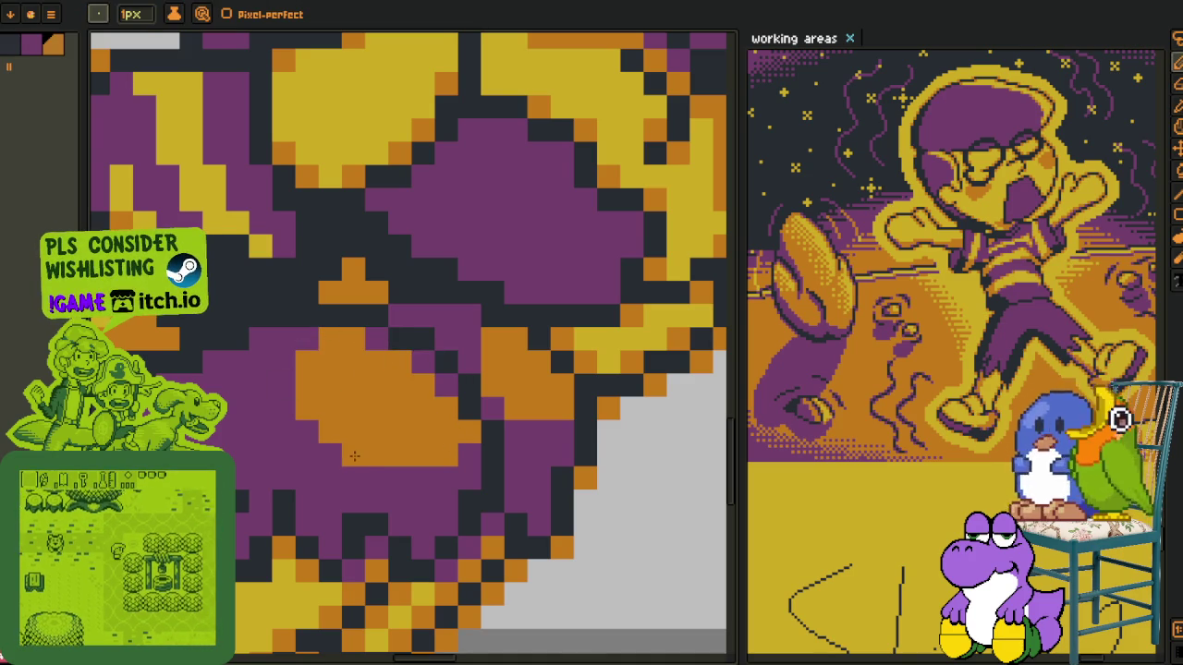
scroll(337, 440, "down", 2)
scroll(455, 406, "up", 2)
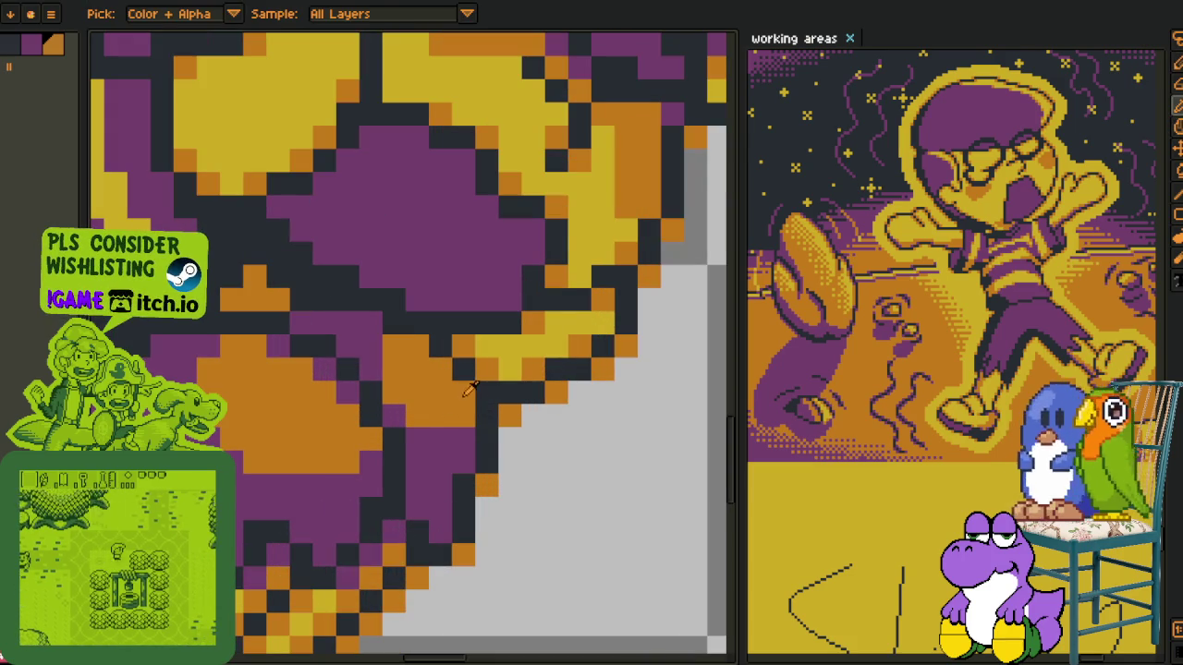
key("alt")
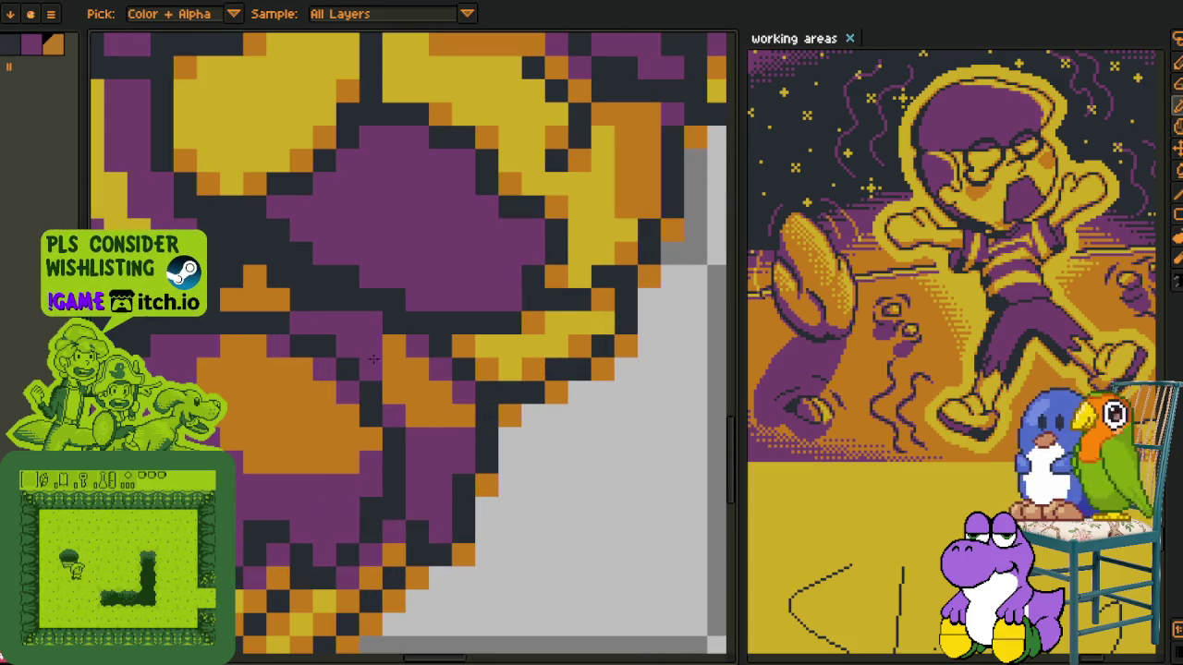
key("alt")
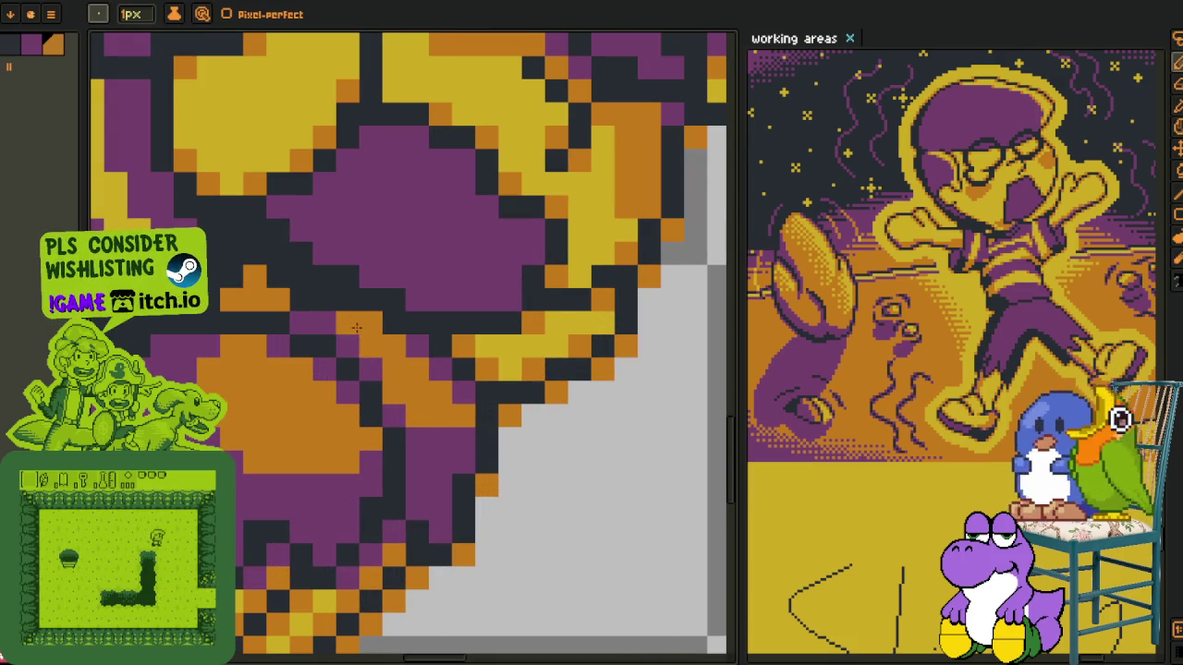
scroll(353, 333, "down", 2)
scroll(367, 340, "up", 2)
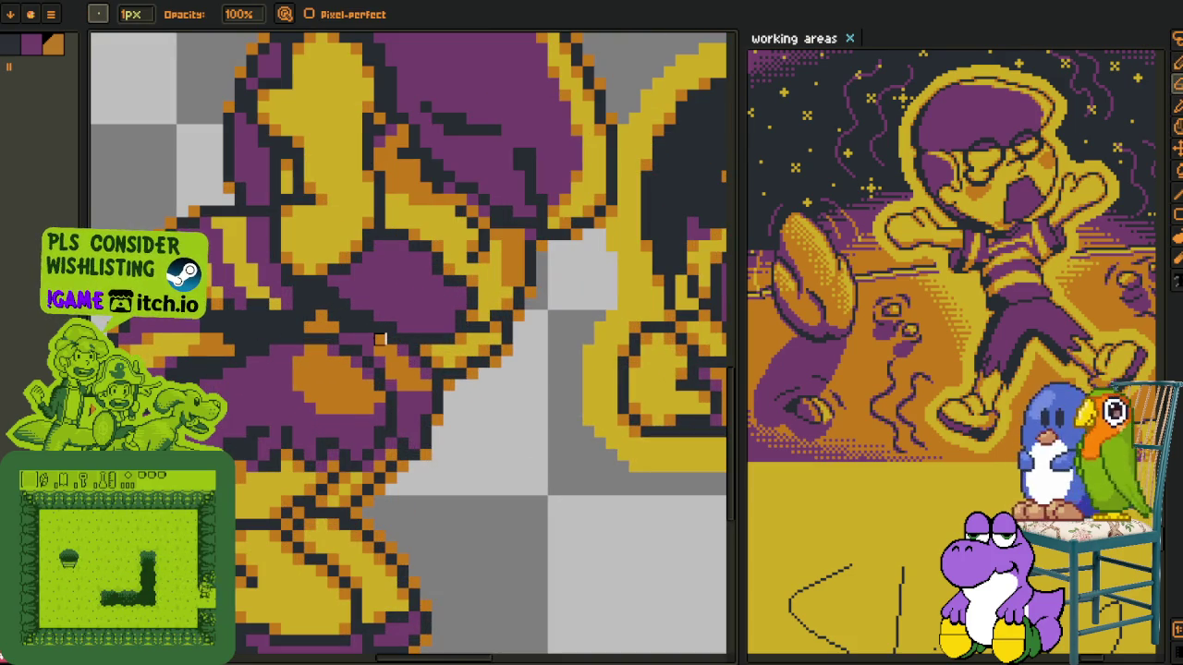
scroll(377, 338, "down", 2)
key("alt")
scroll(411, 349, "up", 2)
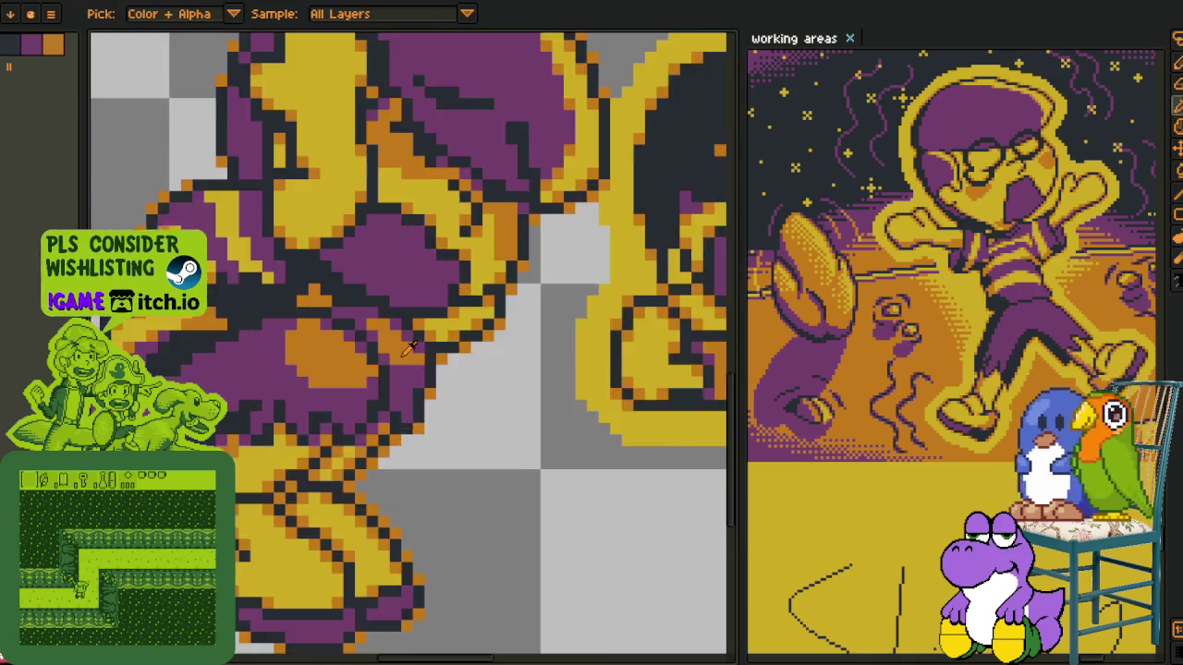
scroll(404, 356, "up", 1)
scroll(411, 377, "down", 2)
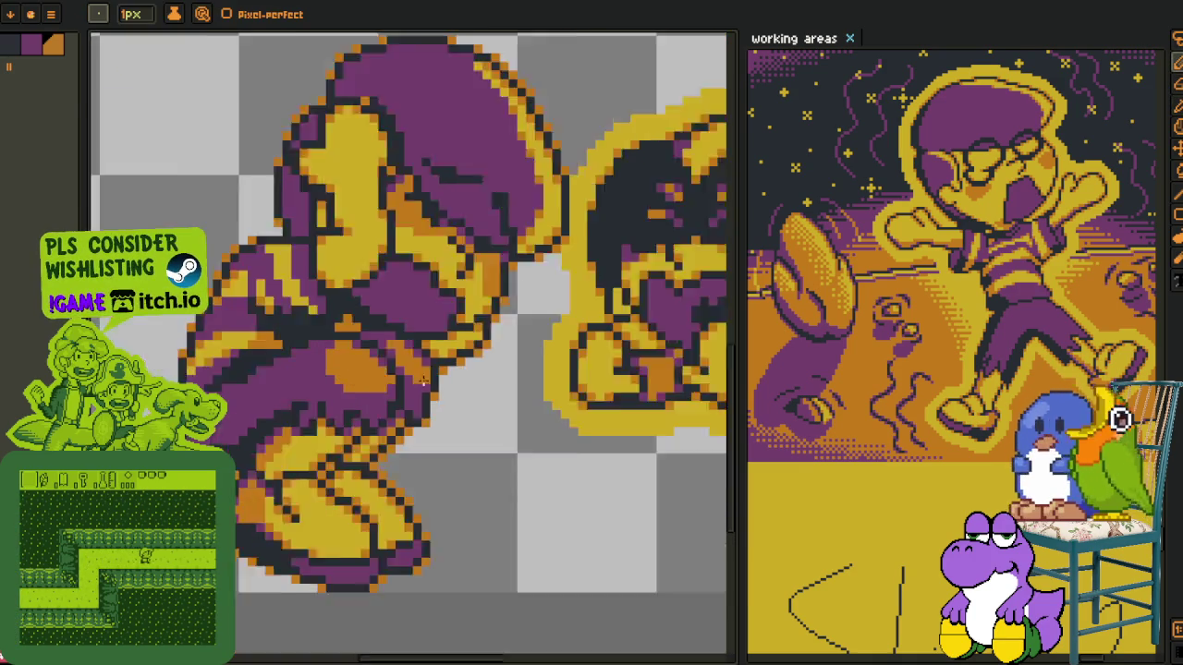
scroll(434, 388, "down", 1)
scroll(458, 402, "down", 1)
Save the sprite file, then zoom back in on the crouching character
key("ctrl+s")
key("alt")
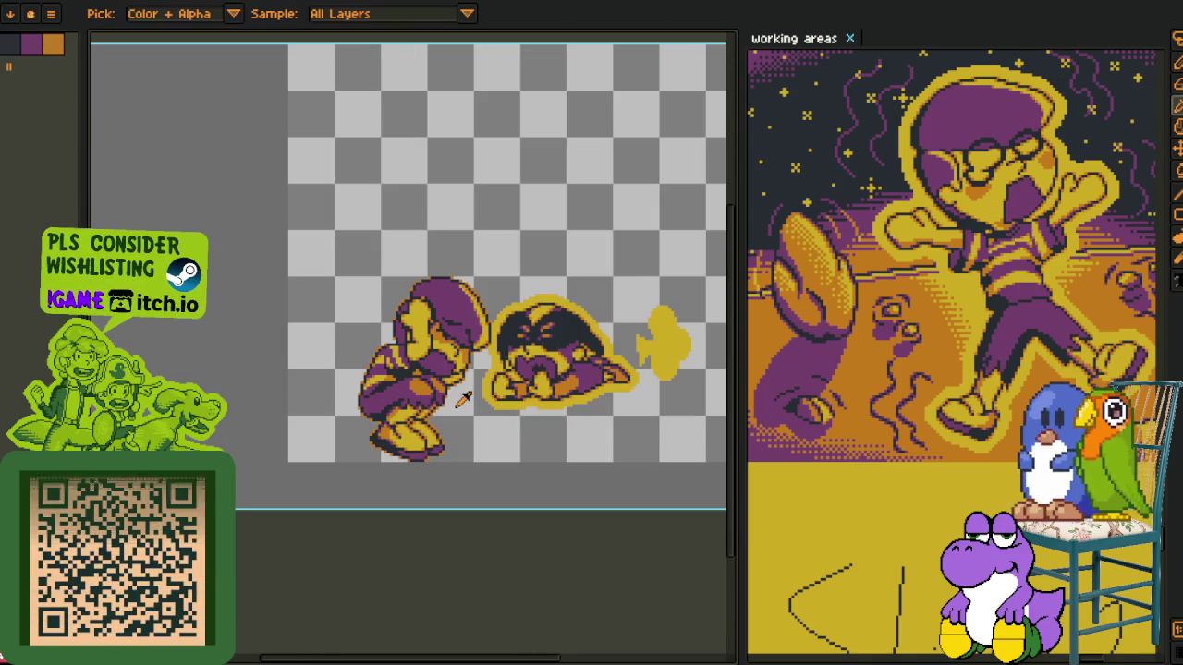
scroll(406, 349, "up", 2)
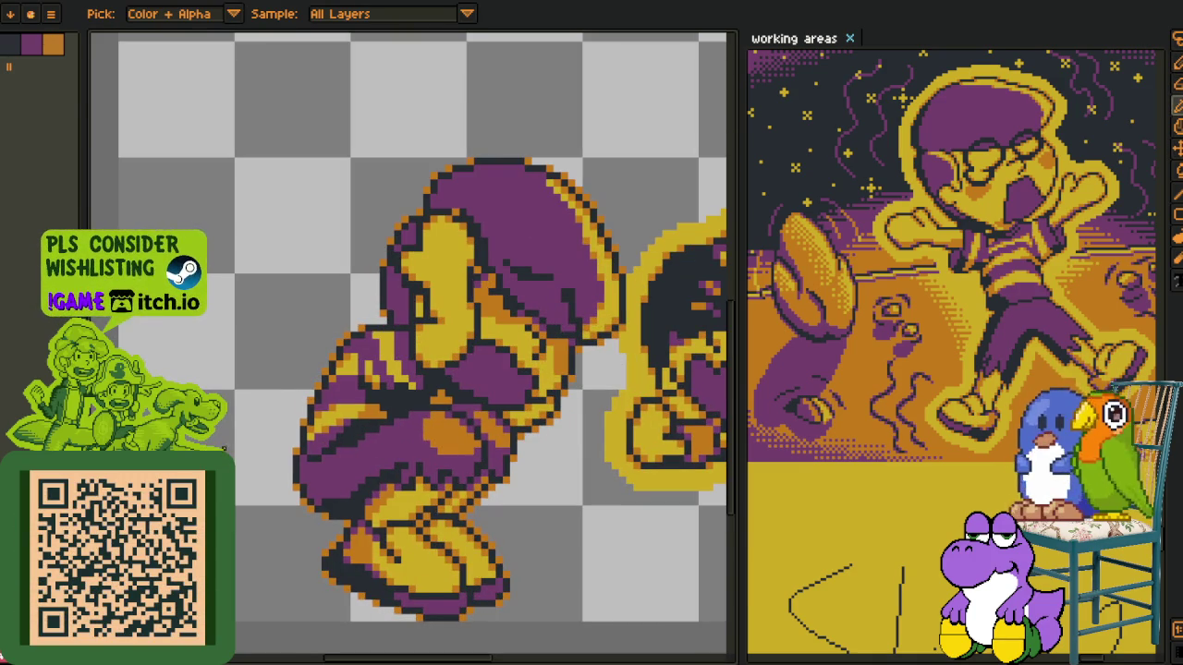
scroll(407, 456, "up", 1)
scroll(475, 430, "up", 1)
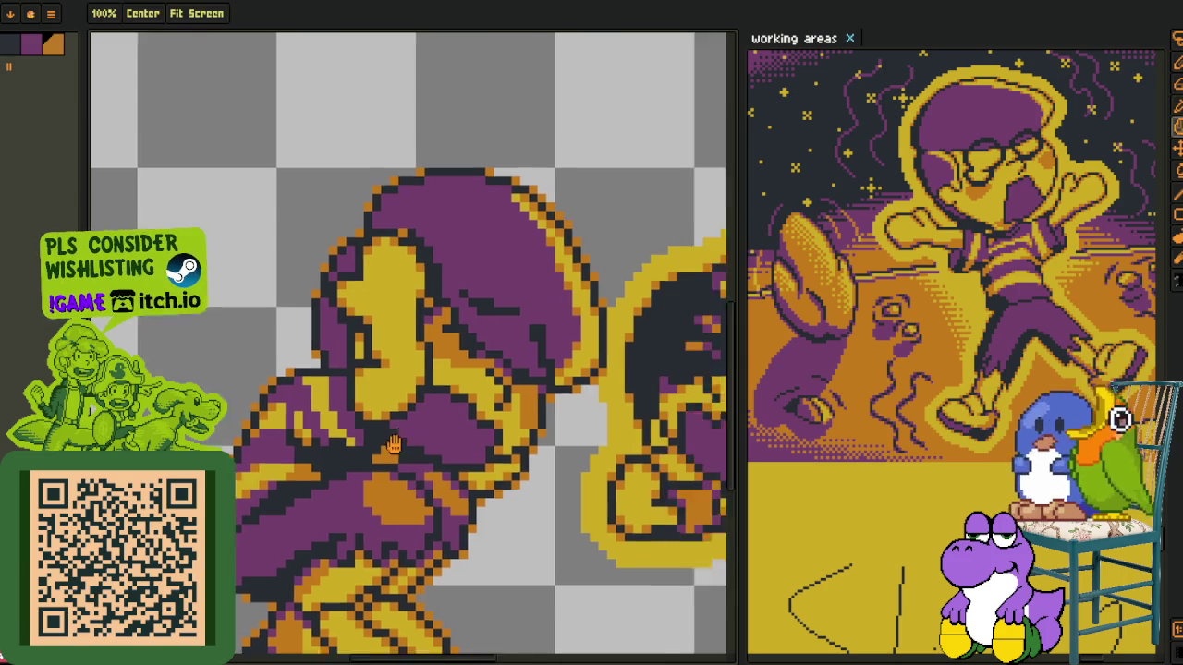
scroll(406, 388, "up", 1)
scroll(335, 342, "up", 2)
Add orange shading pixels to the top of the yellow hand
left_click_drag(335, 342, 335, 213)
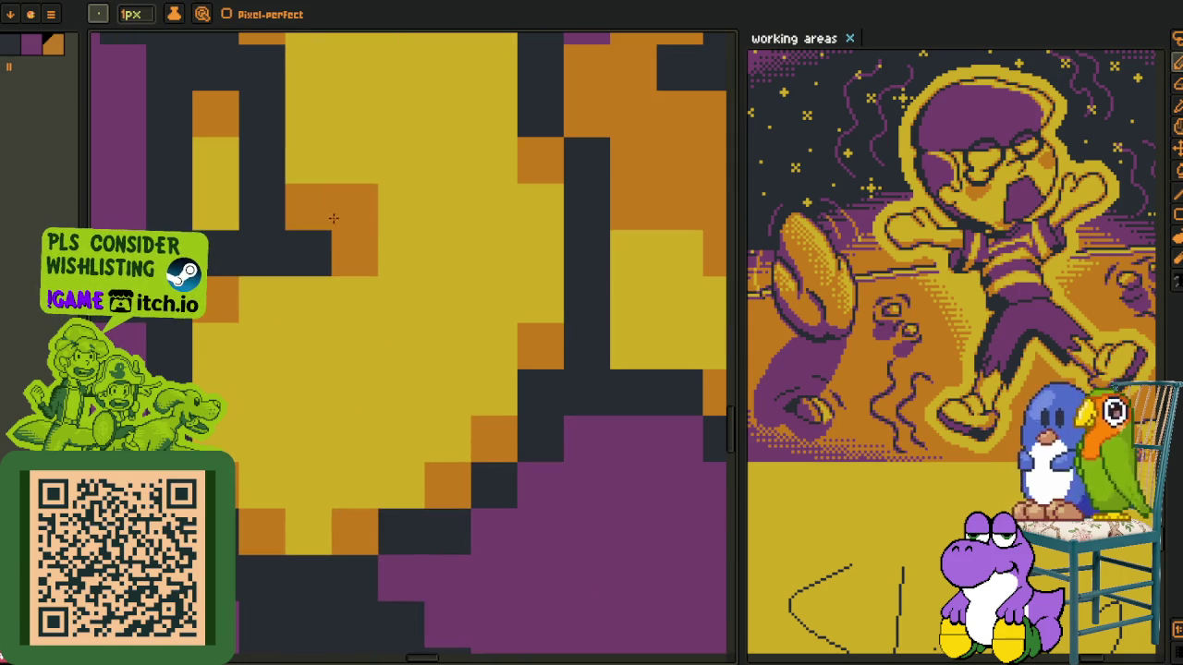
left_click(401, 244)
left_click(309, 161)
left_click(308, 115)
left_click_drag(301, 273, 309, 306)
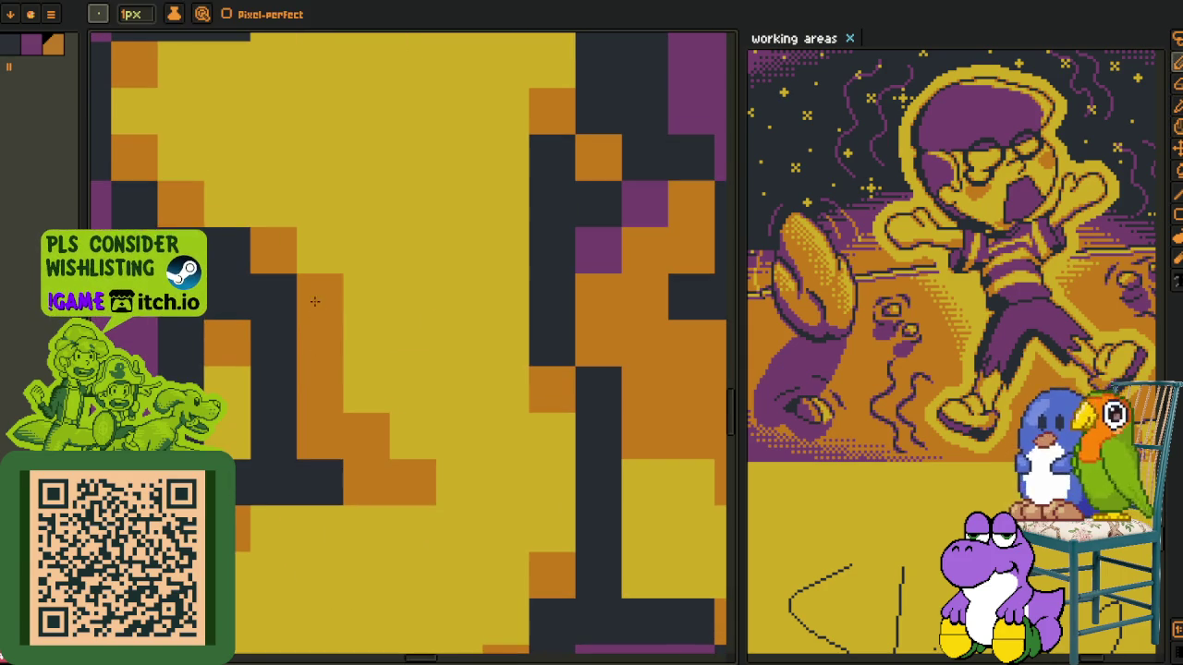
scroll(304, 509, "down", 2)
scroll(304, 509, "up", 1)
left_click_drag(412, 478, 465, 496)
Pick purple from the artwork and repaint the stray orange pixels purple
left_click(250, 536, "alt")
left_click(503, 462)
left_click(384, 504)
left_click(296, 504)
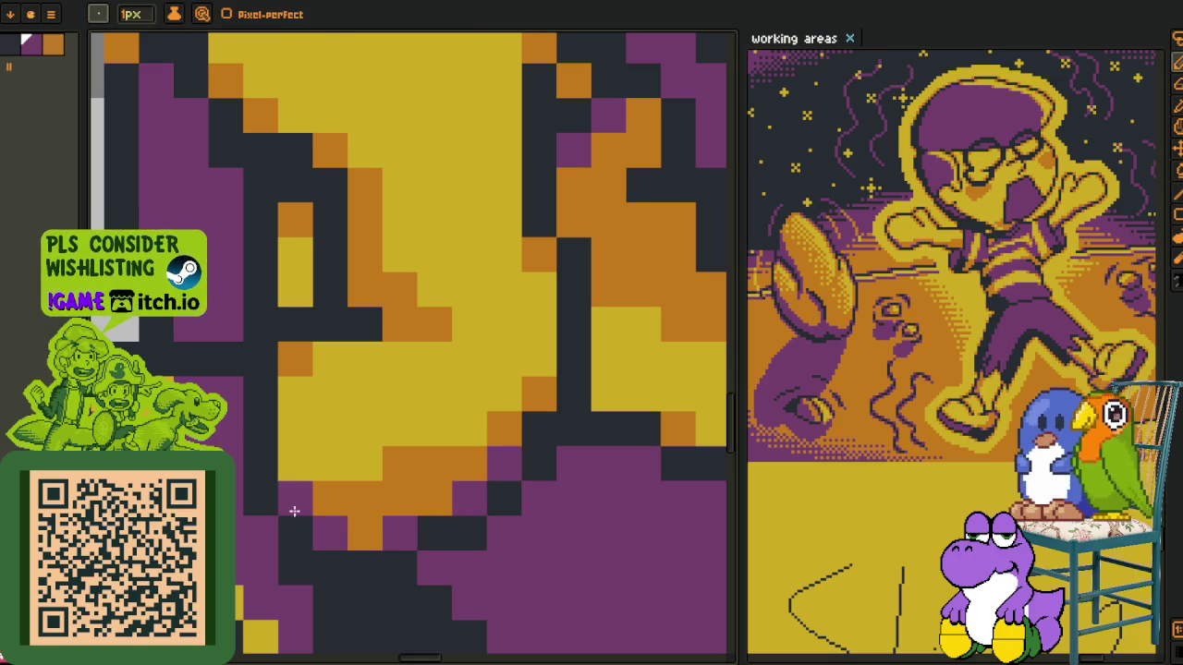
left_click_drag(296, 507, 312, 659)
scroll(358, 454, "down", 2)
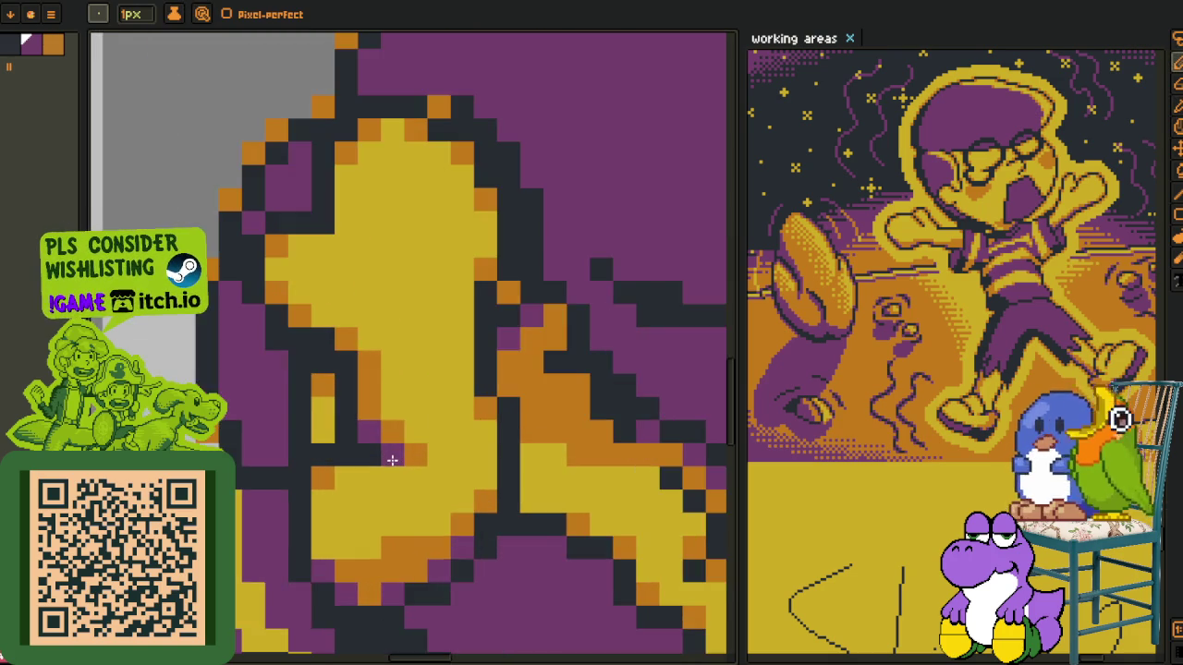
scroll(397, 452, "down", 2)
scroll(404, 450, "up", 2)
Eyedrop the purple and a lighter yellow from the sprite
left_click(398, 451, "alt")
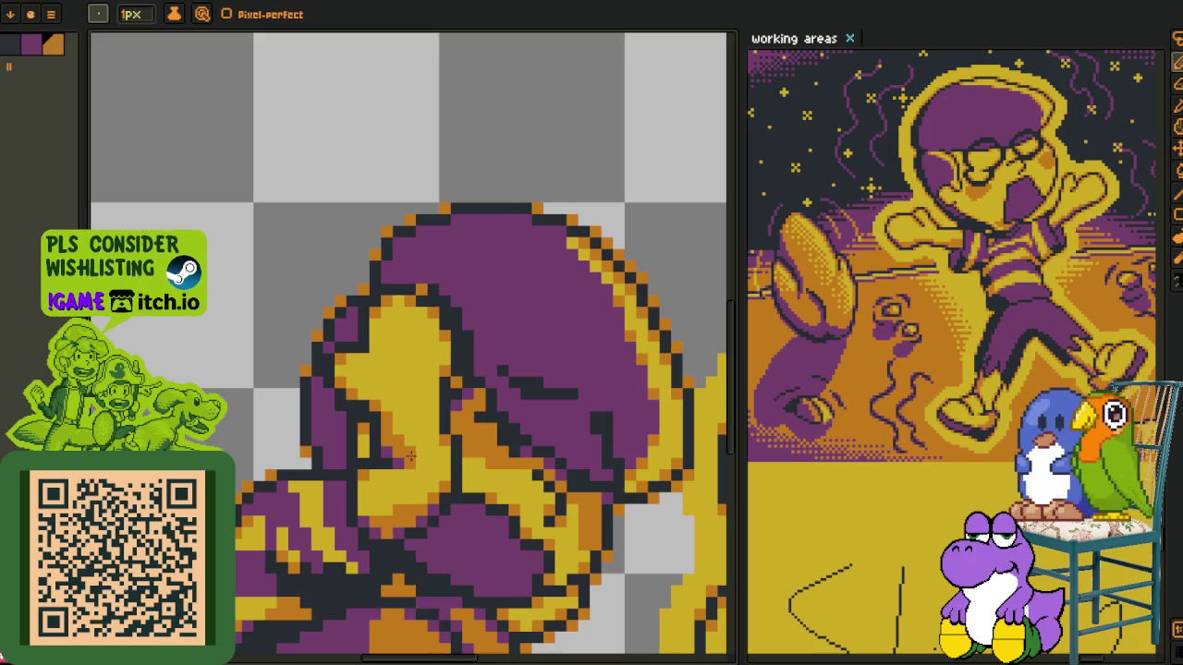
left_click(345, 381, "alt")
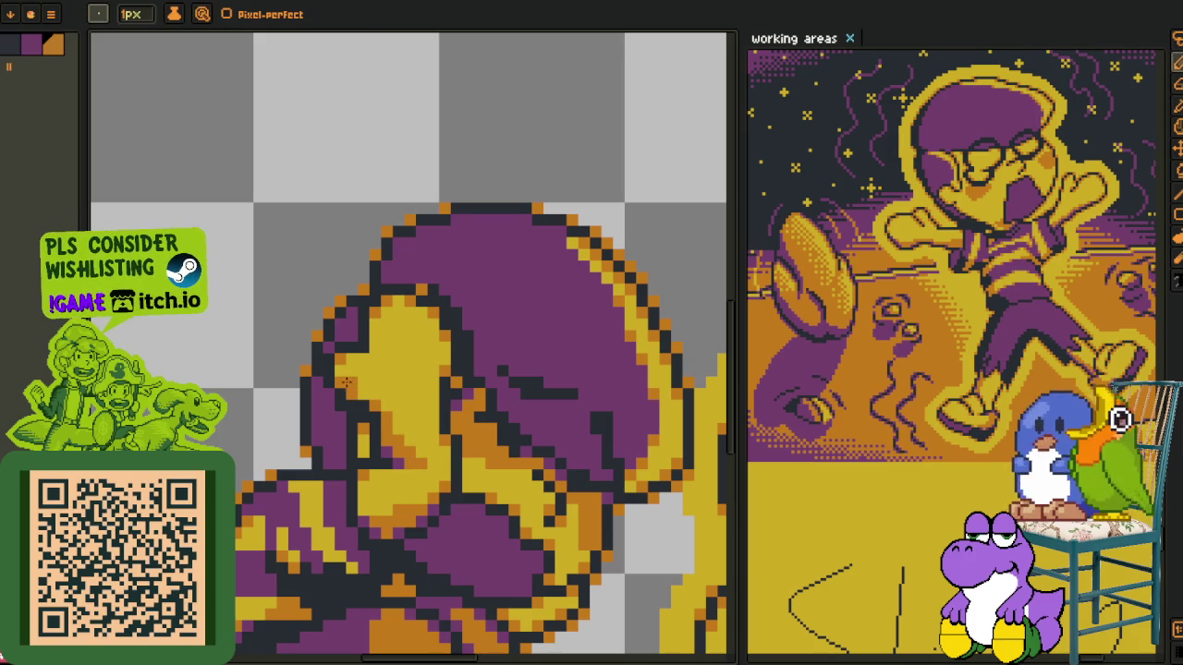
left_click(388, 441, "alt")
left_click(360, 392, "alt")
left_click(384, 405, "alt")
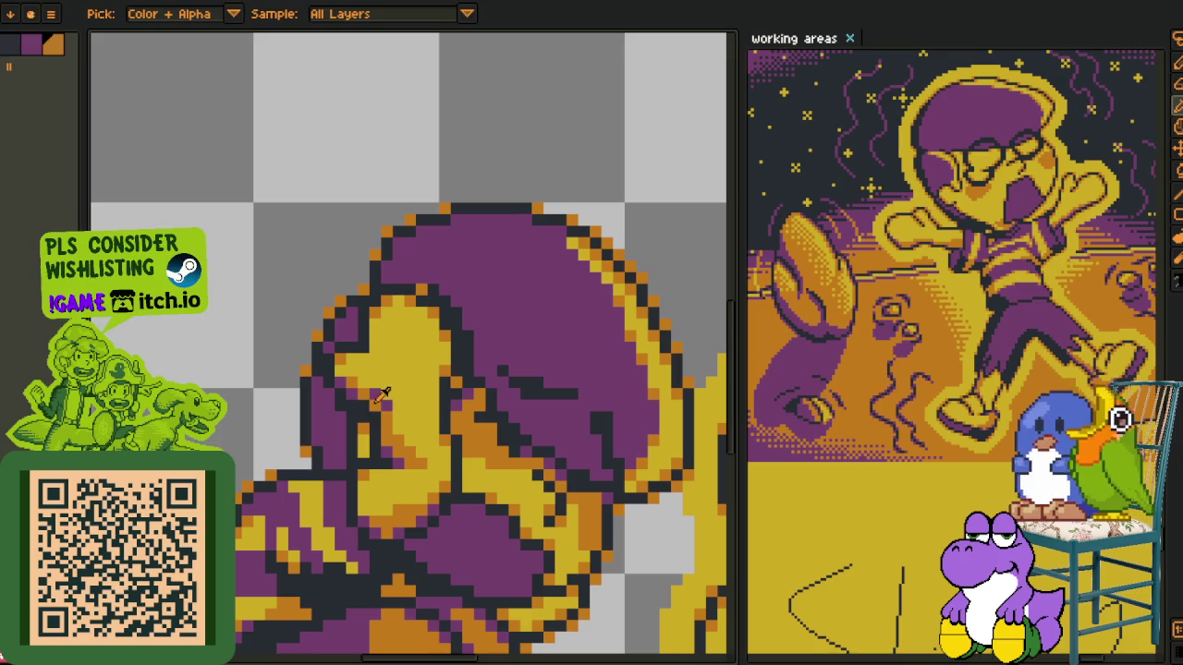
left_click(362, 383, "alt")
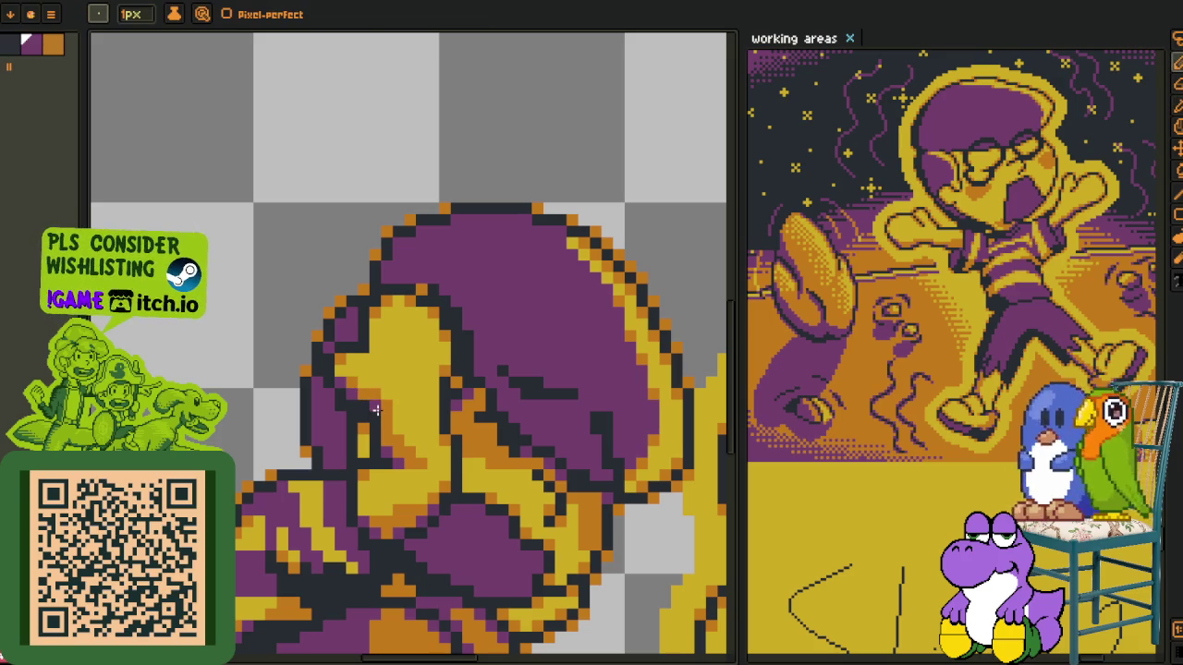
scroll(374, 405, "down", 2)
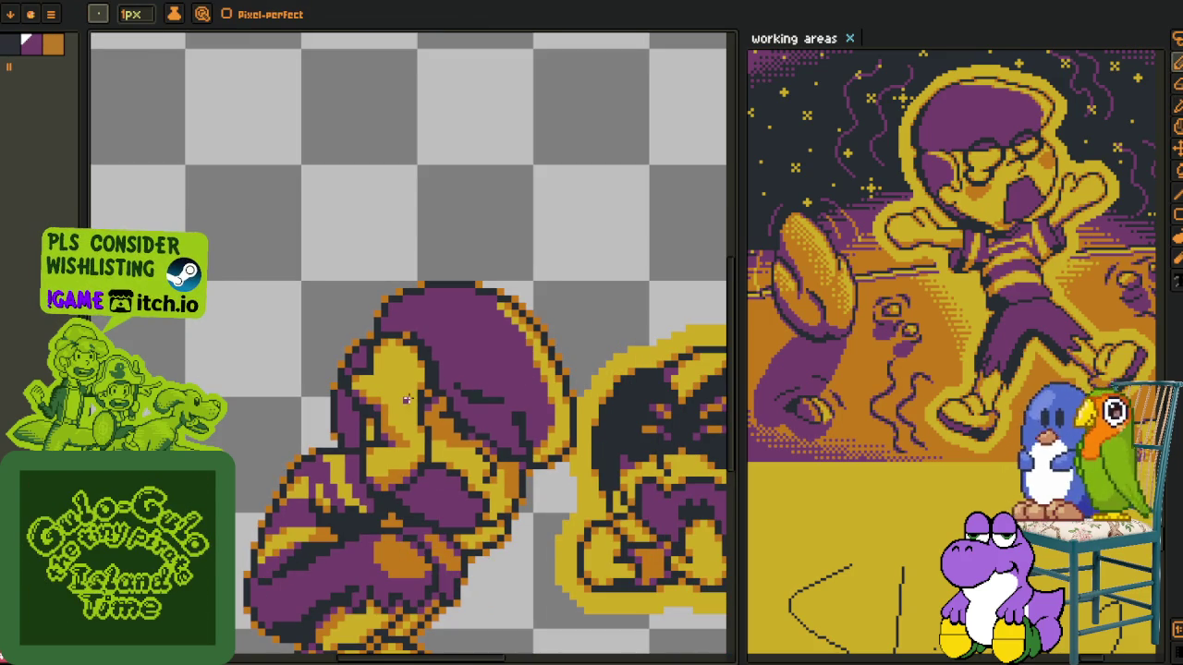
scroll(406, 399, "up", 2)
scroll(396, 351, "up", 2)
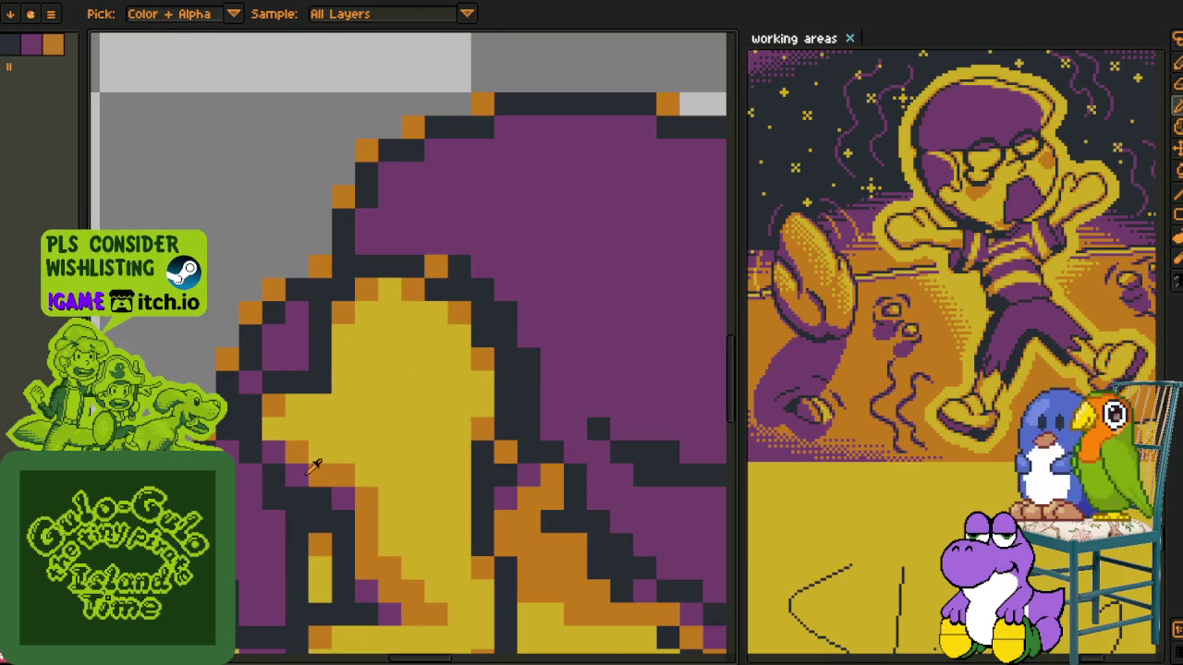
With the 1px Pencil, repaint the yellow and orange pixels of the flame shape and its tip
key("b")
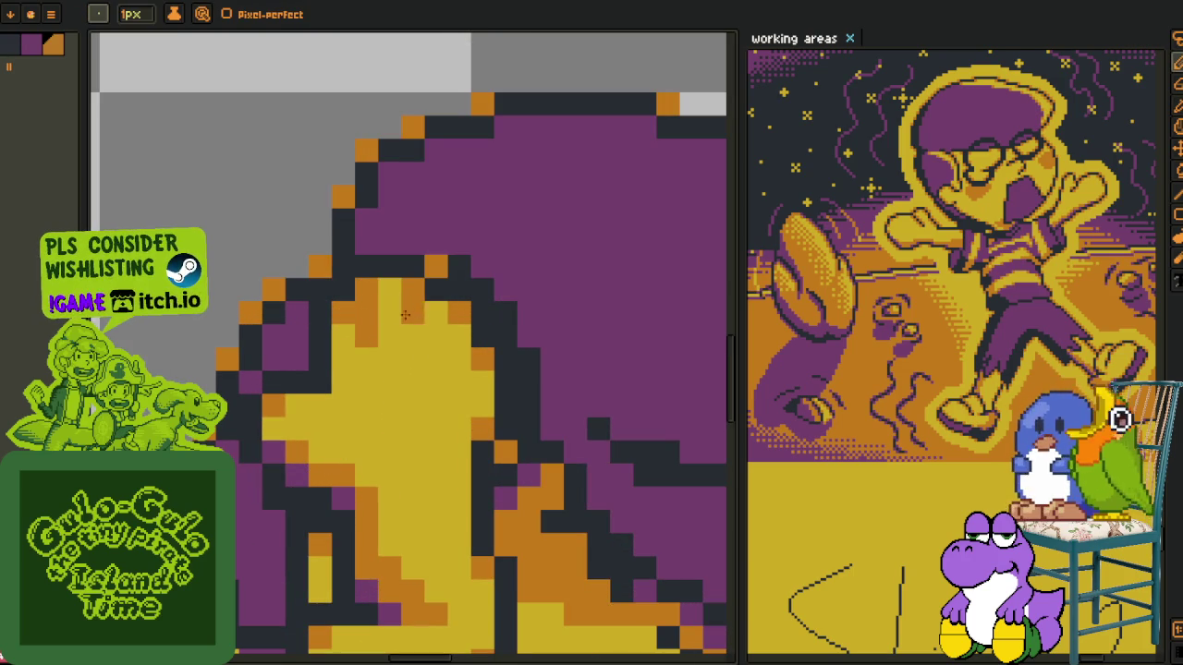
mouse_move(445, 340)
left_mouse_down()
mouse_move(456, 359)
mouse_move(436, 359)
left_mouse_up()
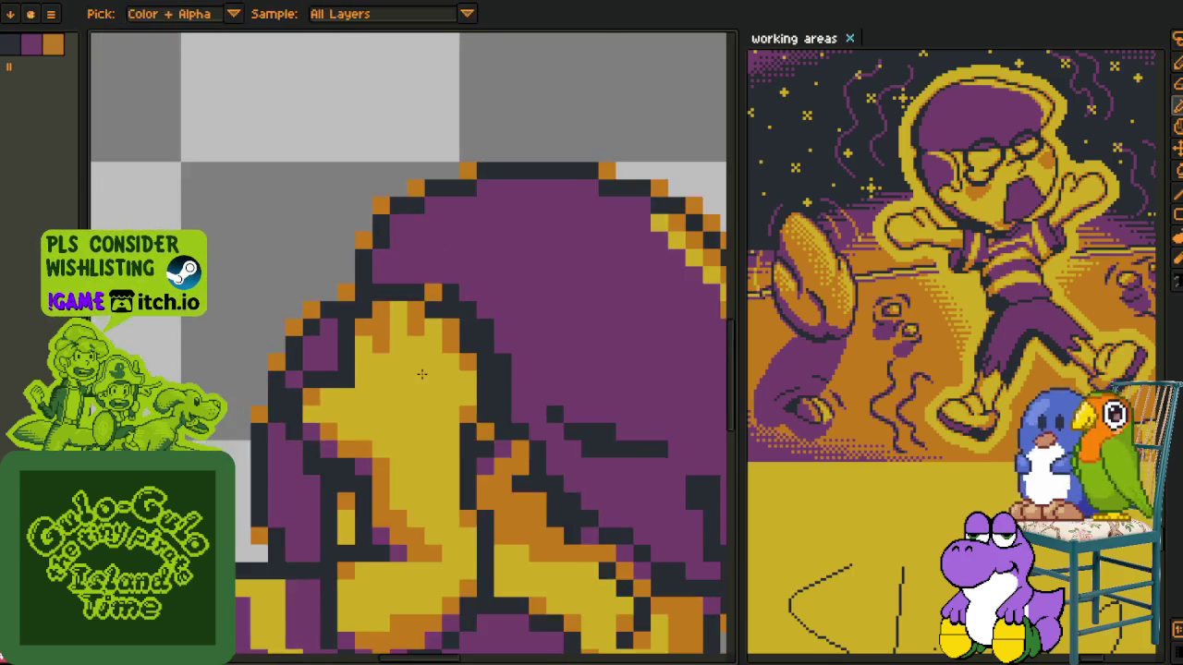
left_click(377, 369)
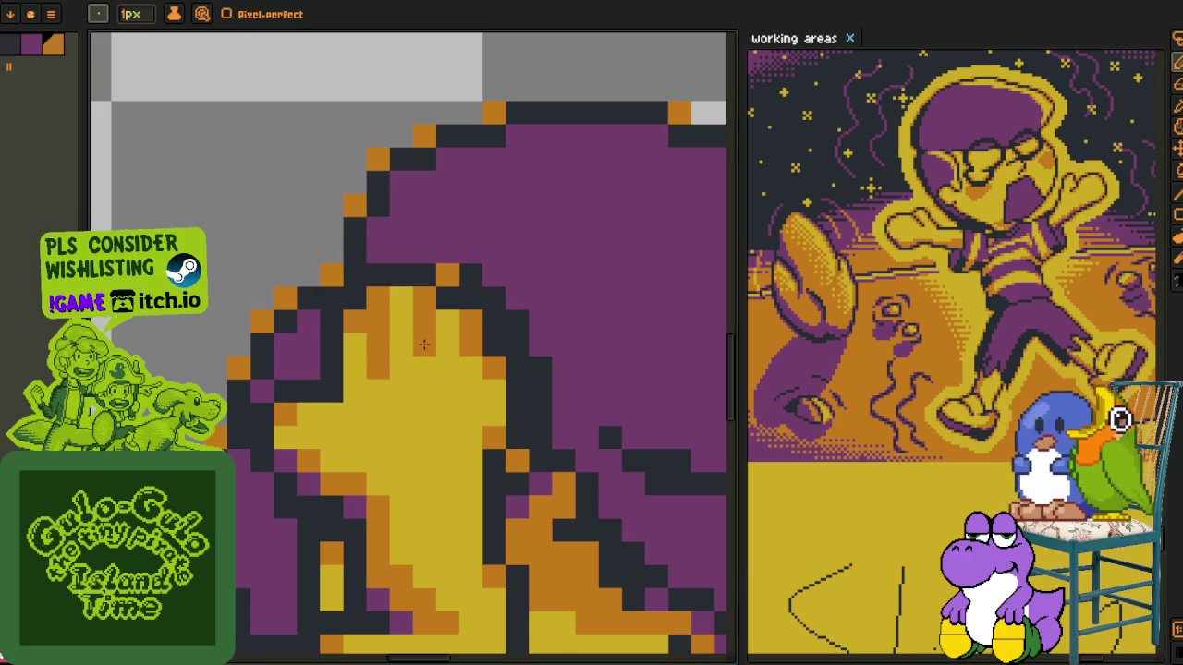
key("alt")
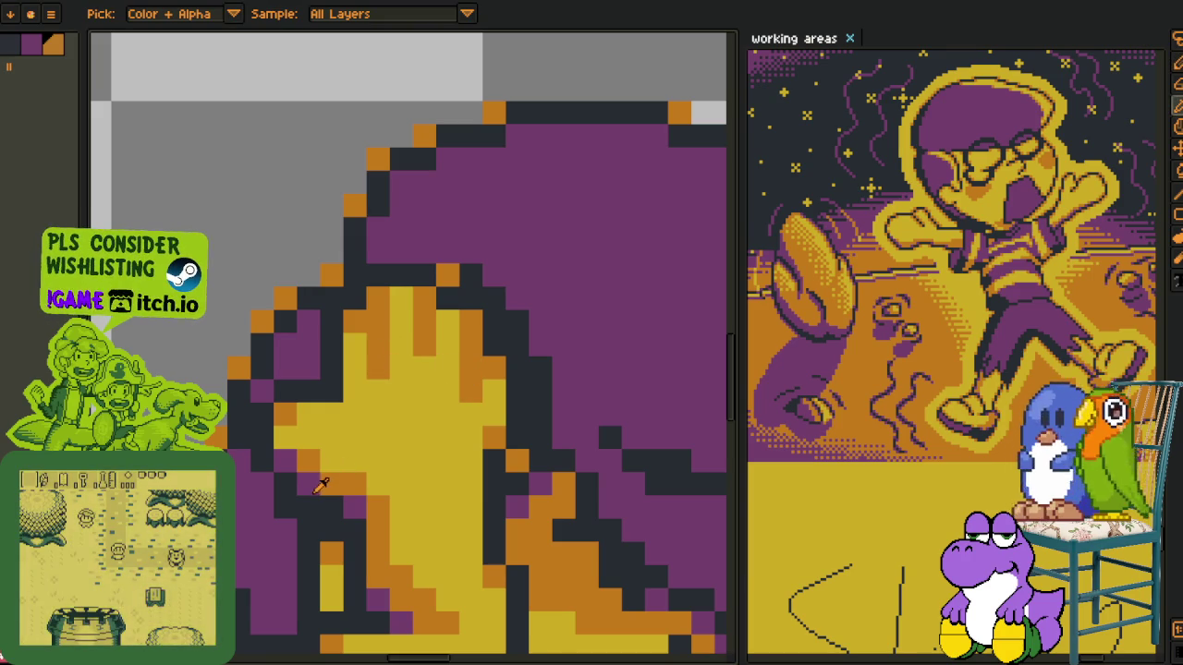
left_click(355, 321)
left_click(377, 298)
left_click(447, 320)
left_click(431, 297)
Switch to the Eyedropper and zoom out to see the whole sprite
scroll(431, 296, "down", 3)
scroll(431, 296, "down", 1)
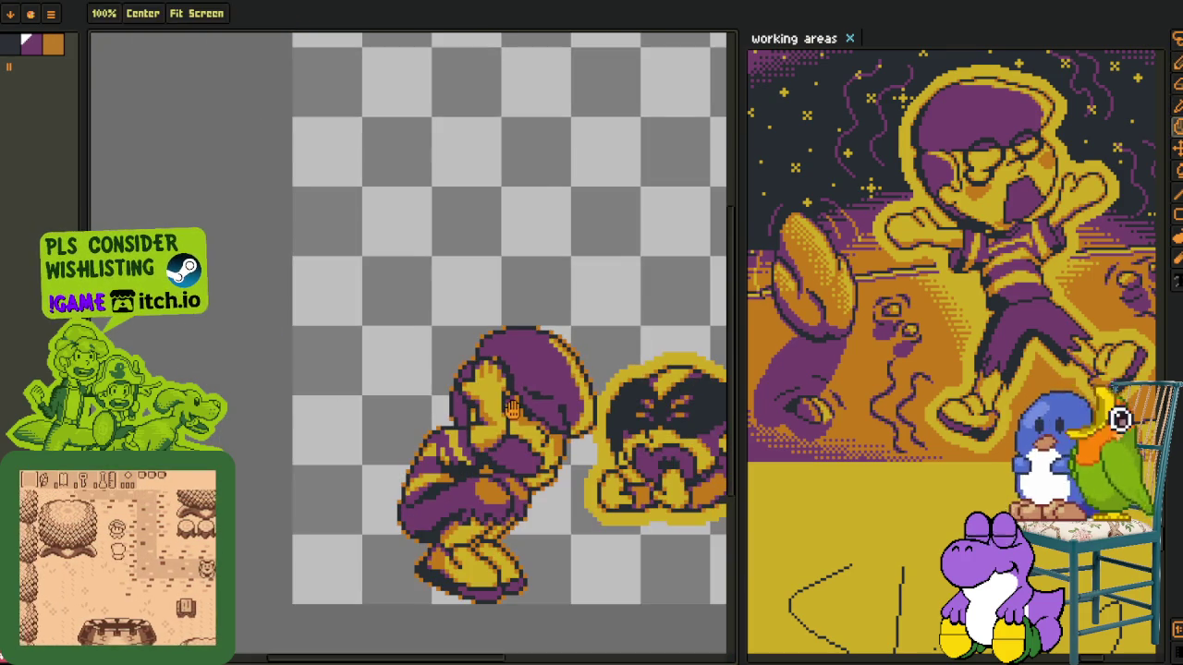
scroll(451, 374, "up", 1)
scroll(434, 351, "up", 3)
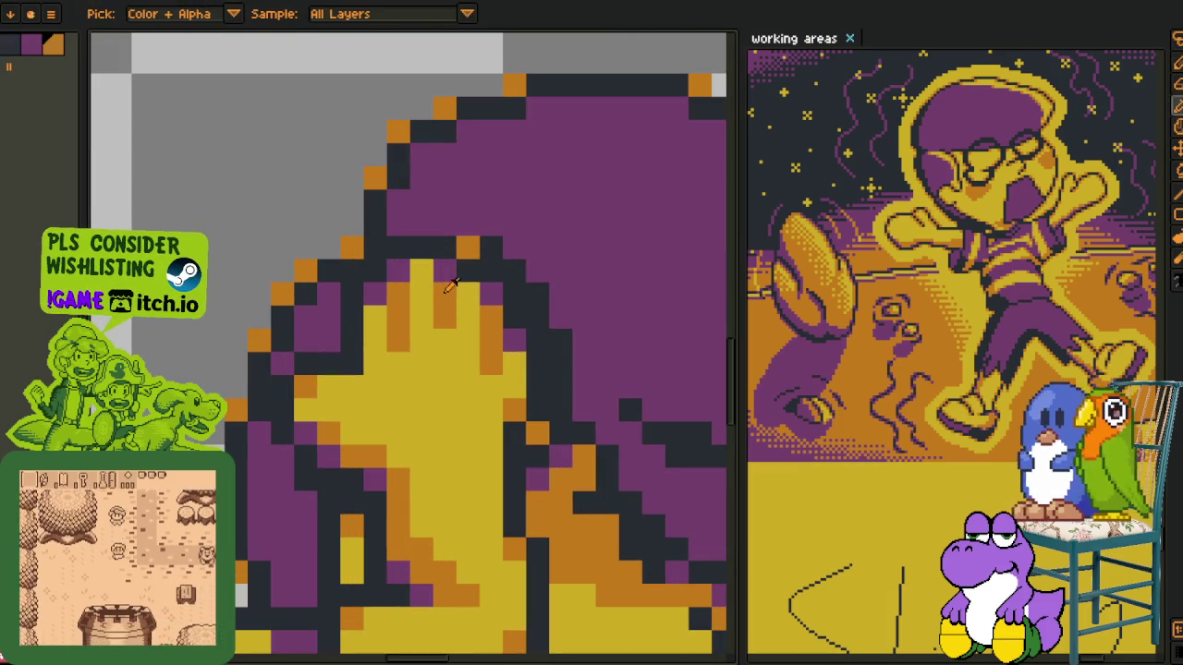
scroll(407, 278, "down", 2)
scroll(434, 296, "down", 1)
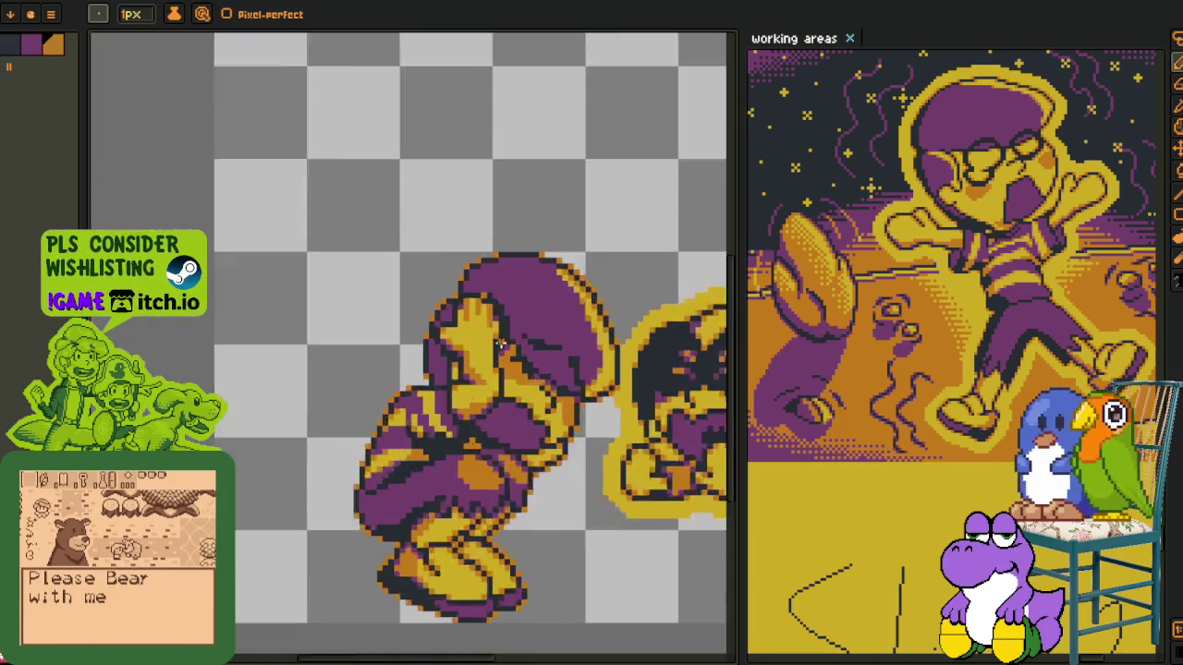
scroll(494, 291, "up", 3)
key("alt")
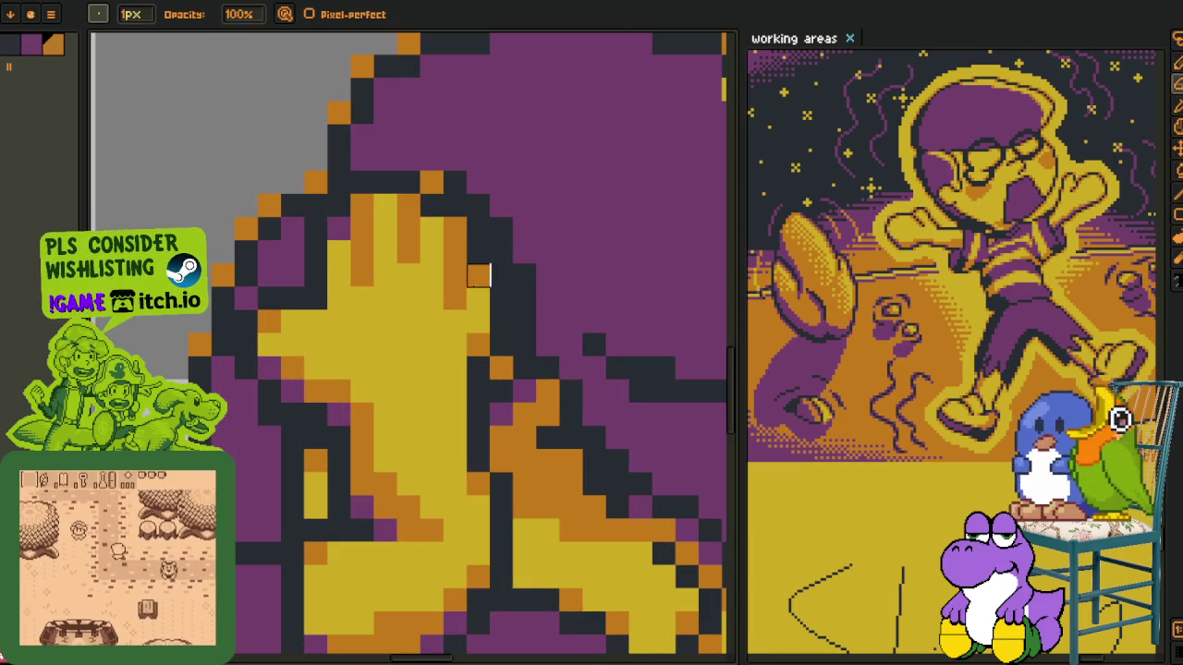
key("alt")
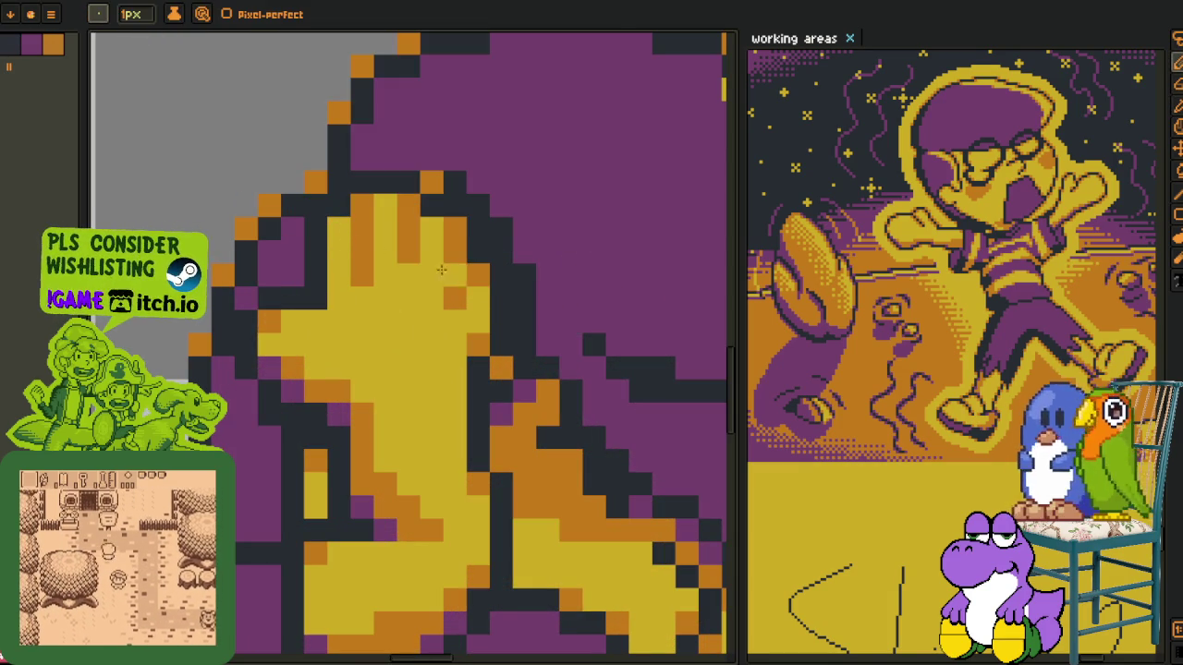
scroll(476, 276, "down", 3)
key("alt")
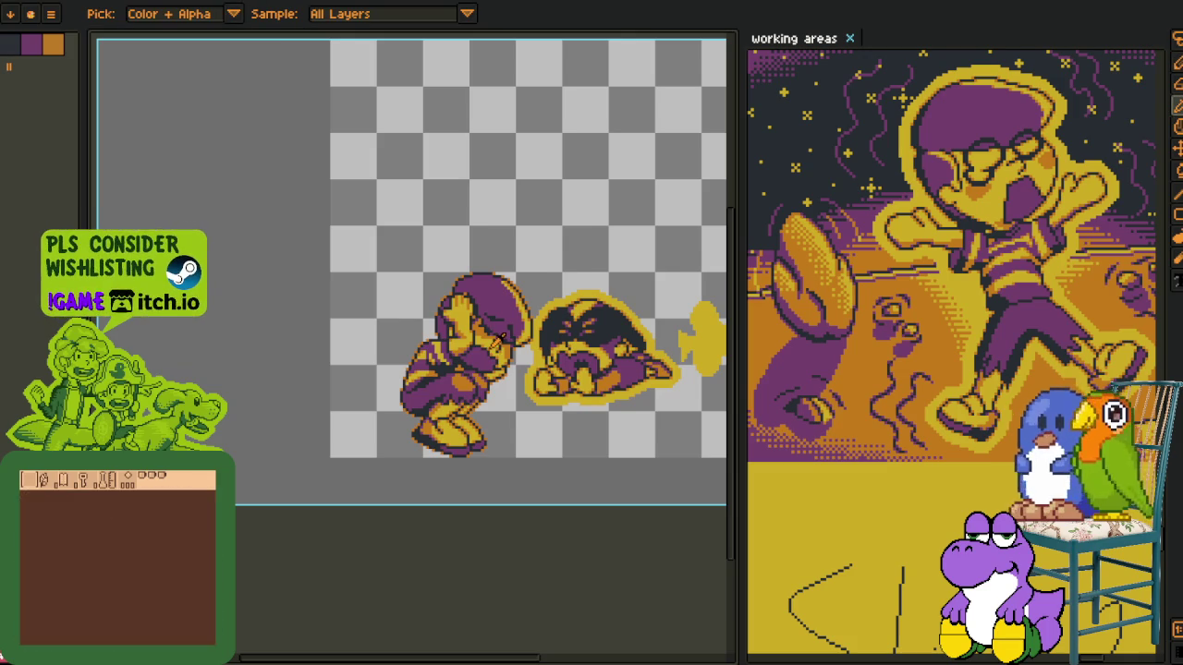
scroll(499, 336, "down", 2)
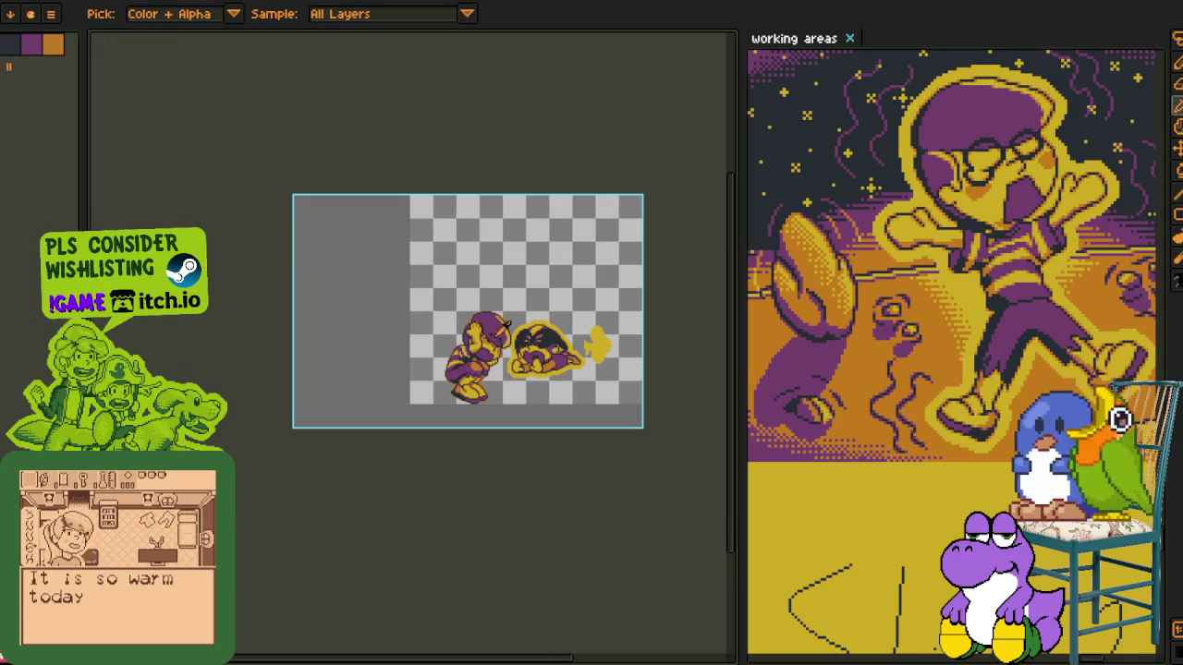
Flip the canvas horizontally and touch up a hand pixel in orange
left_click(51, 13)
mouse_move(93, 96)
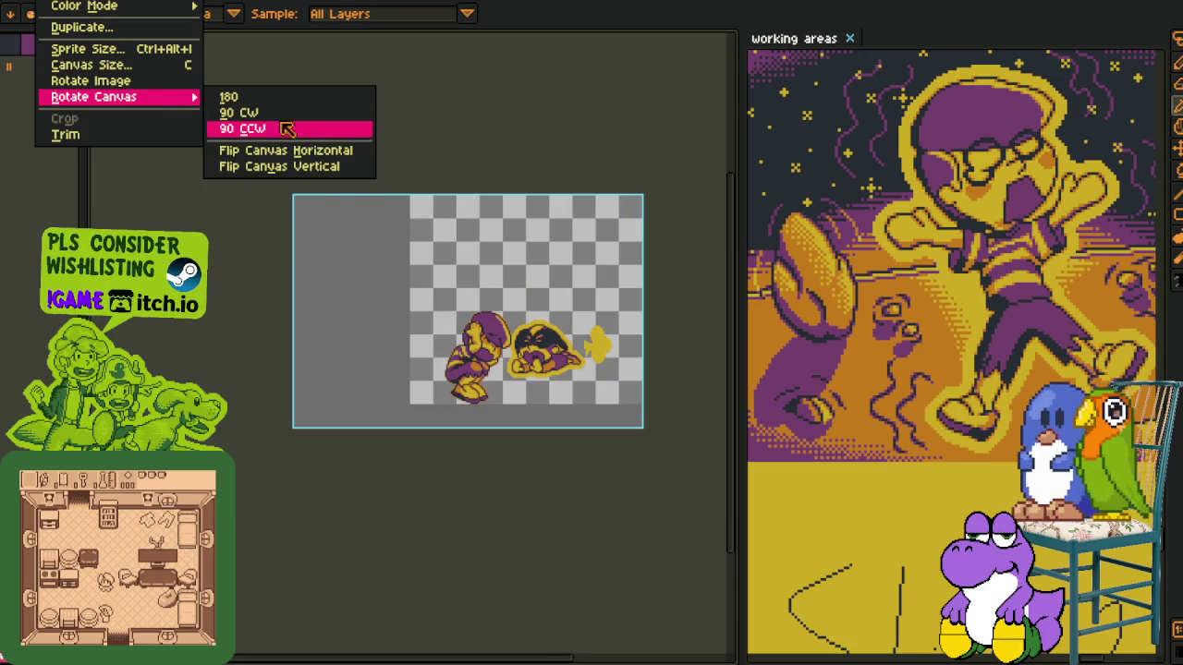
left_click(277, 145)
scroll(494, 349, "up", 2)
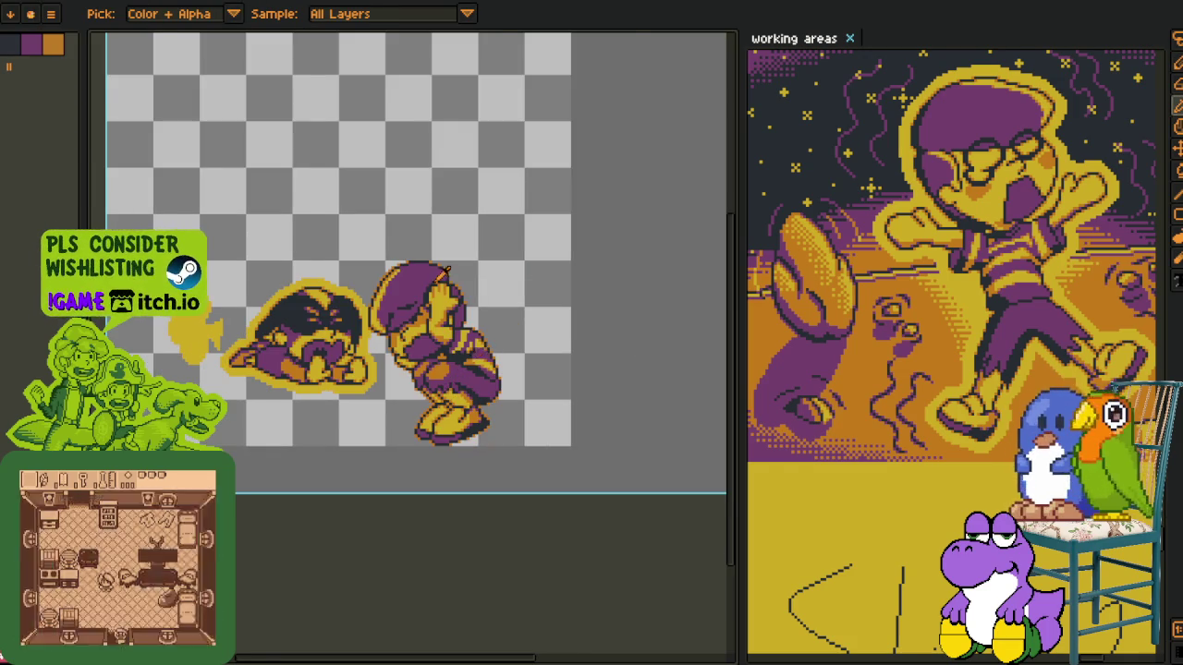
scroll(446, 270, "up", 5)
scroll(431, 343, "up", 1)
left_click(441, 368)
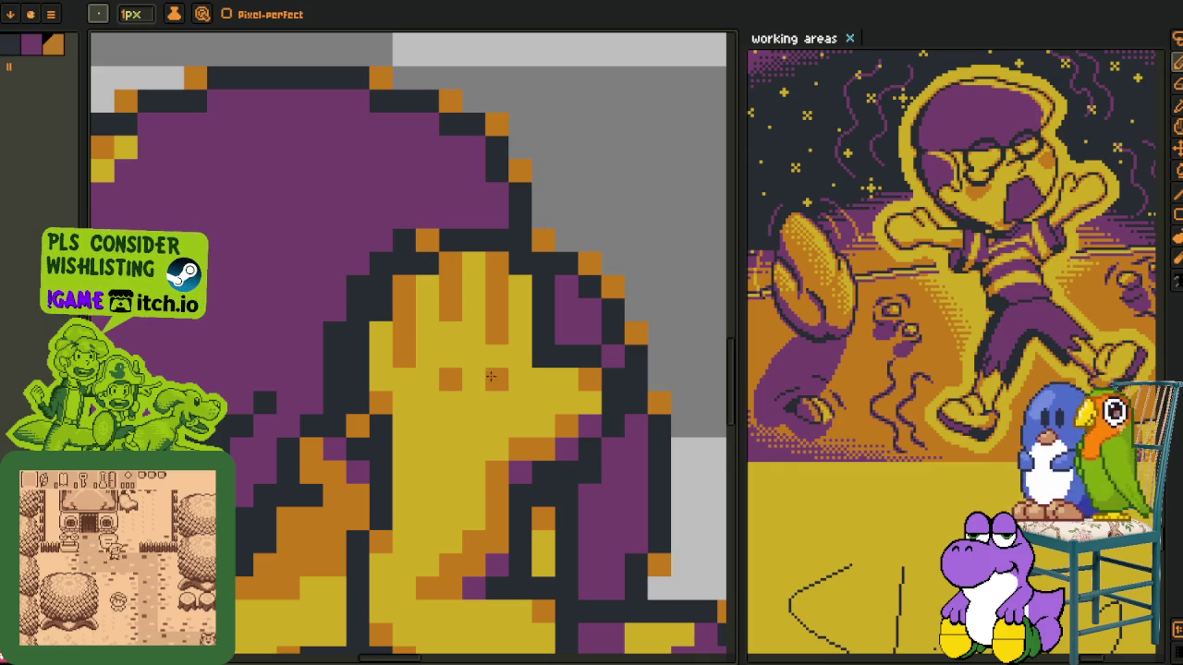
Switch to the Eyedropper, zooming around and briefly showing then hiding the timeline
scroll(577, 395, "down", 8)
scroll(582, 403, "up", 2)
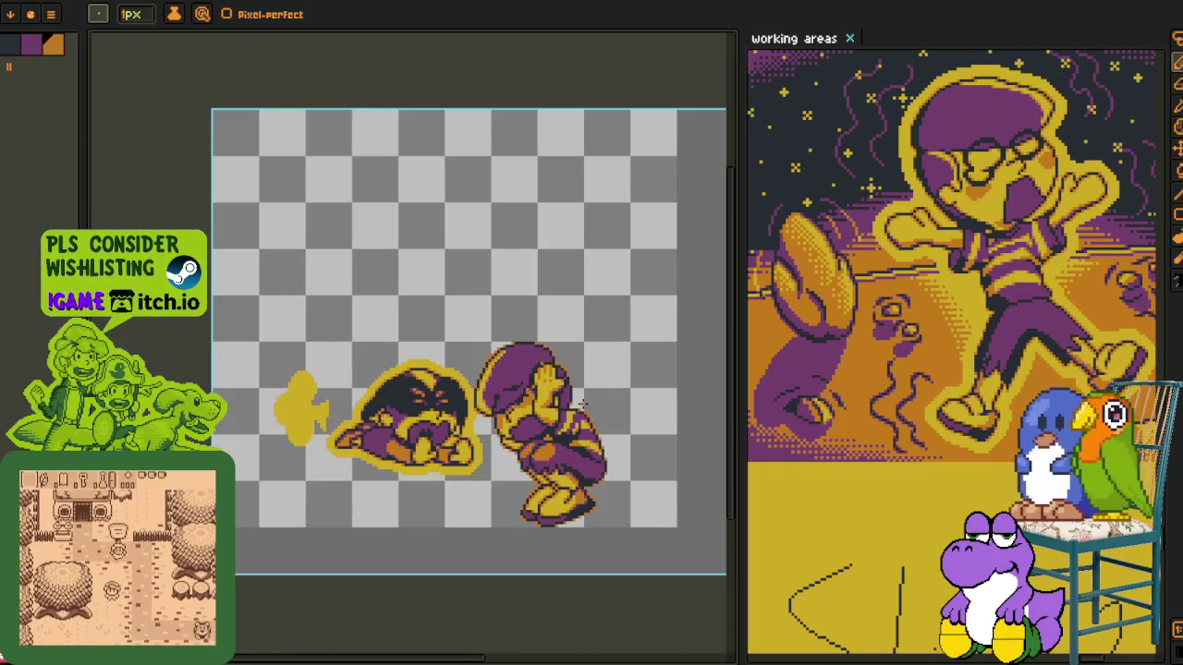
scroll(573, 405, "up", 3)
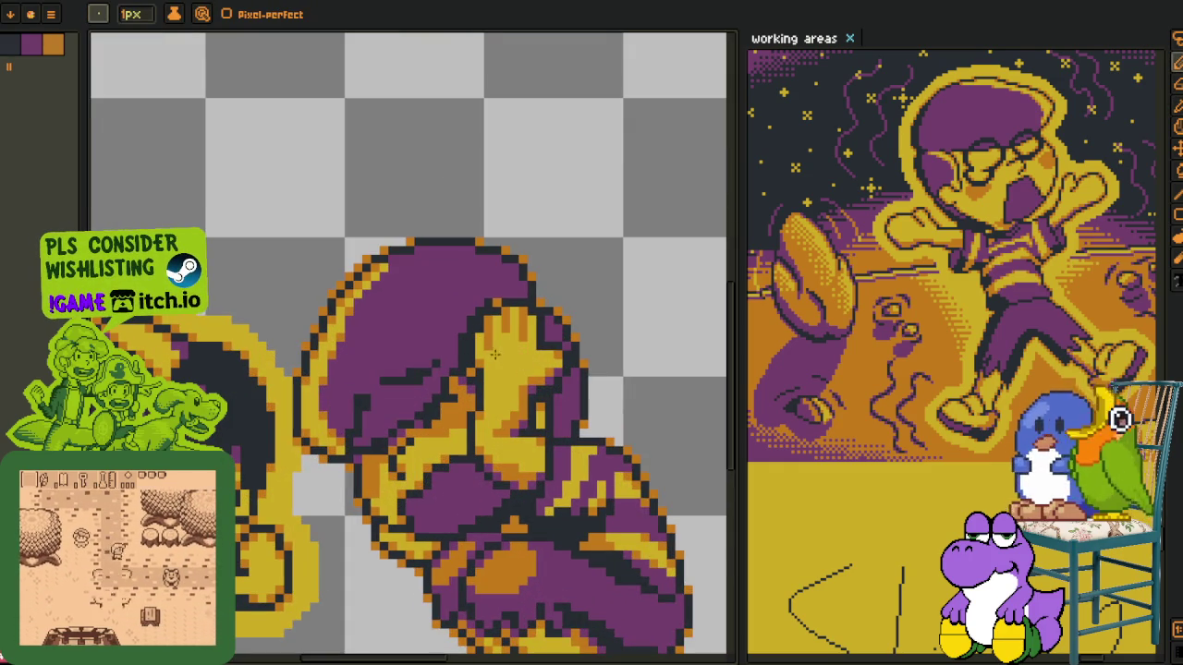
scroll(494, 354, "down", 4)
key("i")
scroll(554, 323, "up", 2)
scroll(494, 321, "up", 3)
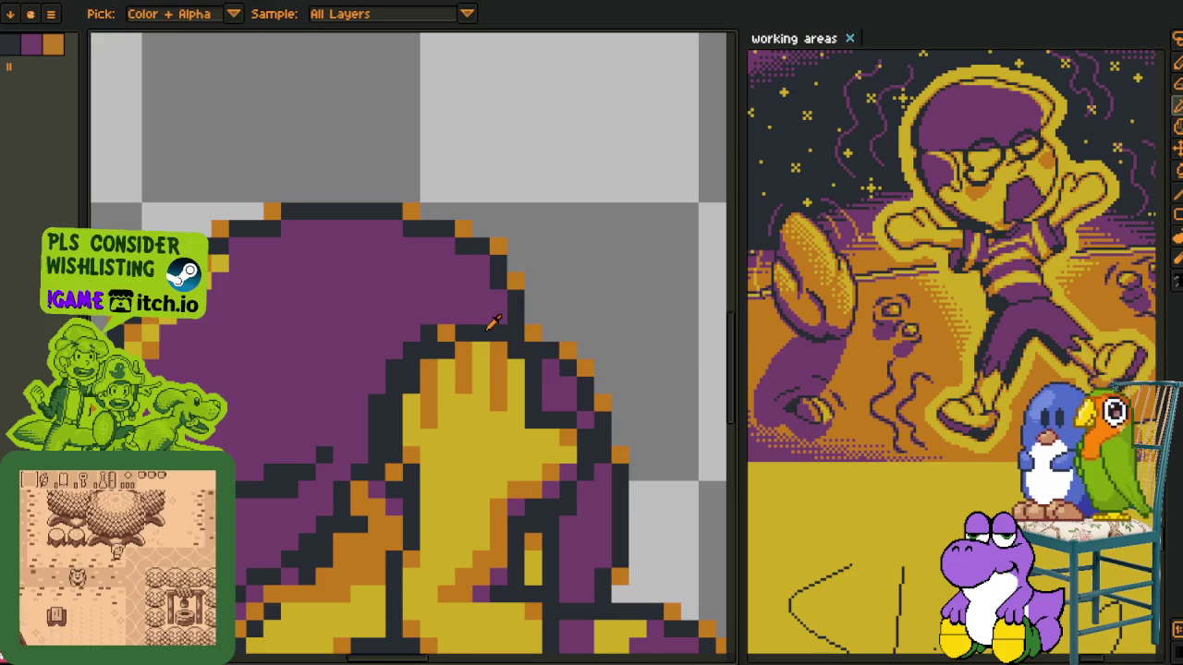
scroll(444, 329, "down", 2)
key("Tab")
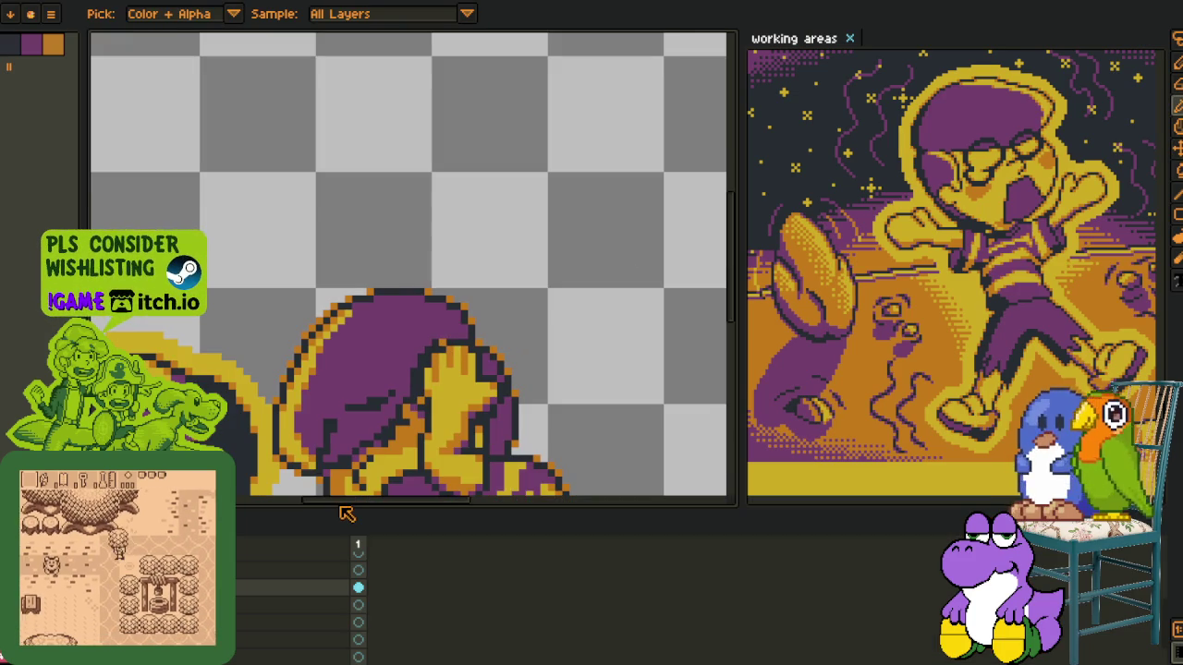
key("Tab")
scroll(416, 337, "up", 3)
Eyedrop purple from the sprite and pencil over the dark outline beside the hand
left_click(441, 342)
key("b")
left_click(378, 383, "alt")
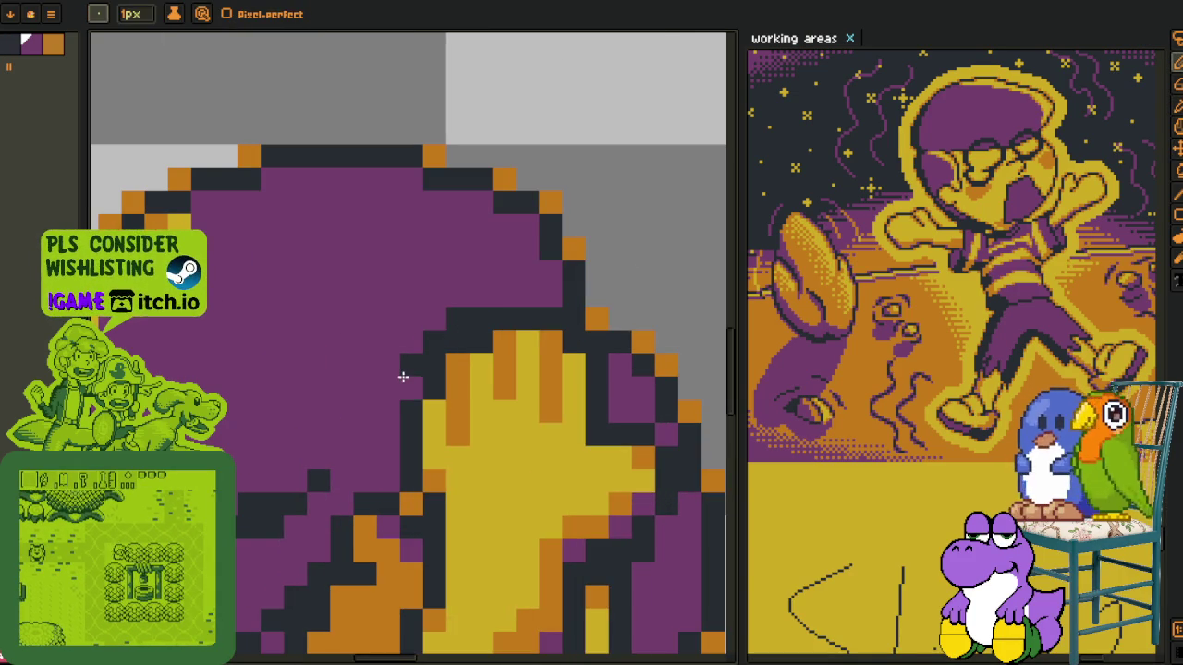
left_click_drag(404, 377, 430, 339)
scroll(430, 339, "down", 3)
scroll(462, 356, "down", 1)
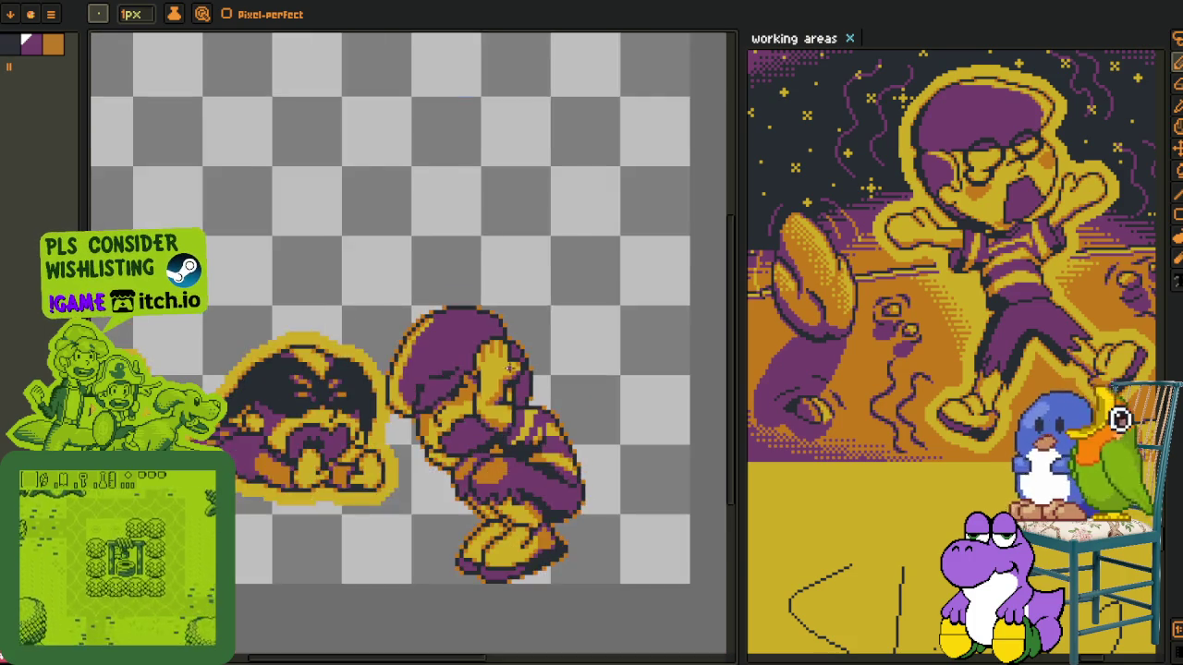
scroll(514, 378, "down", 2)
scroll(508, 376, "up", 3)
scroll(481, 368, "up", 1)
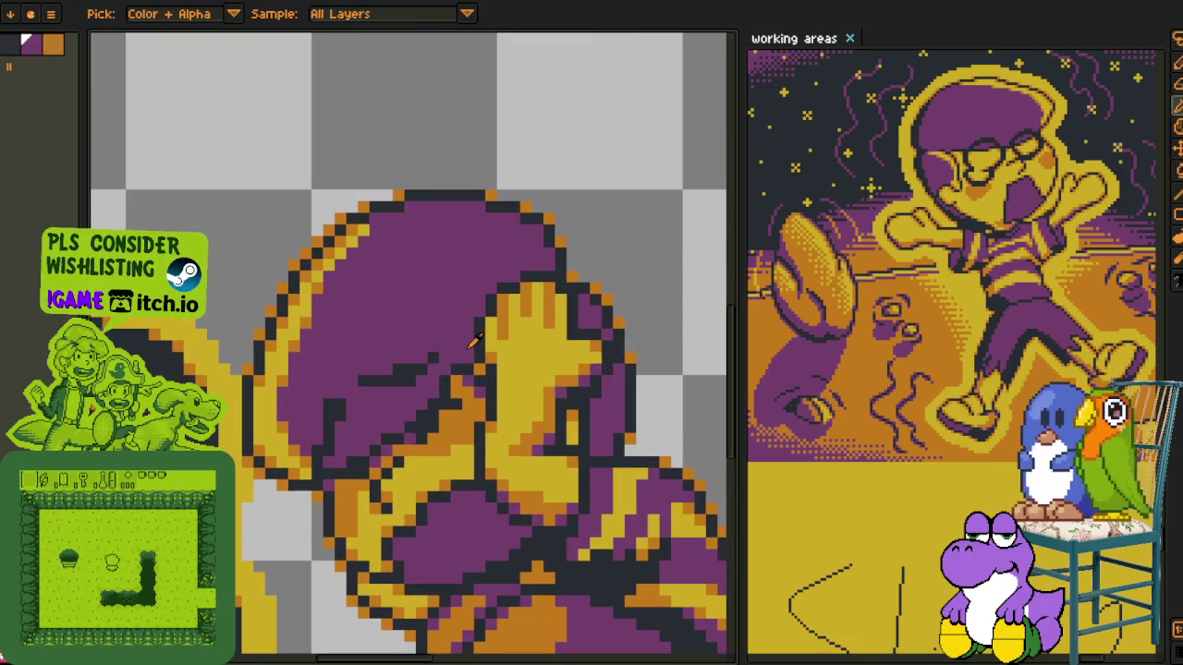
scroll(478, 366, "down", 2)
scroll(499, 351, "down", 1)
key("i")
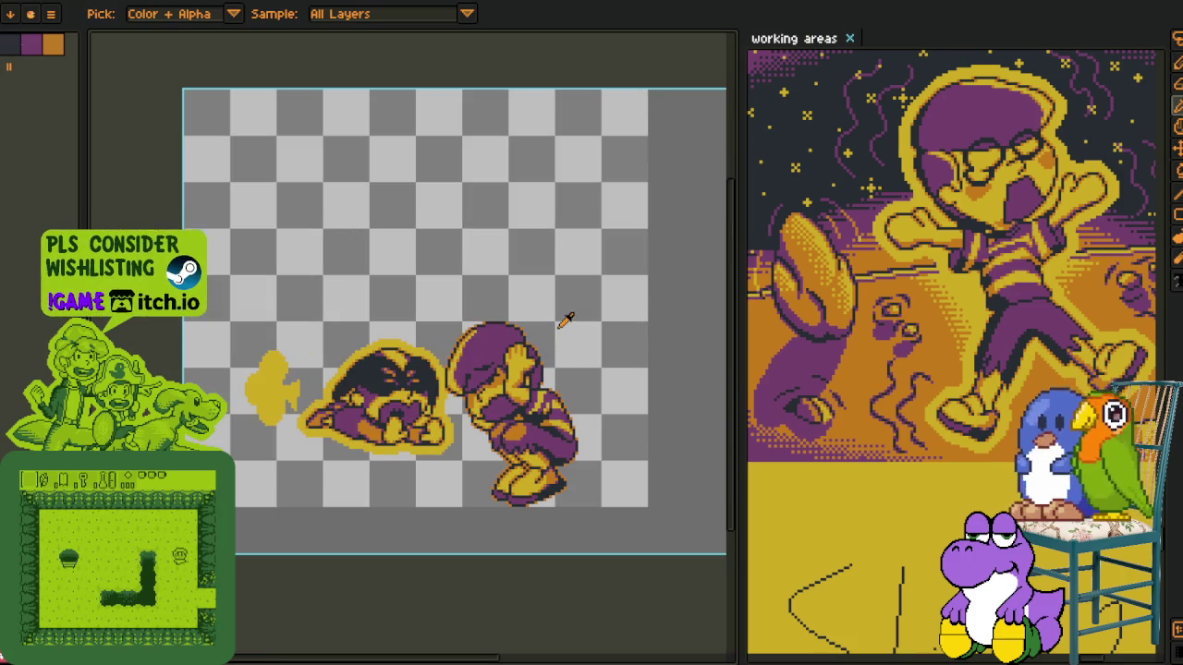
Flip the canvas horizontally back to its original facing and zoom in
left_click(50, 13)
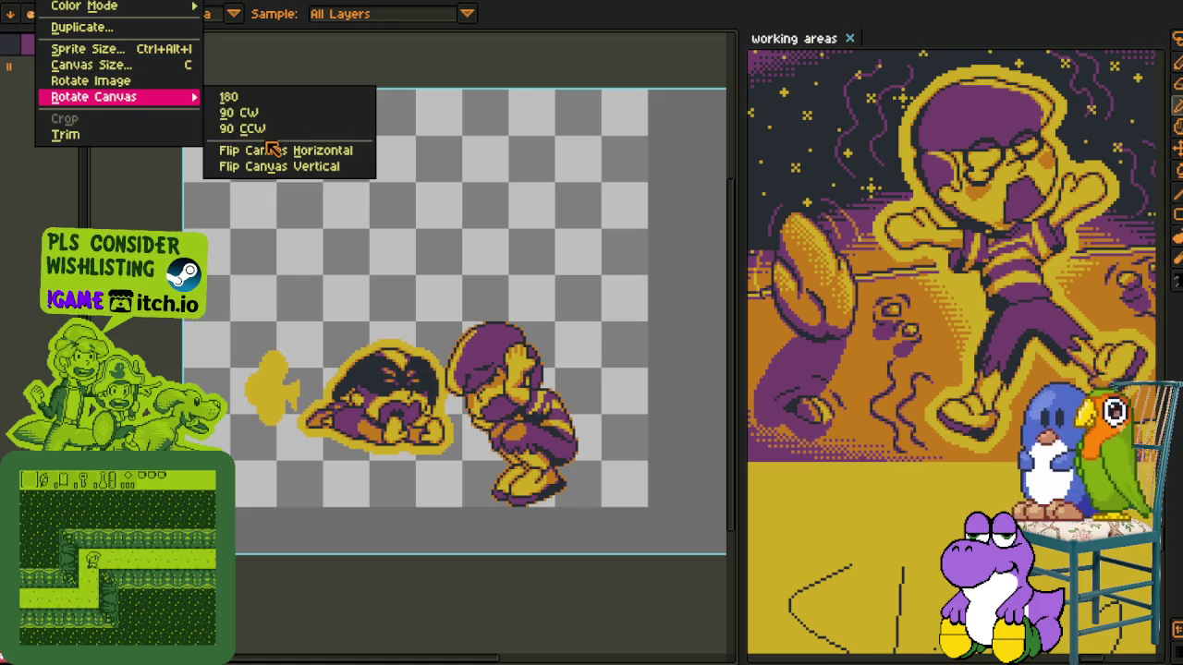
left_click(286, 148)
scroll(587, 379, "up", 2)
scroll(517, 374, "up", 2)
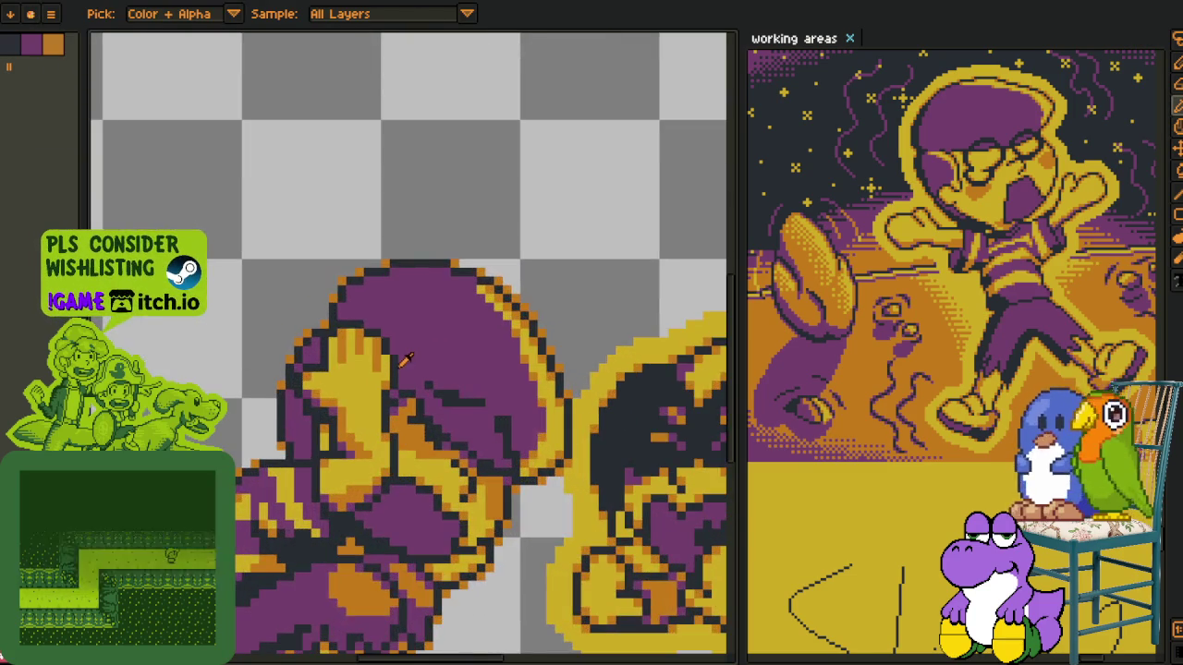
scroll(407, 361, "up", 1)
scroll(414, 384, "up", 1)
Redraw the dark outline across the purple head, painting over the red marks
key("b")
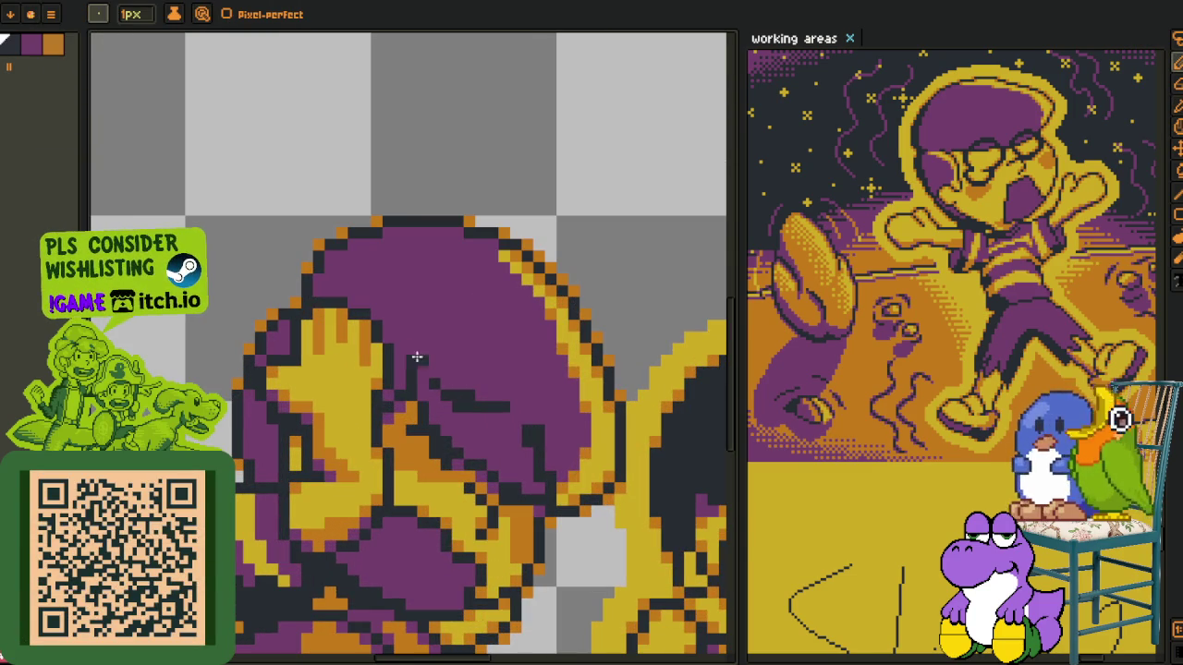
left_click_drag(417, 356, 370, 275)
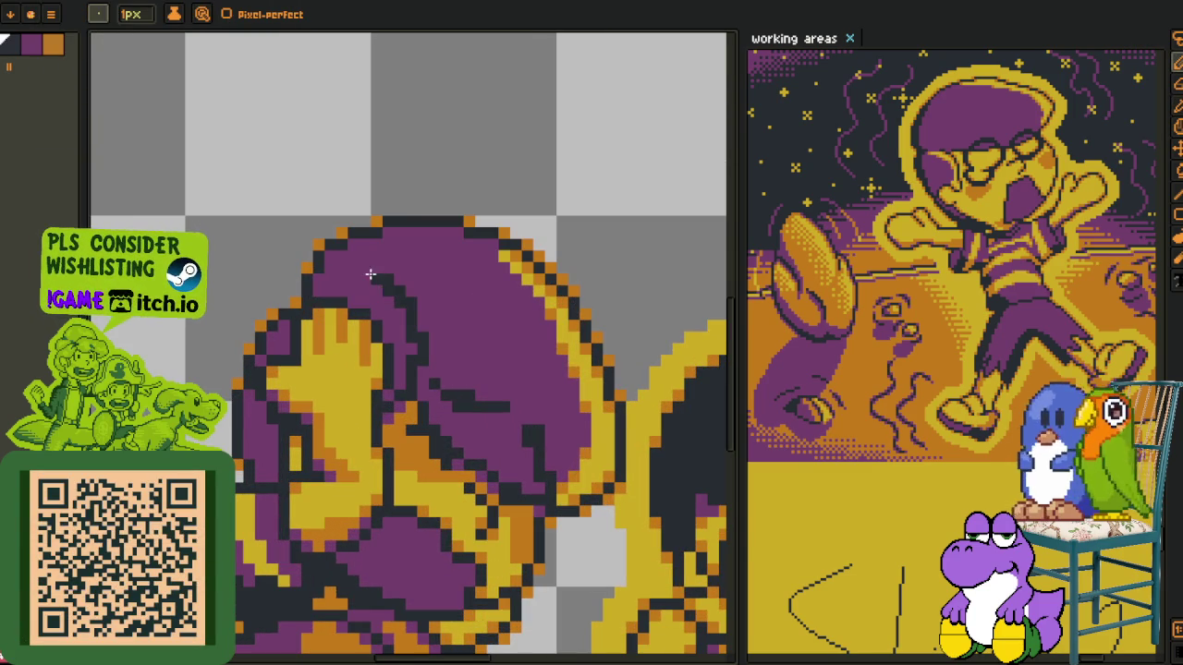
left_click(409, 356)
key("i")
key("b")
scroll(427, 333, "up", 5)
left_click_drag(398, 327, 385, 395)
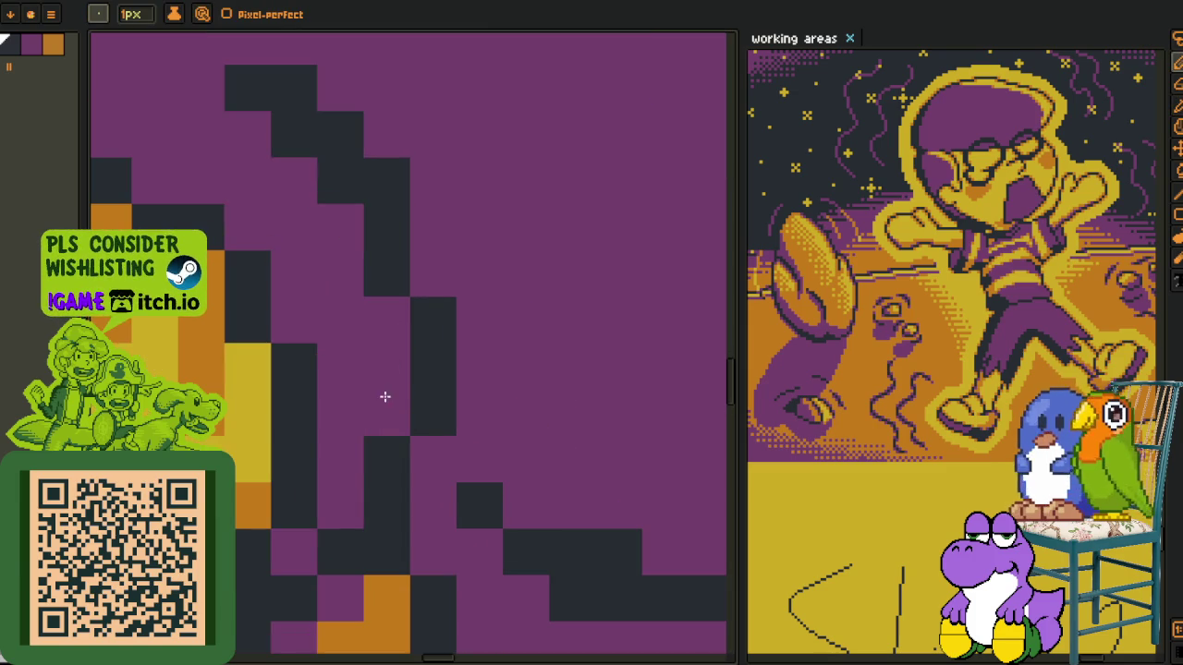
mouse_move(375, 322)
left_mouse_down()
mouse_move(246, 206)
mouse_move(465, 338)
left_mouse_up()
Save the sprite and bring up the layers and frames timeline
scroll(431, 320, "down", 5)
scroll(445, 334, "up", 3)
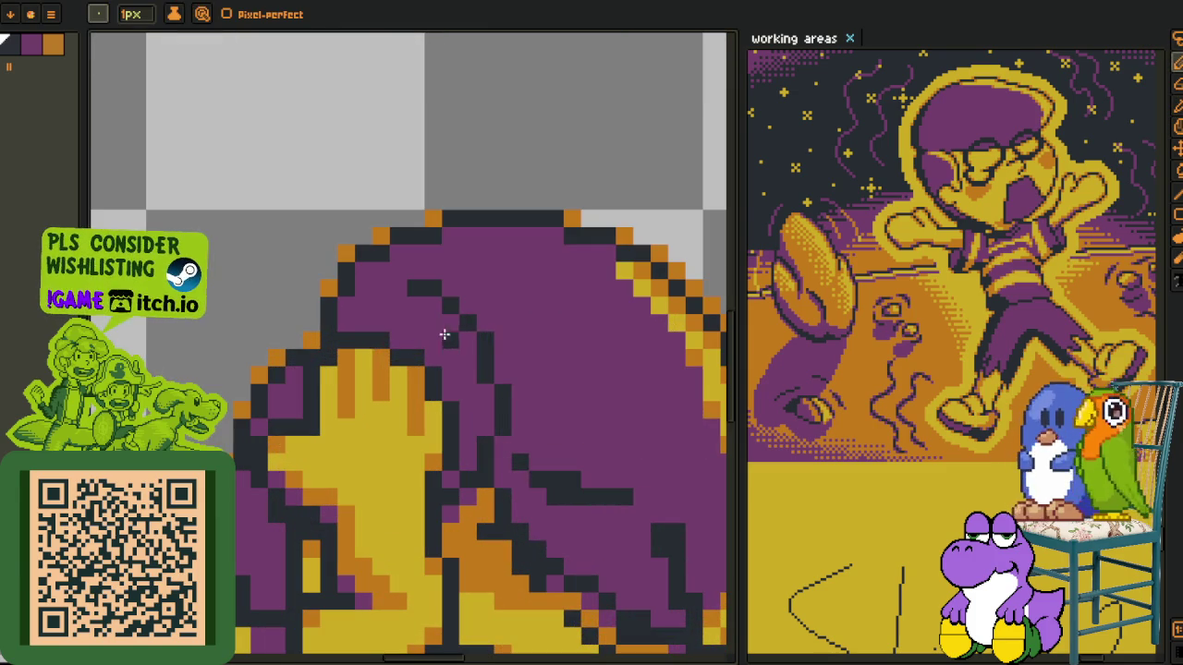
scroll(523, 351, "down", 3)
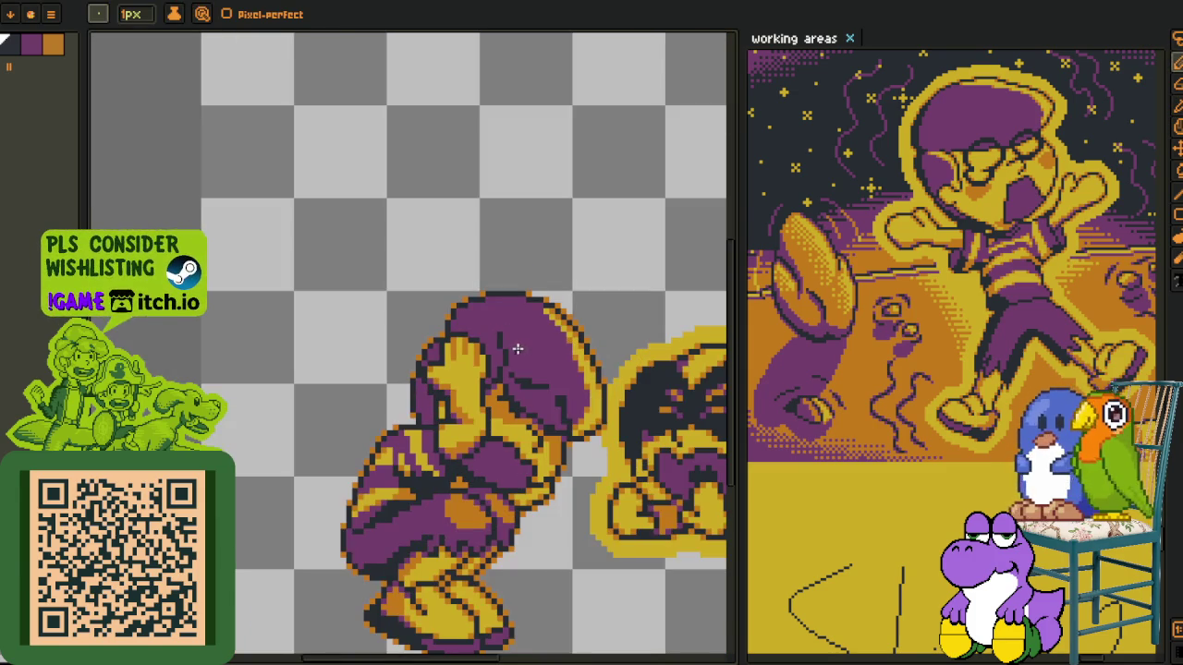
scroll(518, 348, "up", 3)
scroll(507, 360, "down", 3)
scroll(553, 374, "down", 2)
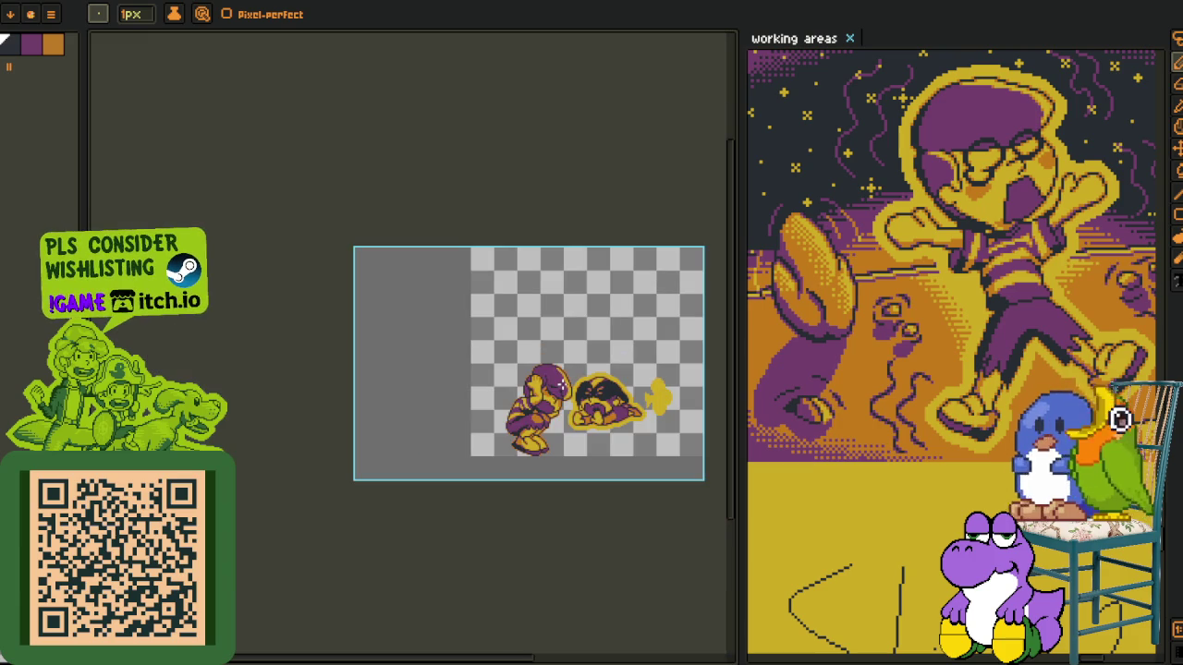
scroll(558, 386, "up", 5)
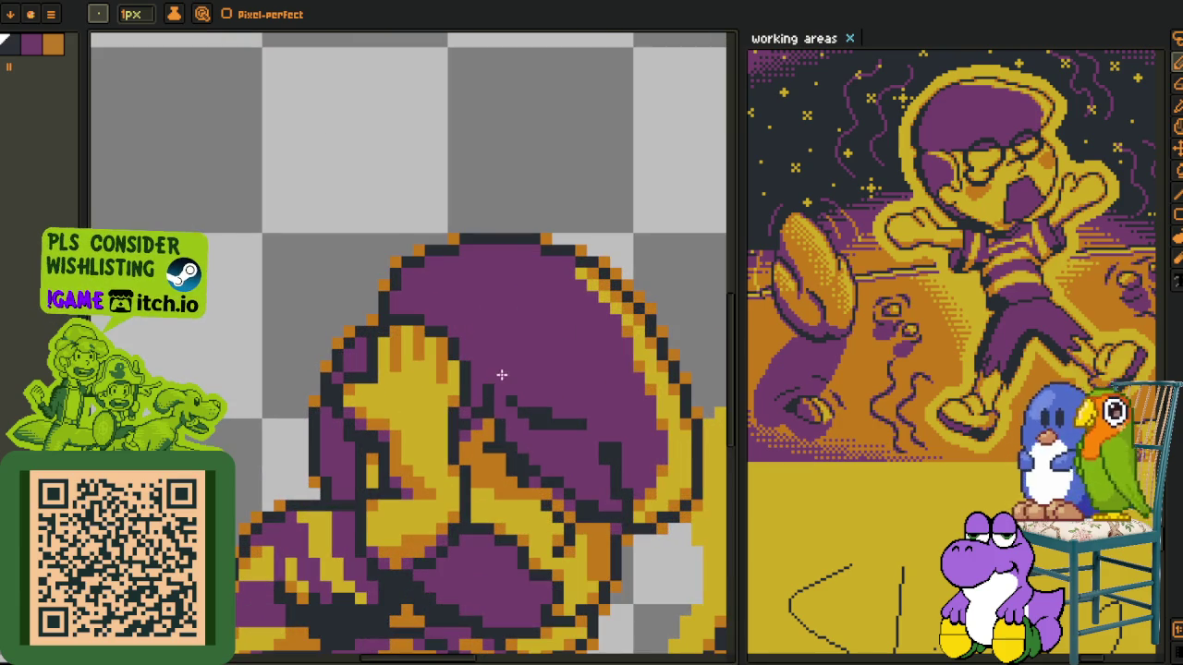
scroll(502, 329, "down", 2)
key("i")
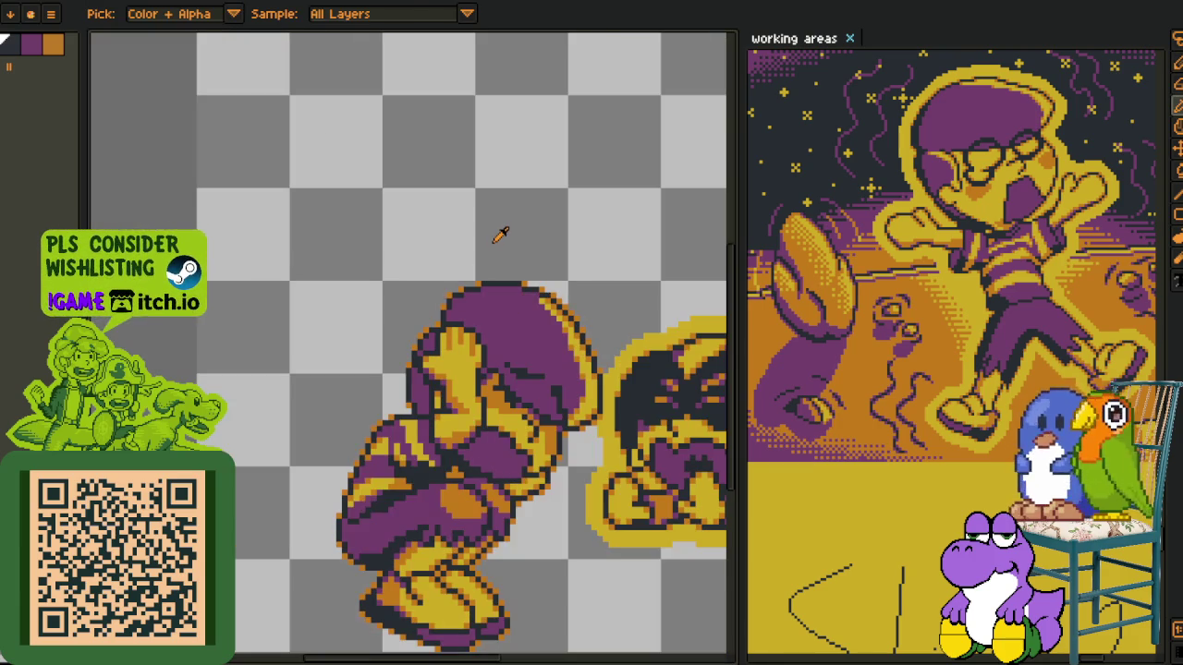
key("ctrl+s")
scroll(509, 277, "down", 2)
key("Tab")
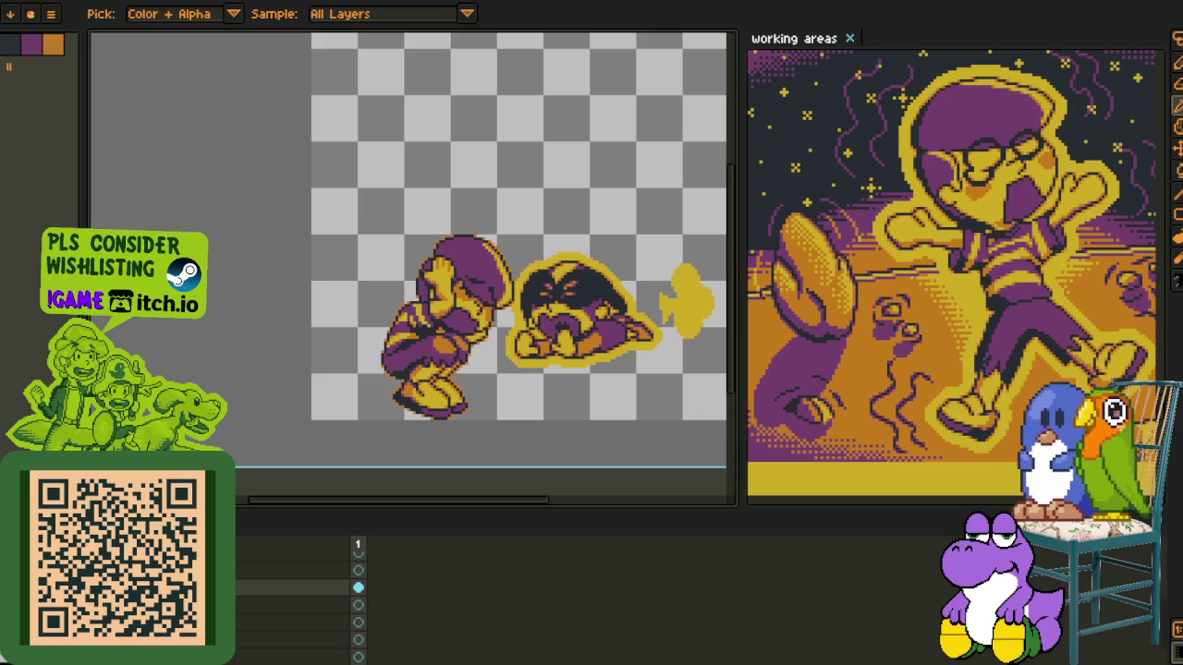
Select the enemy-and-puff layer, undo, and add a new layer on top
left_click(296, 587)
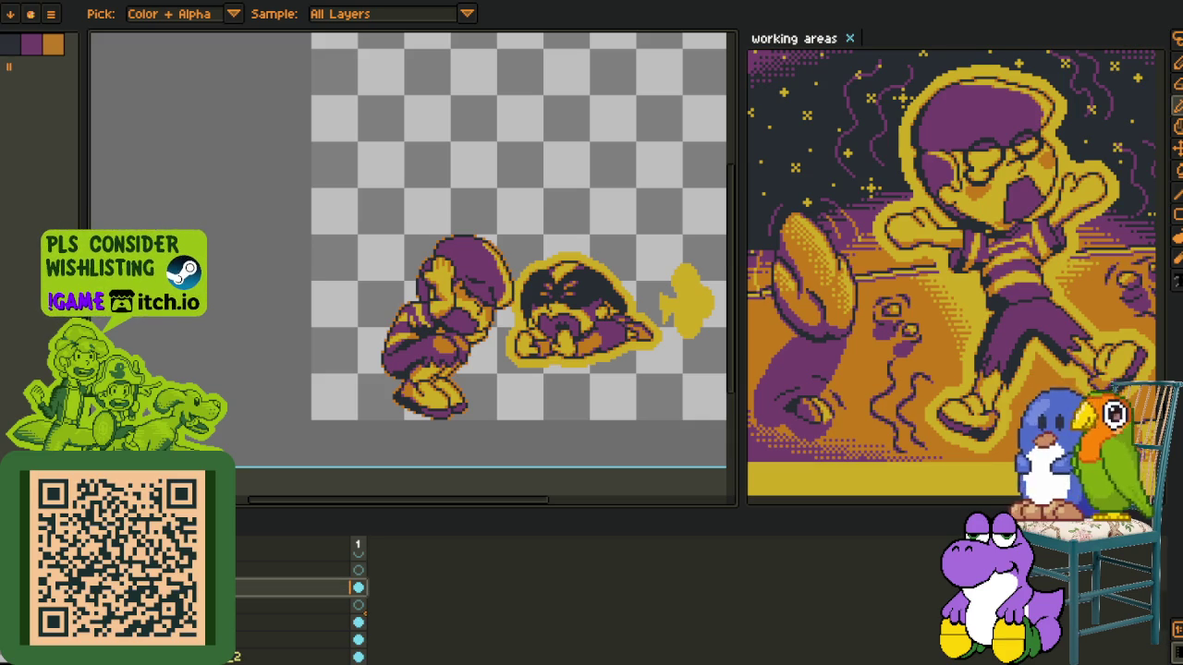
key("ctrl+z")
key("ctrl+z")
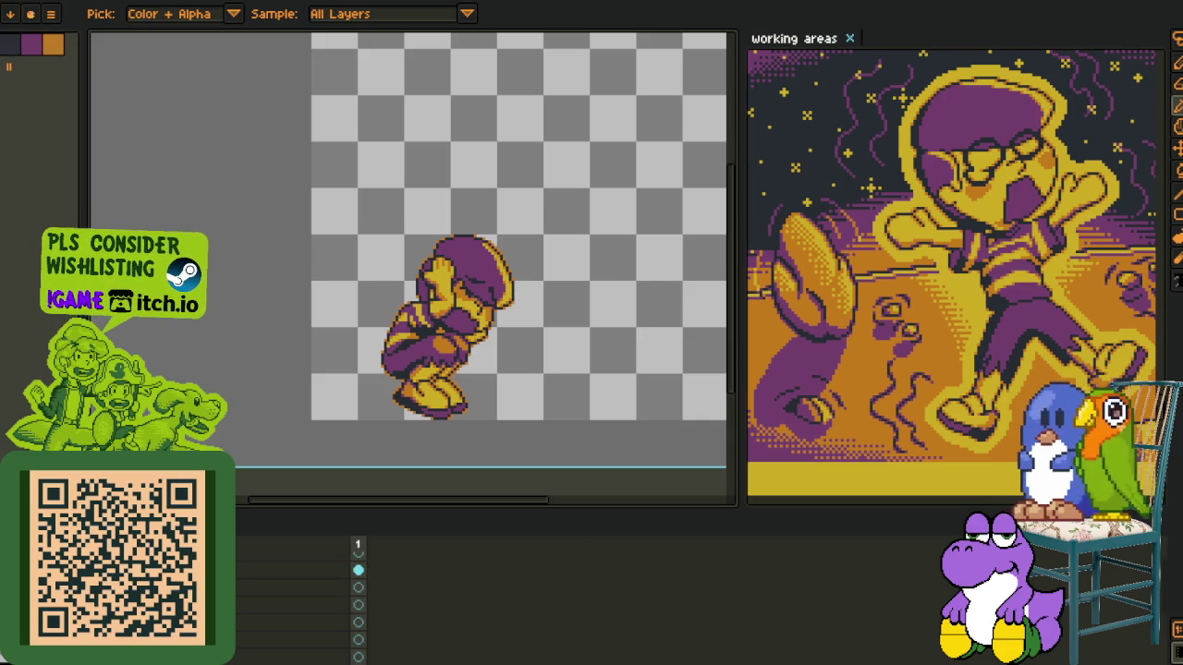
right_click(277, 564)
left_click(314, 570)
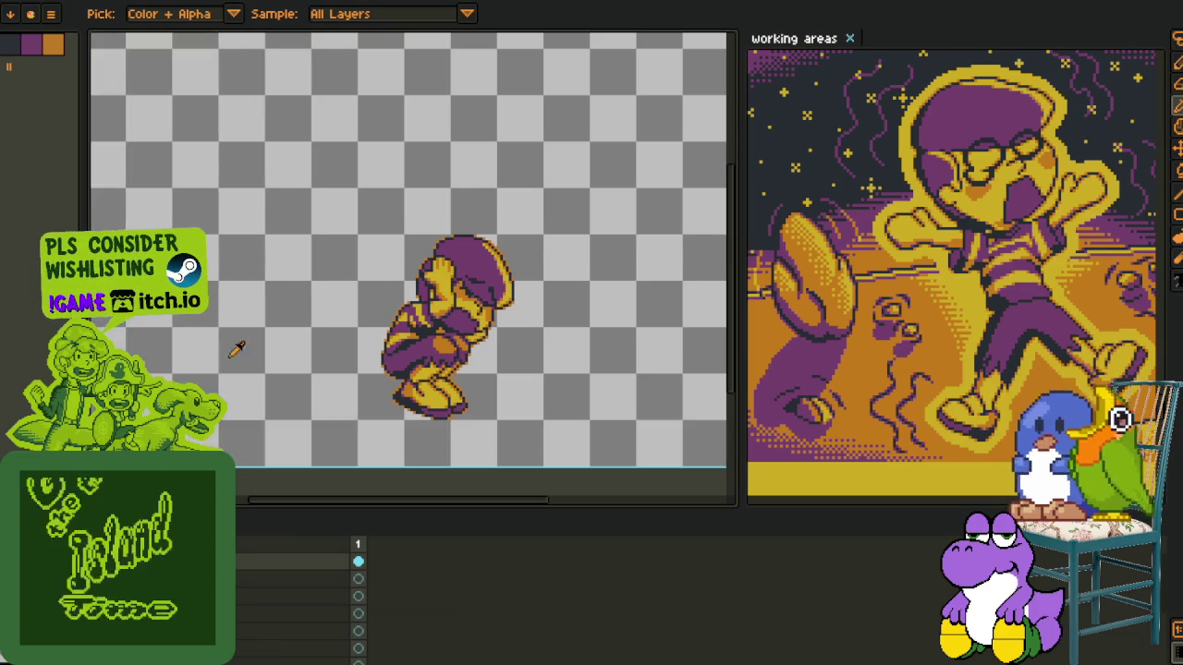
Merge the selected layer into the one below
scroll(237, 348, "down", 4)
right_click(277, 647)
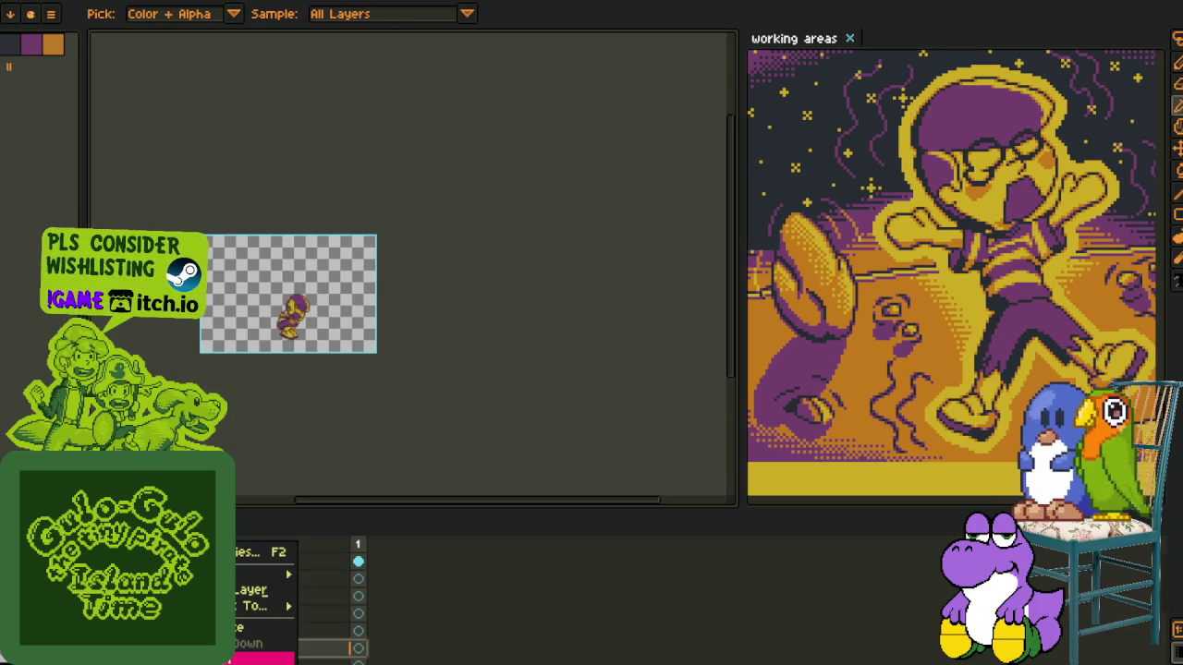
left_click(242, 619)
key("m")
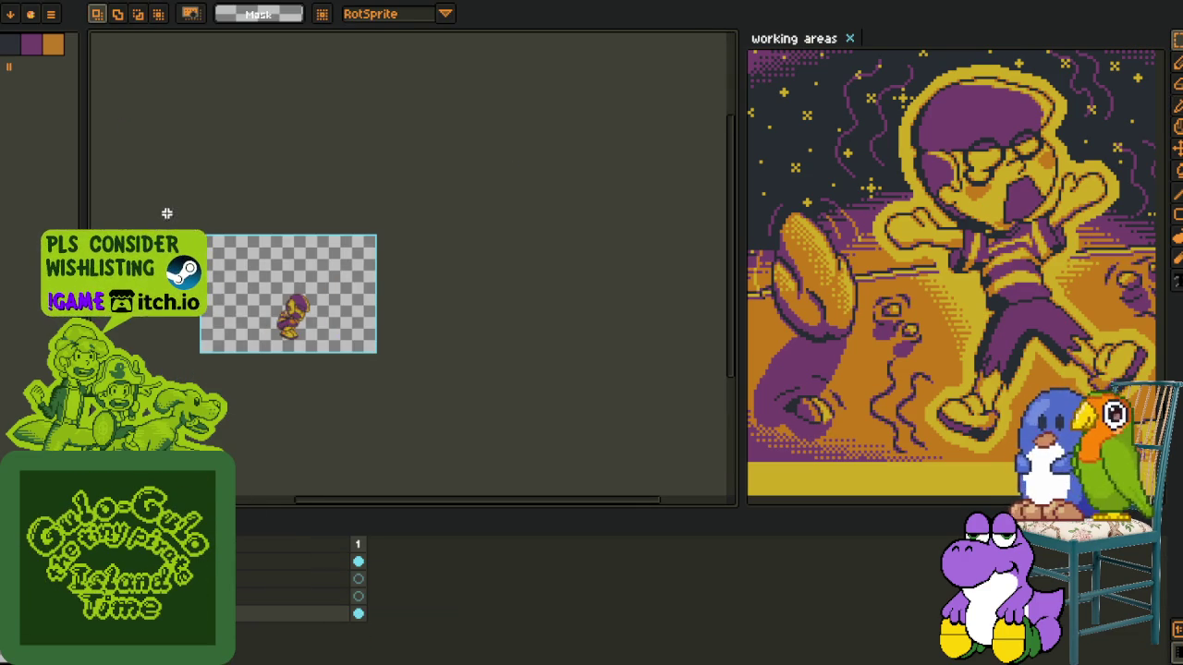
Undo the layer flattening, then select the layer above and delete it
key("ctrl+z")
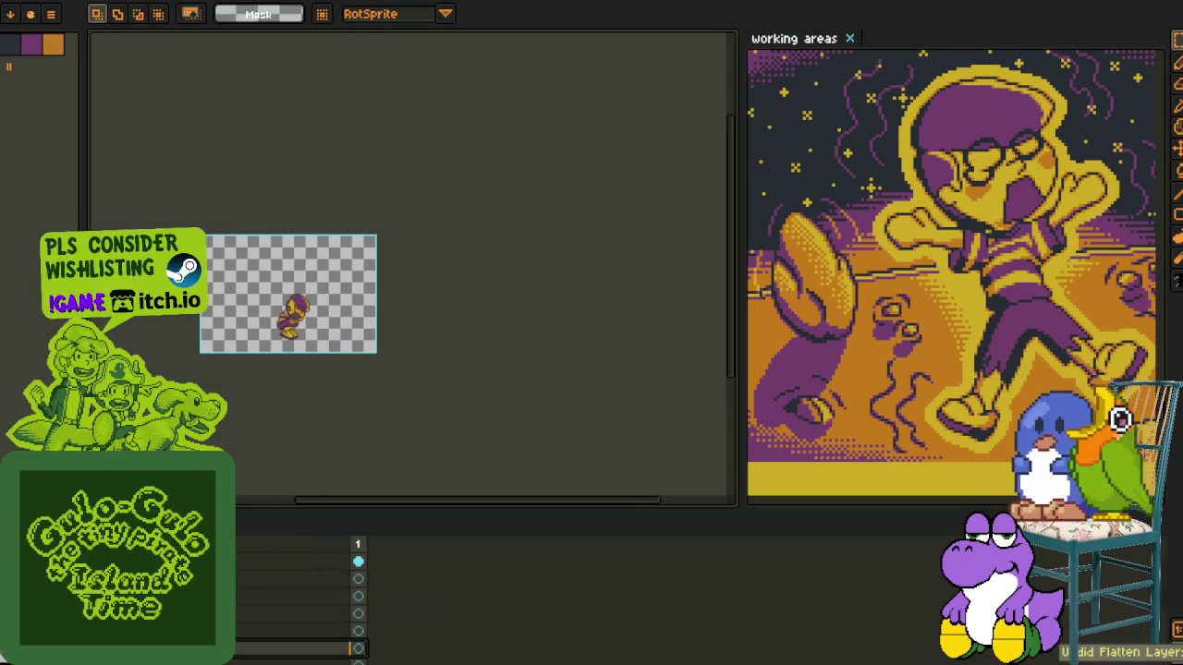
key("Up")
key("Up")
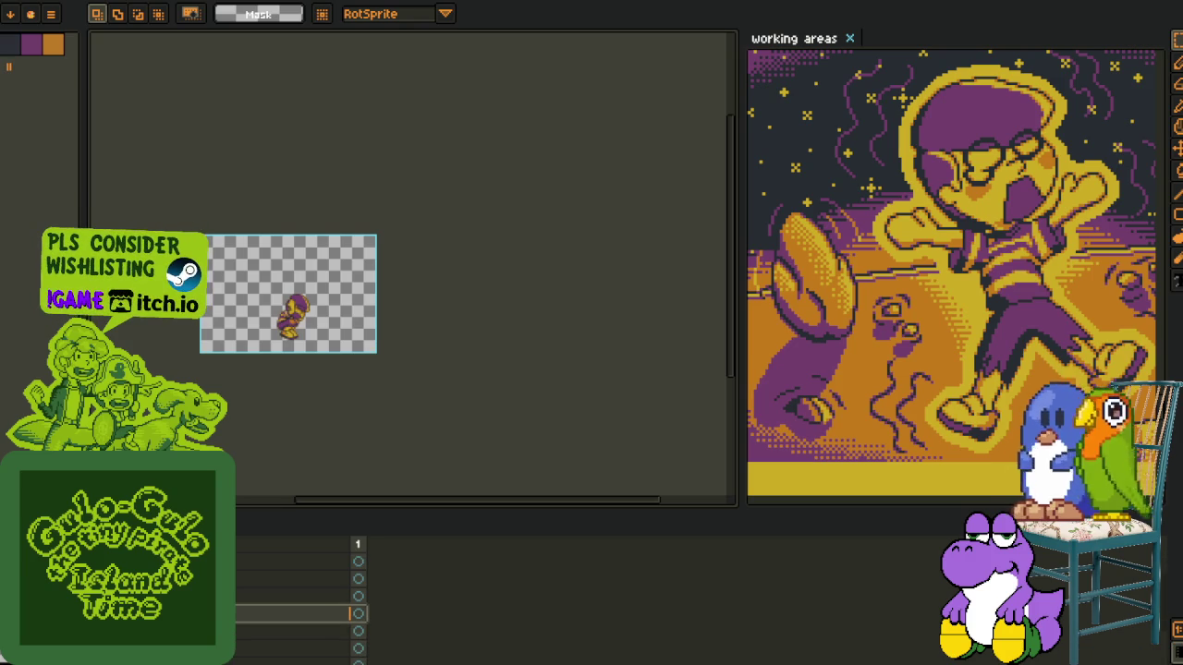
key("Delete")
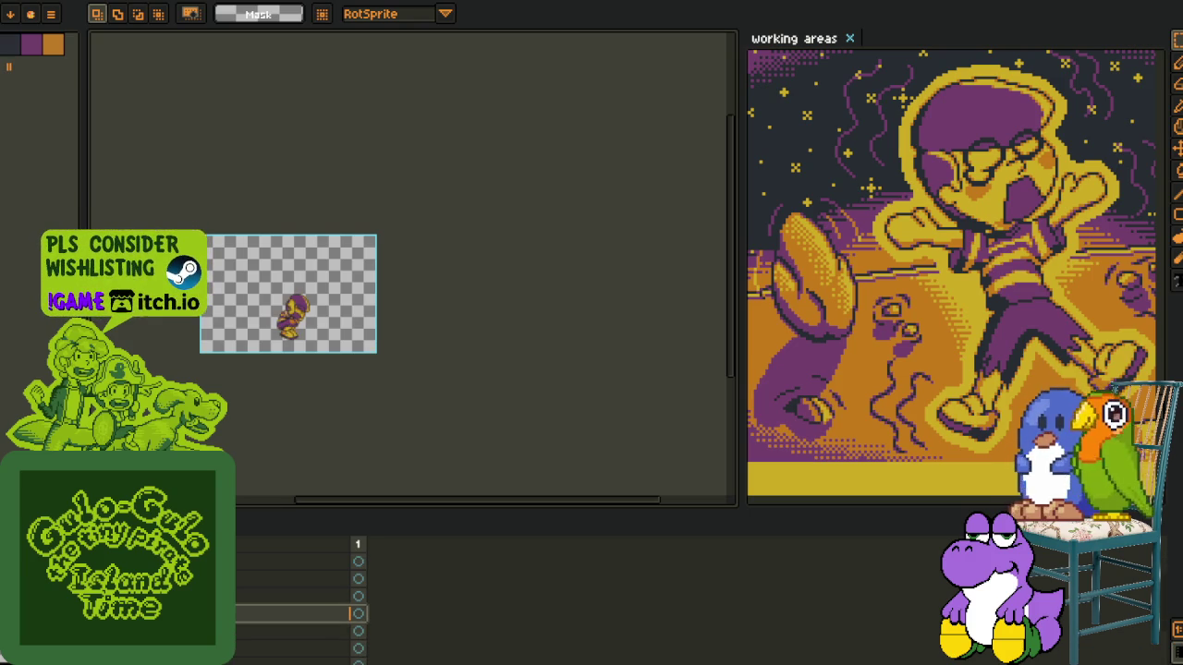
right_click(289, 566)
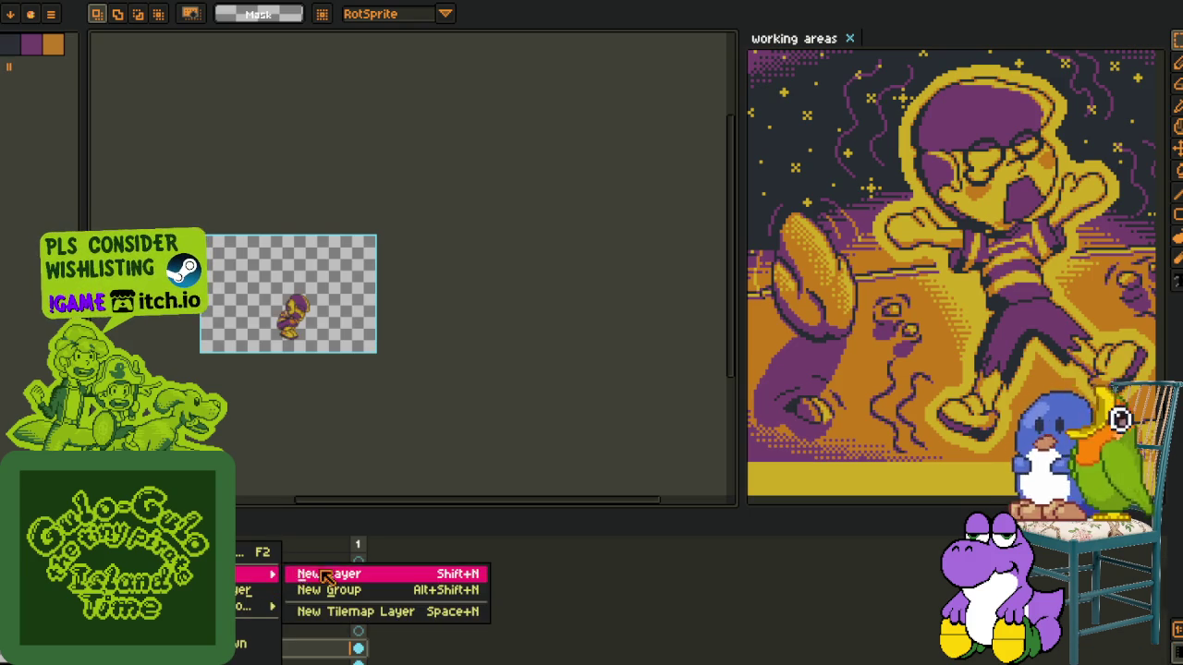
Add a new empty layer and name it frames
left_click(314, 569)
double_click(231, 648)
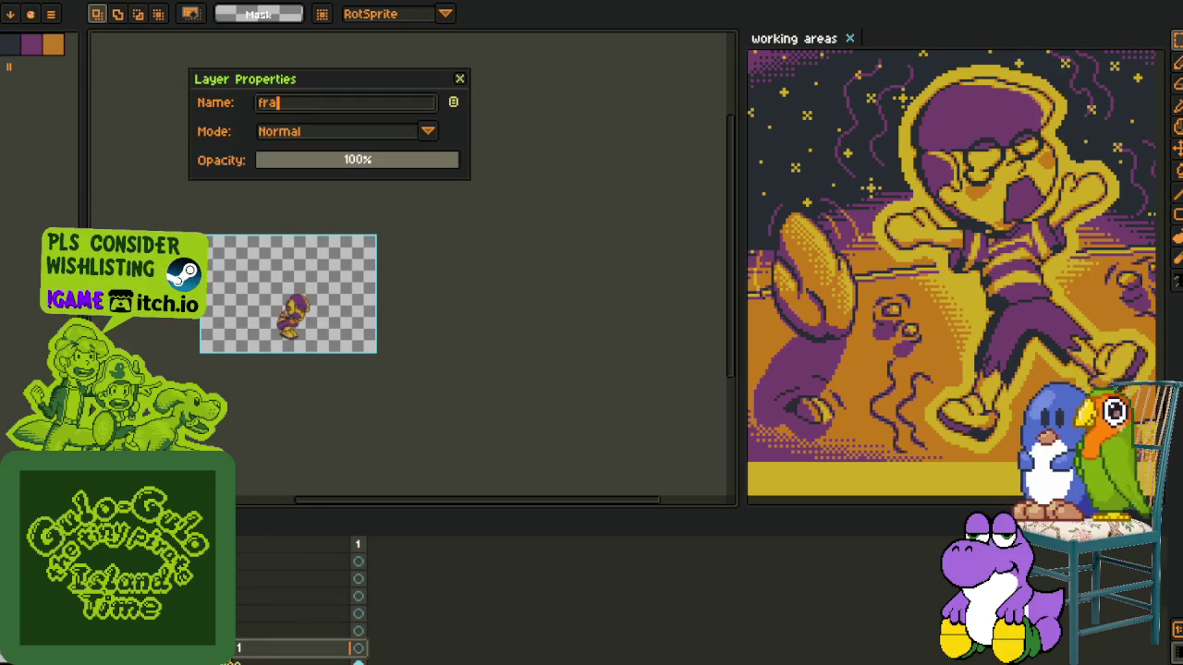
type("mes")
key("Return")
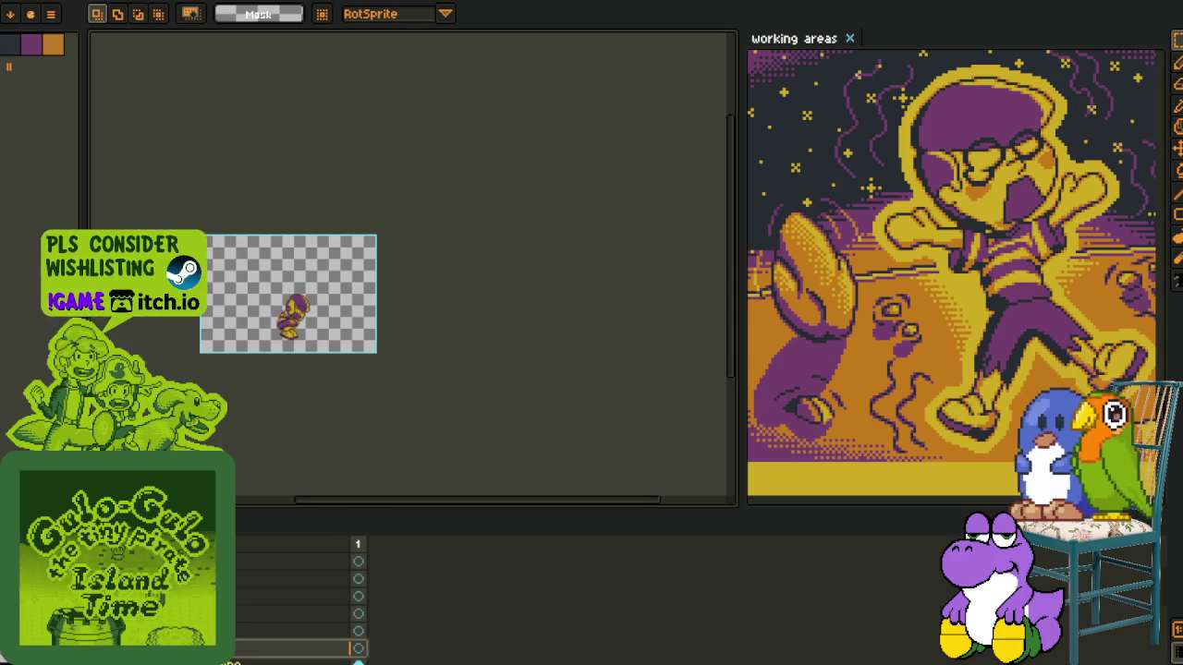
Select the layers and give the crouching character a thick red outline with four Outline passes
left_click_drag(296, 649, 295, 587)
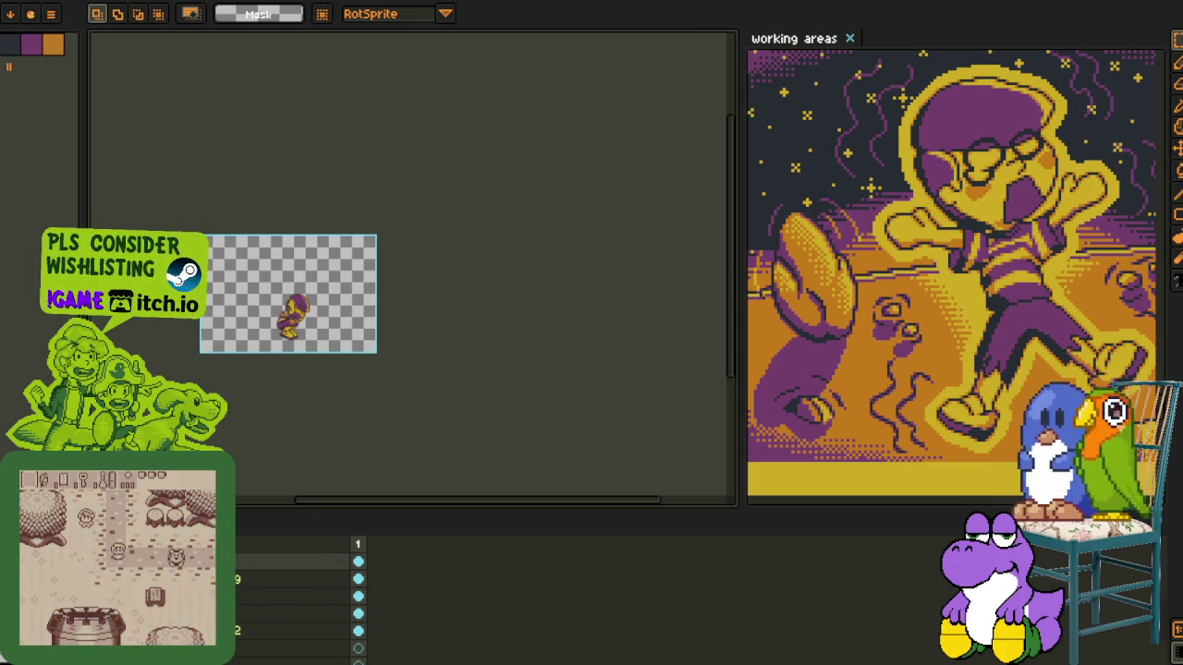
scroll(314, 325, "up", 4)
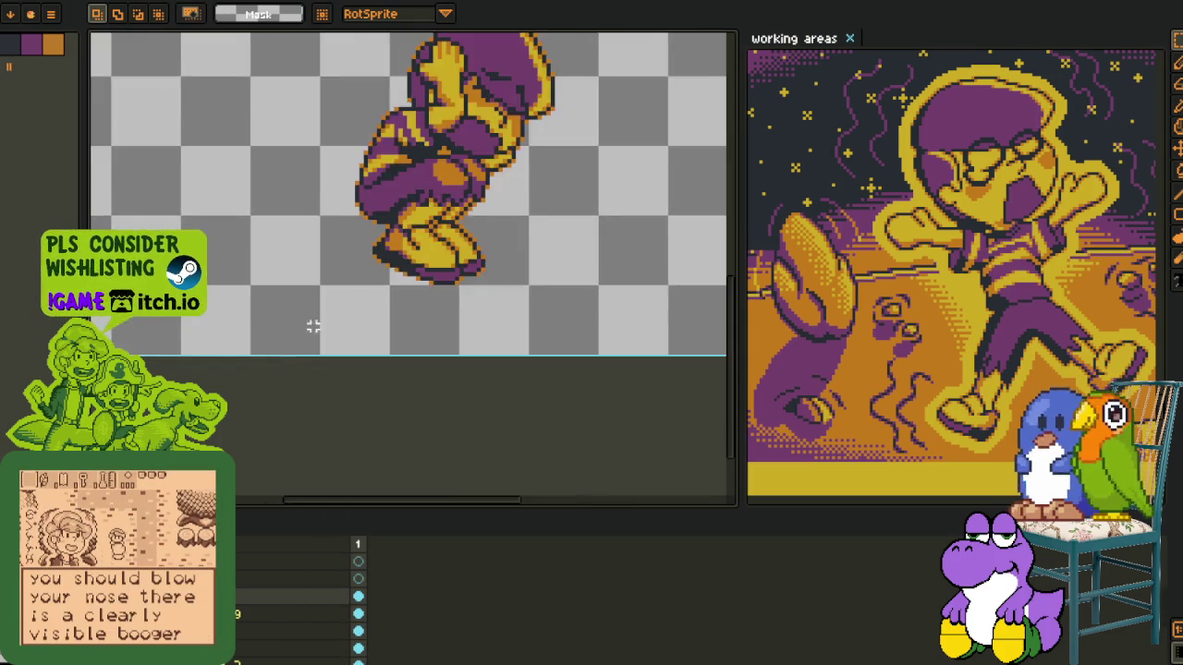
left_click_drag(314, 325, 240, 473)
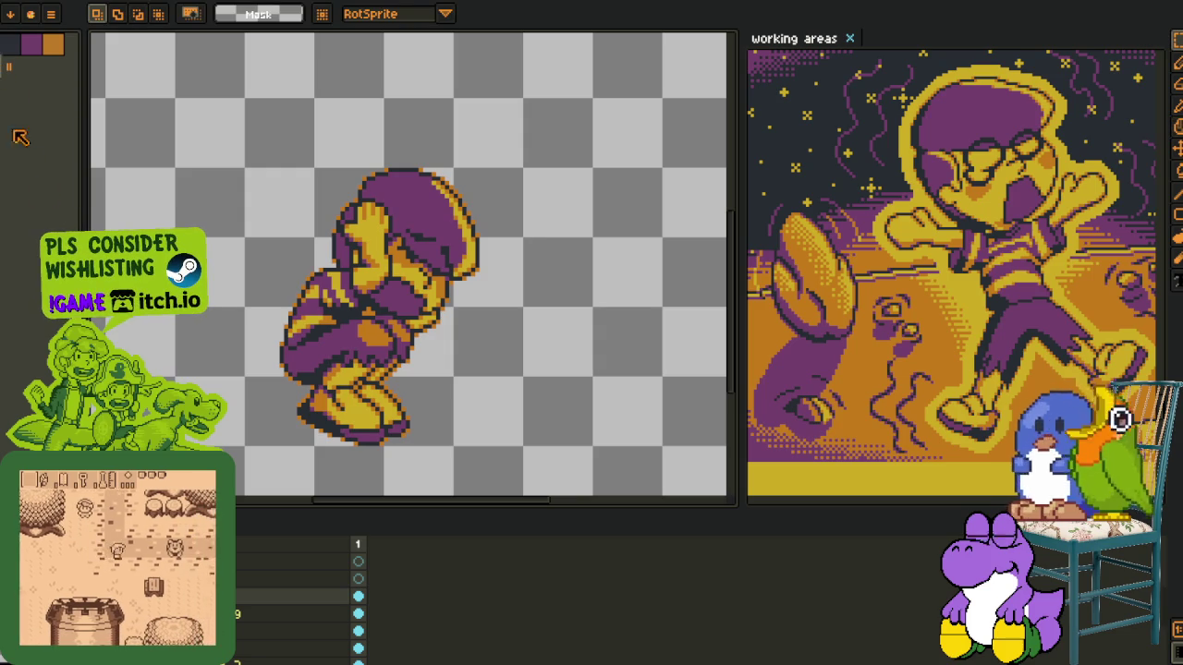
key("shift+o")
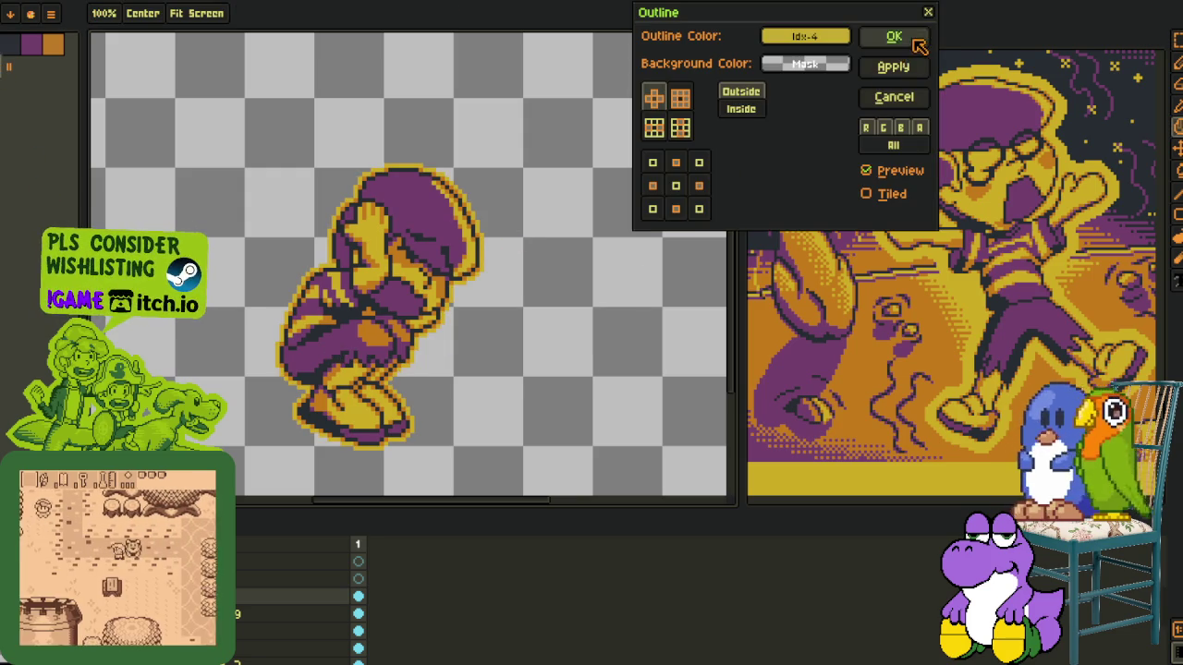
left_click(893, 37)
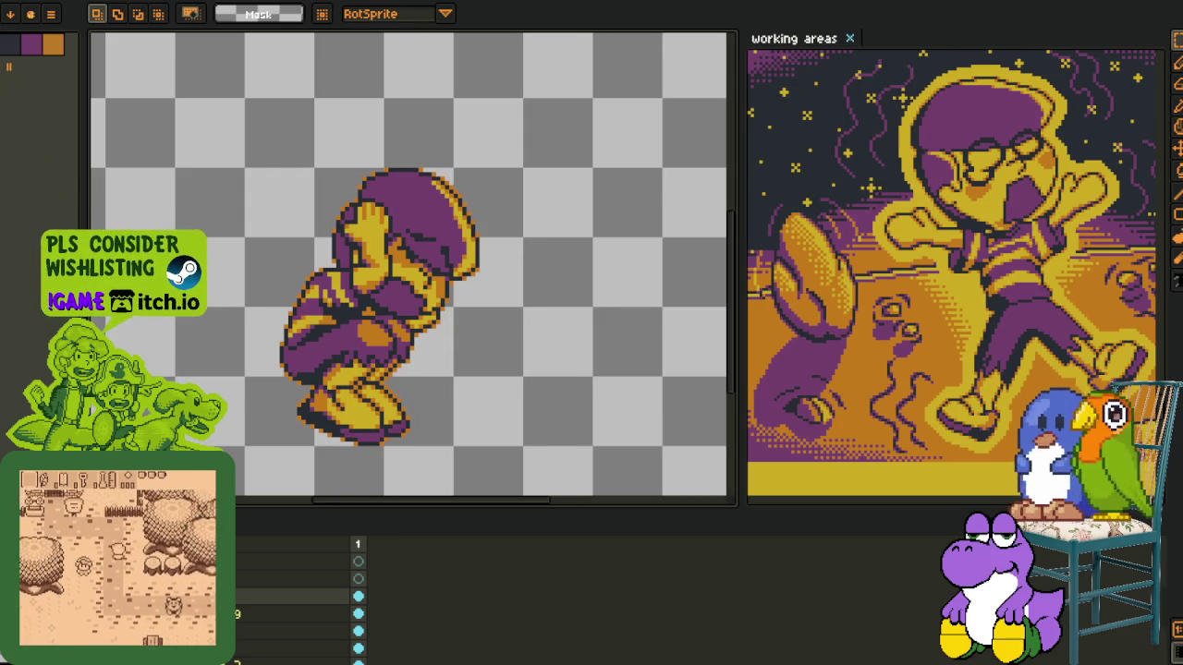
key("shift+o")
left_click(920, 41)
key("shift+o")
left_click(894, 41)
key("shift+o")
left_click(890, 43)
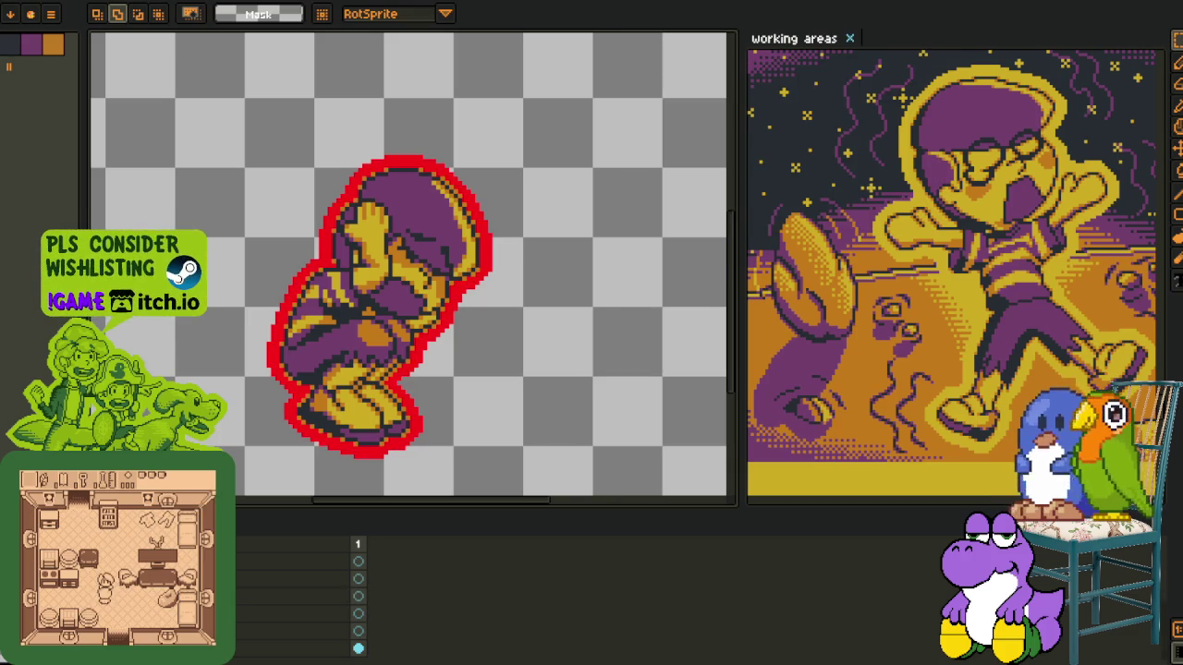
Paste the outlined boulder creature beside the character and sample the red outline colour
key("ctrl+v")
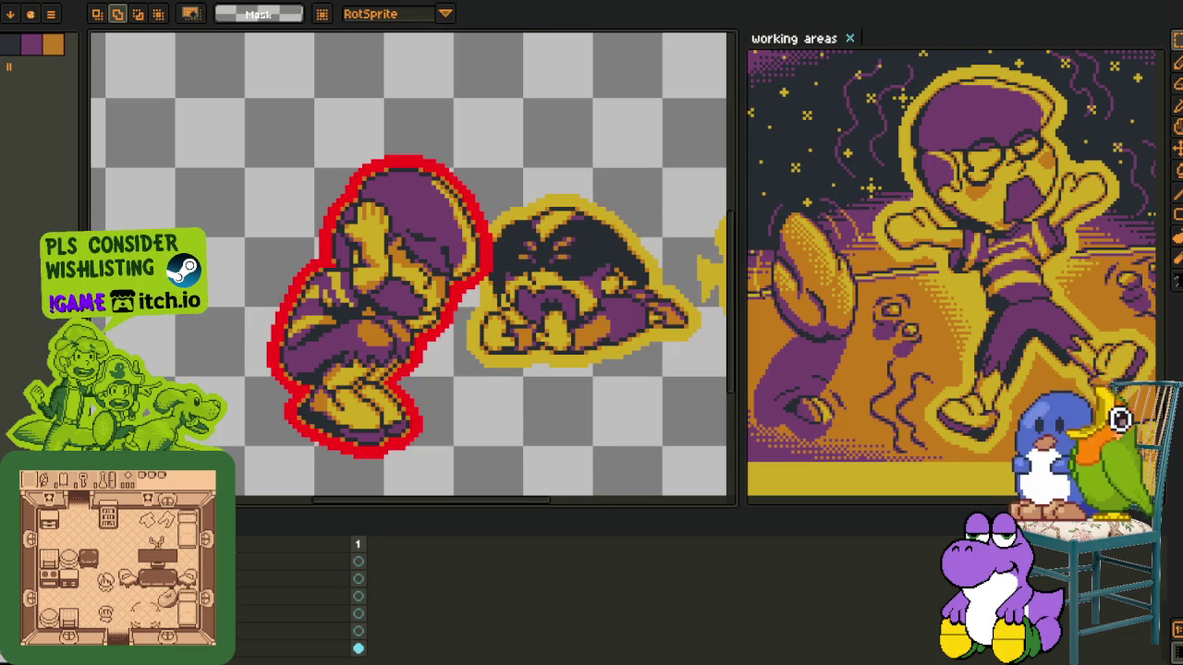
scroll(508, 345, "up", 3)
scroll(444, 323, "up", 3)
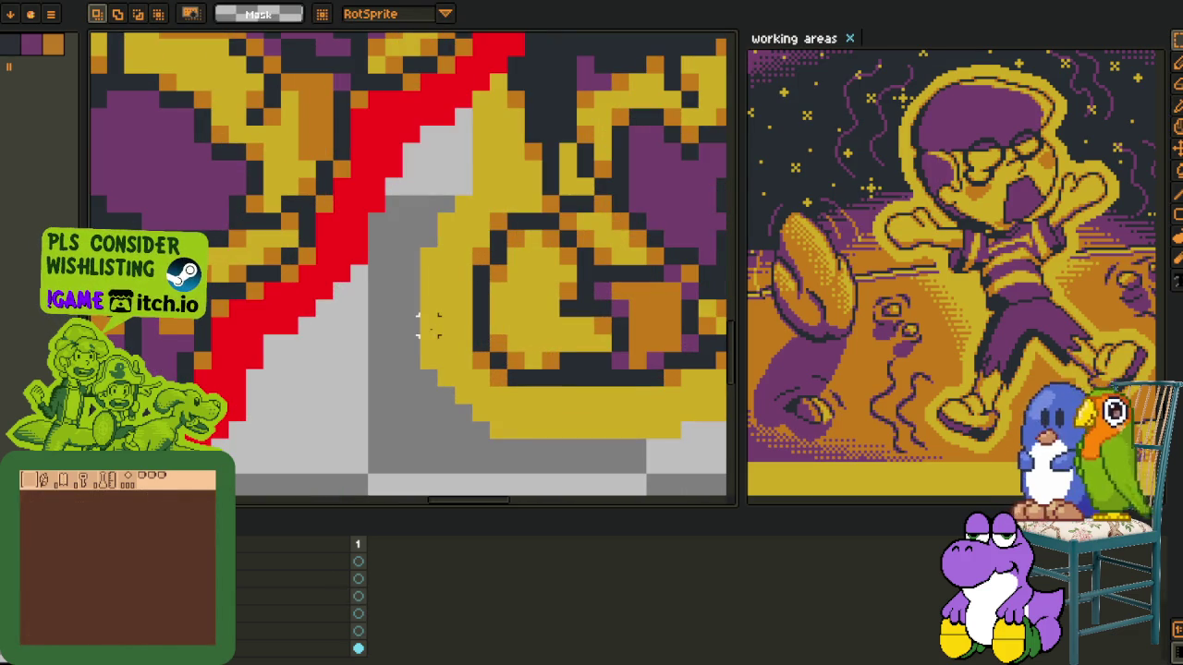
scroll(568, 256, "down", 5)
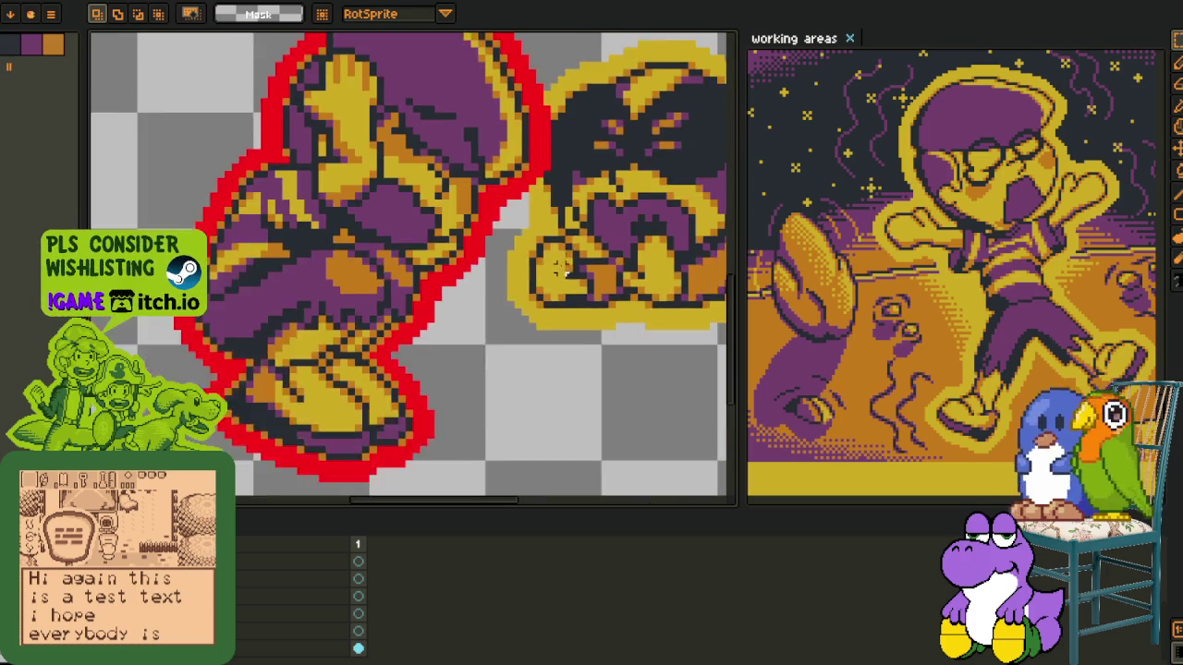
scroll(372, 263, "up", 2)
scroll(373, 264, "up", 1)
scroll(373, 263, "up", 2)
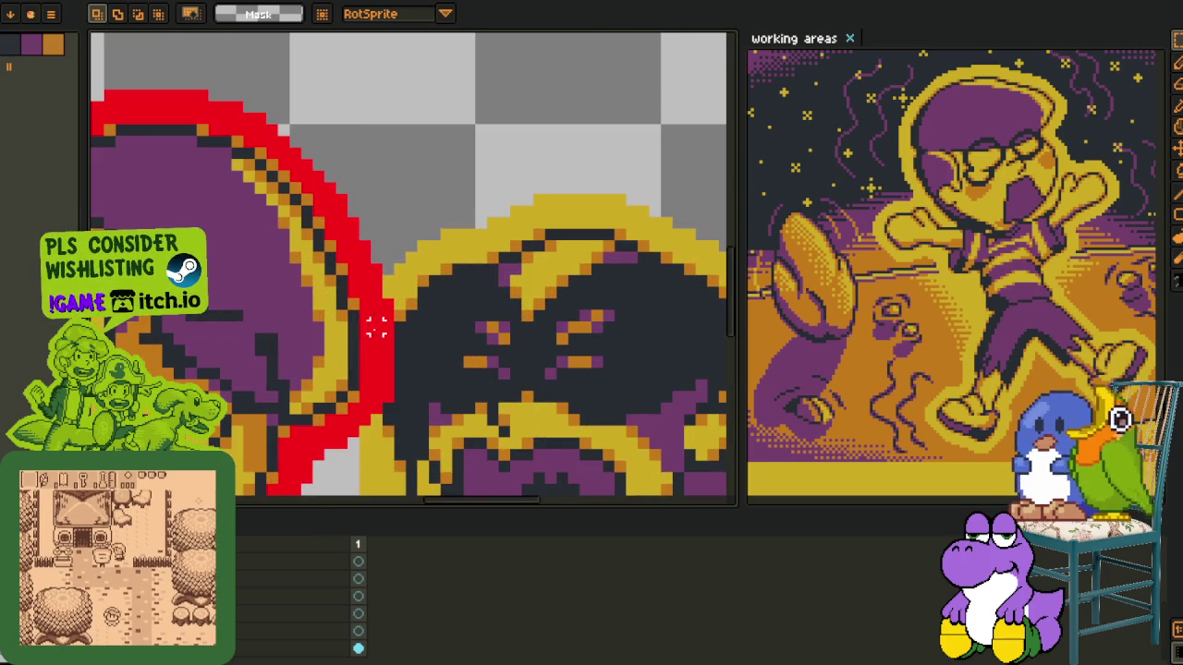
key("i")
key("shift+r")
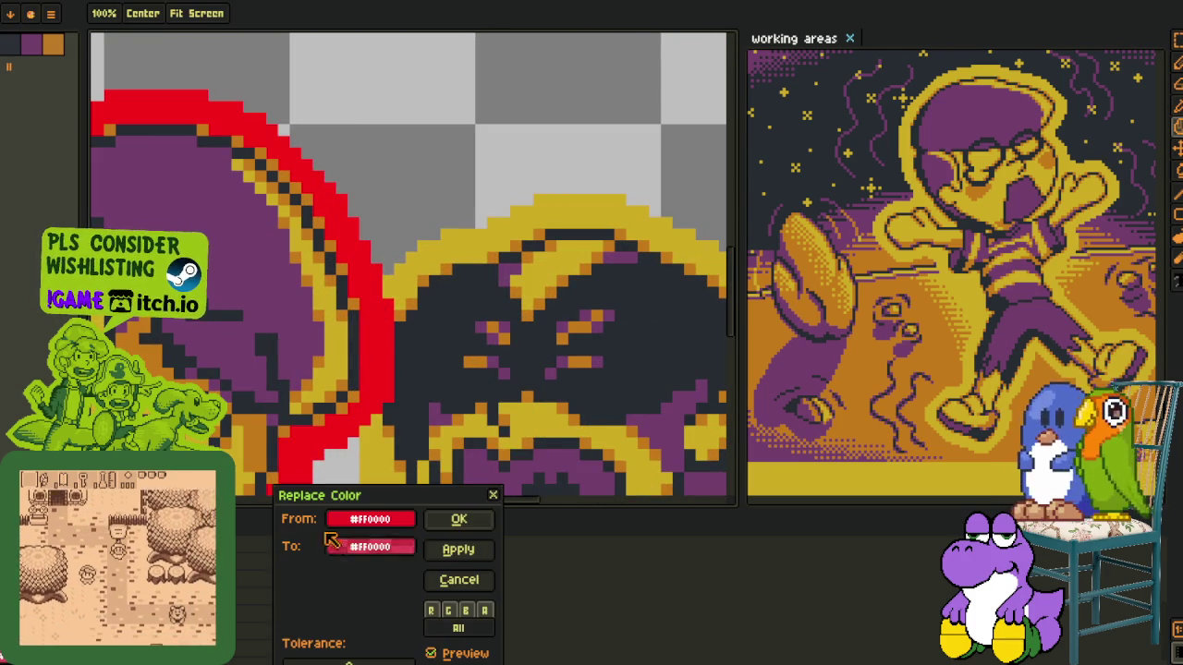
Replace the red #FF0000 outline with yellow #d3aa0b and hide the timeline
left_click(455, 518)
key("Tab")
scroll(385, 347, "up", 2)
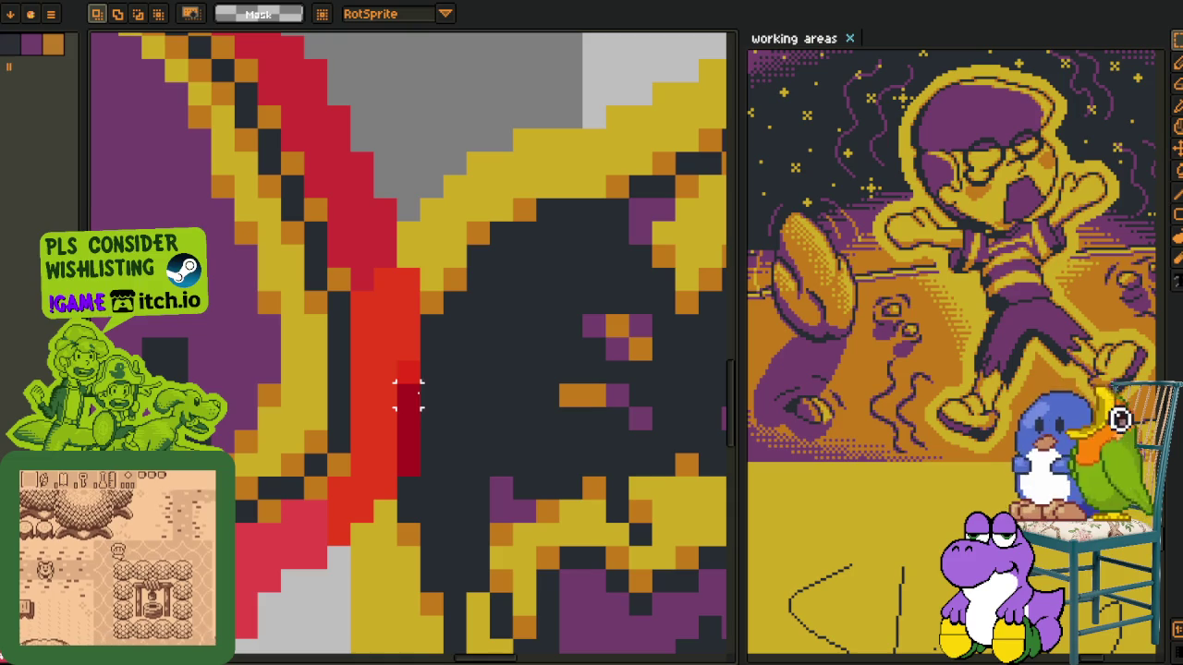
left_click_drag(351, 292, 453, 517)
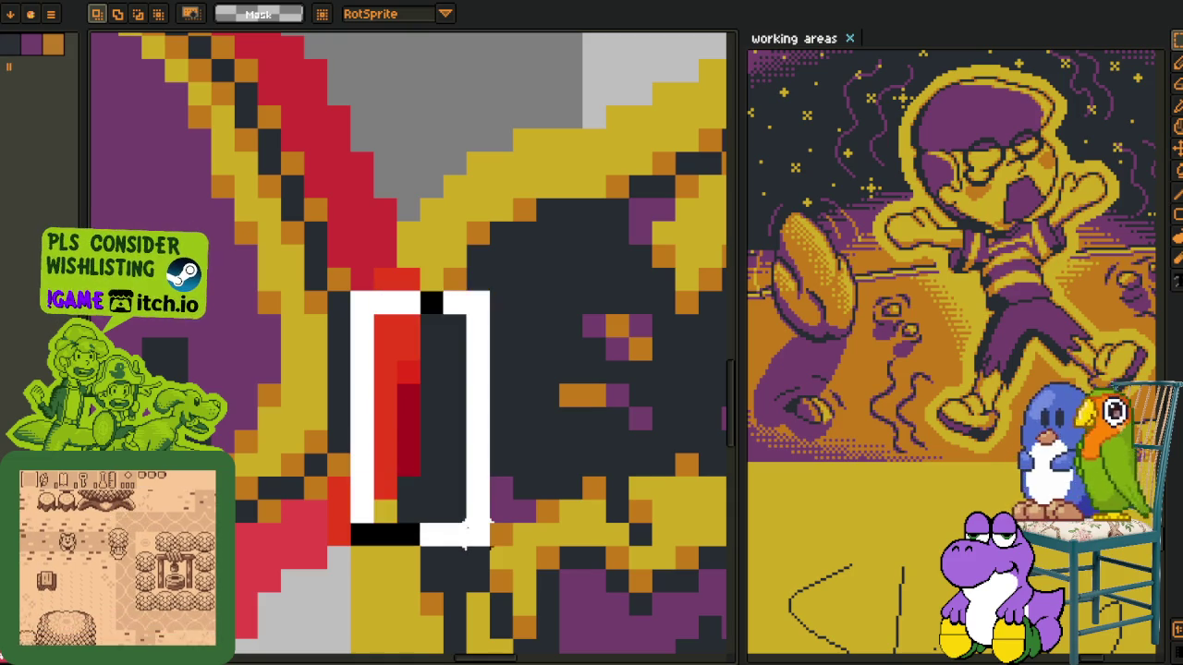
key("ctrl+d")
Sample the remaining red and run Replace Color again to turn it yellow
key("w")
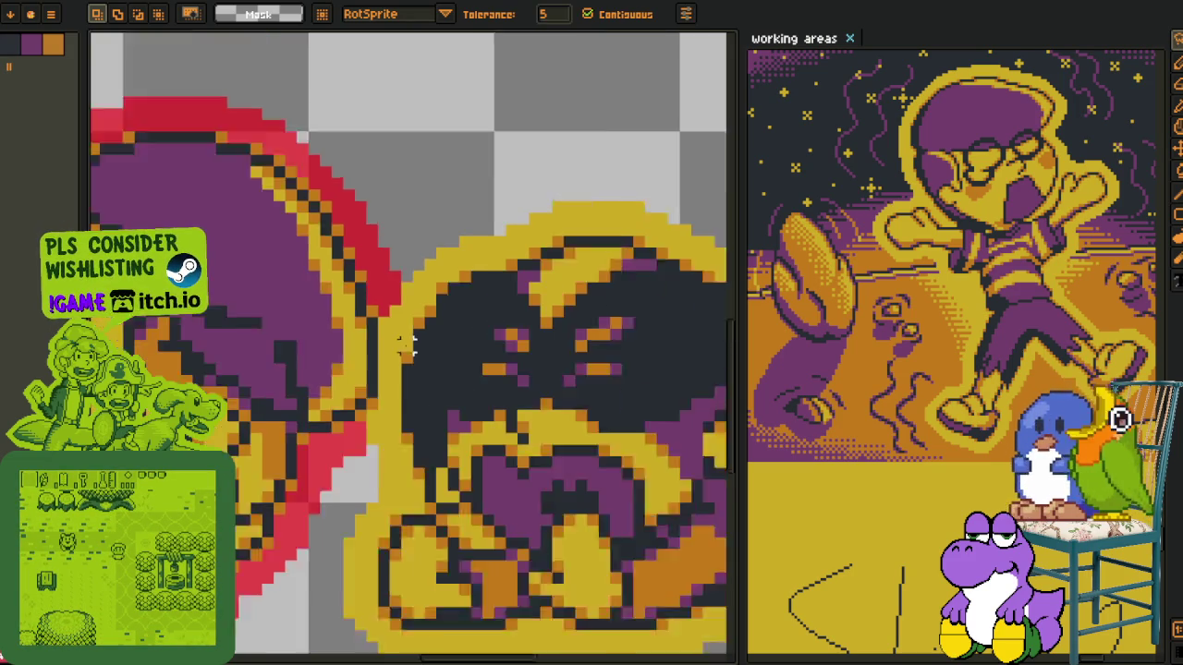
scroll(416, 337, "down", 2)
scroll(434, 334, "down", 2)
scroll(442, 335, "down", 1)
key("b")
key("i")
scroll(434, 281, "up", 1)
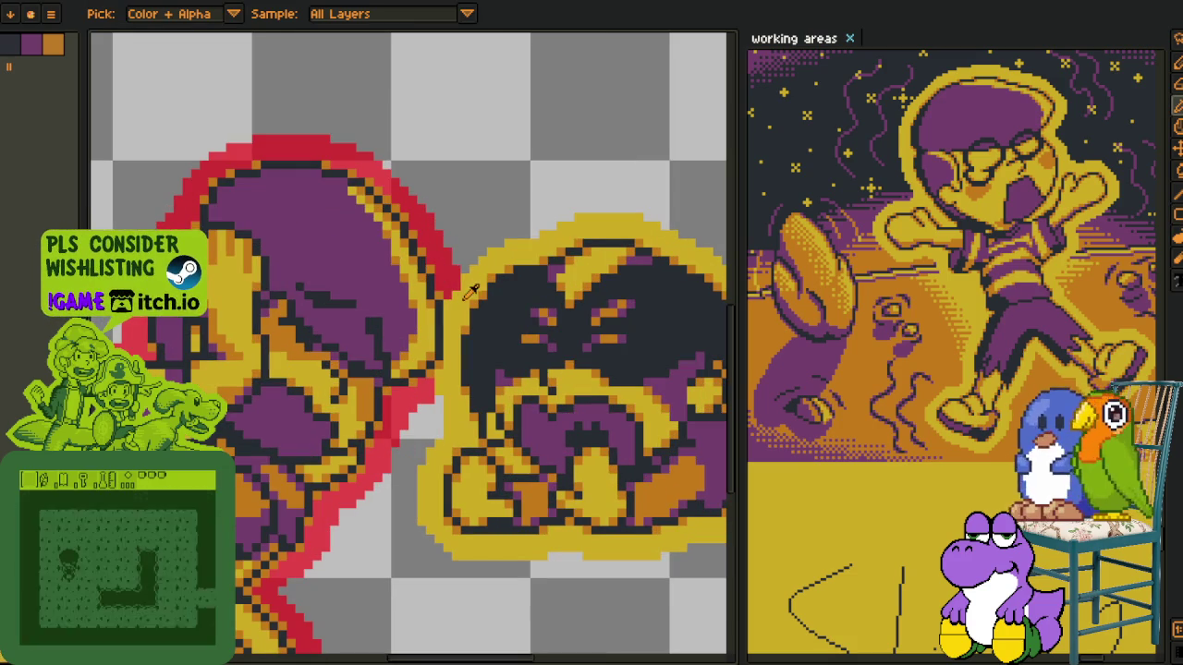
key("shift+r")
left_click(459, 520)
Show and hide the layer list to check the layers
scroll(450, 259, "down", 2)
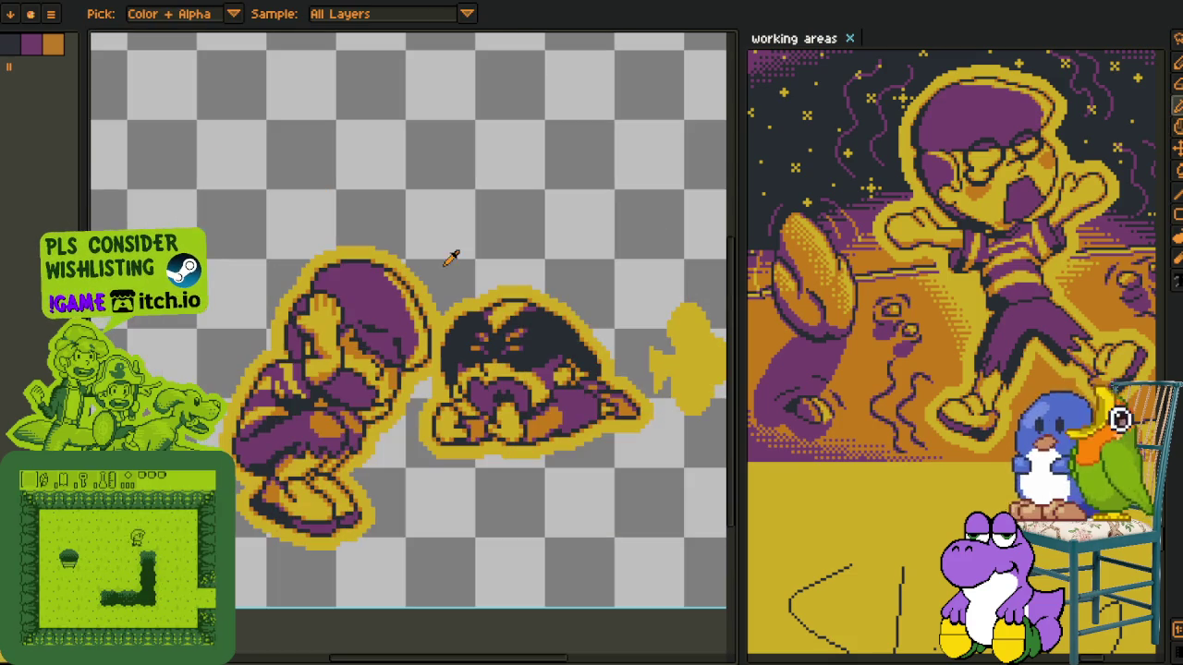
key("Tab")
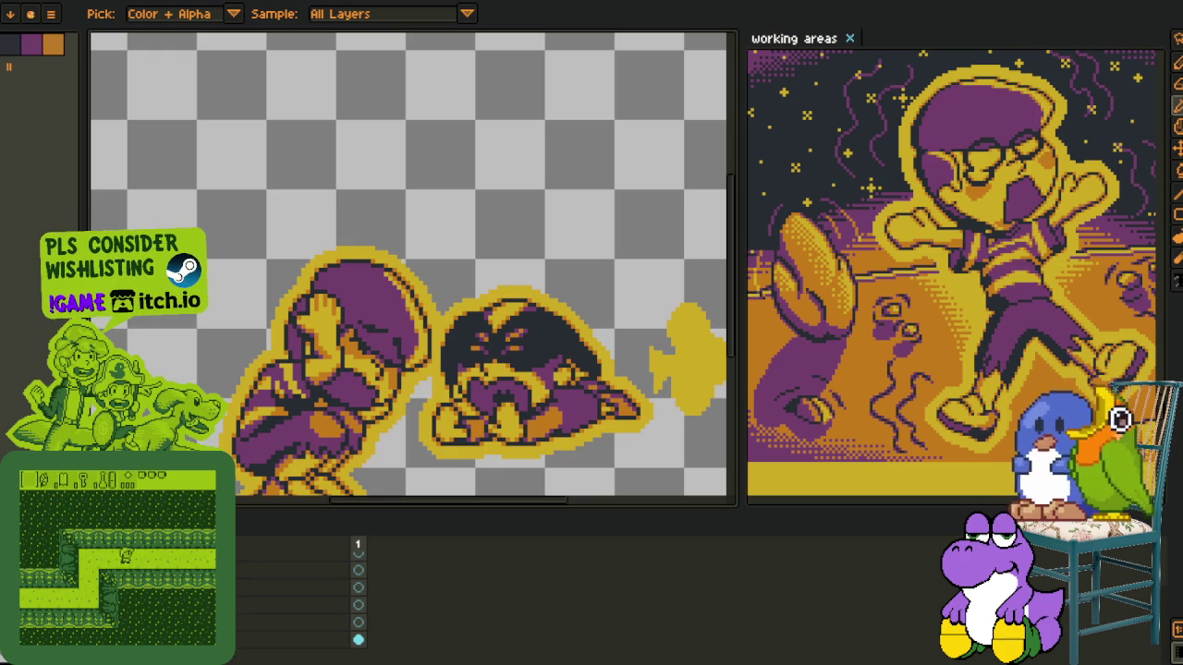
scroll(390, 337, "down", 3)
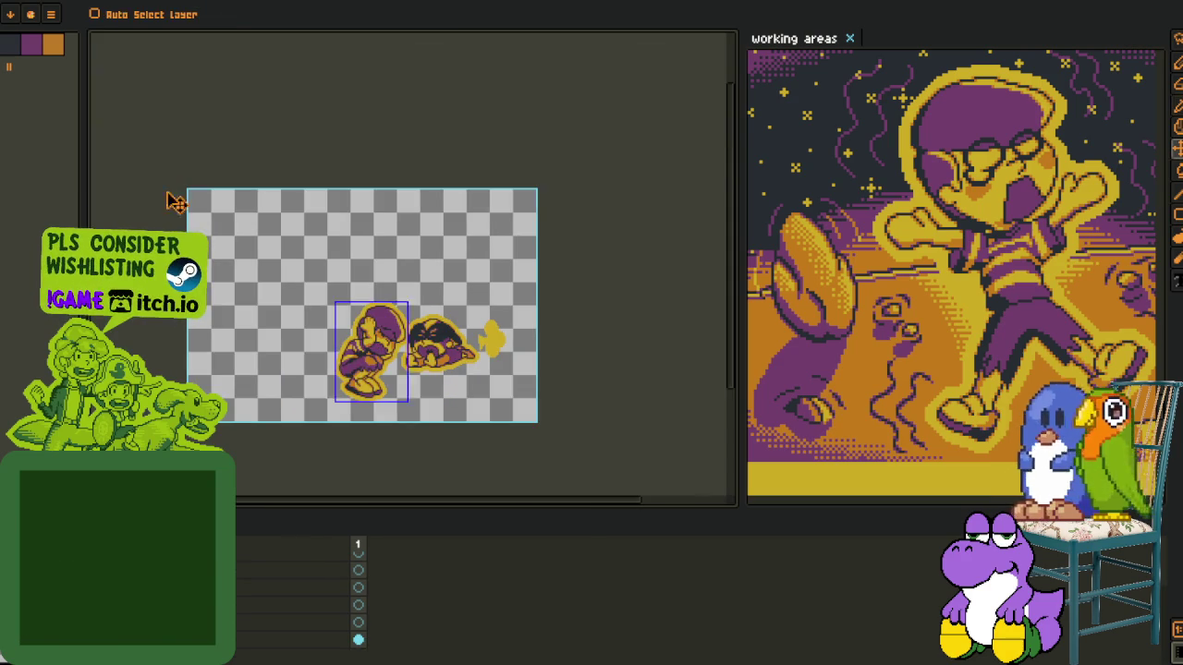
key("Tab")
key("Tab")
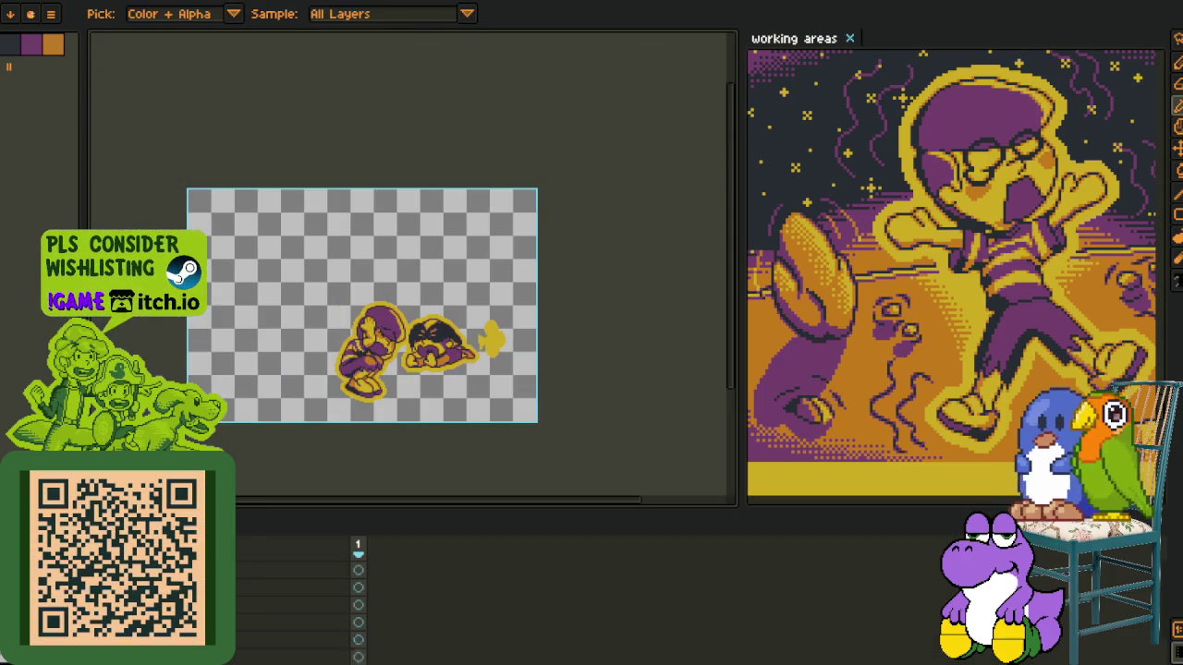
scroll(398, 333, "up", 1)
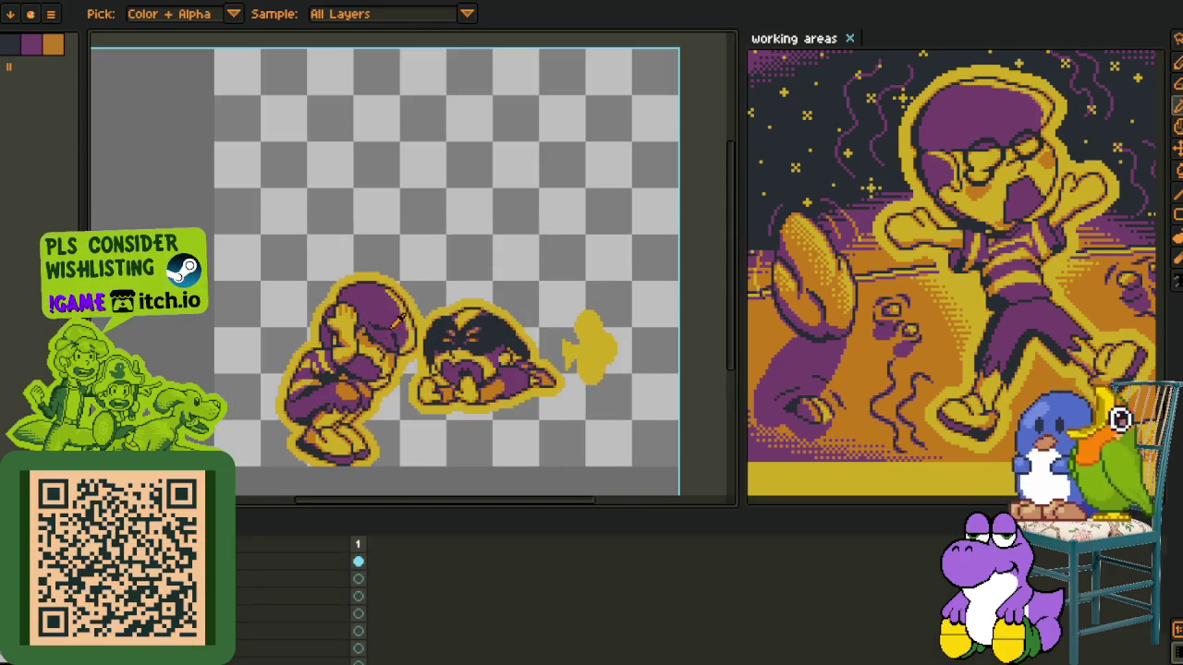
left_click(93, 6)
mouse_move(93, 96)
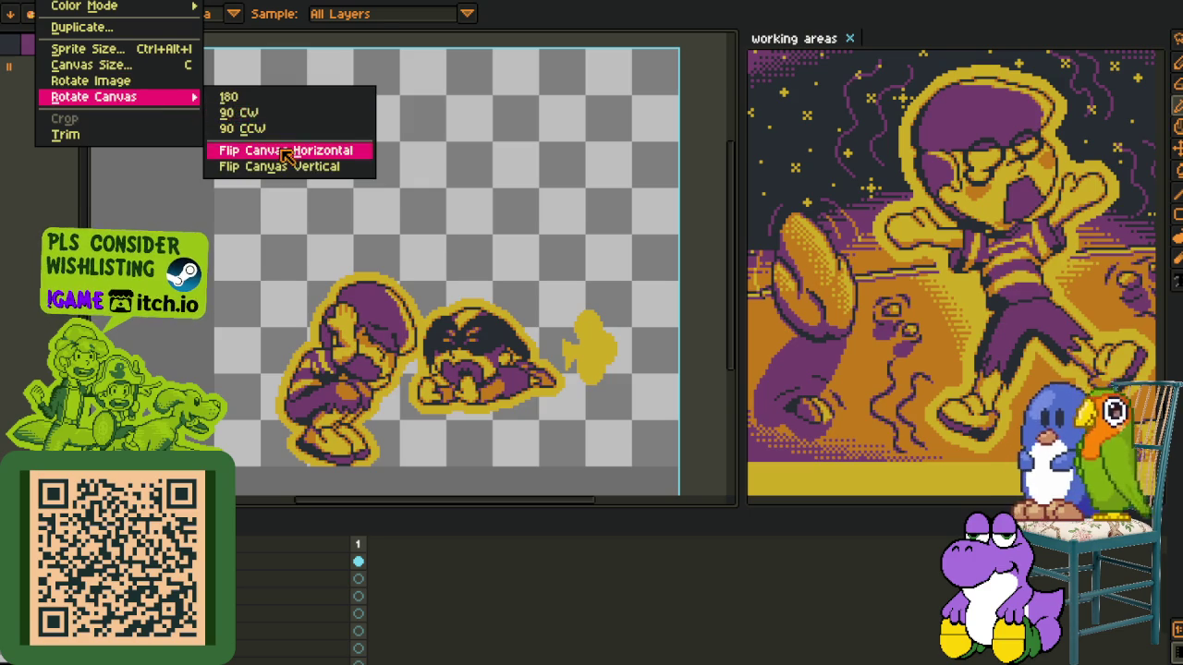
Flip the canvas horizontally and add another new layer
left_click(290, 148)
left_click_drag(349, 257, 390, 321)
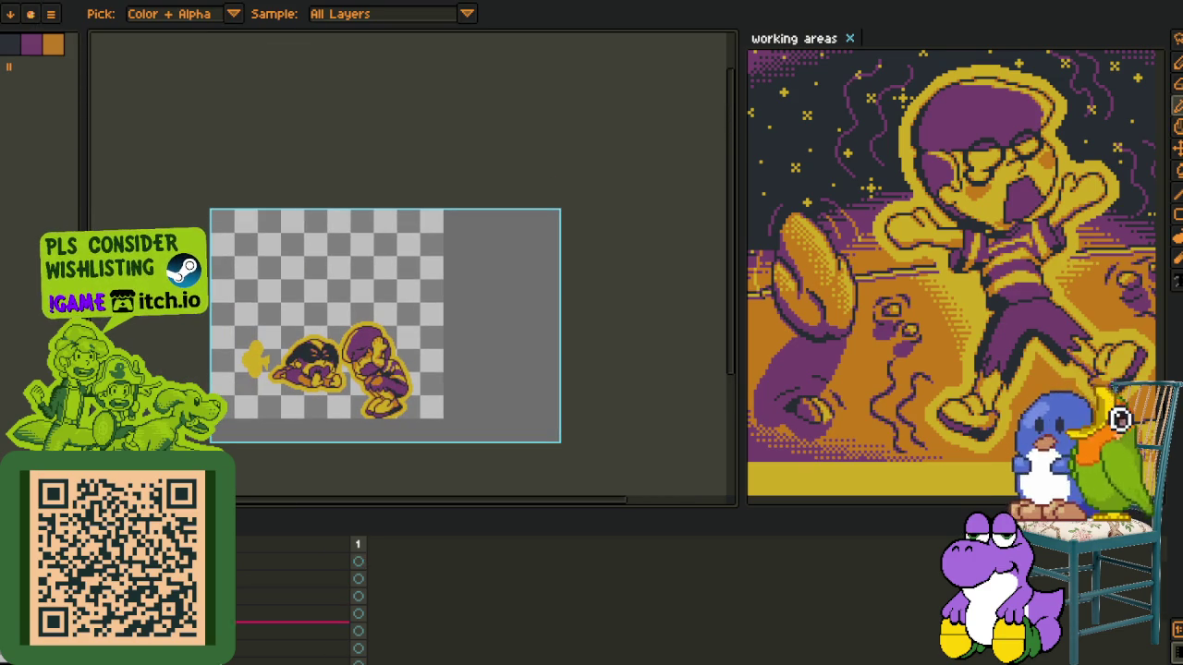
right_click(351, 612)
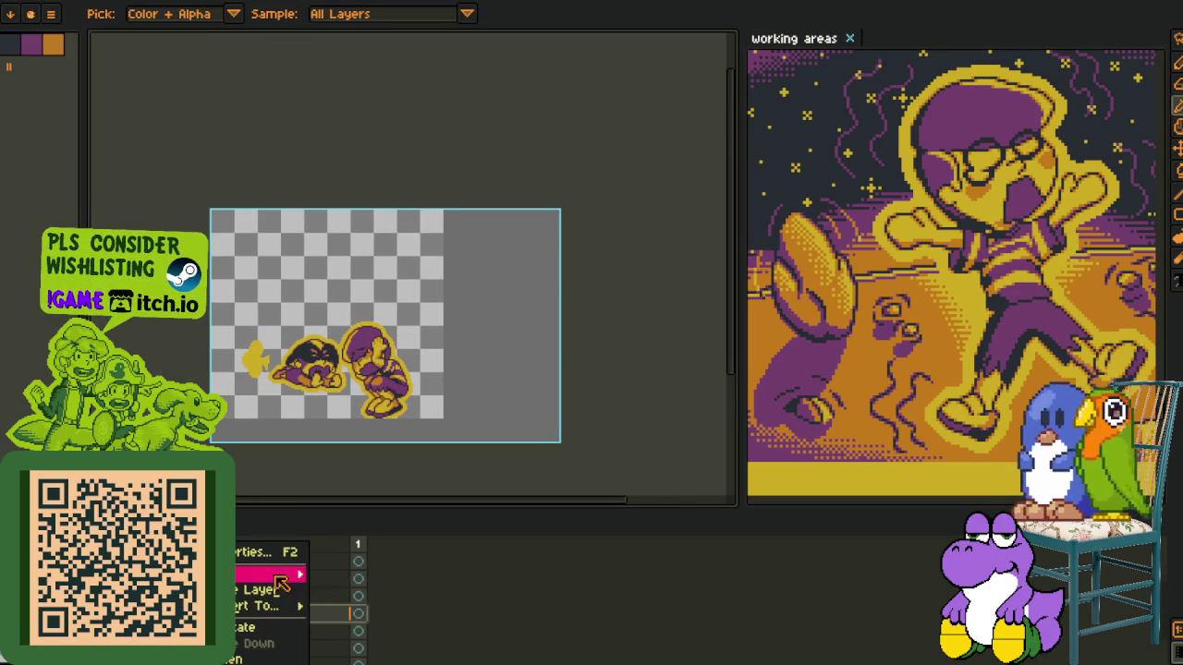
mouse_move(268, 575)
left_click(361, 570)
Rename the new layer to boulder through Layer Properties (F2)
key("Tab")
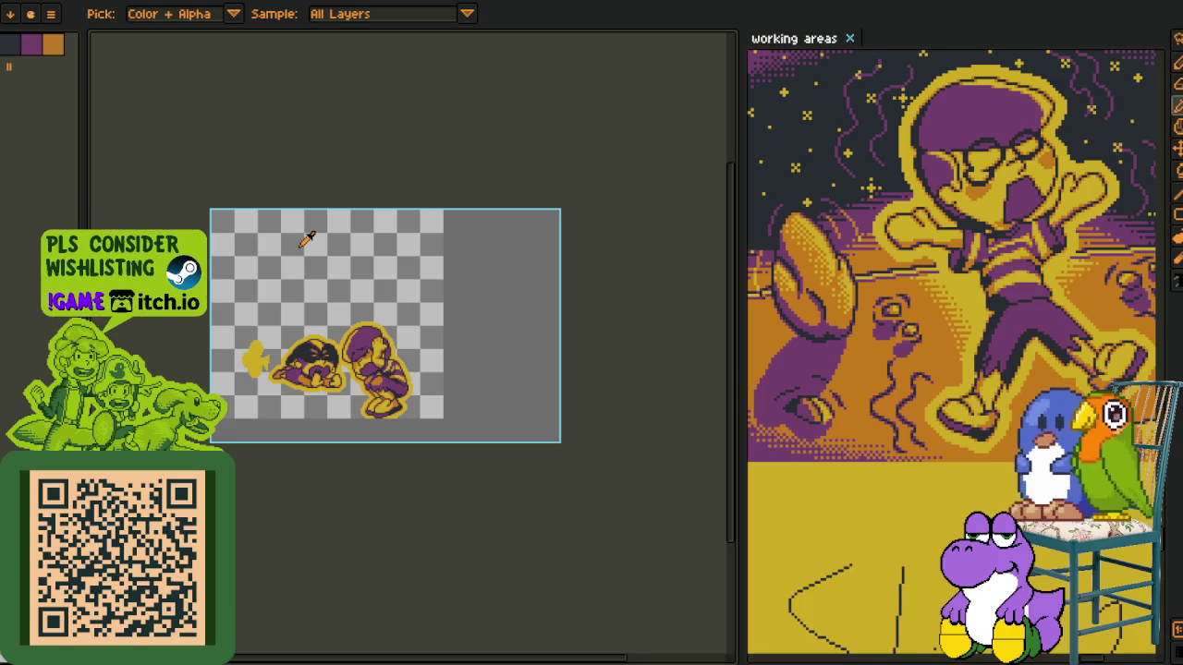
scroll(306, 239, "up", 2)
scroll(272, 346, "down", 1)
key("Tab")
key("b")
scroll(272, 346, "up", 1)
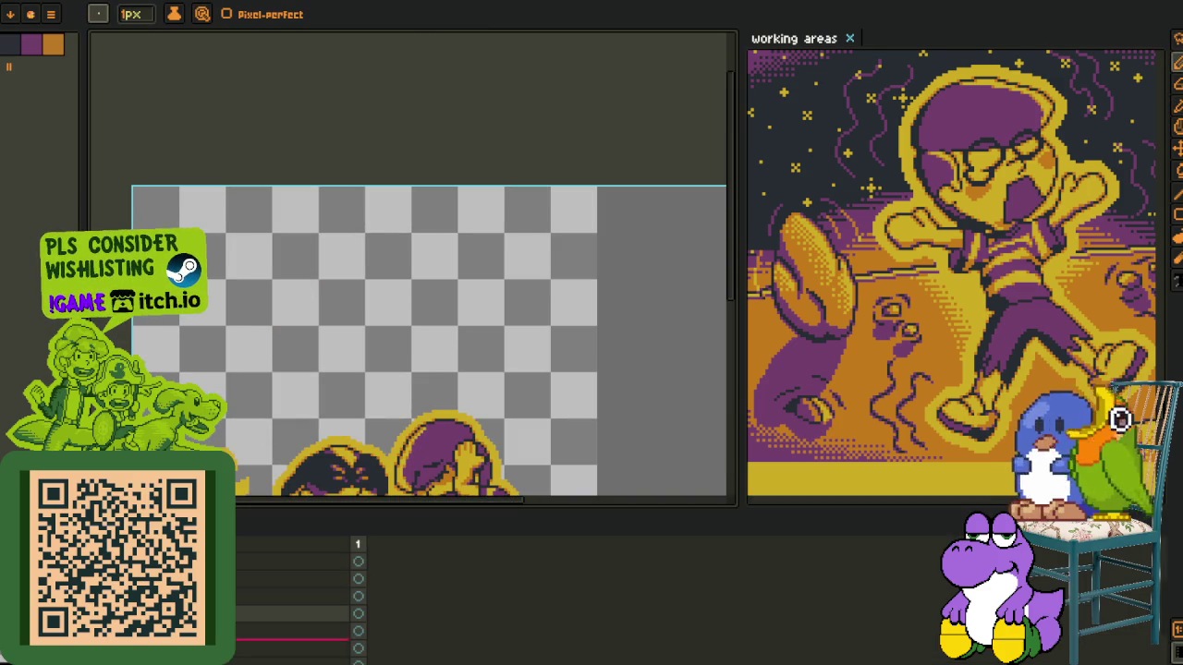
key("F2")
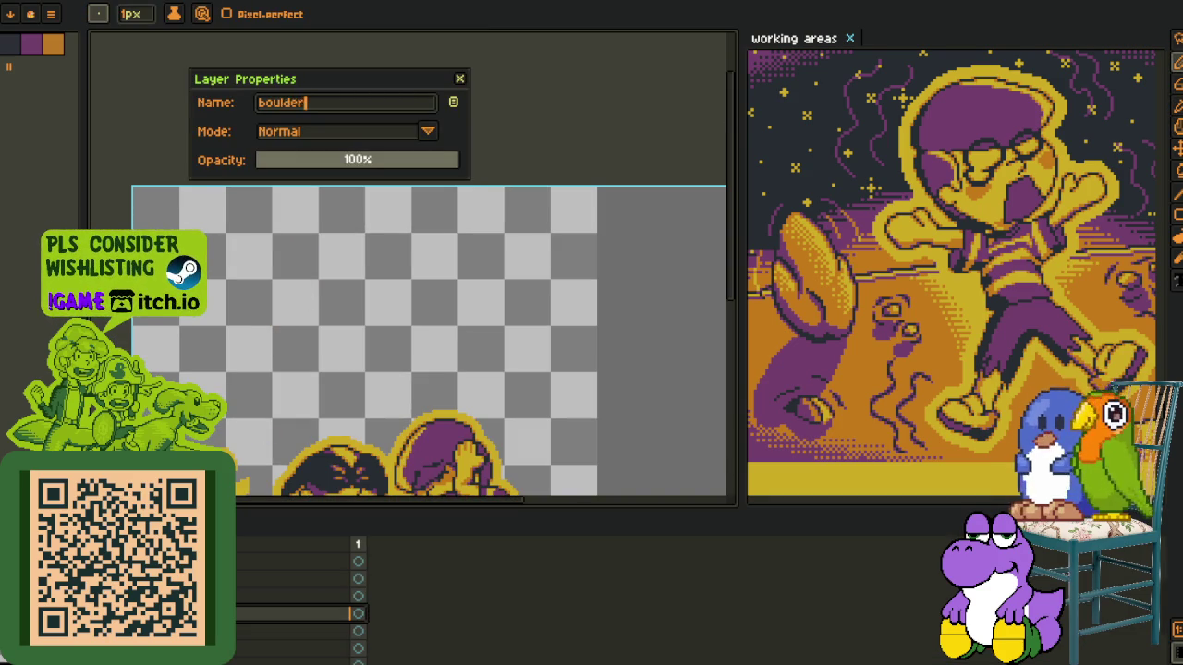
key("Return")
key("Tab")
left_click_drag(347, 356, 346, 342)
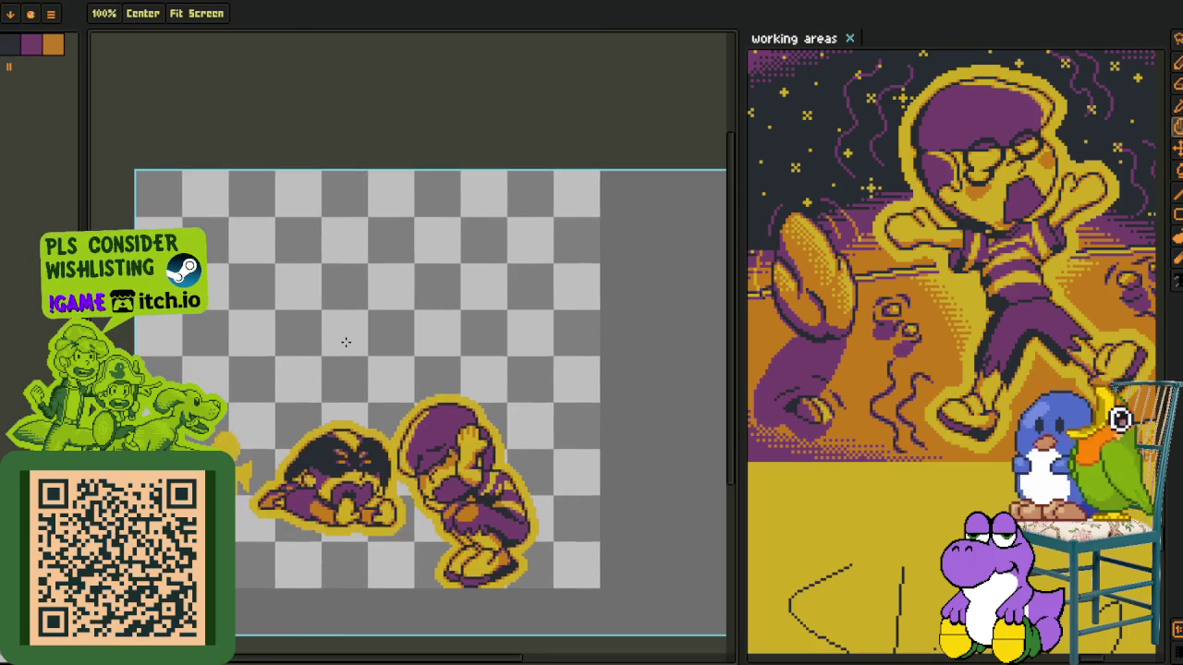
Set the pencil to 4px and zoom the reference view onto the crouching character thumbnail
key("plus")
key("plus")
key("plus")
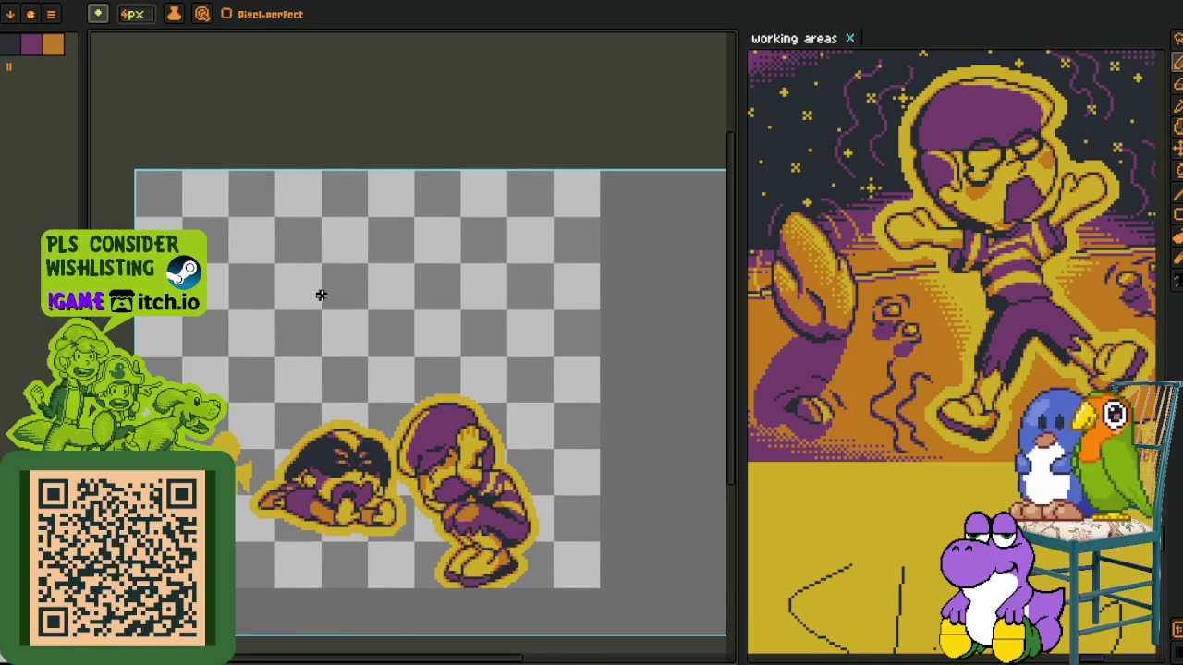
scroll(320, 295, "up", 1)
left_click_drag(328, 317, 397, 294)
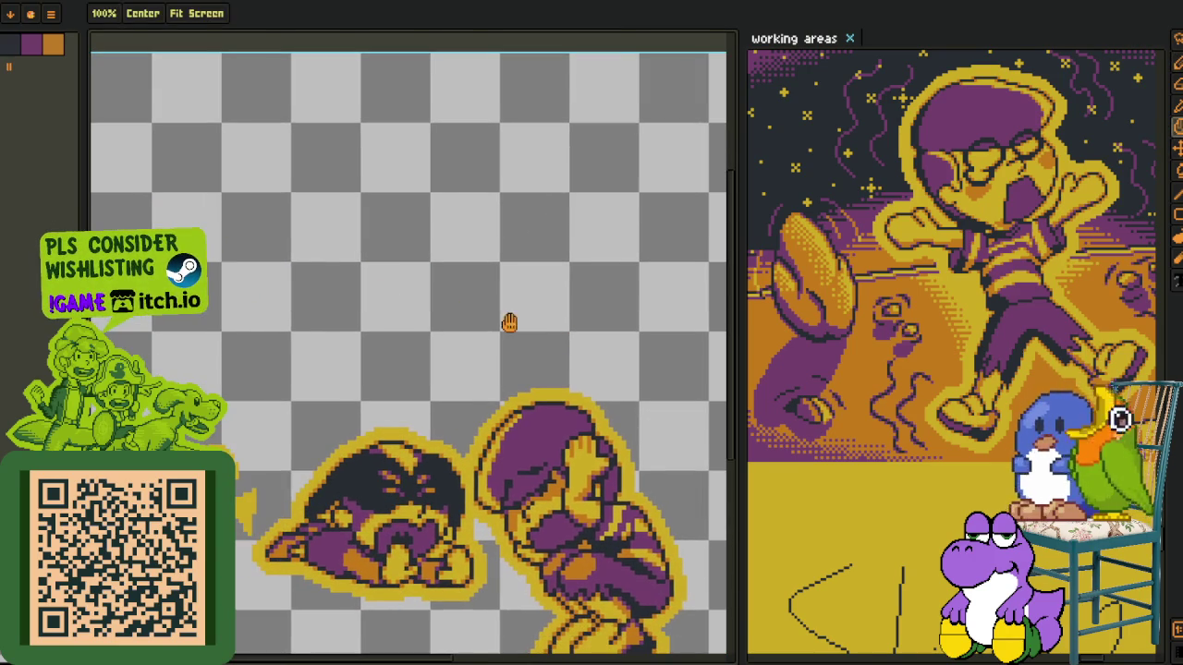
left_click_drag(741, 387, 787, 387)
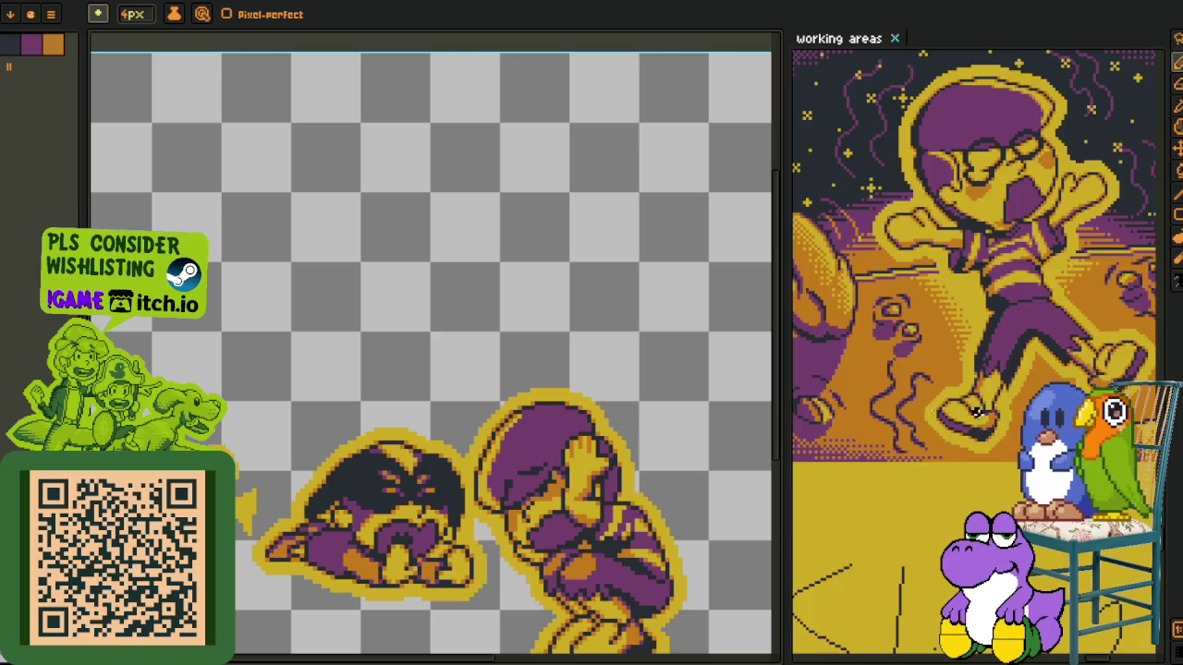
scroll(1028, 365, "down", 3)
left_click_drag(1028, 365, 1064, 200)
scroll(1063, 199, "up", 3)
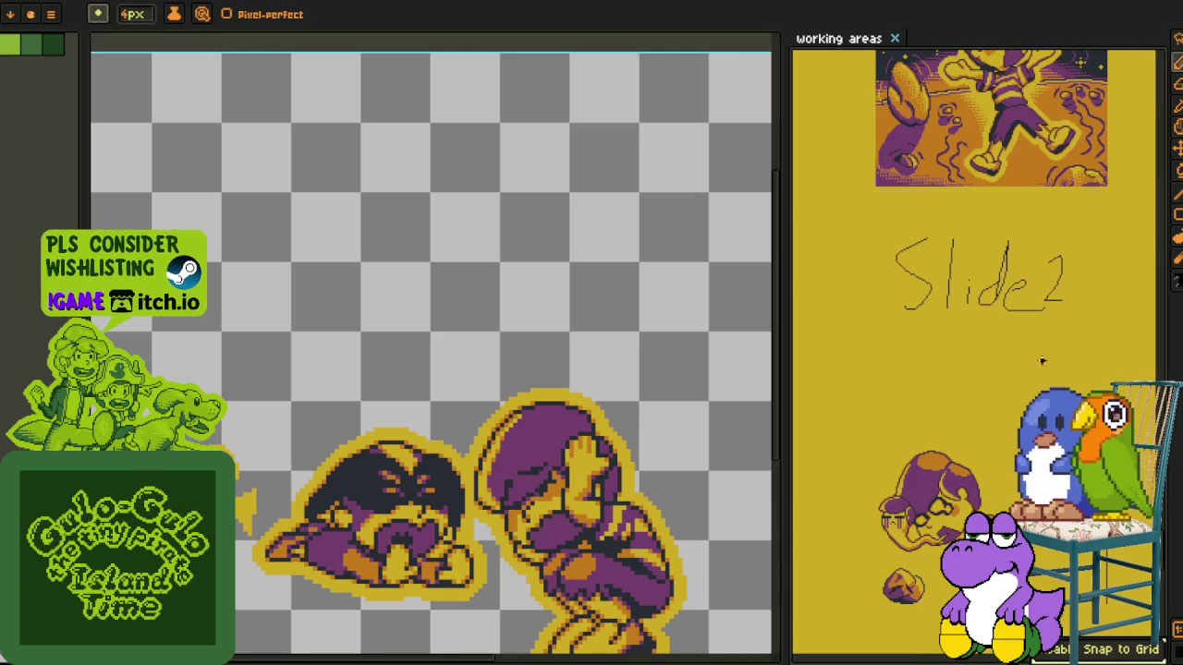
left_click_drag(864, 499, 877, 533)
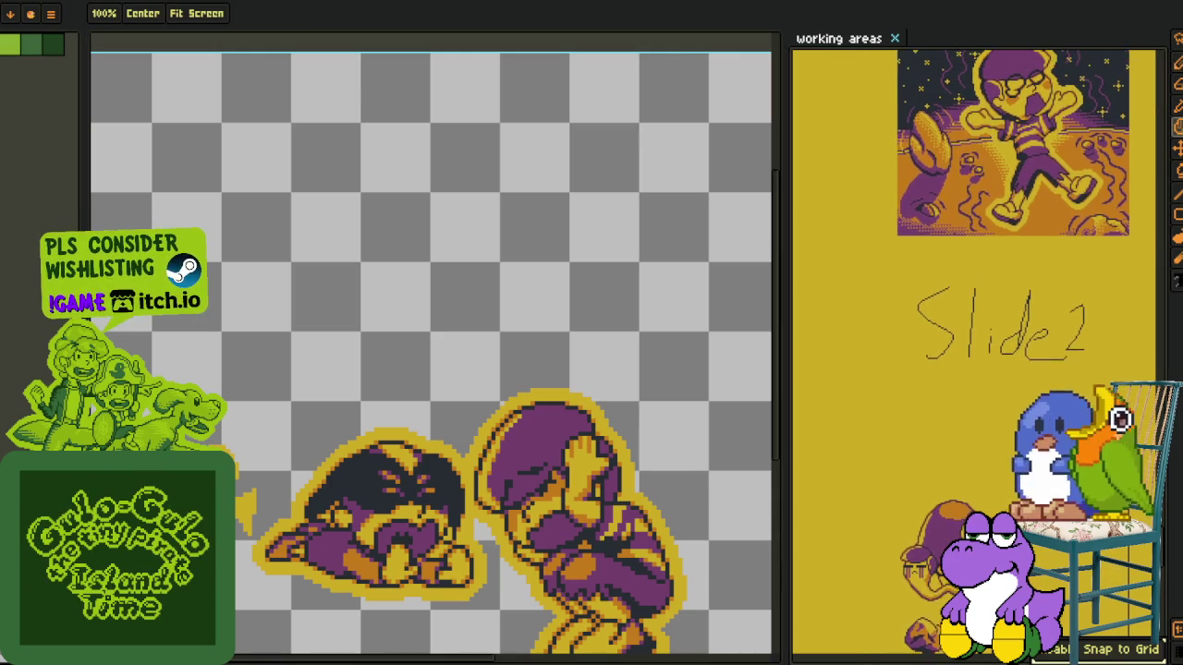
key("b")
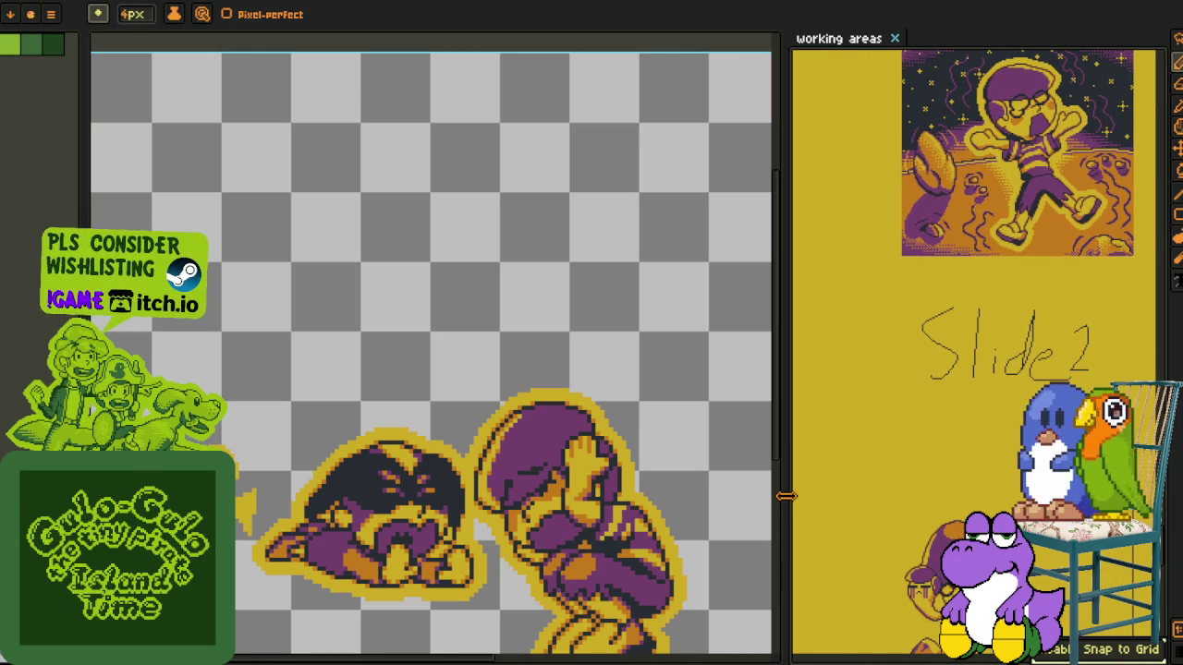
left_click_drag(785, 496, 866, 496)
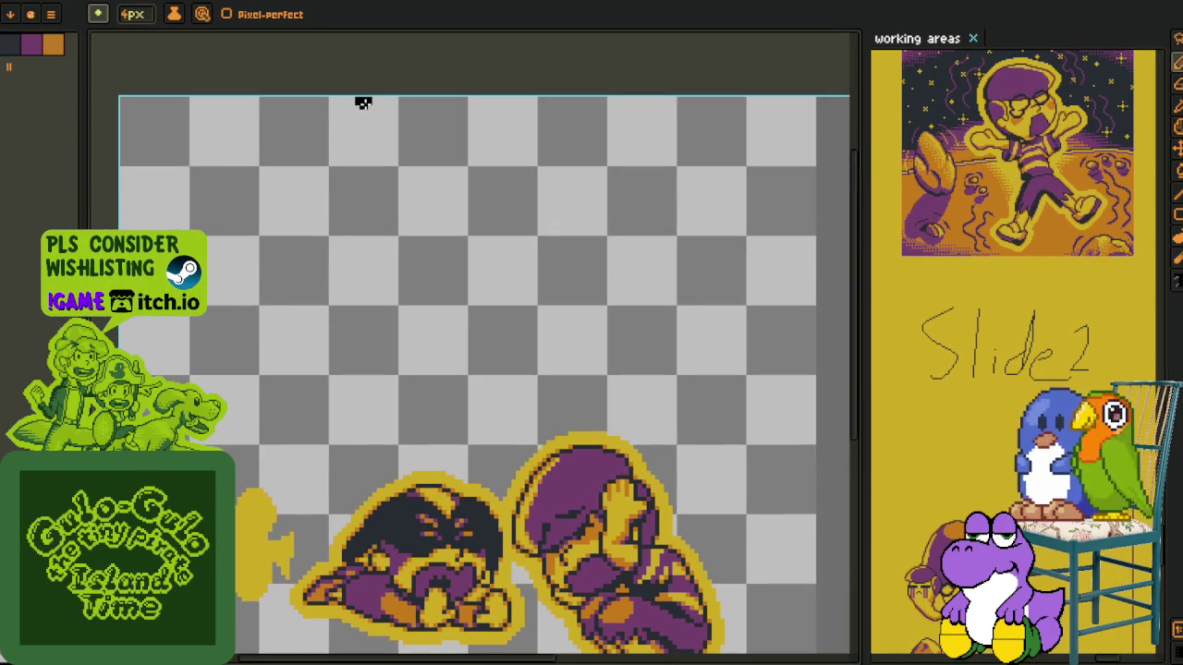
Sketch the boulder outline's left, bottom and right sides up to the canvas top
left_click_drag(363, 103, 377, 288)
mouse_move(335, 240)
left_mouse_down()
mouse_move(514, 343)
mouse_move(662, 309)
left_mouse_up()
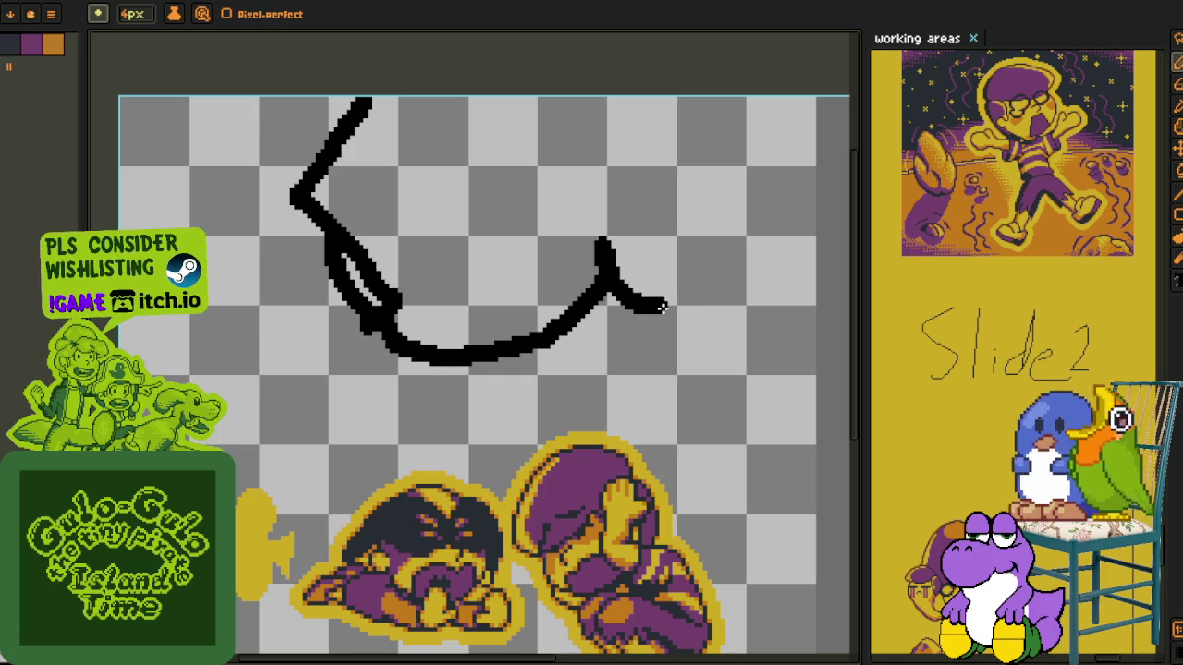
left_click_drag(711, 278, 717, 97)
scroll(634, 145, "down", 2)
scroll(453, 256, "up", 1)
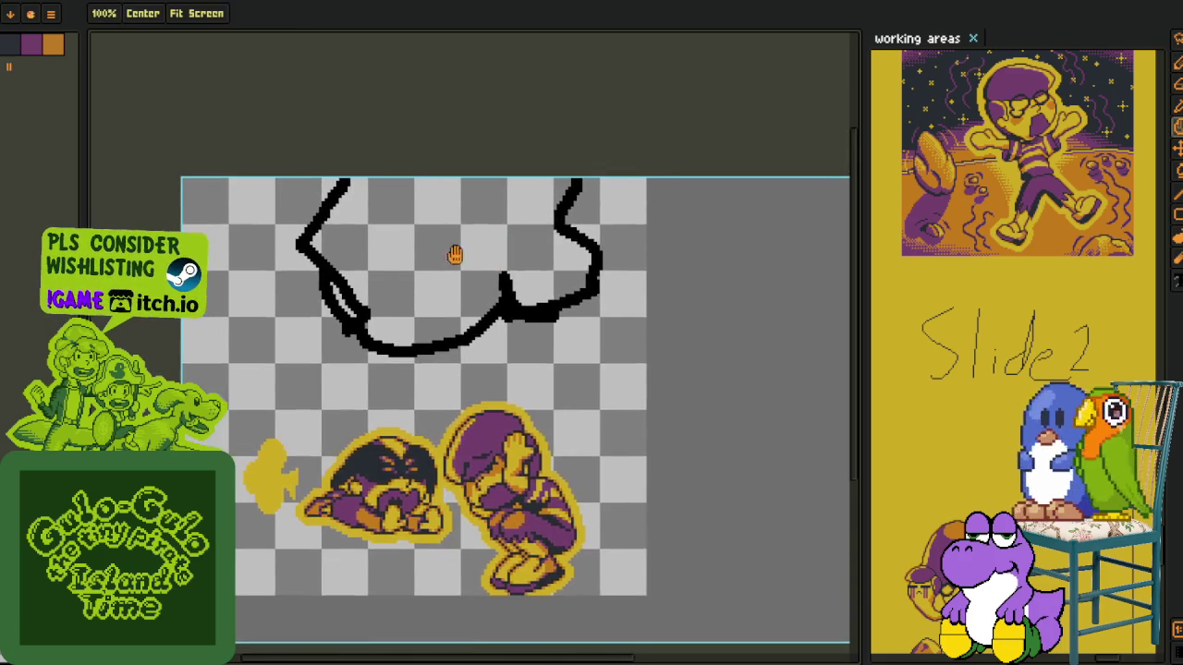
scroll(357, 238, "up", 1)
Delete the rough sketch and open the sprite preview window
key("m")
left_click_drag(216, 138, 733, 488)
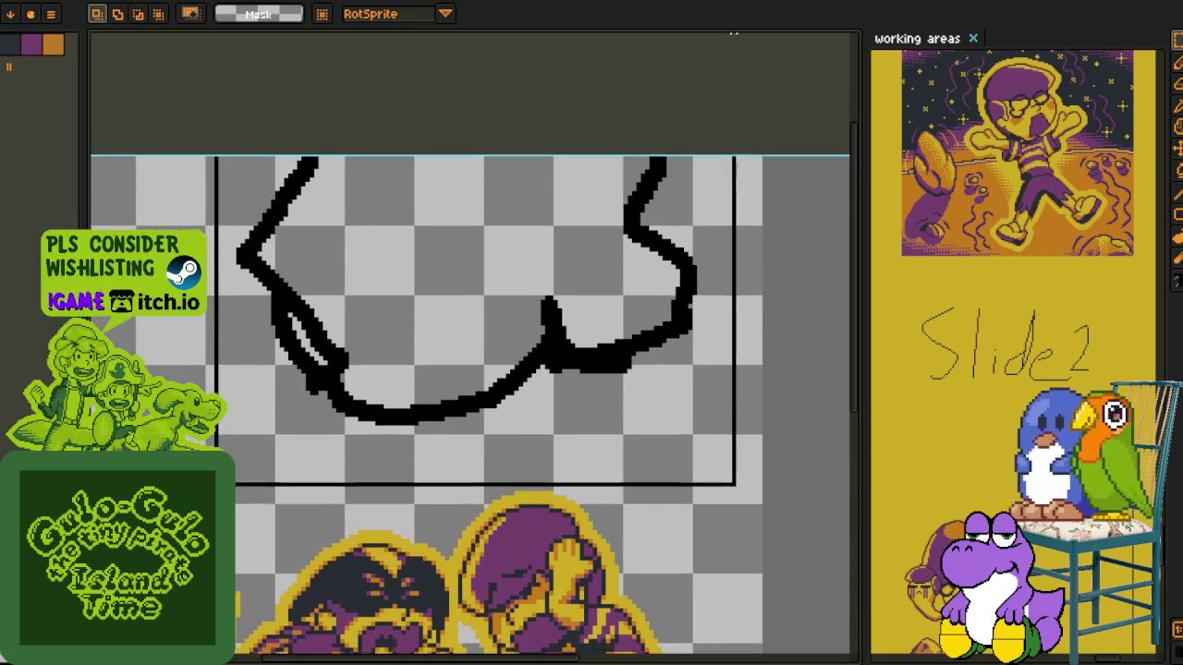
key("Delete")
key("F7")
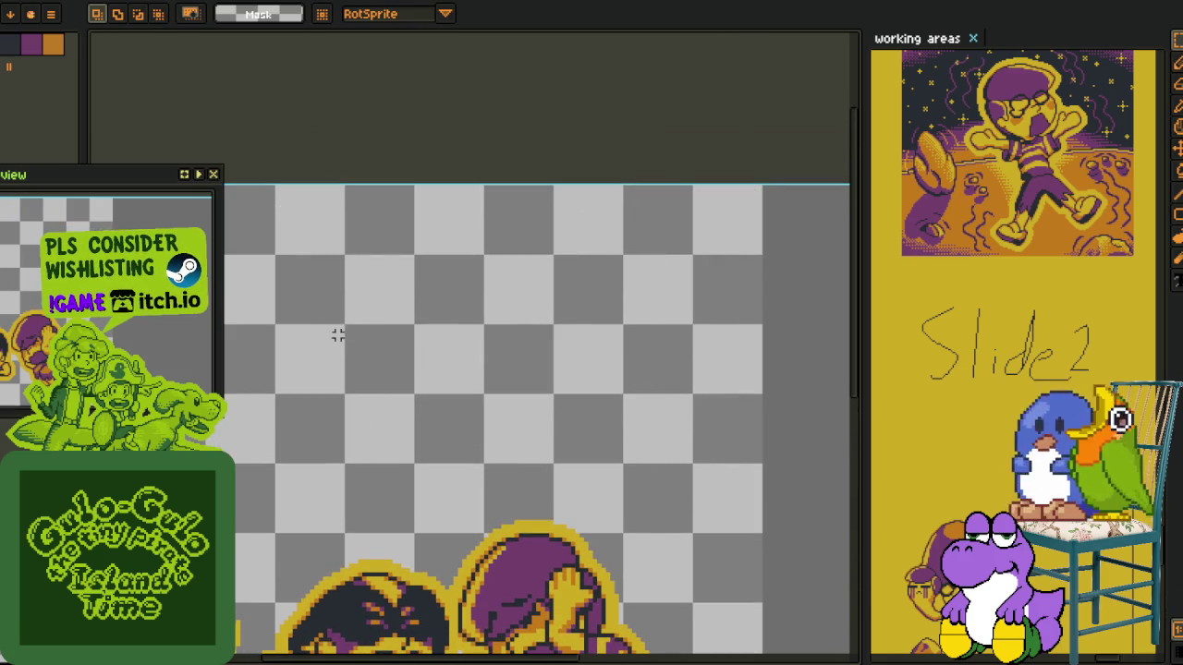
Redraw the boulder outline with the pencil, joining the right side to the left
key("h")
left_click_drag(351, 269, 425, 218)
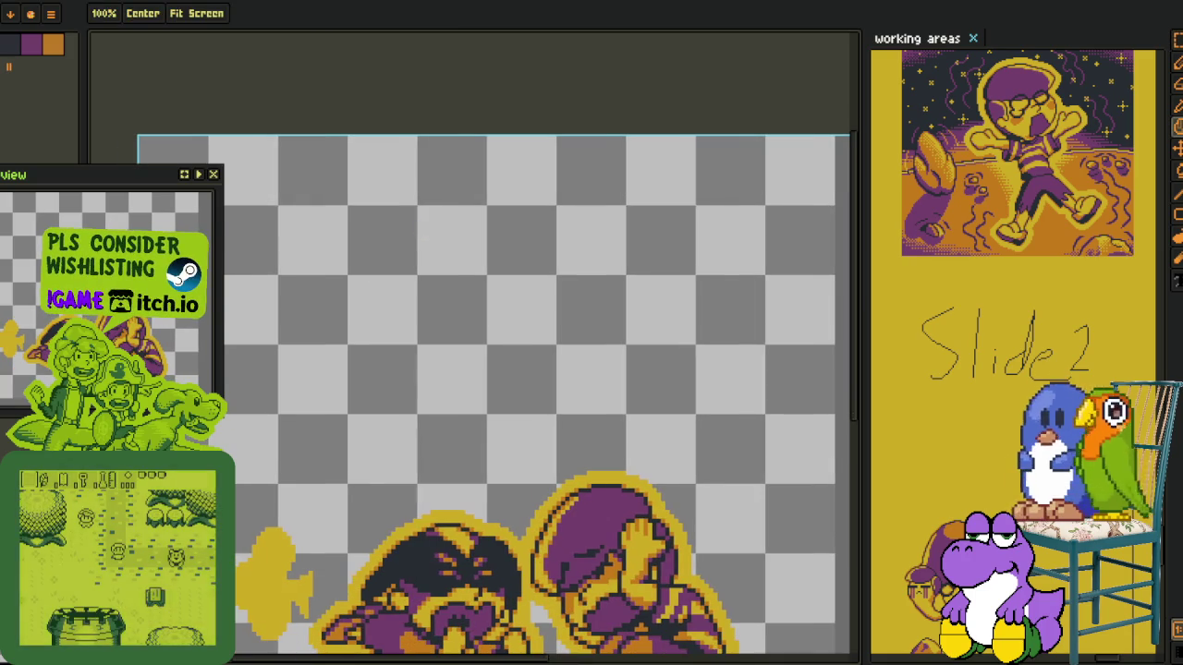
key("b")
mouse_move(421, 144)
left_mouse_down()
mouse_move(379, 189)
mouse_move(534, 363)
left_mouse_up()
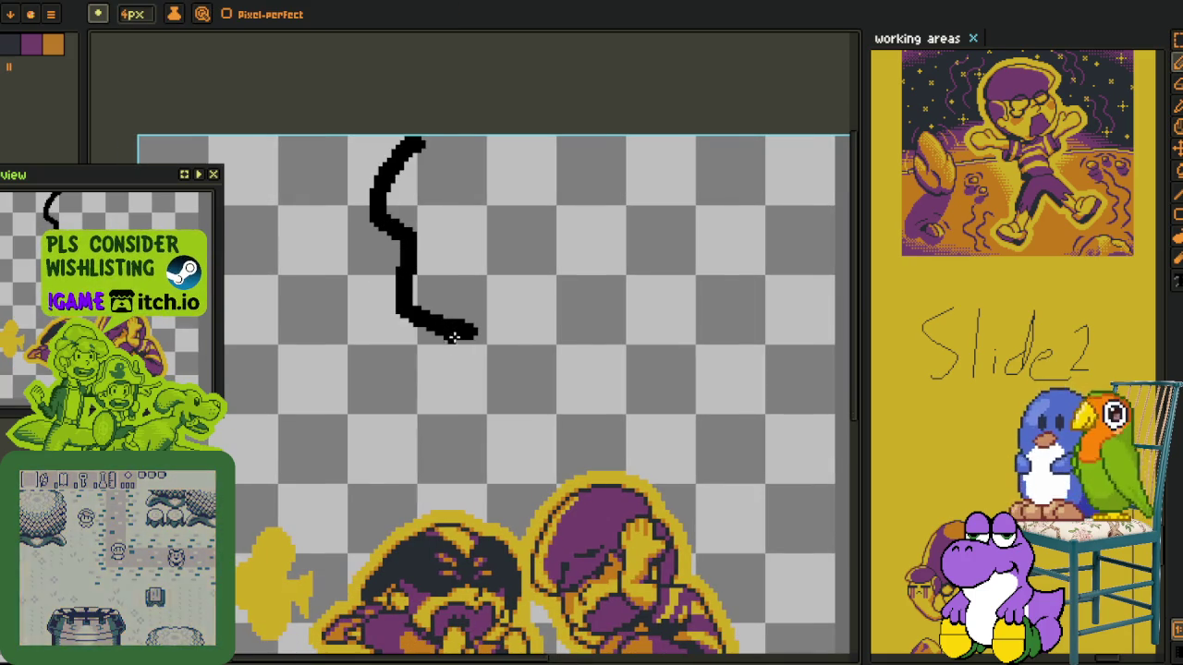
left_click_drag(721, 140, 707, 317)
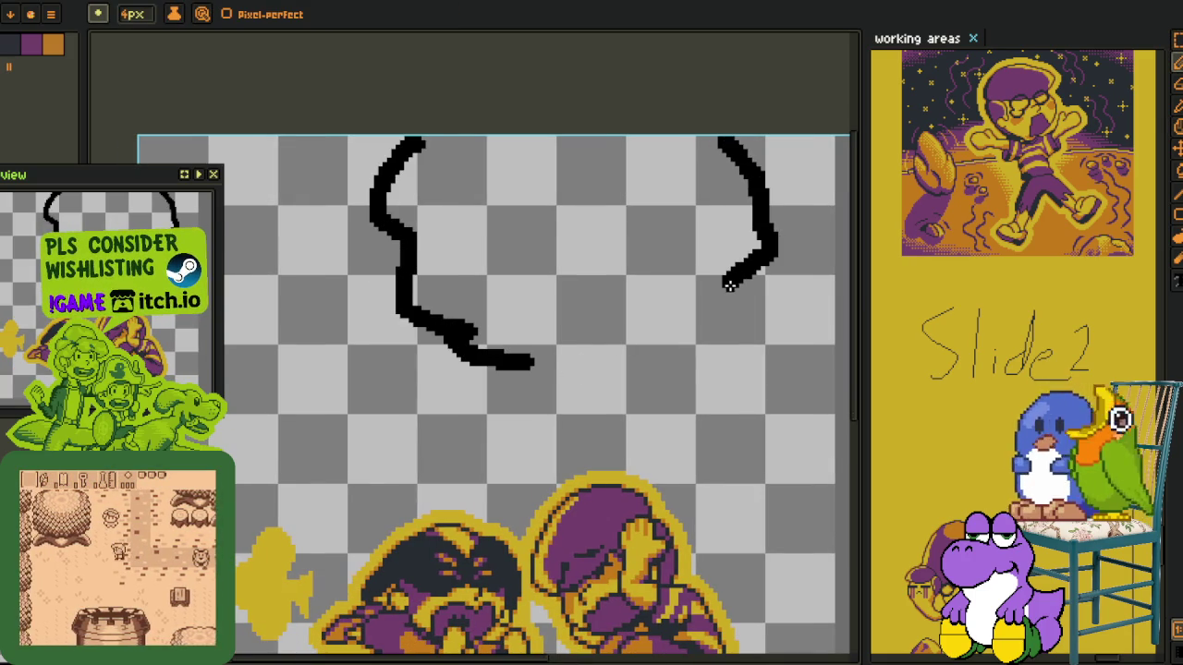
left_click_drag(643, 344, 532, 363)
Erase the outline's upper-left end down to a thin one-pixel line reaching the canvas top
key("h")
scroll(619, 312, "down", 2)
left_click_drag(619, 313, 462, 311)
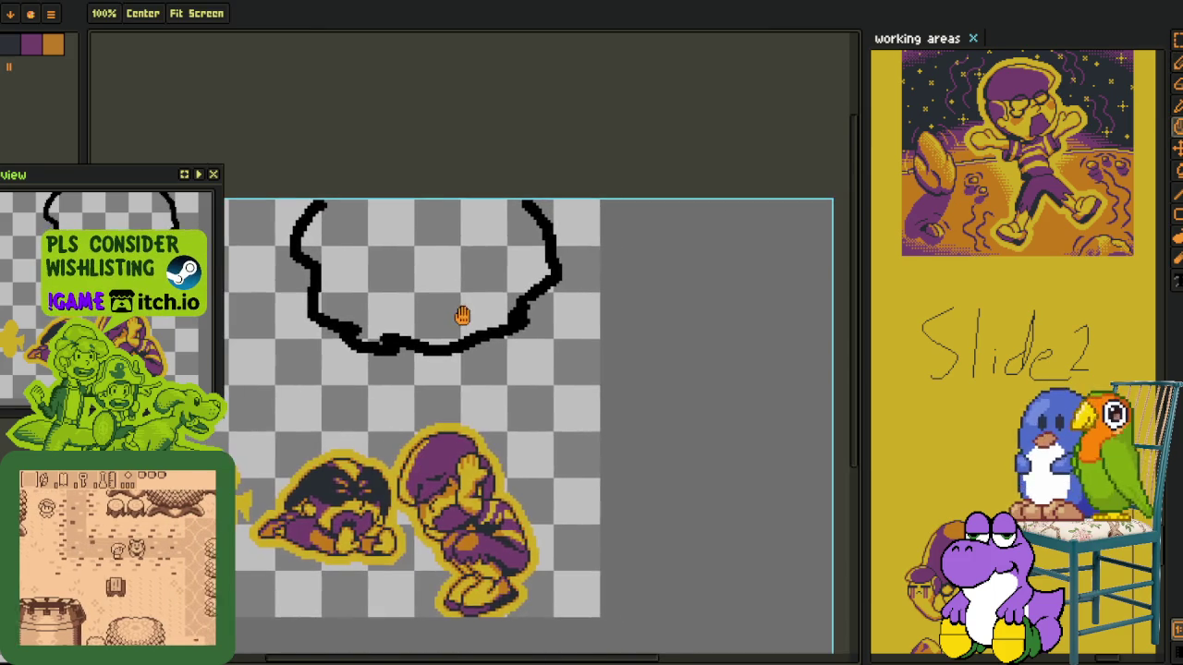
scroll(416, 280, "up", 2)
left_click_drag(417, 279, 454, 323)
scroll(523, 263, "up", 2)
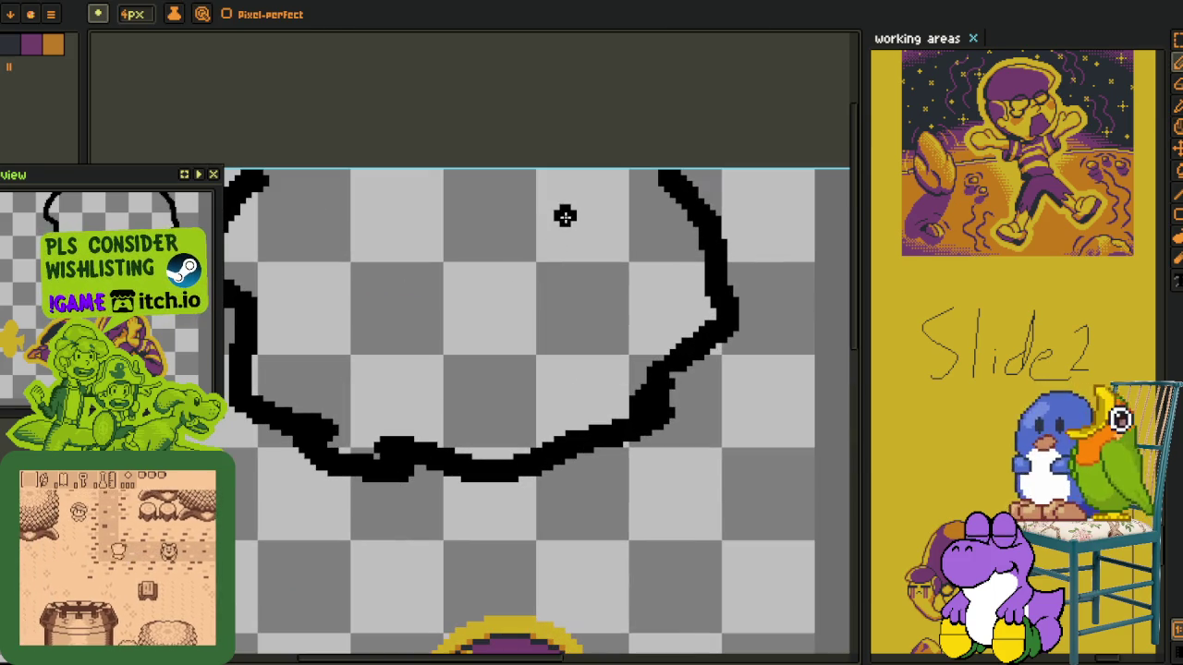
left_click_drag(328, 302, 462, 336)
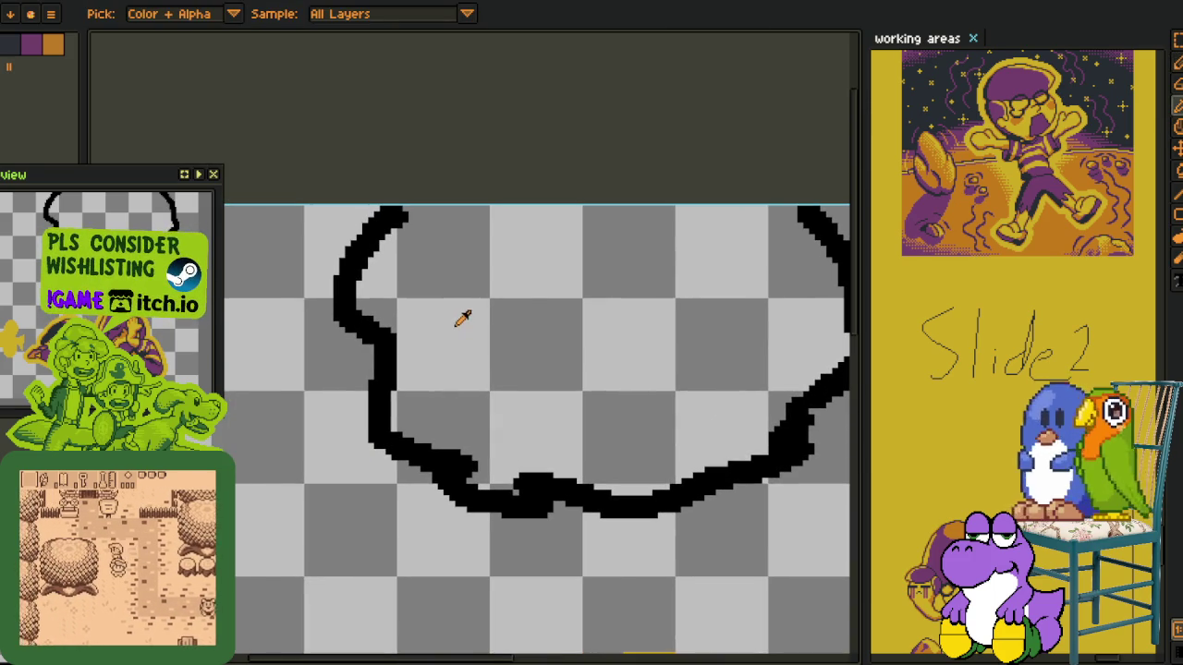
scroll(360, 305, "up", 1)
left_click_drag(369, 305, 520, 131)
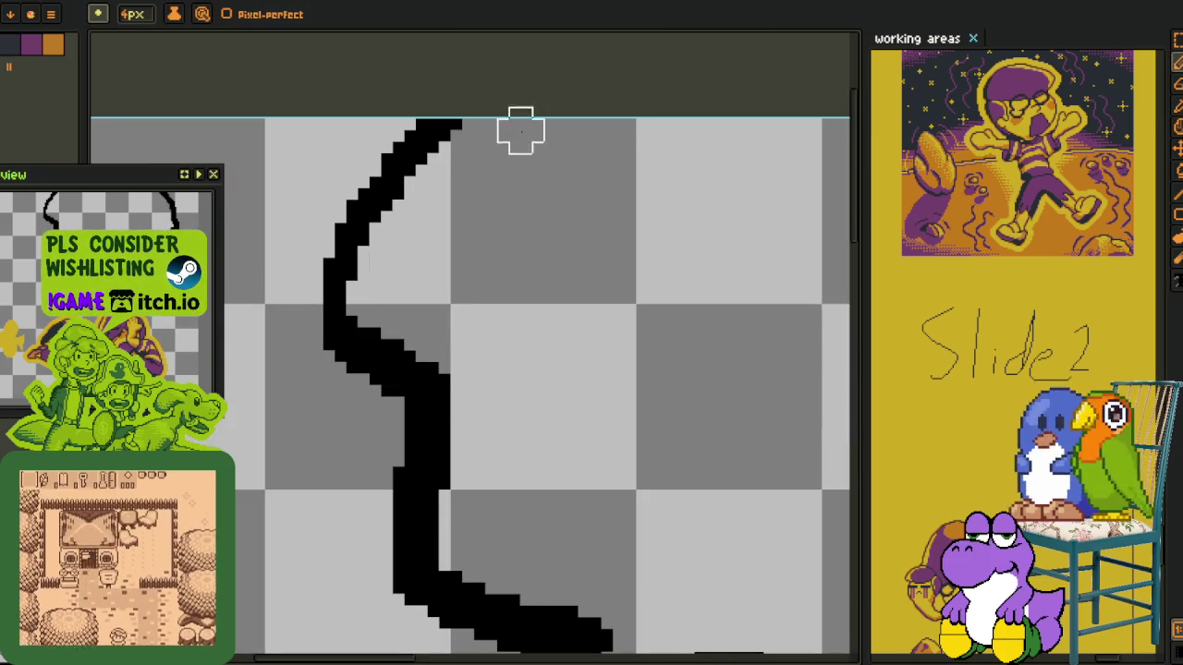
left_click_drag(391, 212, 451, 200)
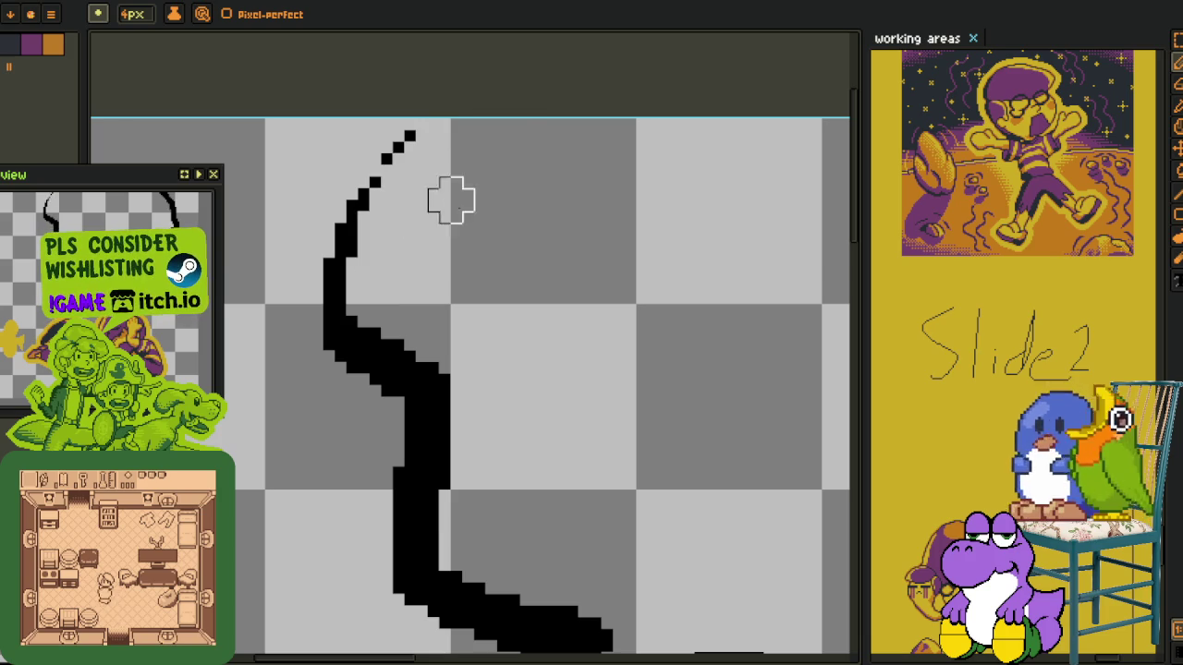
key("alt")
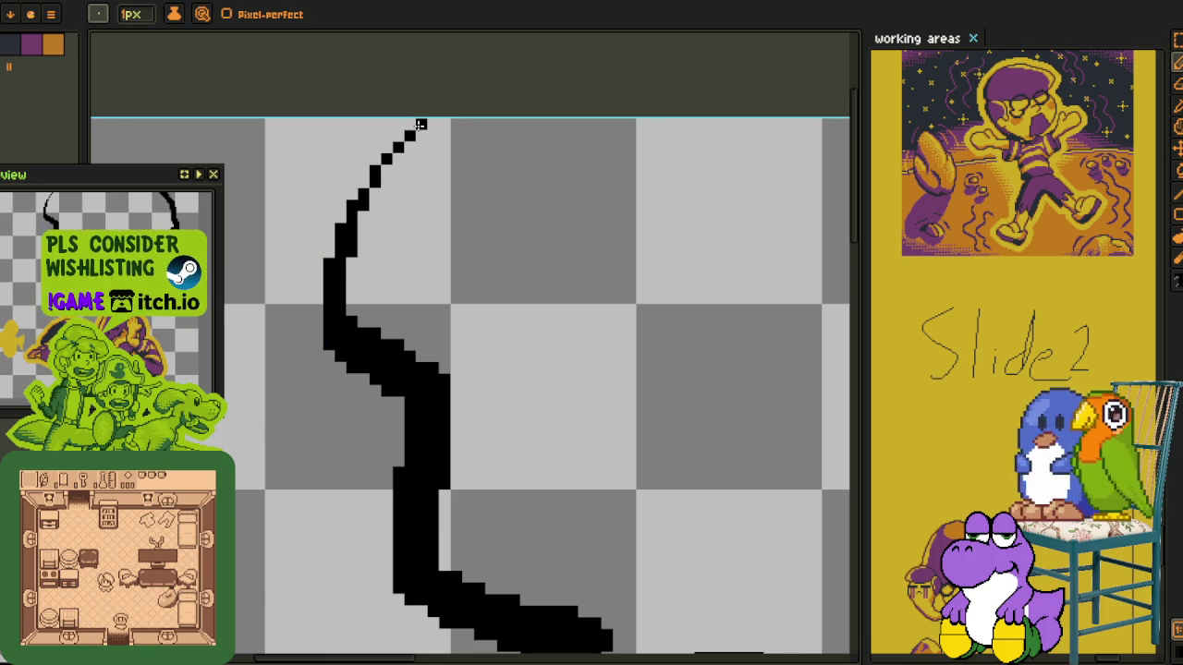
Draw a thick crease stroke branching right from the lower outline
scroll(420, 124, "down", 1)
scroll(431, 193, "up", 1)
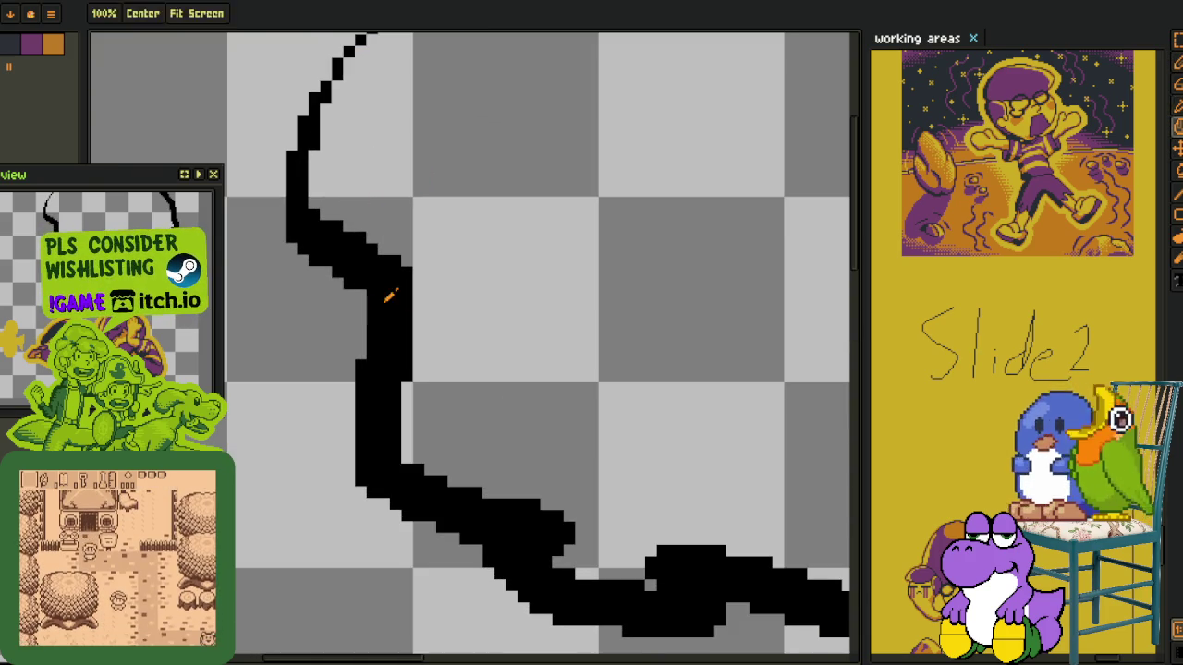
mouse_move(404, 288)
left_mouse_down()
mouse_move(496, 319)
mouse_move(454, 342)
mouse_move(689, 264)
left_mouse_up()
key("e")
key("ctrl+z")
key("v")
key("b")
scroll(468, 324, "up", 1)
key("ctrl+z")
Trim the protrusion under the crease and extend it by one pixel with a 1px pencil
left_click_drag(427, 333, 673, 298)
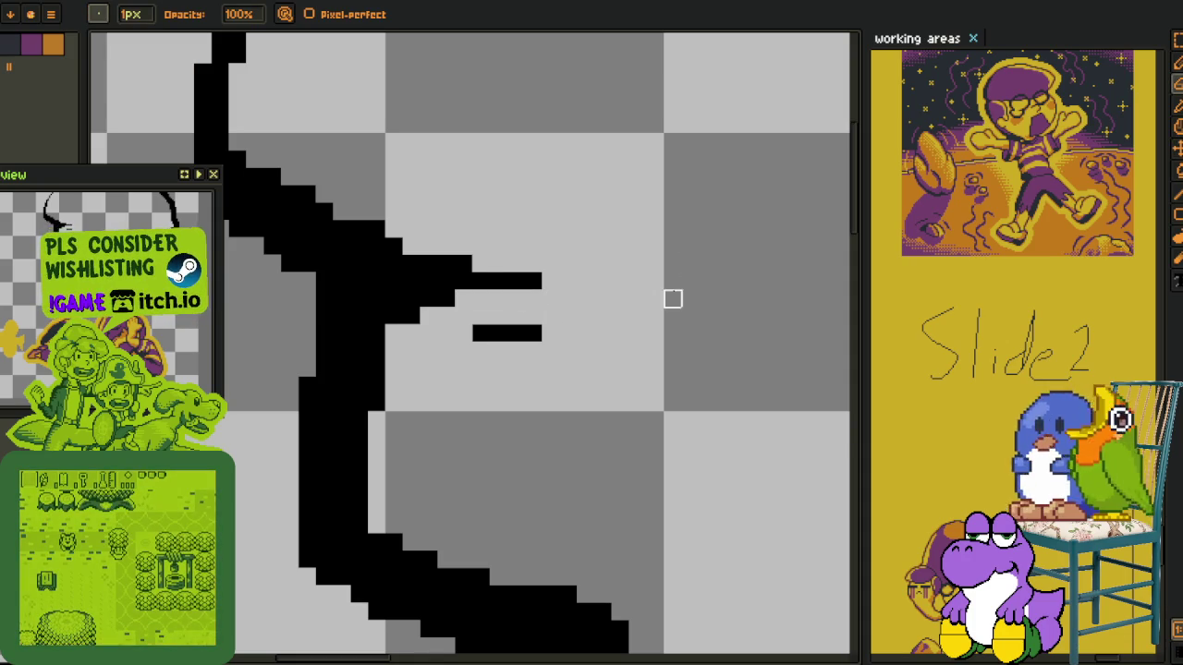
key("i")
key("b")
mouse_move(509, 273)
left_mouse_down()
mouse_move(606, 284)
mouse_move(584, 282)
mouse_move(498, 172)
left_mouse_up()
key("ctrl+z")
key("minus")
key("minus")
key("minus")
left_click(663, 279)
Draw a thin stroke rising to the right and erase stray pixels around it
key("h")
mouse_move(415, 383)
left_mouse_down()
mouse_move(425, 303)
mouse_move(405, 360)
left_mouse_up()
key("b")
left_click_drag(471, 414, 804, 333)
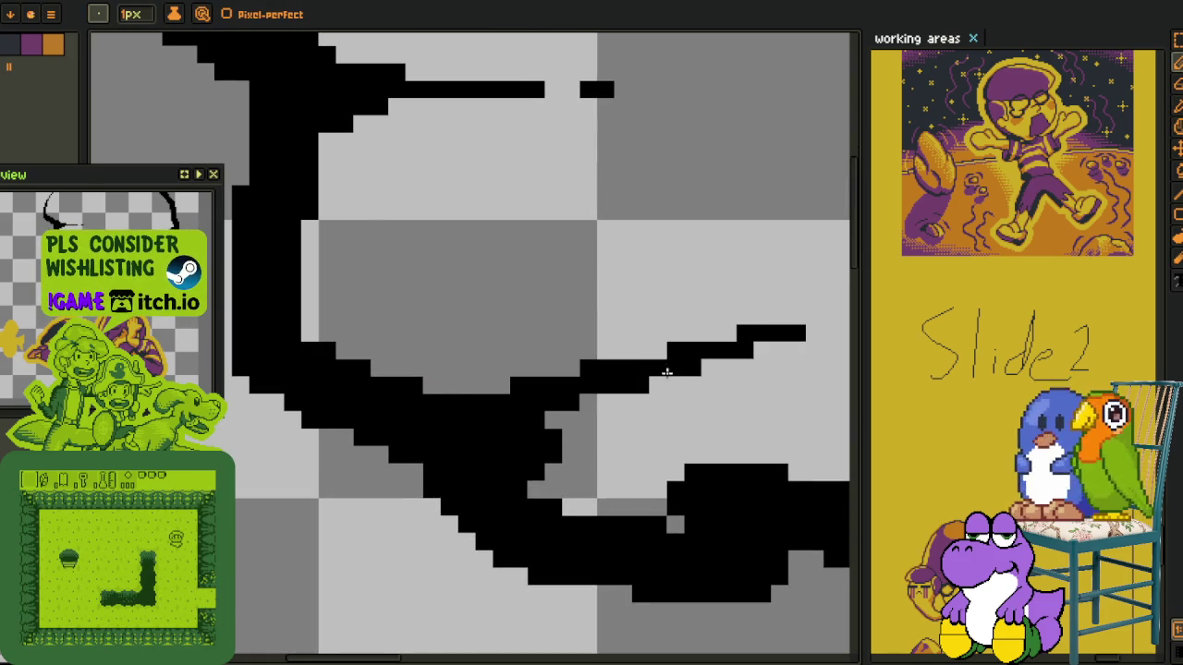
mouse_move(582, 434)
left_mouse_down()
mouse_move(549, 436)
mouse_move(536, 473)
mouse_move(515, 435)
mouse_move(523, 476)
left_mouse_up()
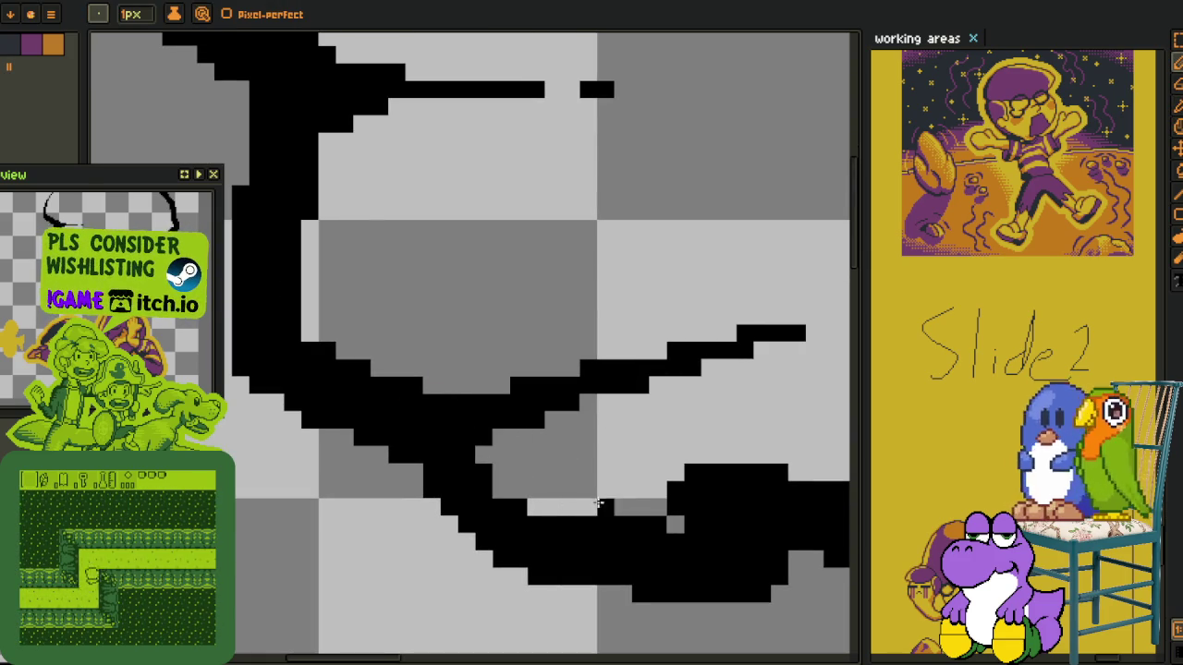
mouse_move(447, 394)
left_mouse_down()
mouse_move(319, 342)
mouse_move(292, 351)
mouse_move(292, 229)
mouse_move(319, 361)
left_mouse_up()
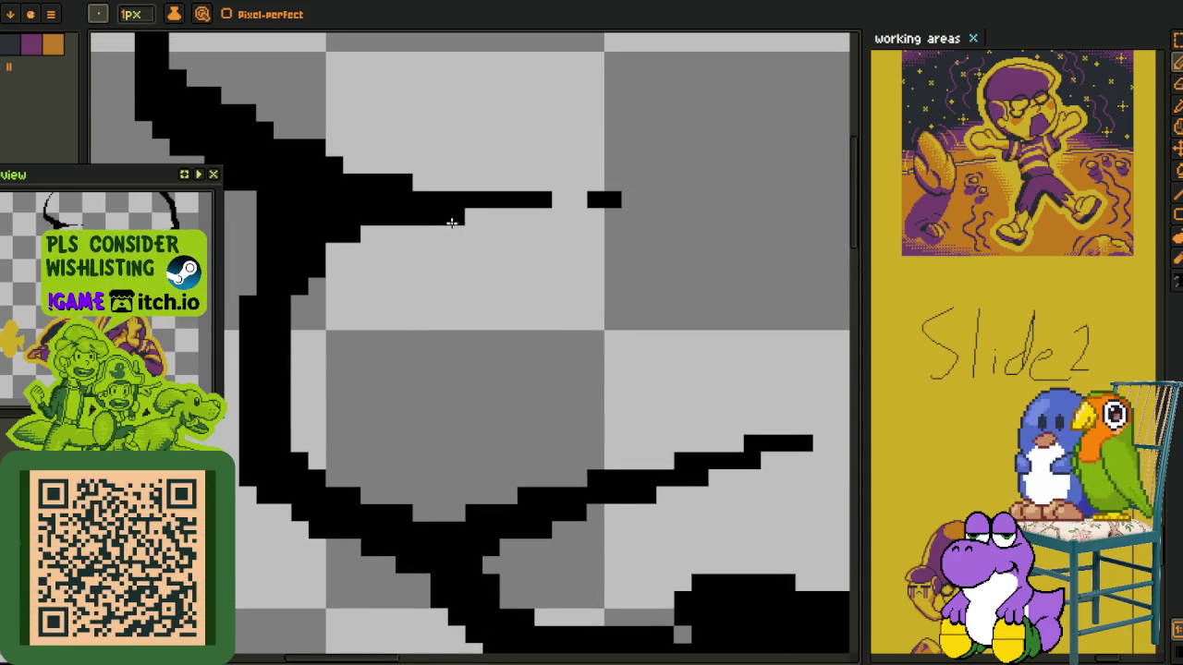
Erase the remaining stray pixels along the lower curve
scroll(602, 341, "down", 5)
scroll(509, 401, "right", 4)
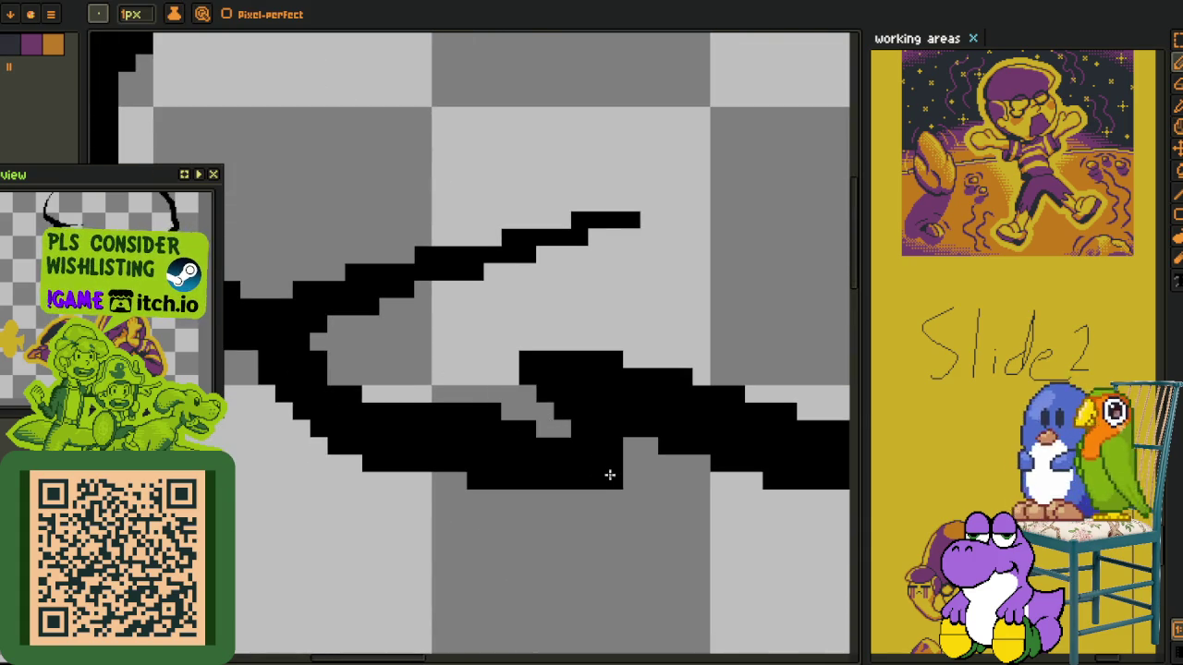
left_click_drag(522, 441, 513, 431)
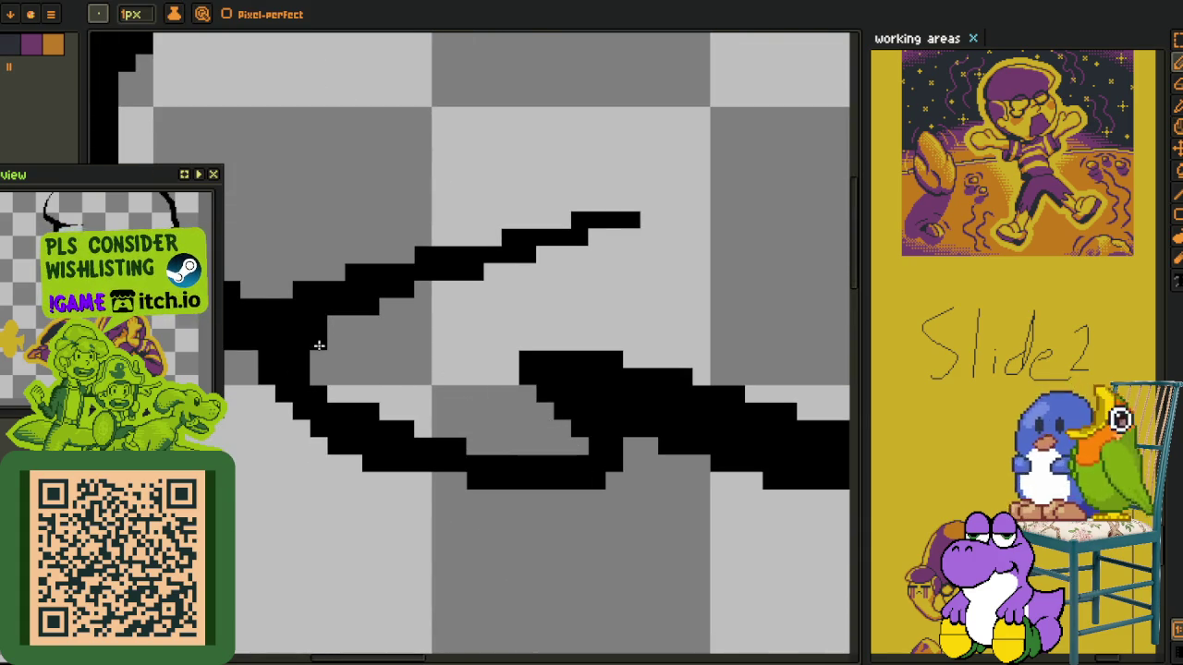
mouse_move(505, 385)
left_mouse_down()
mouse_move(360, 338)
mouse_move(686, 369)
left_mouse_up()
left_click_drag(618, 395, 424, 316)
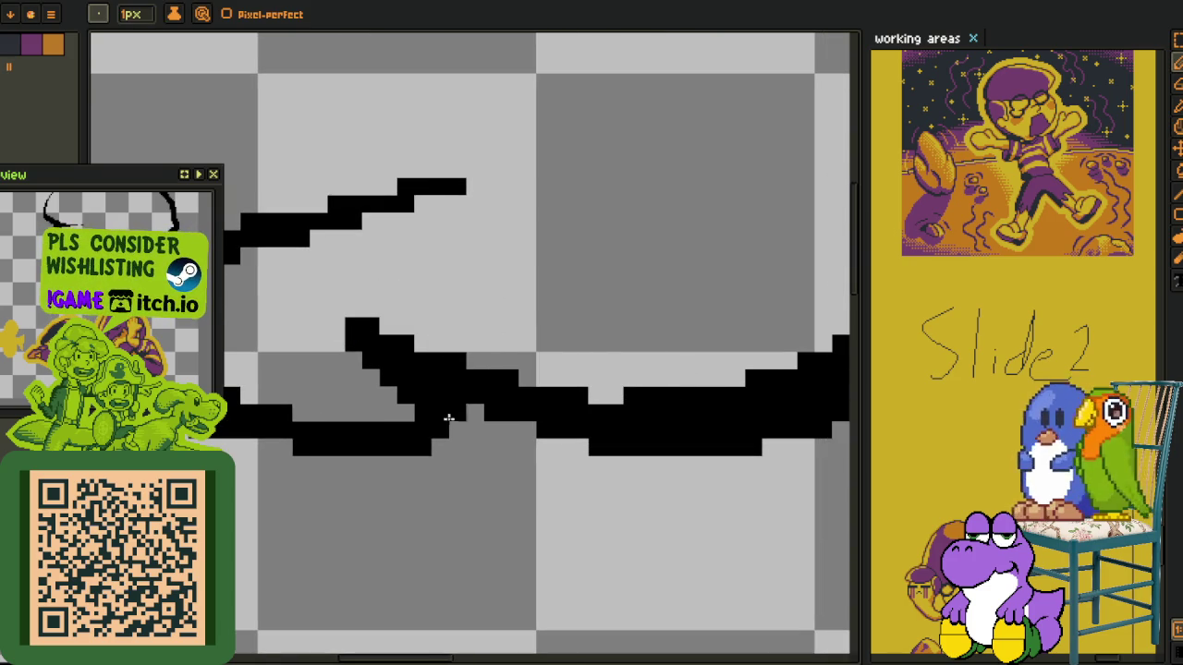
mouse_move(642, 348)
left_mouse_down()
mouse_move(369, 430)
mouse_move(428, 421)
mouse_move(638, 323)
left_mouse_up()
scroll(684, 314, "down", 1)
scroll(757, 286, "up", 1)
scroll(804, 277, "down", 2)
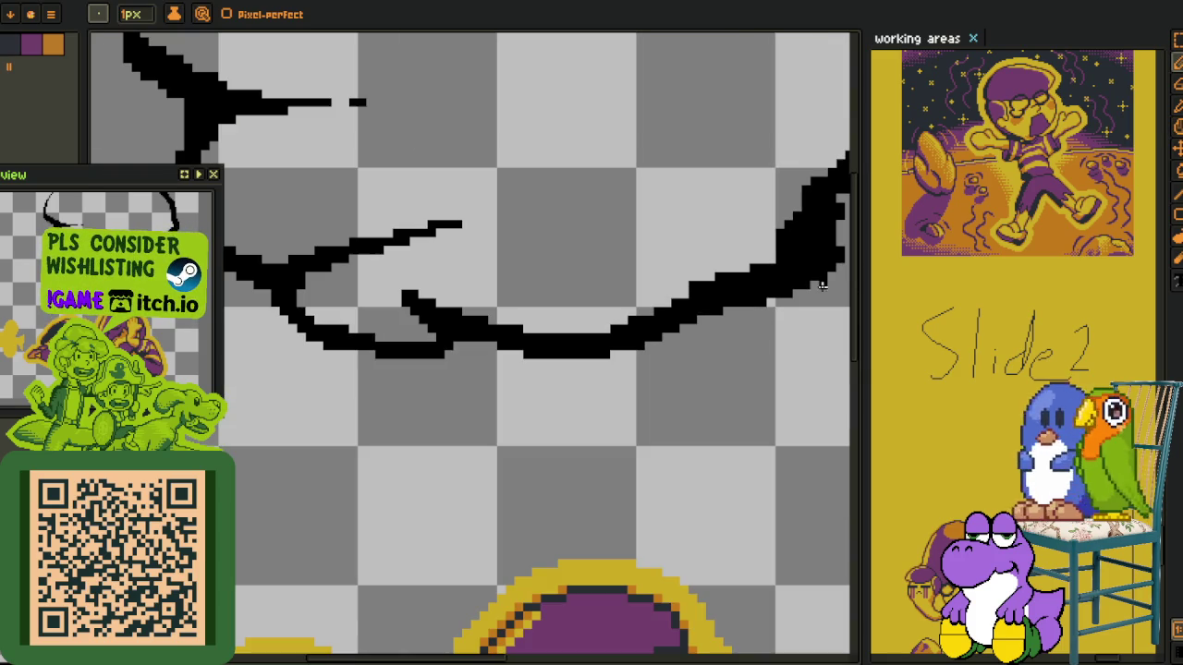
scroll(949, 346, "down", 1)
scroll(949, 345, "down", 1)
scroll(944, 437, "up", 2)
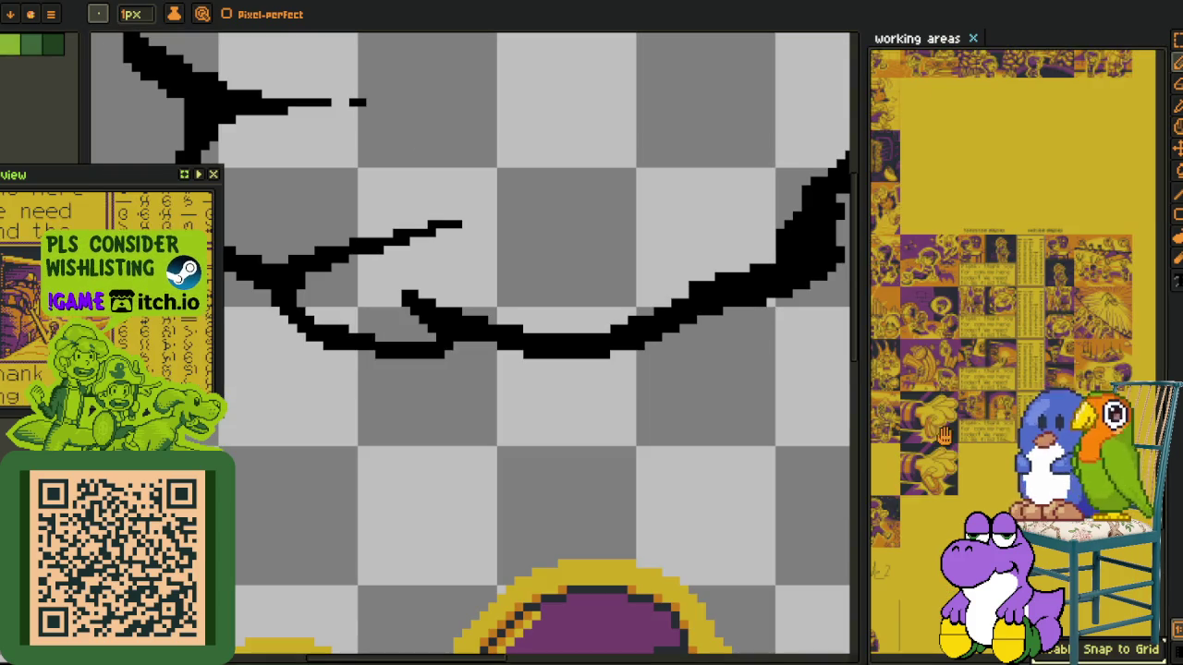
scroll(1028, 318, "up", 2)
scroll(1028, 318, "up", 1)
scroll(1027, 317, "up", 1)
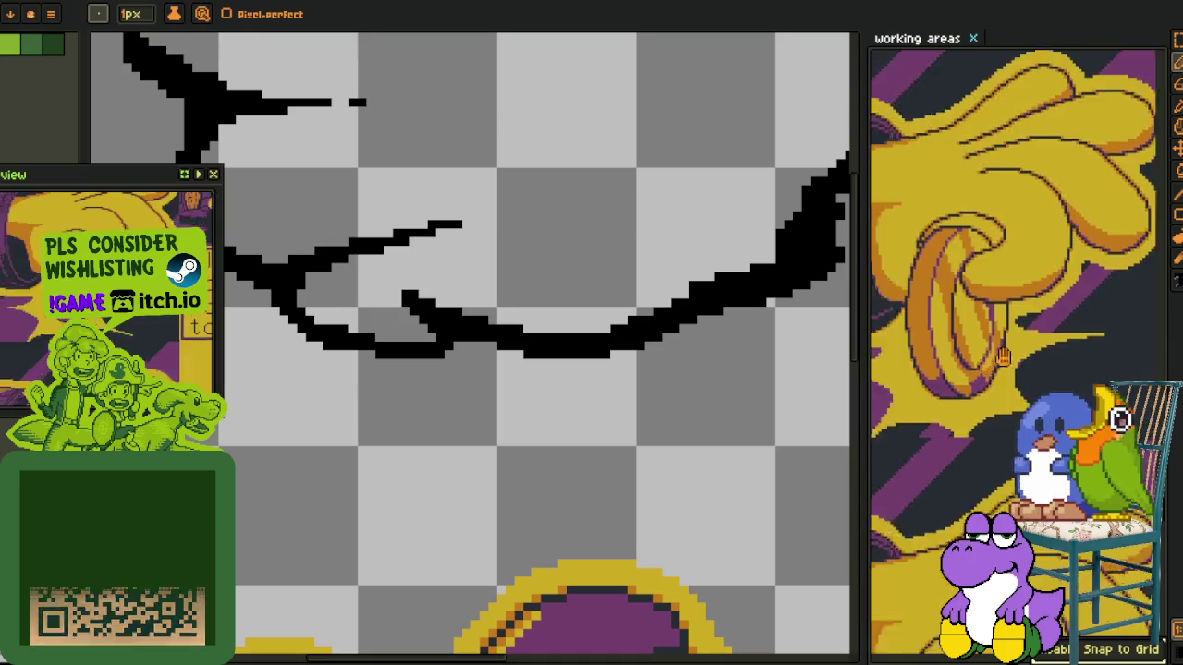
scroll(1027, 318, "up", 1)
scroll(1027, 318, "down", 1)
scroll(1028, 318, "down", 1)
scroll(1044, 342, "up", 1)
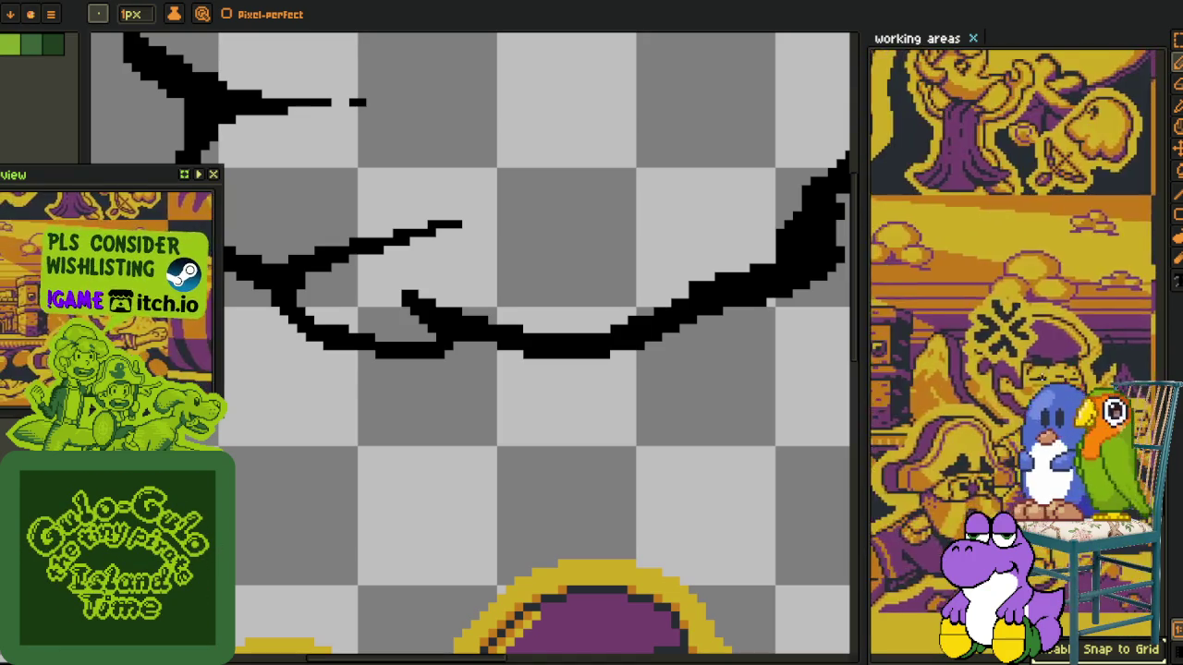
scroll(1052, 347, "up", 1)
scroll(1051, 348, "down", 1)
scroll(1044, 361, "down", 1)
scroll(1035, 375, "up", 1)
scroll(1028, 383, "up", 1)
scroll(1017, 379, "up", 1)
scroll(1003, 373, "up", 1)
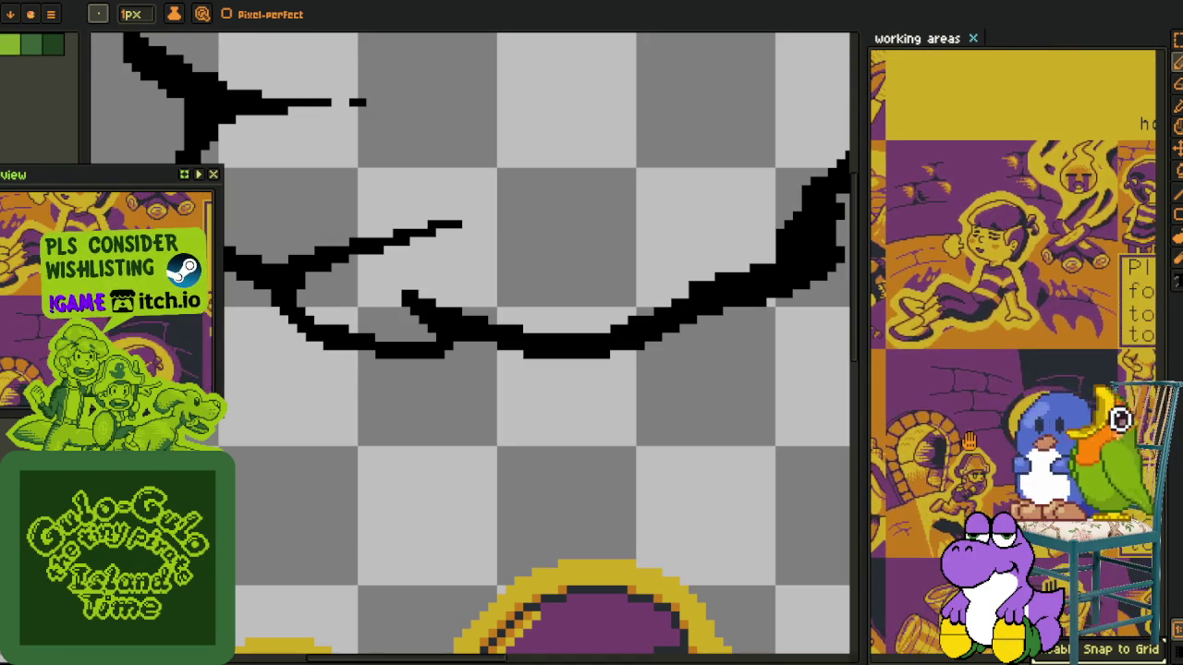
scroll(988, 367, "up", 2)
scroll(987, 367, "down", 1)
scroll(983, 383, "down", 1)
scroll(961, 378, "down", 1)
scroll(964, 391, "up", 1)
scroll(1051, 290, "up", 1)
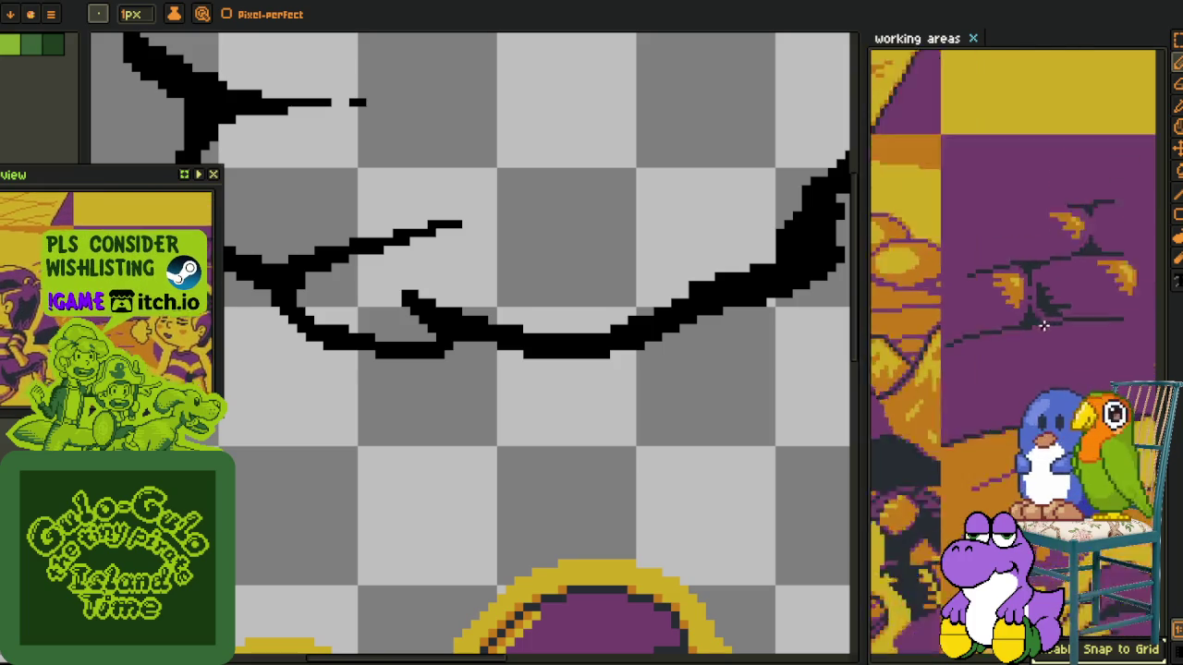
scroll(1019, 317, "down", 1)
scroll(1007, 331, "up", 1)
scroll(991, 346, "up", 1)
scroll(976, 362, "up", 1)
scroll(976, 363, "down", 1)
scroll(981, 351, "down", 1)
scroll(998, 323, "up", 1)
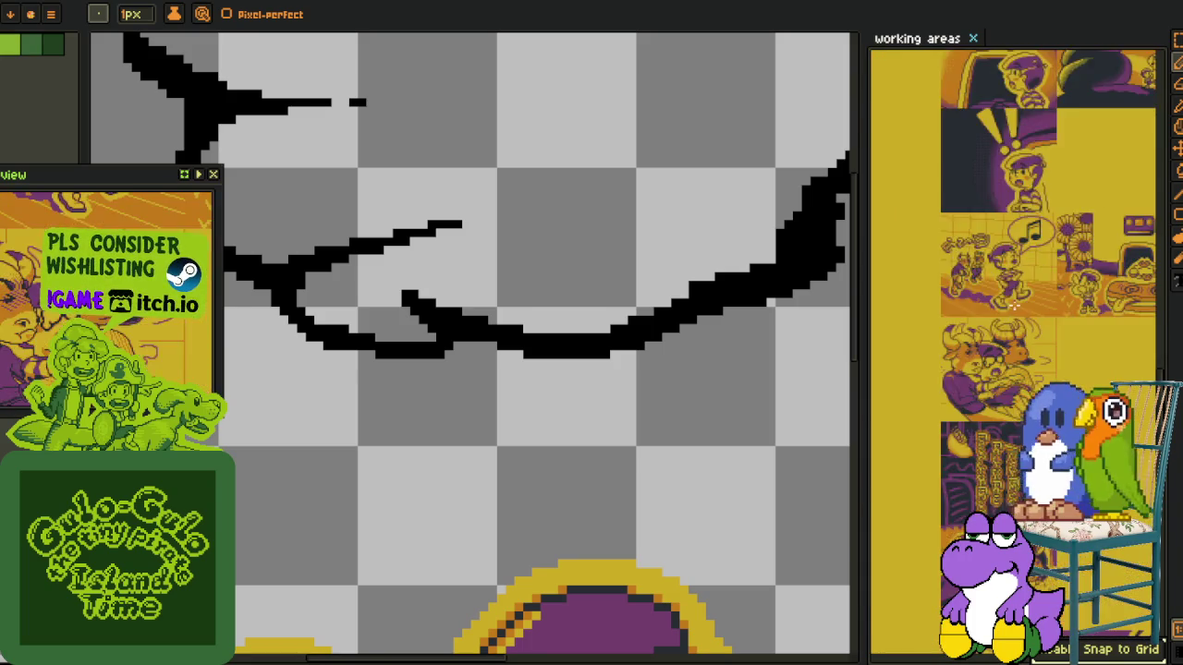
scroll(1018, 291, "up", 2)
scroll(1018, 292, "down", 1)
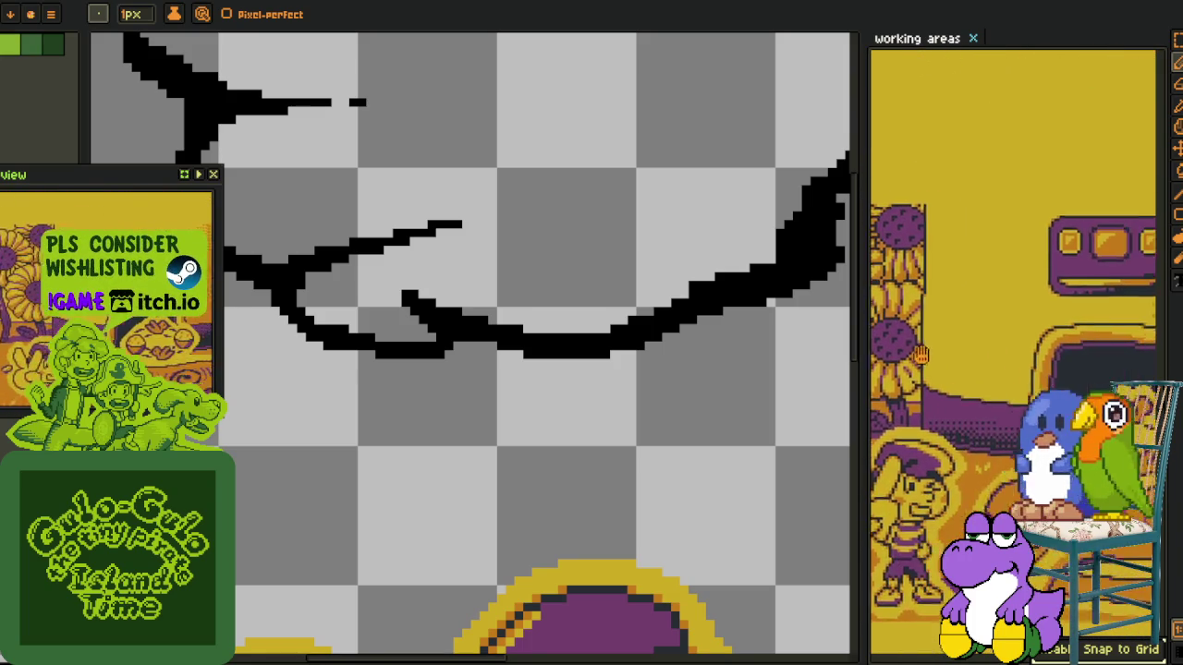
scroll(1008, 345, "up", 1)
scroll(970, 360, "up", 1)
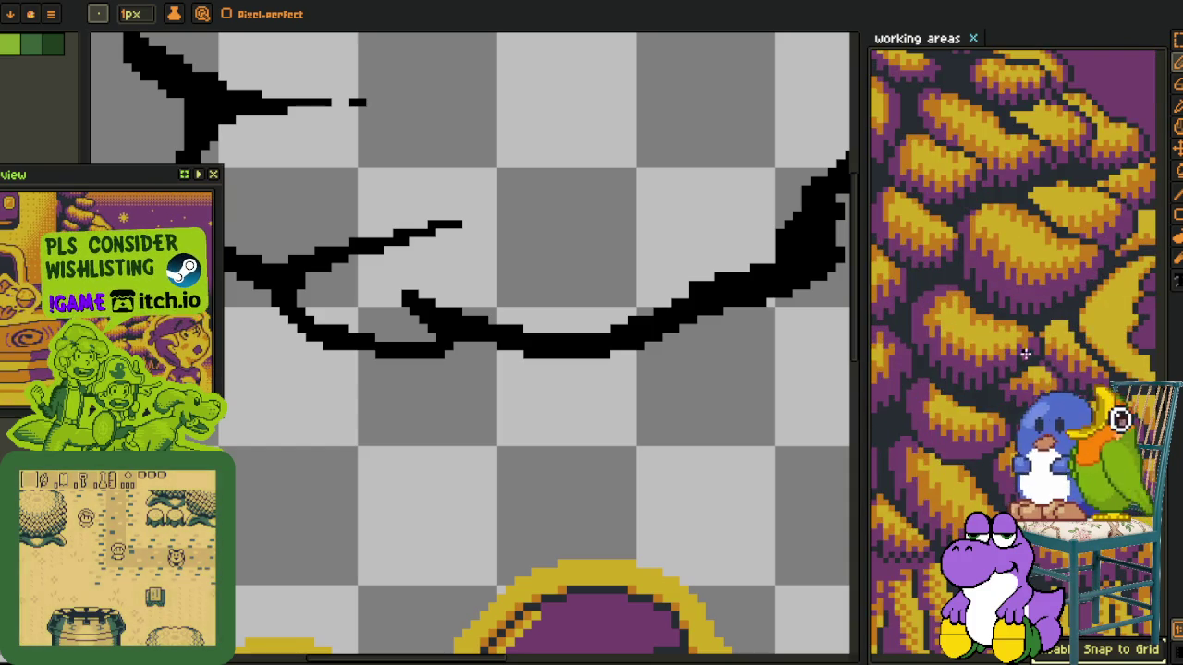
left_click_drag(931, 380, 960, 314)
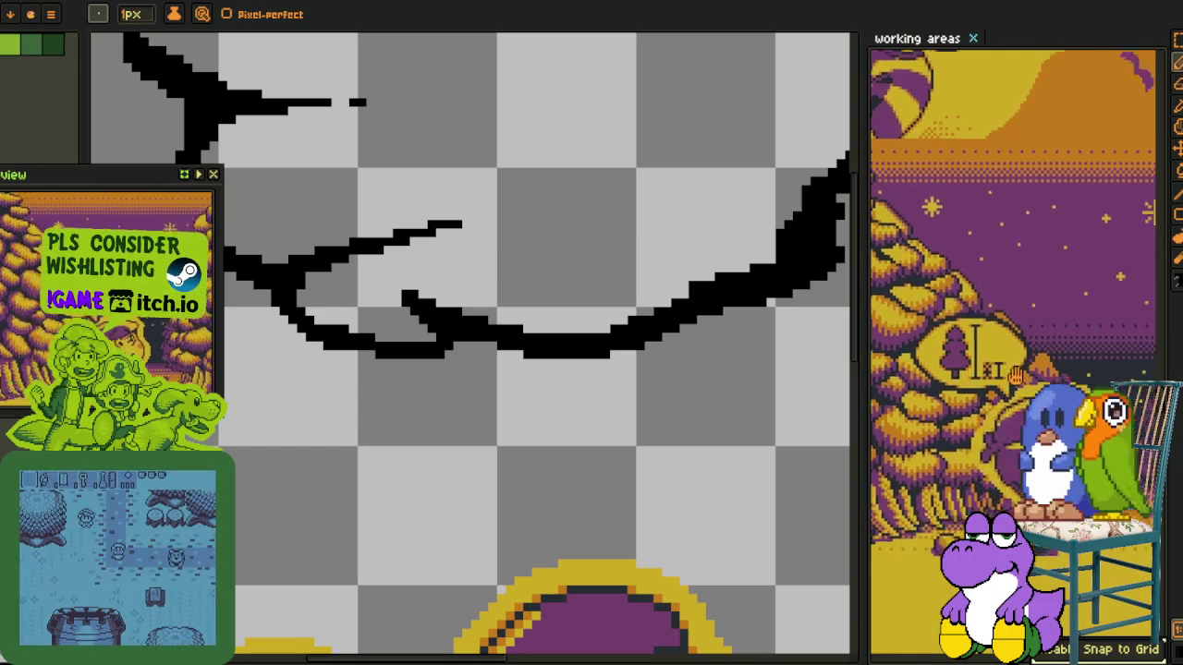
scroll(942, 300, "up", 1)
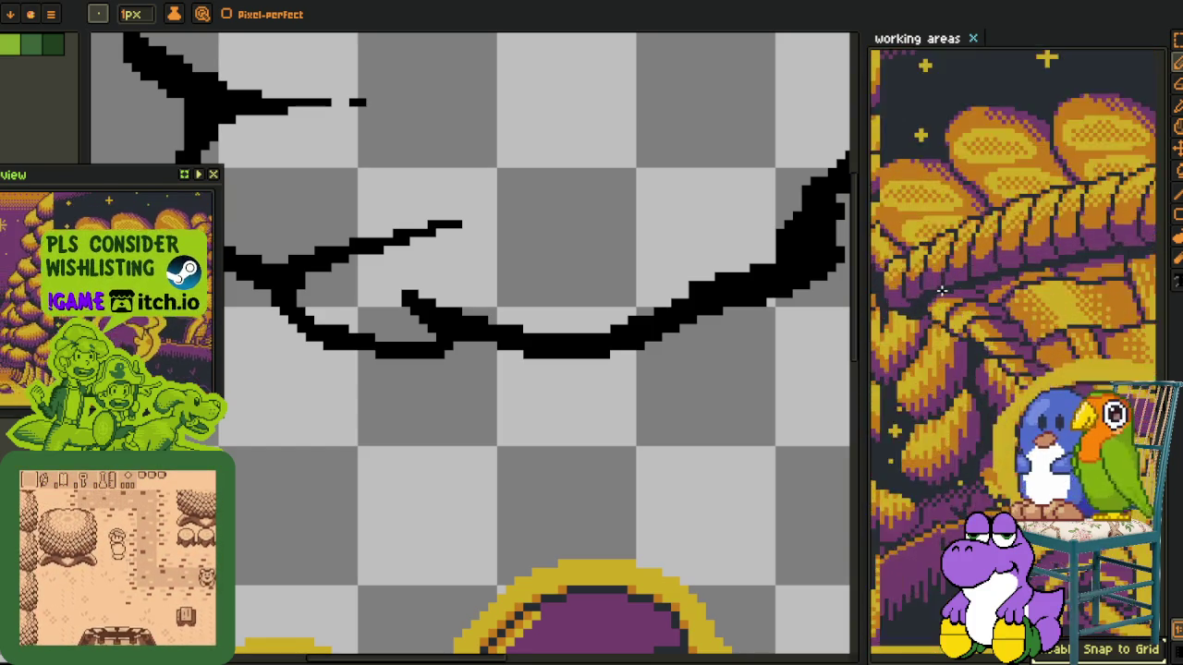
left_click_drag(994, 280, 1014, 171)
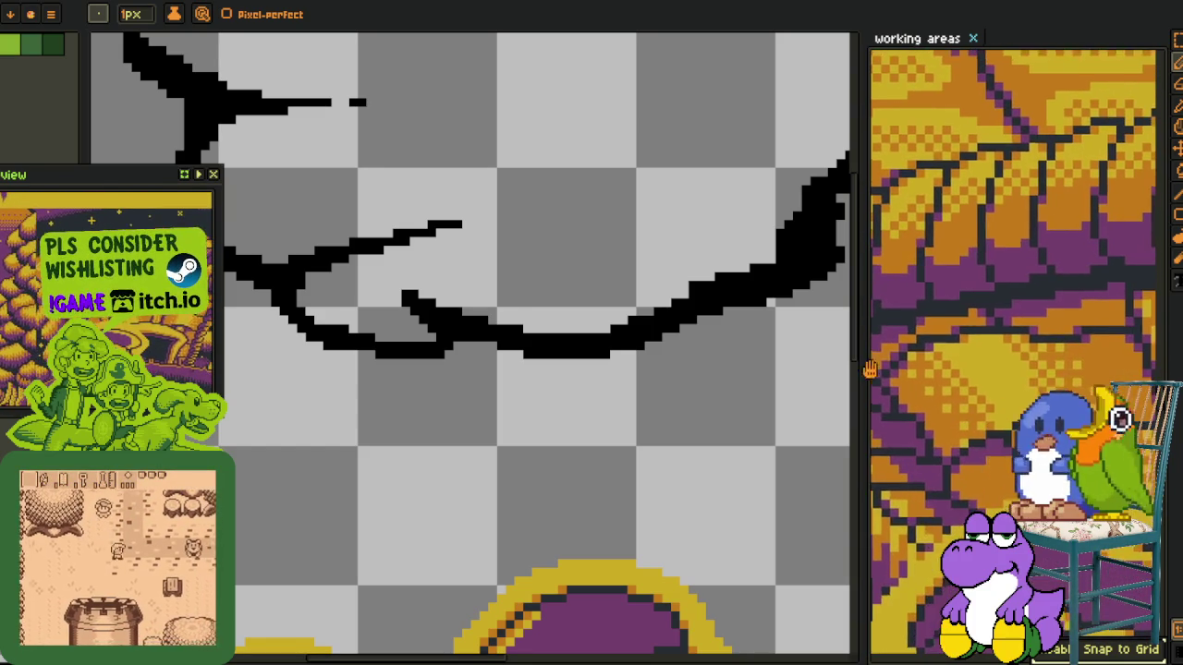
scroll(1013, 171, "down", 1)
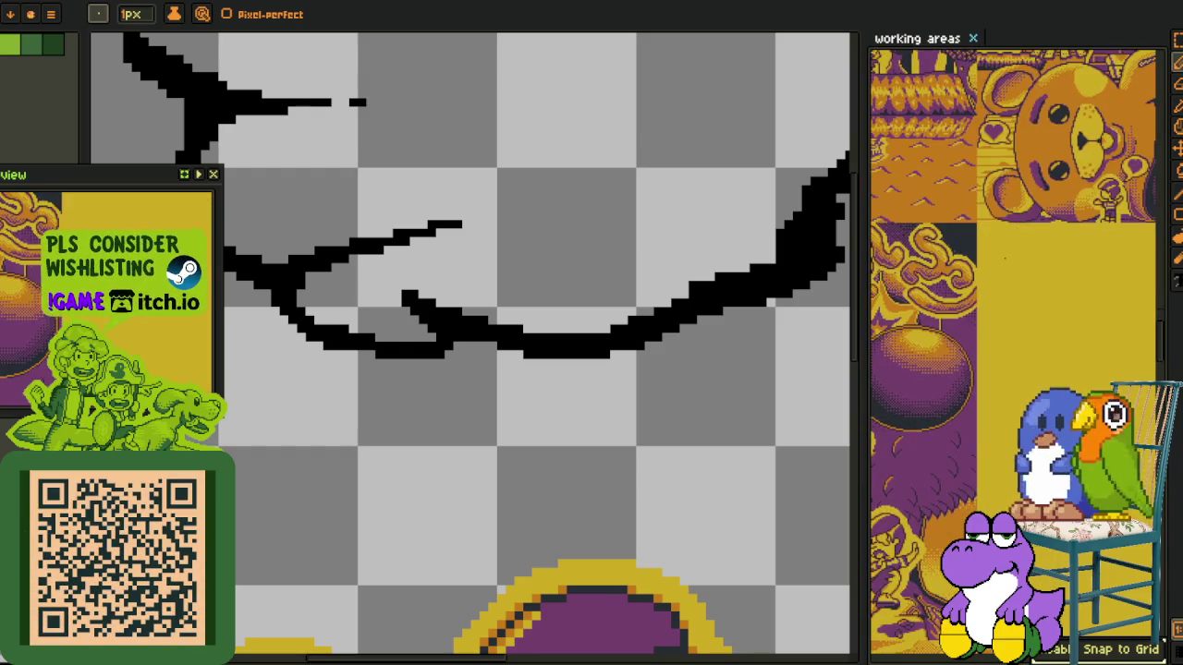
Zoom in on the lower curve and undo the recent stepped pixel edits
scroll(440, 244, "down", 2)
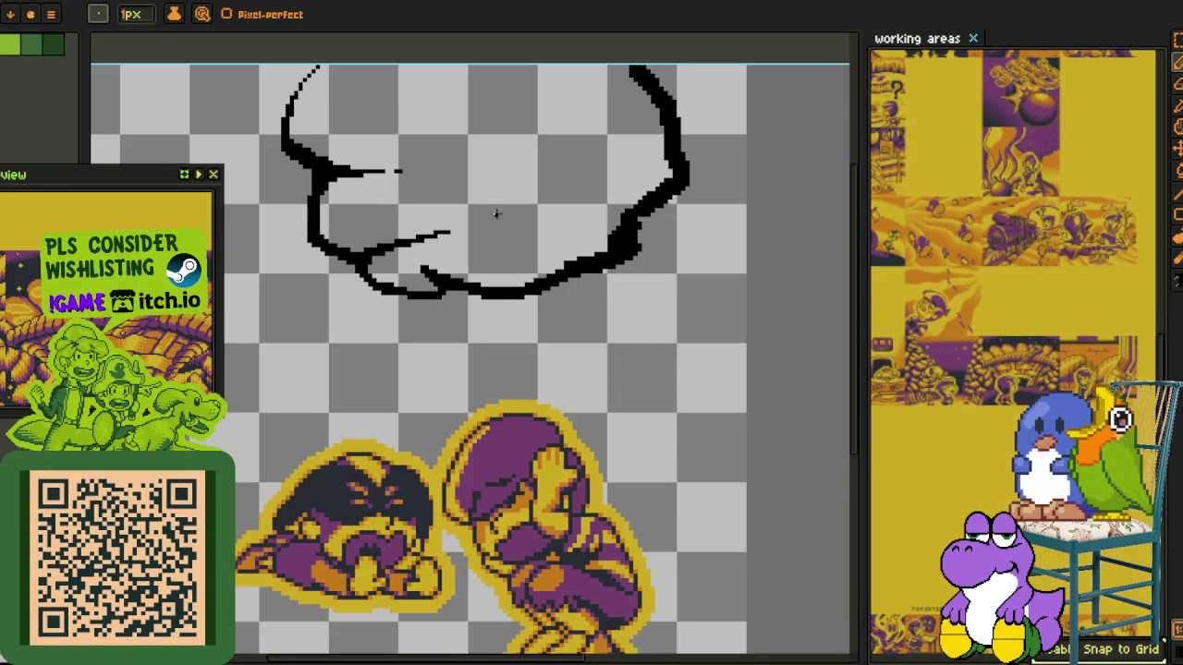
scroll(499, 278, "up", 2)
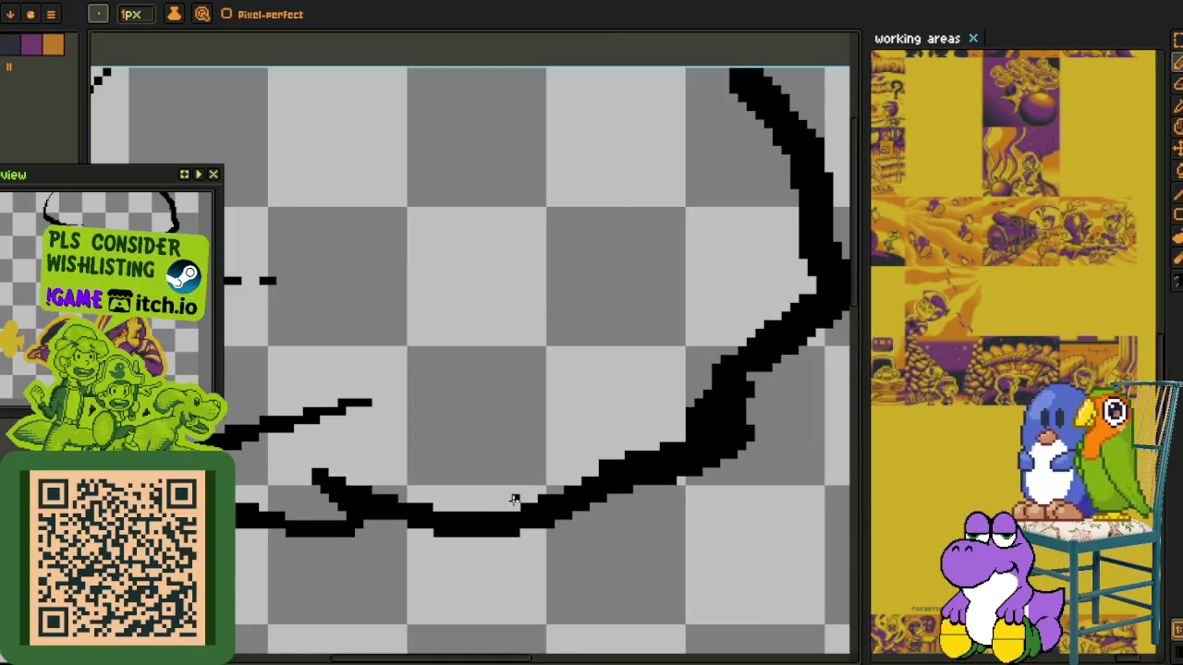
scroll(515, 500, "up", 2)
left_click_drag(357, 418, 515, 464)
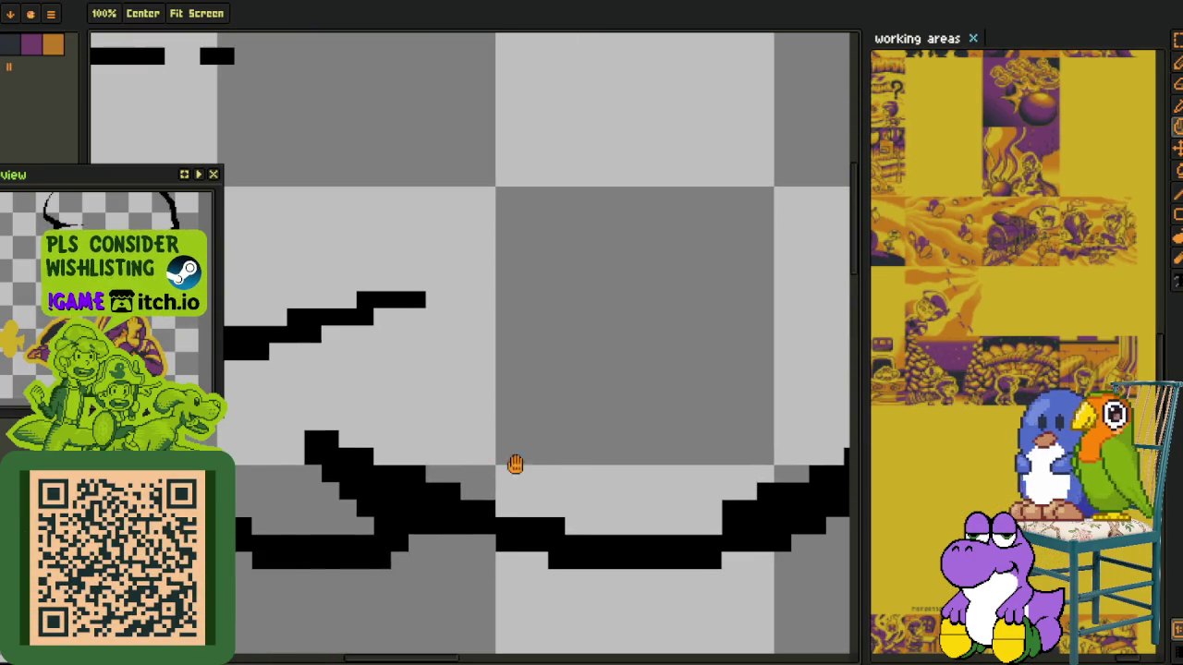
key("ctrl+z")
key("ctrl+z")
key("ctrl+z")
key("ctrl+z")
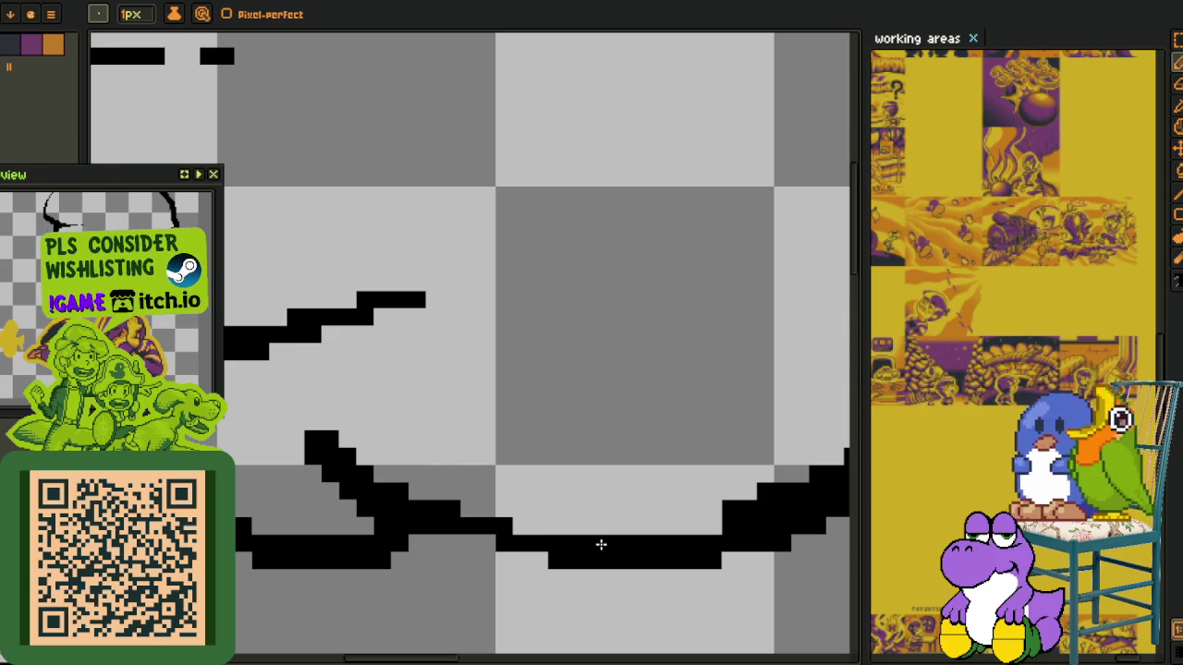
mouse_move(660, 528)
left_mouse_down()
mouse_move(660, 404)
mouse_move(271, 541)
left_mouse_up()
key("ctrl+z")
key("ctrl+z")
key("ctrl+z")
key("ctrl+z")
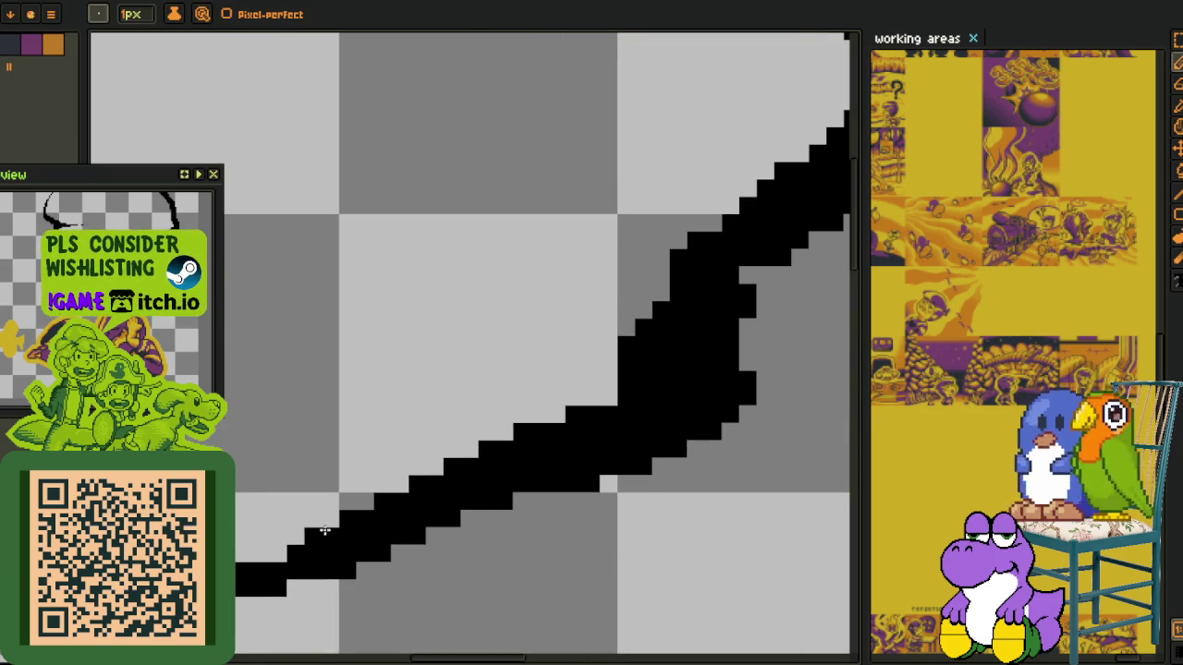
key("ctrl+z")
key("ctrl+z")
Undo the thickened edge on the curve's upper right and move the preview window aside
mouse_move(624, 416)
left_mouse_down()
mouse_move(683, 430)
mouse_move(743, 381)
left_mouse_up()
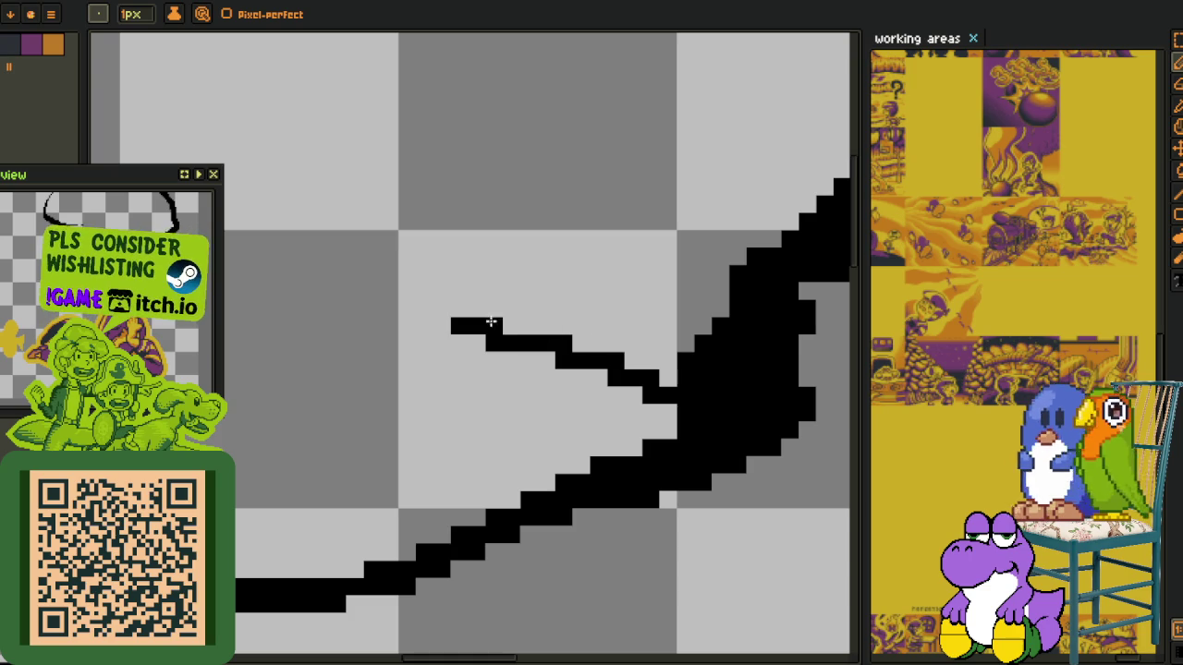
mouse_move(653, 353)
left_mouse_down()
mouse_move(591, 372)
mouse_move(521, 351)
mouse_move(600, 468)
left_mouse_up()
left_click_drag(631, 425, 622, 316)
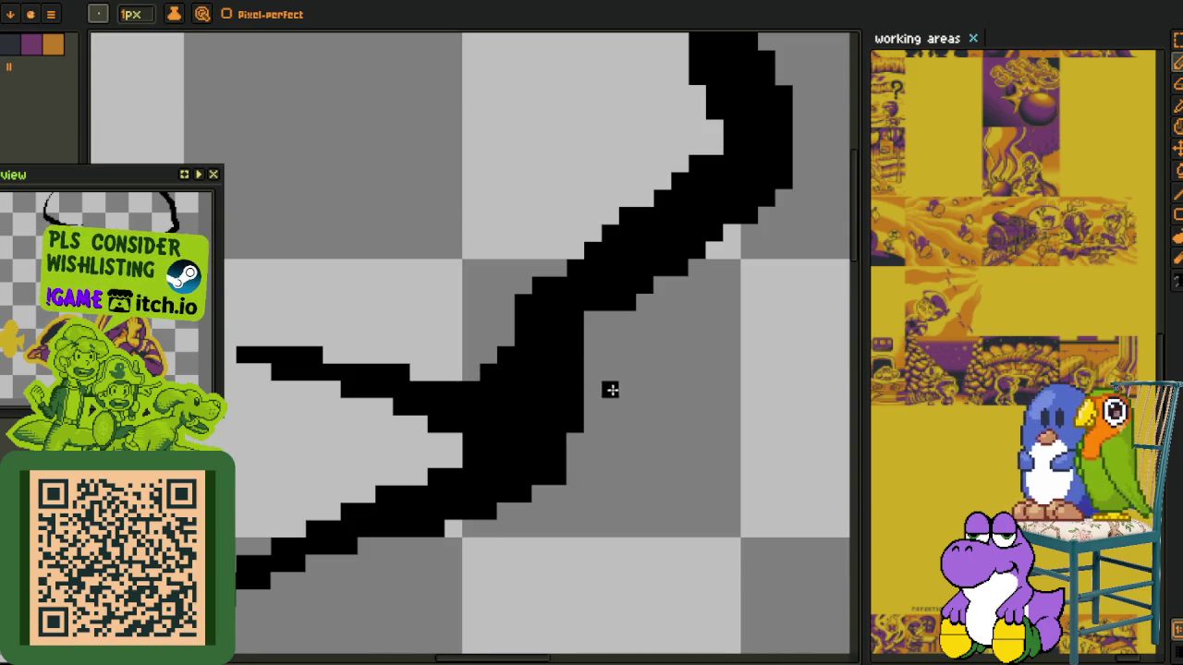
key("ctrl+z")
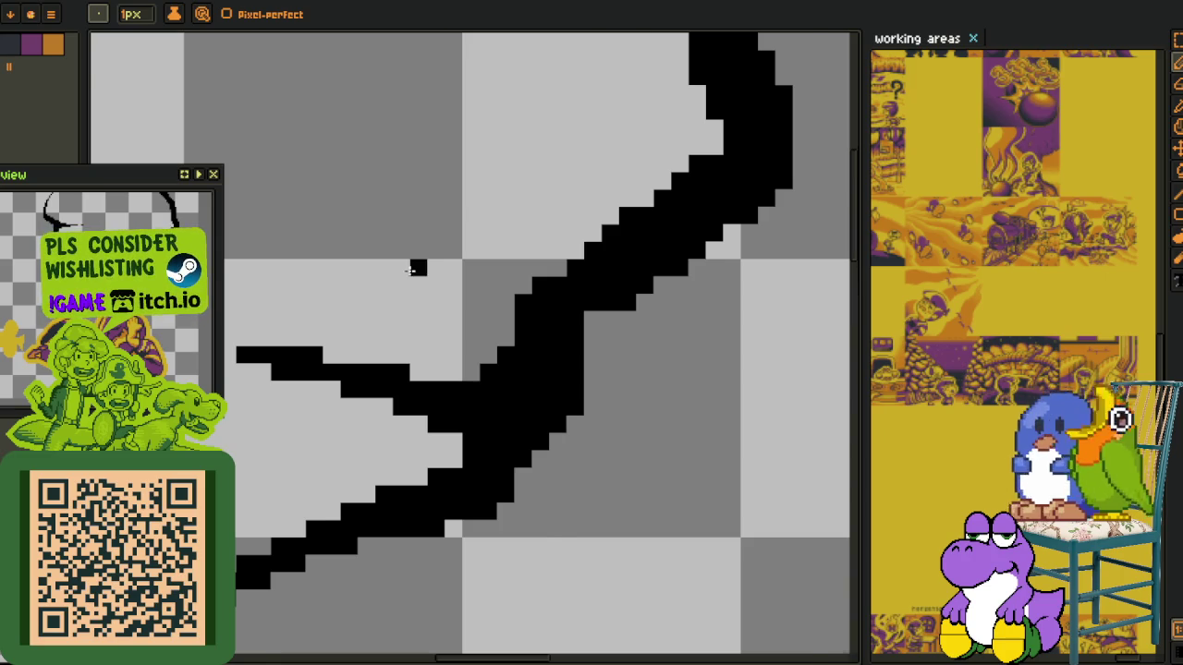
scroll(411, 268, "down", 2)
scroll(481, 351, "up", 1)
scroll(535, 421, "up", 1)
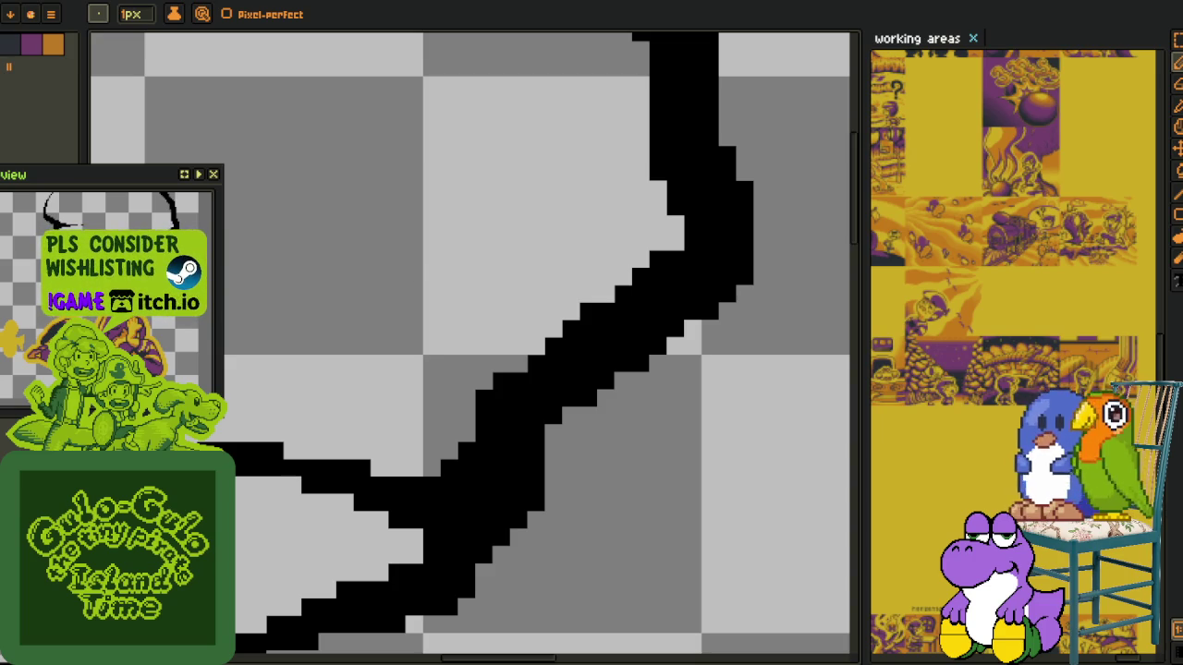
left_click_drag(136, 183, 139, 52)
With the pencil, draw a horizontal and a diagonal black line along the boulder's right edge, then clean stray pixels
scroll(527, 253, "down", 3)
scroll(532, 246, "down", 1)
scroll(702, 379, "down", 1)
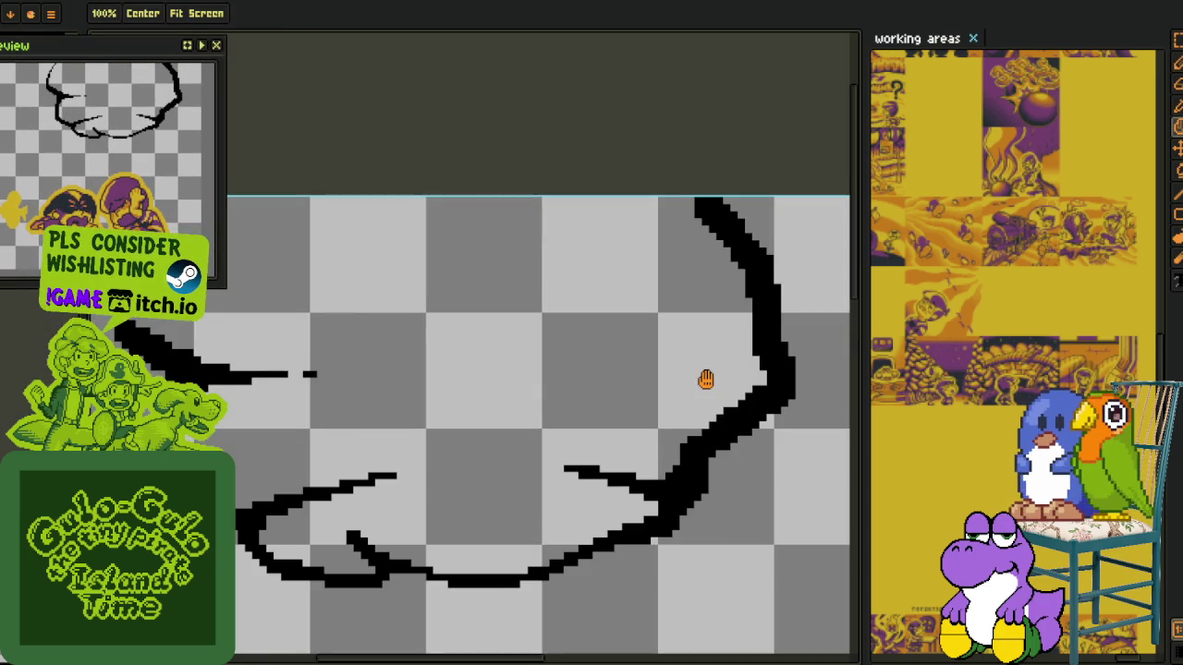
scroll(702, 379, "up", 1)
scroll(700, 383, "up", 1)
scroll(699, 384, "down", 1)
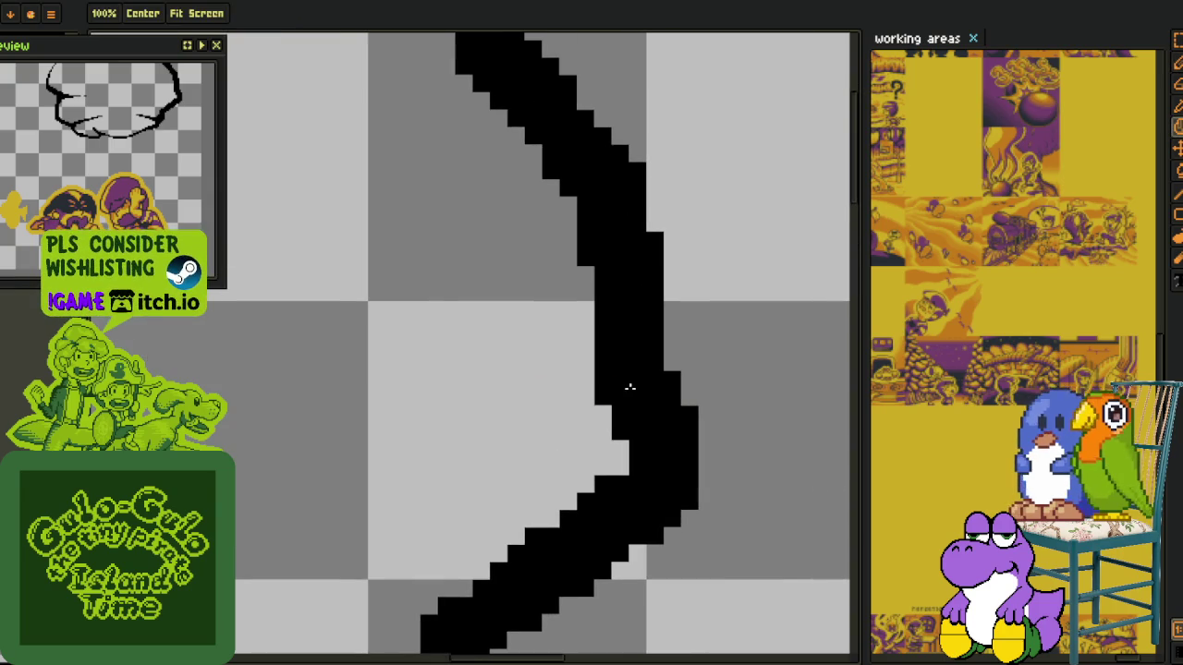
scroll(562, 395, "up", 1)
key("b")
left_click_drag(341, 366, 584, 349)
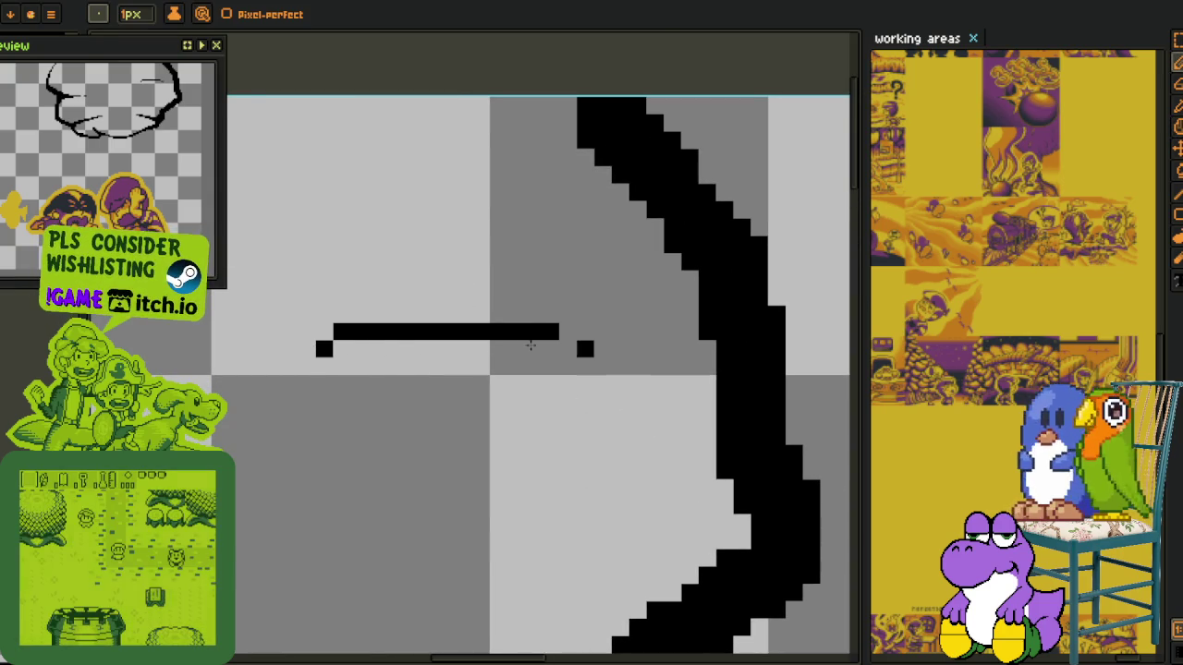
mouse_move(652, 261)
left_mouse_down()
mouse_move(534, 303)
mouse_move(687, 290)
mouse_move(591, 280)
mouse_move(689, 279)
left_mouse_up()
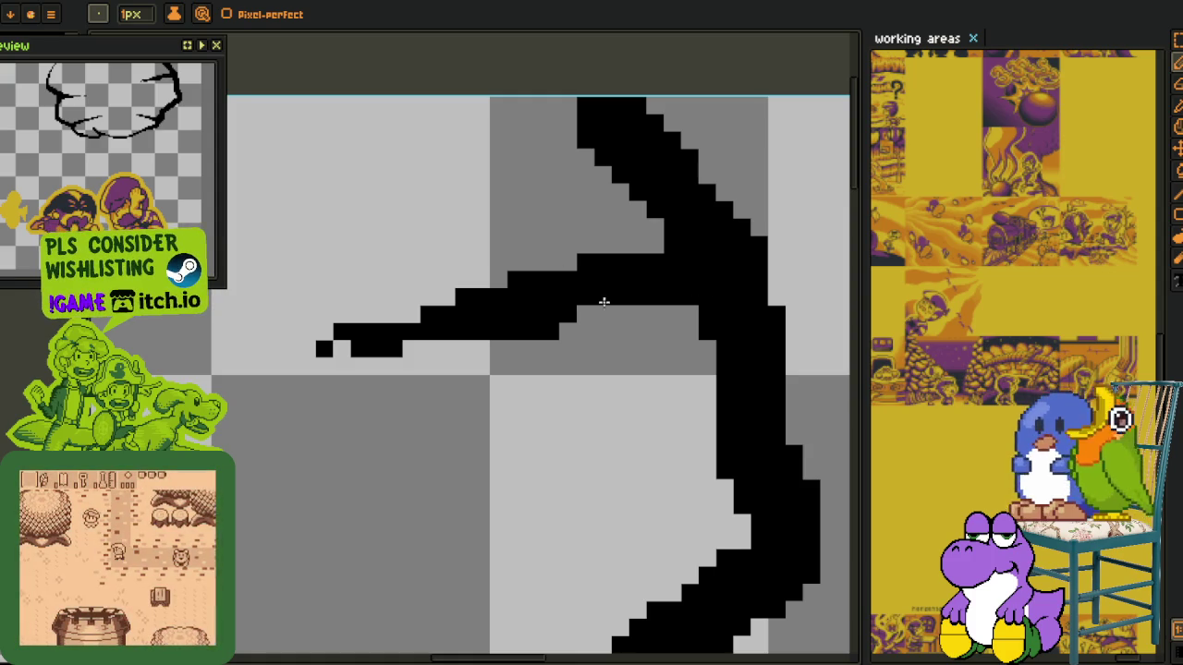
left_click(389, 319)
left_click_drag(389, 319, 304, 349)
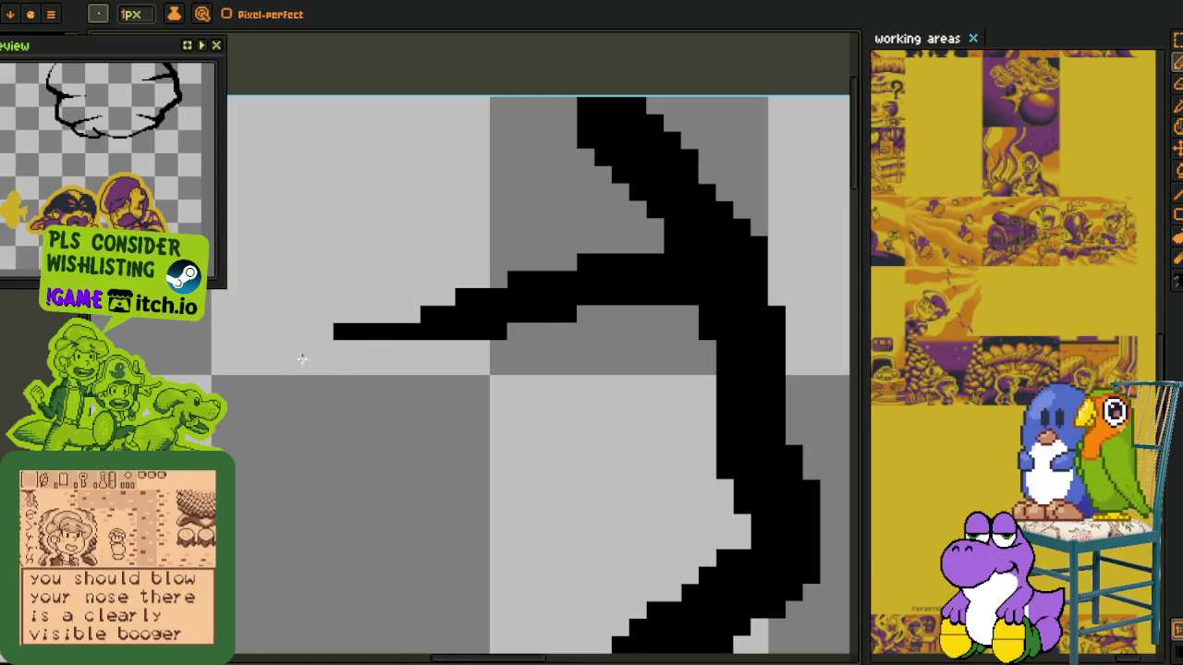
left_click_drag(439, 332, 570, 316)
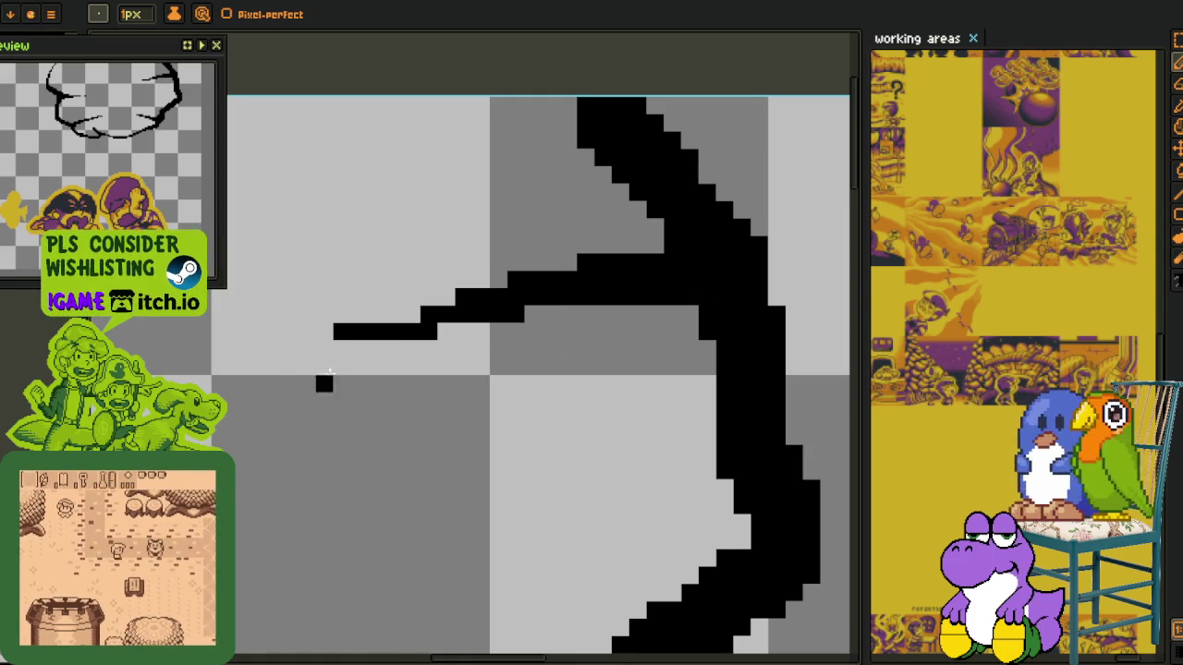
Thicken the upper part of the right outline and erase a diagonal band to reshape it
left_click_drag(745, 376, 618, 356)
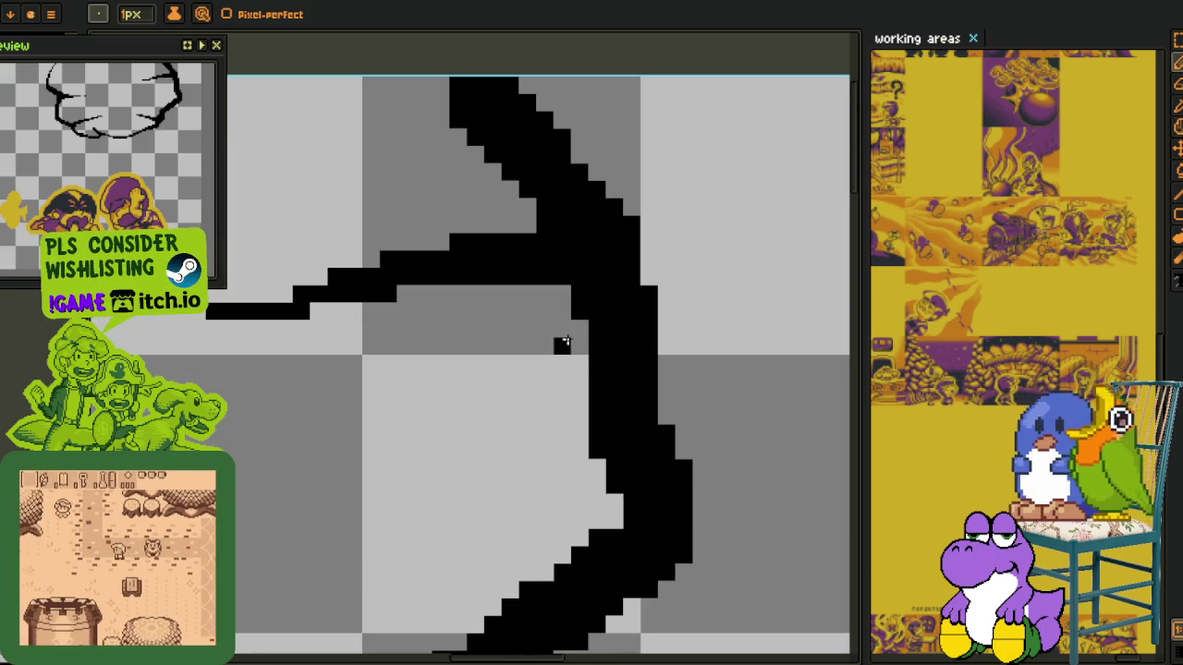
scroll(570, 427, "down", 2)
left_click_drag(570, 427, 603, 298)
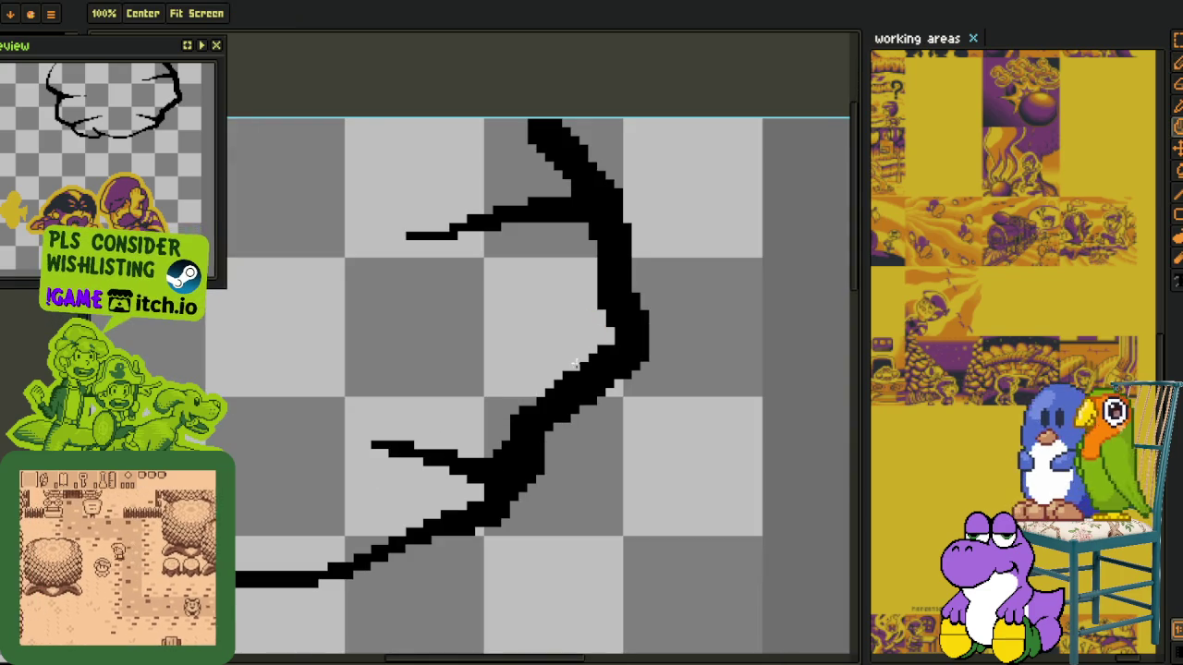
scroll(546, 390, "up", 1)
scroll(607, 237, "up", 1)
scroll(564, 154, "down", 1)
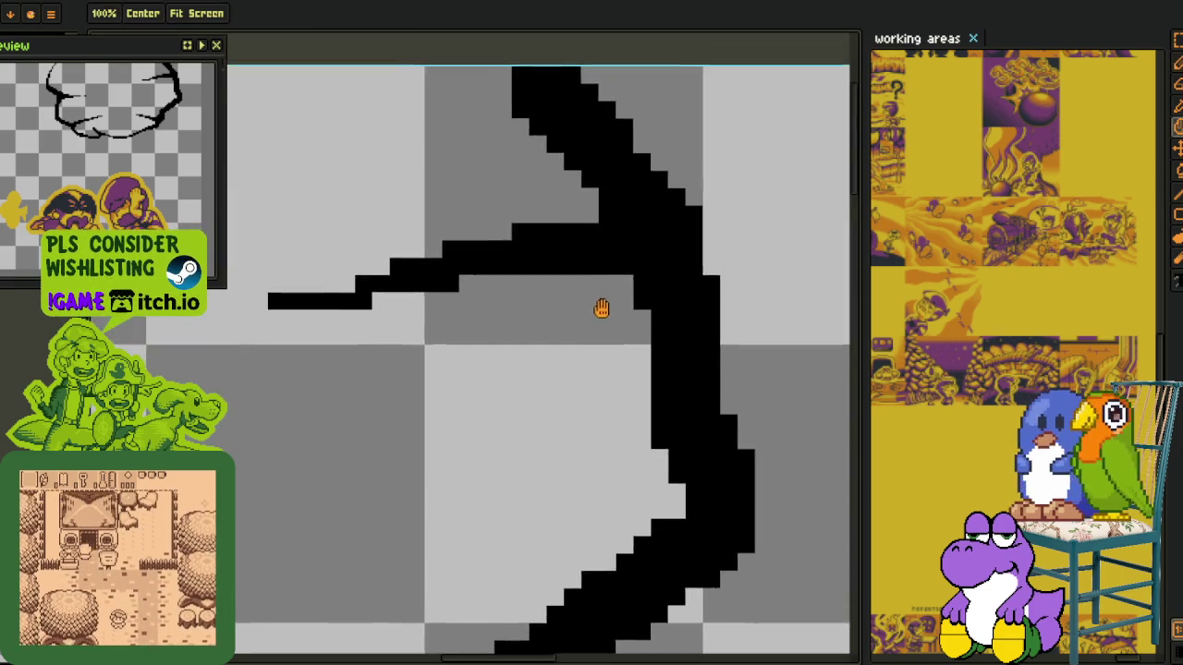
left_click_drag(497, 132, 555, 225)
left_click_drag(500, 152, 555, 208)
left_click_drag(518, 155, 595, 246)
left_click_drag(549, 190, 624, 331)
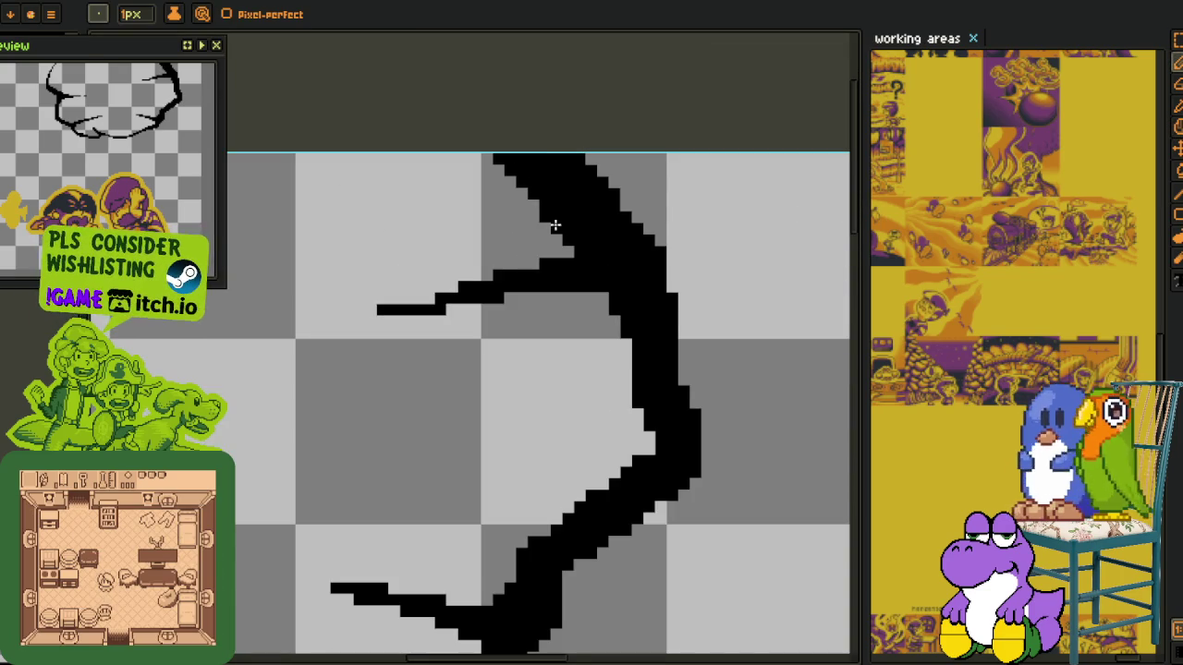
left_click_drag(574, 239, 512, 150)
mouse_move(553, 211)
left_mouse_down()
mouse_move(558, 228)
mouse_move(523, 157)
left_mouse_up()
Blacken the outline's edge pixels and thicken its lower inner curve
left_click_drag(603, 368, 616, 254)
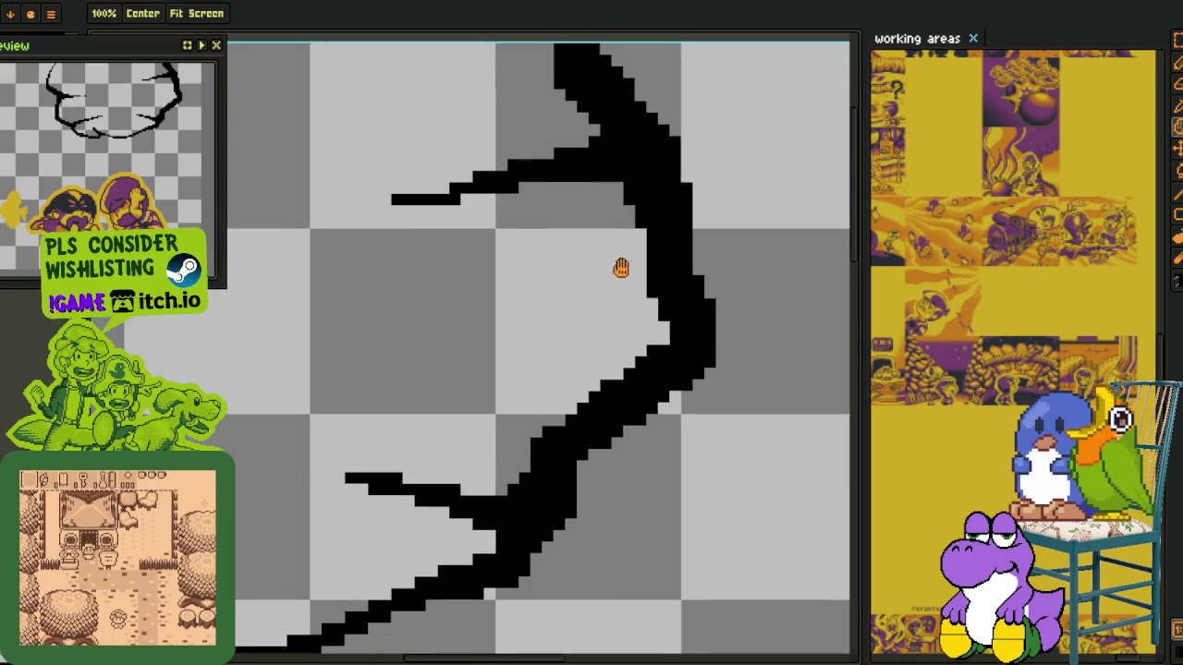
mouse_move(593, 179)
left_mouse_down()
mouse_move(605, 230)
mouse_move(637, 278)
mouse_move(617, 190)
mouse_move(611, 212)
mouse_move(600, 189)
left_mouse_up()
left_click(638, 311)
left_click_drag(637, 311, 719, 230)
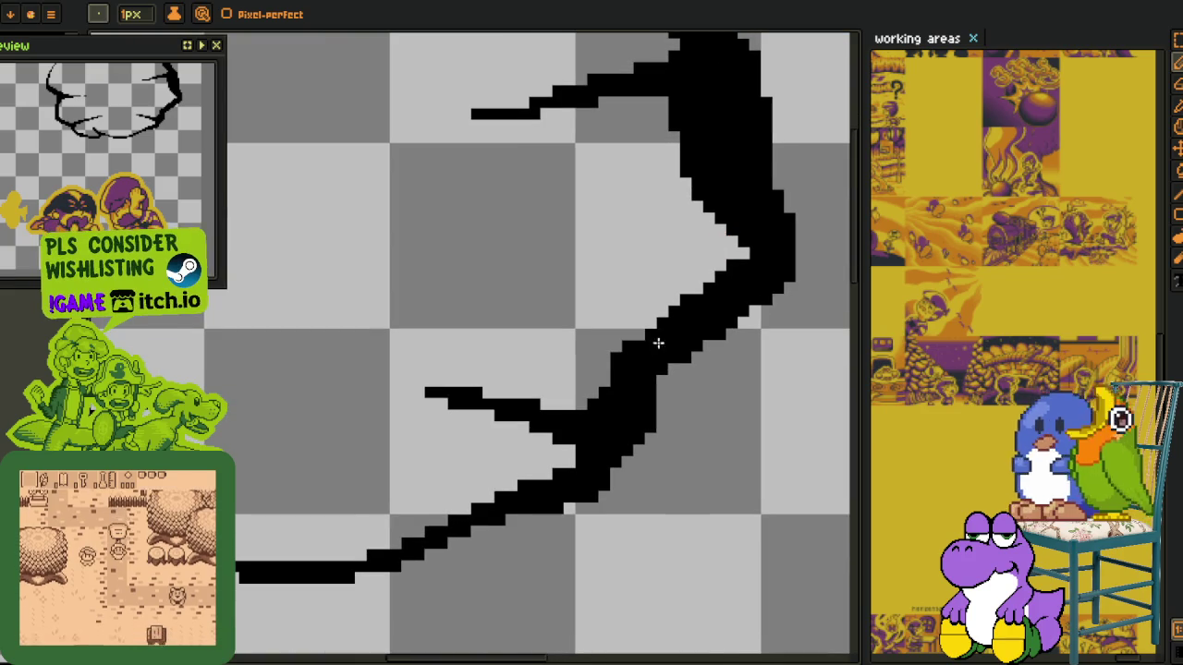
mouse_move(647, 314)
left_mouse_down()
mouse_move(606, 368)
mouse_move(650, 321)
left_mouse_up()
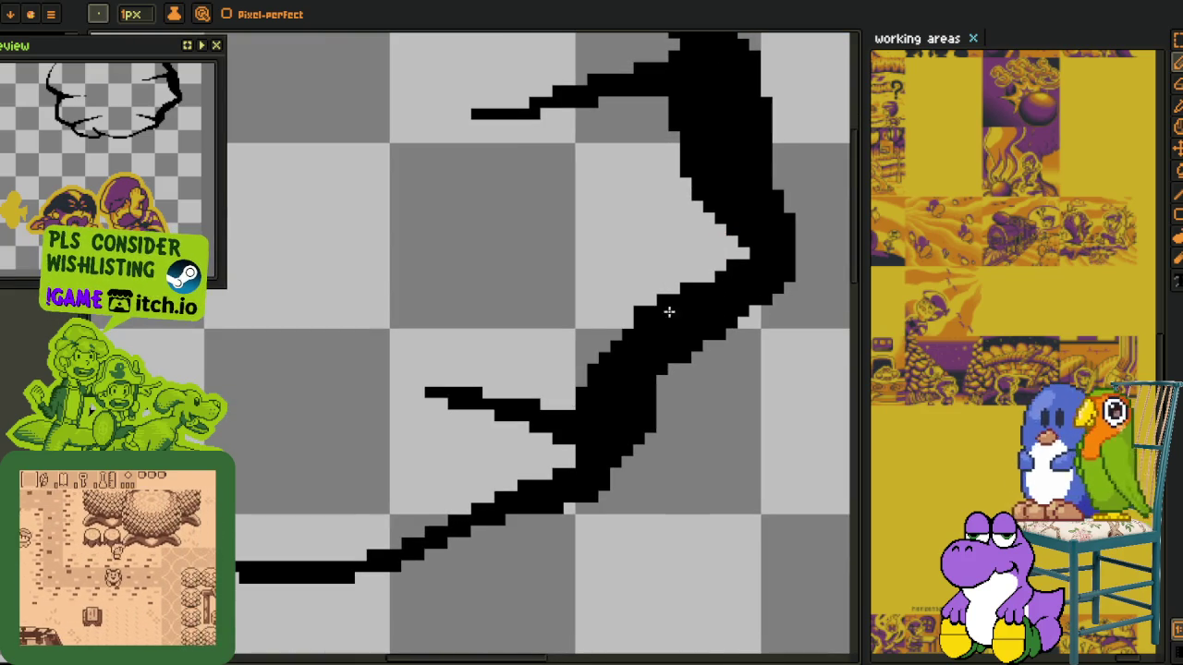
left_click_drag(528, 486, 647, 401)
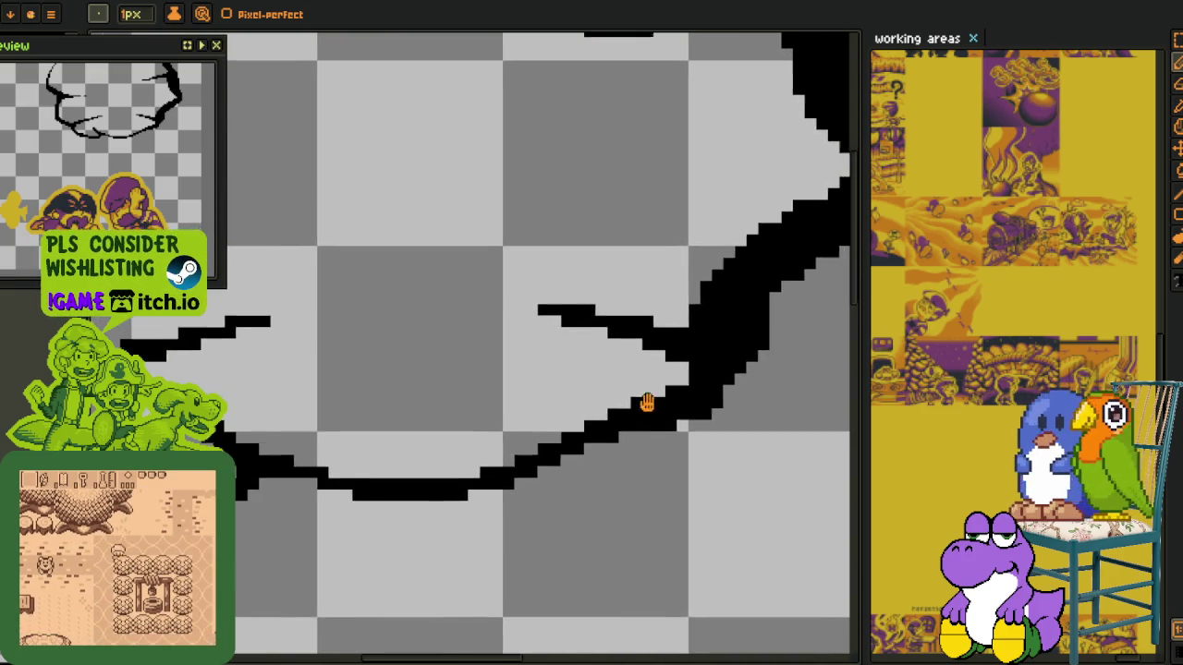
mouse_move(564, 414)
left_mouse_down()
mouse_move(454, 470)
mouse_move(669, 369)
mouse_move(689, 373)
left_mouse_up()
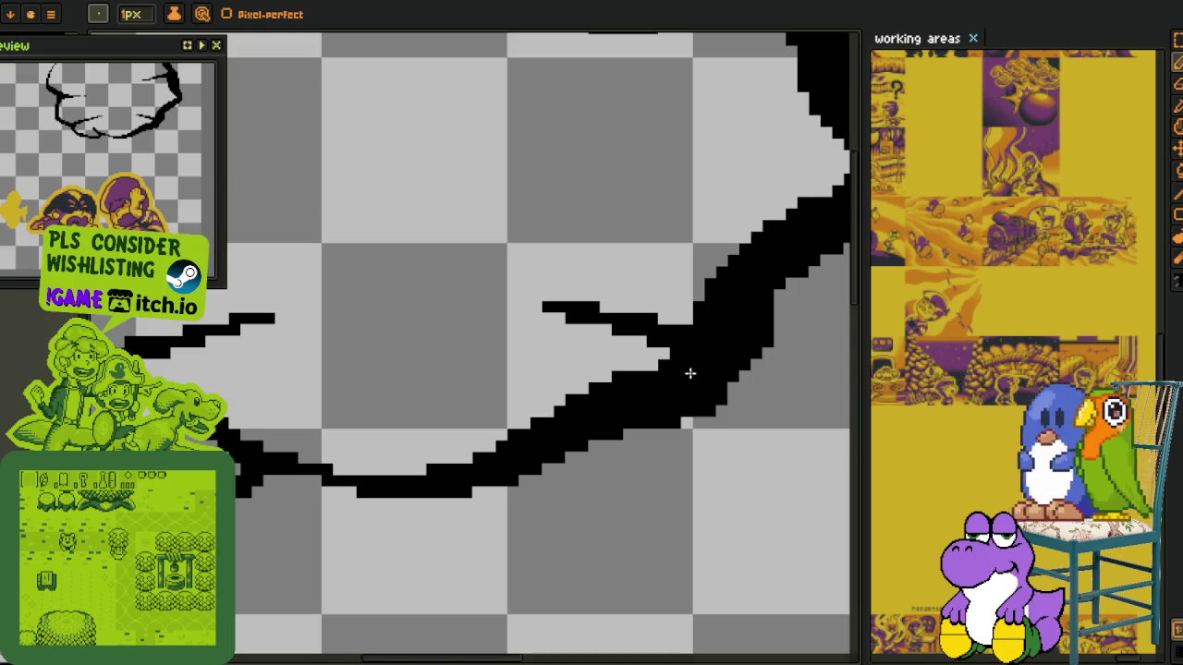
scroll(730, 339, "up", 3)
scroll(721, 342, "right", 3)
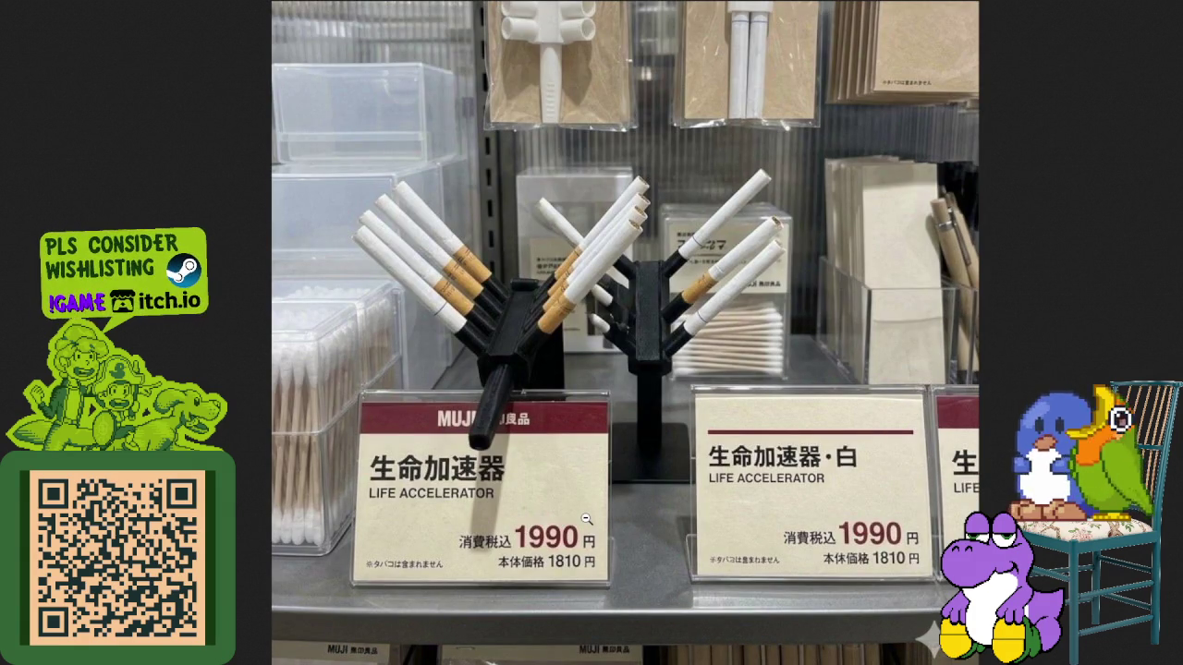
scroll(585, 520, "up", 3)
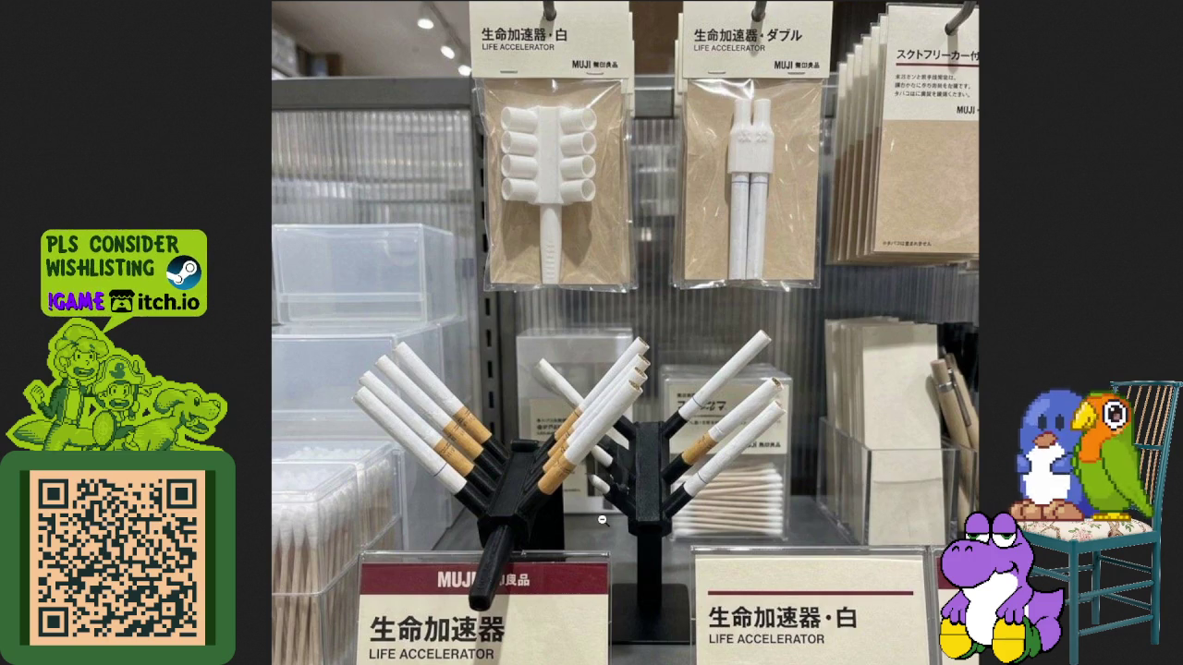
scroll(601, 520, "down", 2)
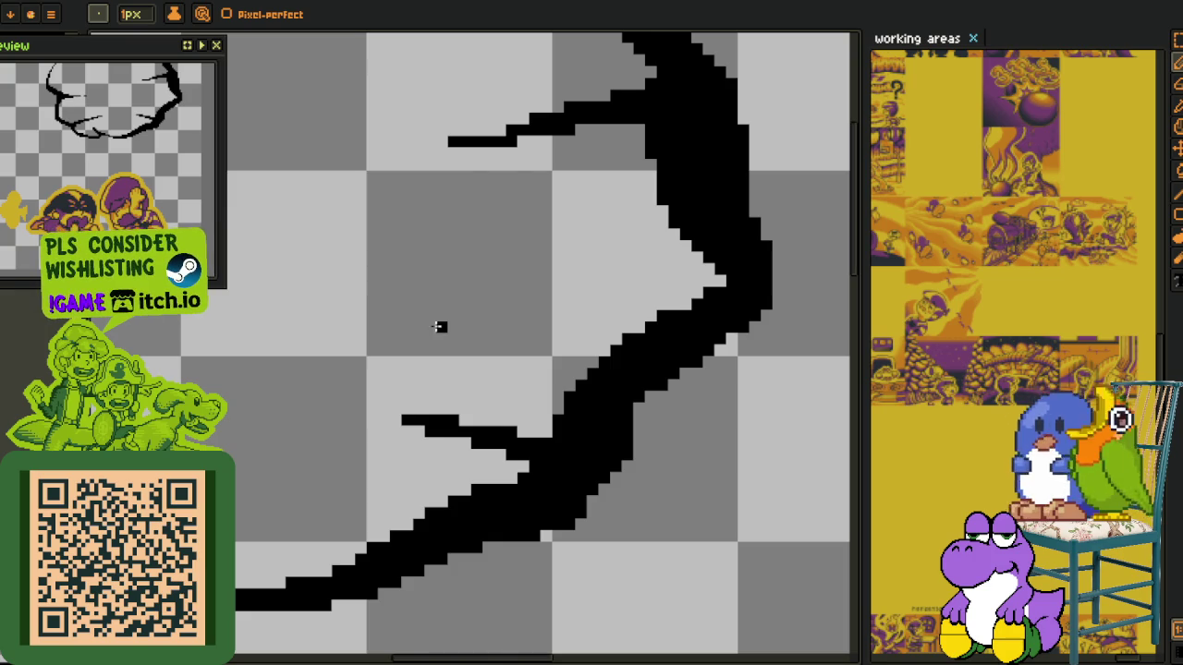
Draw a long horizontal crack across the boulder's top, thicken it, and add a short downward branch
scroll(439, 326, "down", 4)
scroll(391, 480, "up", 1)
scroll(428, 462, "up", 1)
scroll(384, 398, "up", 2)
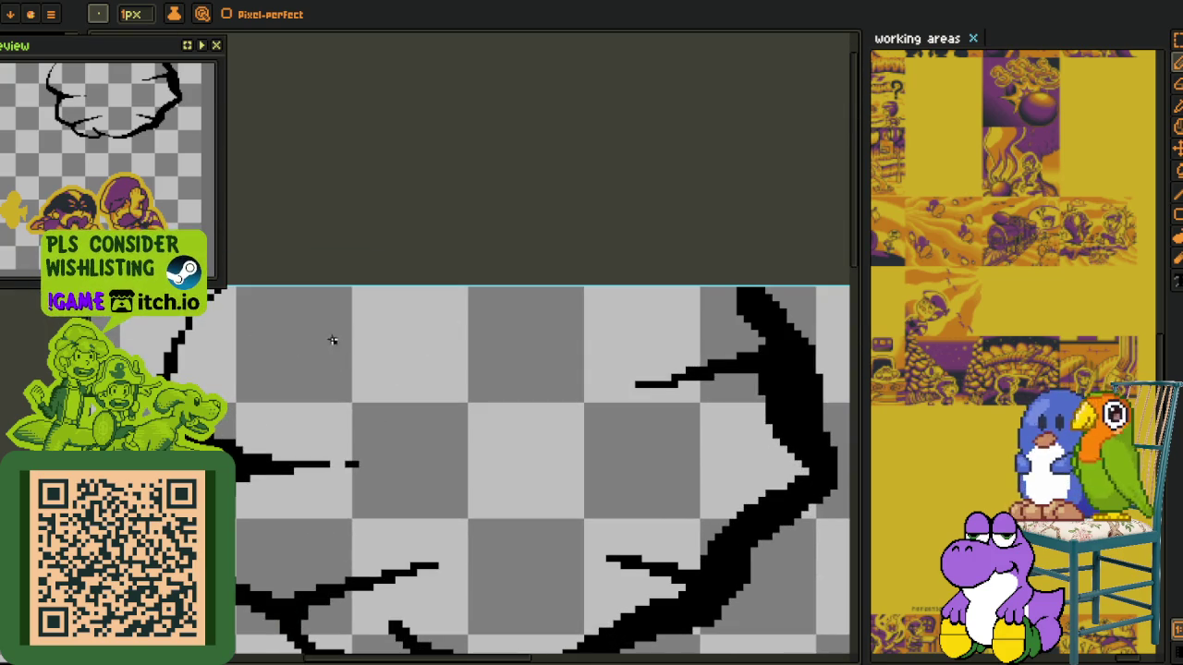
left_click_drag(274, 348, 446, 326)
mouse_move(311, 336)
left_mouse_down()
mouse_move(462, 314)
mouse_move(562, 339)
left_mouse_up()
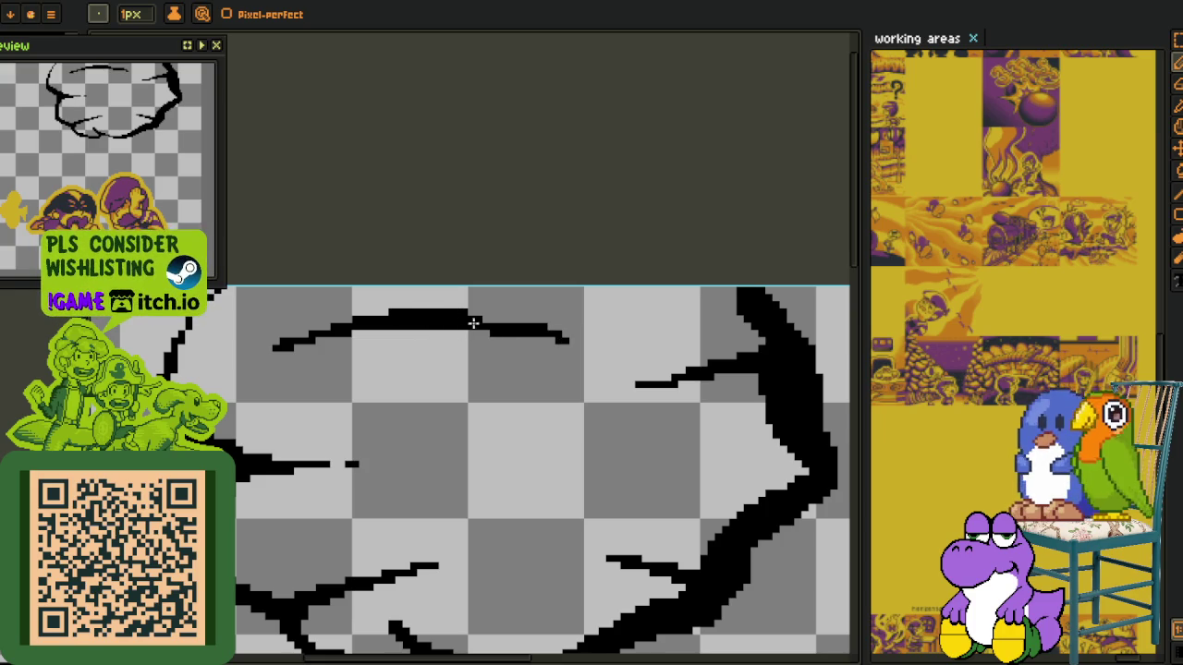
scroll(398, 329, "up", 1)
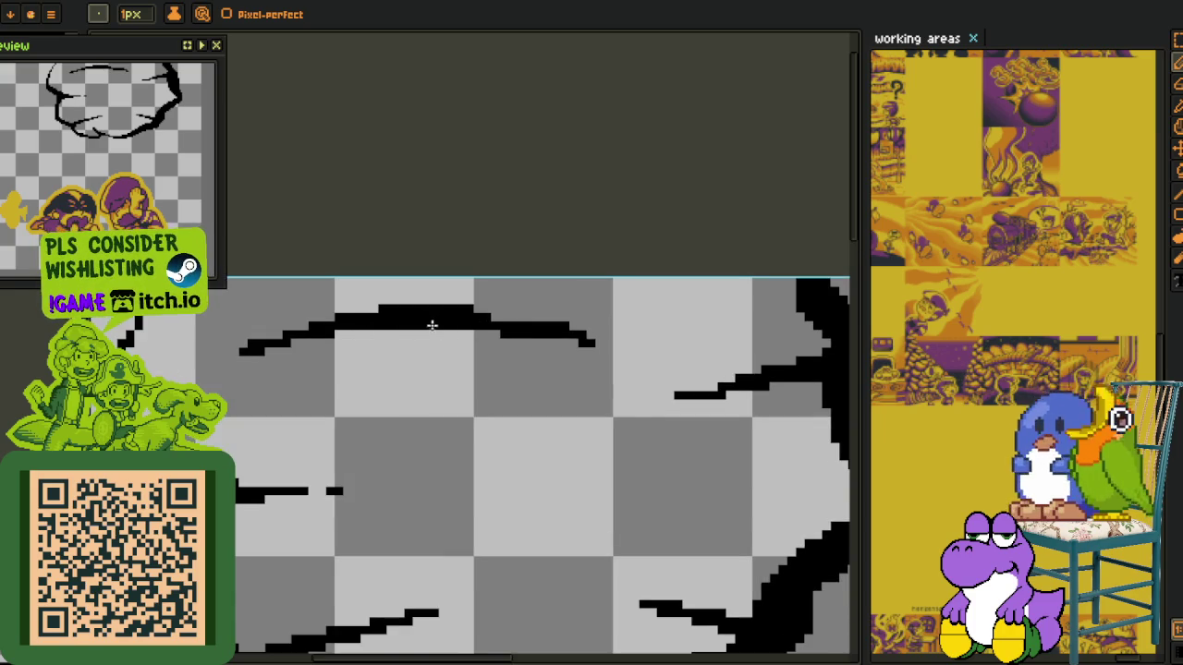
scroll(568, 329, "up", 1)
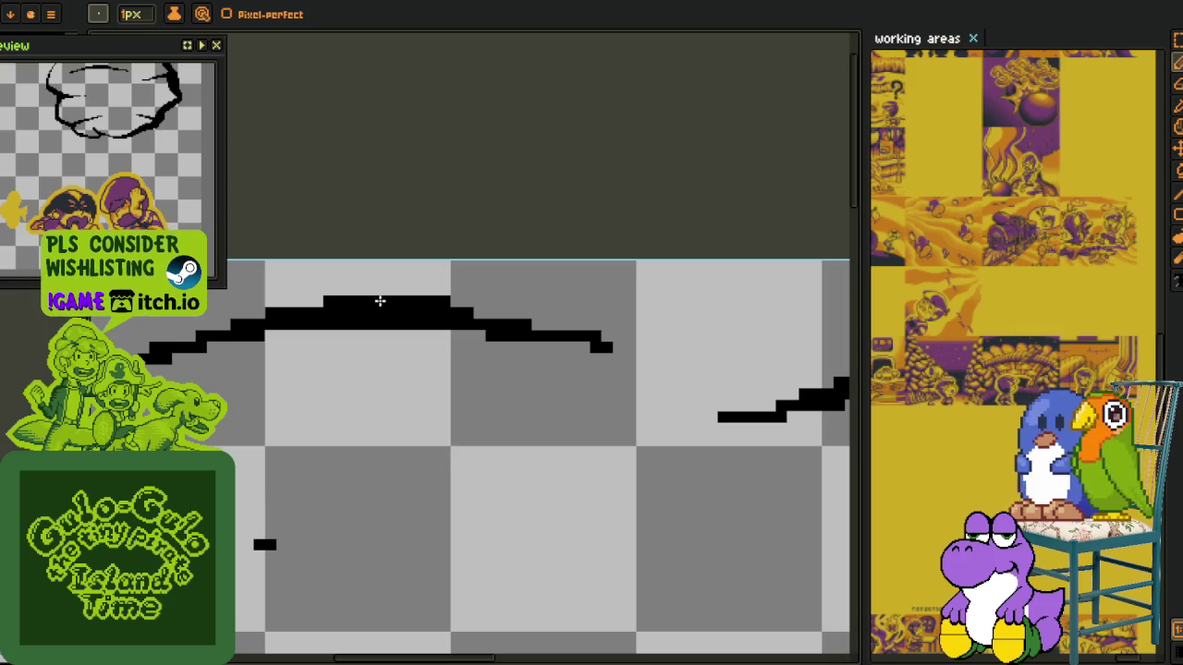
left_click_drag(348, 300, 412, 292)
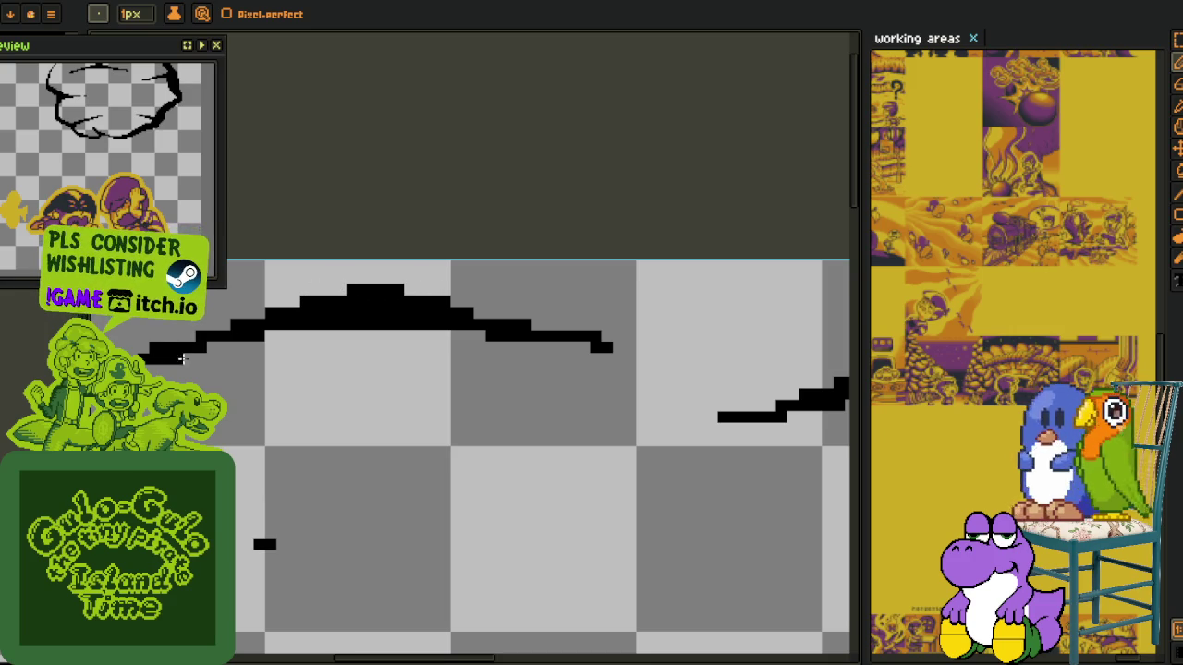
left_click(583, 336)
mouse_move(410, 336)
left_mouse_down()
mouse_move(490, 410)
mouse_move(442, 471)
left_mouse_up()
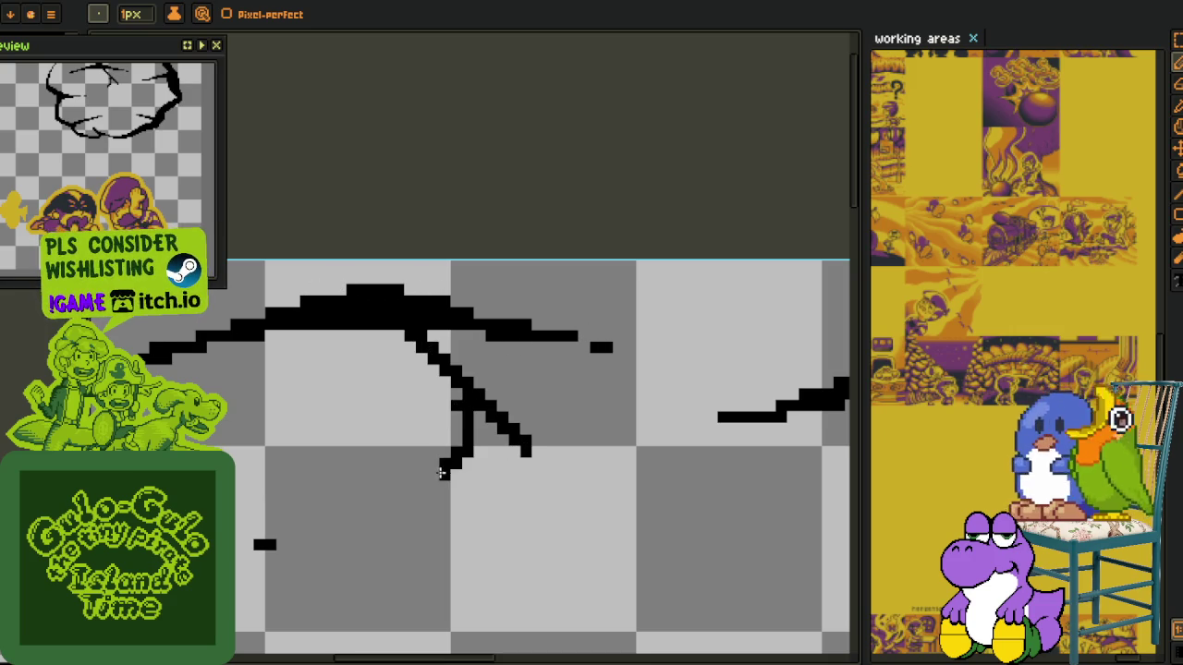
key("ctrl+z")
left_click_drag(454, 425, 444, 475)
left_click(493, 438)
Undo the branch strokes, the diagonal crack and the long horizontal crack with Ctrl+Z
left_click_drag(501, 413, 502, 496)
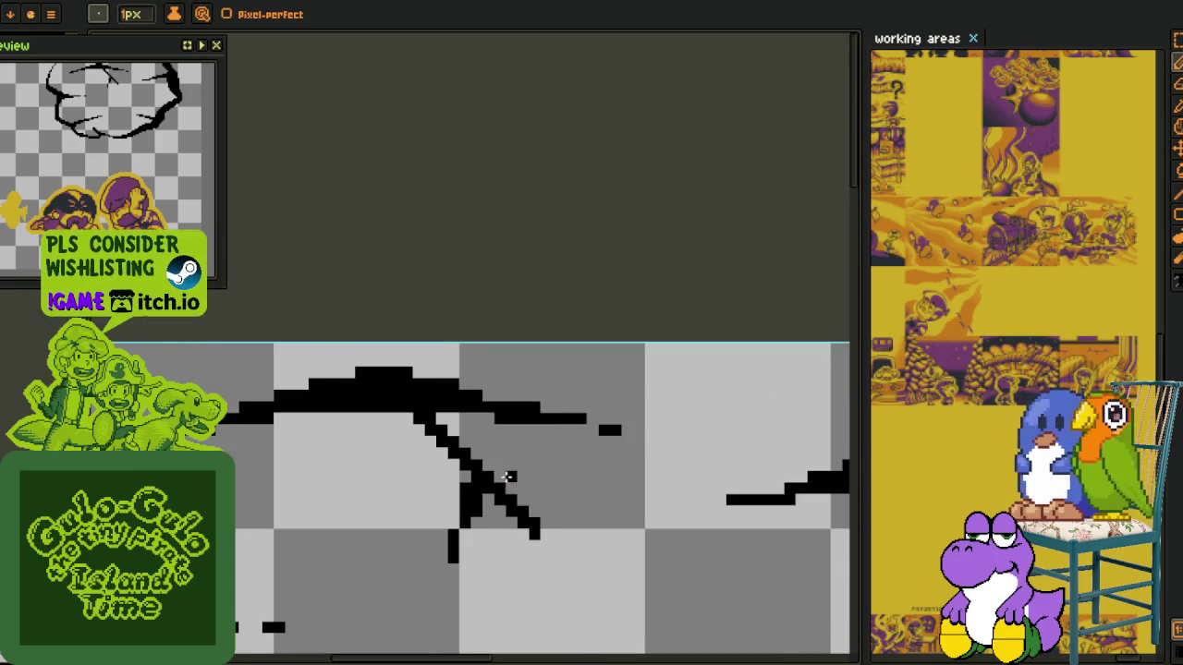
scroll(517, 462, "down", 2)
key("m")
key("ctrl+z")
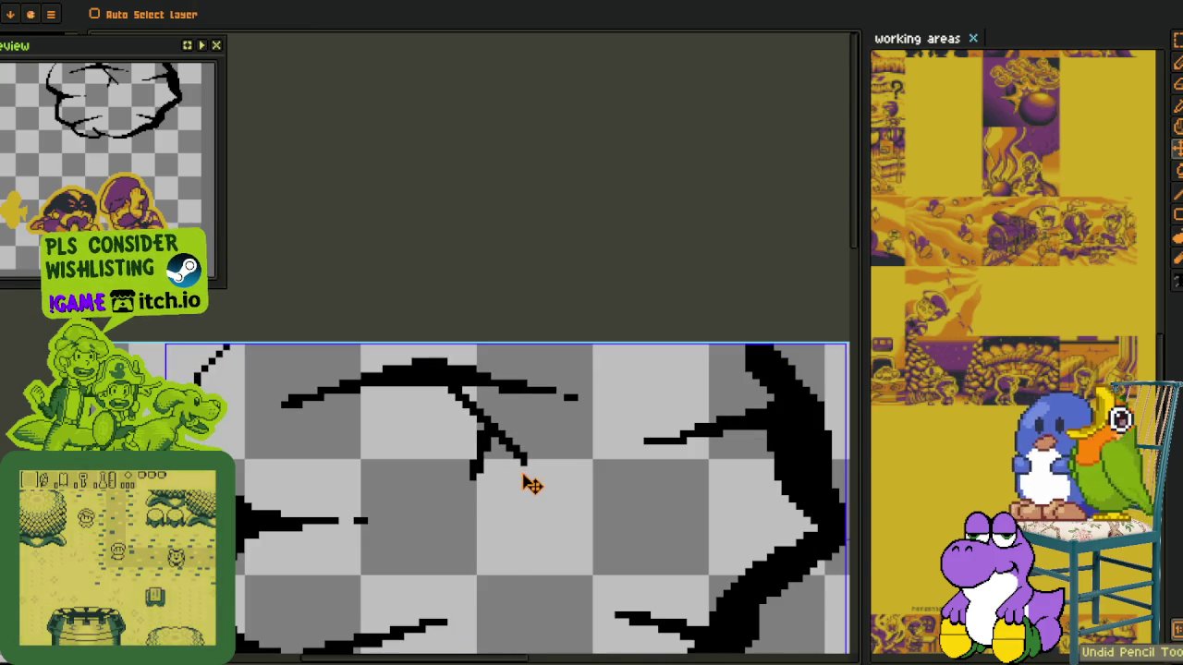
key("ctrl+z")
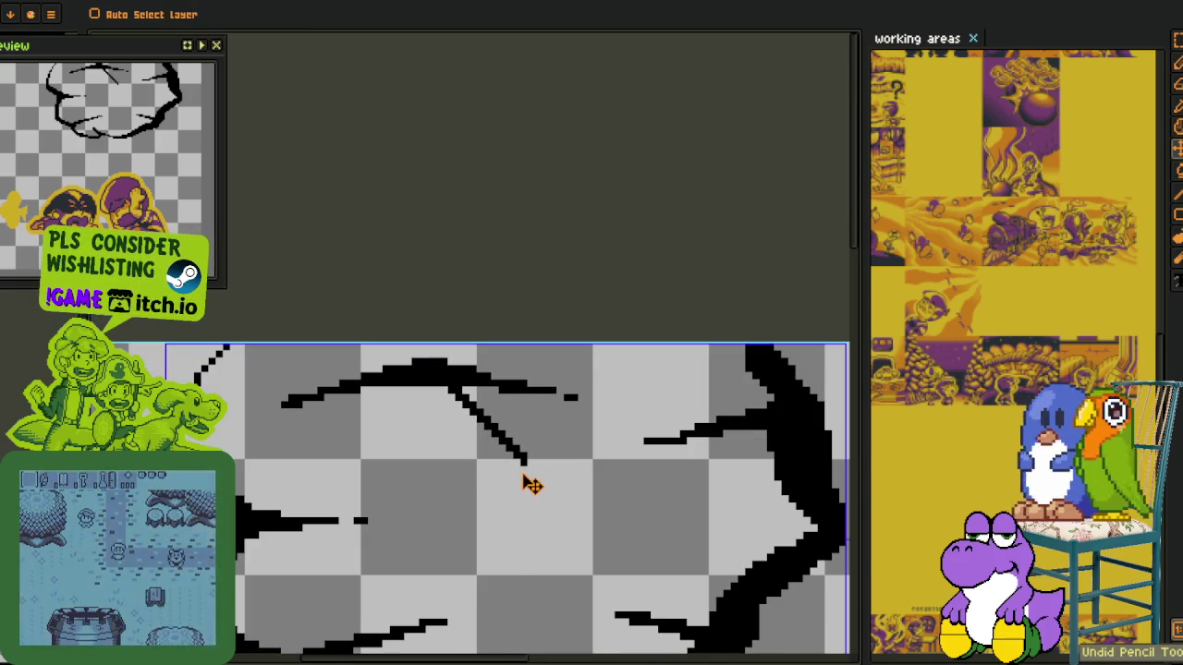
key("ctrl+z")
key("b")
mouse_move(523, 507)
left_mouse_down()
mouse_move(483, 444)
mouse_move(687, 447)
mouse_move(694, 471)
left_mouse_up()
key("ctrl+z")
Draw a short crack across the boulder's middle and a diagonal crack joining its lower outline
left_click_drag(551, 439, 609, 445)
scroll(609, 446, "up", 1)
mouse_move(536, 445)
left_mouse_down()
mouse_move(480, 438)
mouse_move(616, 466)
mouse_move(586, 454)
left_mouse_up()
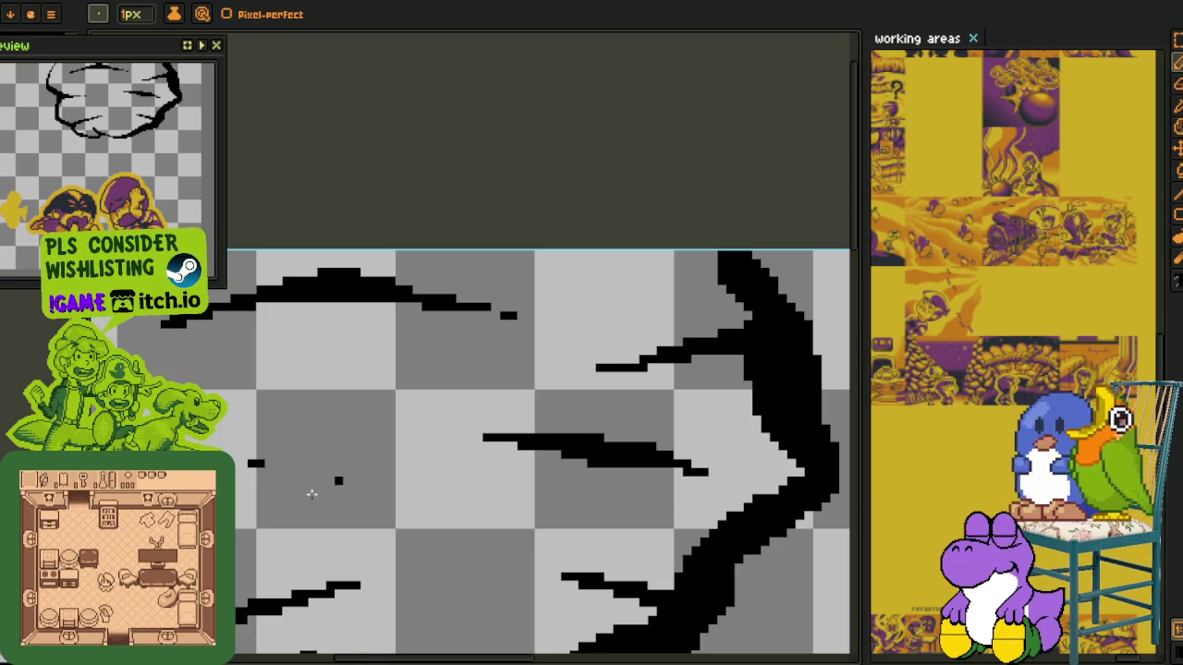
left_click_drag(309, 491, 336, 428)
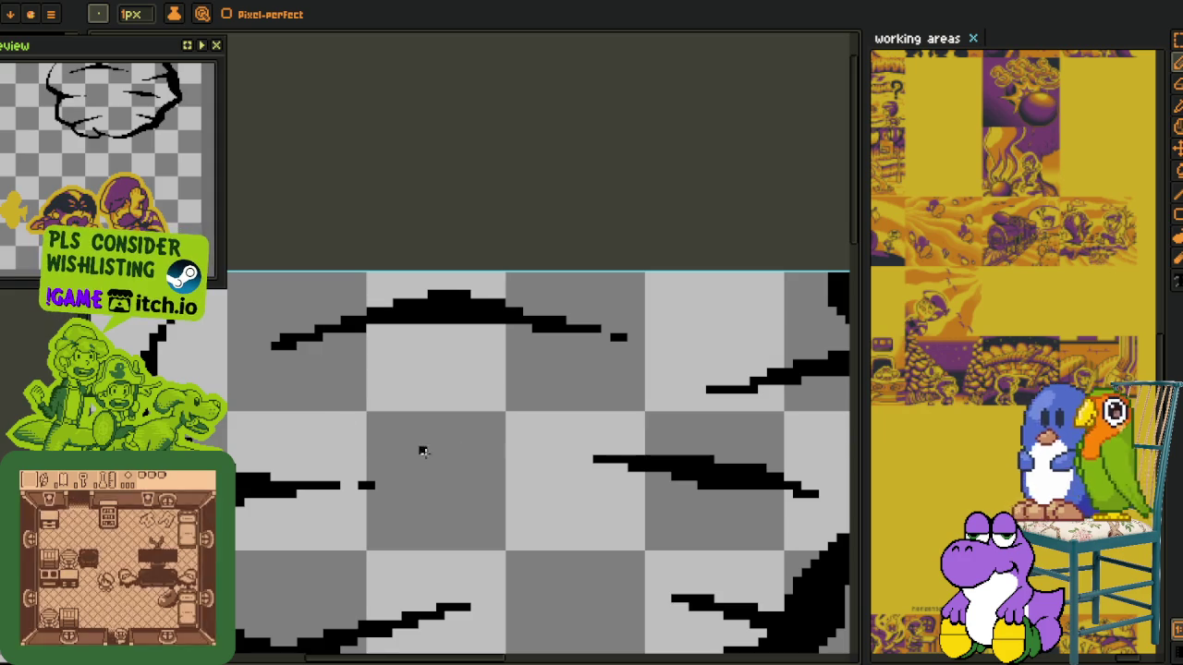
left_click_drag(358, 432, 518, 414)
left_click_drag(532, 588, 465, 450)
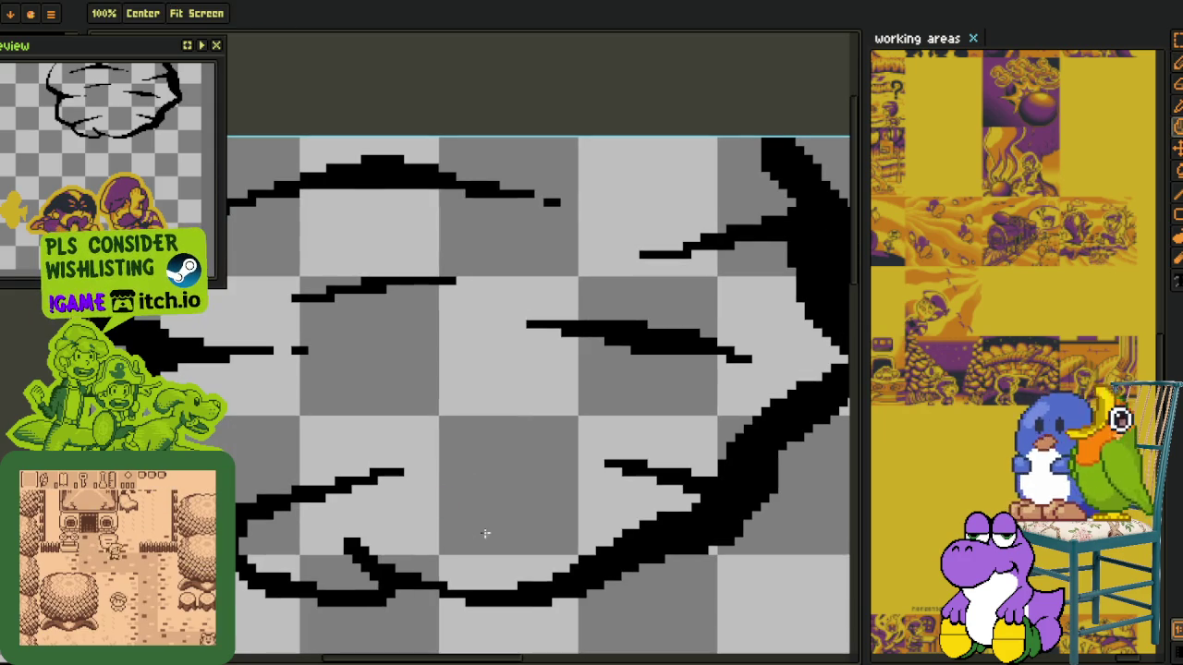
left_click_drag(466, 497, 552, 533)
scroll(494, 516, "up", 1)
mouse_move(462, 490)
left_mouse_down()
mouse_move(543, 571)
mouse_move(598, 580)
mouse_move(561, 588)
left_mouse_up()
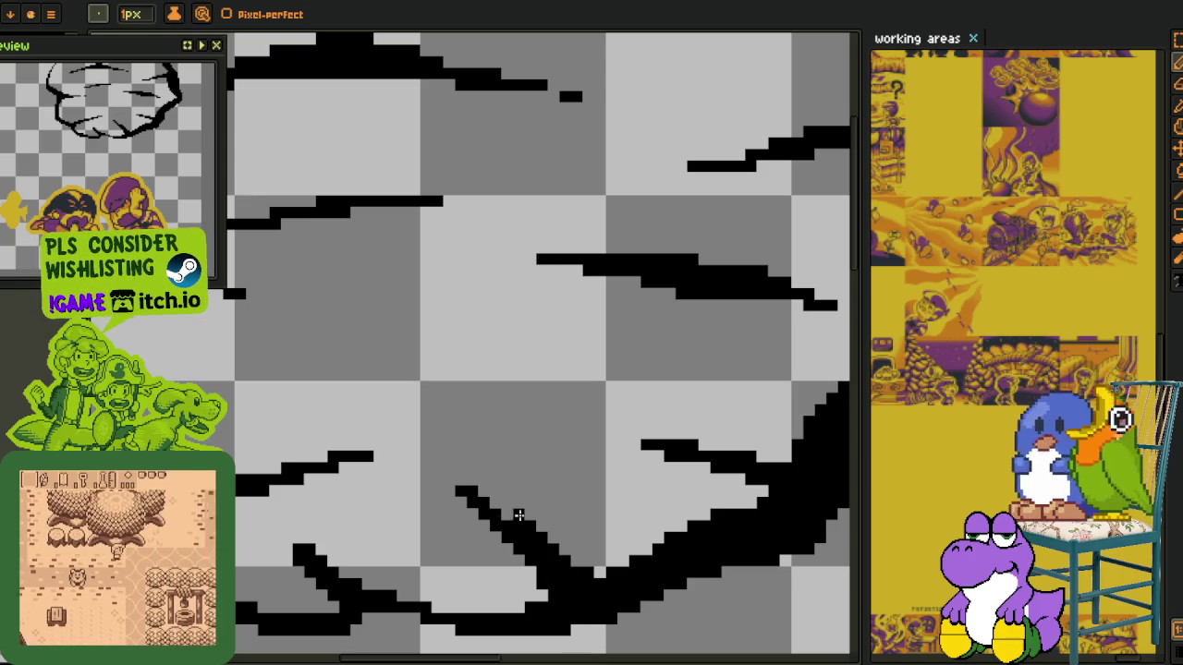
scroll(443, 427, "up", 3)
scroll(404, 396, "down", 2)
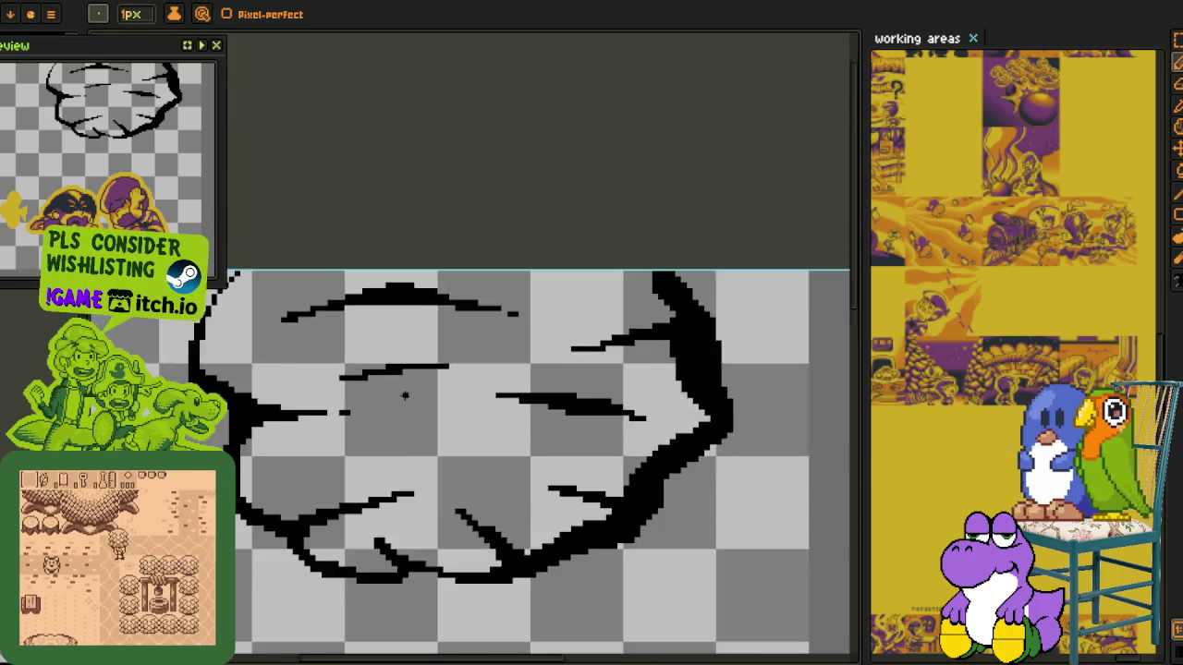
scroll(404, 396, "down", 2)
scroll(443, 425, "down", 1)
Fill the inside of the boulder outline with solid orange using the paint bucket
key("i")
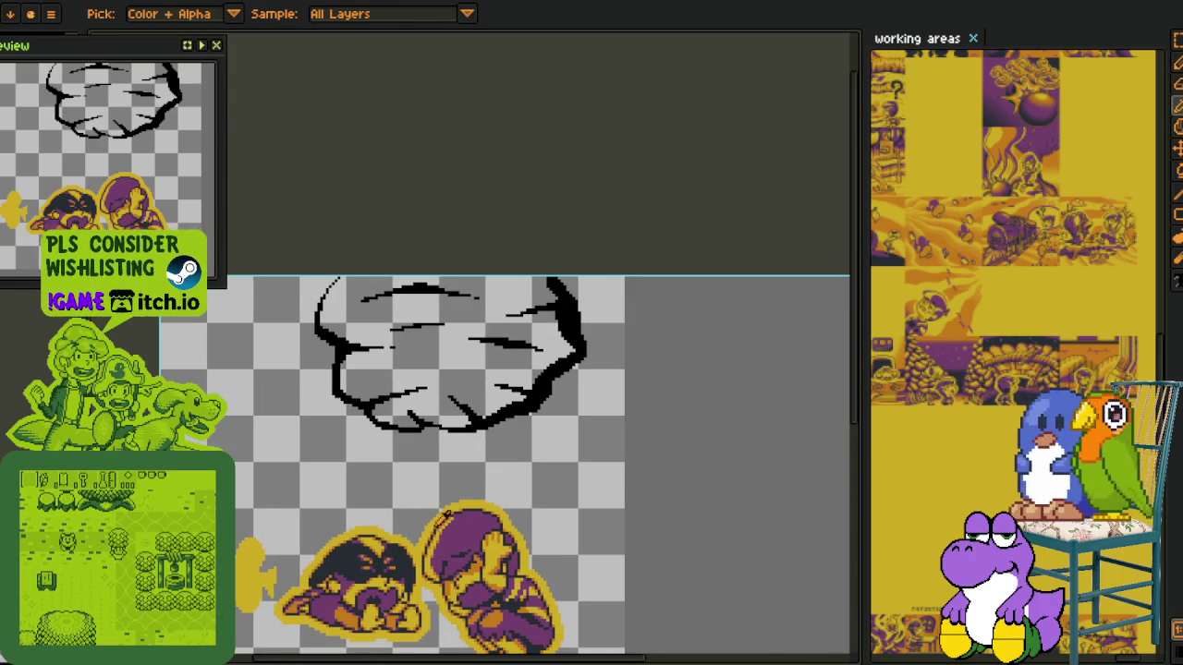
scroll(402, 554, "up", 3)
mouse_move(89, 60)
left_mouse_down()
mouse_move(99, 160)
mouse_move(148, 85)
left_mouse_up()
key("g")
left_click(481, 104)
scroll(386, 195, "down", 1)
Drag the splitter leftward to widen the working areas reference panel, then zoom the canvas out
key("i")
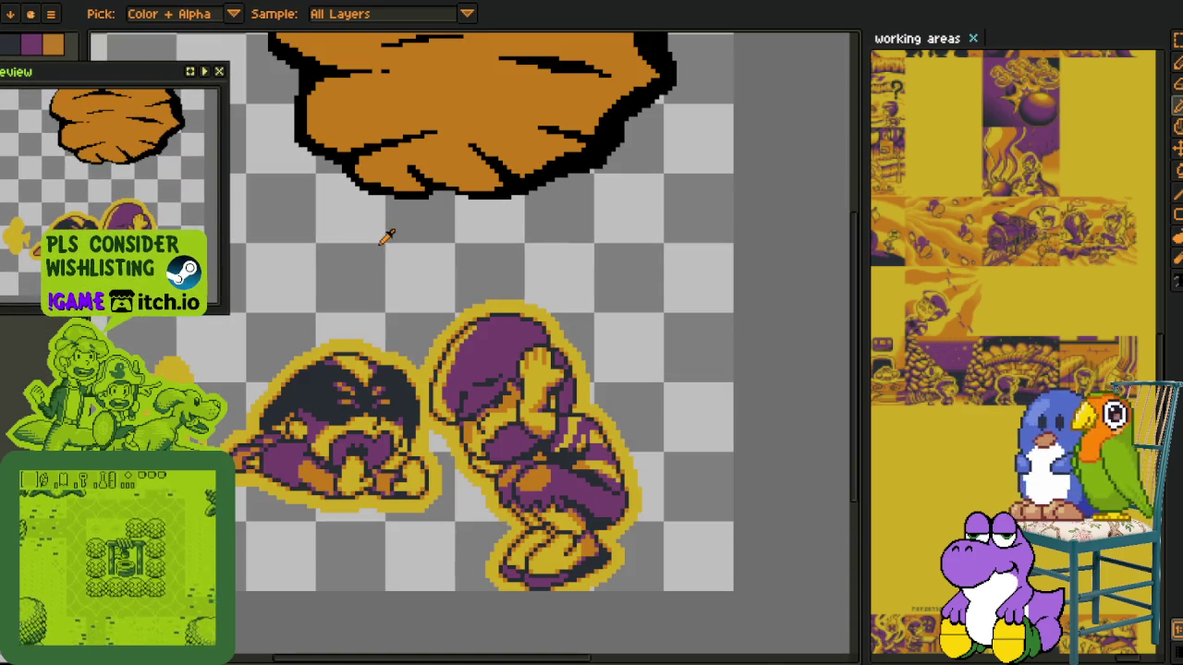
left_click_drag(385, 232, 404, 378)
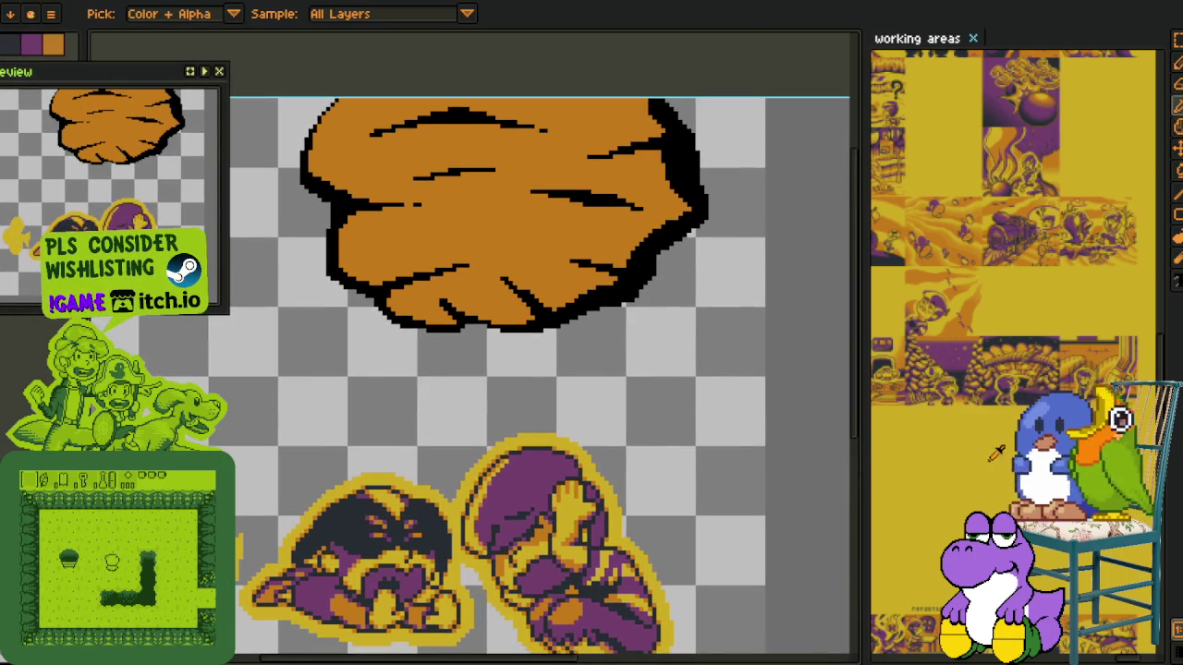
scroll(977, 469, "down", 3)
scroll(984, 462, "down", 3)
scroll(991, 456, "down", 3)
scroll(999, 448, "down", 3)
scroll(999, 448, "up", 2)
scroll(999, 448, "up", 2)
scroll(999, 448, "up", 2)
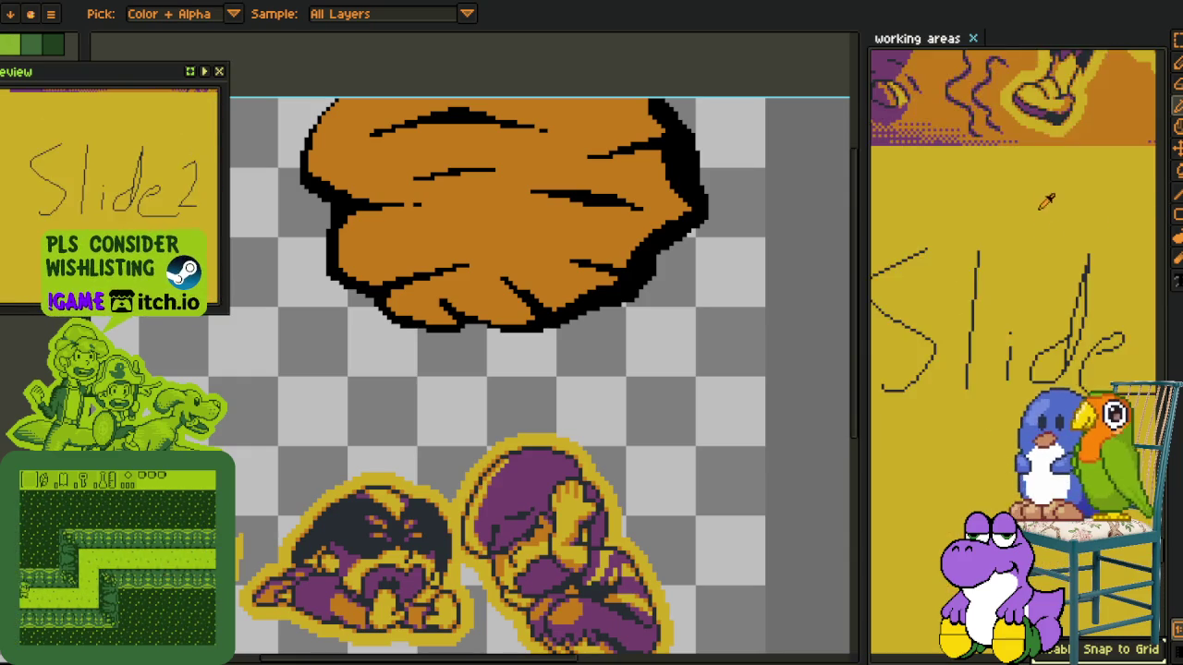
scroll(999, 449, "up", 3)
scroll(999, 448, "down", 5)
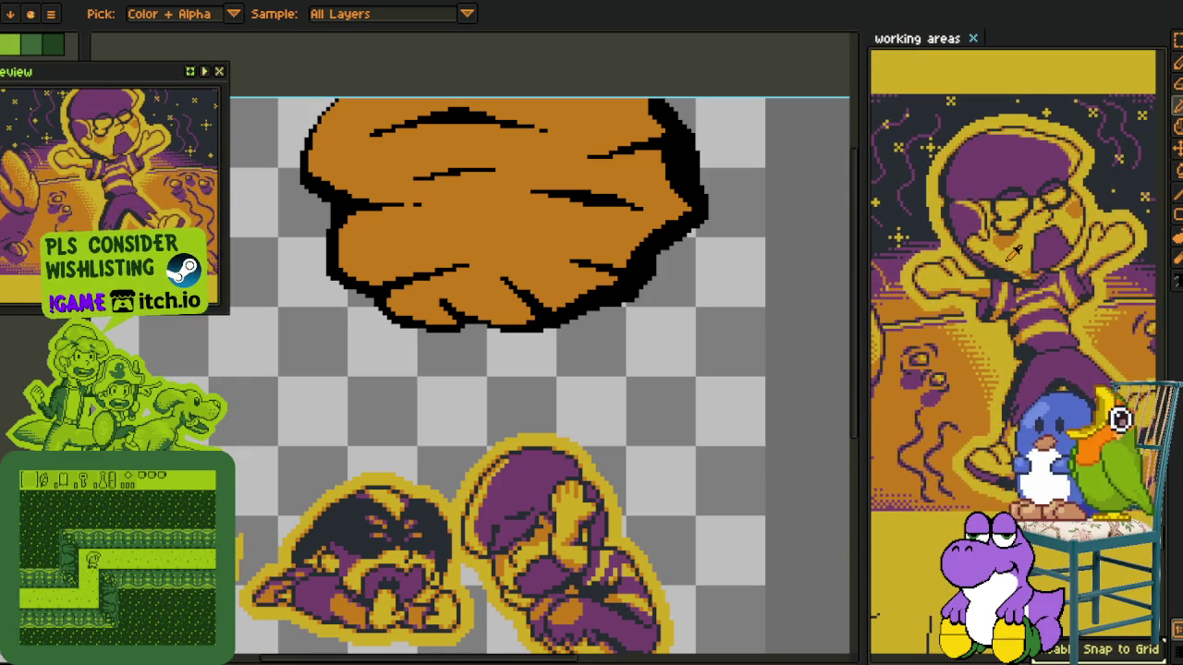
scroll(1015, 253, "up", 1)
left_click_drag(860, 371, 739, 370)
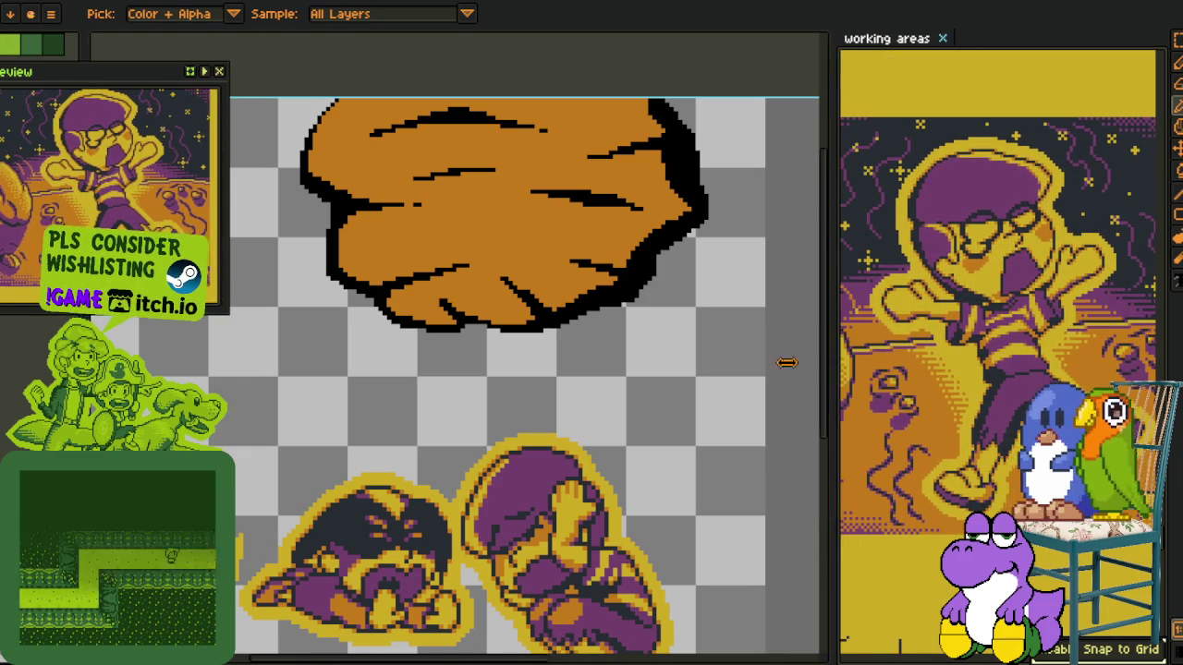
scroll(362, 436, "down", 2)
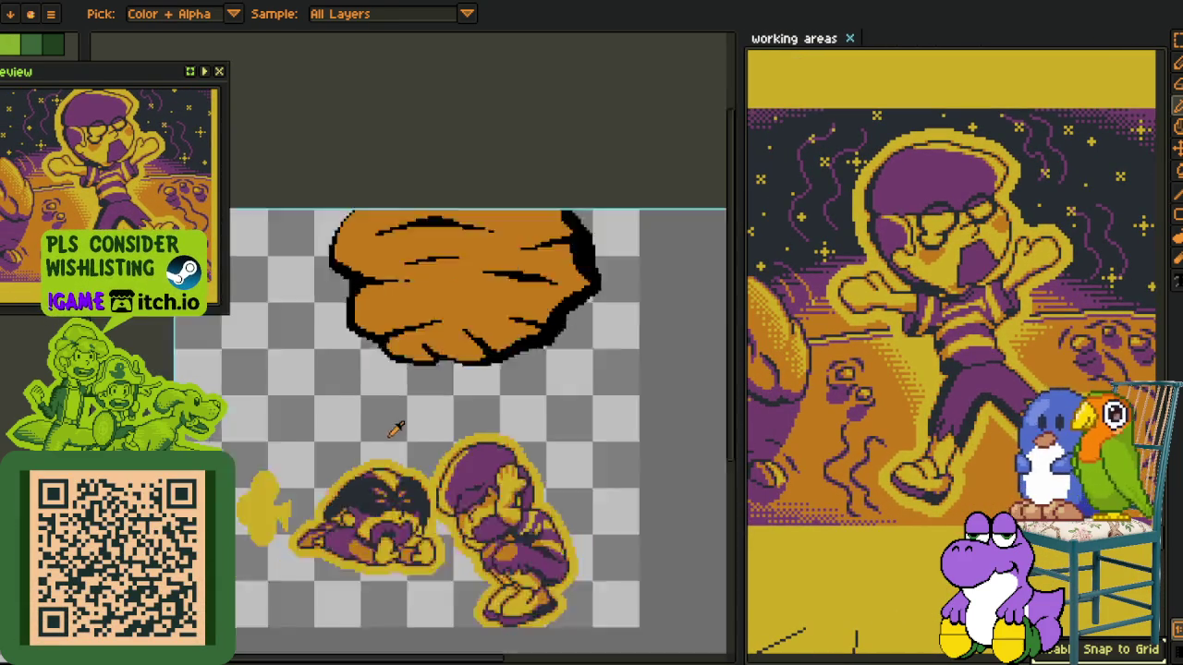
Select a rectangular area around the boulder and crouching characters with the marquee
scroll(402, 437, "down", 1)
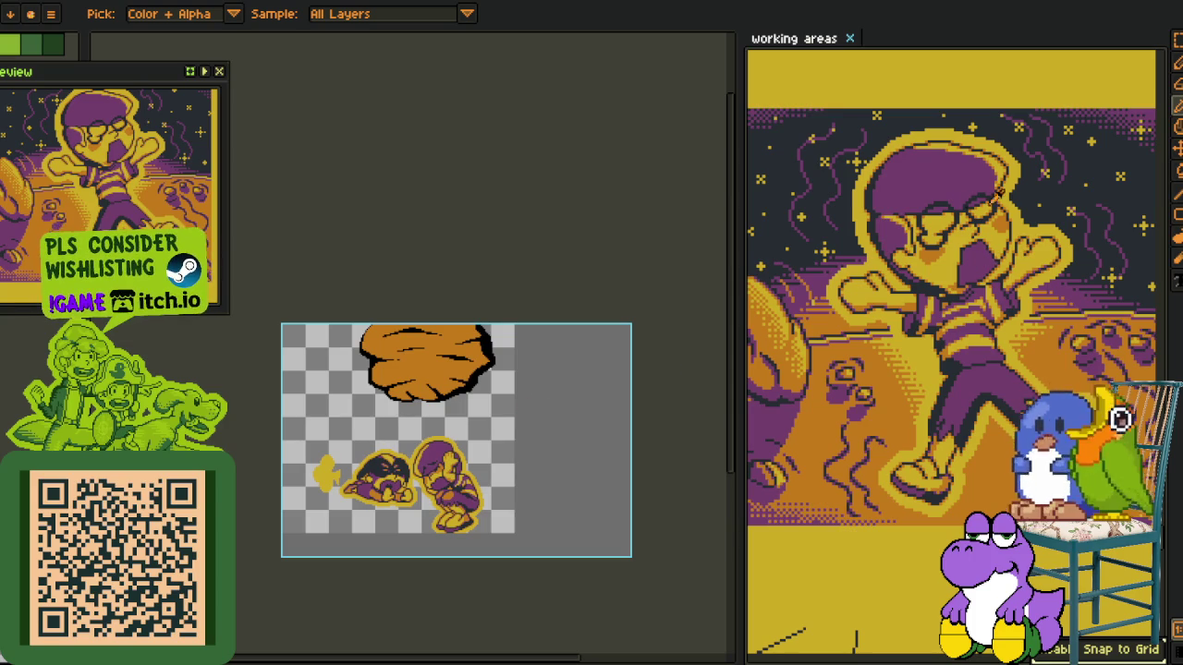
left_click_drag(493, 416, 562, 335)
scroll(501, 378, "up", 1)
scroll(520, 404, "up", 1)
left_click_drag(520, 404, 587, 391)
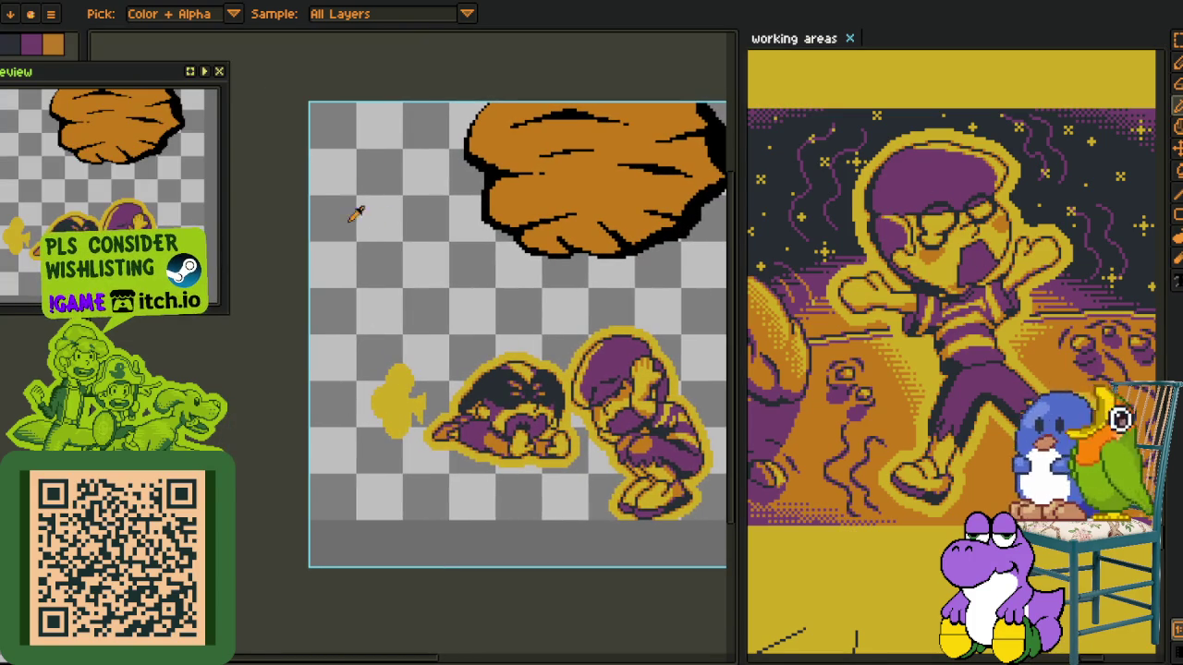
key("m")
mouse_move(314, 115)
left_mouse_down()
mouse_move(343, 454)
mouse_move(390, 509)
mouse_move(379, 527)
left_mouse_up()
mouse_move(520, 448)
left_mouse_down()
mouse_move(356, 458)
mouse_move(401, 546)
left_mouse_up()
mouse_move(303, 199)
left_mouse_down()
mouse_move(426, 414)
mouse_move(660, 634)
mouse_move(660, 619)
left_mouse_up()
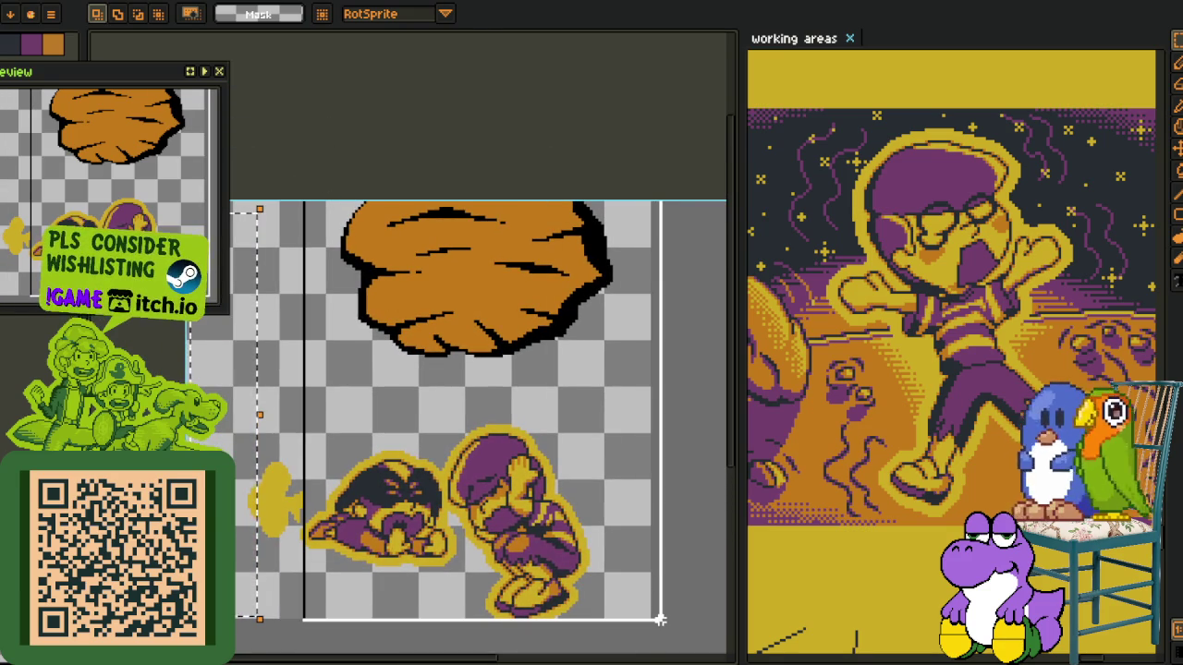
left_click_drag(404, 623, 389, 542)
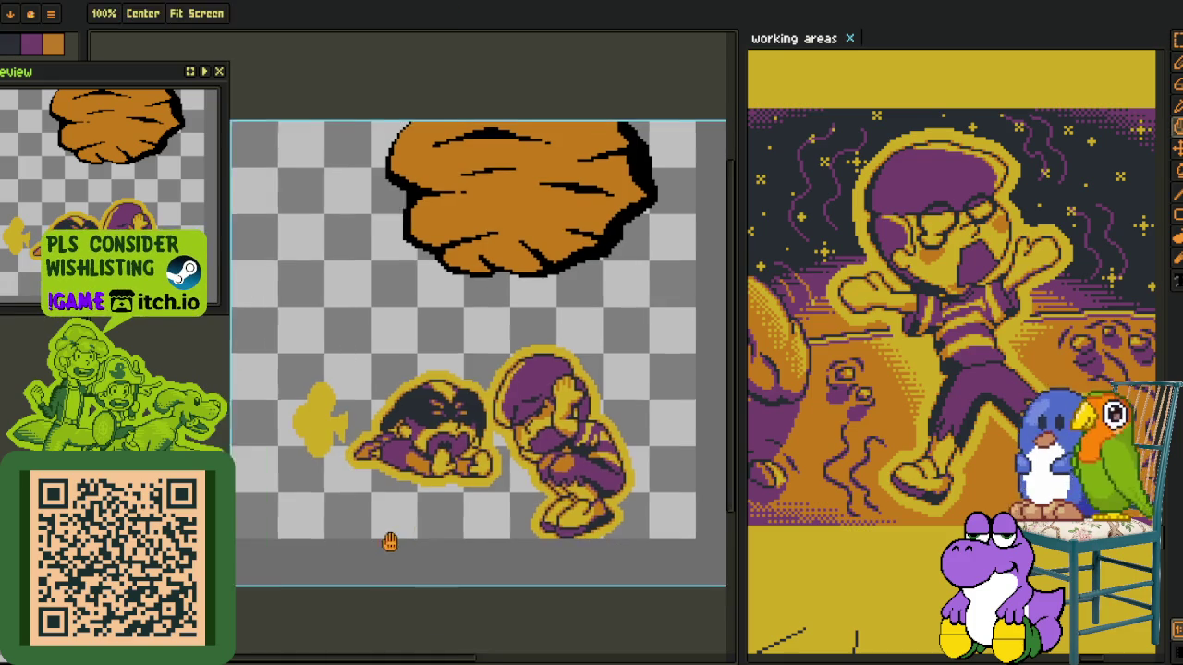
left_click_drag(435, 336, 433, 414)
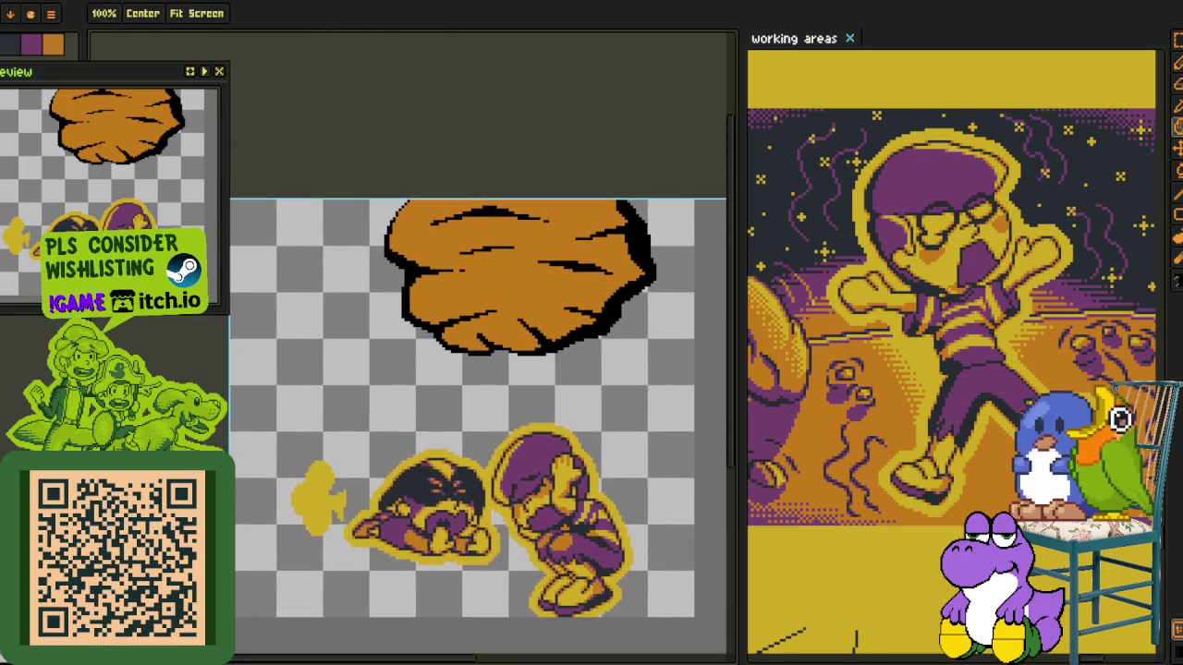
Replace the black #000000 outline colour with dark grey #20282F in the selection
key("i")
scroll(442, 421, "up", 1)
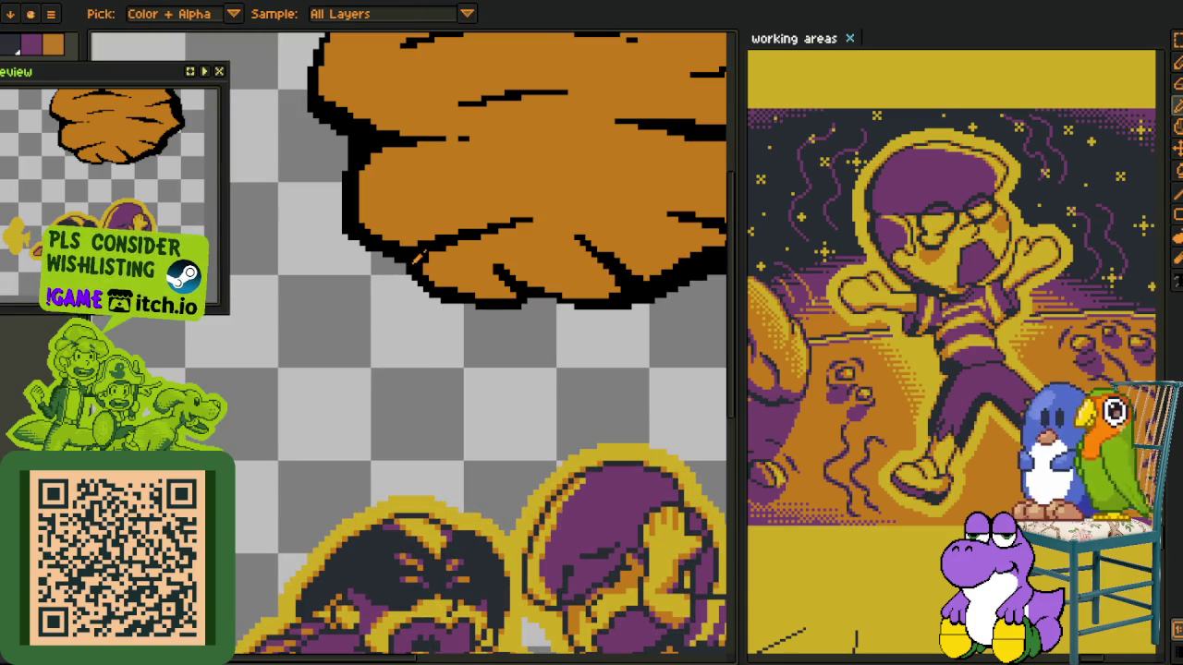
key("shift+r")
left_click(458, 523)
scroll(387, 447, "down", 1)
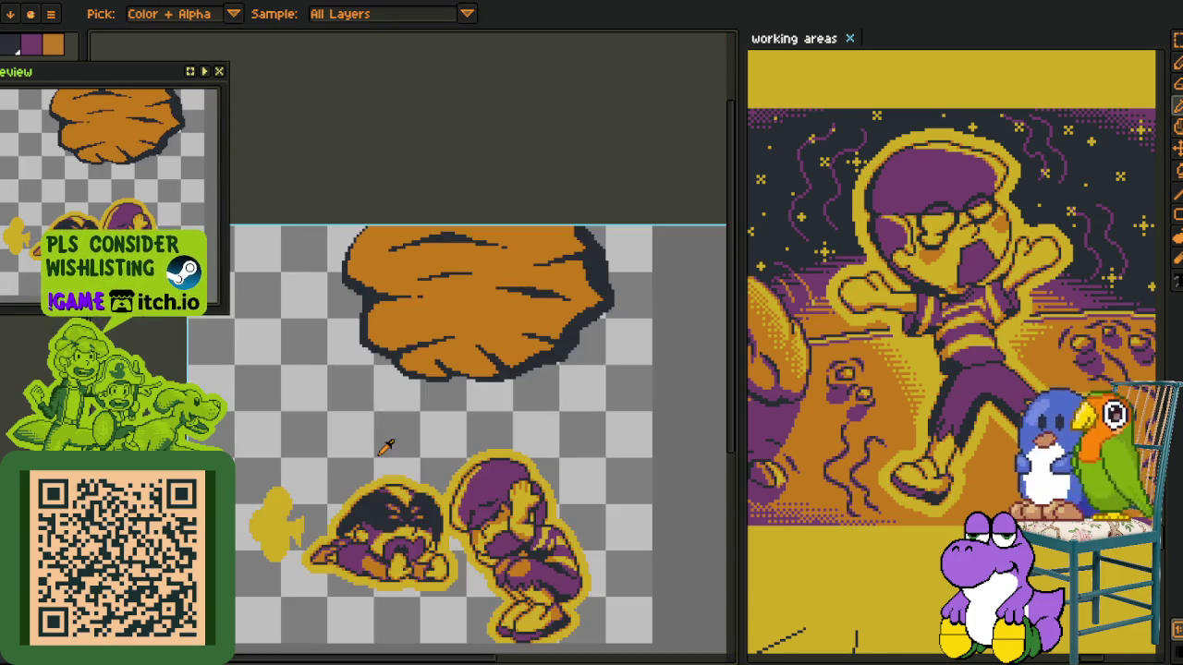
scroll(386, 447, "down", 1)
scroll(397, 423, "up", 1)
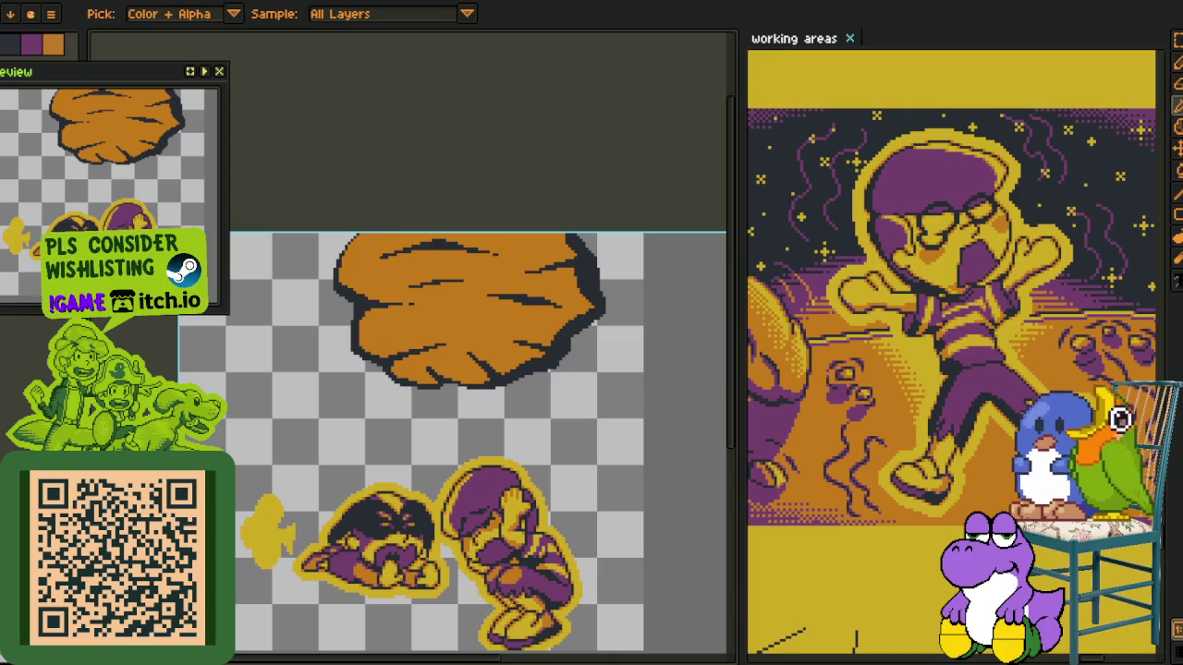
Switch back to the pencil and pan down over the recoloured sheet
key("m")
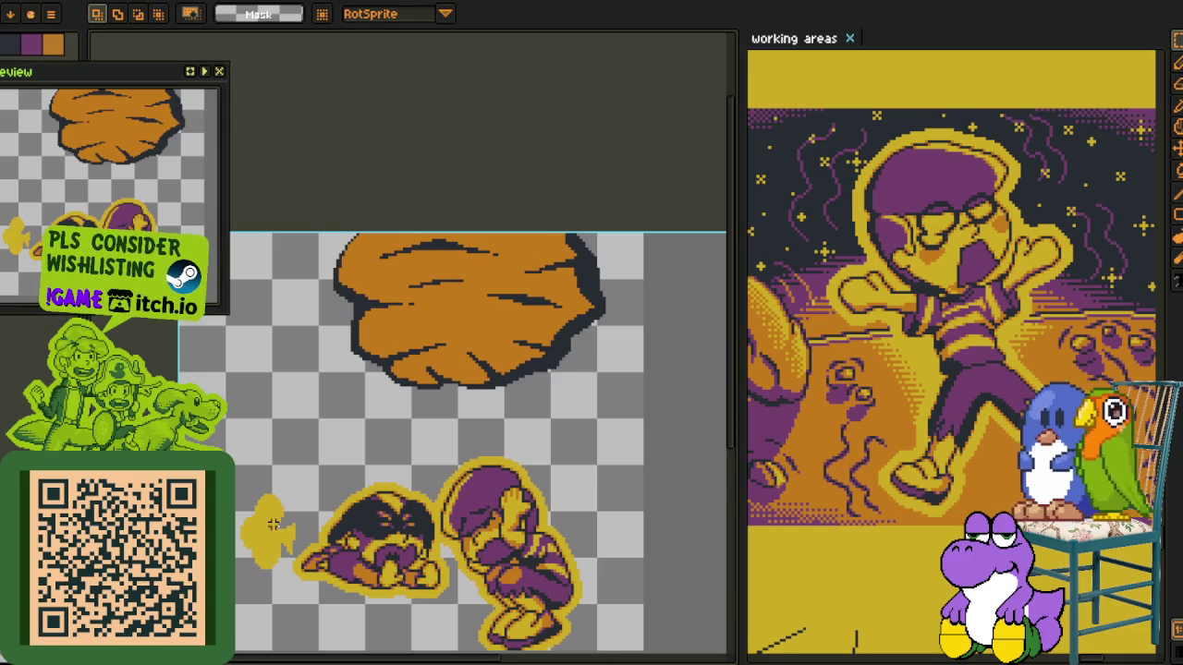
key("i")
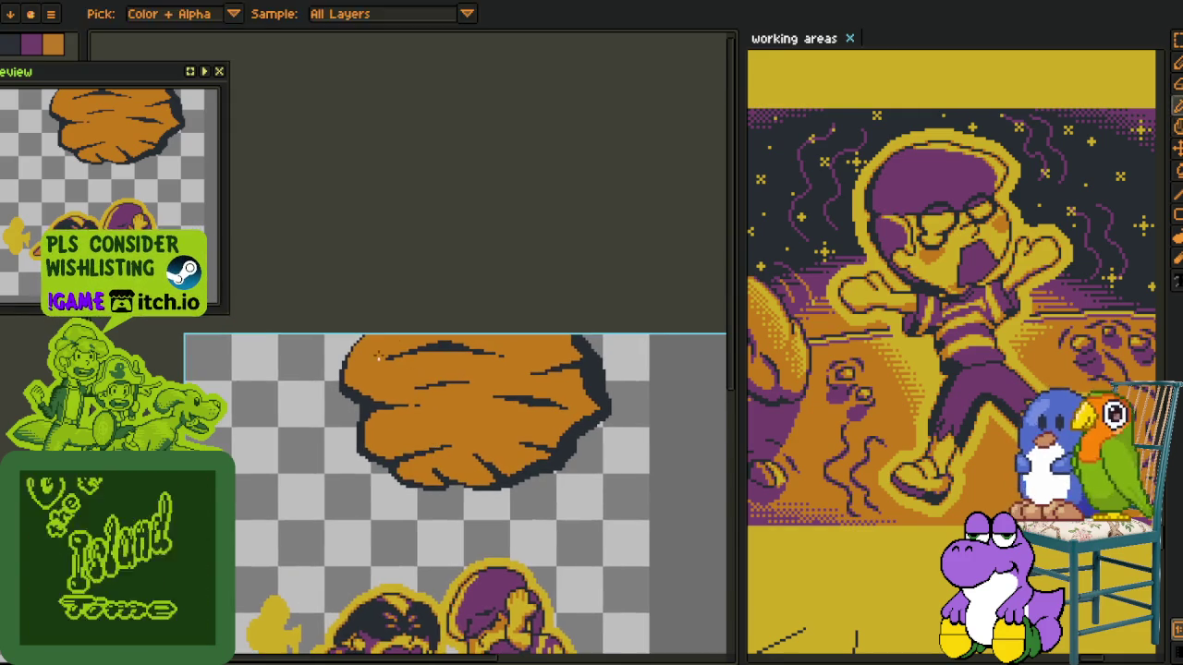
scroll(252, 392, "up", 1)
scroll(370, 379, "down", 1)
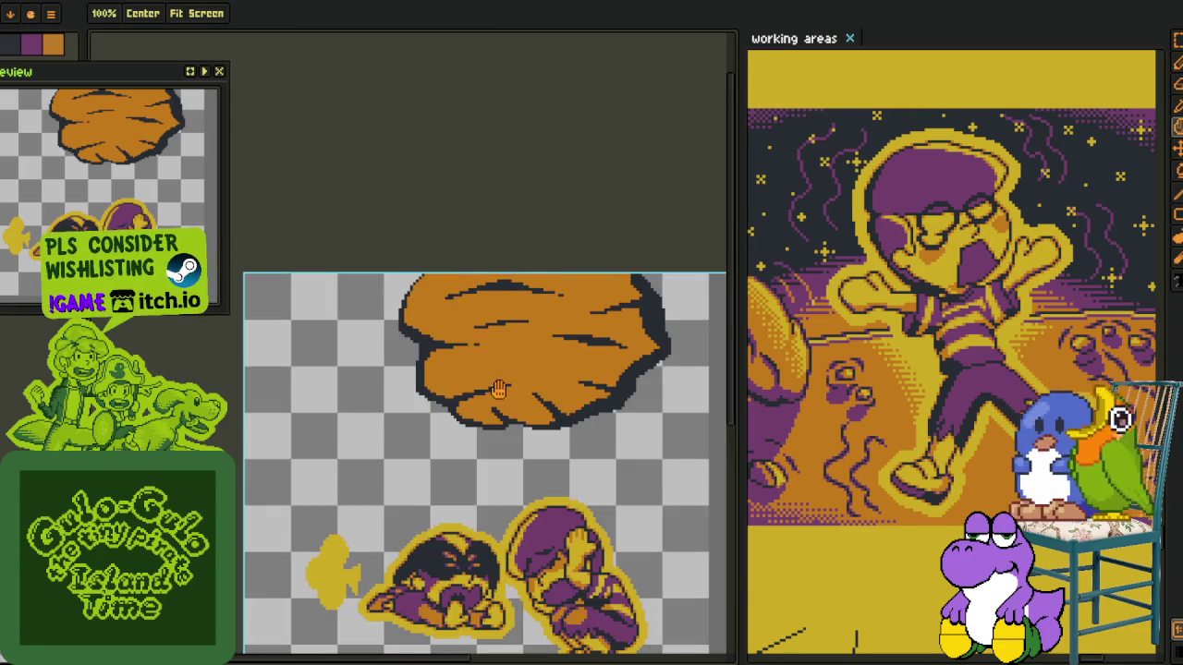
scroll(498, 361, "down", 1)
key("b")
left_click_drag(497, 362, 466, 379)
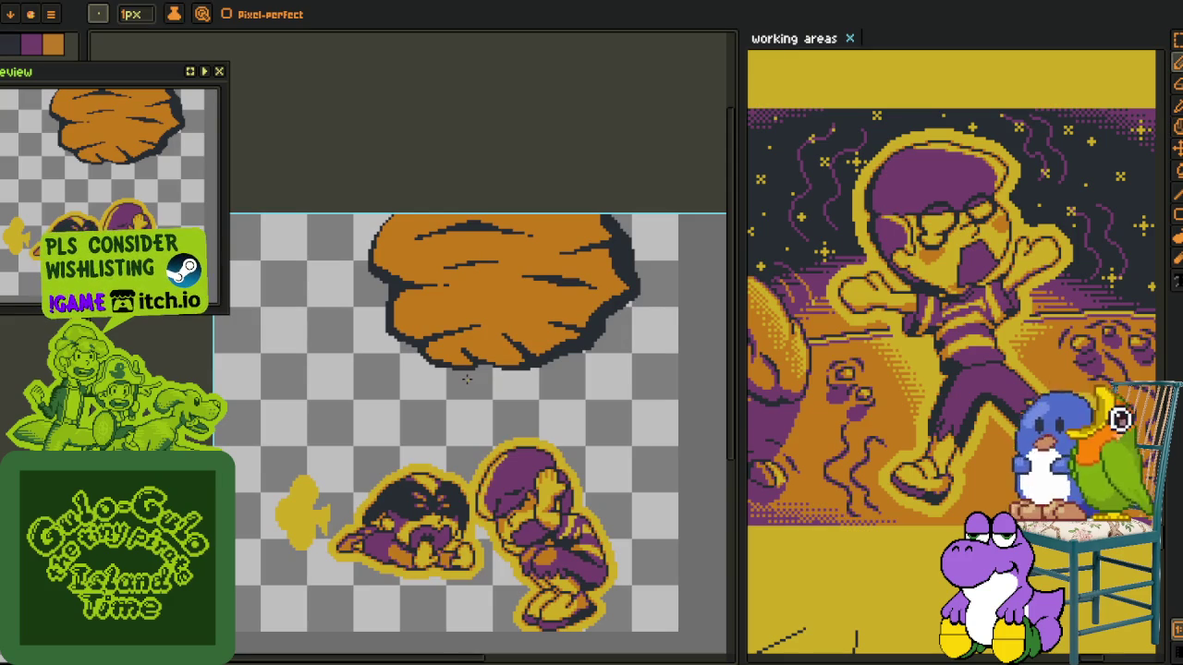
key("m")
left_click_drag(503, 370, 513, 342)
mouse_move(376, 137)
left_mouse_down()
mouse_move(703, 500)
mouse_move(693, 567)
left_mouse_up()
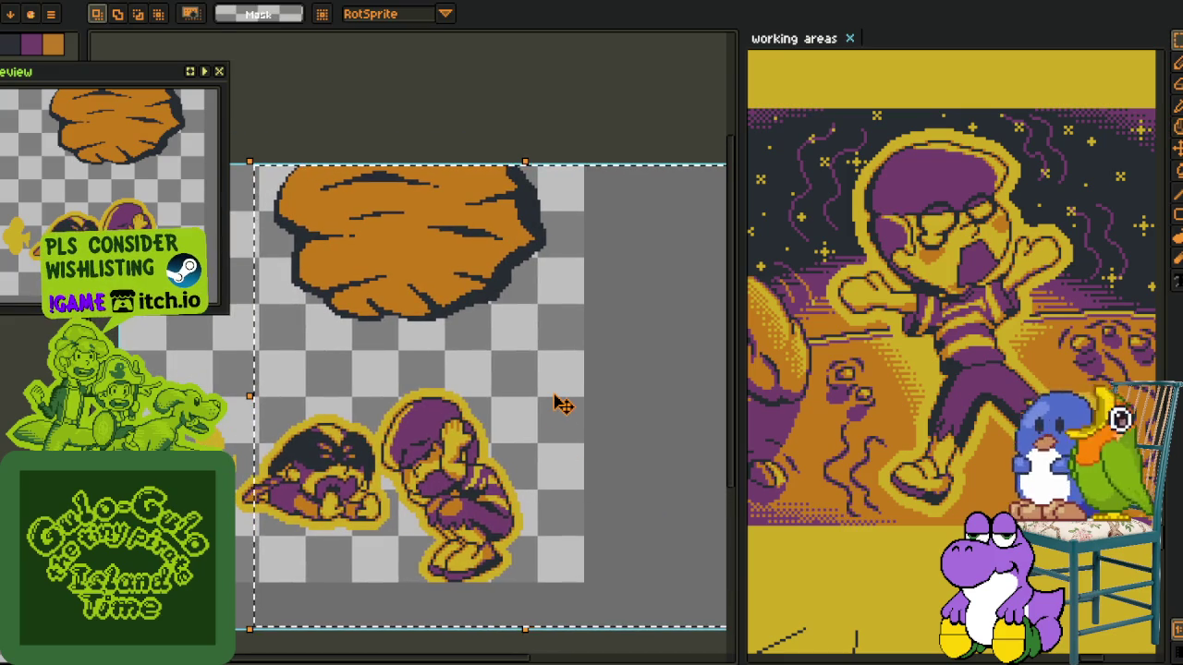
left_click_drag(431, 449, 476, 445)
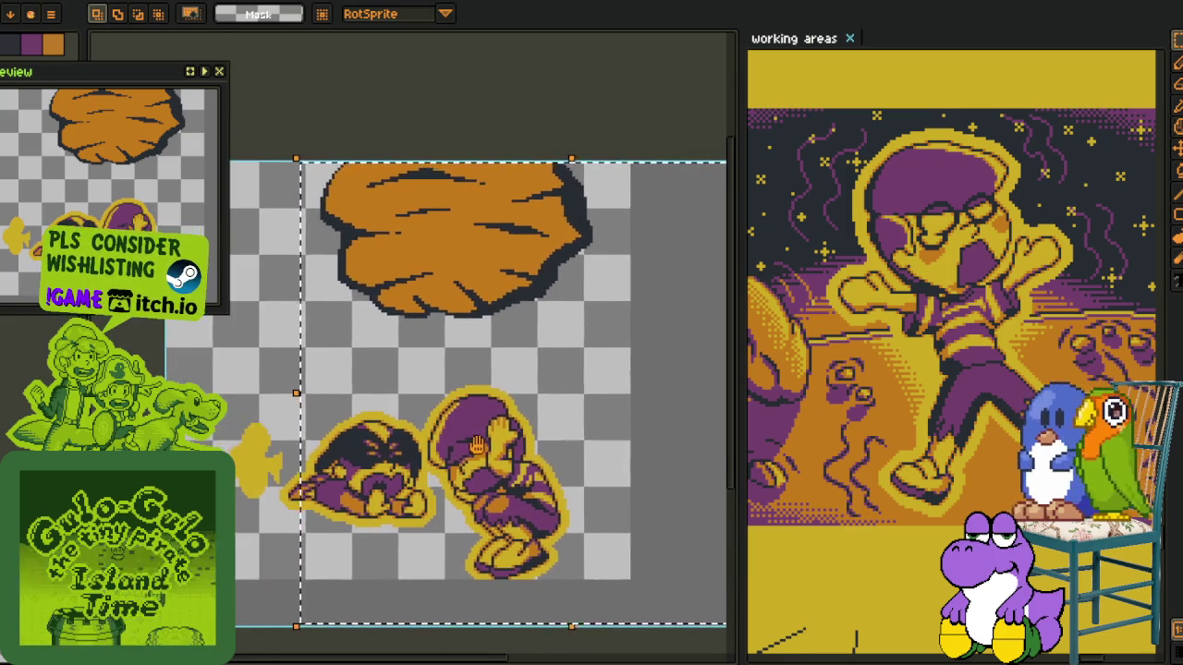
scroll(374, 398, "down", 1)
scroll(383, 349, "down", 1)
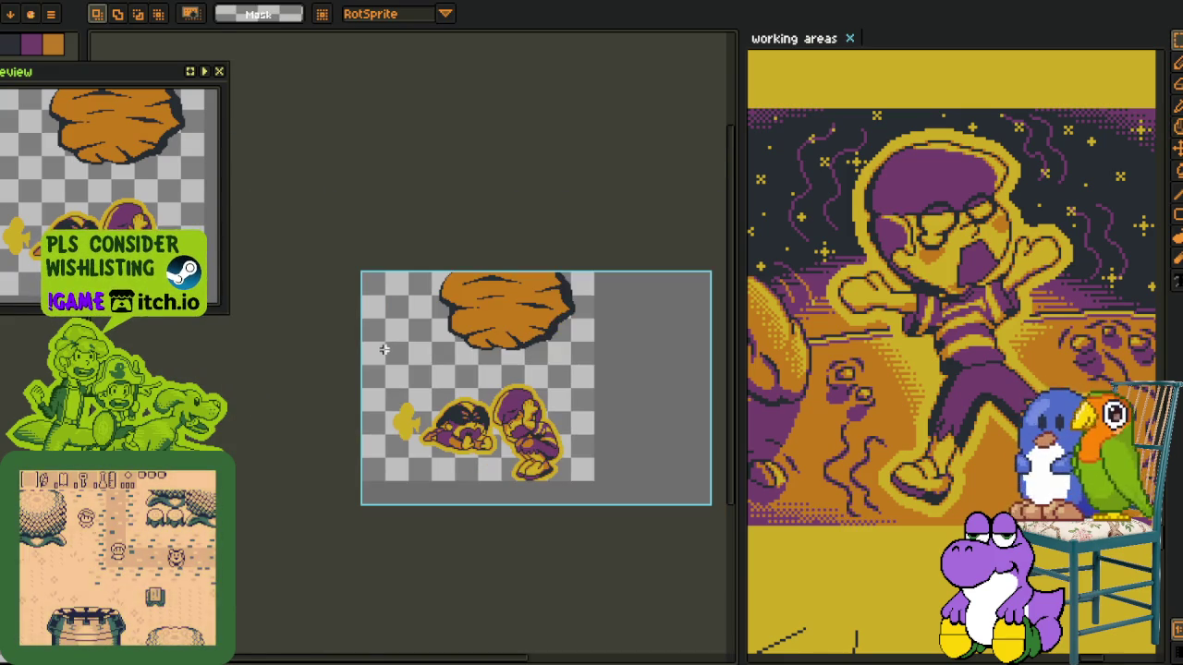
left_click_drag(360, 271, 522, 507)
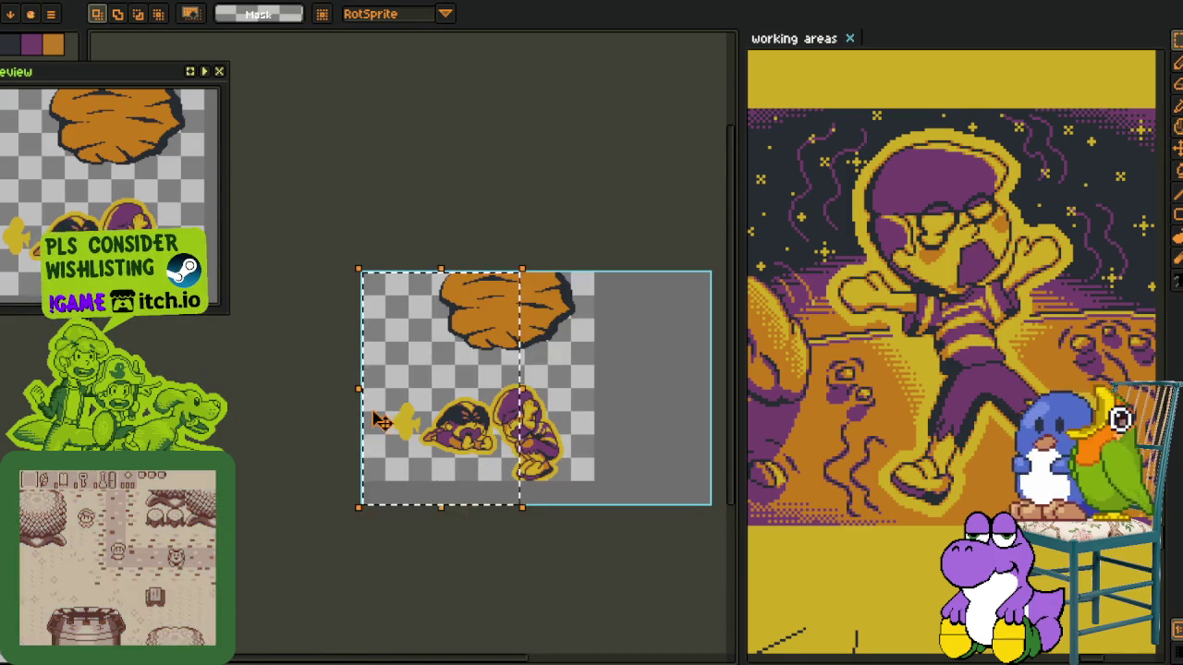
scroll(375, 421, "up", 1)
scroll(483, 393, "right", 2)
left_click_drag(617, 397, 603, 418)
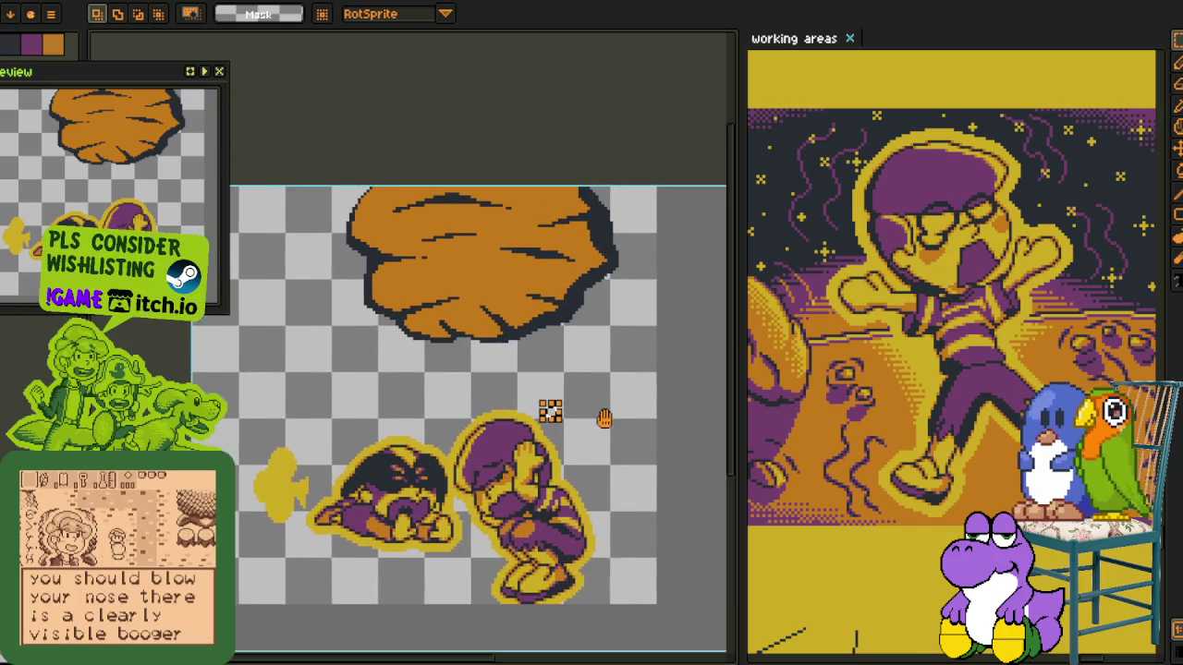
scroll(523, 409, "right", 2)
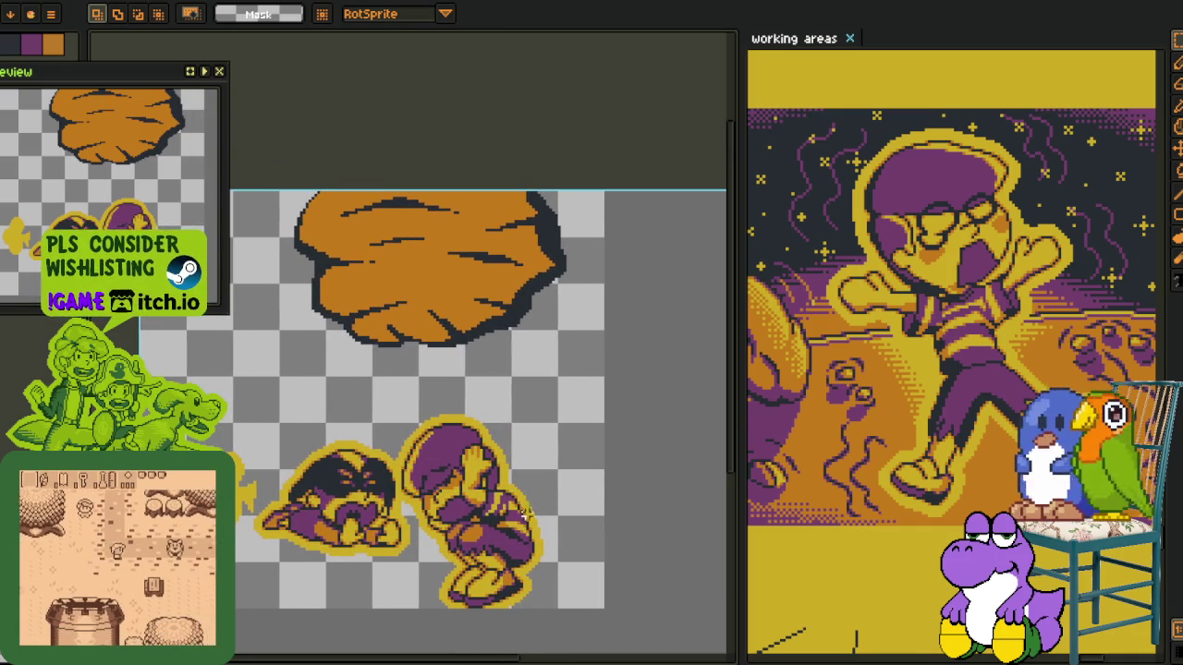
left_click_drag(439, 192, 688, 523)
left_click(482, 472)
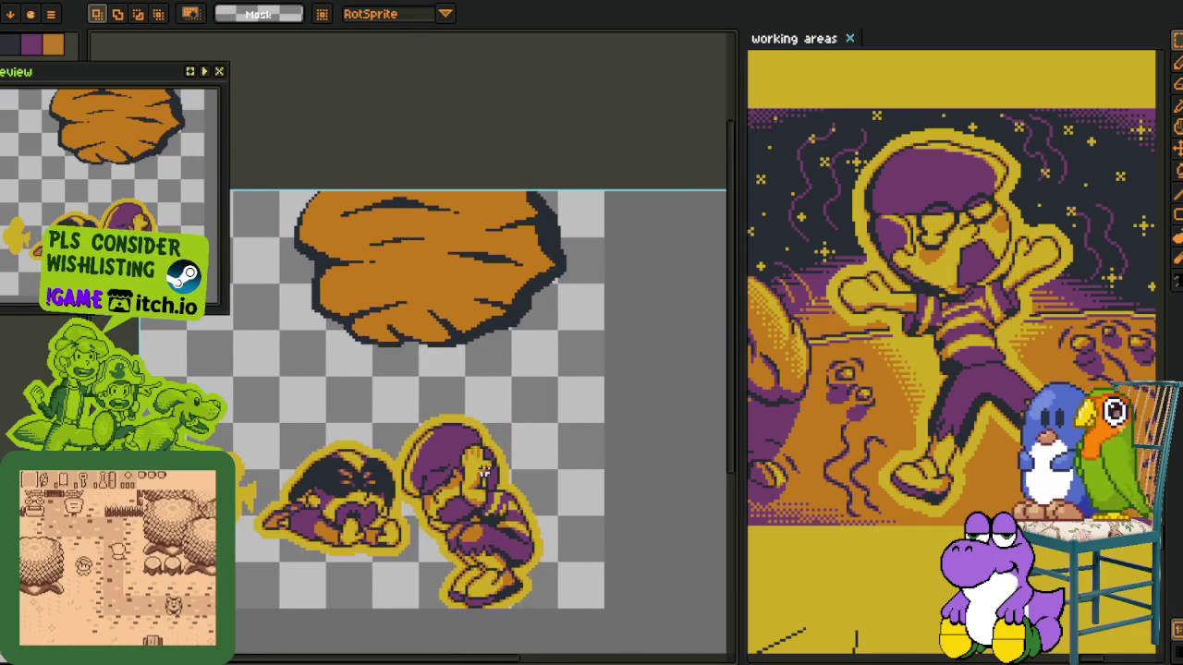
mouse_move(441, 384)
left_mouse_down()
mouse_move(497, 449)
mouse_move(470, 368)
left_mouse_up()
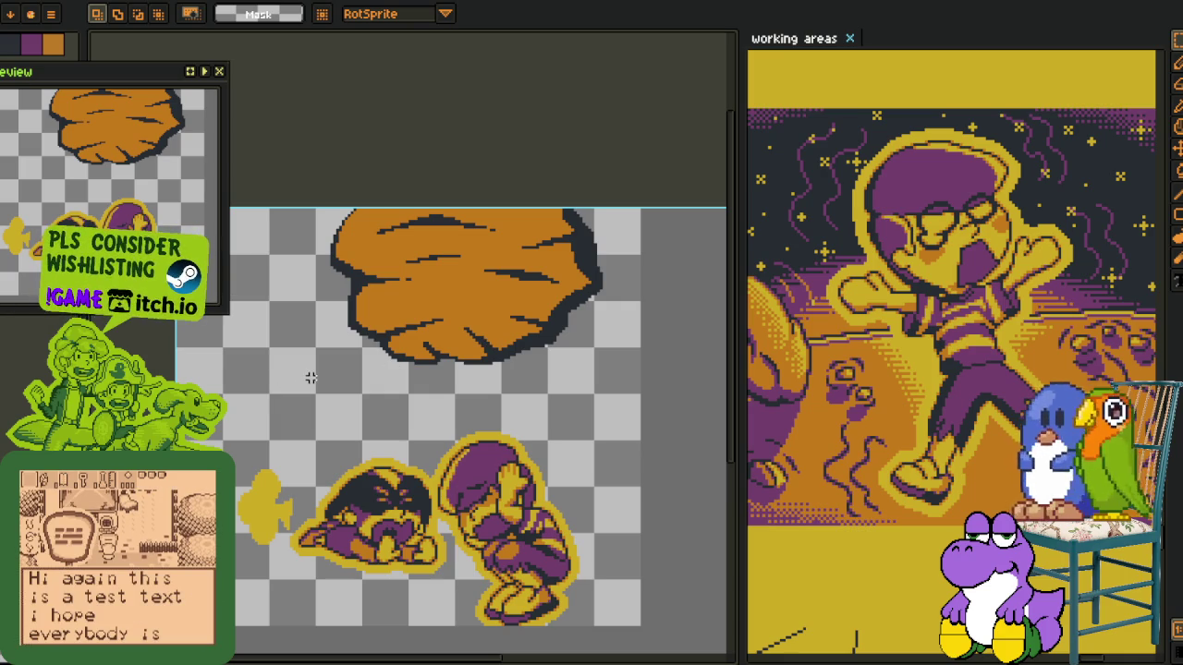
left_click_drag(311, 378, 348, 447)
left_click_drag(366, 247, 708, 483)
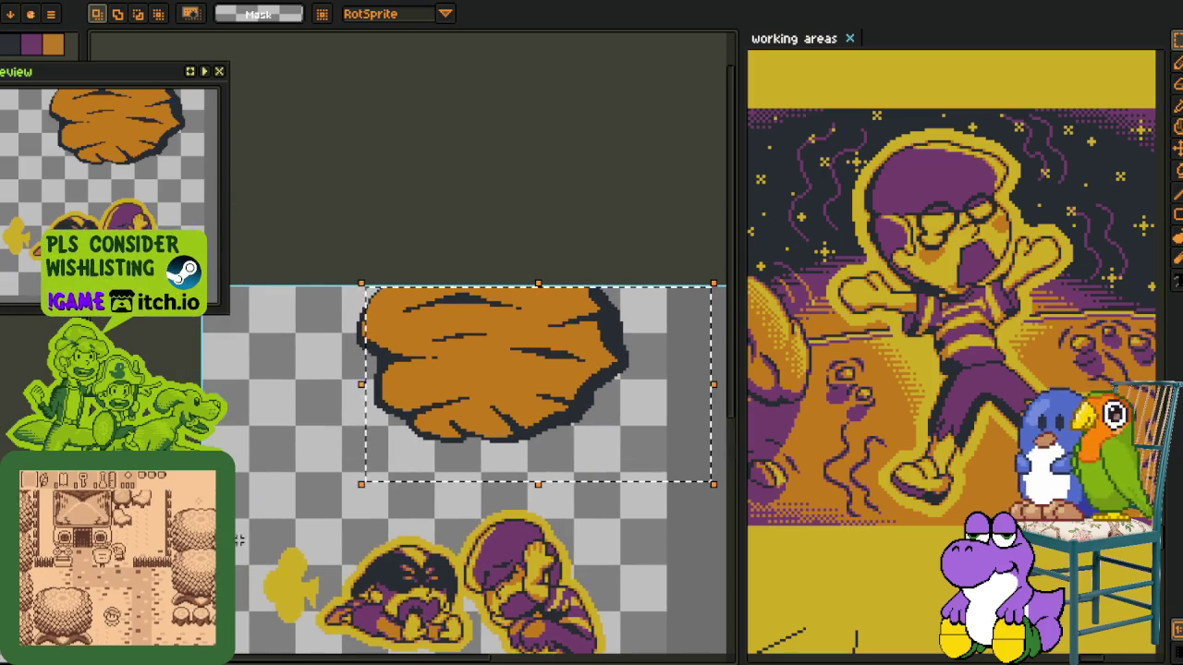
left_click_drag(236, 543, 294, 487)
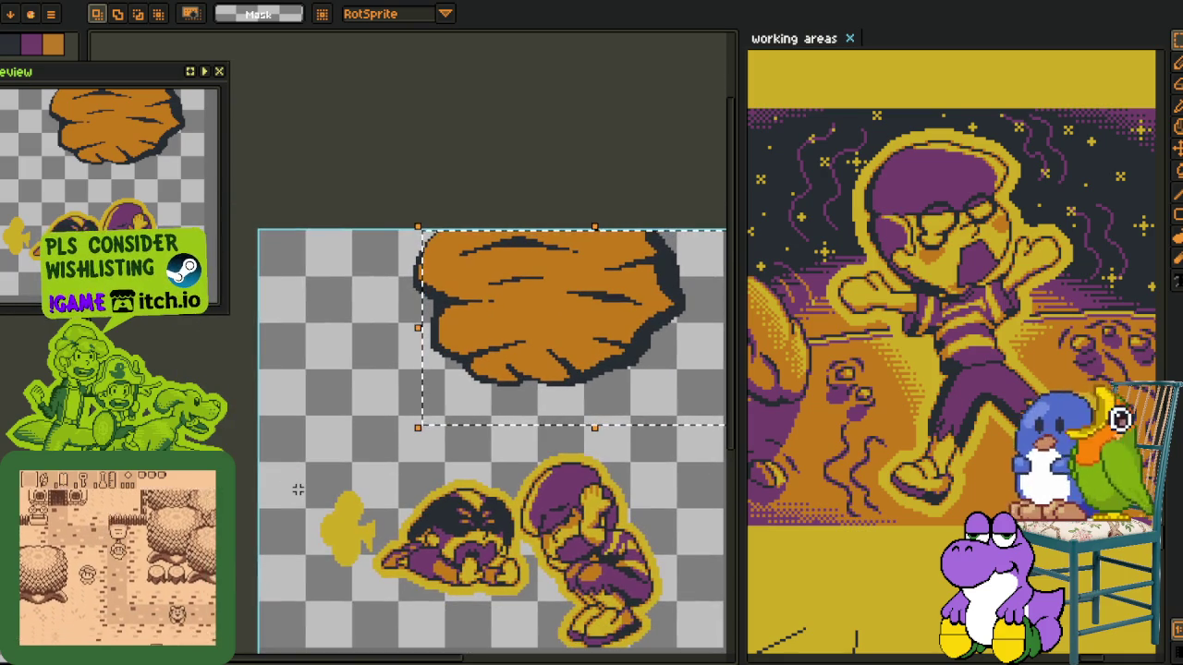
key("ctrl+d")
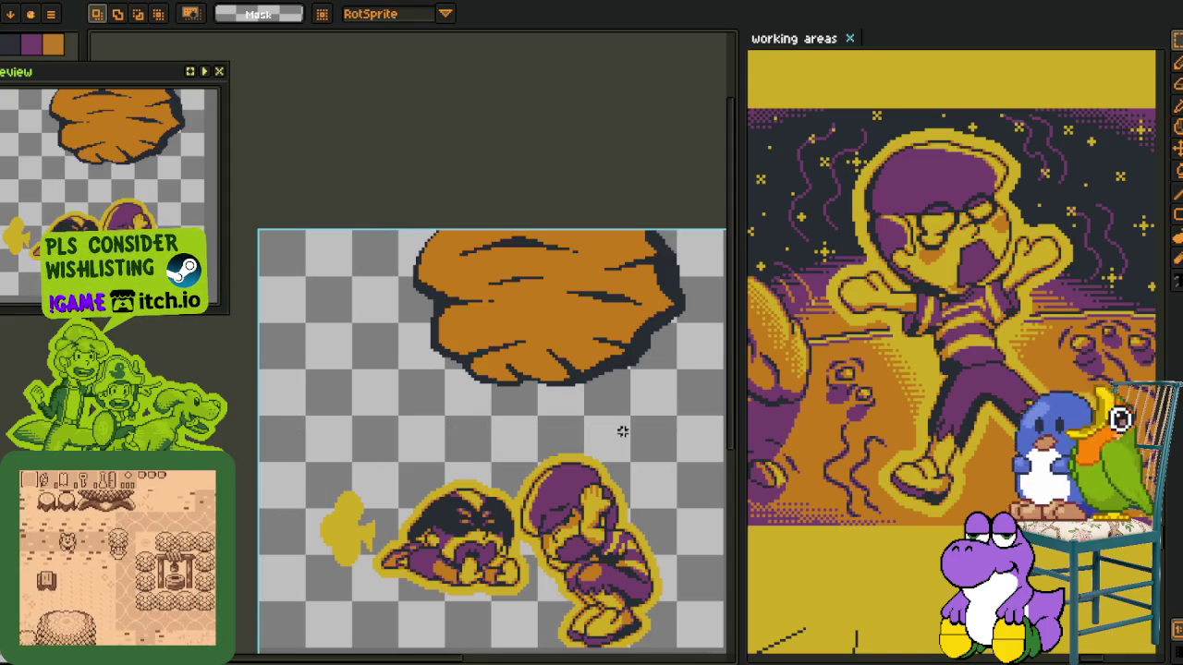
key("b")
left_click_drag(634, 441, 536, 415)
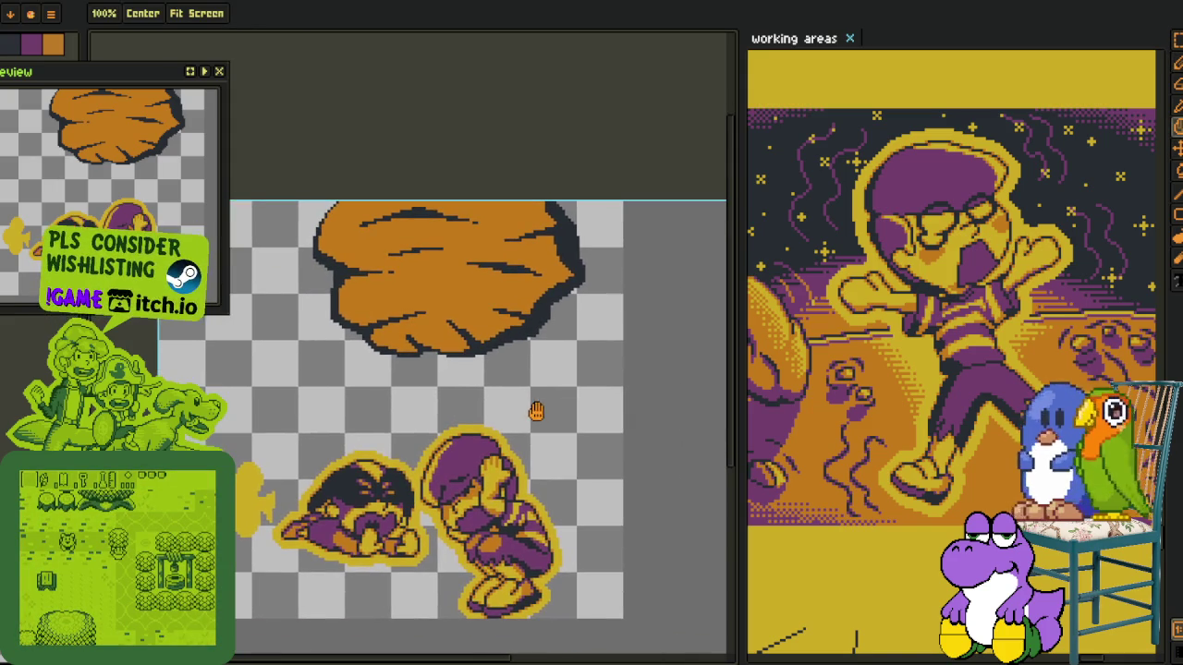
Sketch red loop and arrow annotations around the boulder and crouching characters
left_click_drag(573, 340, 503, 437)
left_click_drag(621, 374, 620, 452)
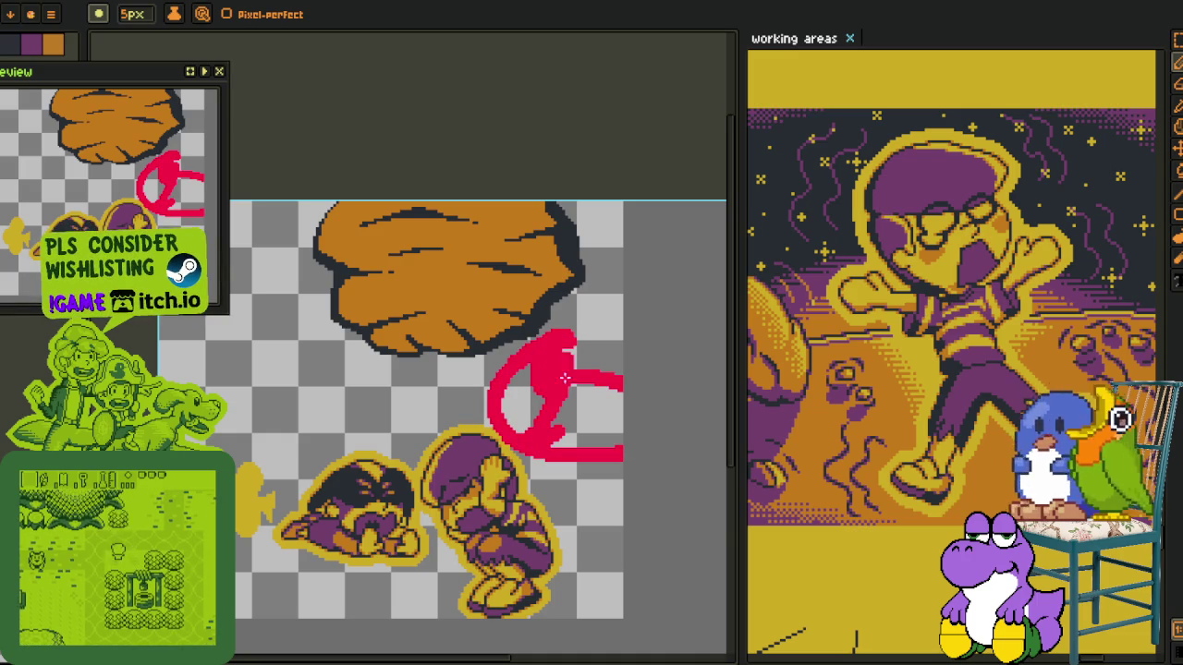
mouse_move(450, 397)
left_mouse_down()
mouse_move(226, 407)
mouse_move(439, 571)
left_mouse_up()
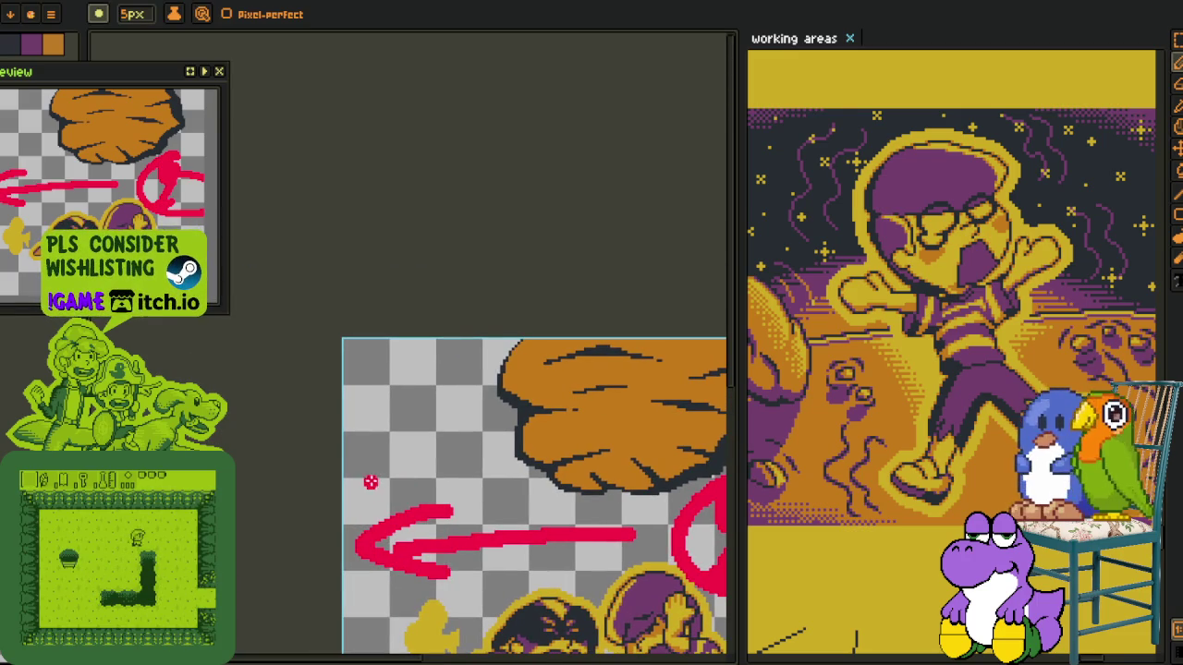
mouse_move(344, 470)
left_mouse_down()
mouse_move(445, 444)
mouse_move(449, 420)
mouse_move(460, 478)
left_mouse_up()
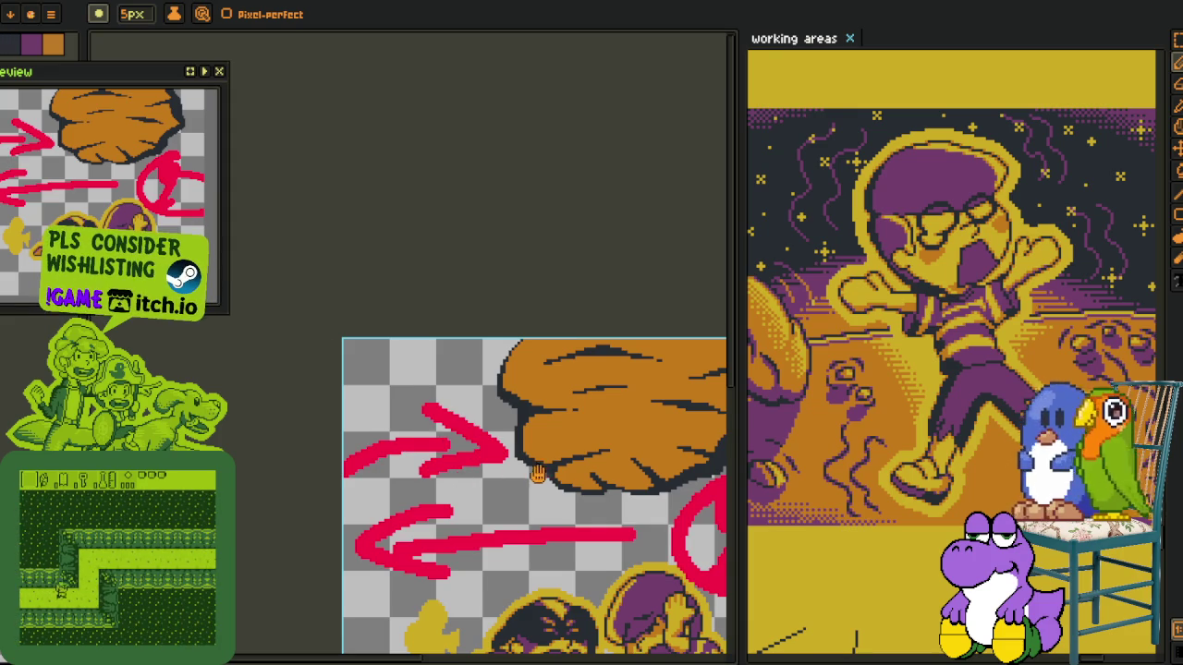
left_click_drag(538, 473, 461, 433)
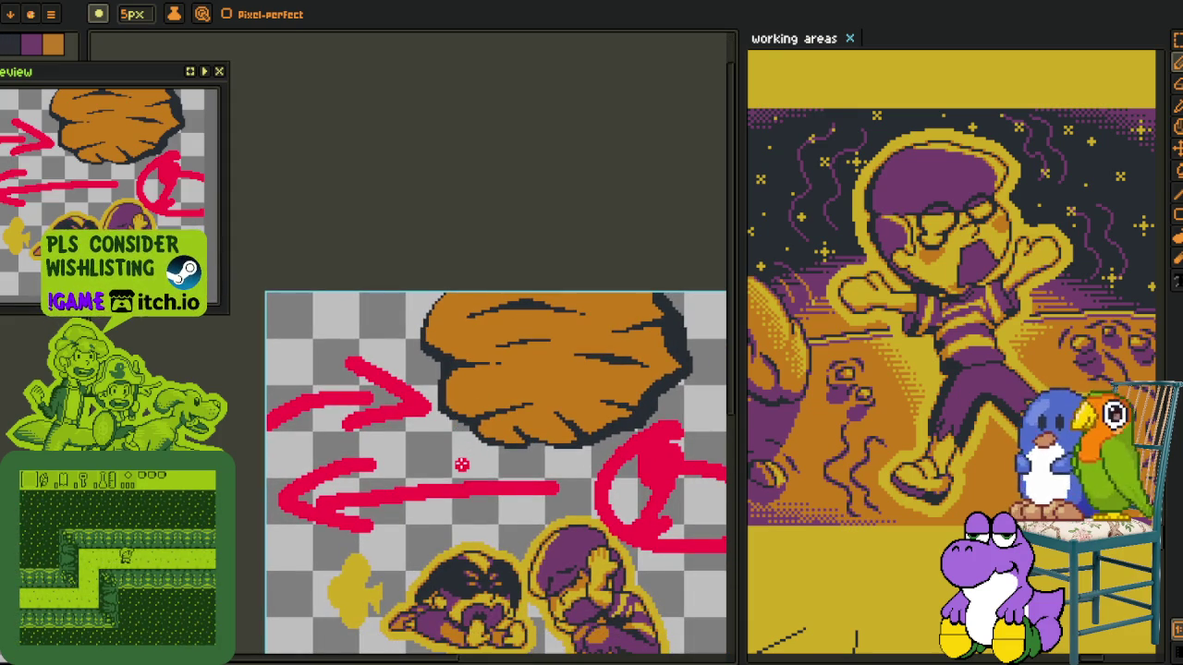
left_click_drag(466, 487, 445, 404)
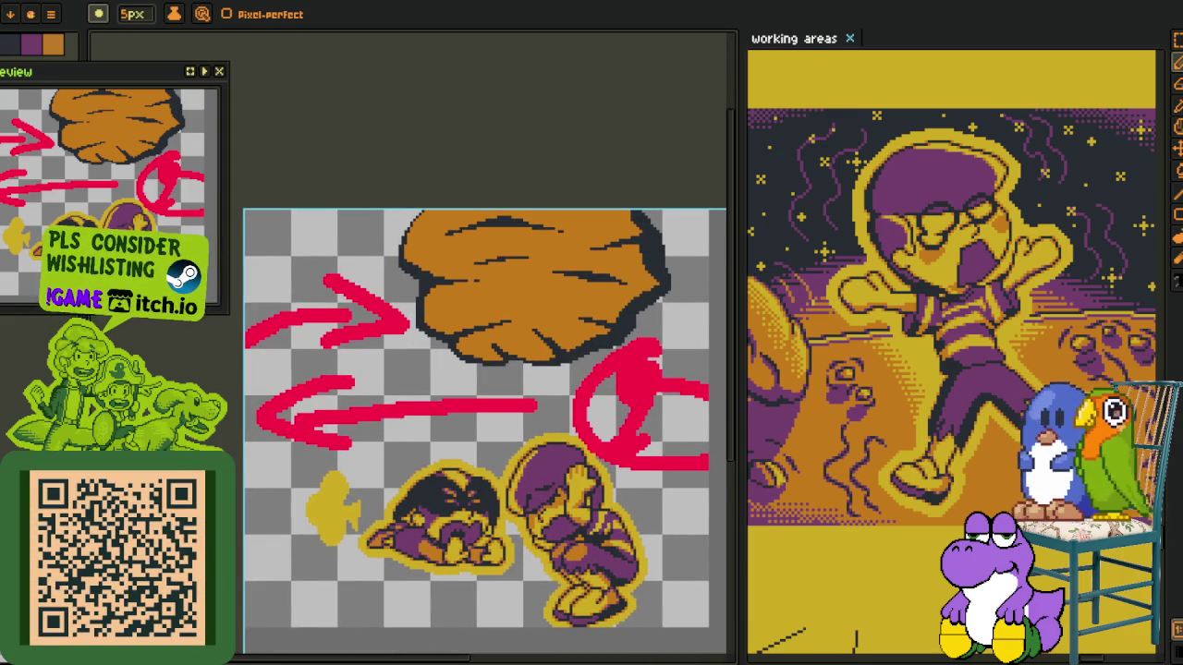
left_click_drag(460, 454, 402, 450)
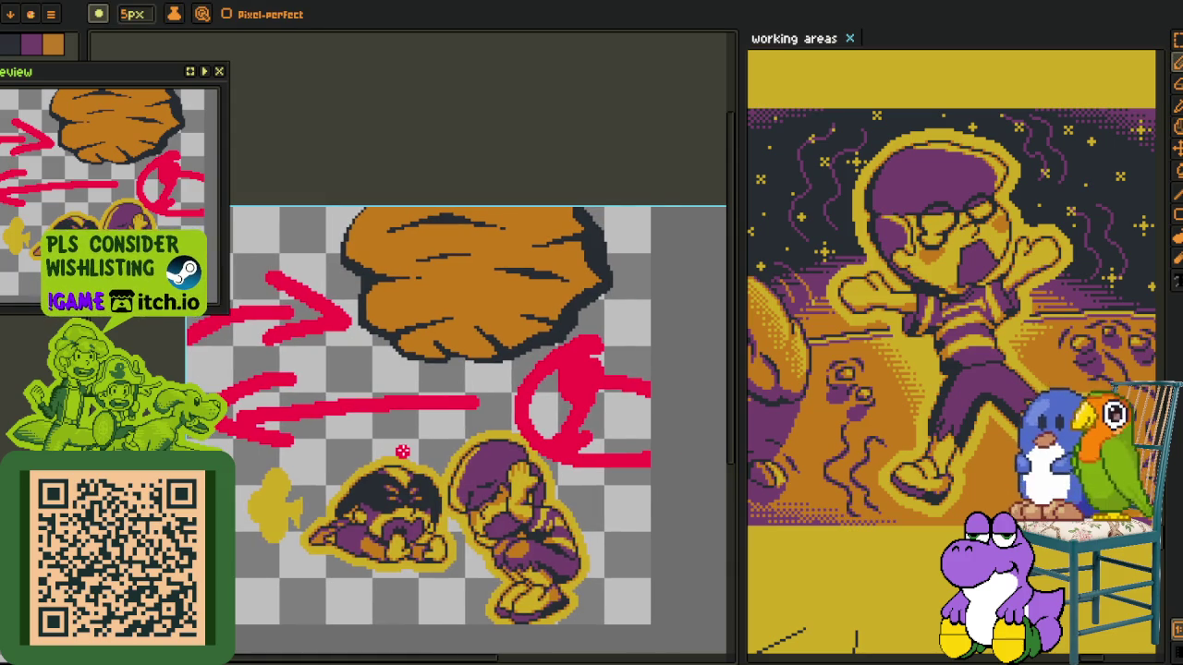
Undo the red arrow and loop strokes with Ctrl+Z, then reposition the view over the boulder
key("m")
key("ctrl+z")
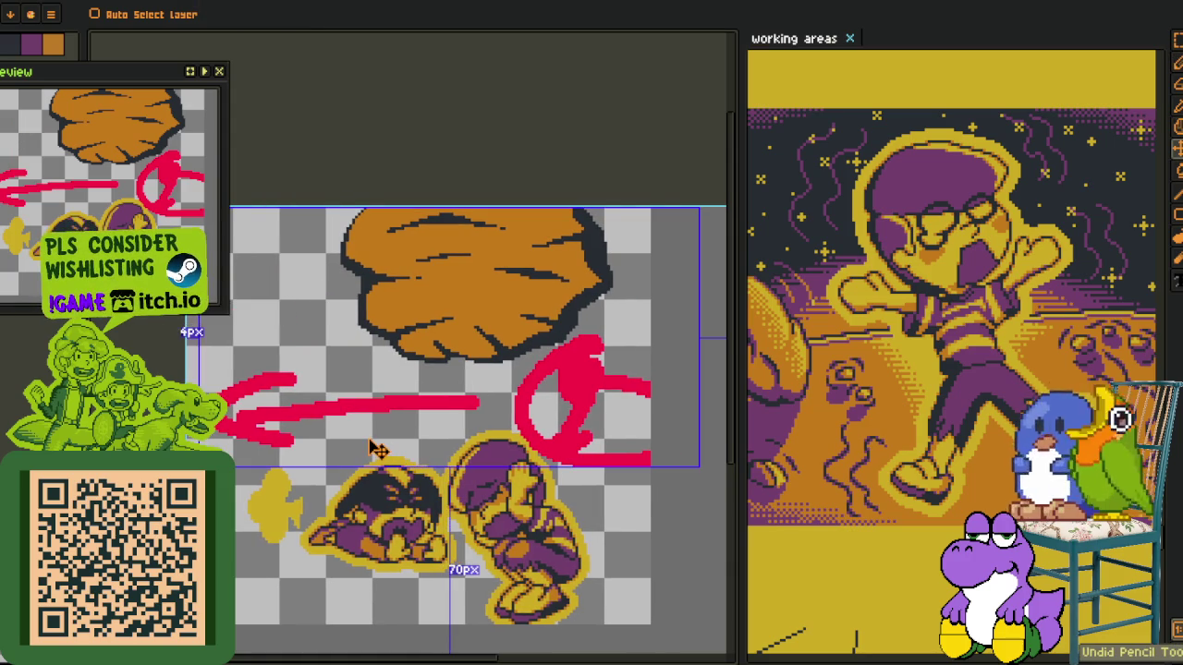
key("ctrl+z")
key("ctrl+z")
key("ctrl+z")
key("ctrl+z")
key("b")
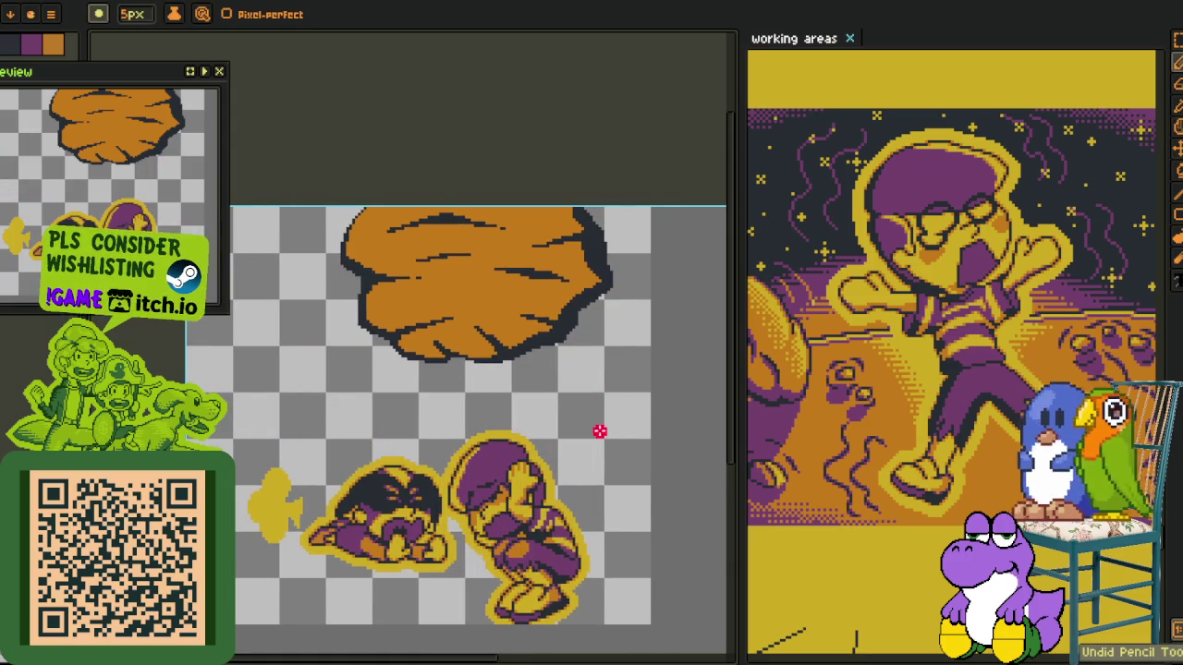
left_click_drag(541, 406, 526, 466)
key("alt")
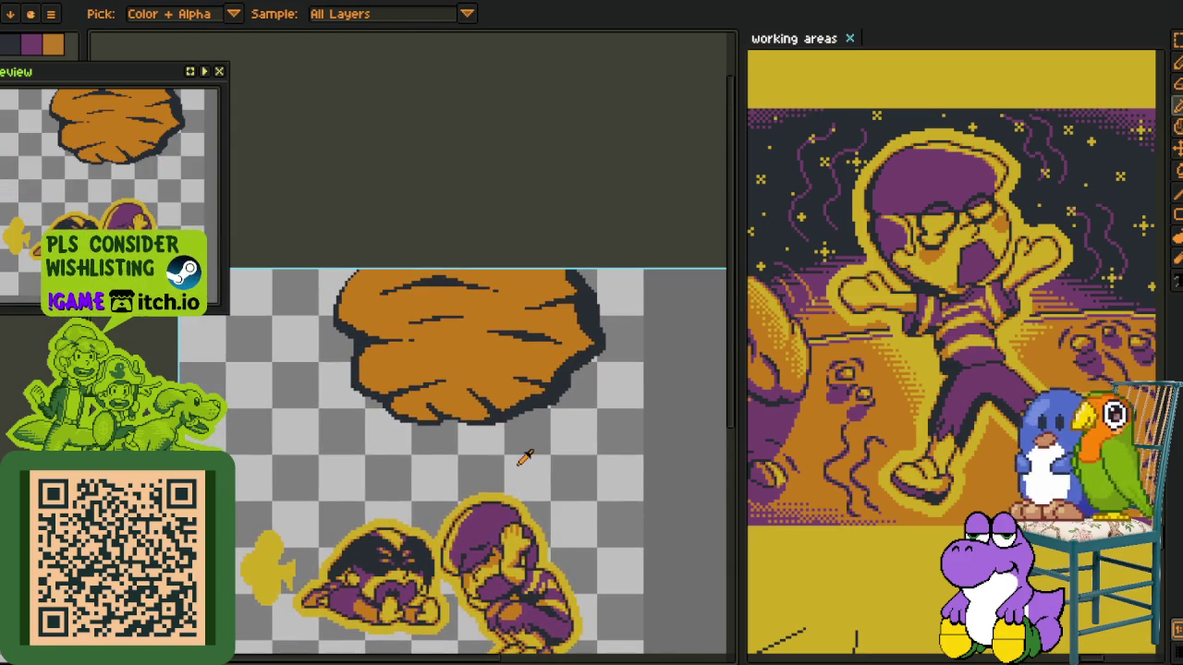
left_click_drag(509, 427, 499, 393)
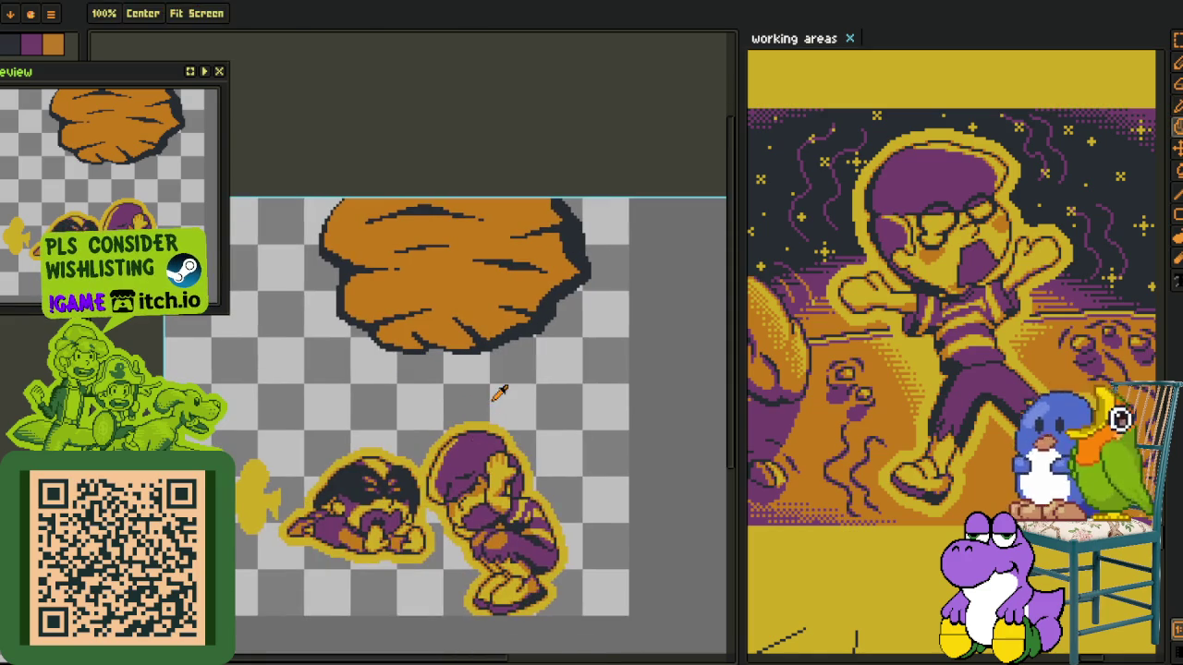
Add a new empty layer to hold the red paint
key("Tab")
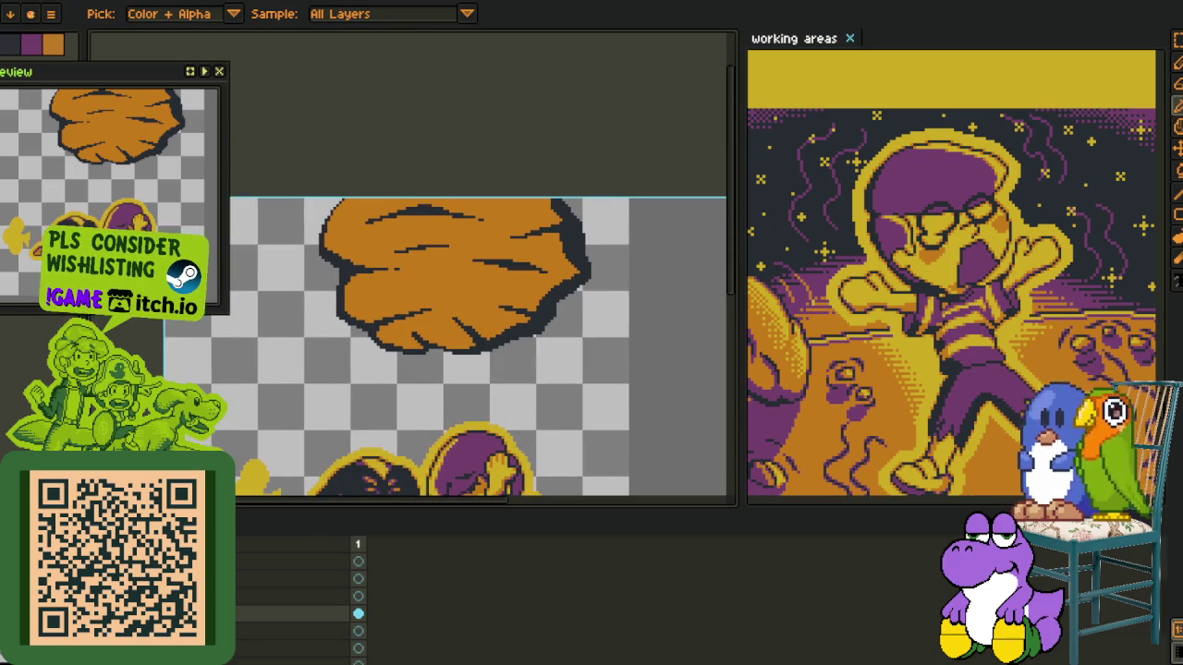
right_click(213, 605)
left_click(335, 571)
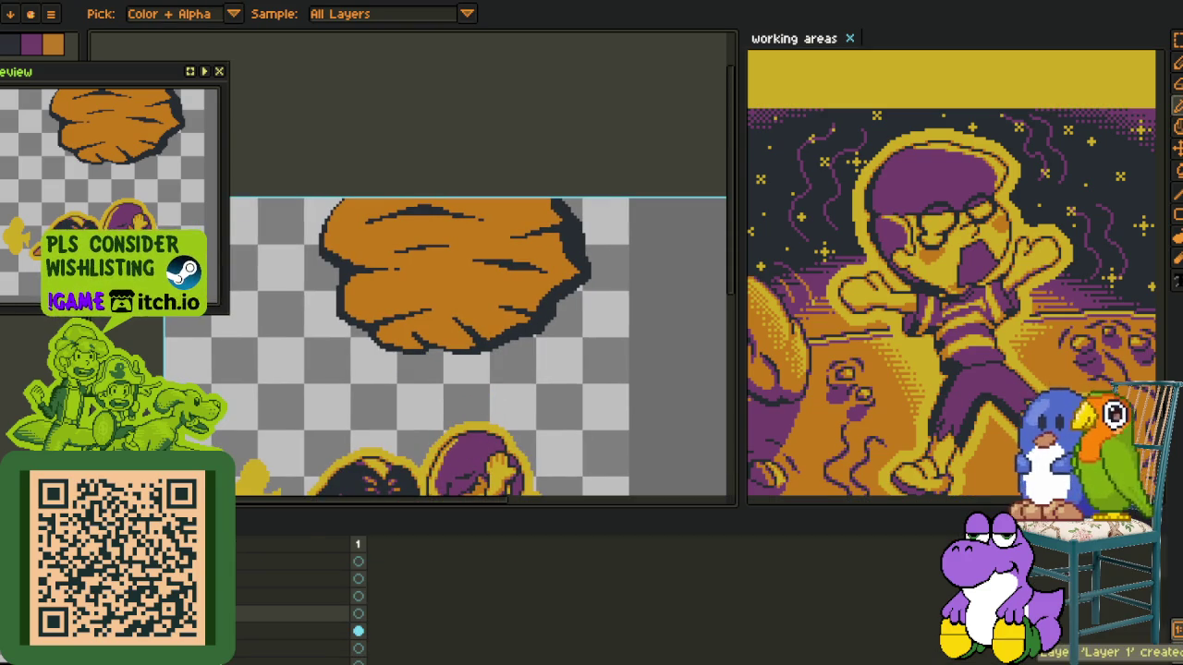
key("Tab")
Paint red along the boulder's bottom edge and up its side
scroll(453, 277, "up", 3)
key("b")
key("h")
key("b")
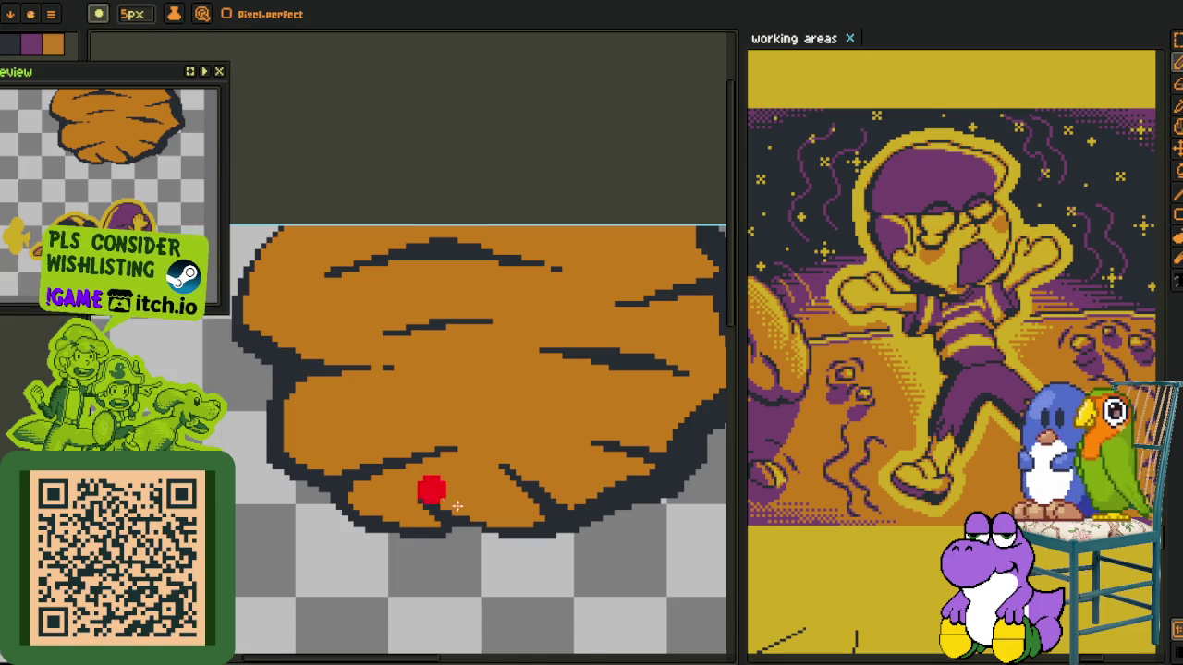
scroll(435, 504, "up", 1)
left_click_drag(341, 515, 444, 526)
mouse_move(519, 530)
left_mouse_down()
mouse_move(592, 534)
mouse_move(509, 335)
left_mouse_up()
Paint a red mark below the crouching figures, then undo the stray red strokes
key("h")
left_click_drag(338, 575, 365, 282)
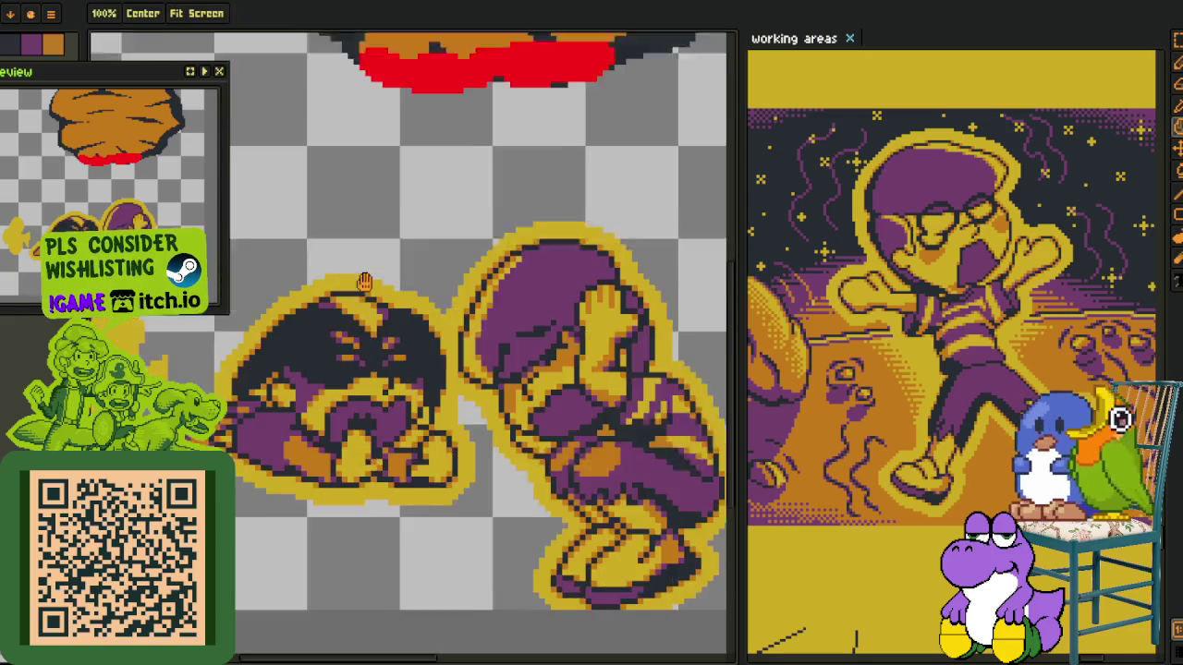
key("b")
scroll(362, 449, "down", 1)
mouse_move(324, 450)
left_mouse_down()
mouse_move(464, 483)
mouse_move(449, 288)
mouse_move(536, 232)
mouse_move(517, 370)
left_mouse_up()
key("h")
key("v")
key("ctrl+z")
key("ctrl+z")
key("b")
key("ctrl+z")
Paint red along the boulder's left outline and draw a red arrow to its left
mouse_move(486, 327)
left_mouse_down()
mouse_move(486, 380)
mouse_move(544, 293)
left_mouse_up()
scroll(486, 379, "up", 2)
scroll(544, 294, "down", 2)
left_click(282, 344)
scroll(314, 348, "up", 2)
mouse_move(317, 349)
left_mouse_down()
mouse_move(420, 395)
mouse_move(546, 395)
left_mouse_up()
scroll(444, 407, "down", 2)
scroll(477, 394, "down", 1)
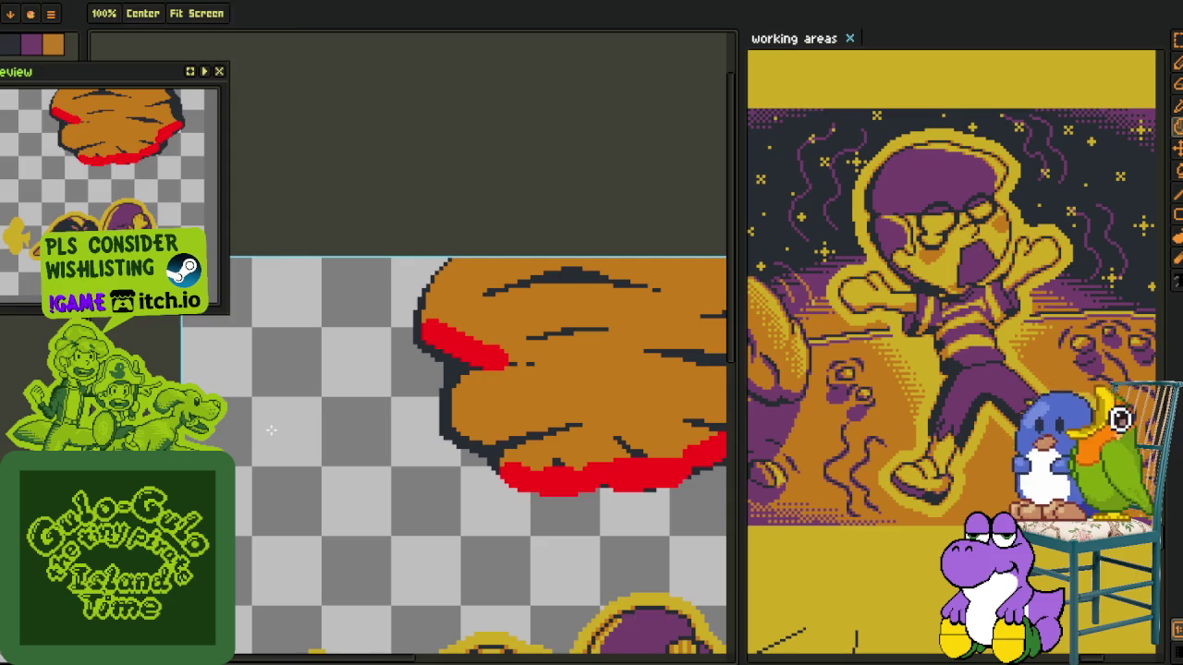
left_click_drag(224, 414, 307, 414)
left_click_drag(277, 374, 330, 446)
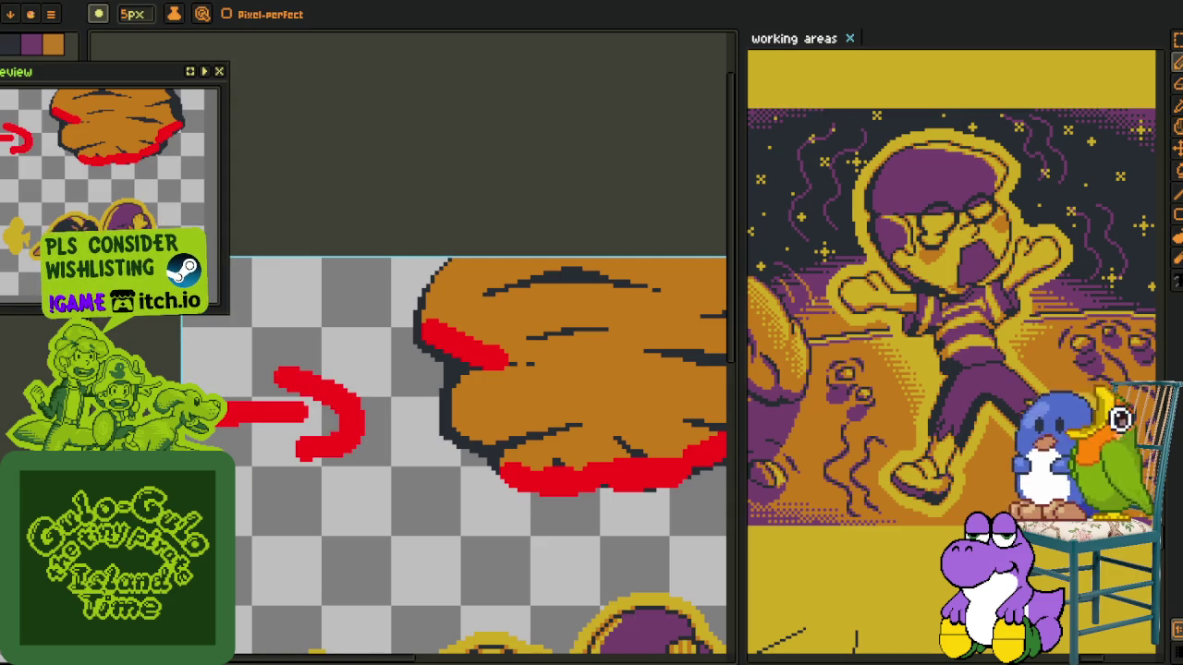
Paint red down the boulder's right edge and add red spots and a streak inside it
left_click_drag(370, 415, 475, 422)
scroll(475, 422, "up", 1)
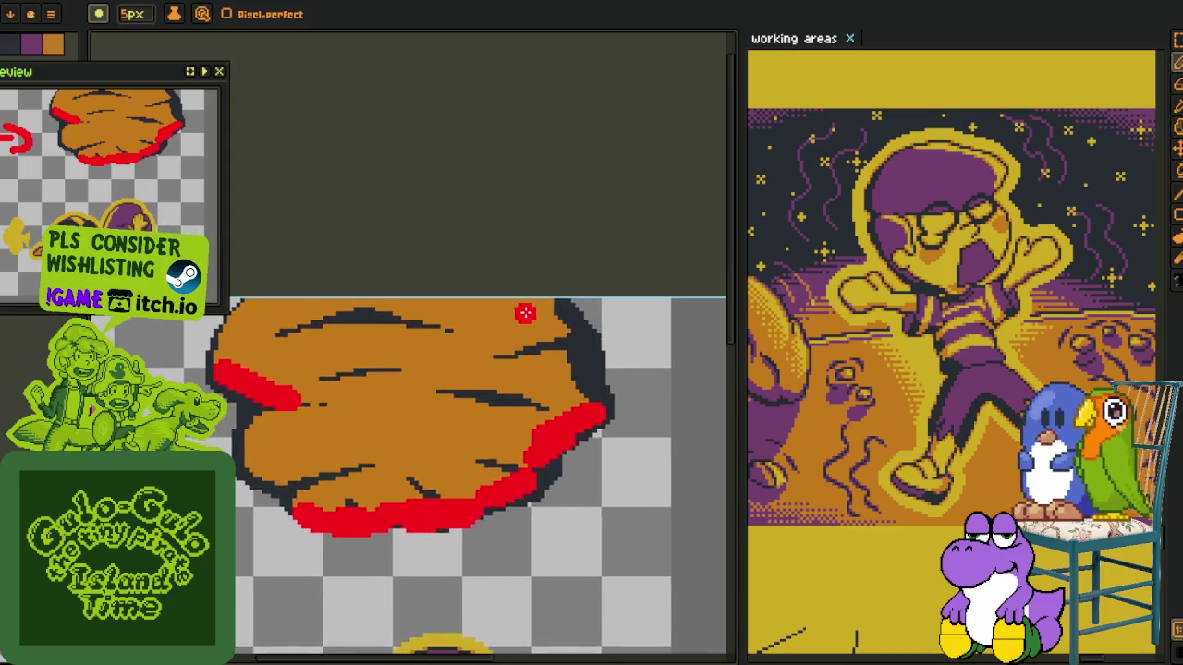
scroll(523, 311, "up", 2)
left_click_drag(549, 310, 592, 381)
scroll(591, 380, "left", 3)
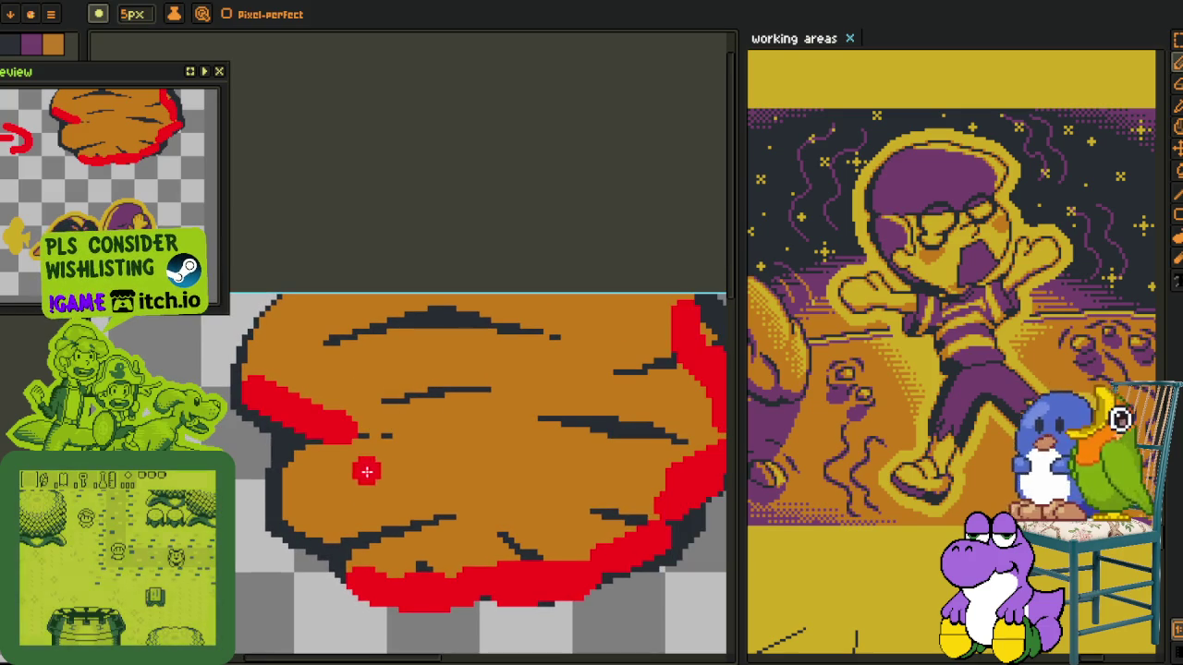
left_click_drag(383, 469, 403, 487)
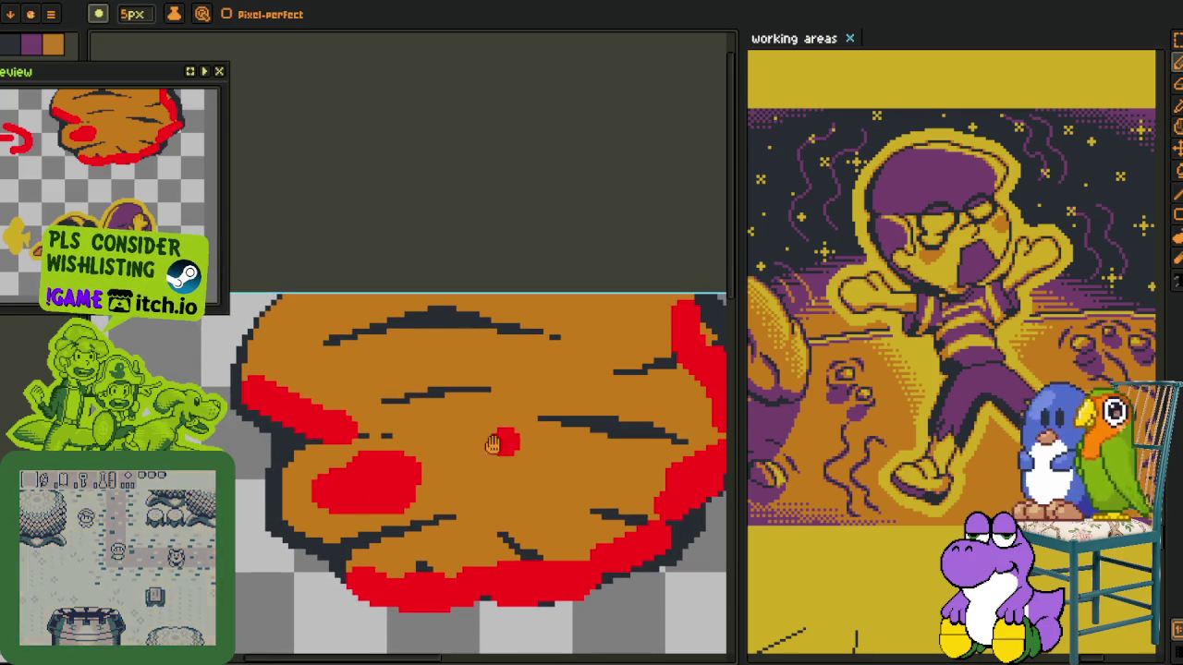
scroll(435, 443, "up", 1)
scroll(434, 444, "right", 2)
left_click_drag(361, 388, 420, 401)
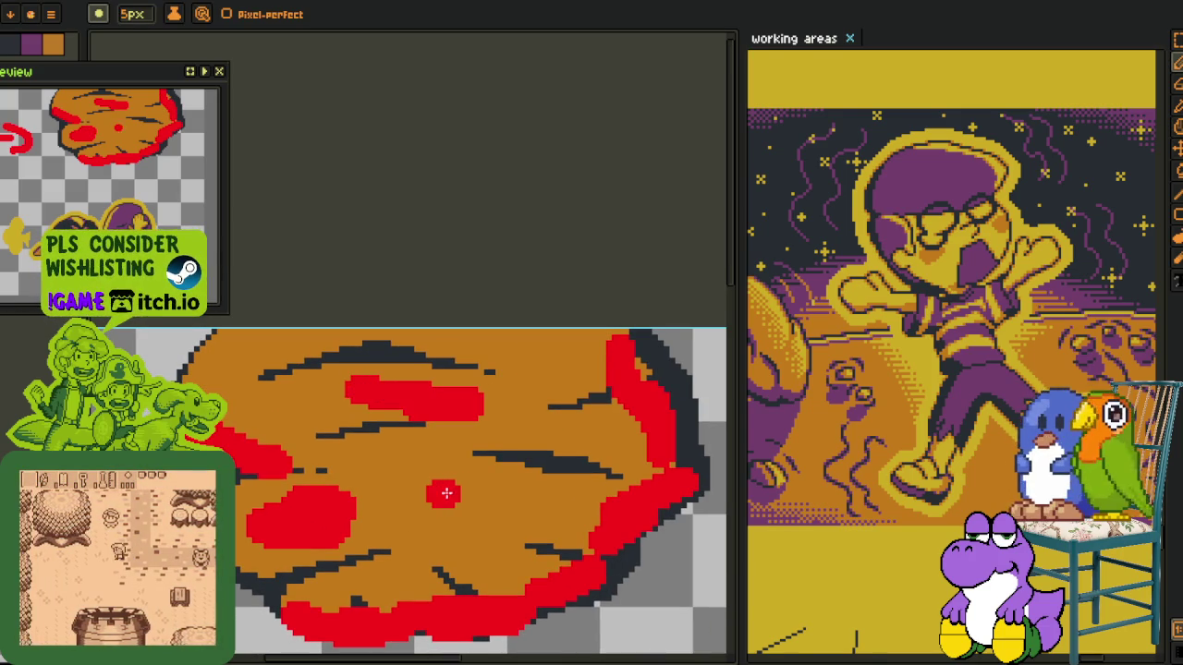
left_click_drag(448, 490, 490, 513)
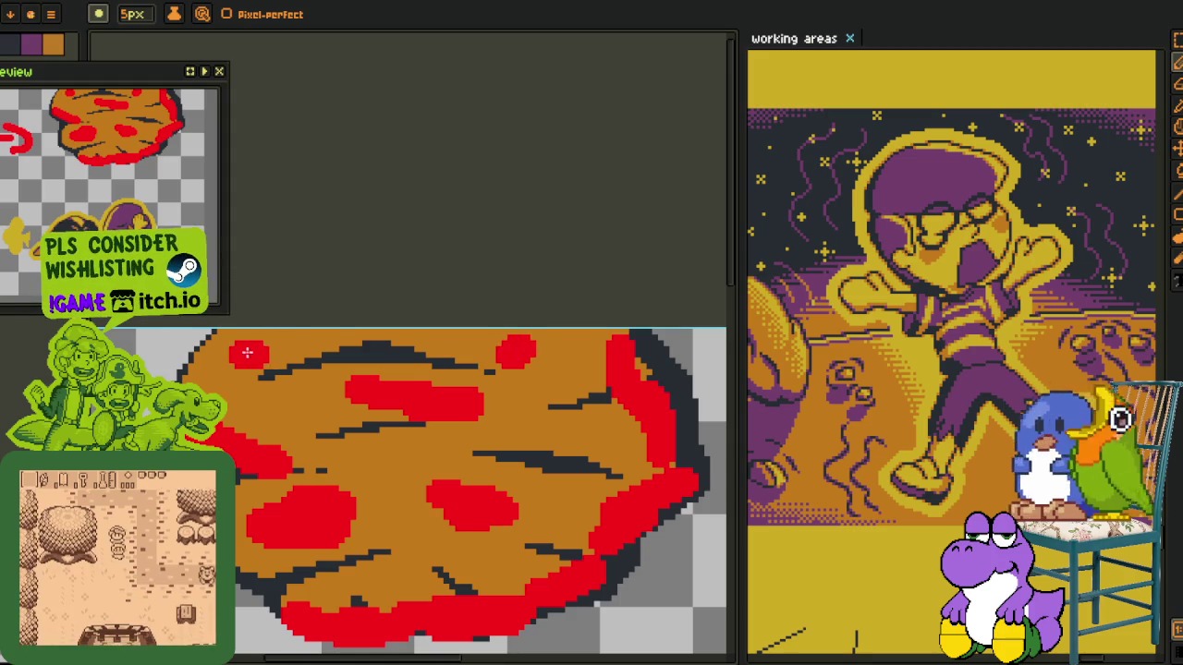
scroll(369, 415, "down", 2)
key("i")
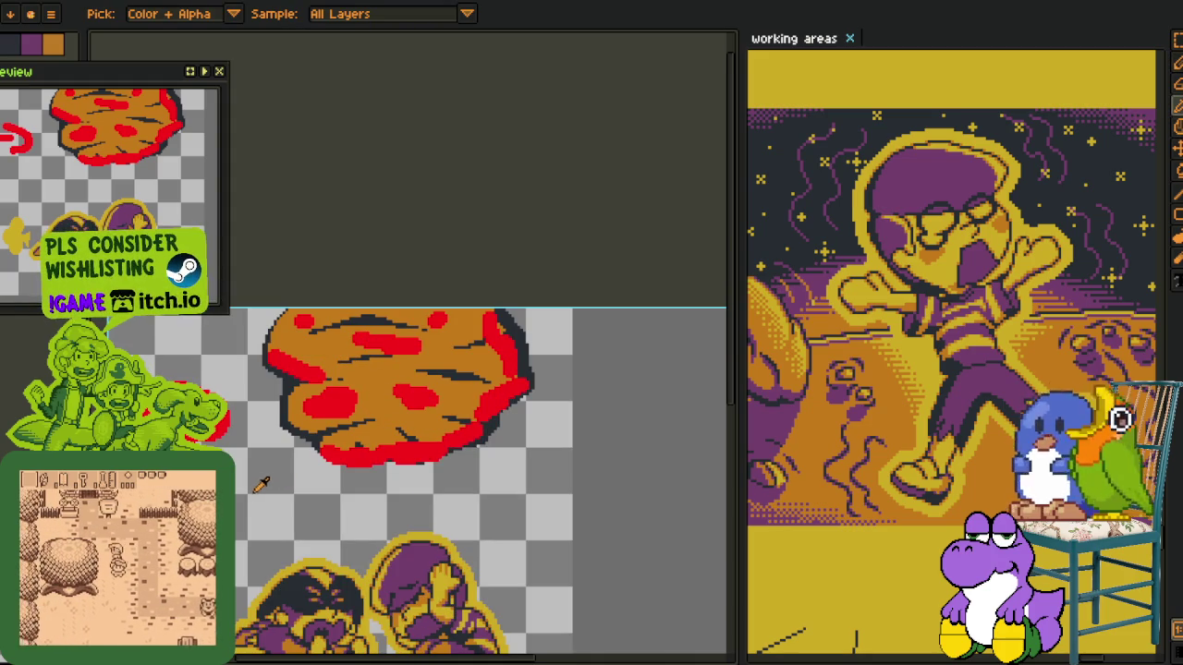
Box-select and delete the red arrow left of the boulder
left_click_drag(257, 464, 363, 487)
key("m")
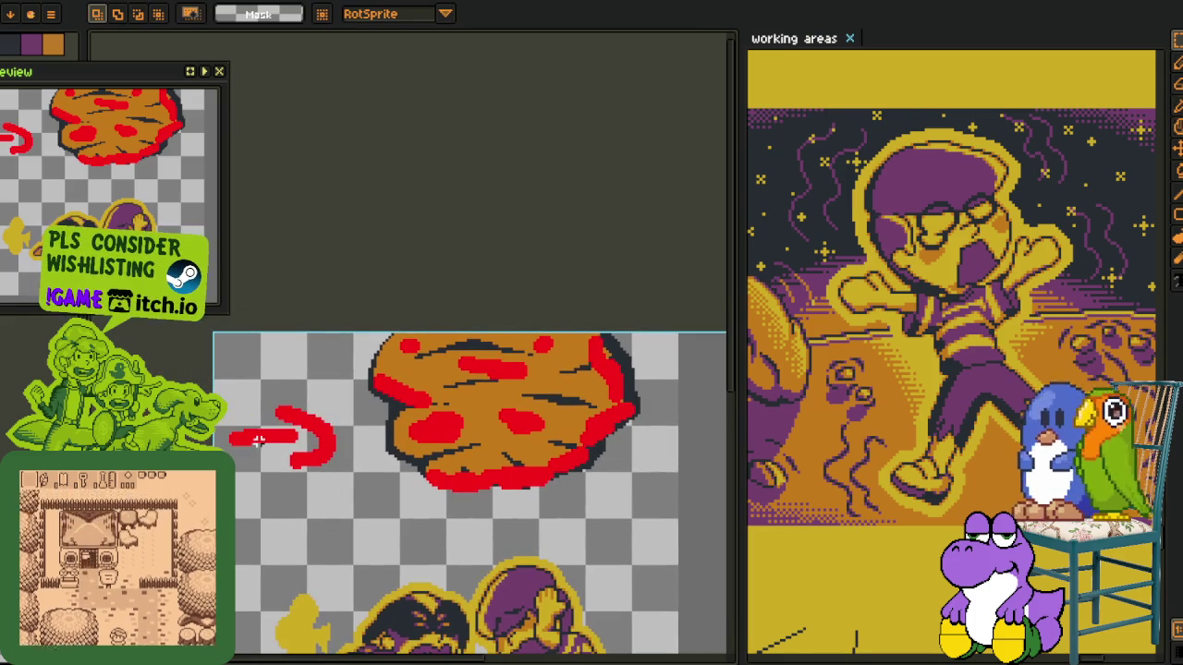
left_click_drag(214, 379, 344, 490)
key("Delete")
mouse_move(332, 553)
left_mouse_down()
mouse_move(312, 435)
mouse_move(282, 550)
left_mouse_up()
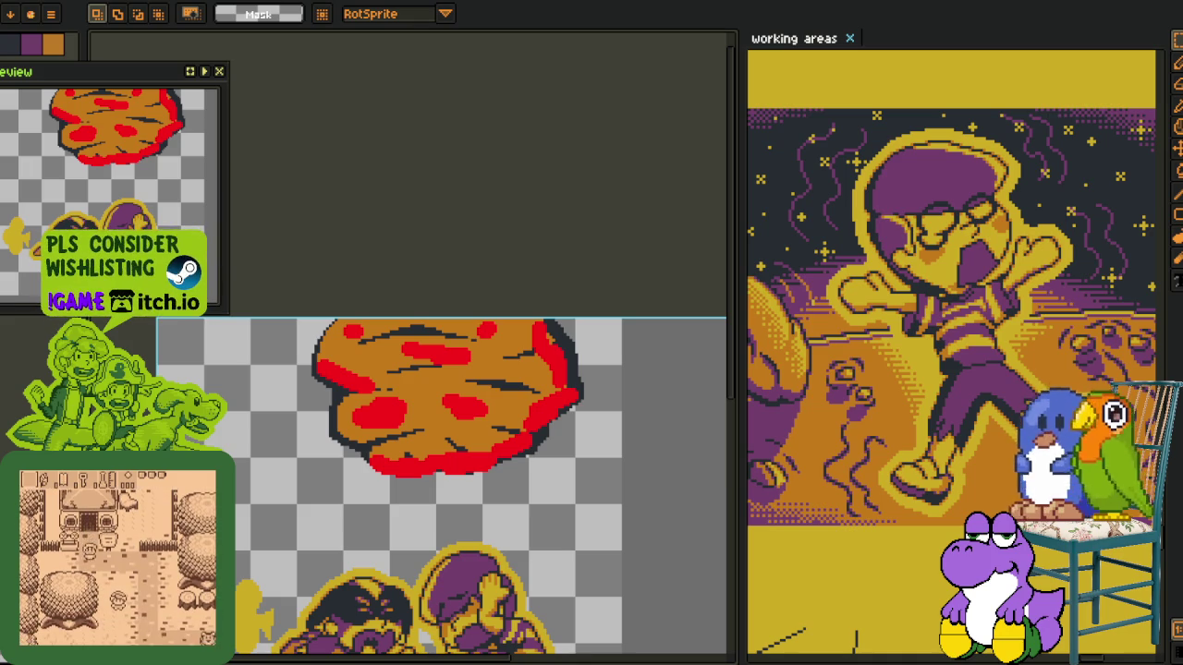
Paint red down the boulder's right side and extend a red spot
scroll(510, 429, "up", 1)
key("b")
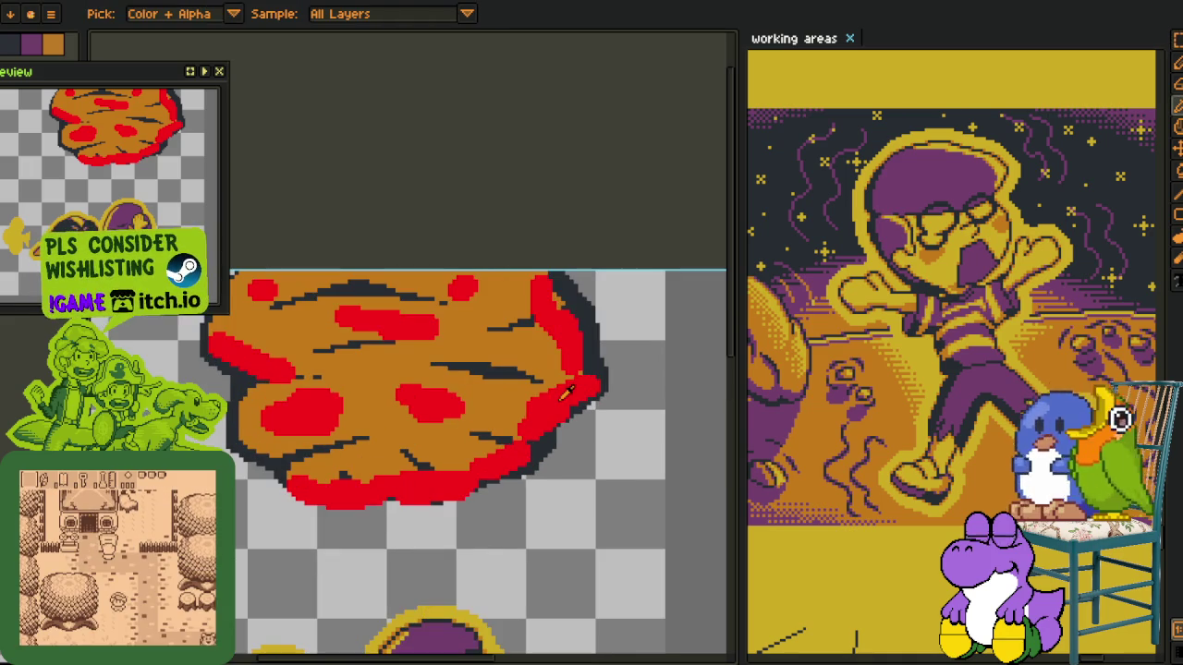
left_click_drag(565, 370, 552, 386)
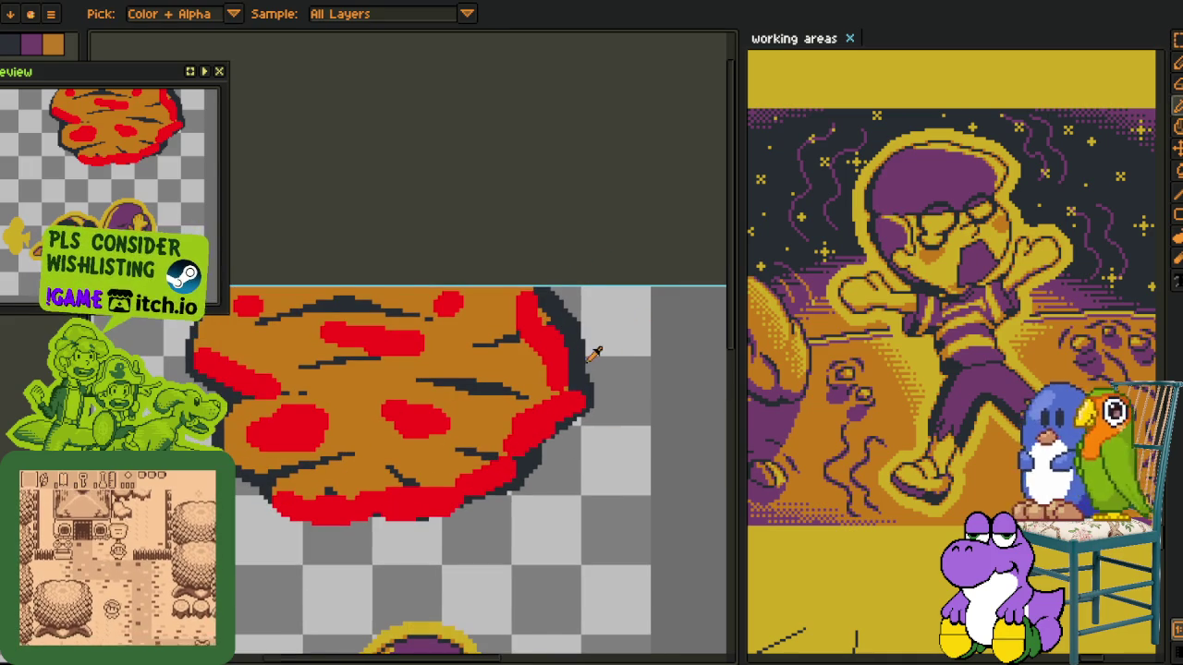
scroll(594, 354, "up", 1)
key("b")
left_click_drag(462, 261, 482, 323)
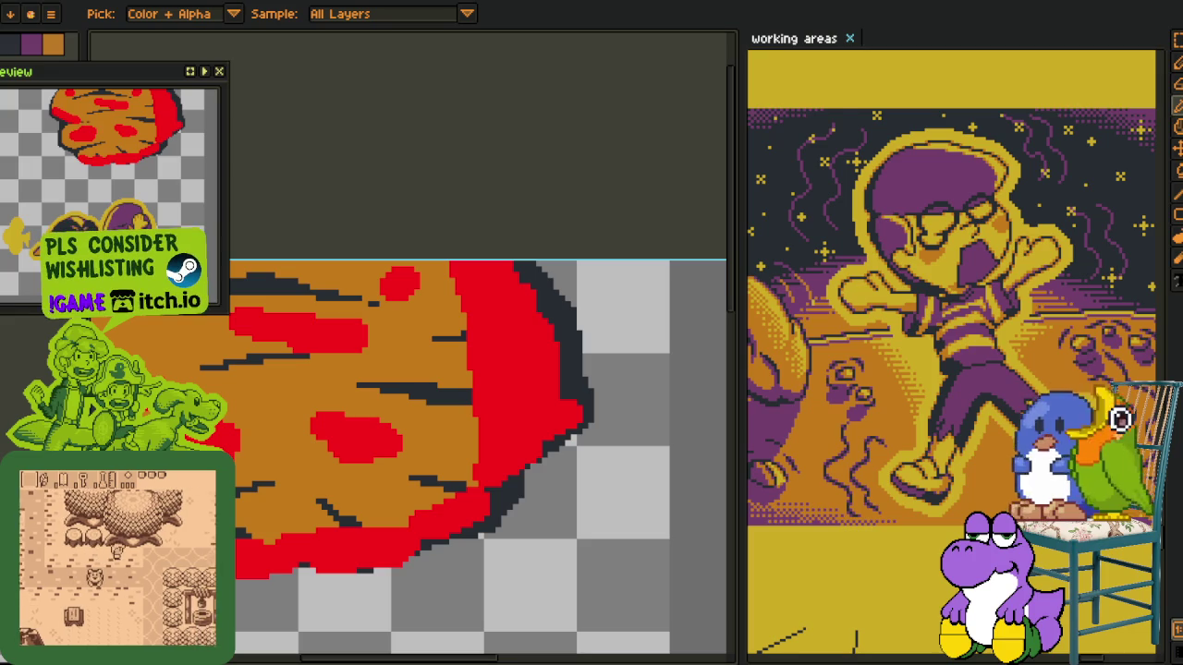
left_click_drag(405, 446, 418, 450)
Paint over several red spots on the boulder with orange
scroll(418, 450, "down", 2)
scroll(314, 422, "up", 3)
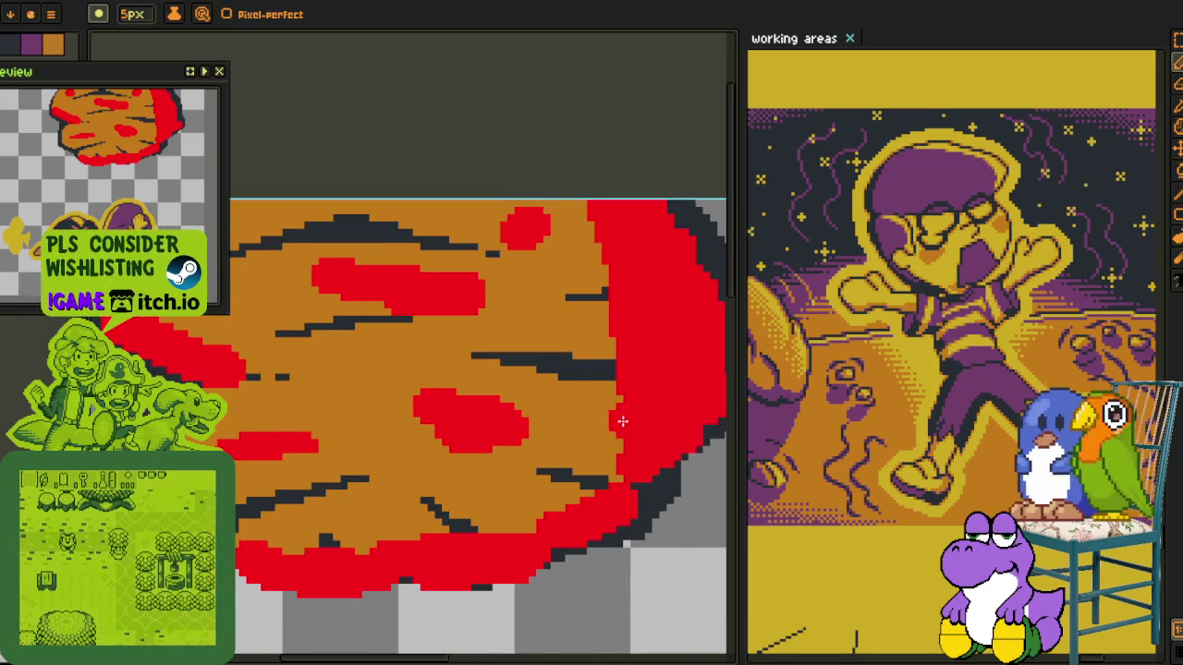
left_click_drag(628, 389, 564, 449)
mouse_move(473, 341)
left_mouse_down()
mouse_move(534, 353)
mouse_move(465, 349)
left_mouse_up()
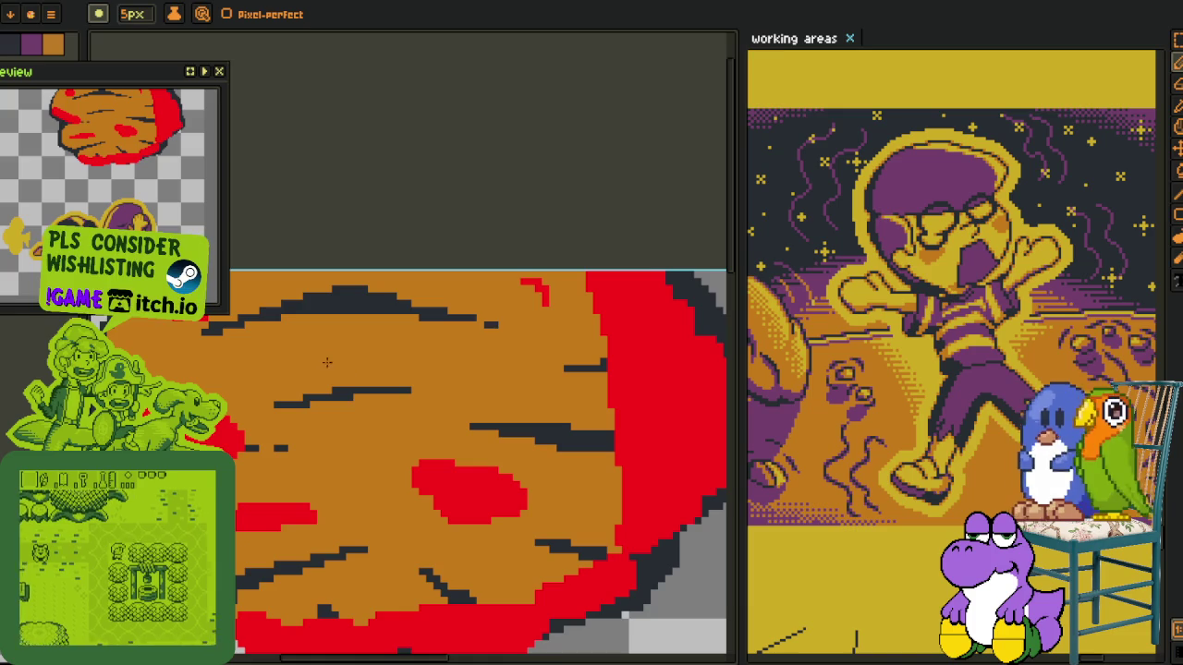
scroll(570, 377, "down", 1)
scroll(323, 355, "up", 2)
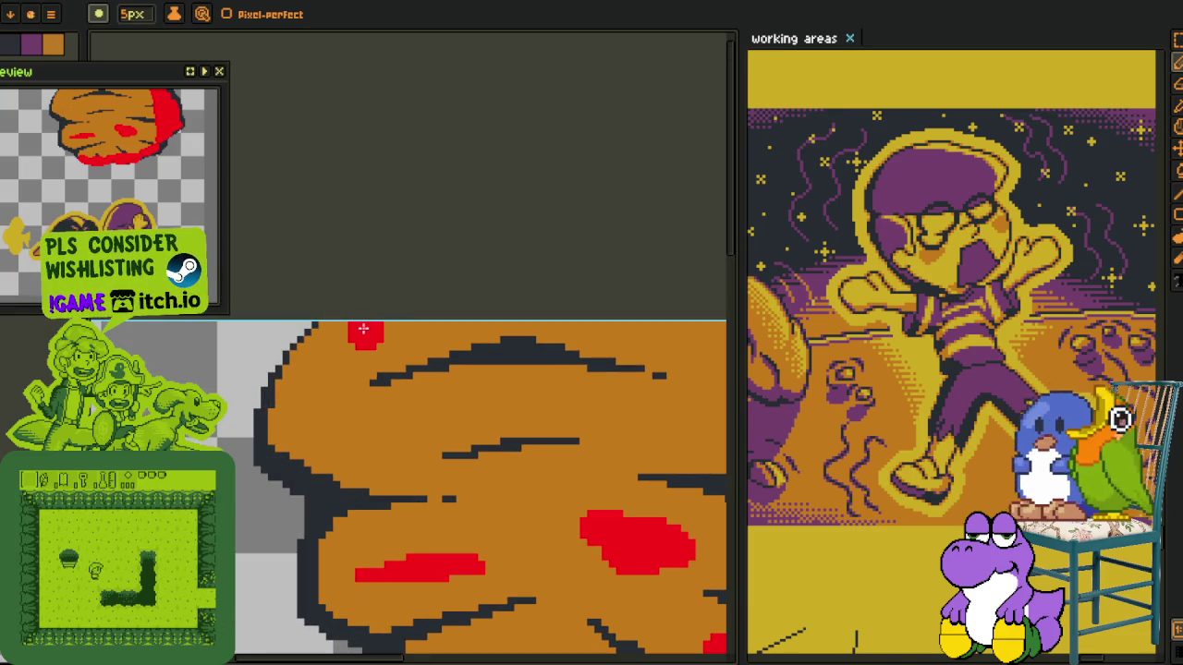
With a 2px brush, outline the upper-left in red and repaint the bottom band orange
key("minus")
key("minus")
key("minus")
left_click_drag(289, 401, 374, 323)
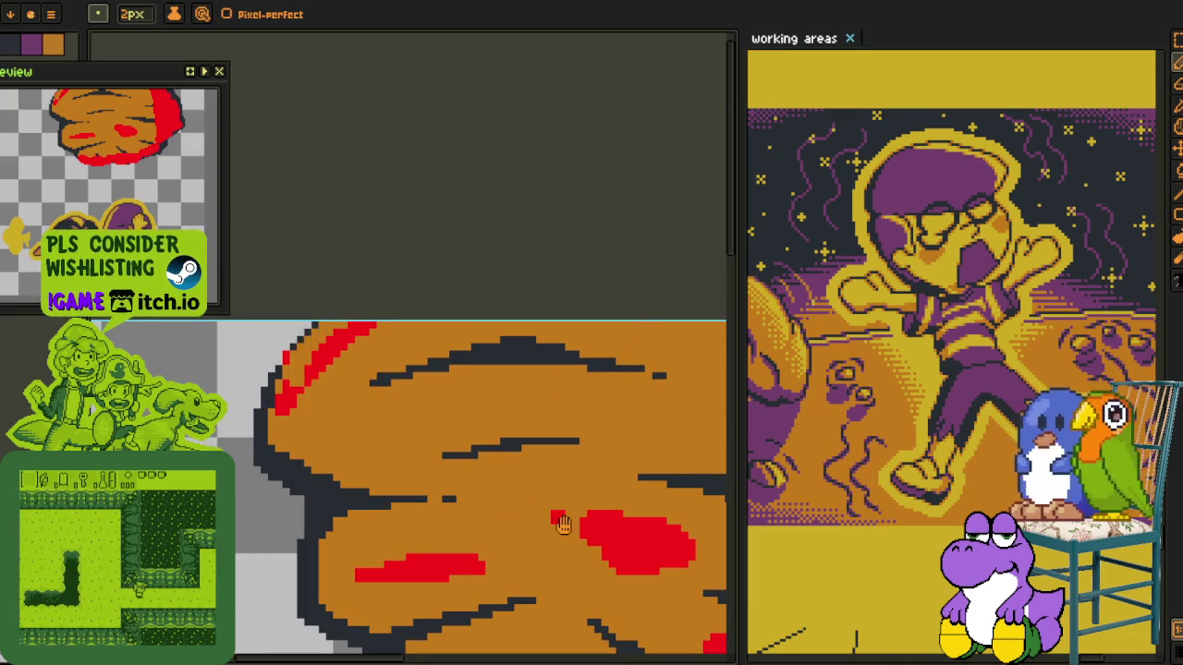
scroll(453, 475, "down", 4)
scroll(453, 475, "right", 3)
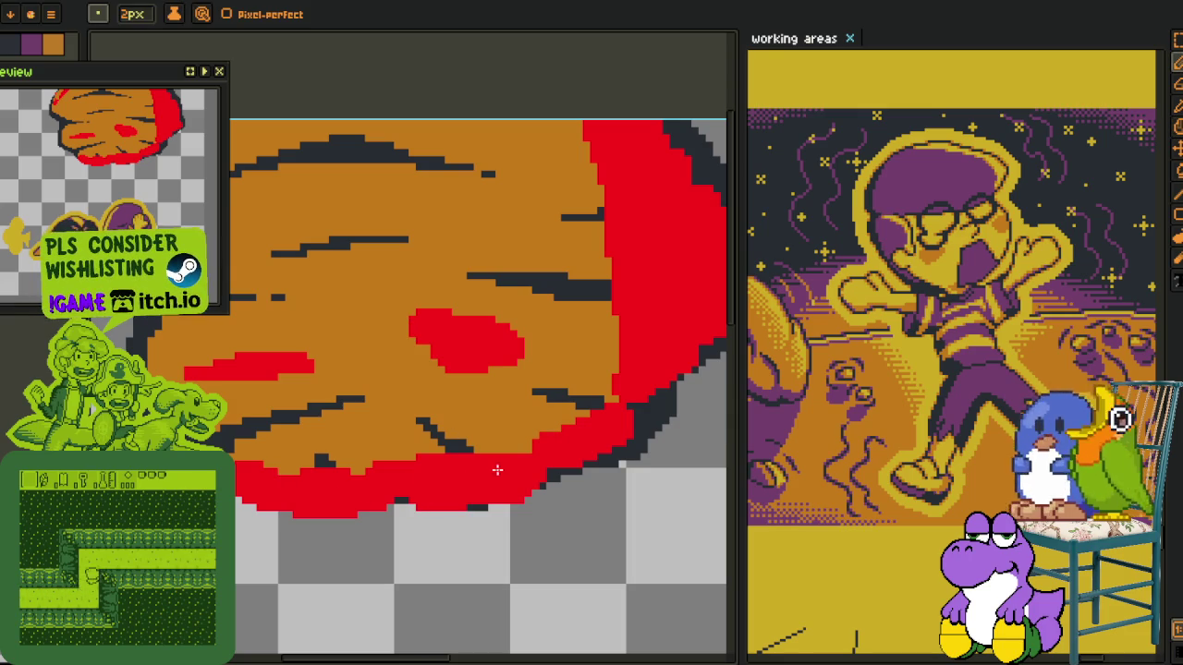
left_click_drag(578, 418, 245, 468)
mouse_move(527, 434)
left_mouse_down()
mouse_move(381, 449)
mouse_move(467, 466)
left_mouse_up()
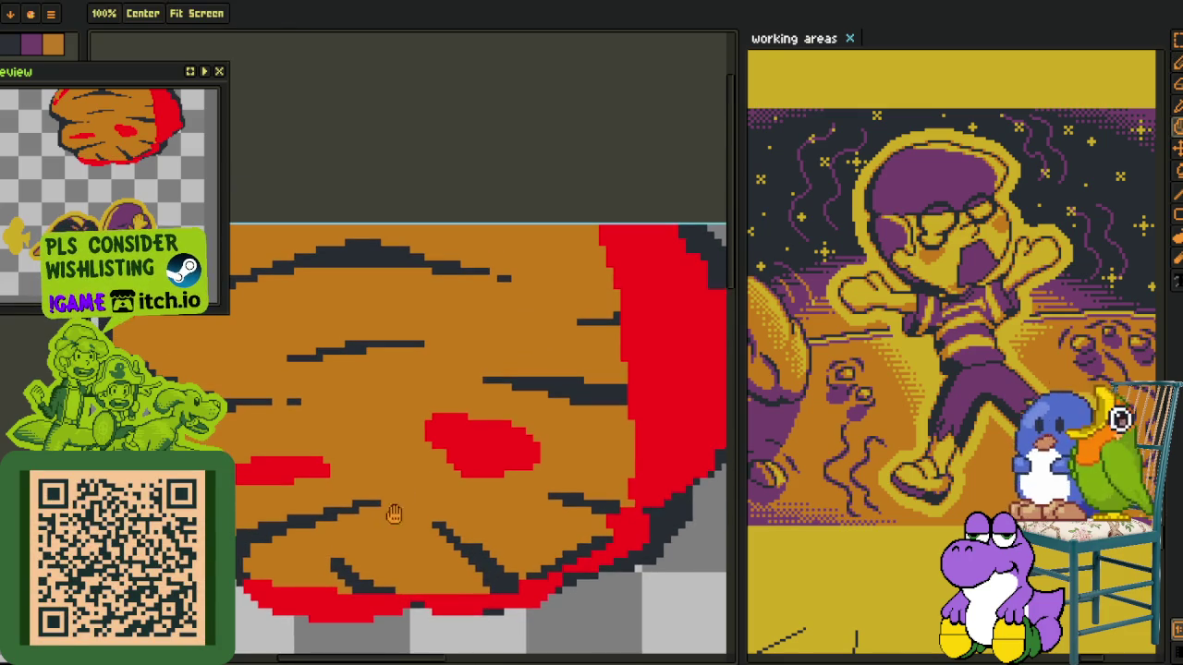
scroll(352, 457, "up", 4)
key("b")
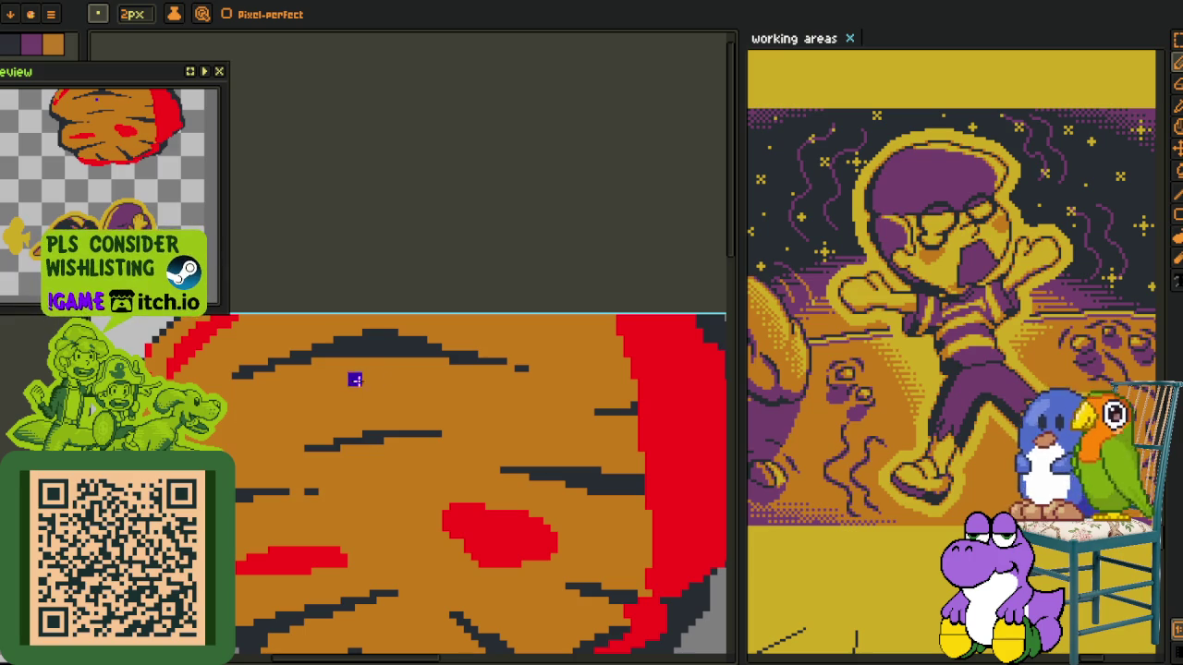
Streak the boulder with dark purple-blue: a wide band across the top and a forked middle stroke
mouse_move(344, 370)
left_mouse_down()
mouse_move(530, 391)
mouse_move(467, 382)
mouse_move(530, 381)
left_mouse_up()
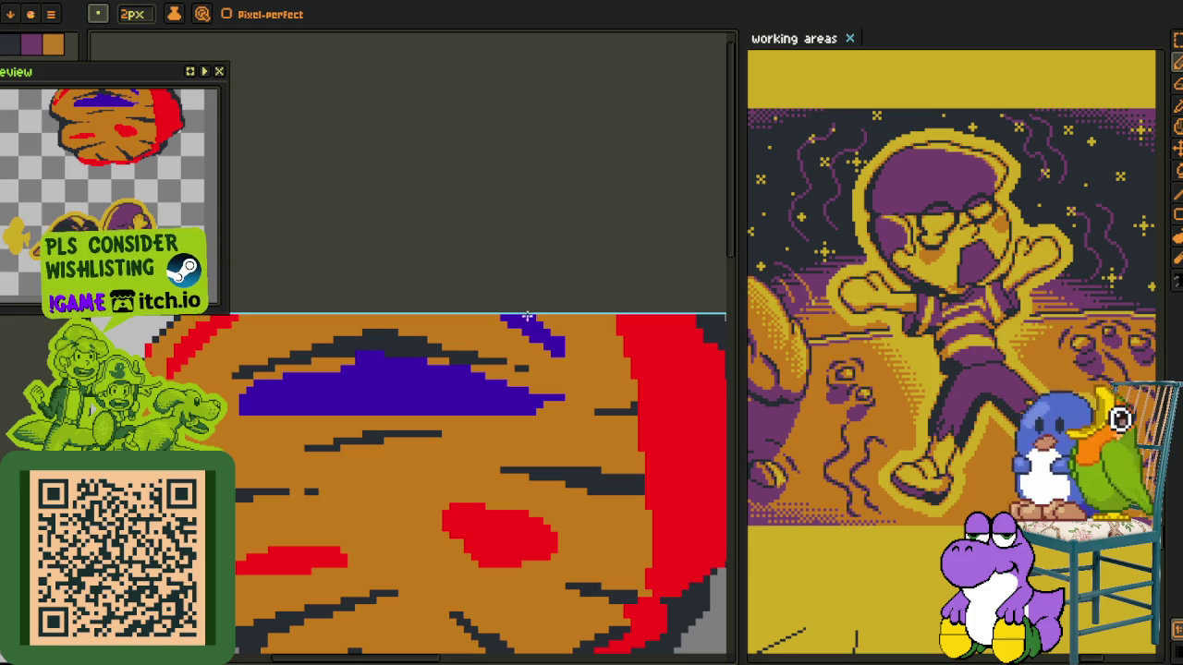
key("ctrl+0")
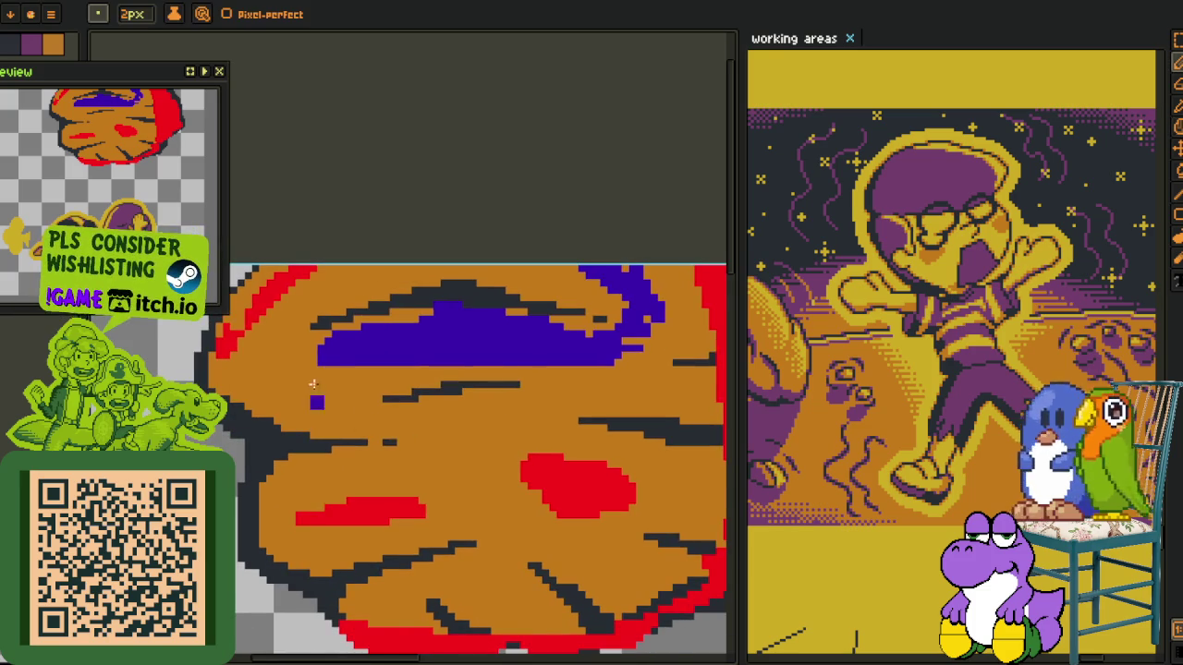
key("ctrl+0")
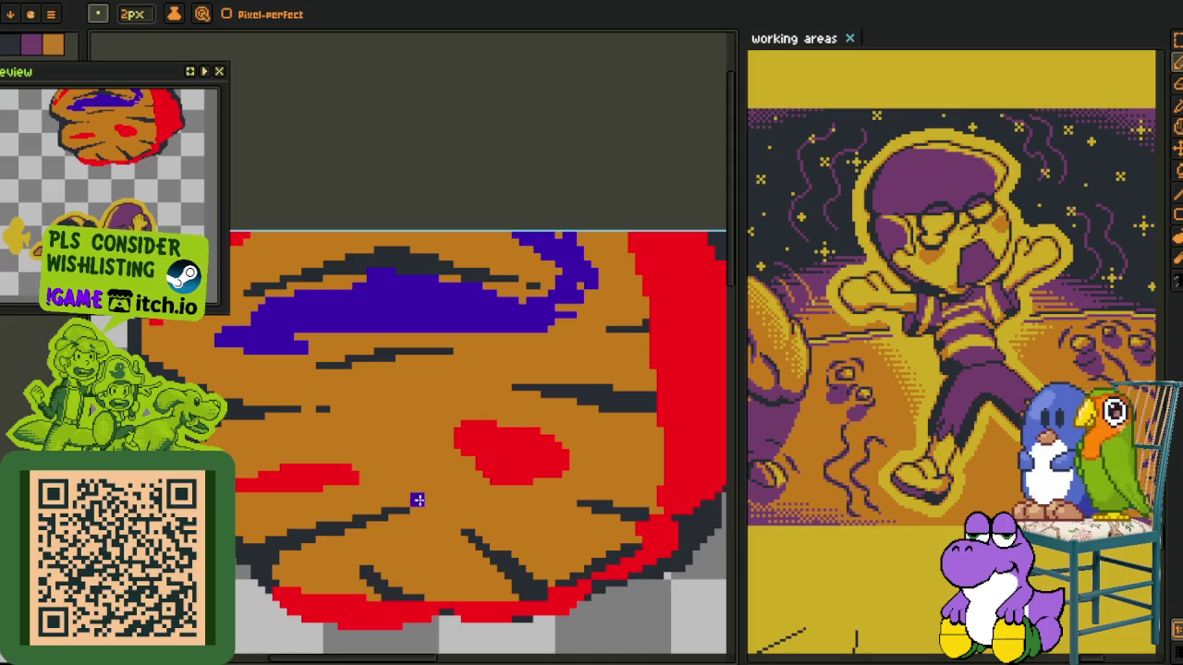
left_click_drag(343, 392, 440, 513)
mouse_move(412, 467)
left_mouse_down()
mouse_move(440, 379)
mouse_move(488, 358)
mouse_move(552, 363)
mouse_move(405, 395)
mouse_move(268, 360)
mouse_move(434, 347)
mouse_move(451, 360)
left_mouse_up()
scroll(451, 369, "down", 3)
key("alt")
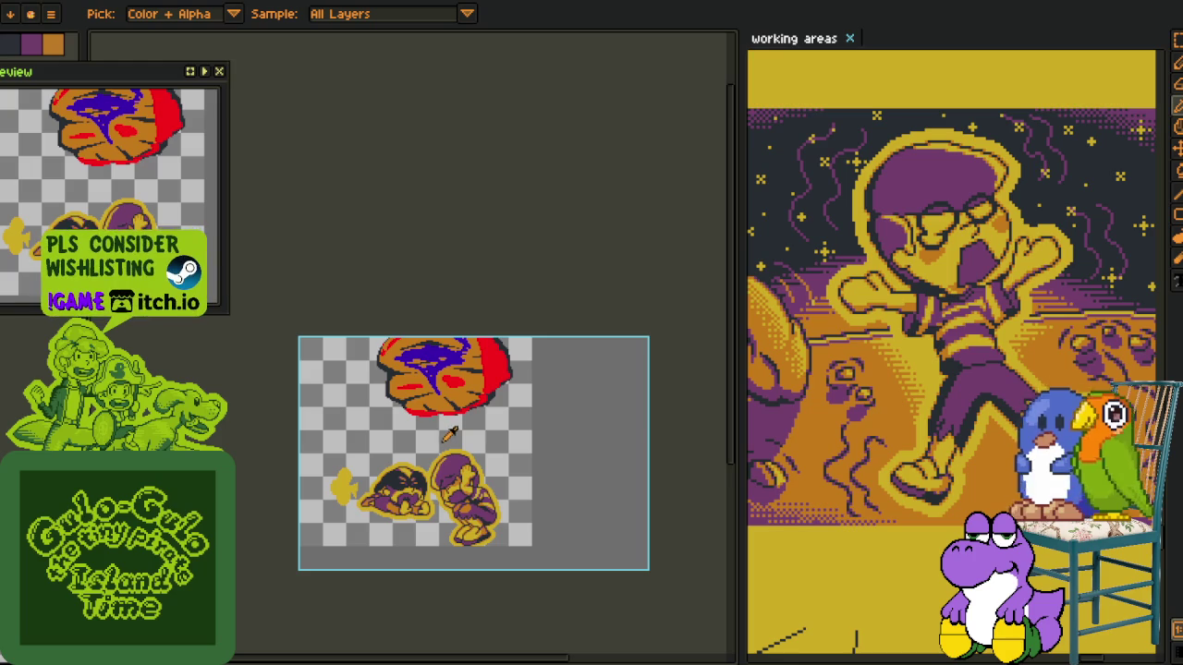
Marquee-select the area around the boulder
scroll(442, 425, "up", 2)
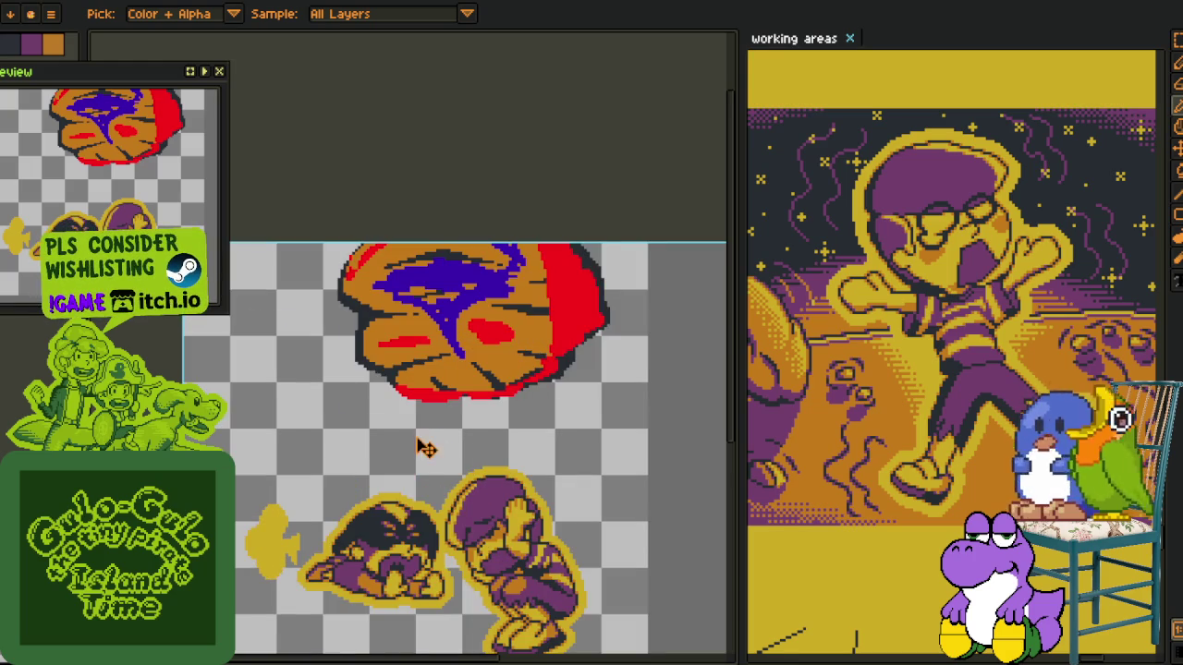
mouse_move(411, 439)
left_mouse_down()
mouse_move(483, 376)
mouse_move(409, 401)
left_mouse_up()
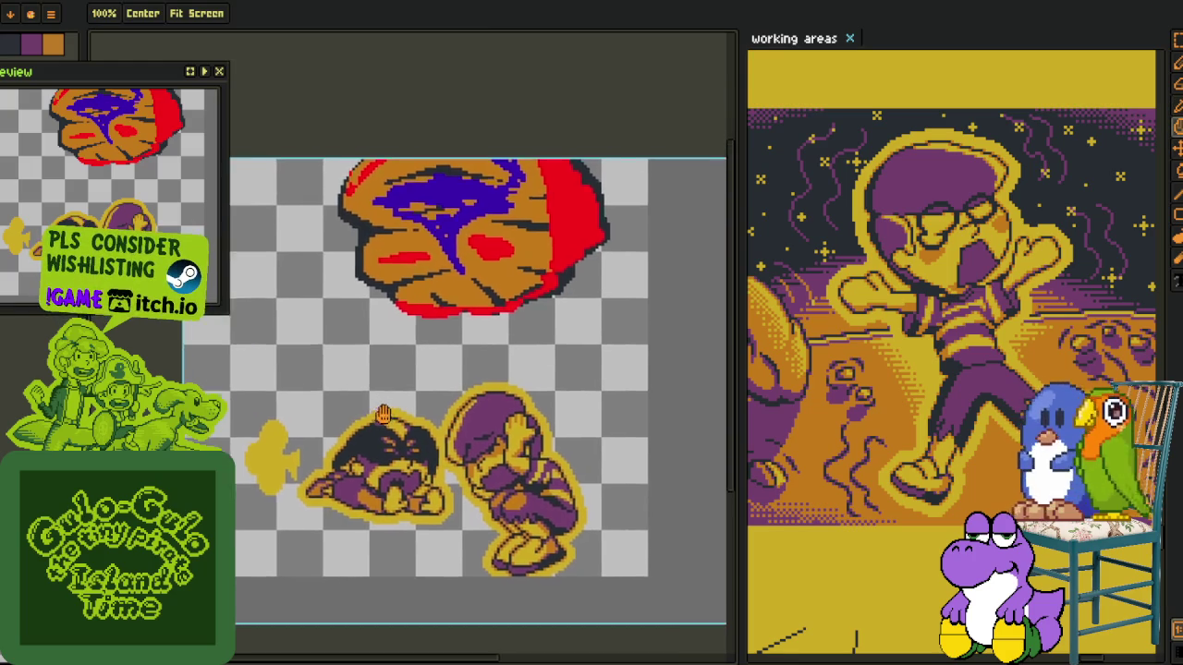
key("m")
left_click_drag(324, 181, 700, 554)
mouse_move(339, 344)
left_mouse_down()
mouse_move(424, 432)
mouse_move(422, 575)
left_mouse_up()
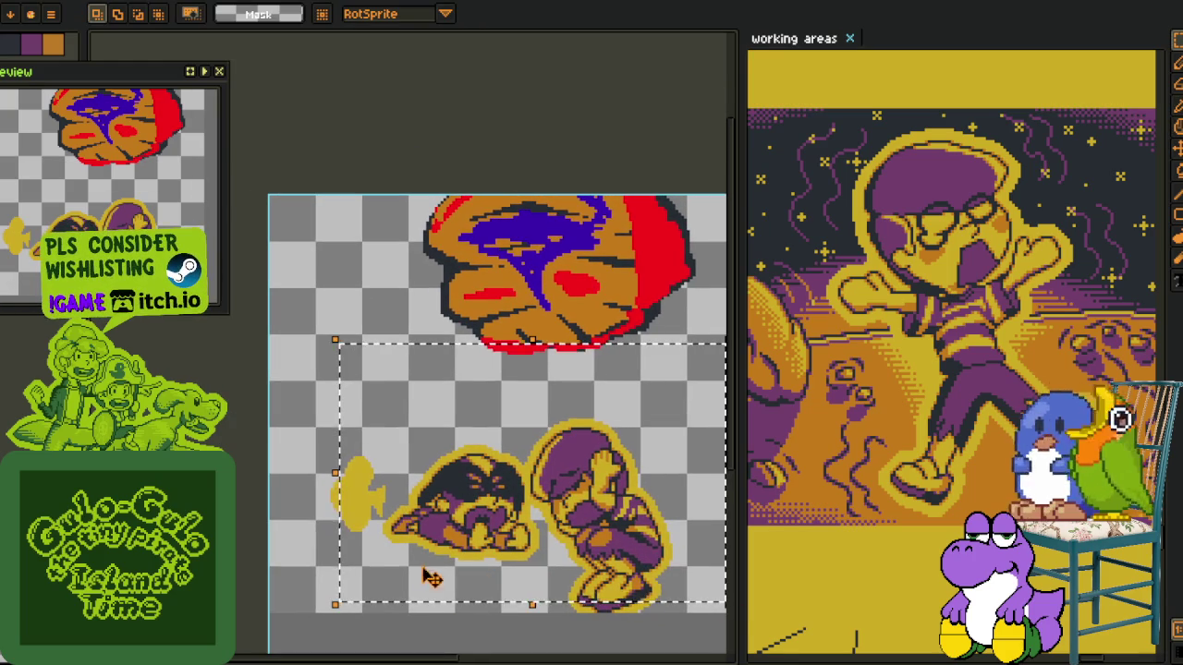
left_click_drag(551, 553, 496, 442)
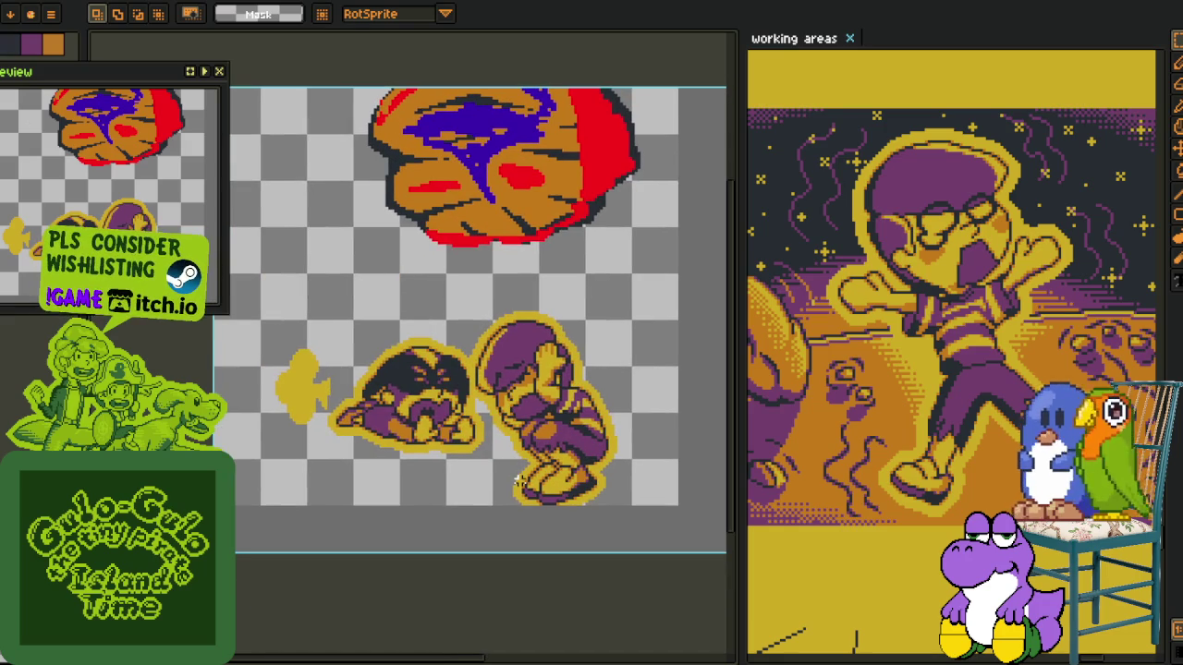
left_click_drag(519, 480, 458, 664)
left_click_drag(286, 246, 667, 523)
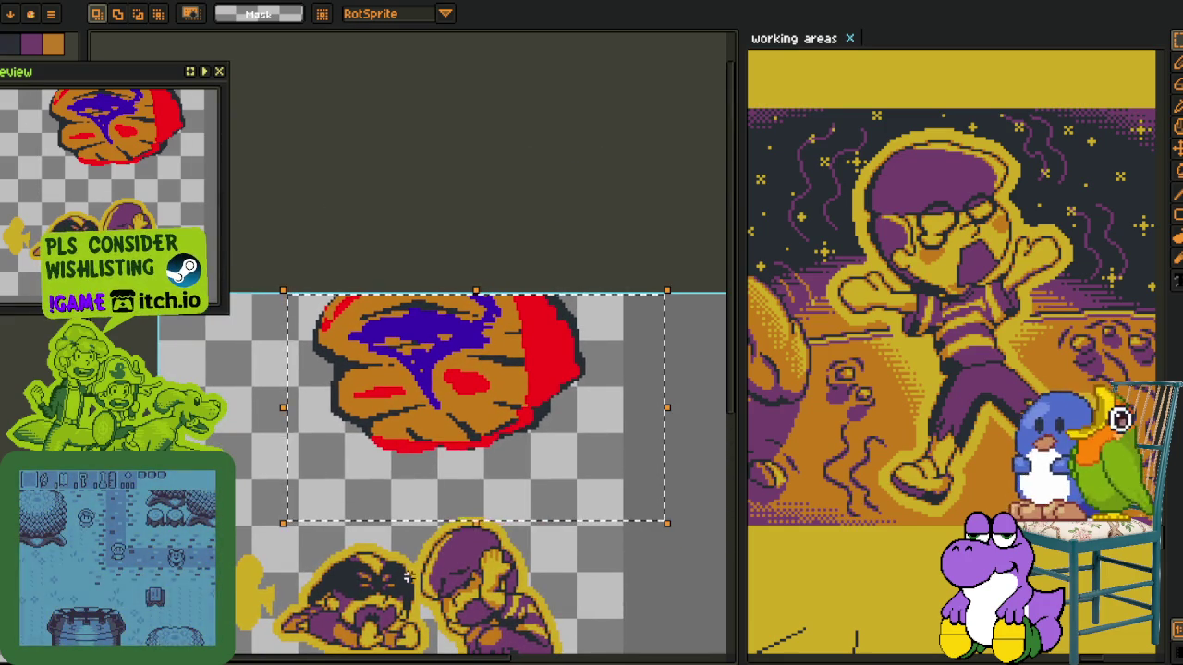
Redraw the selection to cover the crouching characters and the yellow dust puff
left_click_drag(406, 576, 471, 369)
left_click_drag(242, 313, 708, 552)
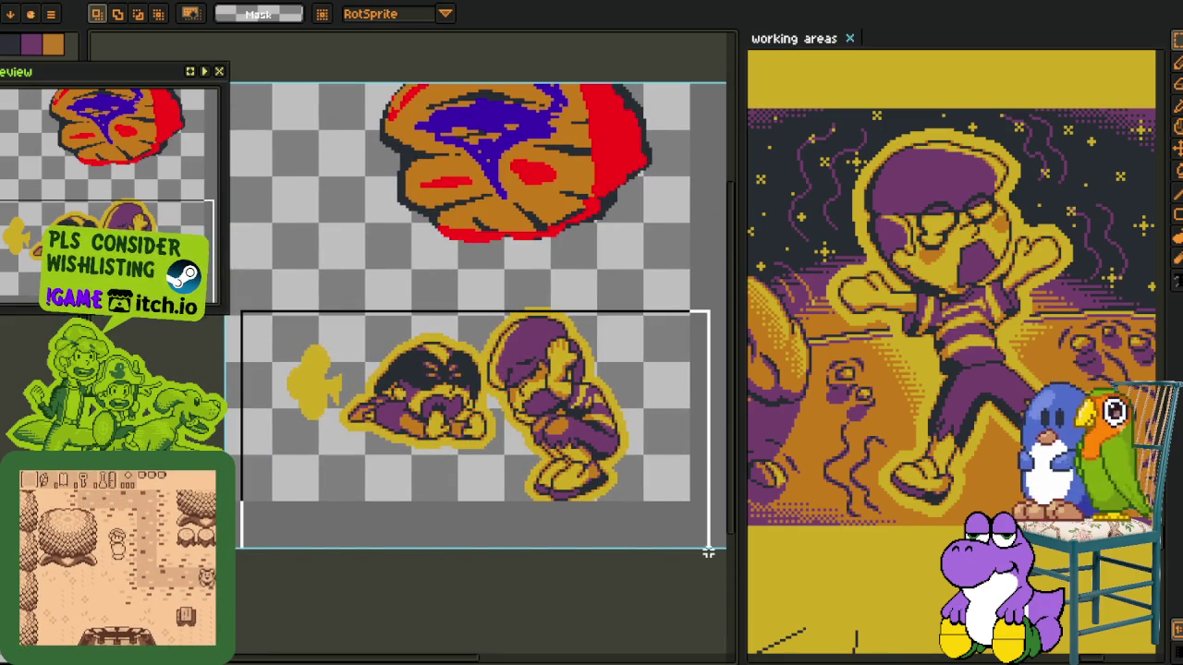
scroll(525, 427, "up", 1)
scroll(525, 427, "up", 1)
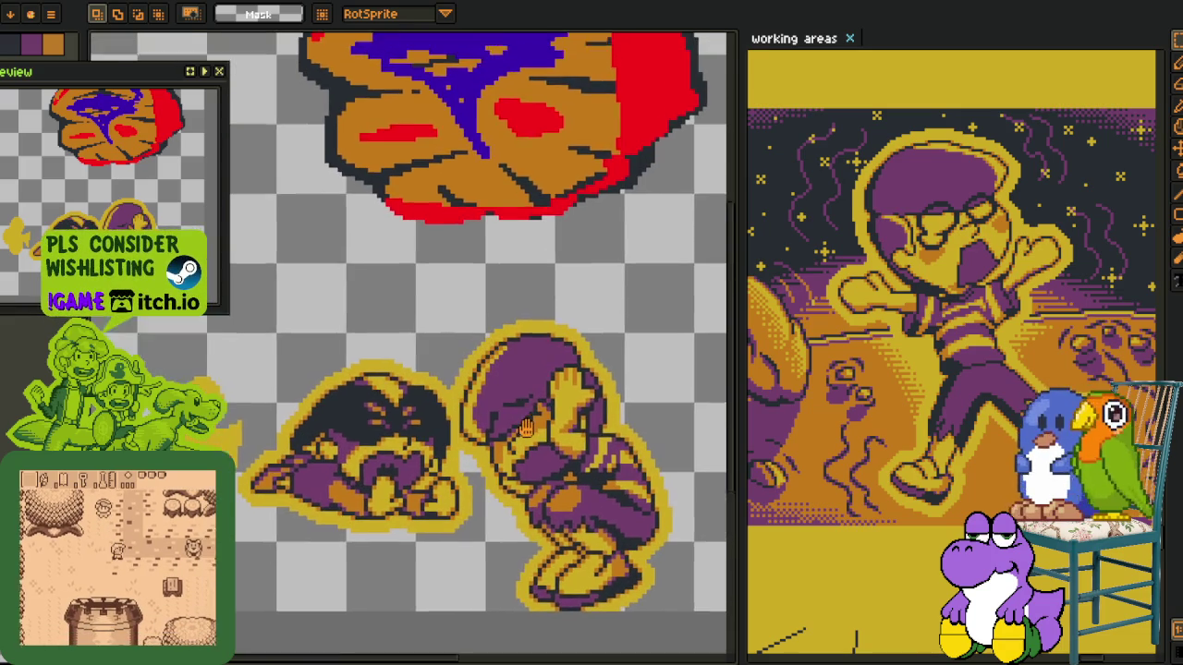
scroll(522, 462, "down", 1)
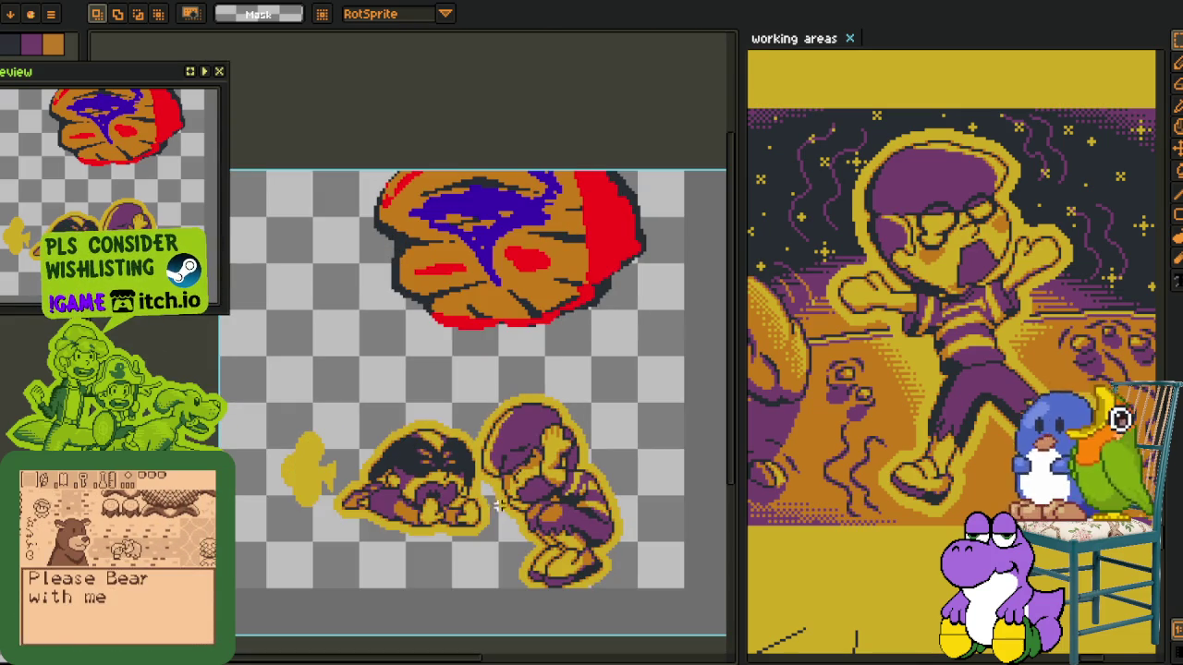
scroll(278, 490, "up", 2)
left_click_drag(255, 339, 406, 551)
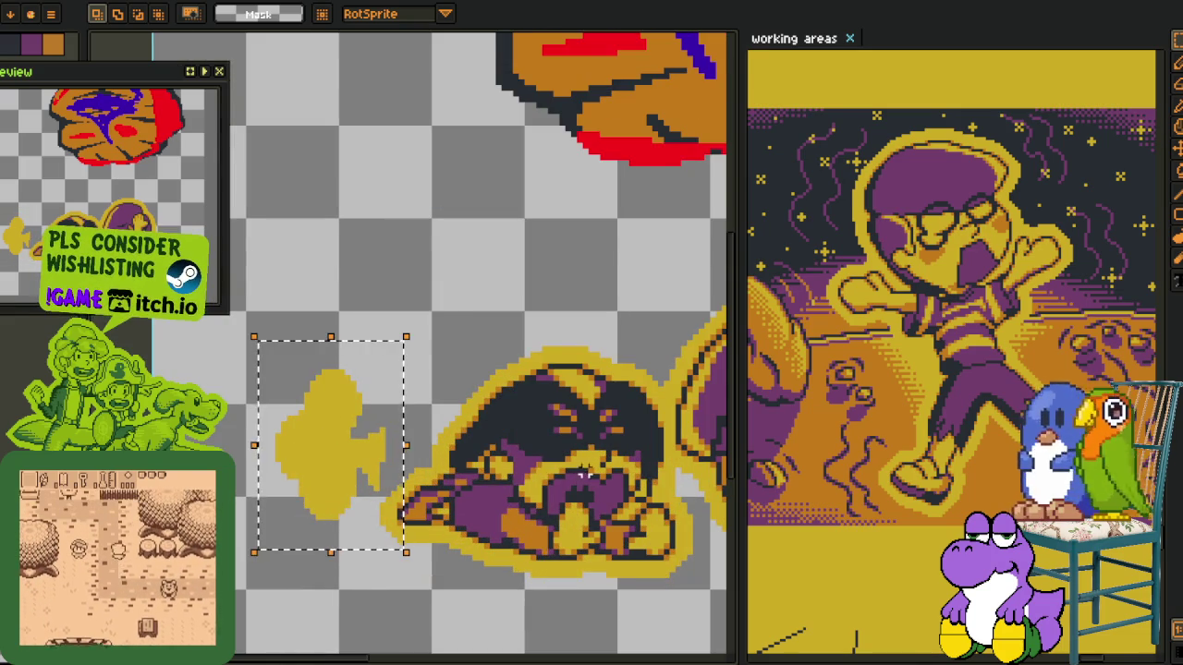
scroll(555, 476, "down", 1)
scroll(481, 481, "down", 1)
scroll(401, 487, "down", 1)
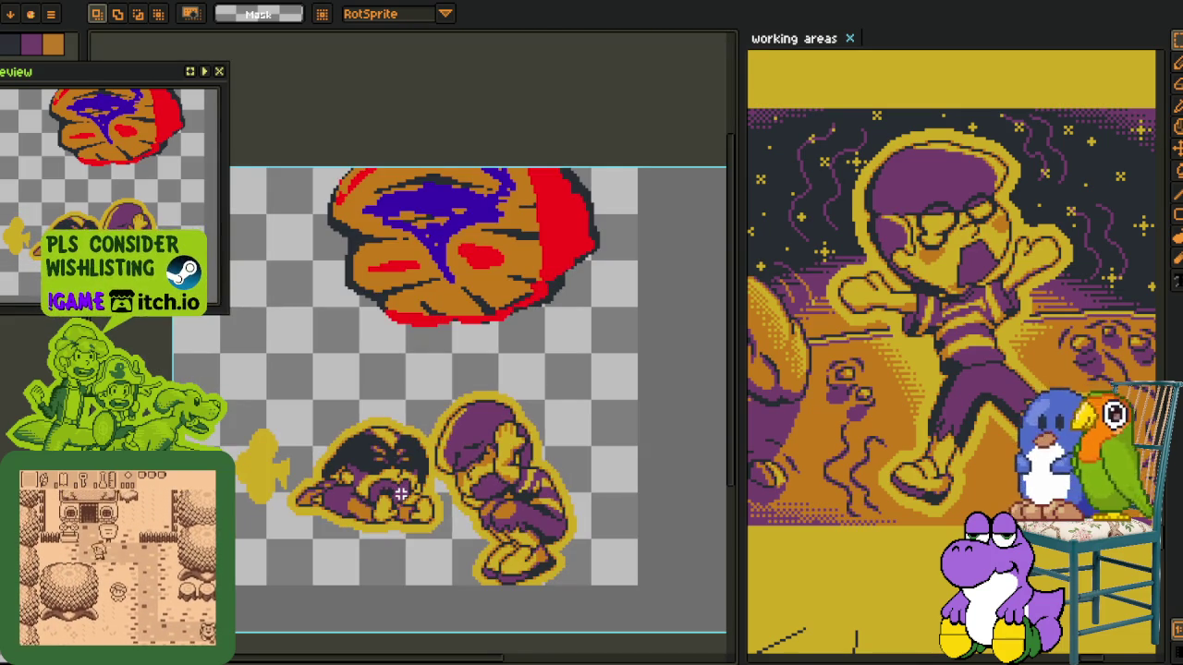
scroll(433, 497, "up", 1)
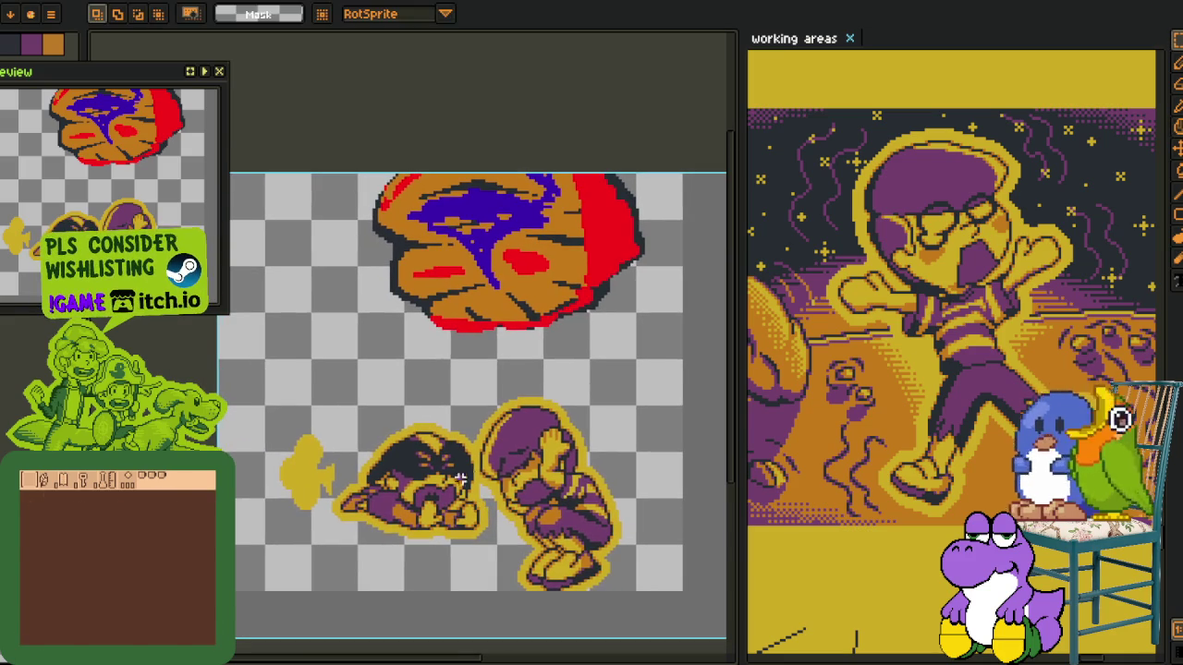
Export the selection as a sprite sheet with Open Sprite Sheet enabled
key("Tab")
key("Tab")
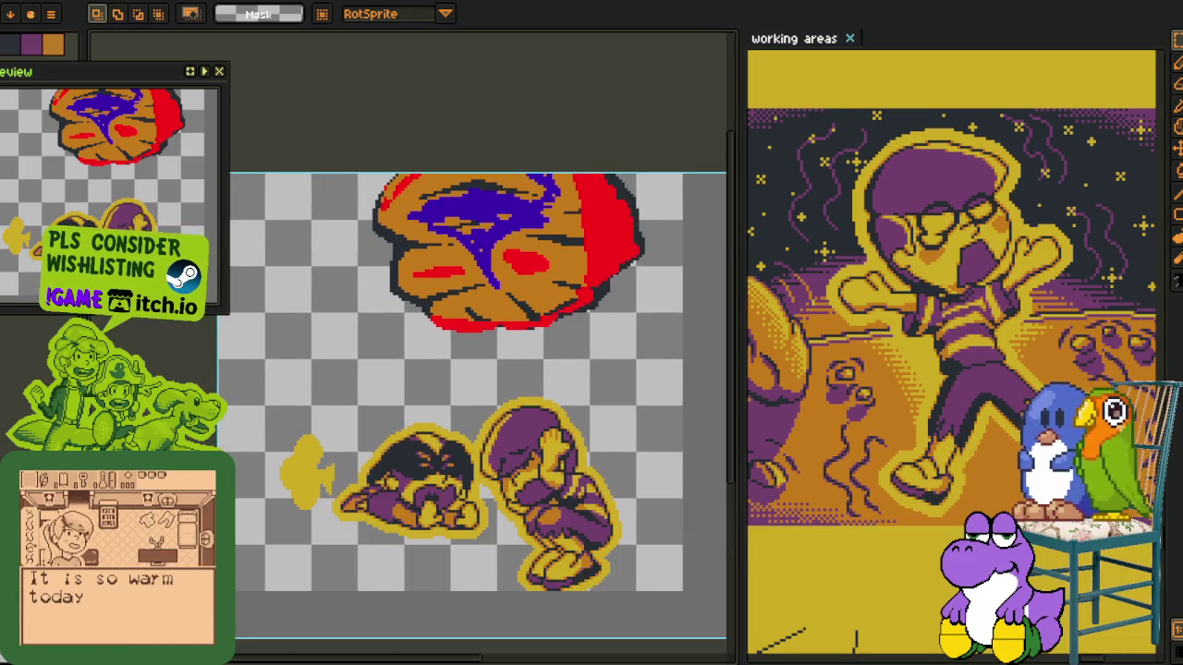
left_click(18, 0)
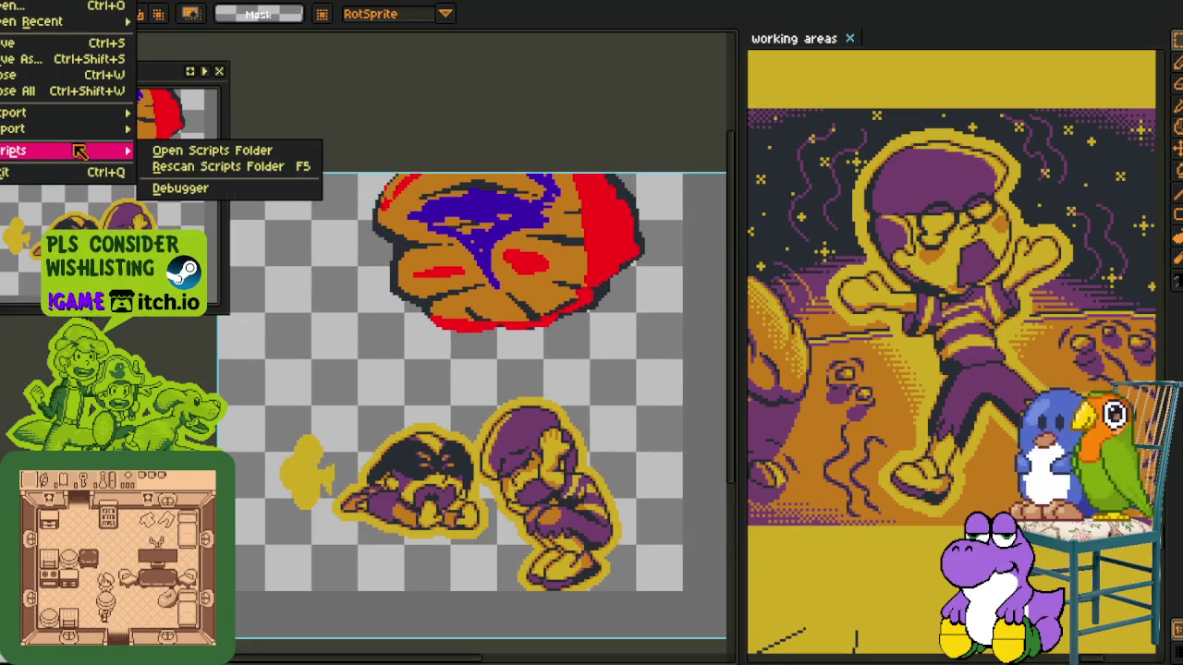
mouse_move(37, 112)
left_click(230, 132)
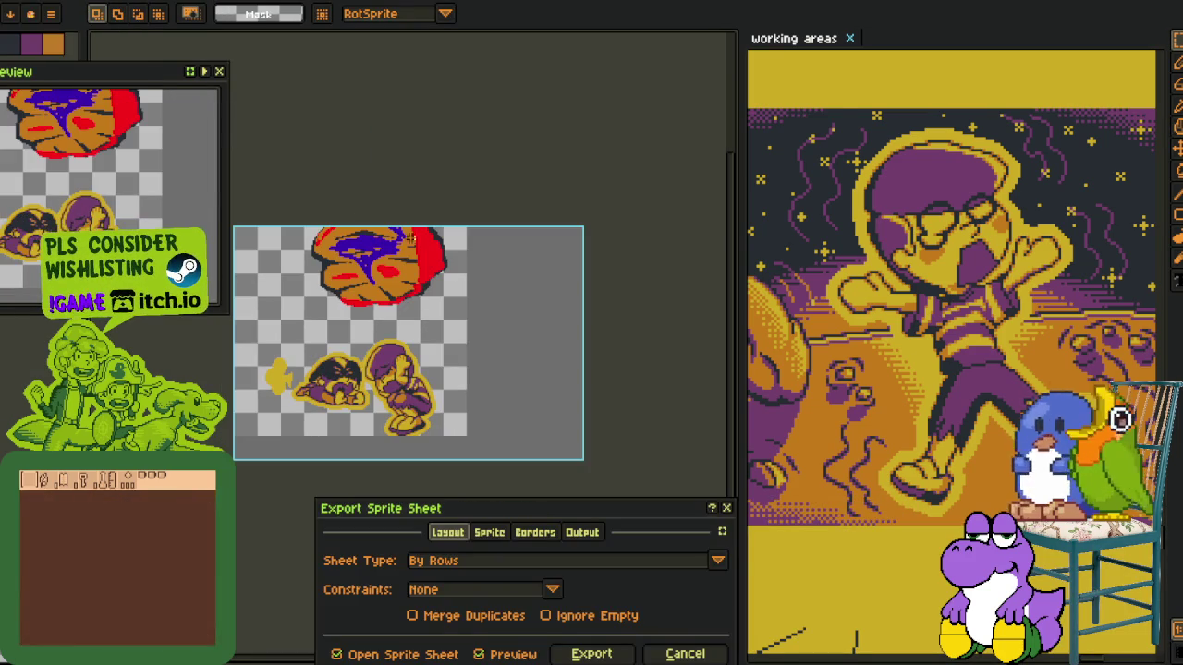
left_click(591, 653)
On the sprite sheet, replace the boulder's blue #2d00ad with purple #753f6d
key("i")
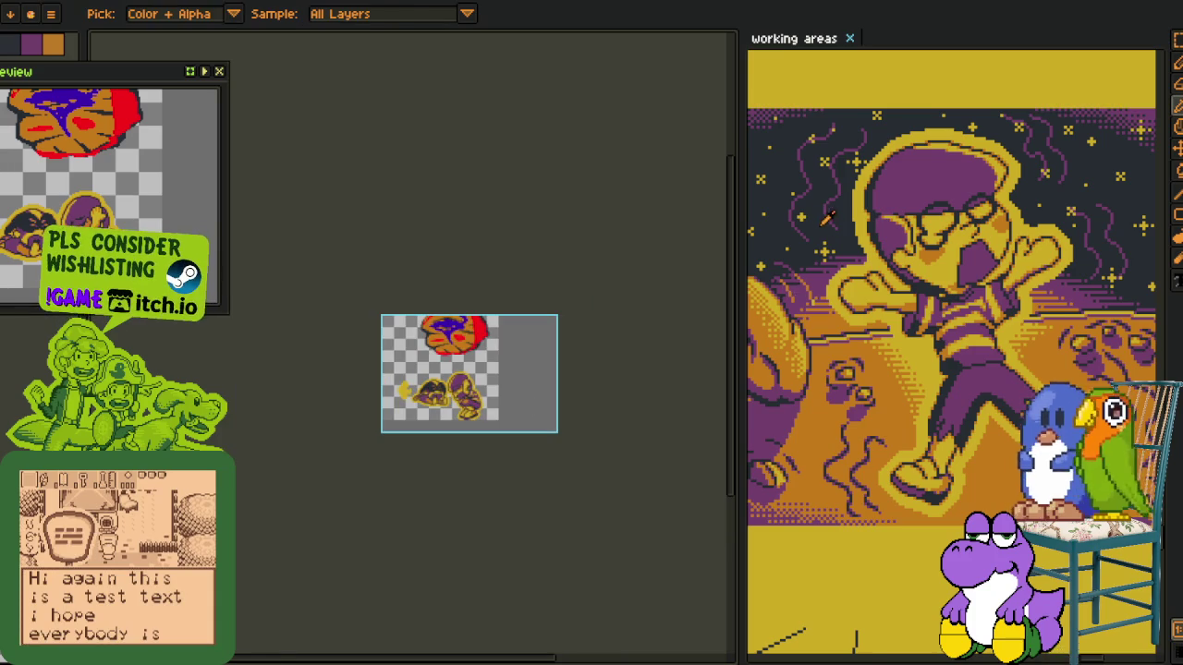
scroll(783, 203, "up", 2)
scroll(449, 283, "up", 5)
scroll(417, 423, "up", 1)
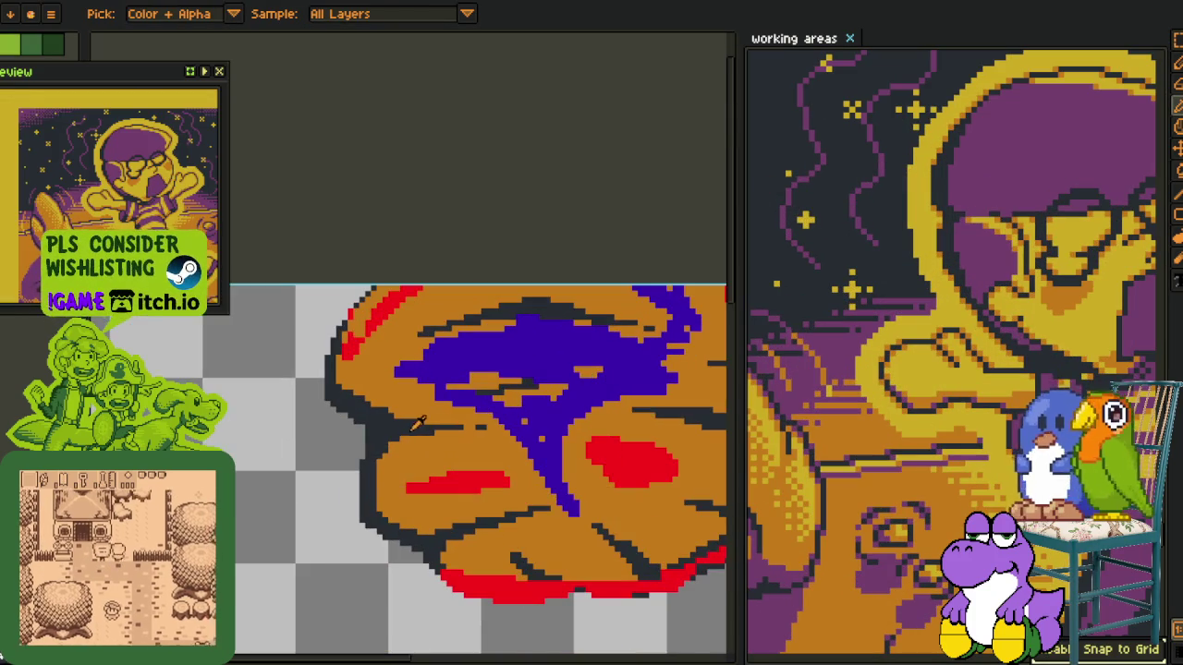
left_click(397, 423)
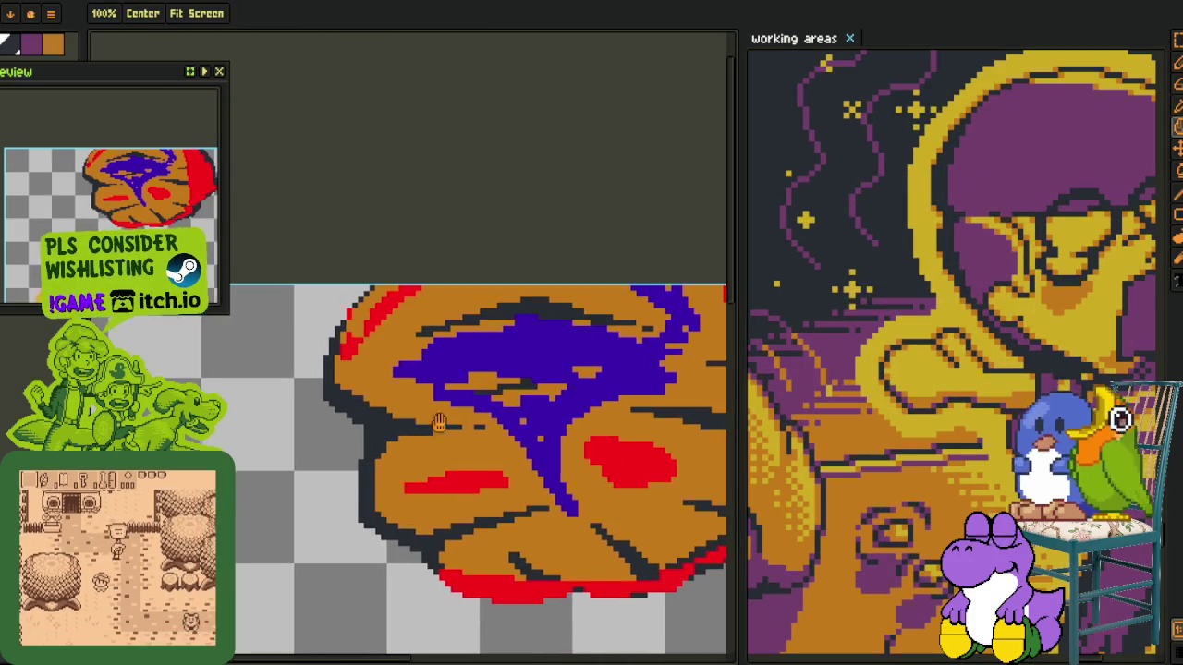
scroll(406, 407, "right", 3)
right_click(855, 319)
key("shift+r")
left_click(474, 527)
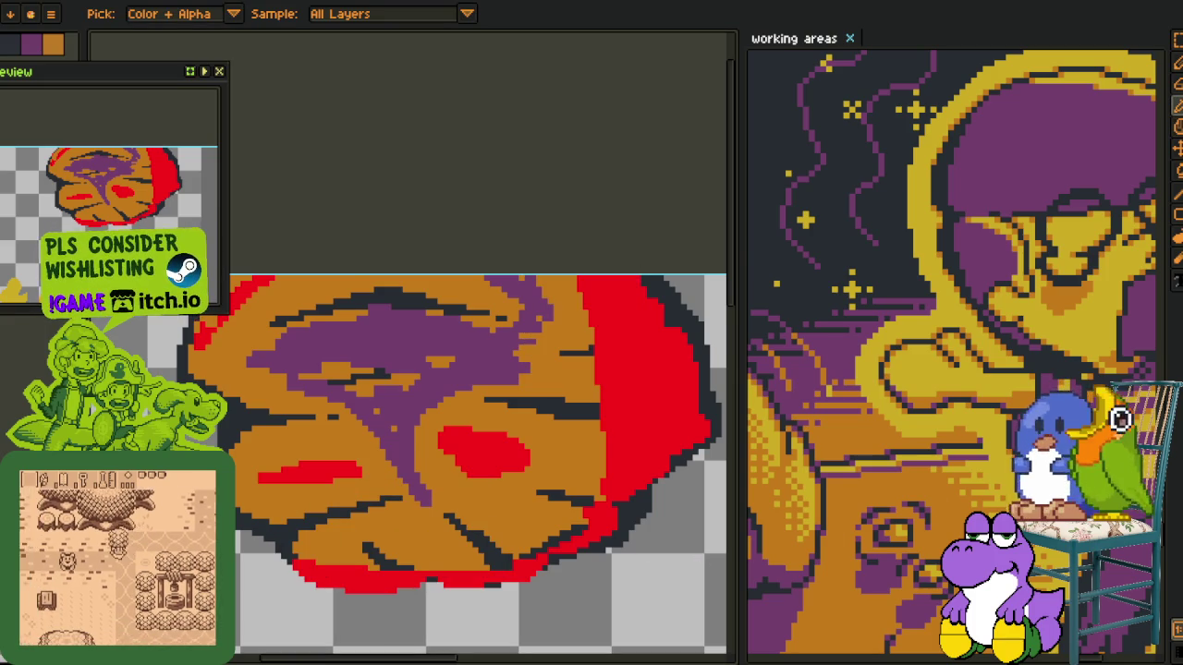
Replace the boulder's red #FF0000 with gold #d3aa0b, cancelling a further replacement
left_click(651, 431)
key("shift+r")
left_click(458, 519)
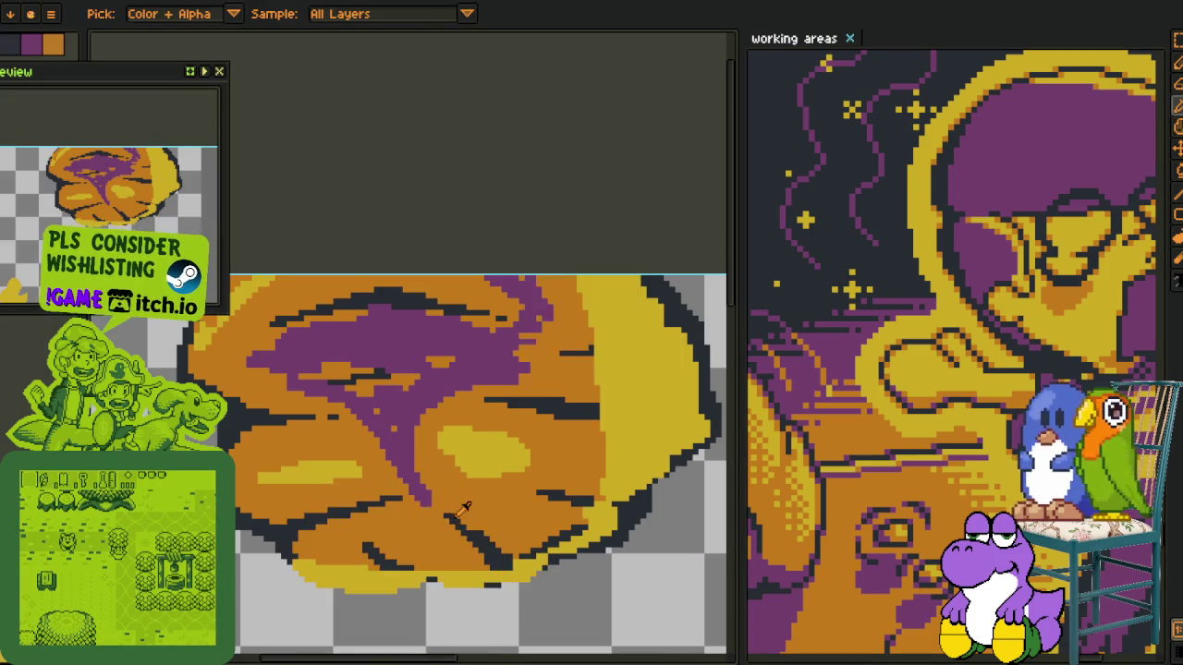
scroll(396, 545, "down", 3)
key("i")
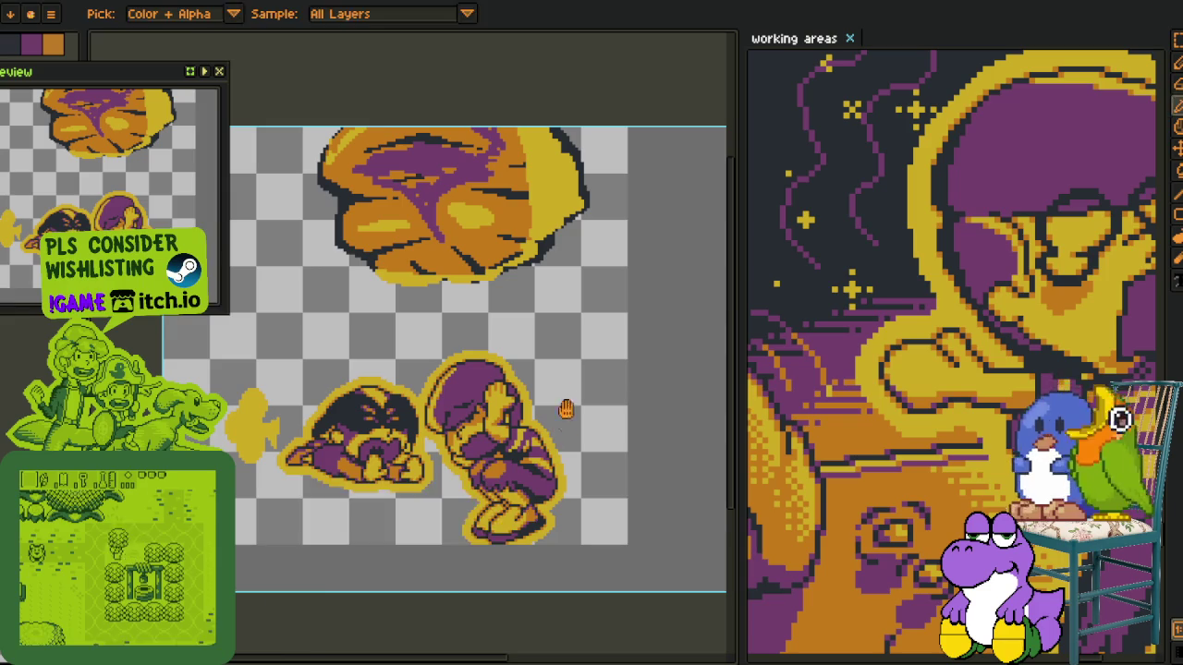
key("shift+r")
left_click(459, 585)
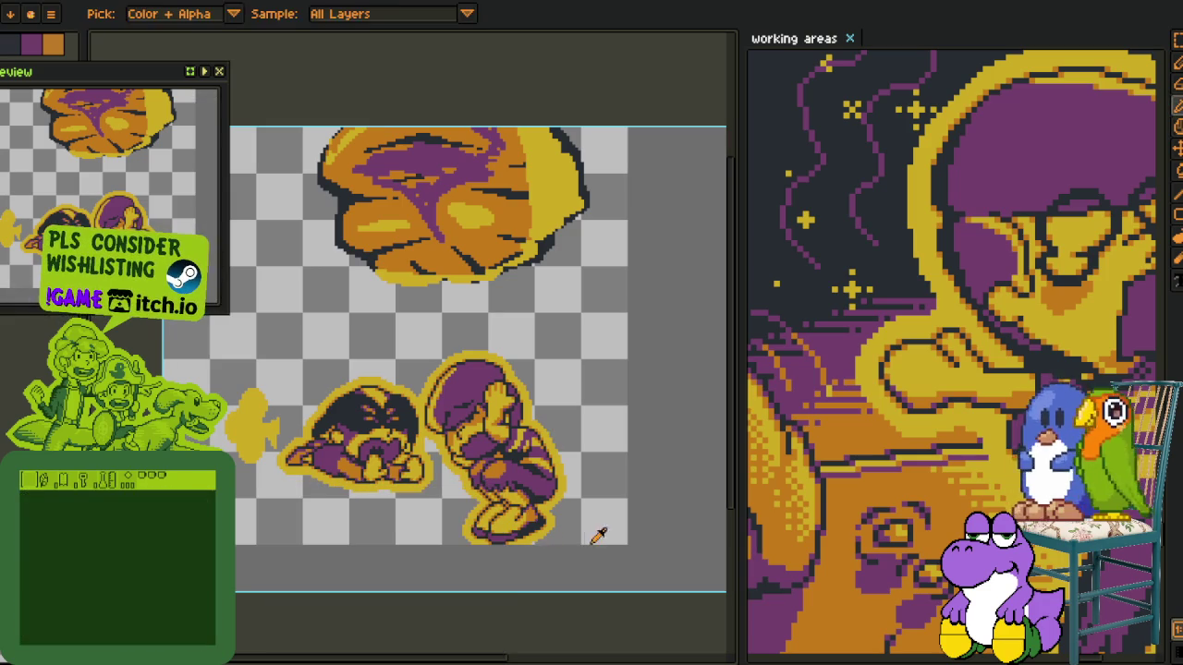
Clear the canvas artwork and widen the working-areas reference board
key("m")
scroll(304, 162, "down", 2)
key("Delete")
scroll(452, 137, "down", 1)
scroll(869, 328, "down", 2)
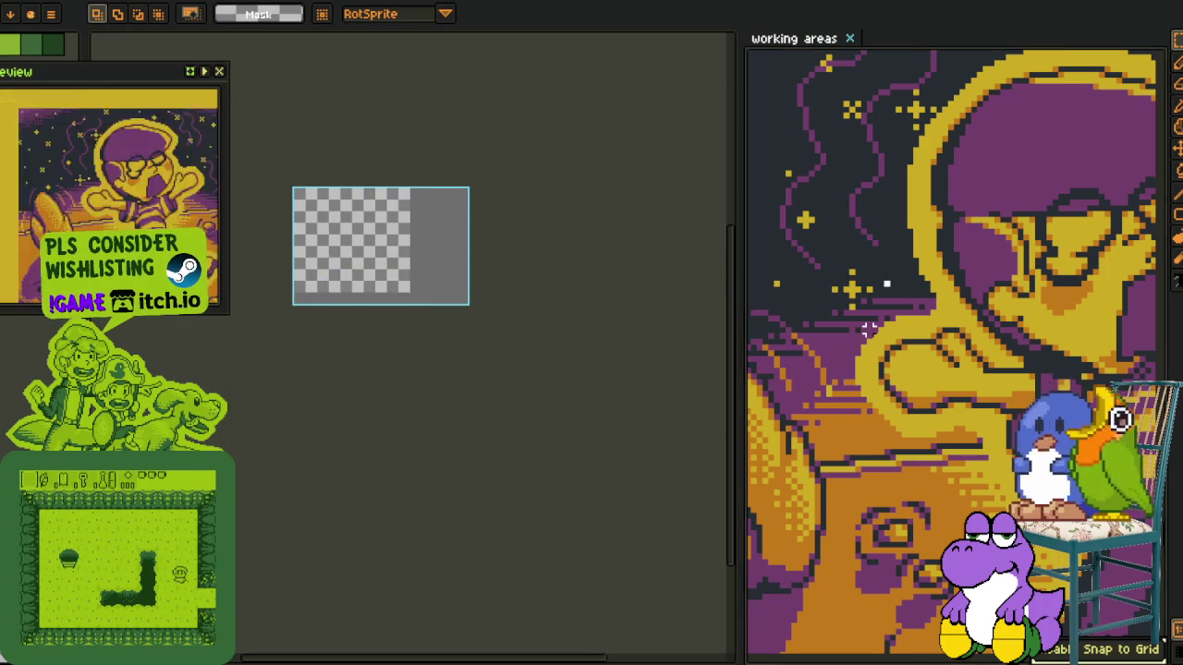
scroll(878, 397, "down", 2)
scroll(884, 453, "up", 2)
scroll(885, 462, "up", 2)
scroll(884, 462, "down", 2)
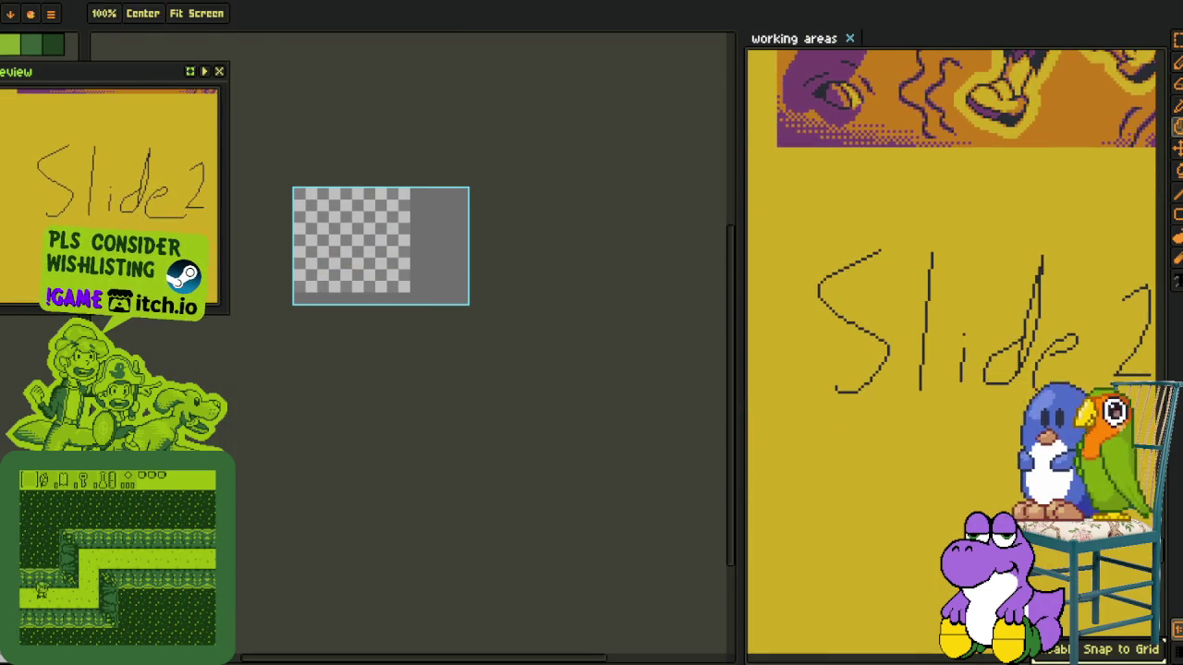
left_click_drag(740, 479, 388, 452)
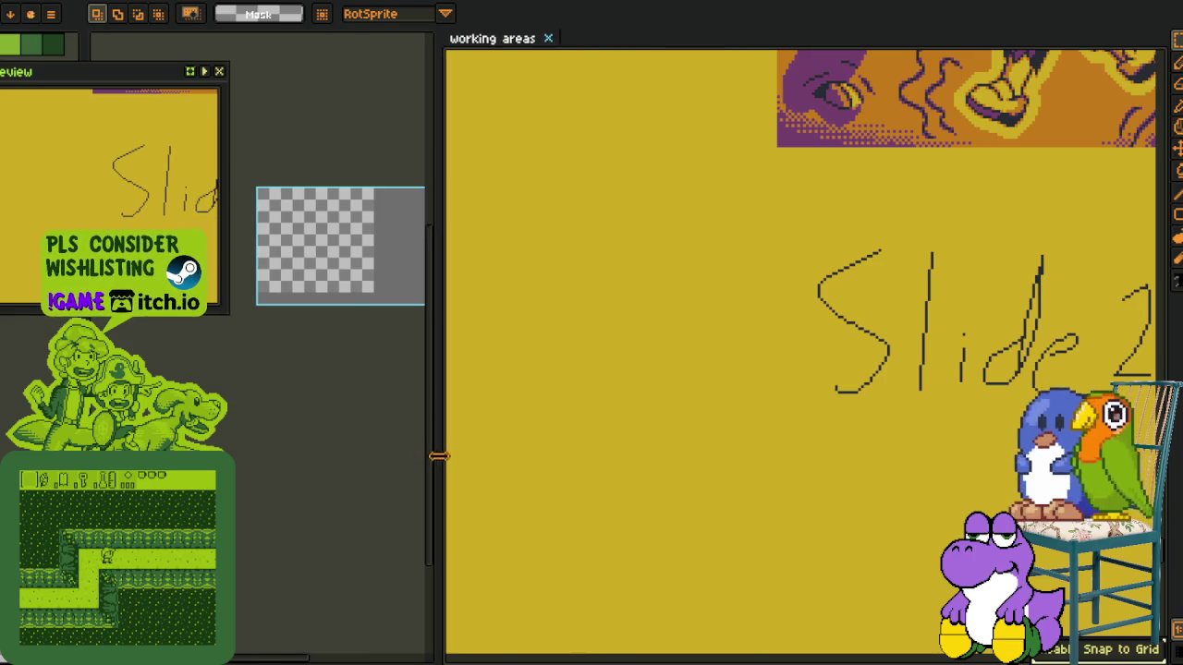
Paste the 160x144 boulder and characters onto a new layer just below the top image
right_click(277, 647)
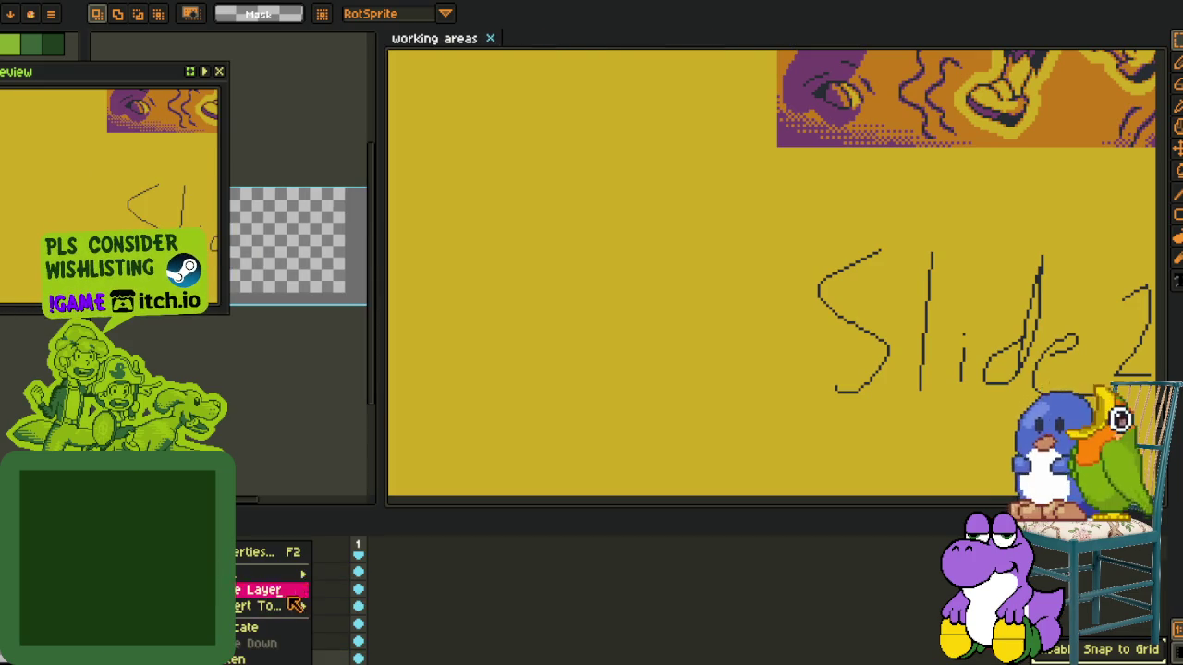
left_click(370, 570)
scroll(818, 360, "right", 3)
key("Tab")
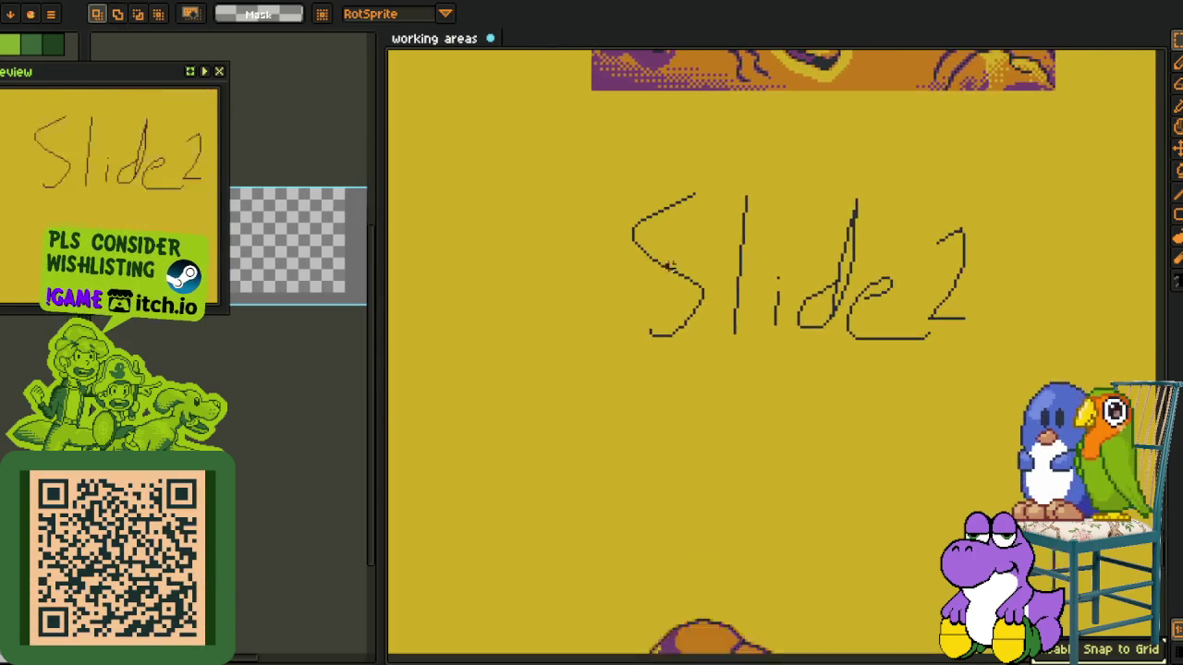
scroll(776, 333, "down", 2)
key("ctrl+v")
left_click_drag(774, 359, 756, 290)
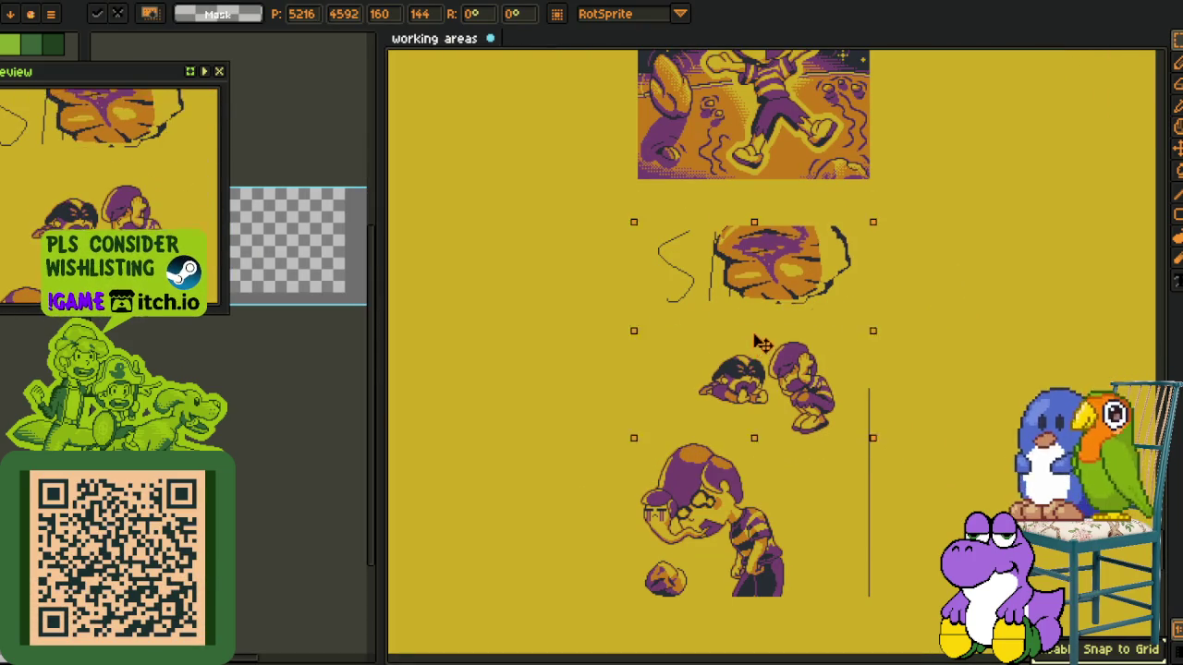
key("Return")
Select the Slide 2 frame area and delete its background and sketch
scroll(940, 262, "up", 1)
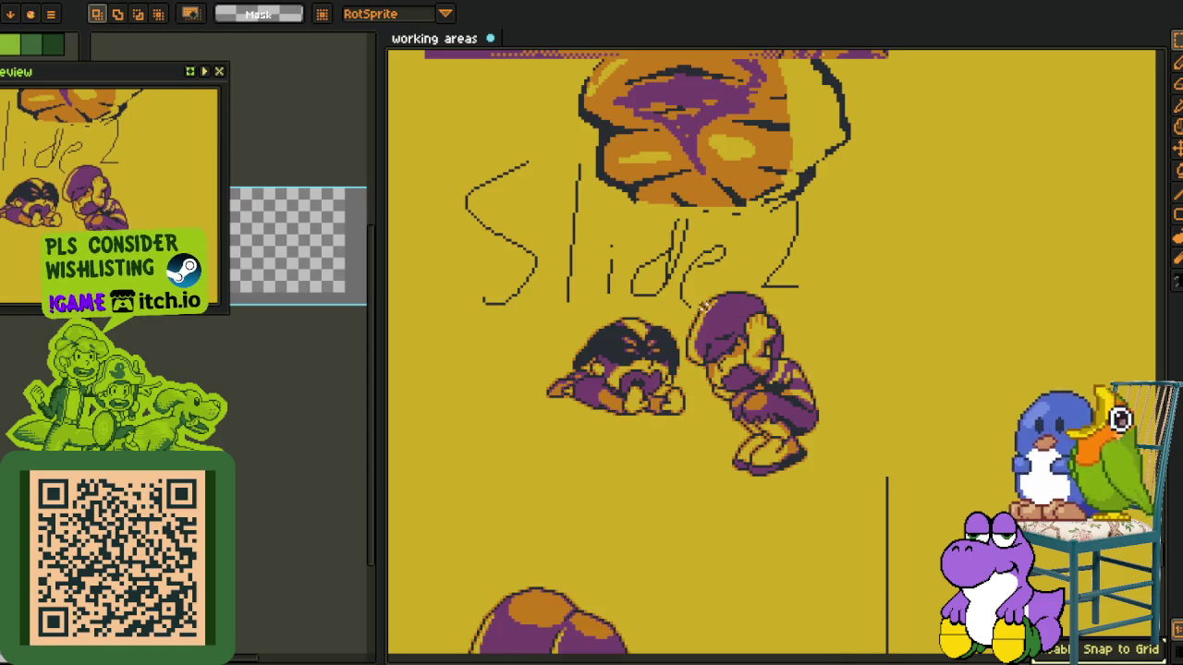
key("Tab")
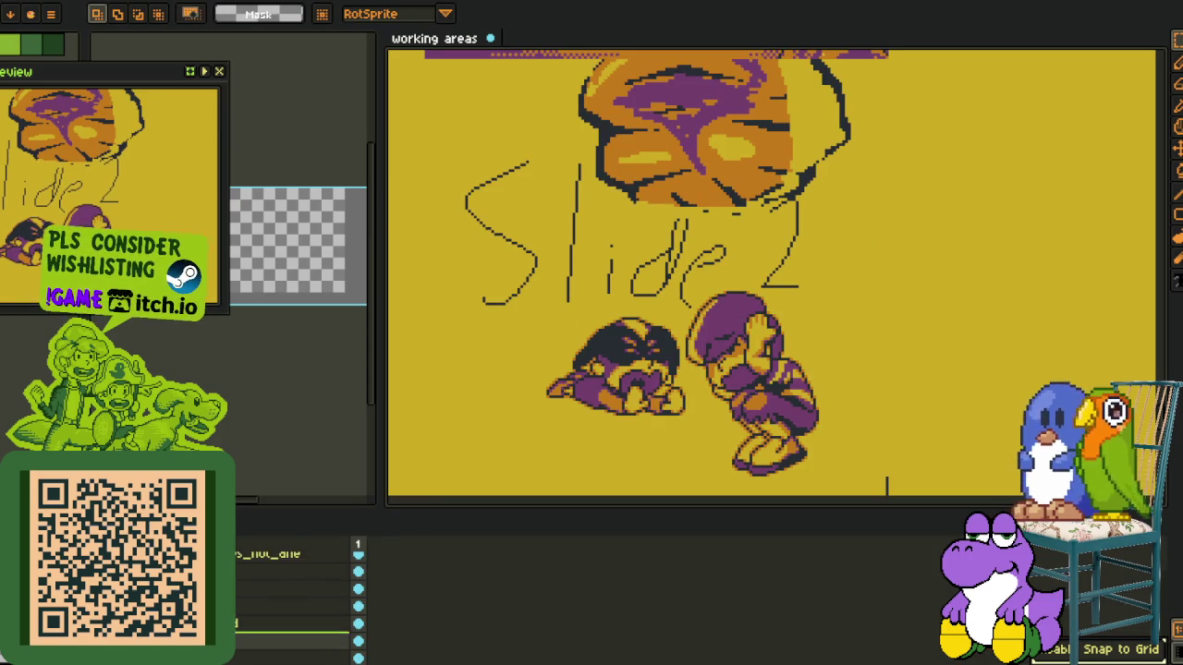
left_click_drag(558, 267, 632, 317)
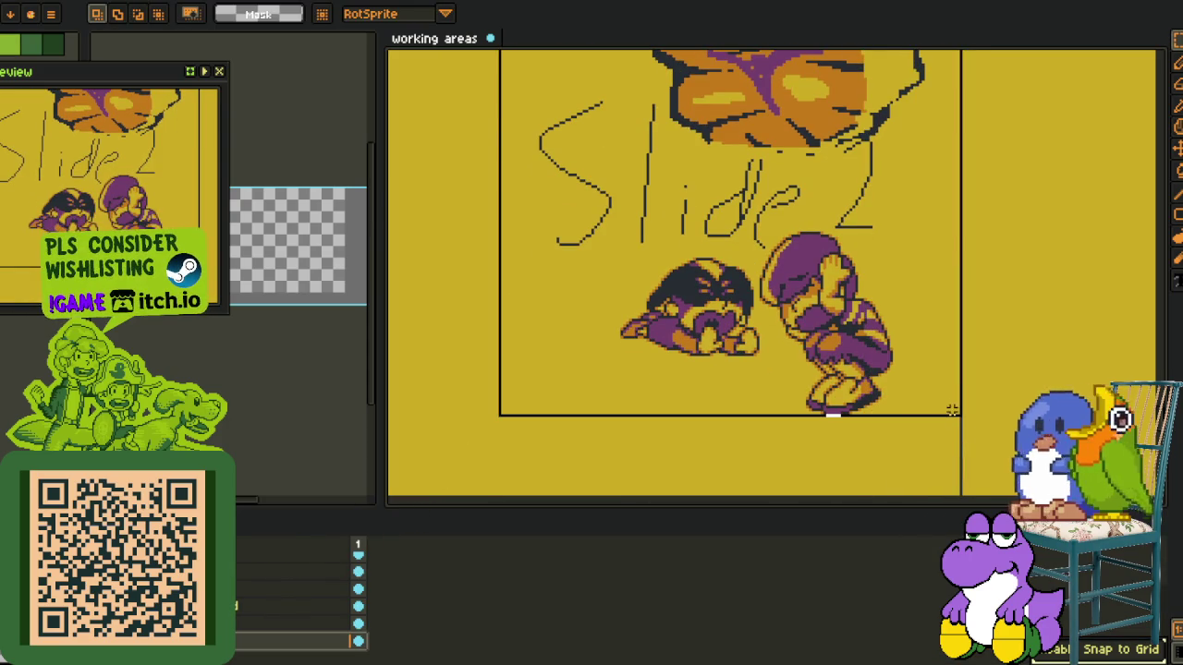
left_click_drag(497, 119, 959, 416)
scroll(961, 419, "down", 1)
key("Delete")
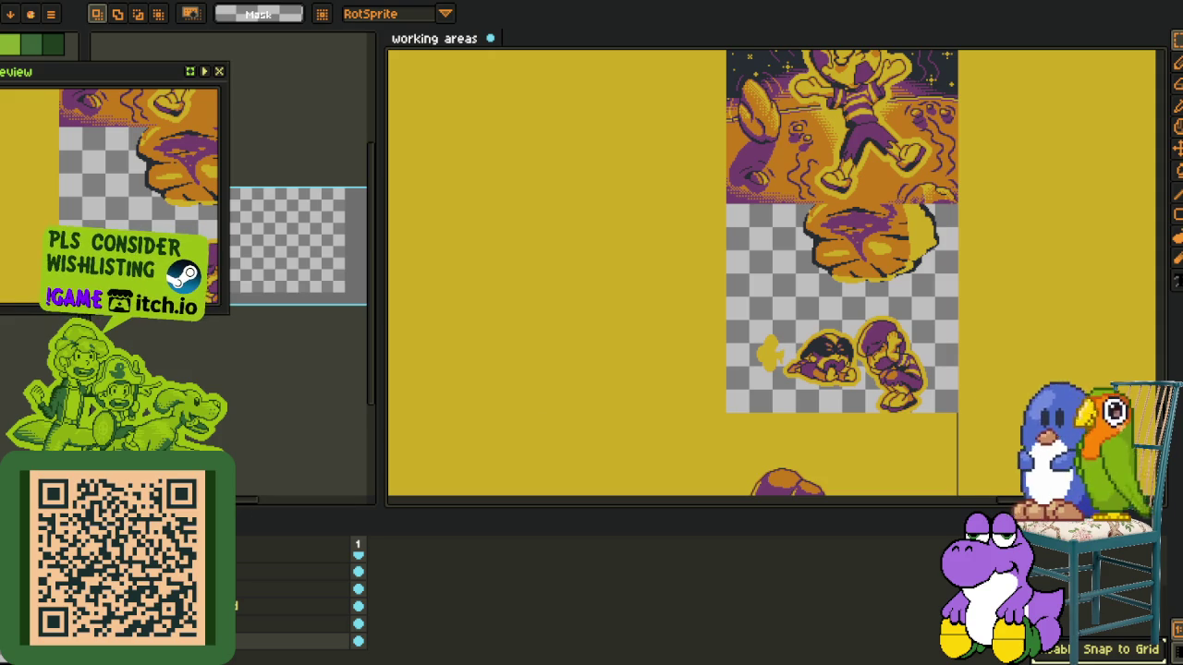
key("Delete")
Flood-fill the cleared gap behind the characters with yellow
key("i")
key("g")
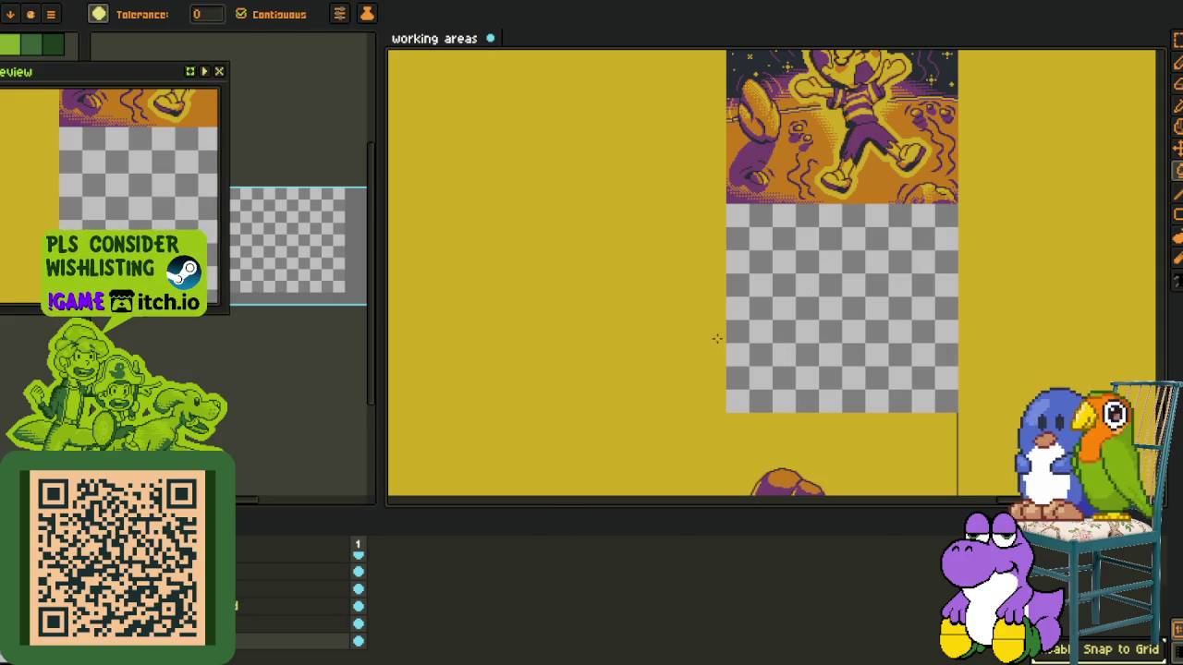
left_click(776, 342)
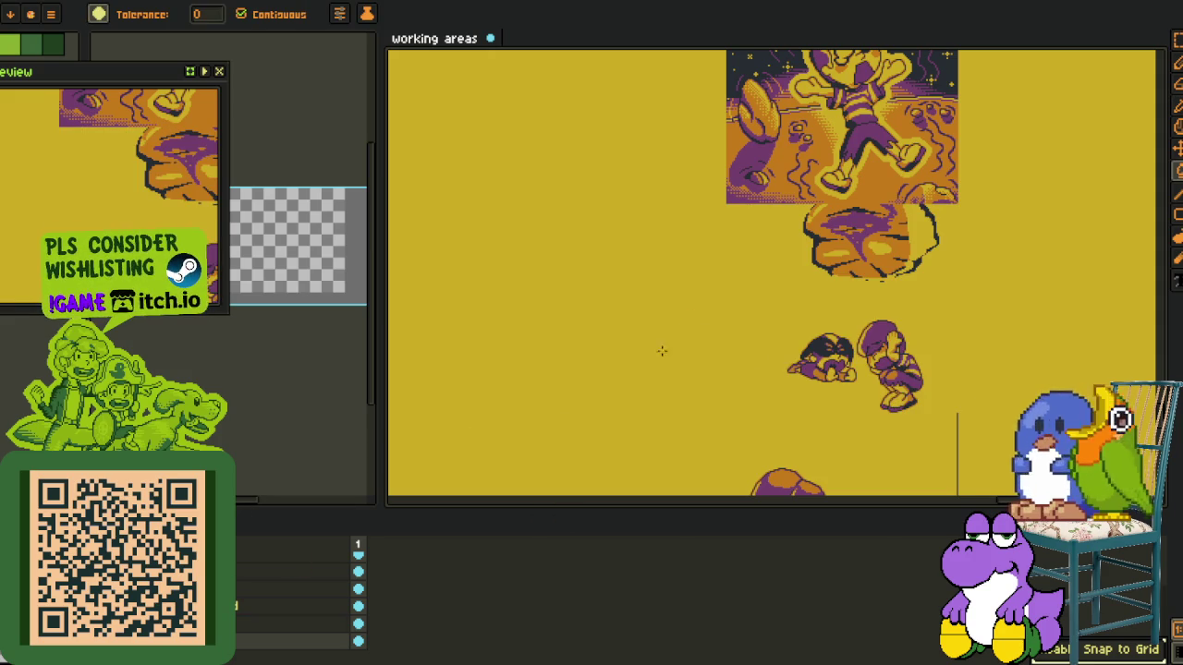
scroll(662, 288, "down", 3)
left_click_drag(661, 287, 556, 317)
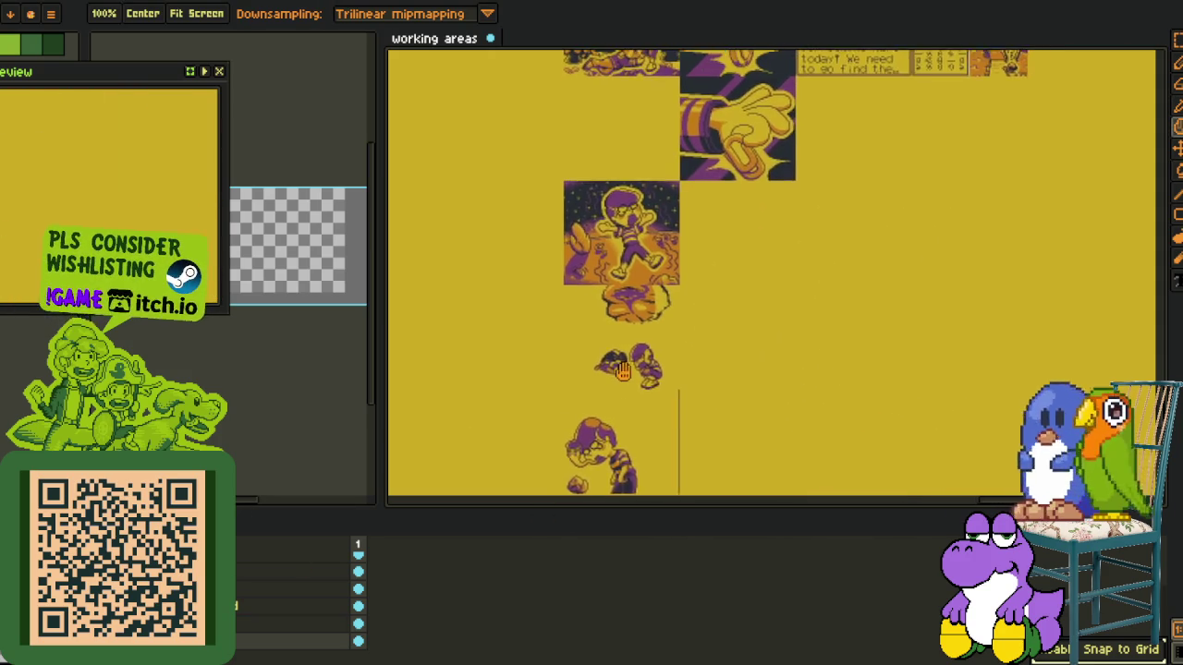
key("o")
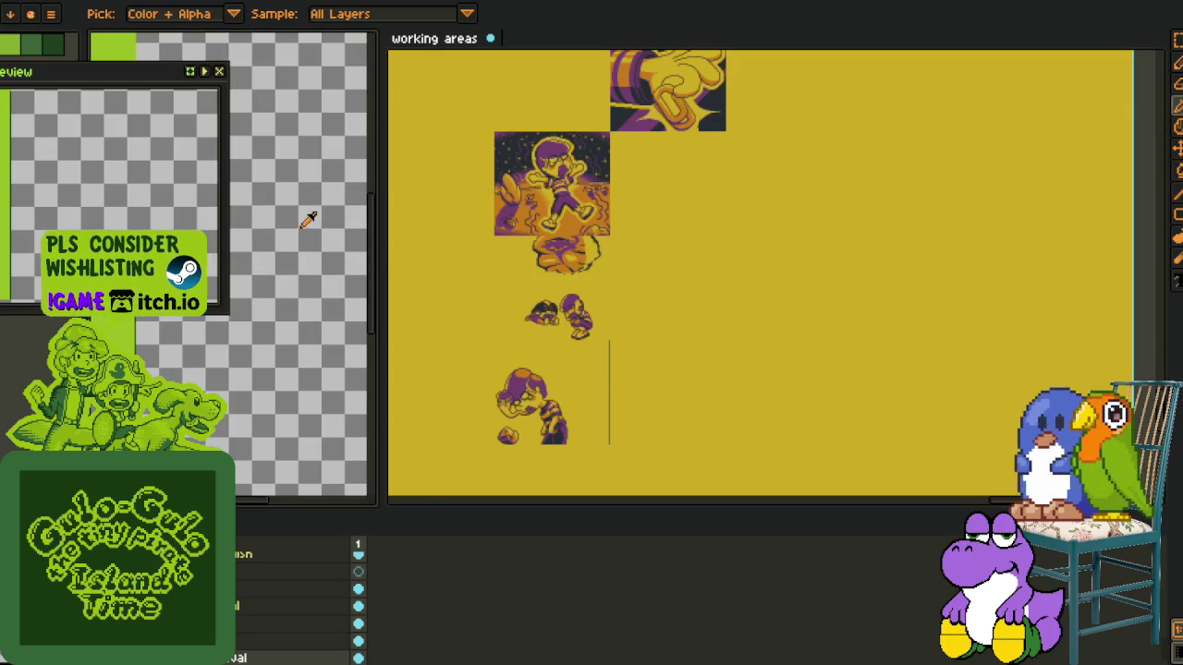
Close the sprite preview and bring the cutscene sheet and working-areas artwork into view
scroll(308, 219, "down", 2)
left_click(219, 71)
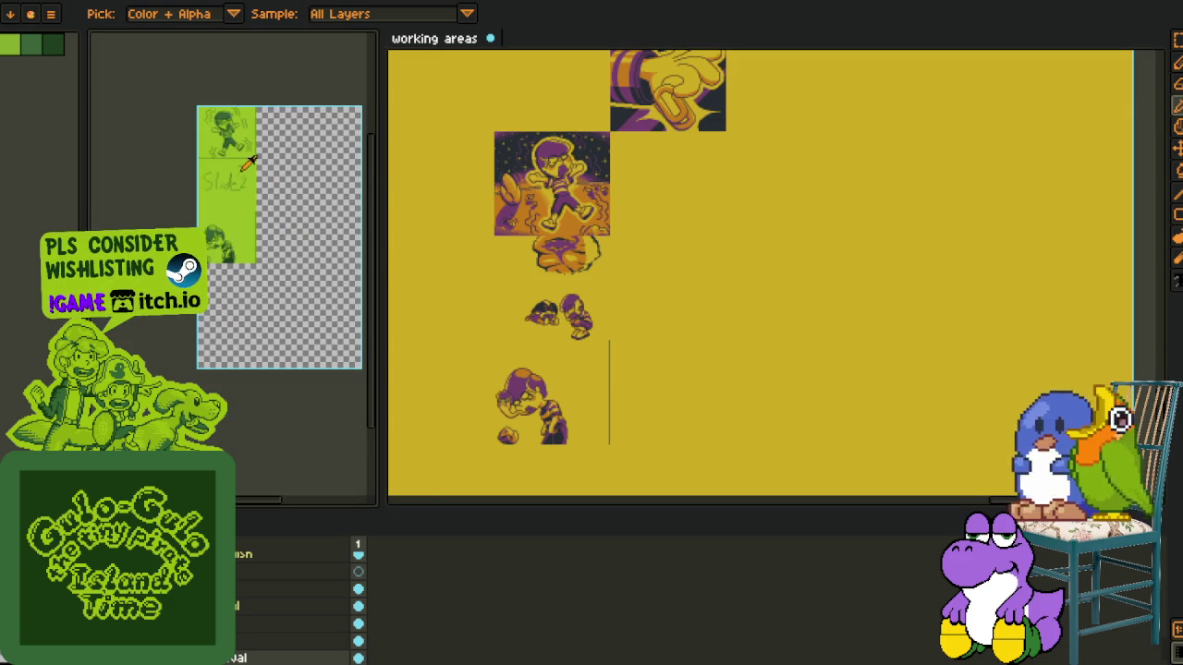
scroll(236, 171, "up", 1)
scroll(231, 175, "up", 1)
left_click_drag(224, 207, 258, 305)
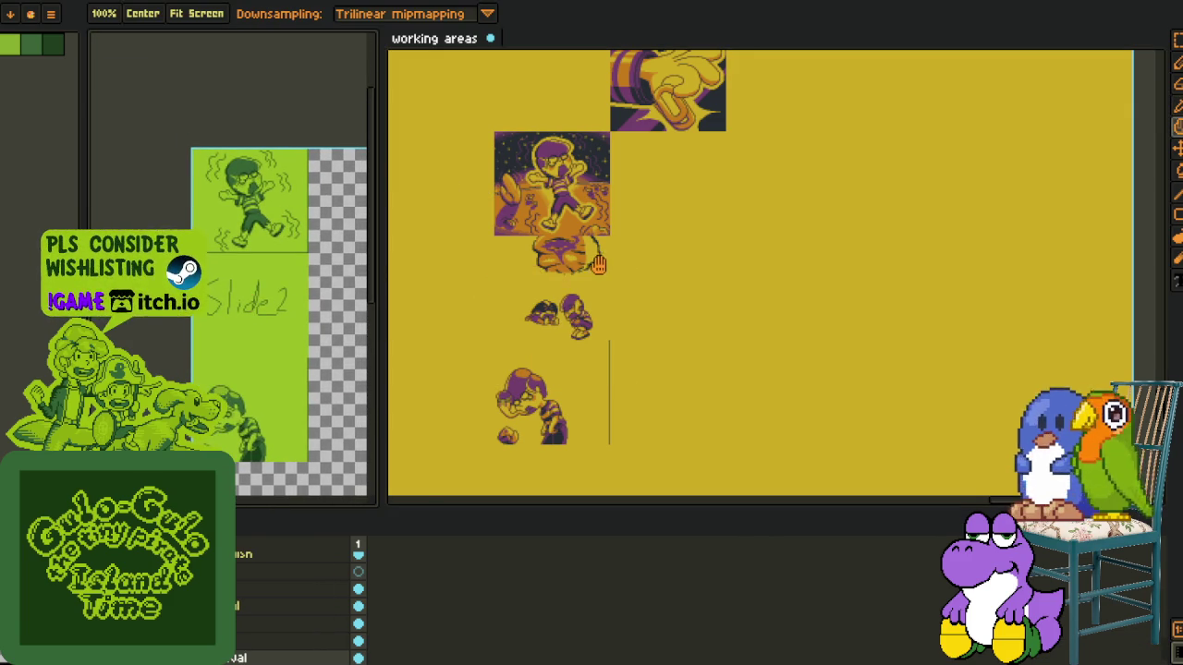
left_click_drag(531, 270, 598, 268)
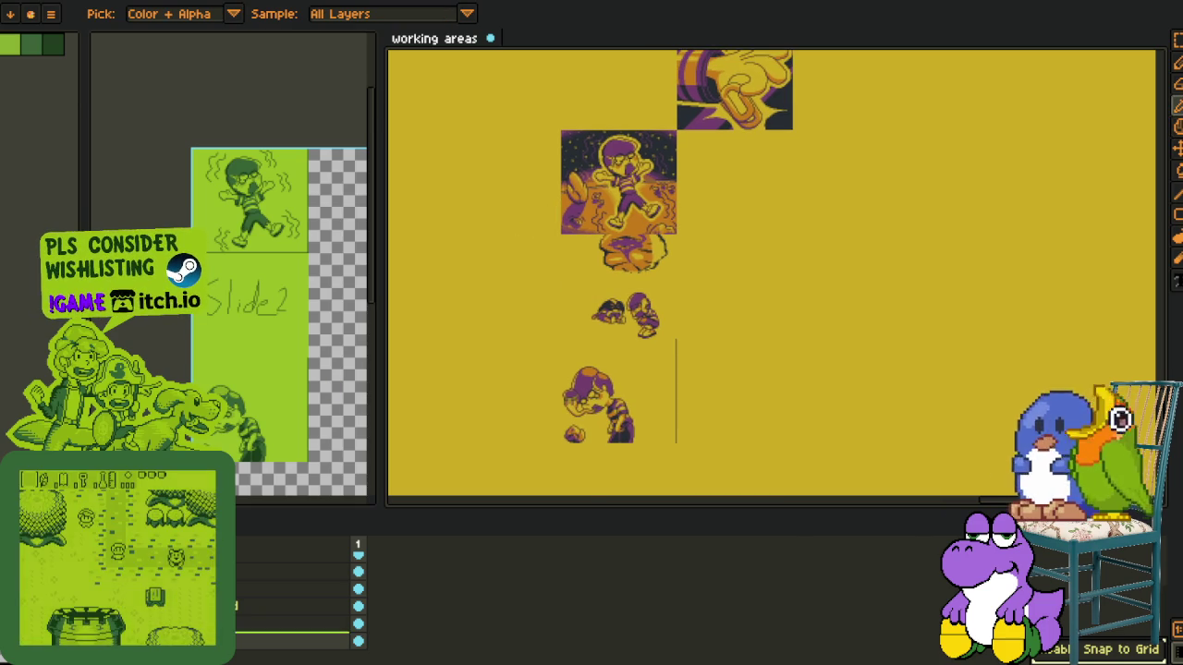
right_click(212, 624)
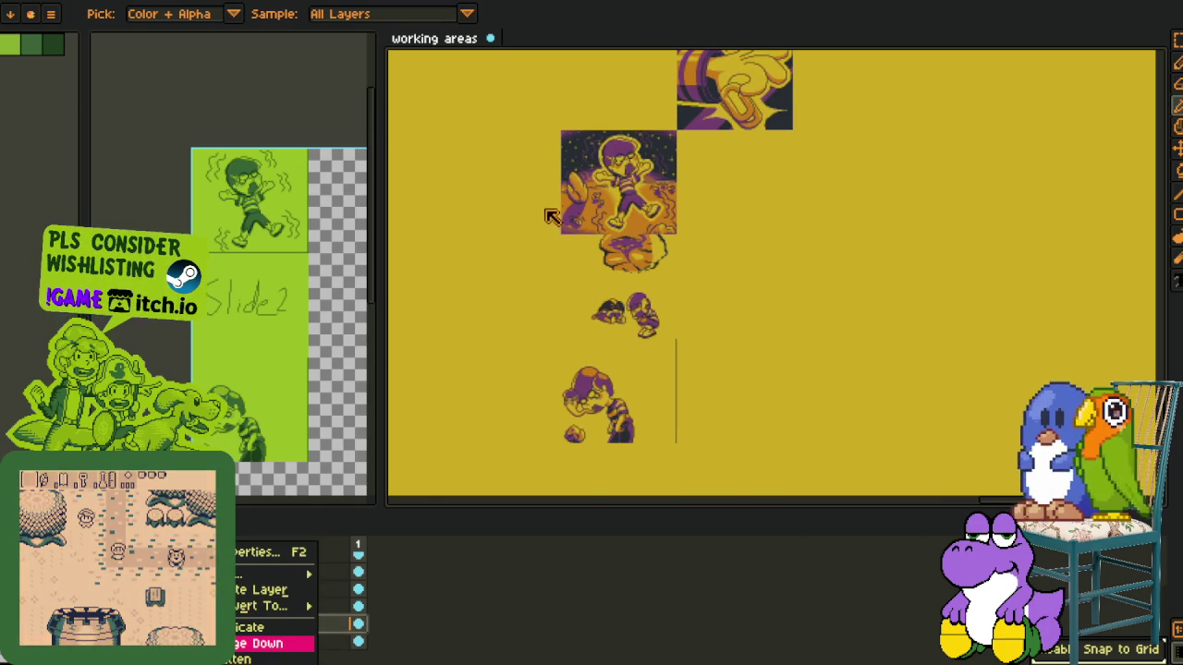
key("Escape")
scroll(570, 169, "up", 1)
Marquee the arranged cutscene column and cut then undo, keeping it on the clipboard
key("m")
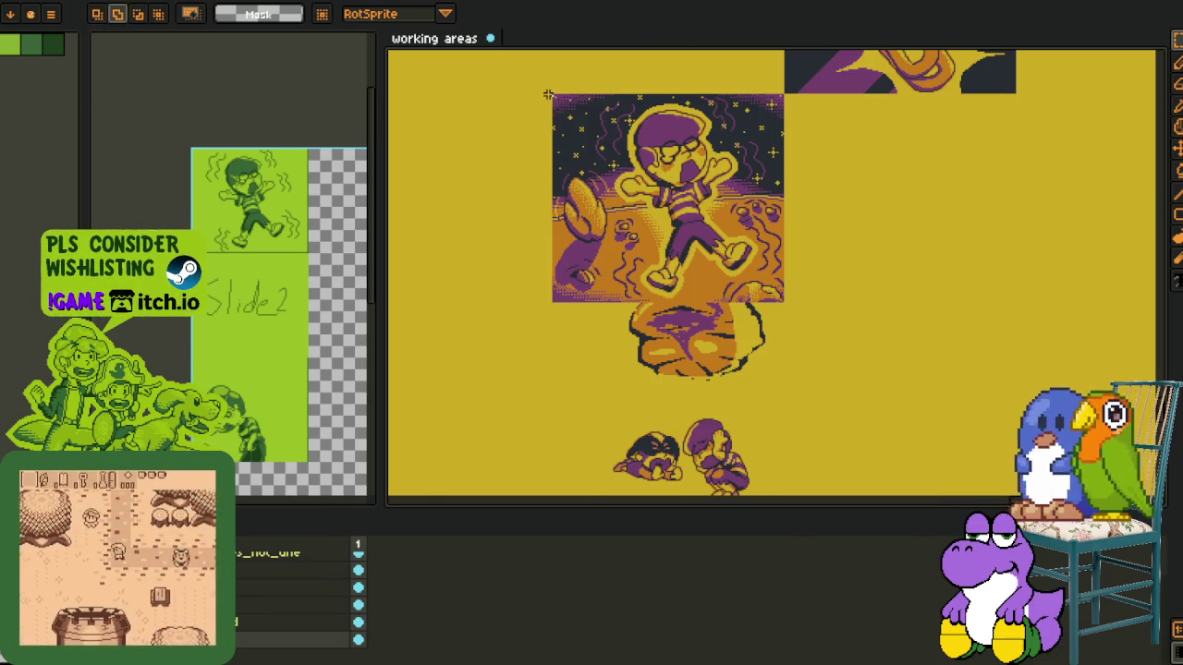
mouse_move(548, 94)
left_mouse_down()
mouse_move(796, 492)
mouse_move(786, 420)
left_mouse_up()
scroll(843, 337, "down", 1)
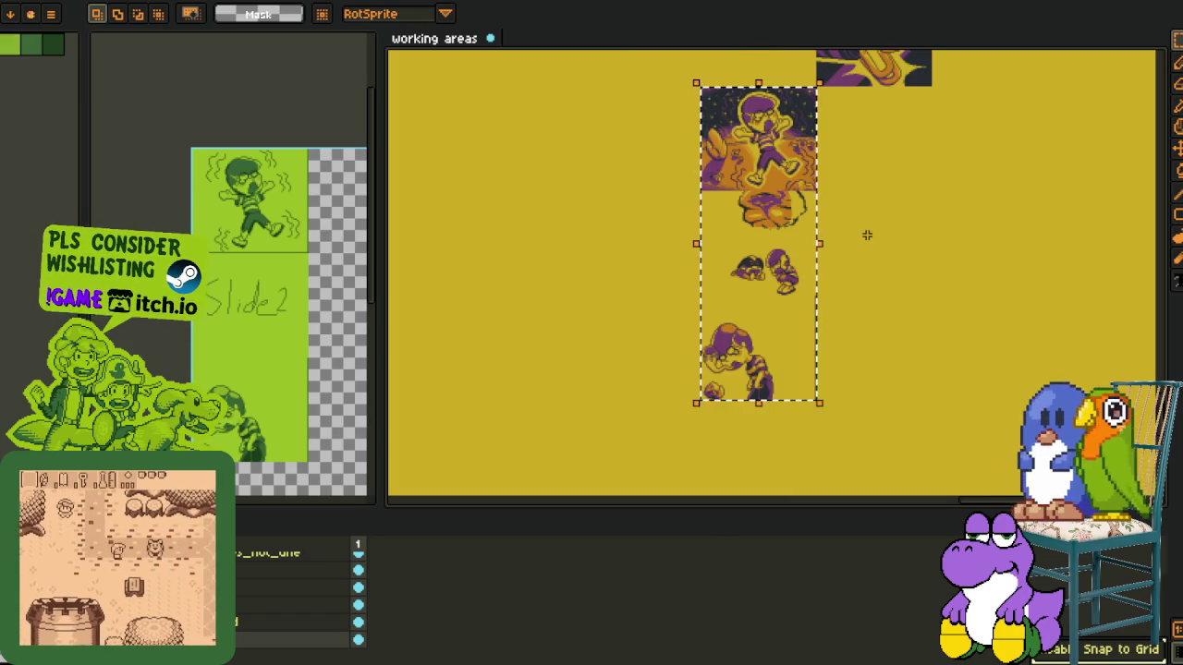
key("Delete")
key("ctrl+z")
key("ctrl+d")
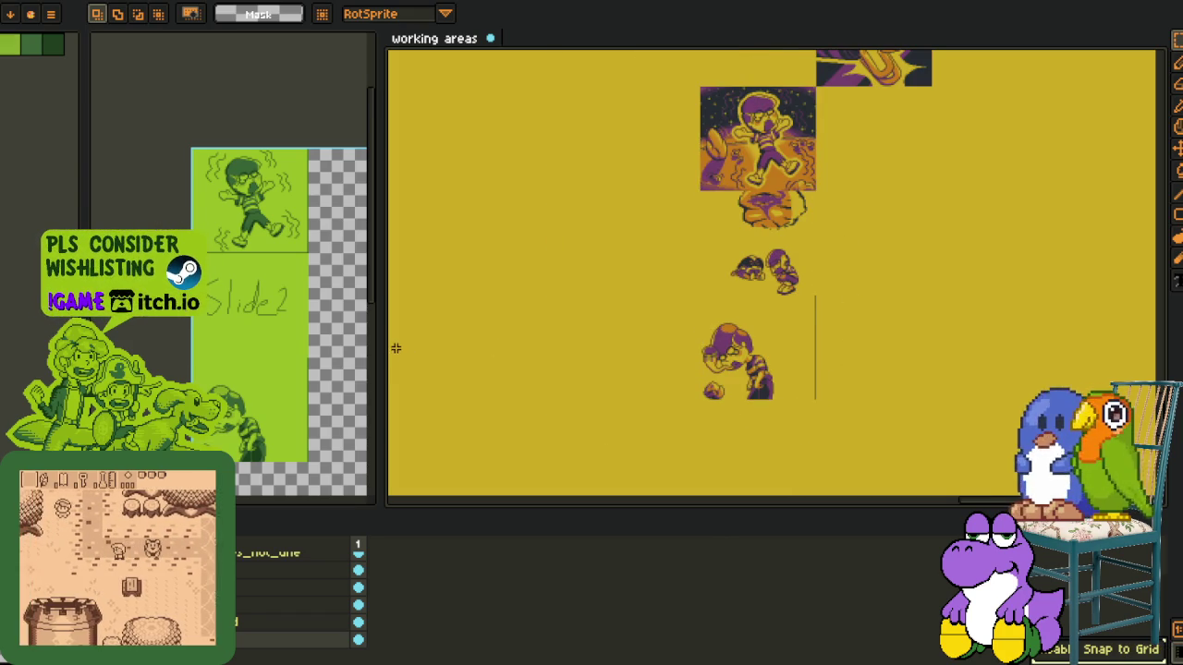
Paste the cutscene column onto a new layer of the cutscene sheet at the top-left
left_click_drag(377, 343, 739, 351)
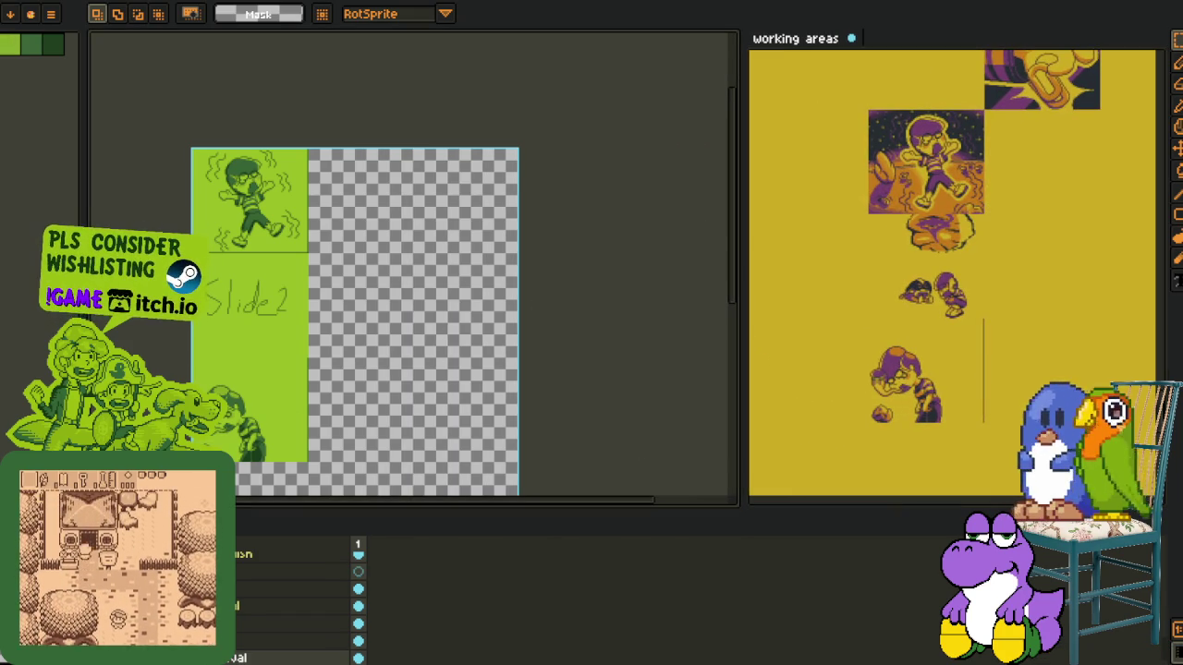
left_click_drag(349, 346, 393, 446)
right_click(237, 545)
mouse_move(277, 574)
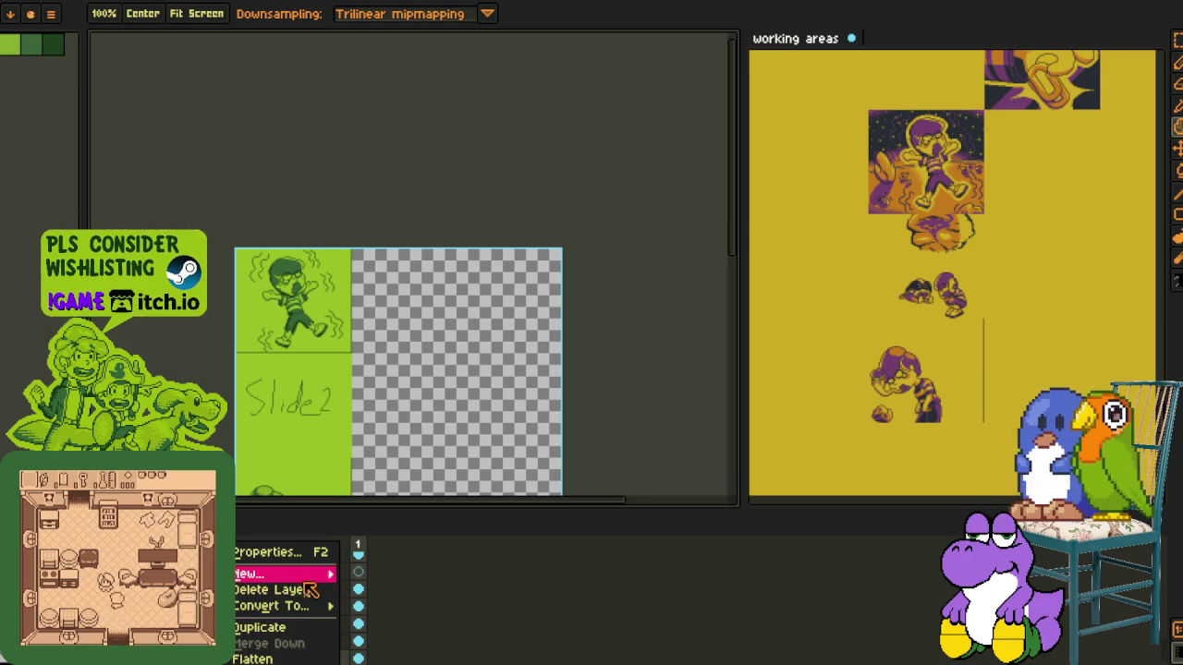
left_click(386, 576)
key("ctrl+v")
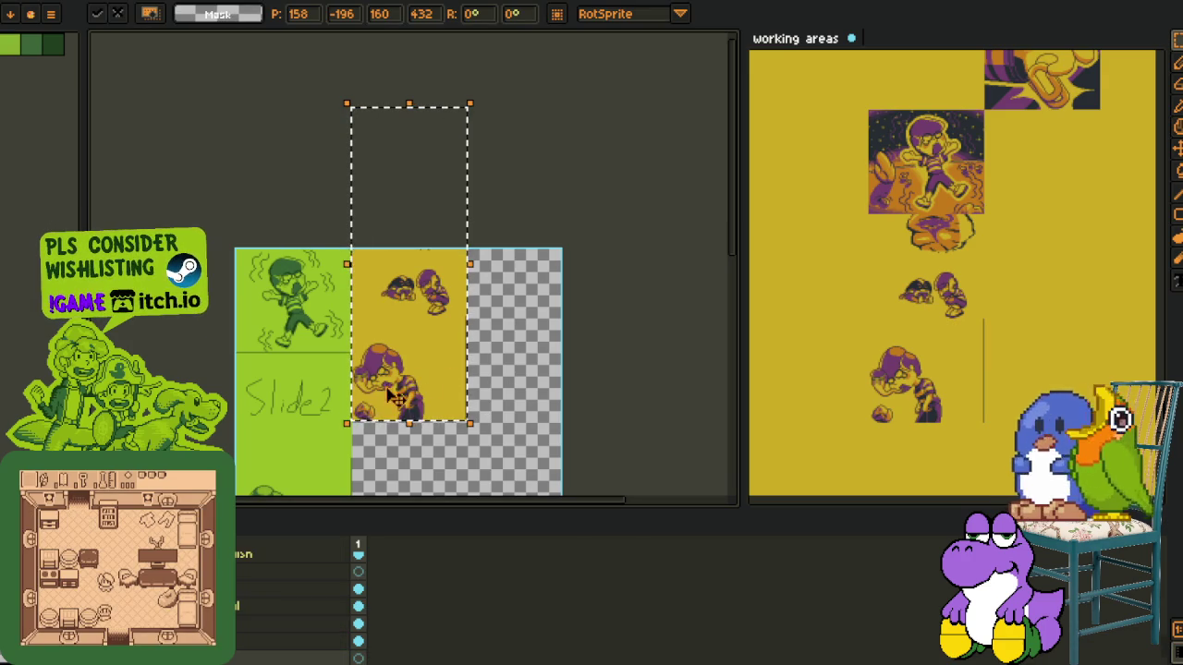
scroll(324, 415, "up", 2)
mouse_move(338, 453)
left_mouse_down()
mouse_move(454, 337)
mouse_move(446, 533)
mouse_move(418, 407)
left_mouse_up()
key("ctrl+v")
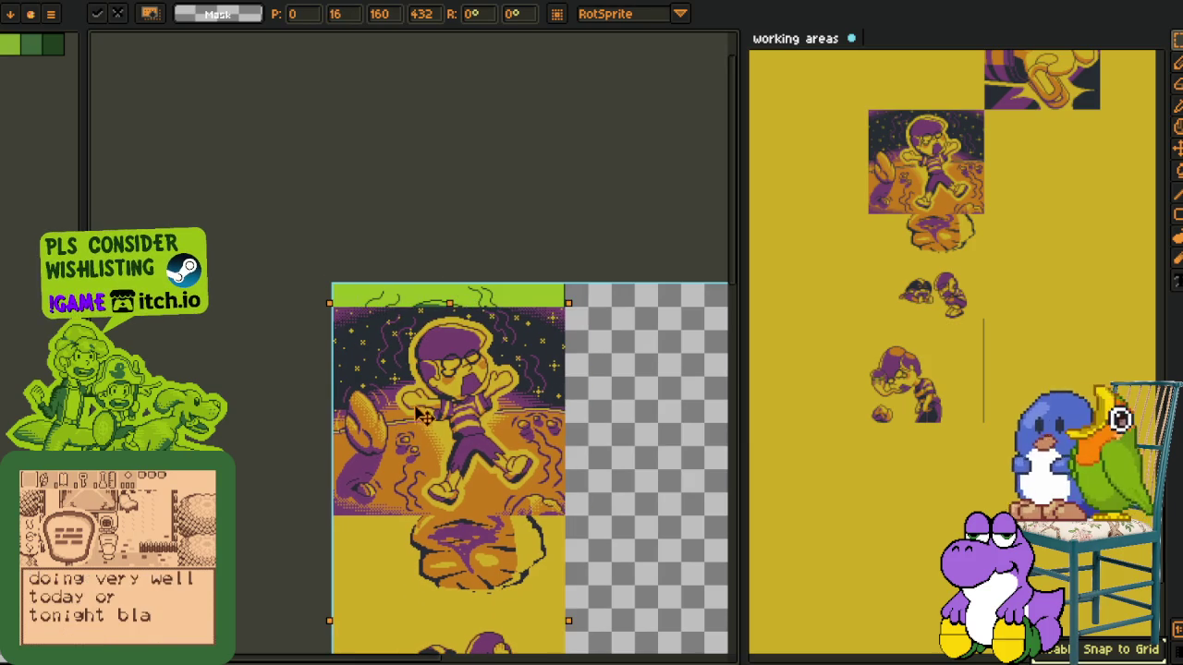
left_click(412, 211)
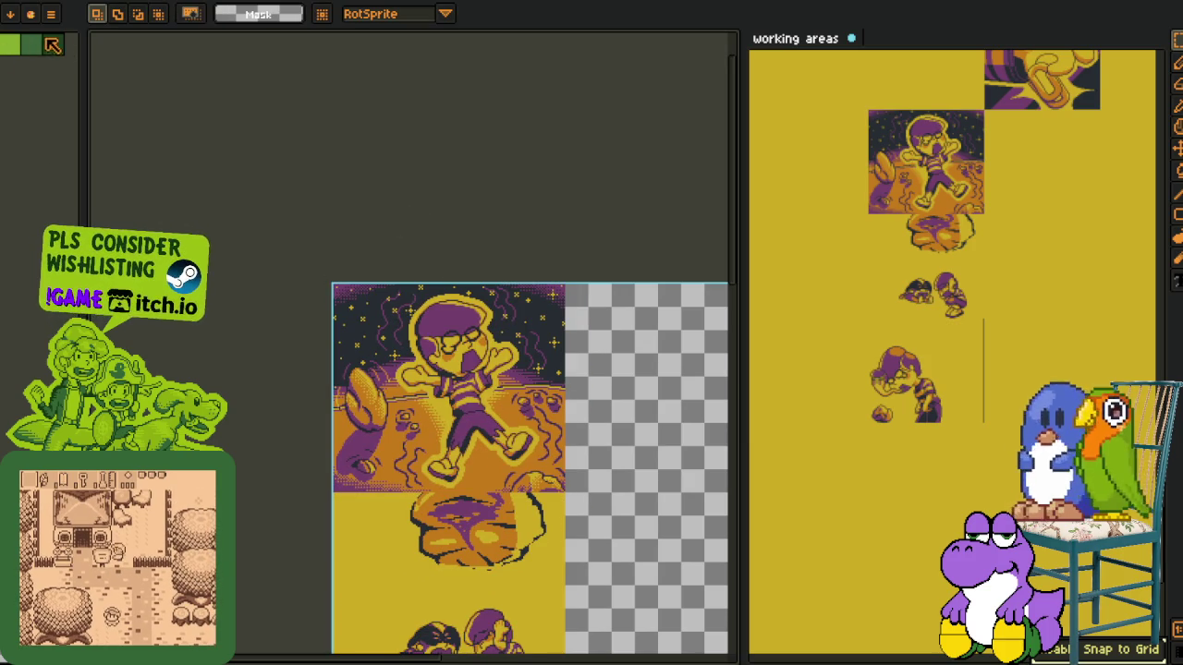
Trim the cutscene sheet to its artwork with Sprite > Trim
scroll(388, 277, "up", 3)
key("i")
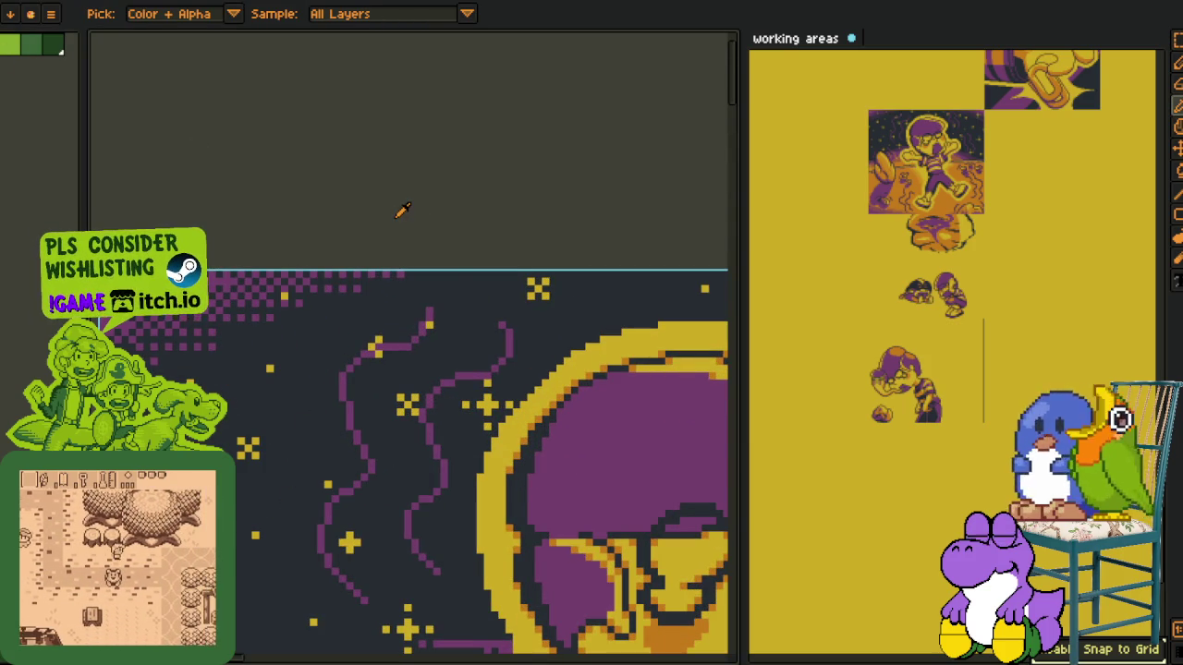
scroll(406, 205, "down", 3)
scroll(407, 205, "down", 3)
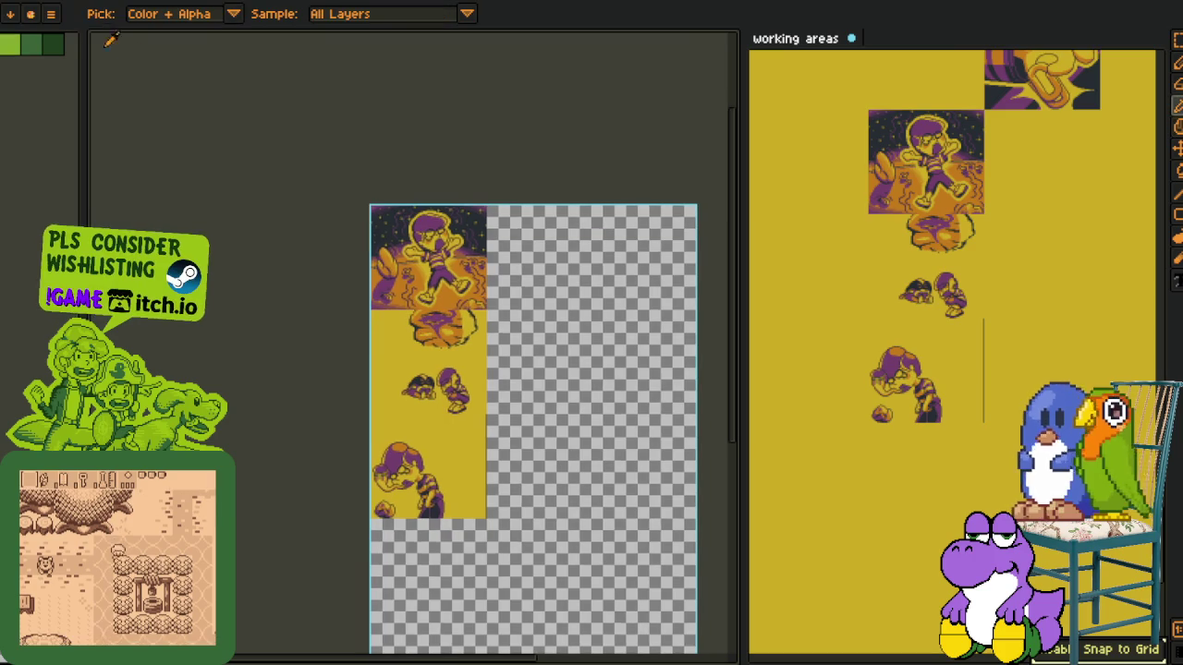
key("alt+s")
left_click(116, 134)
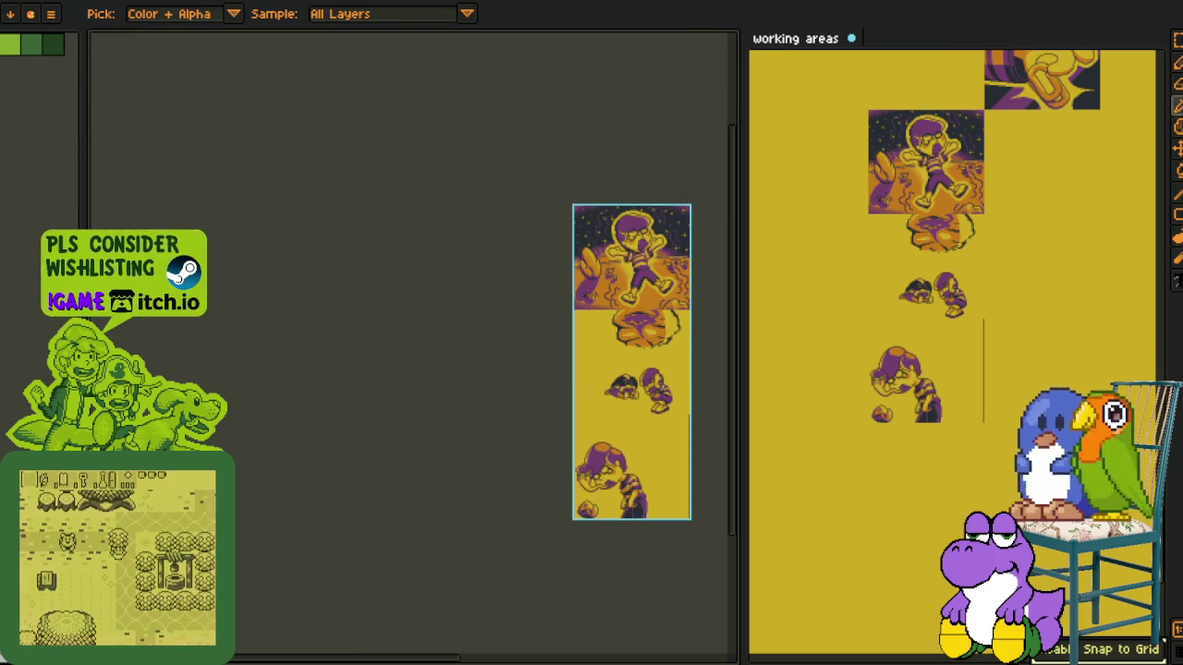
Open Export Sprite Sheet, cancel it, then open Save As on the cutscenes folder
key("alt+f")
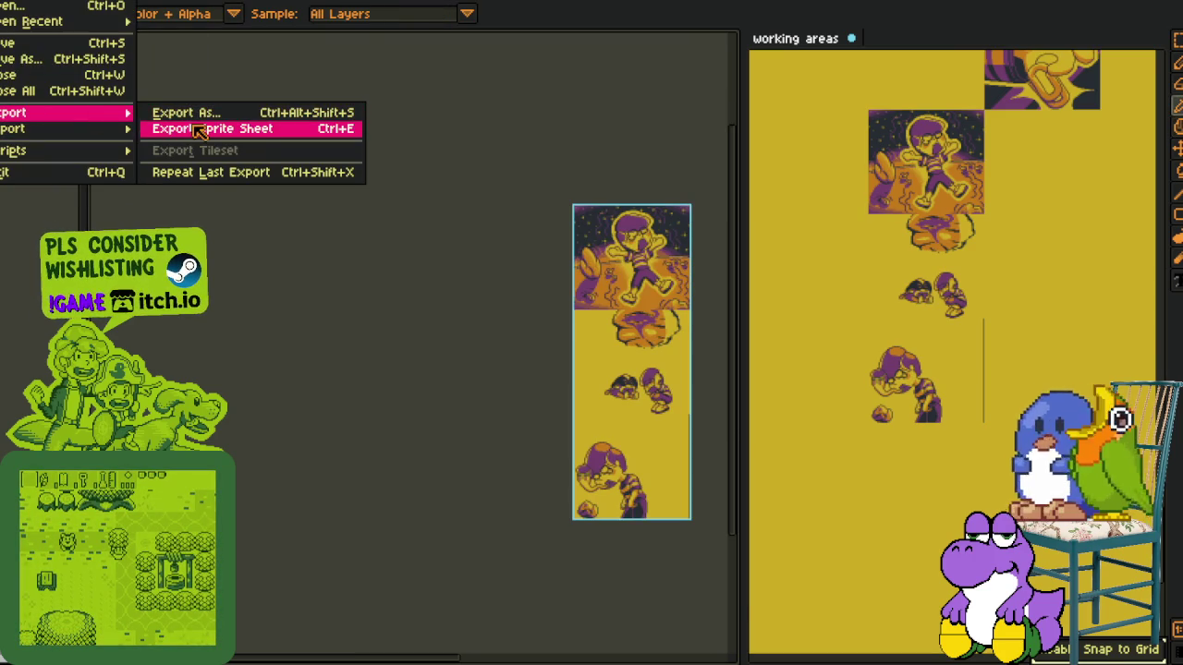
left_click(180, 111)
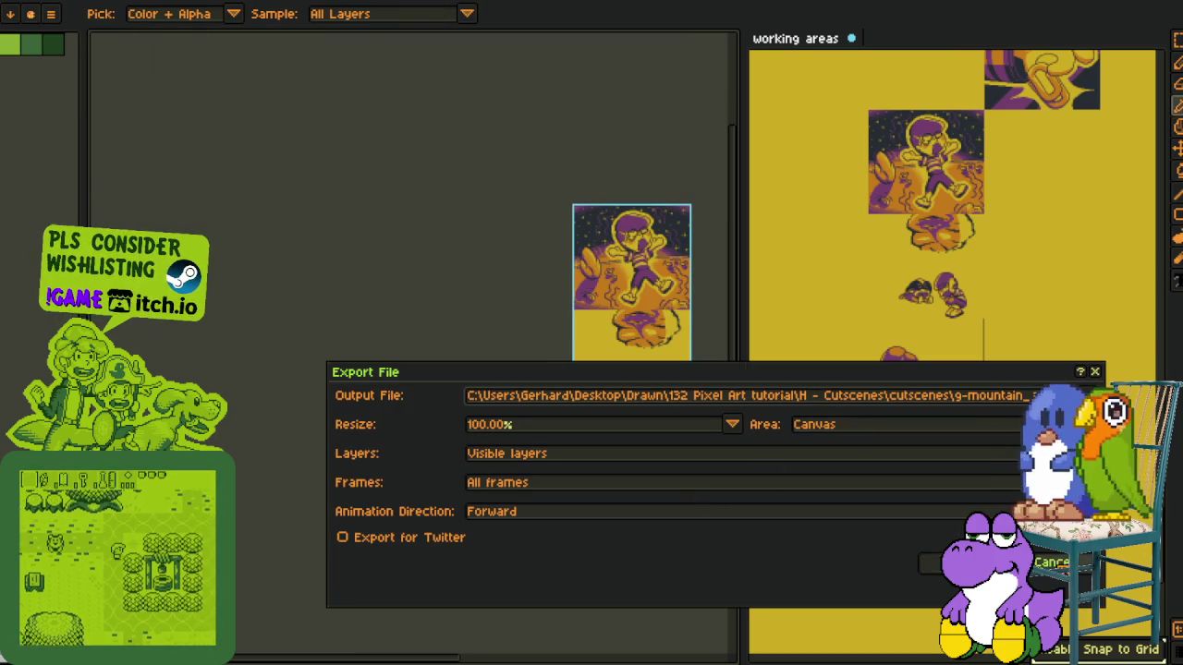
key("Return")
key("alt+f")
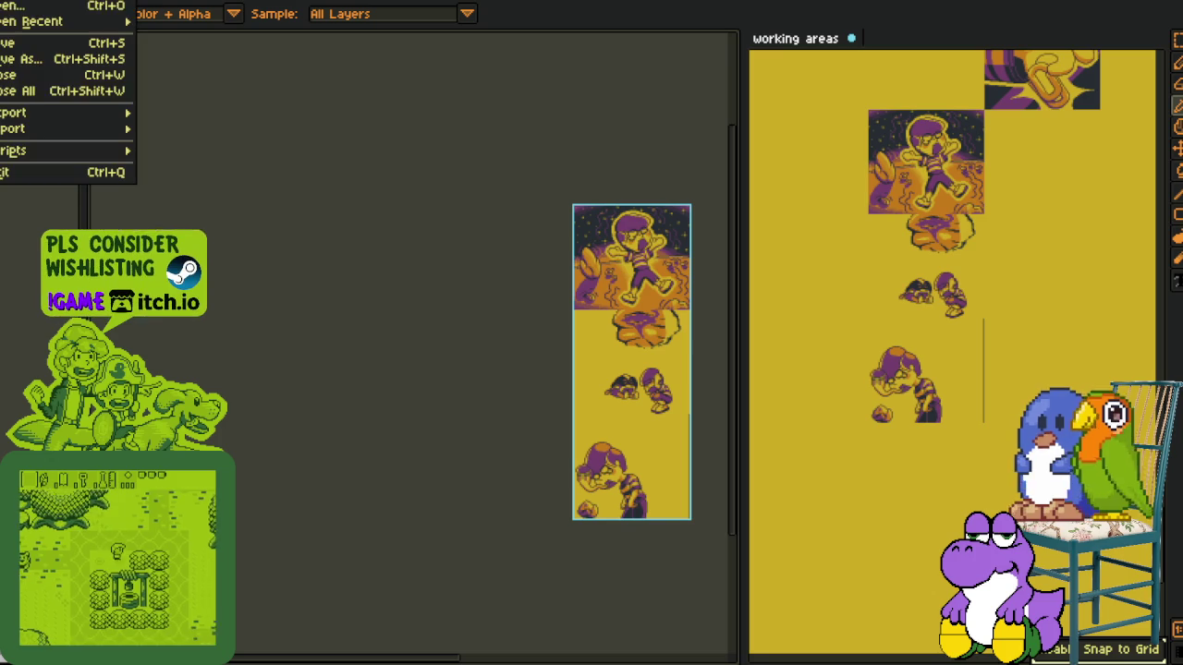
left_click(30, 63)
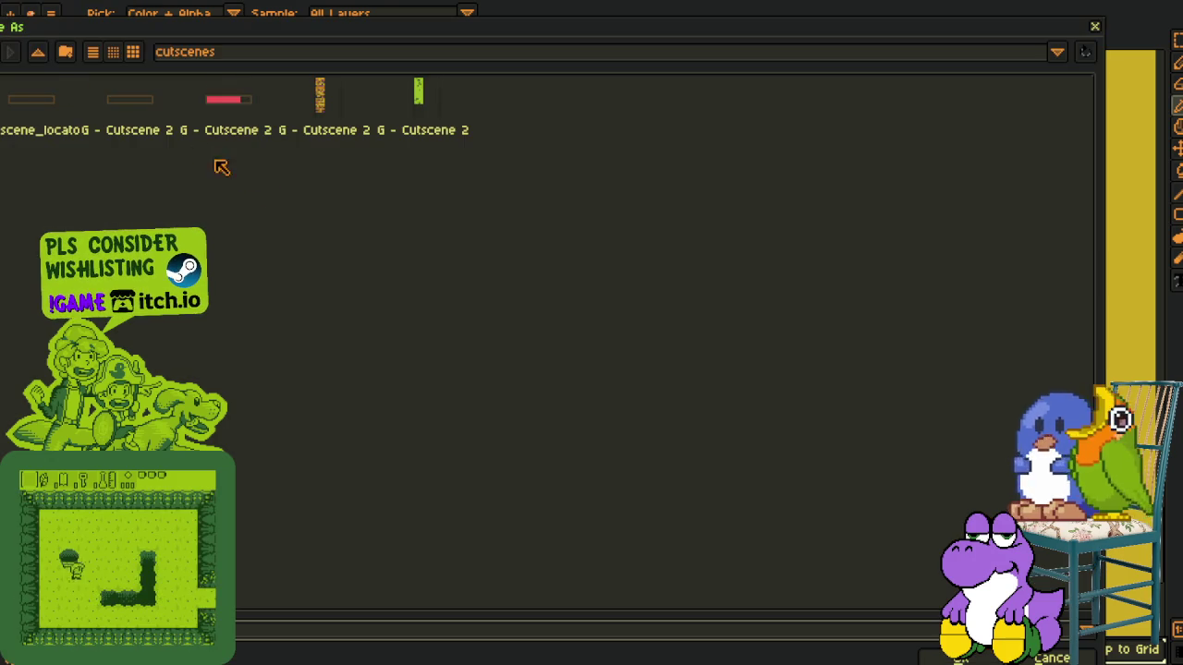
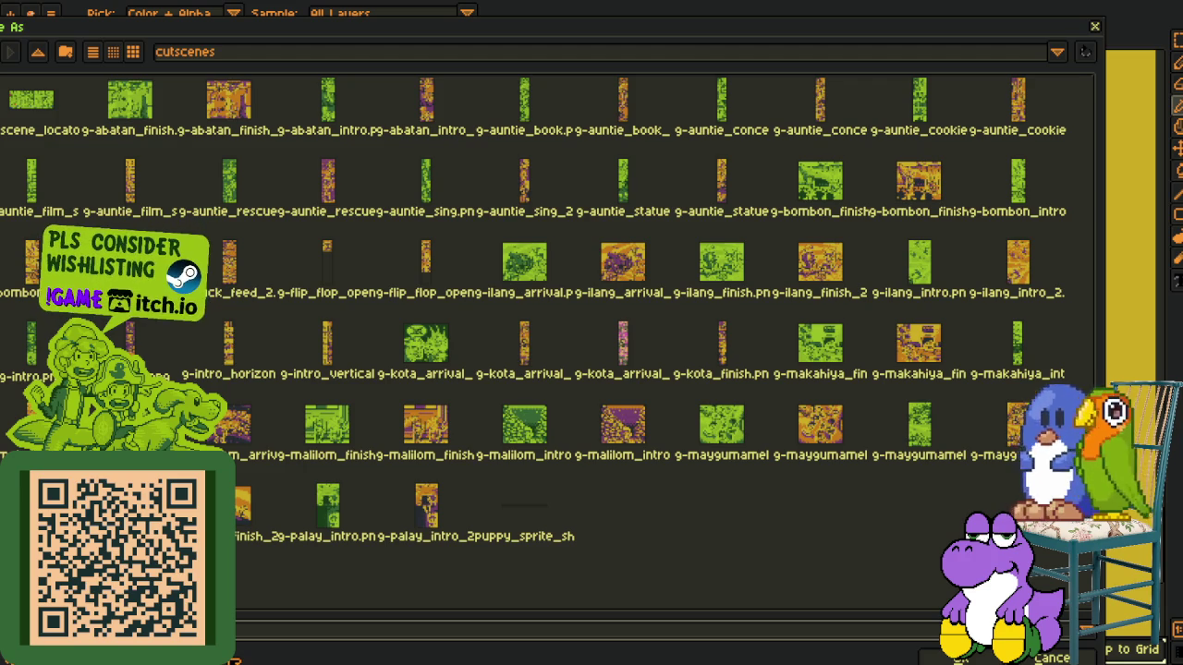
Save the sheet as a flattened PNG in the cutscenes folder, then undo the trim to restore the full canvas
key("Return")
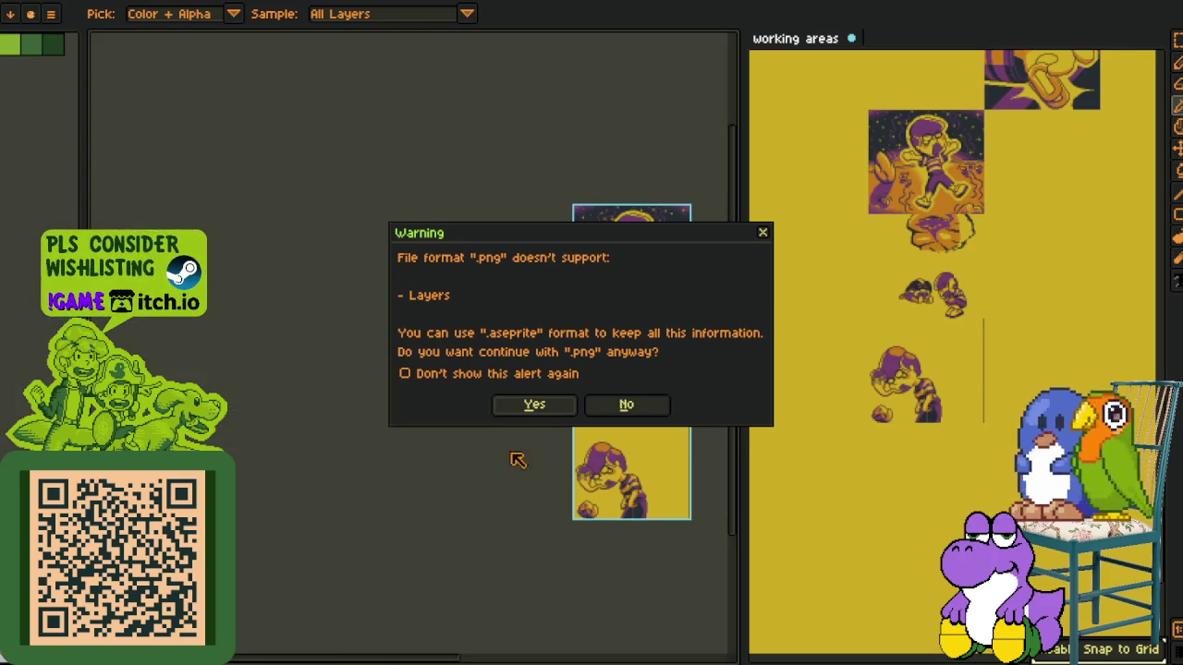
left_click(536, 406)
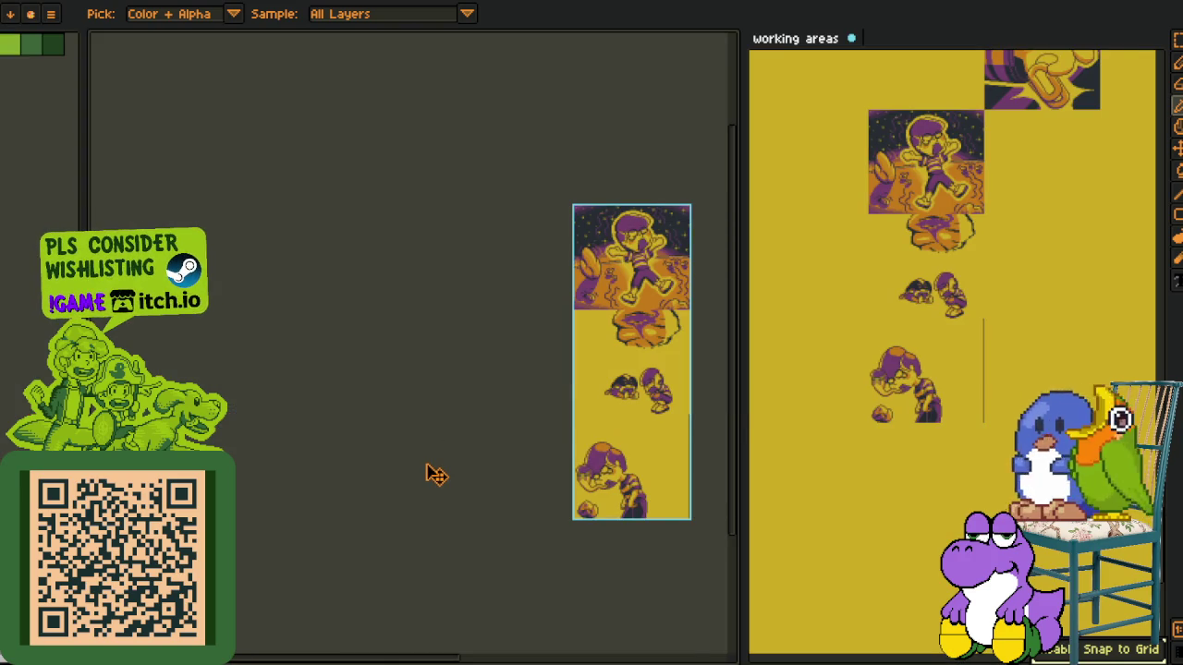
key("ctrl+z")
key("i")
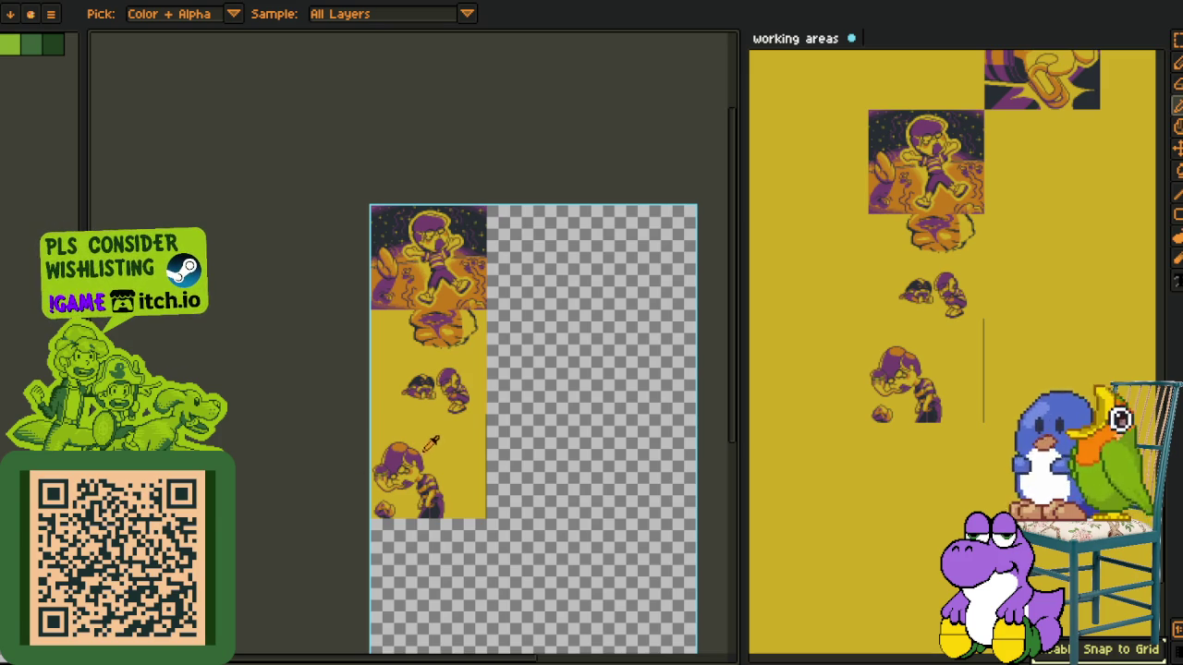
Merge the current layer down into the layer below it
key("Tab")
right_click(196, 545)
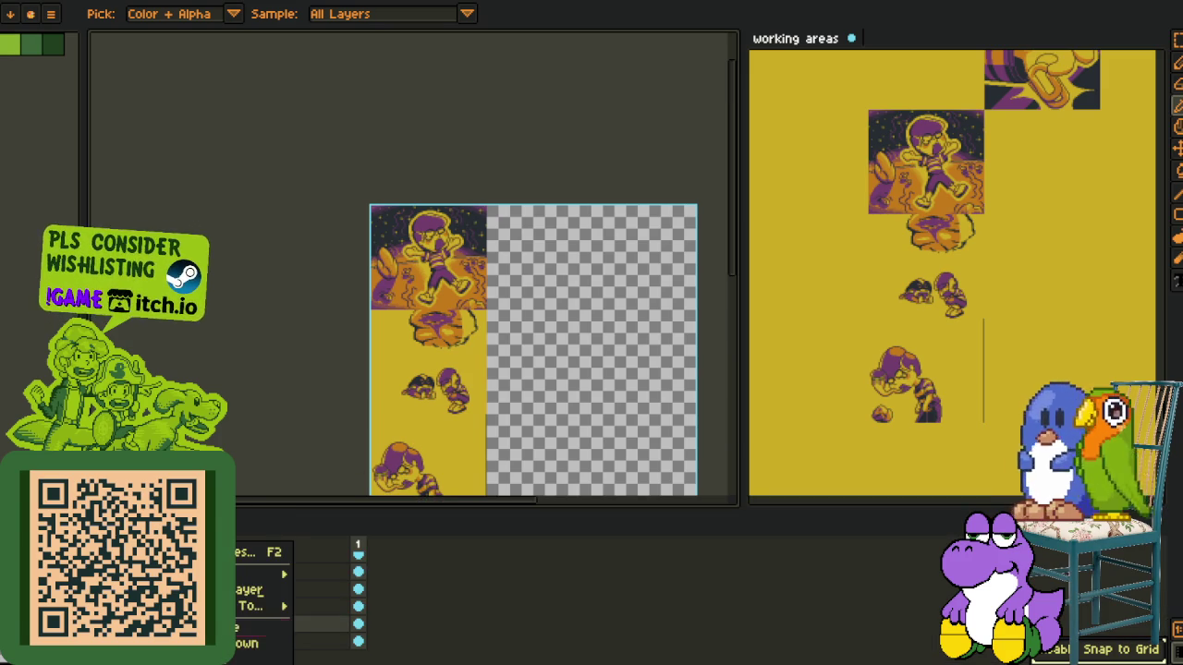
left_click(248, 643)
key("Tab")
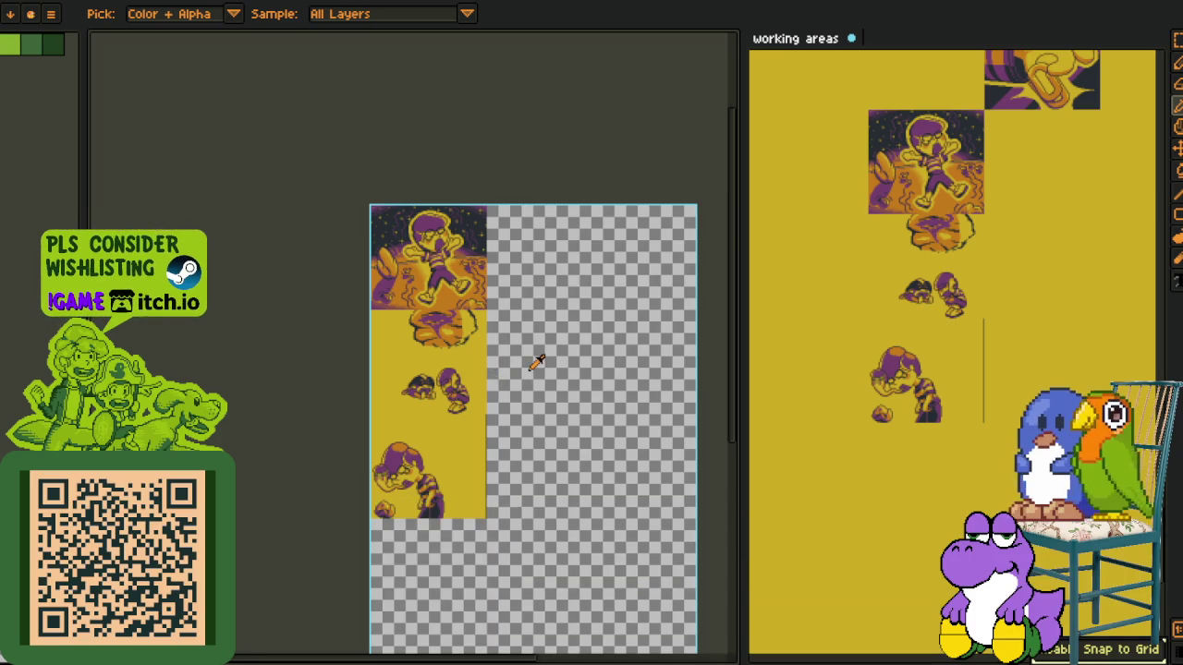
Save again without PNG format, choosing Save As to pick a new target
key("ctrl+s")
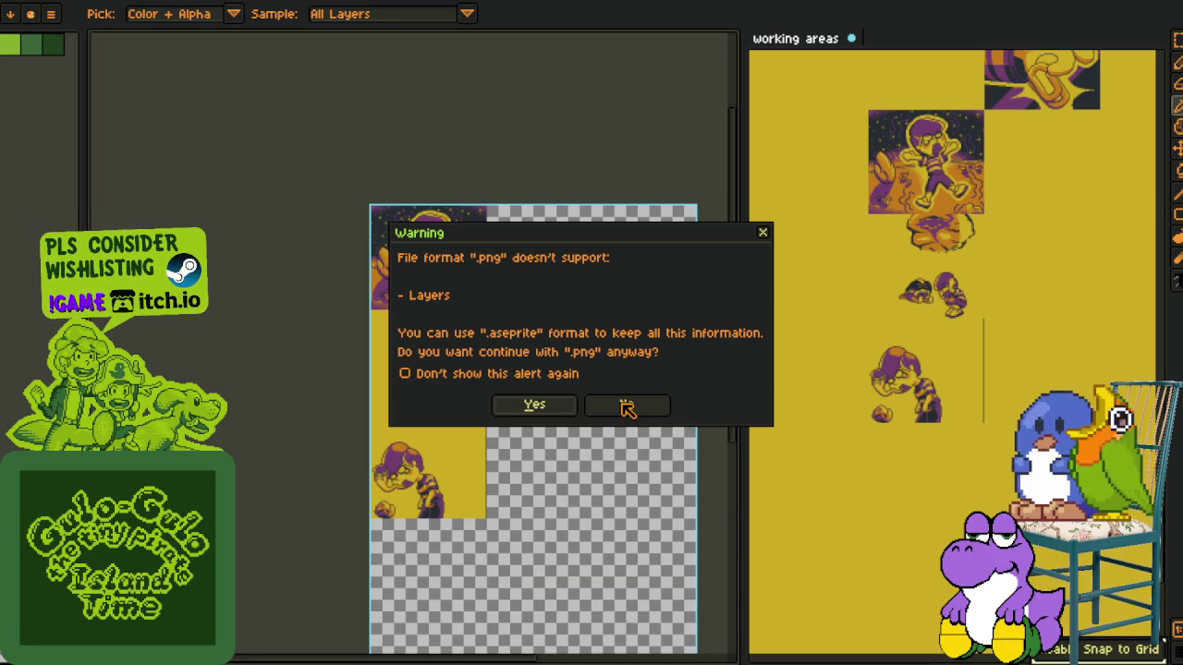
left_click(631, 409)
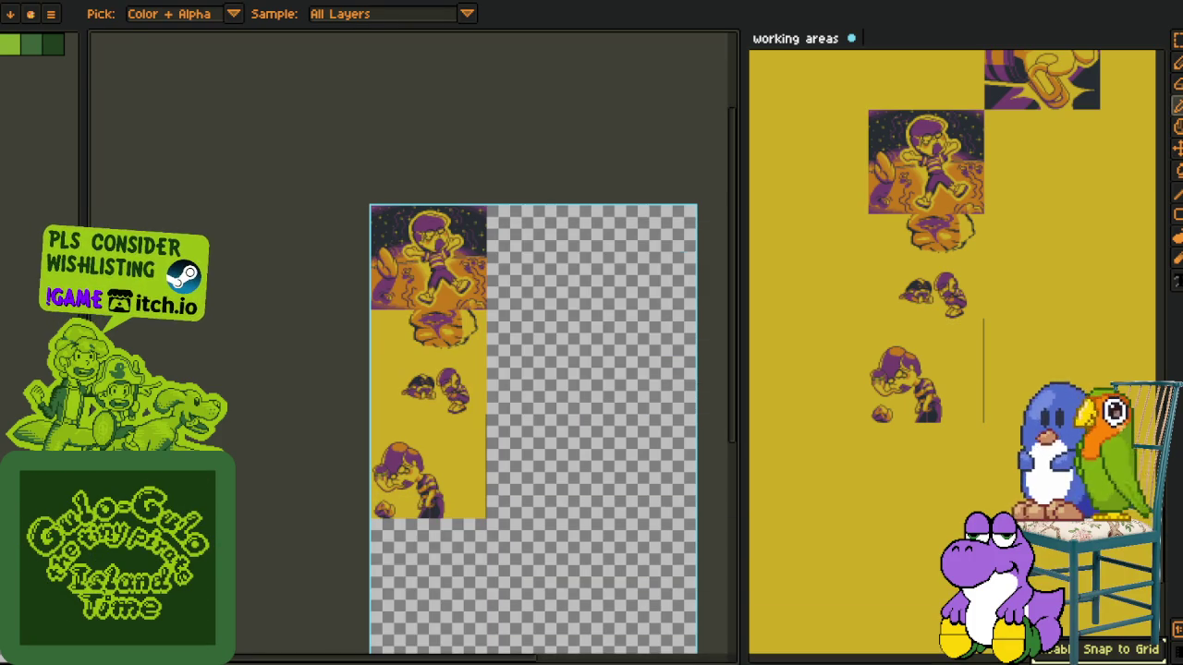
left_click(51, 13)
left_click(55, 74)
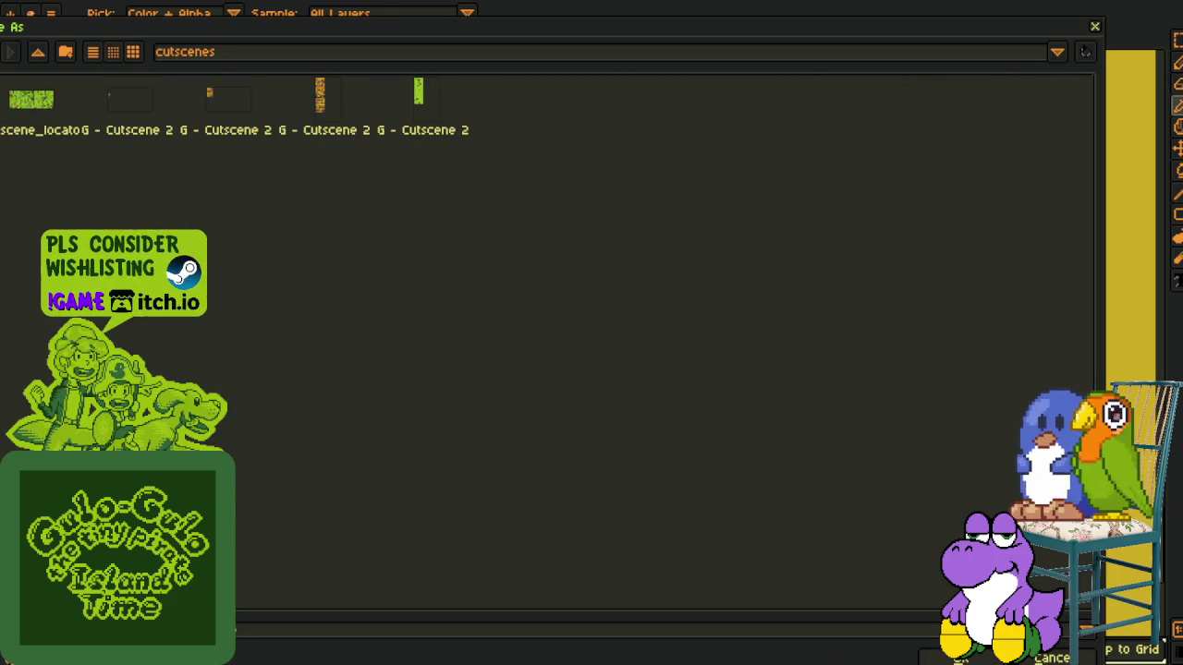
Overwrite G - Cutscene 2 V 9.aseprite with the current sheet
left_click(407, 122)
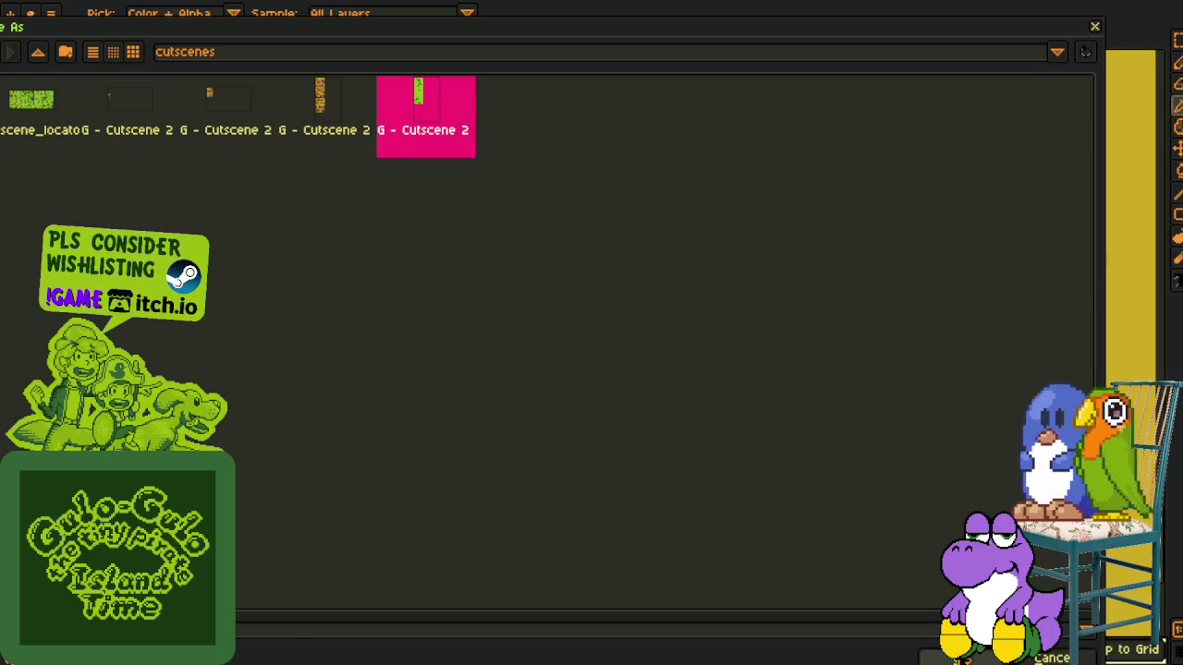
key("Return")
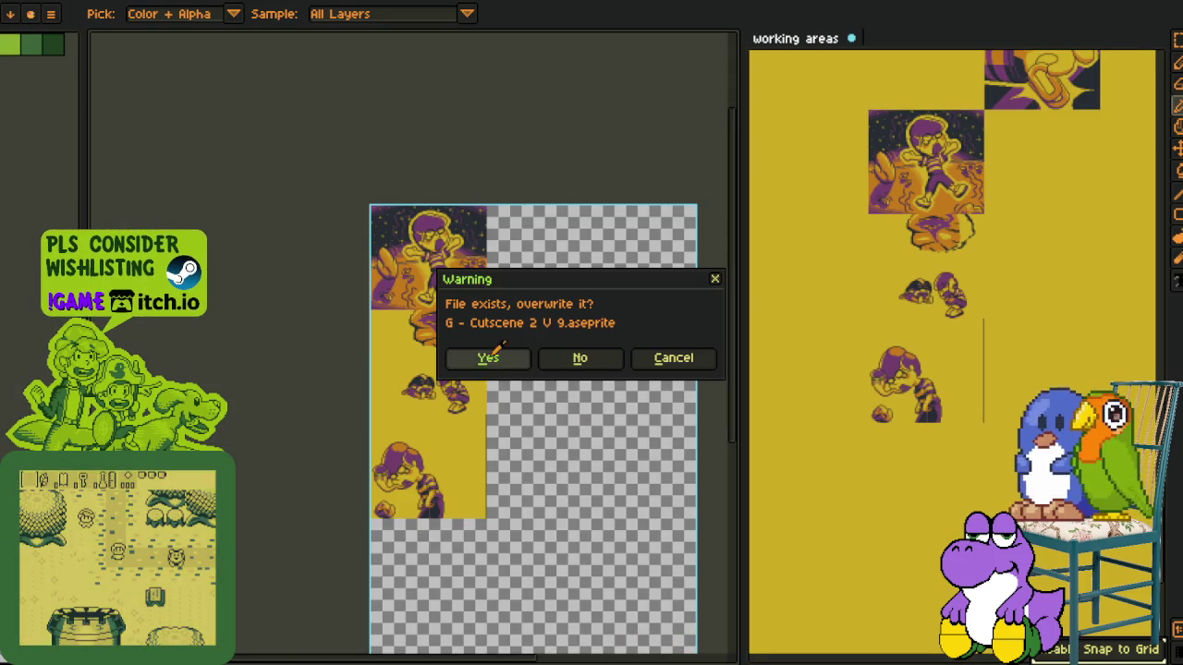
left_click(488, 358)
scroll(490, 424, "up", 1)
key("Tab")
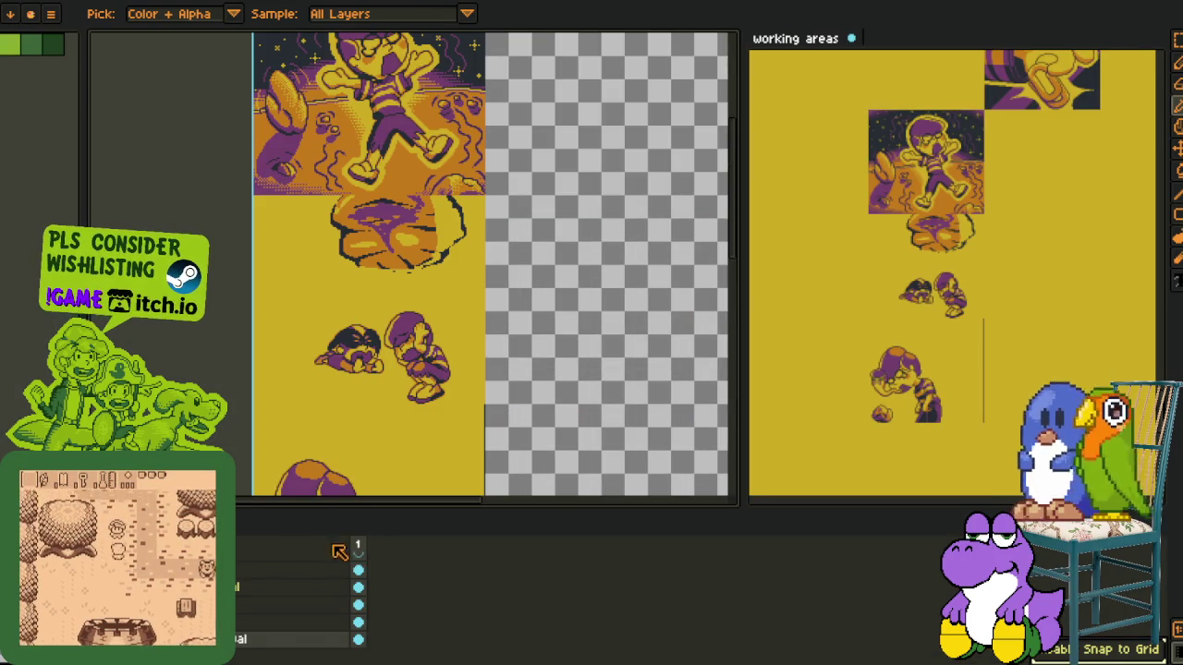
Enlarge the layer list to review the layers, then shrink and hide the timeline
left_click_drag(350, 495, 349, 236)
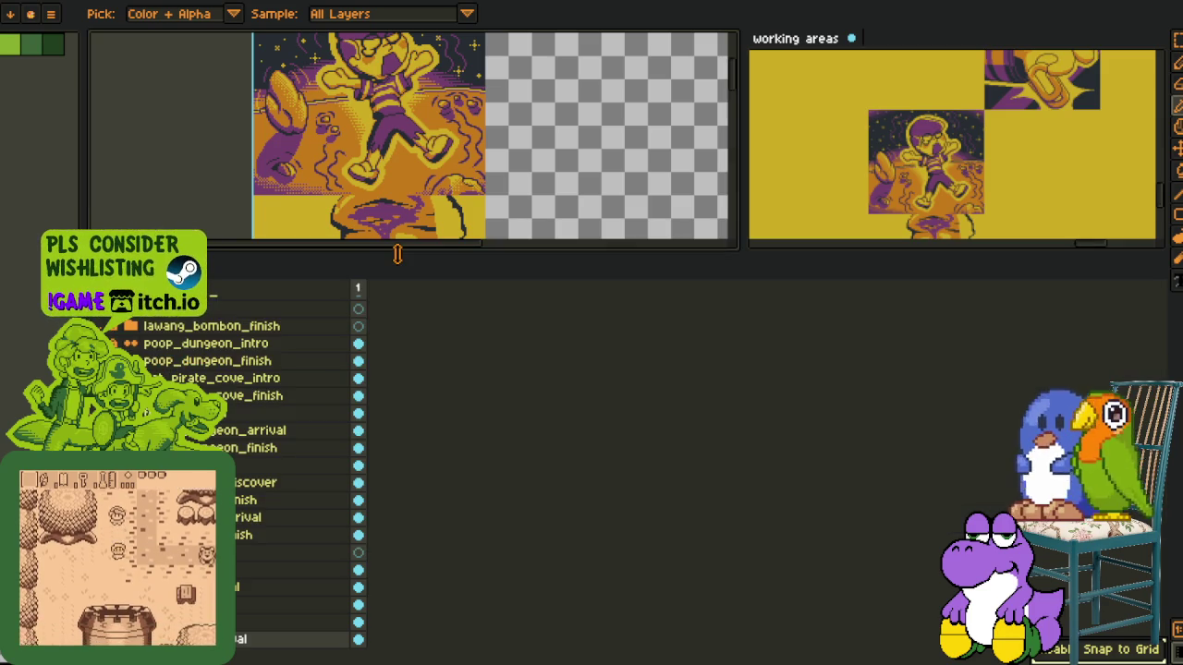
scroll(222, 384, "up", 3)
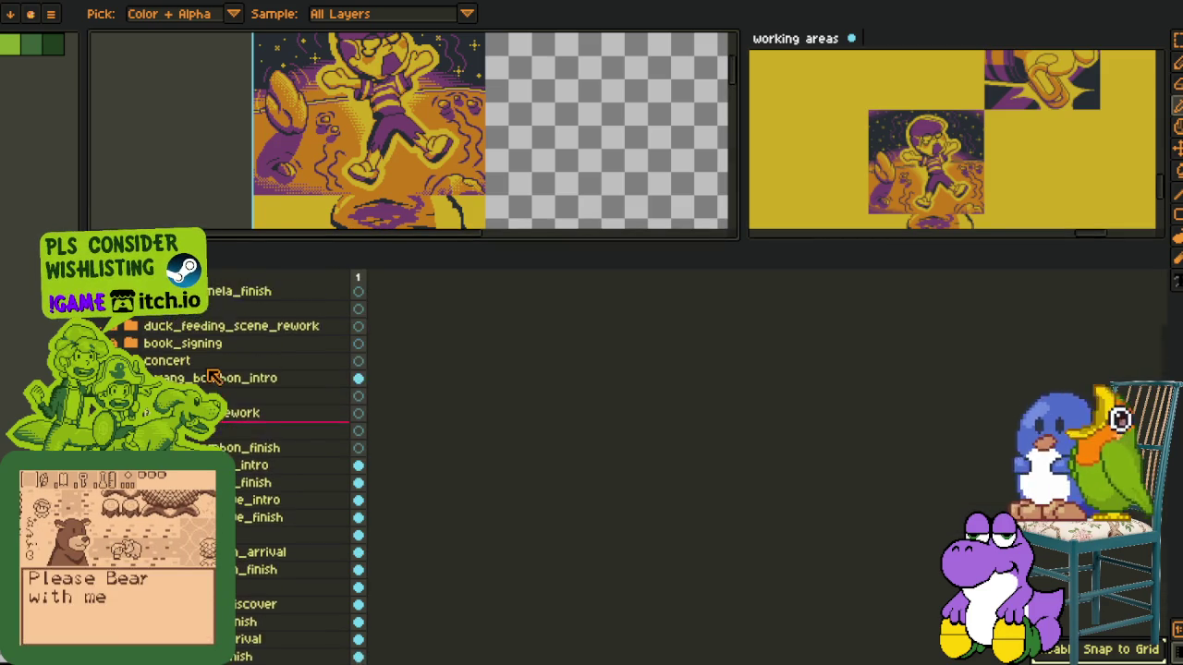
scroll(222, 384, "down", 3)
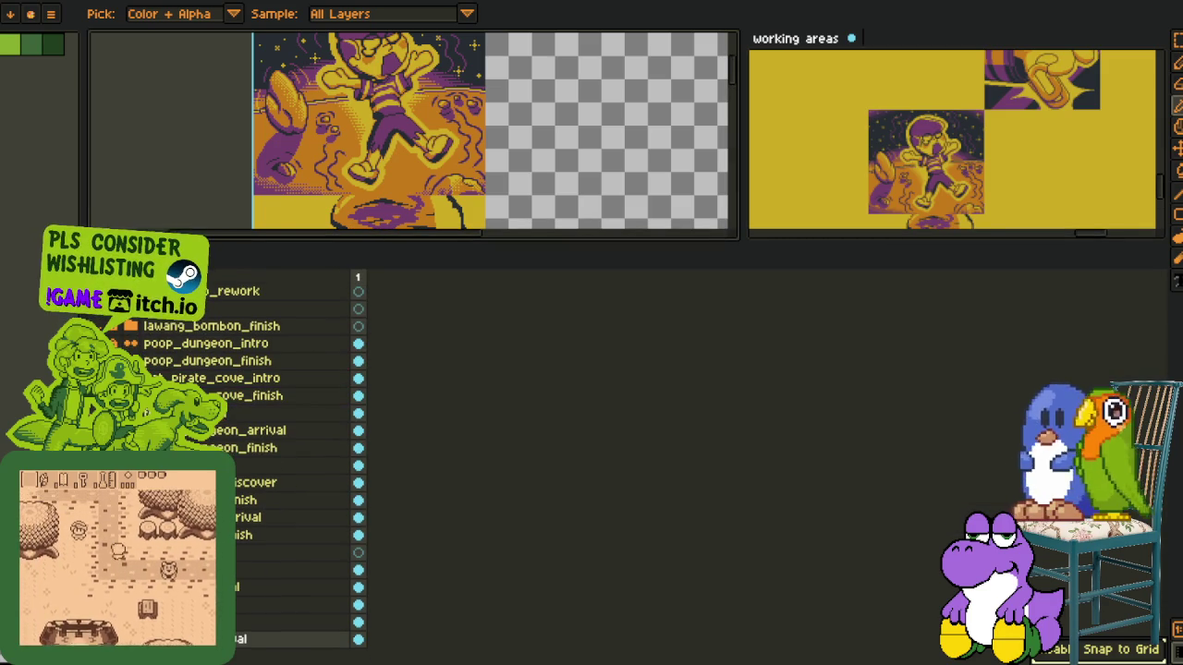
left_click_drag(434, 243, 413, 574)
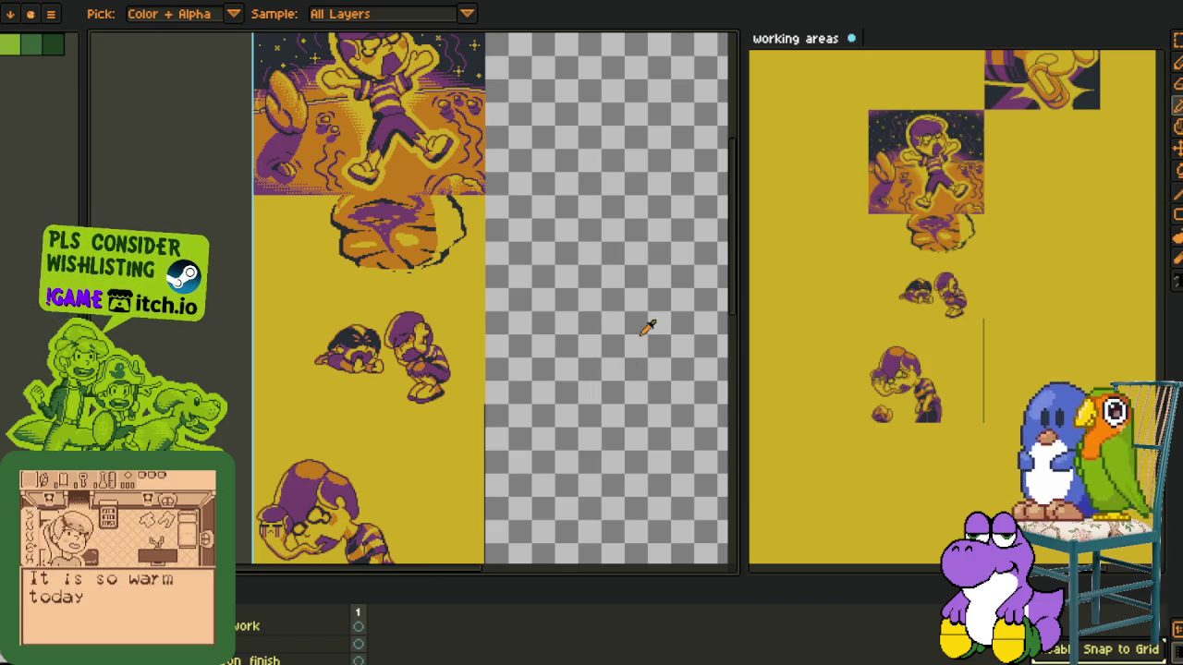
key("Tab")
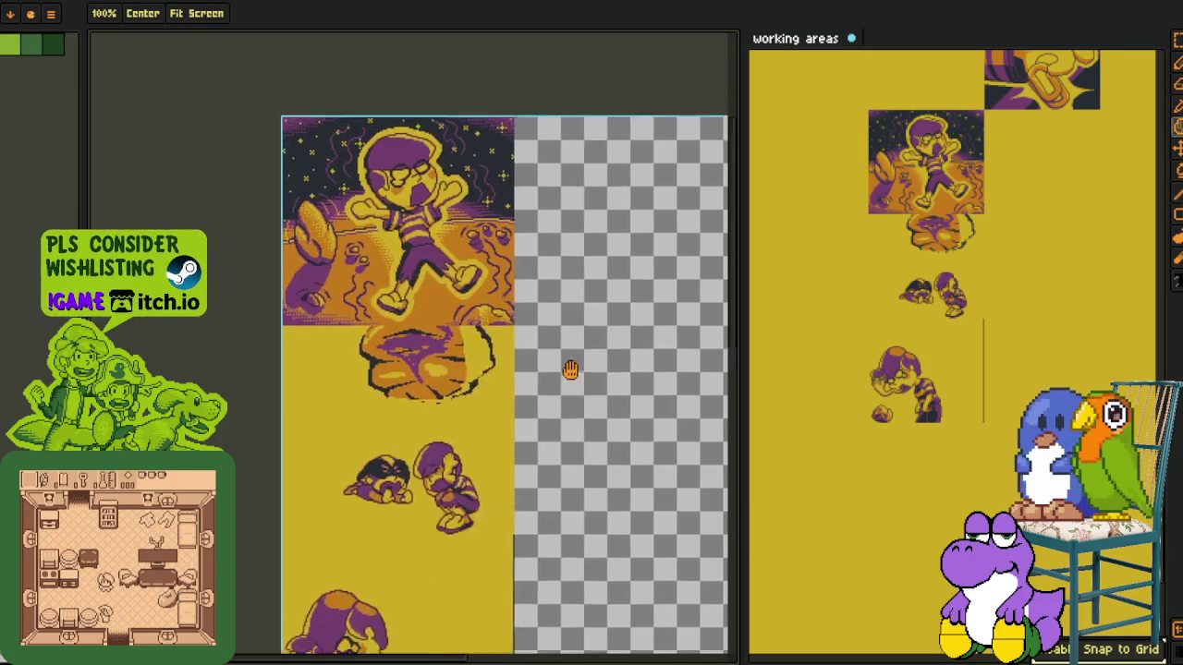
left_click_drag(567, 233, 582, 348)
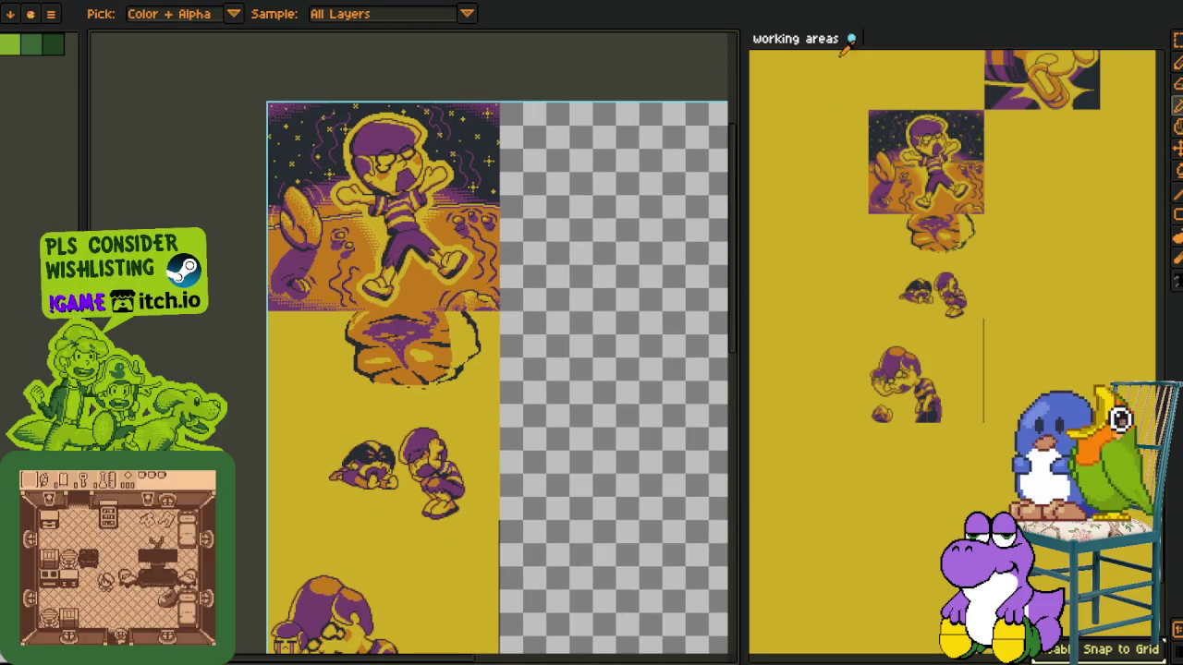
Save the sprite sheet and close the working areas document, looking over the stacked frames
key("ctrl+s")
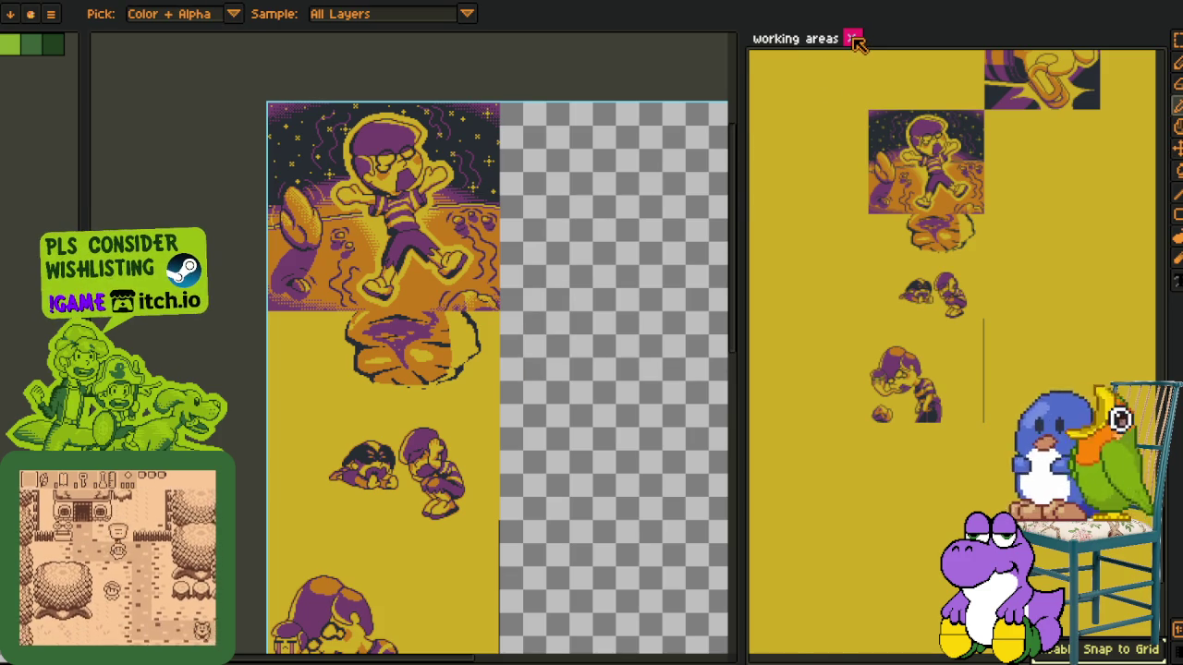
left_click(851, 39)
scroll(614, 357, "down", 1)
scroll(506, 405, "up", 4)
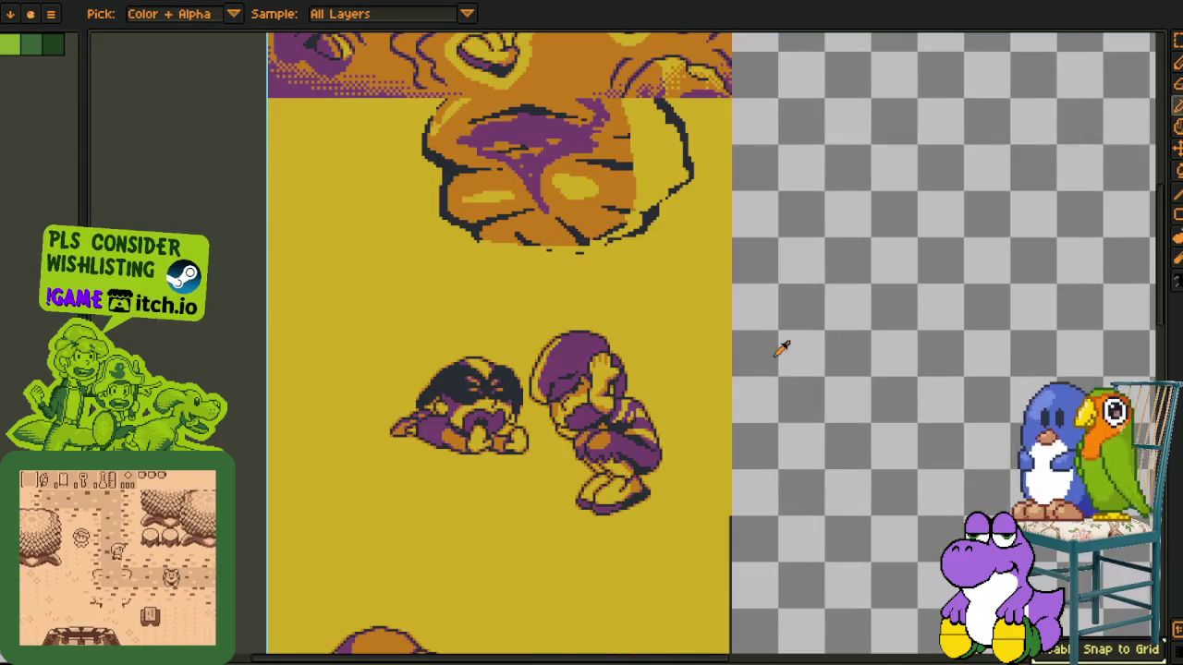
scroll(822, 319, "down", 2)
scroll(804, 296, "up", 2)
left_click_drag(797, 290, 852, 444)
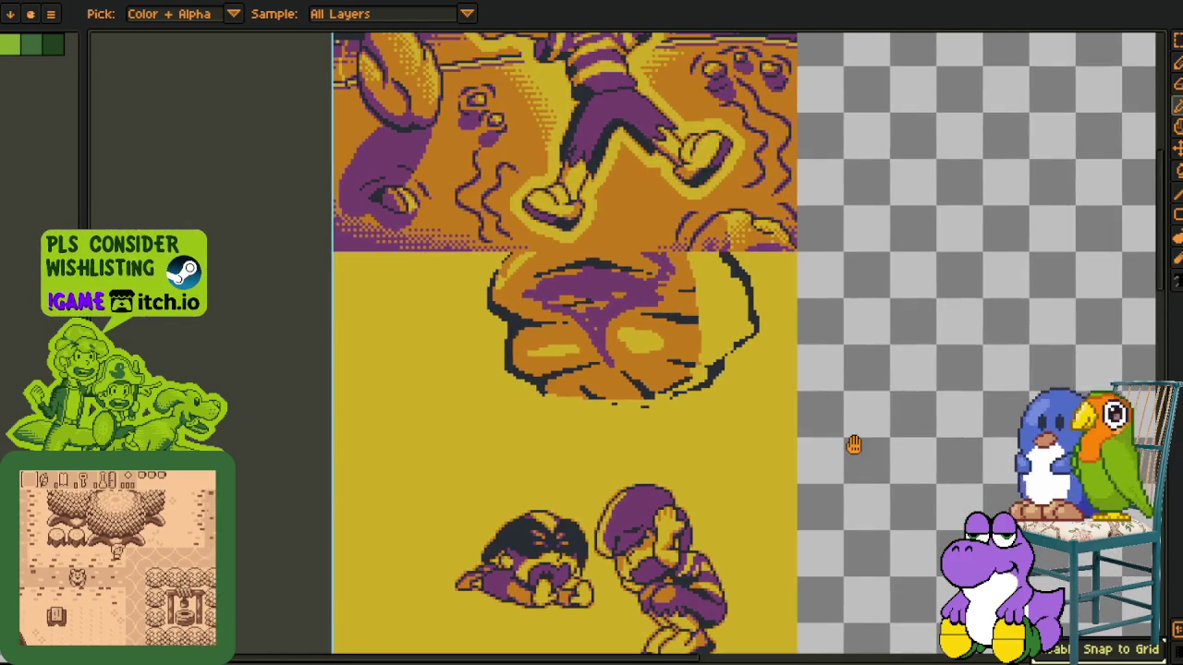
scroll(853, 443, "down", 1)
mouse_move(774, 460)
left_mouse_down()
mouse_move(802, 302)
mouse_move(738, 404)
left_mouse_up()
left_click(158, 5)
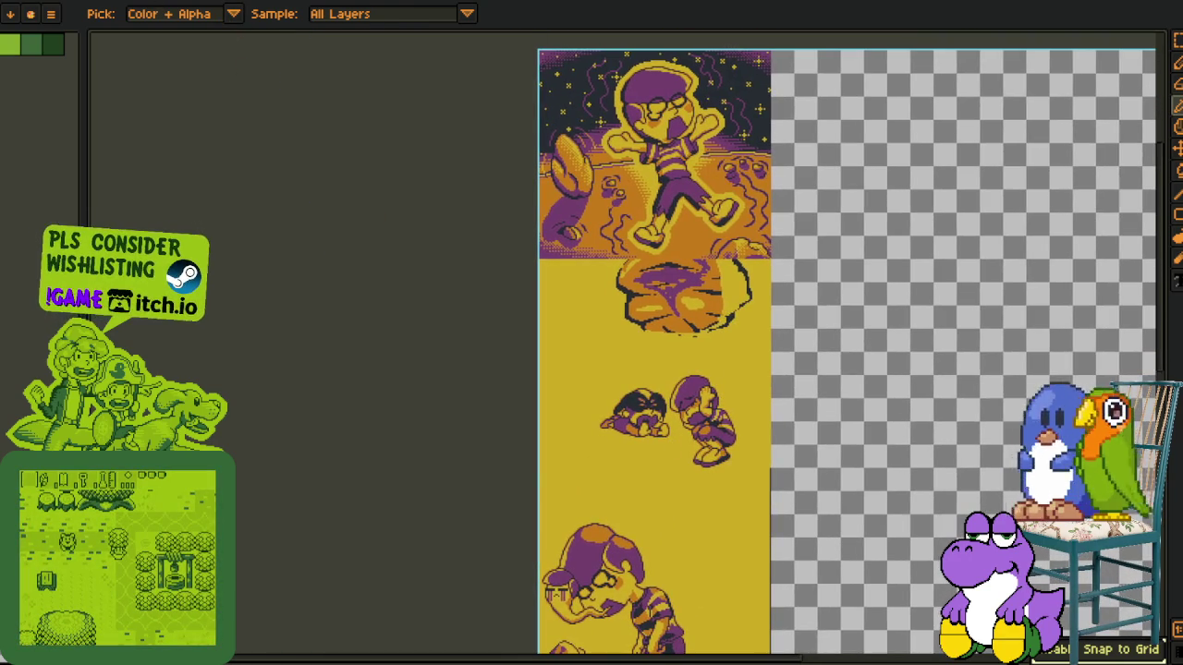
Close the small empty sprite, discarding its unsaved changes
scroll(260, 266, "up", 1)
left_click(204, 2)
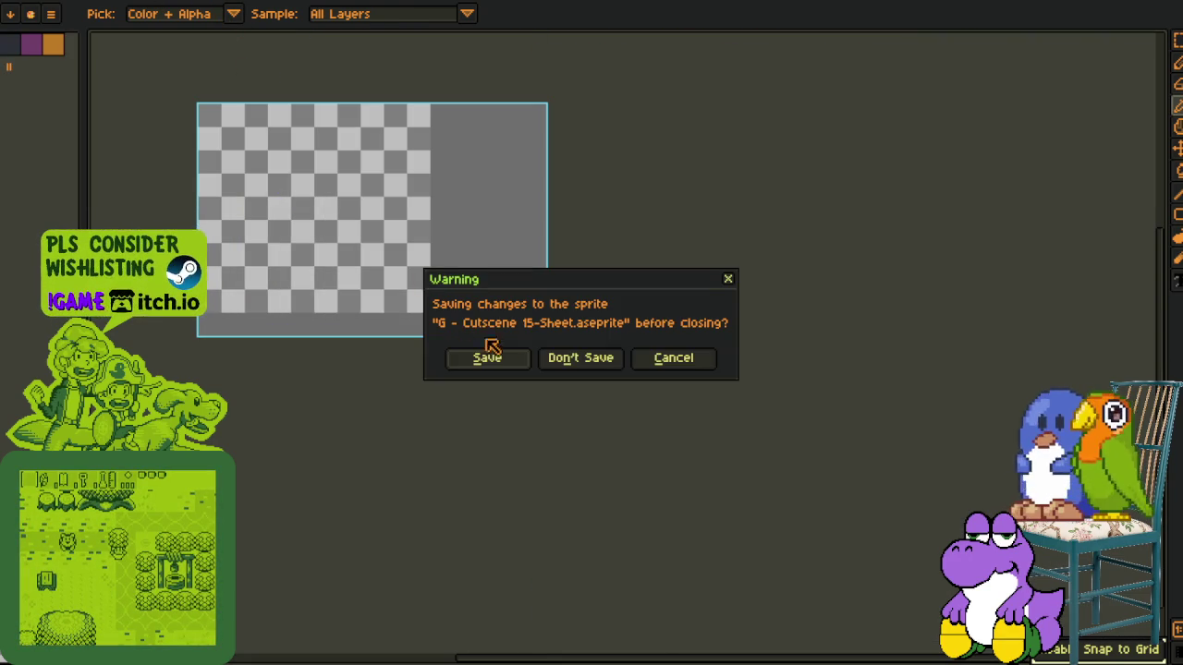
left_click(581, 357)
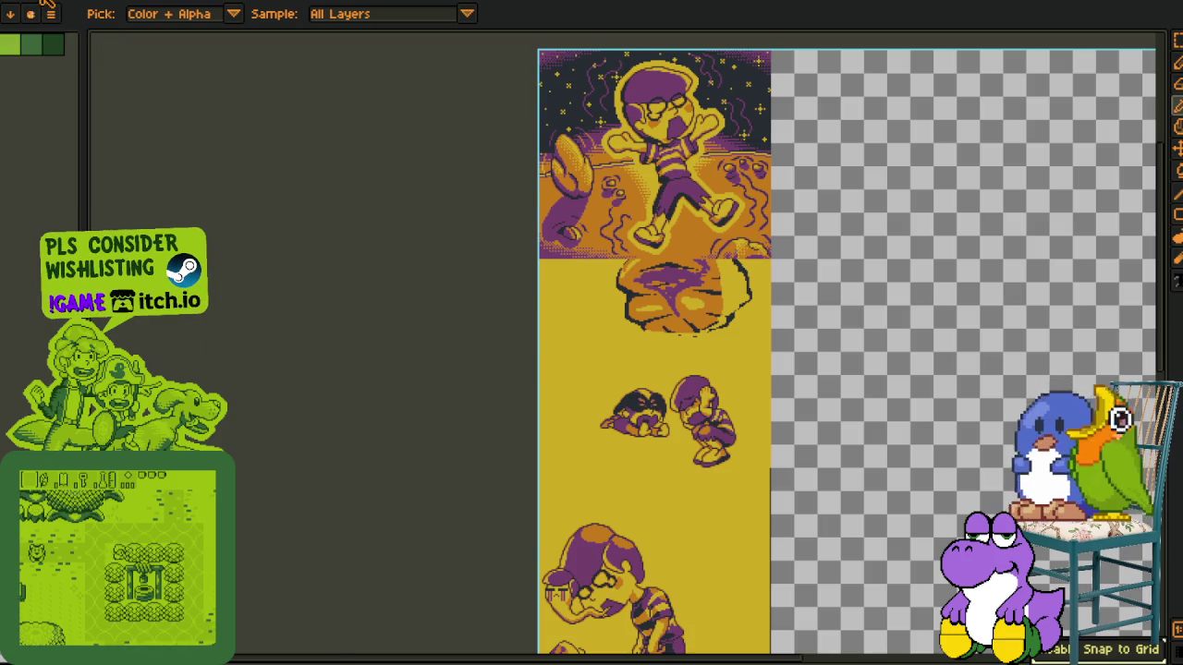
Compare the rock-and-characters colour draft with the tall sprite sheet, ending on the yellow sheet
left_click(37, 7)
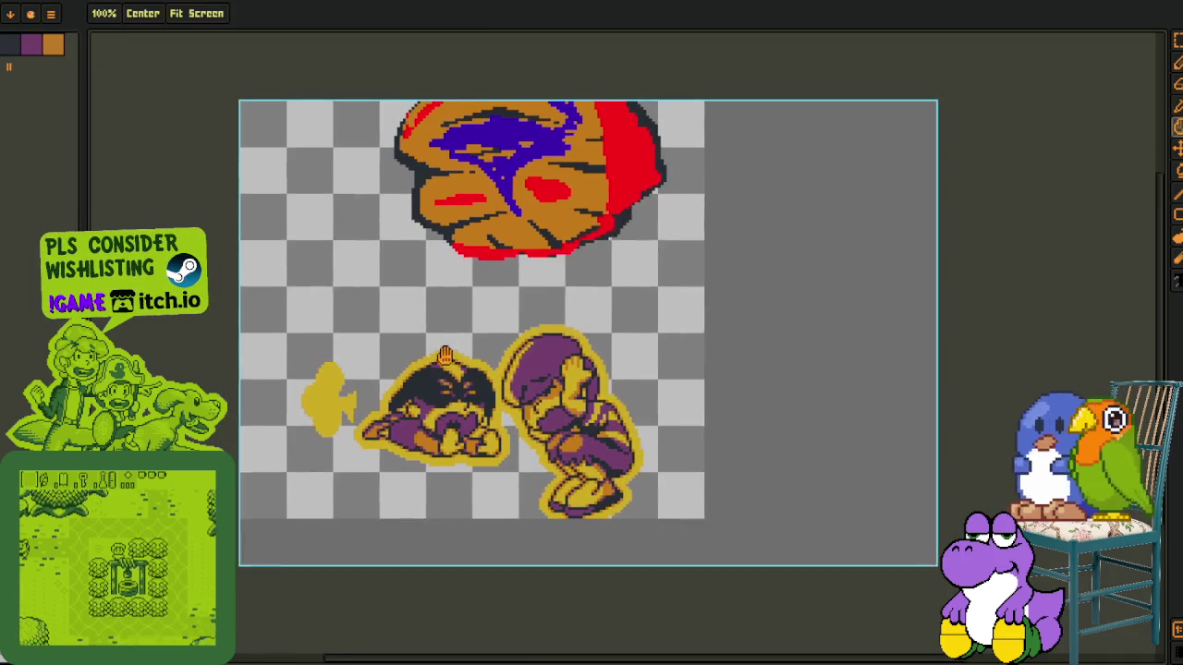
left_click_drag(445, 356, 458, 328)
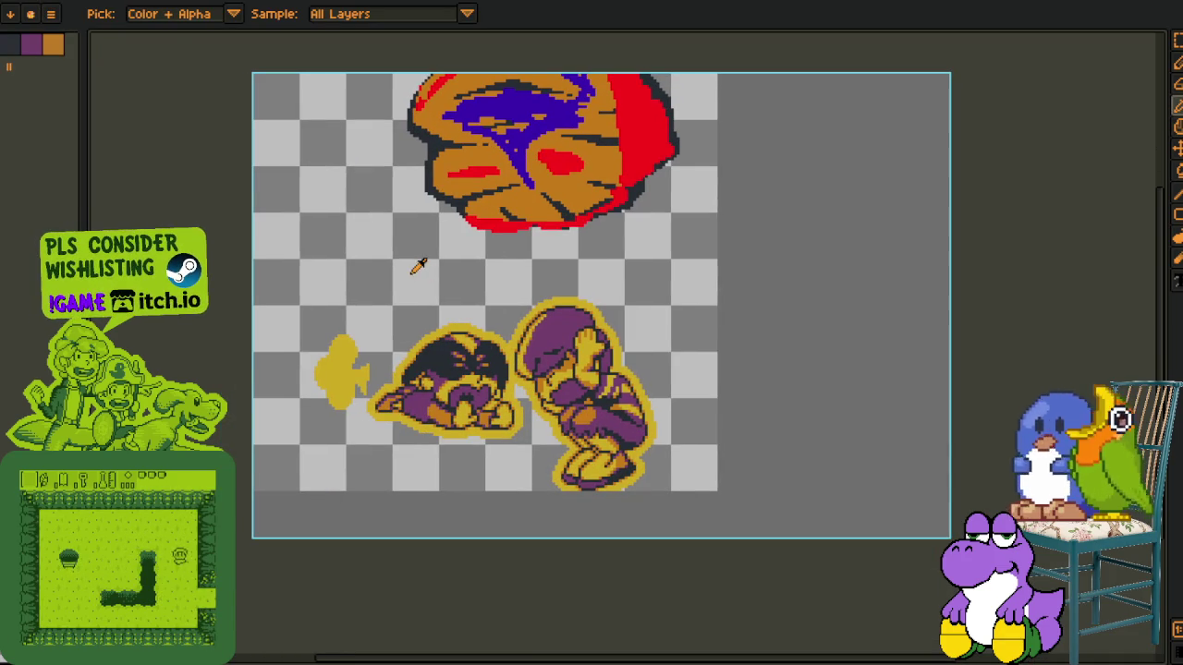
left_click(155, 34)
mouse_move(710, 407)
left_mouse_down()
mouse_move(596, 555)
mouse_move(510, 414)
left_mouse_up()
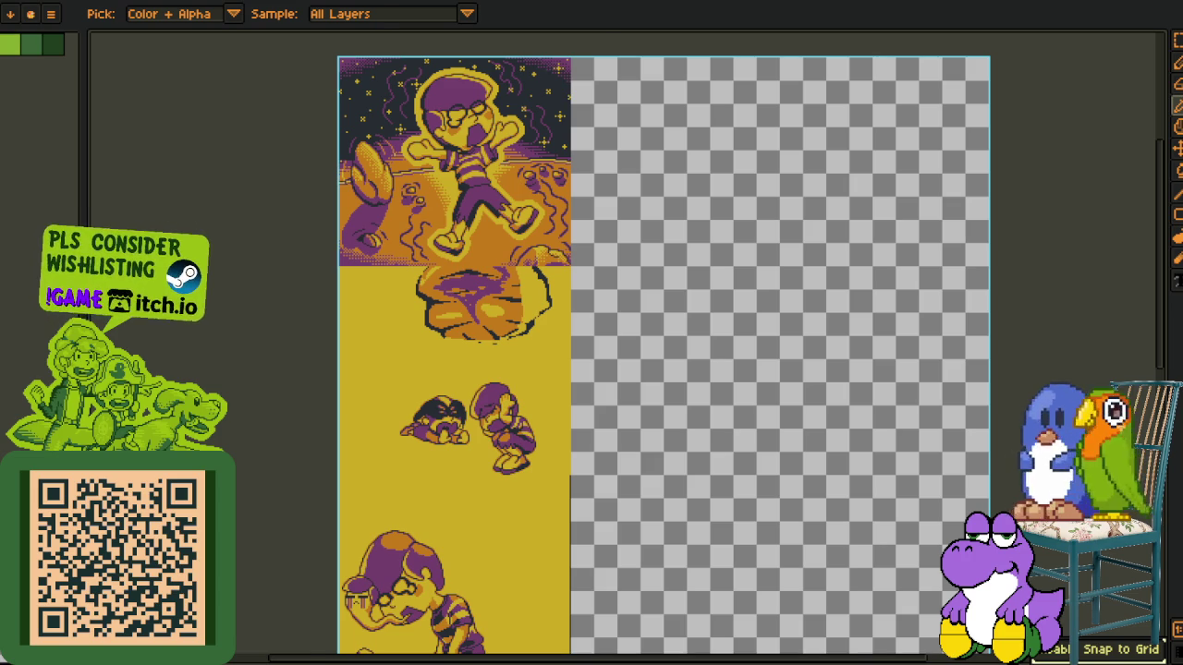
key("ctrl+Tab")
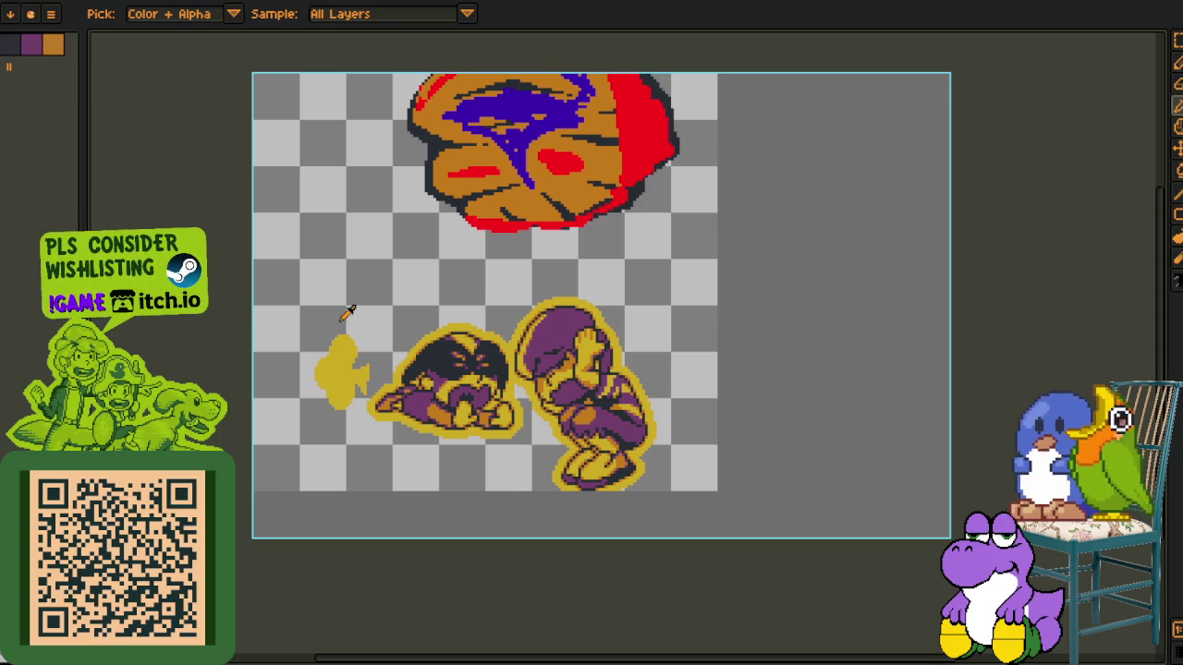
scroll(347, 314, "up", 1)
scroll(686, 420, "up", 1)
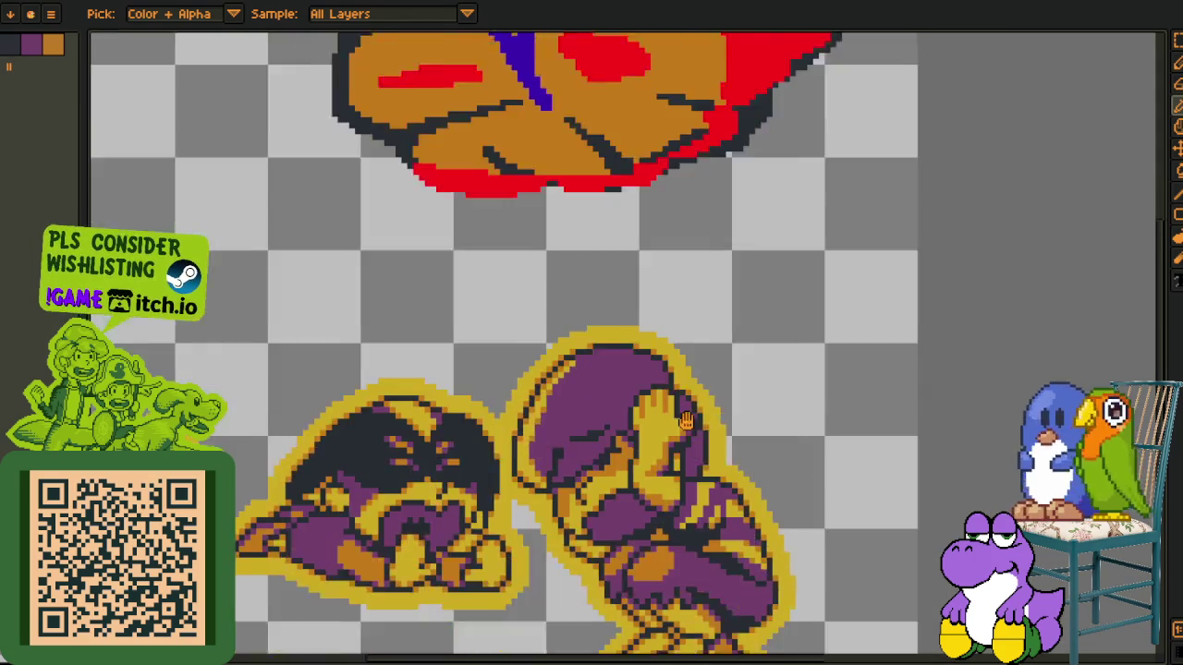
scroll(703, 397, "down", 1)
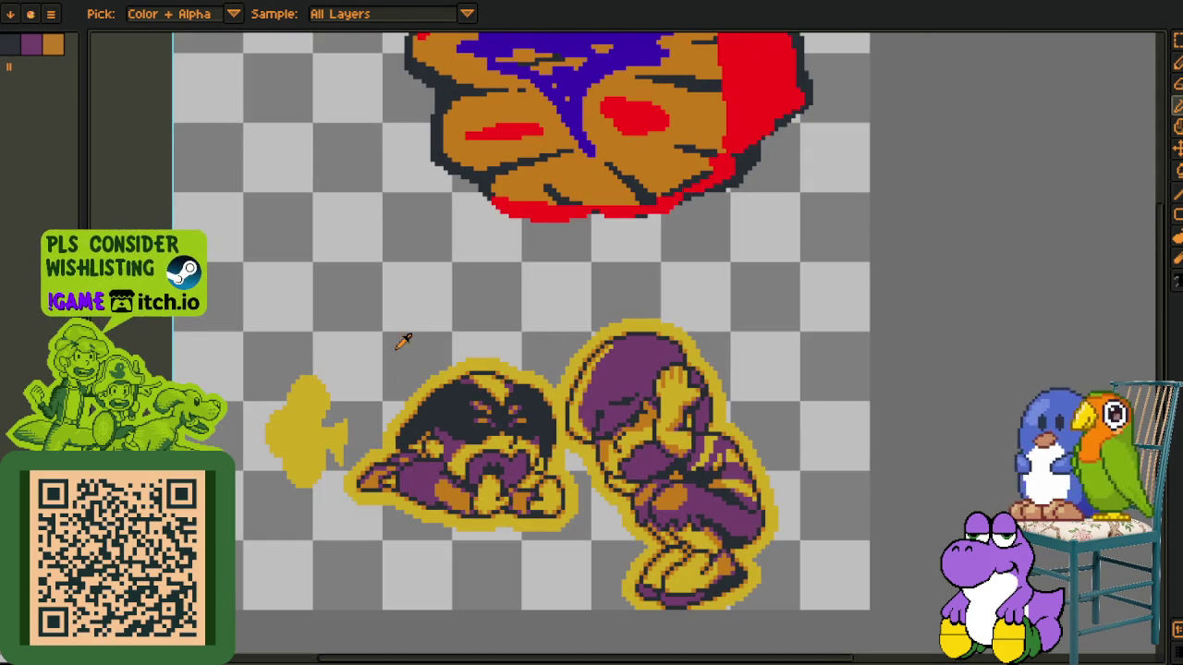
scroll(485, 355, "up", 1)
key("ctrl+Tab")
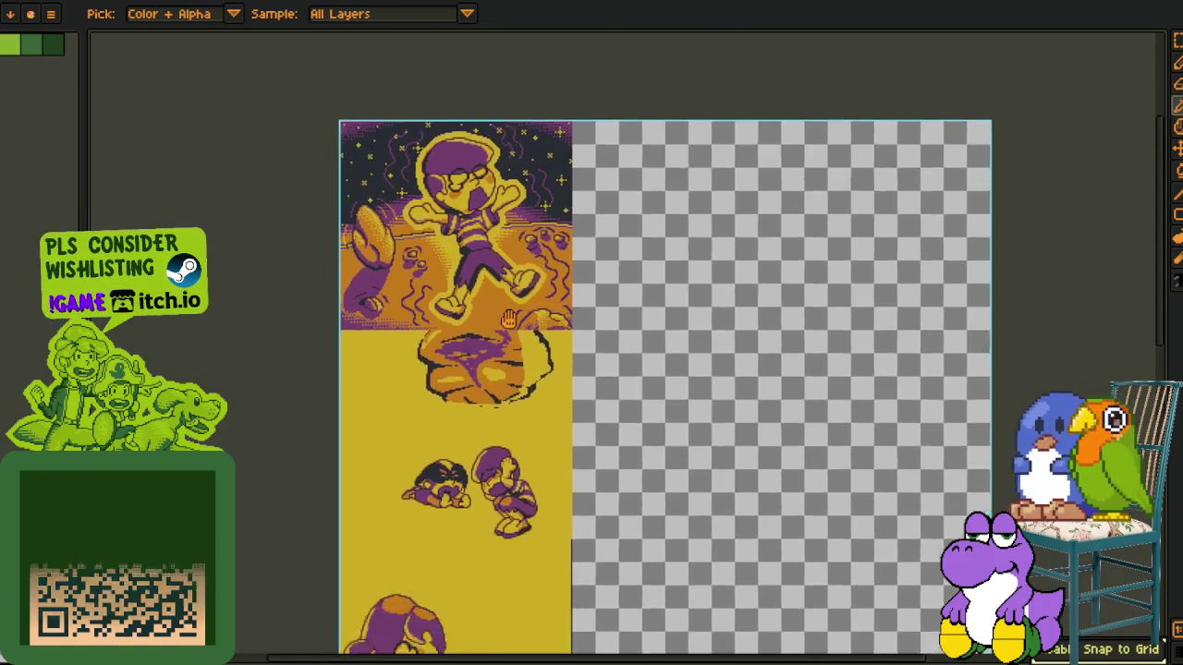
left_click_drag(569, 460, 611, 326)
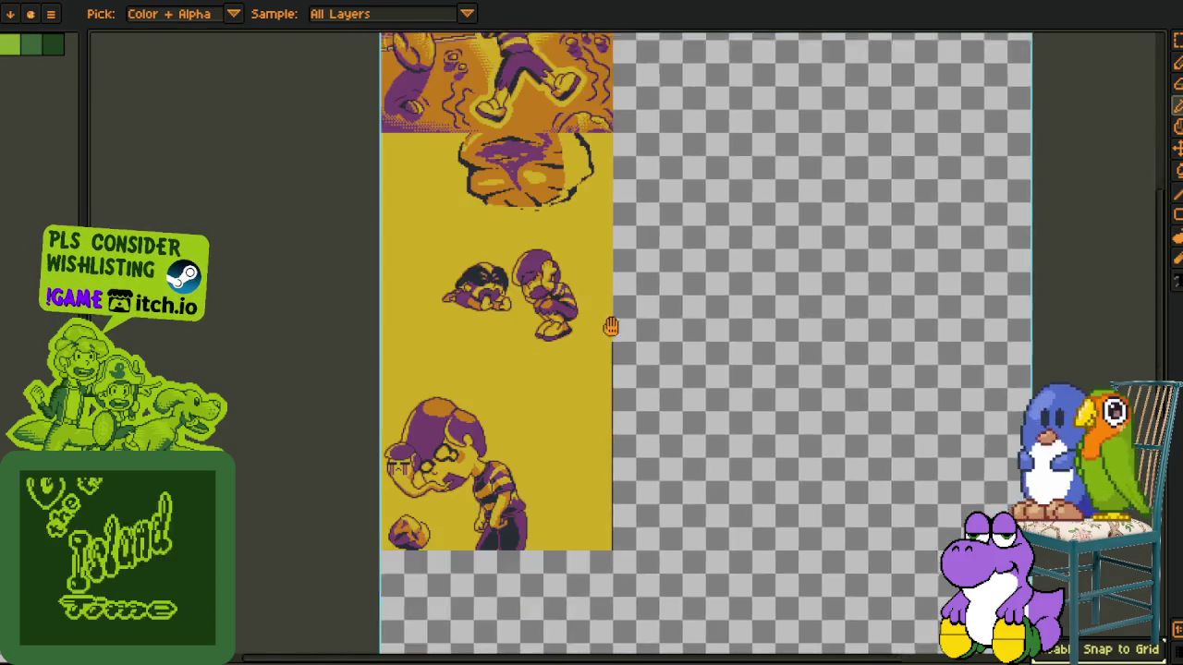
scroll(611, 326, "down", 2)
scroll(681, 382, "up", 1)
scroll(647, 391, "up", 1)
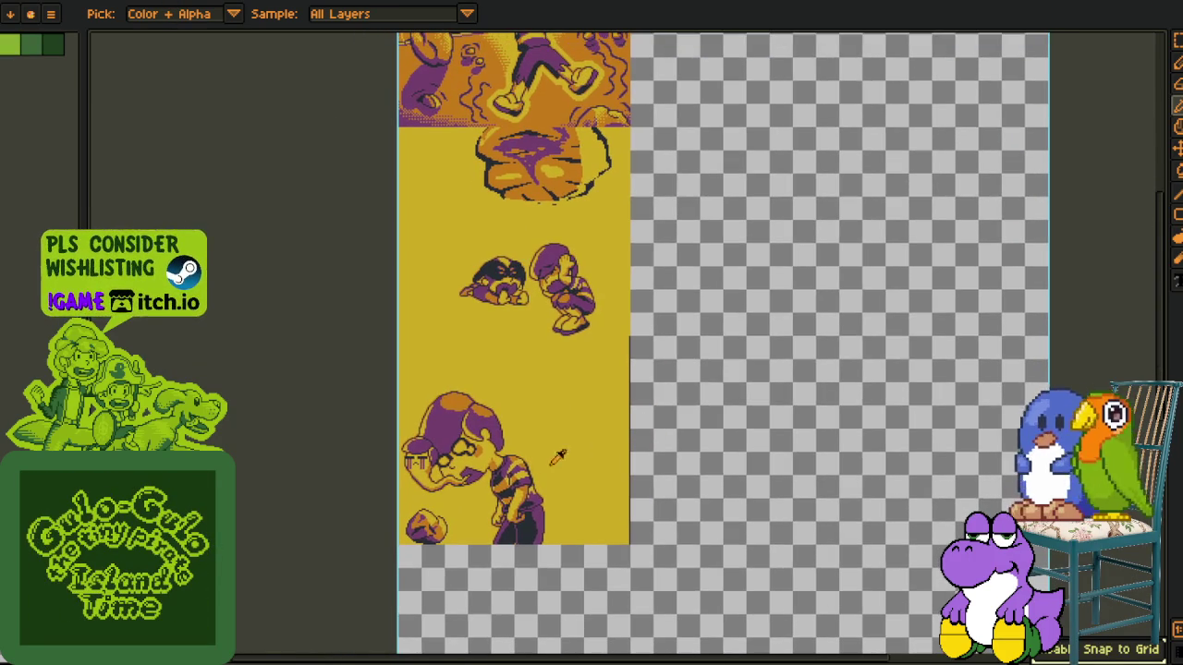
scroll(555, 480, "up", 1)
scroll(582, 483, "up", 1)
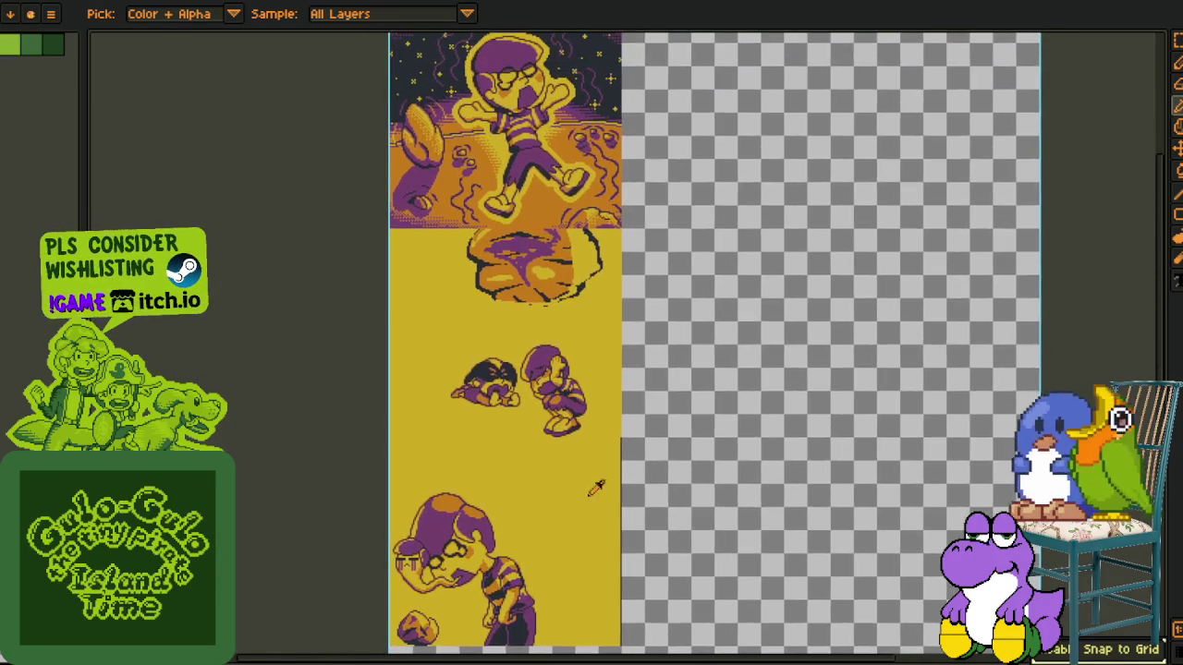
scroll(609, 462, "up", 3)
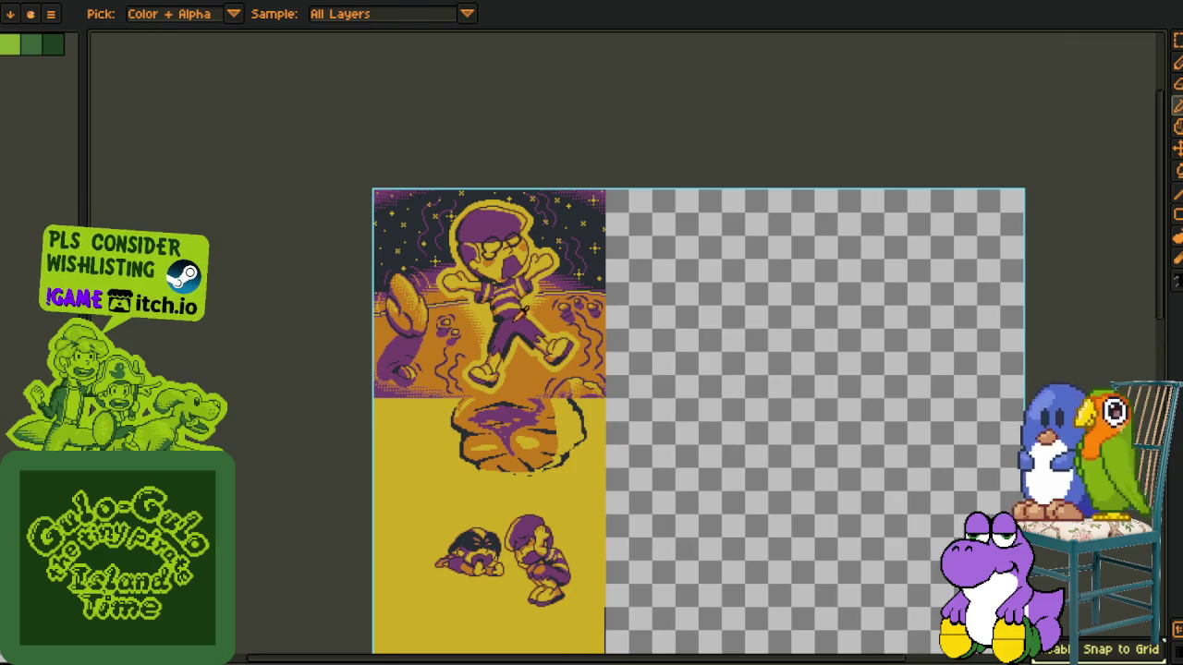
scroll(518, 318, "up", 2)
scroll(508, 370, "up", 2)
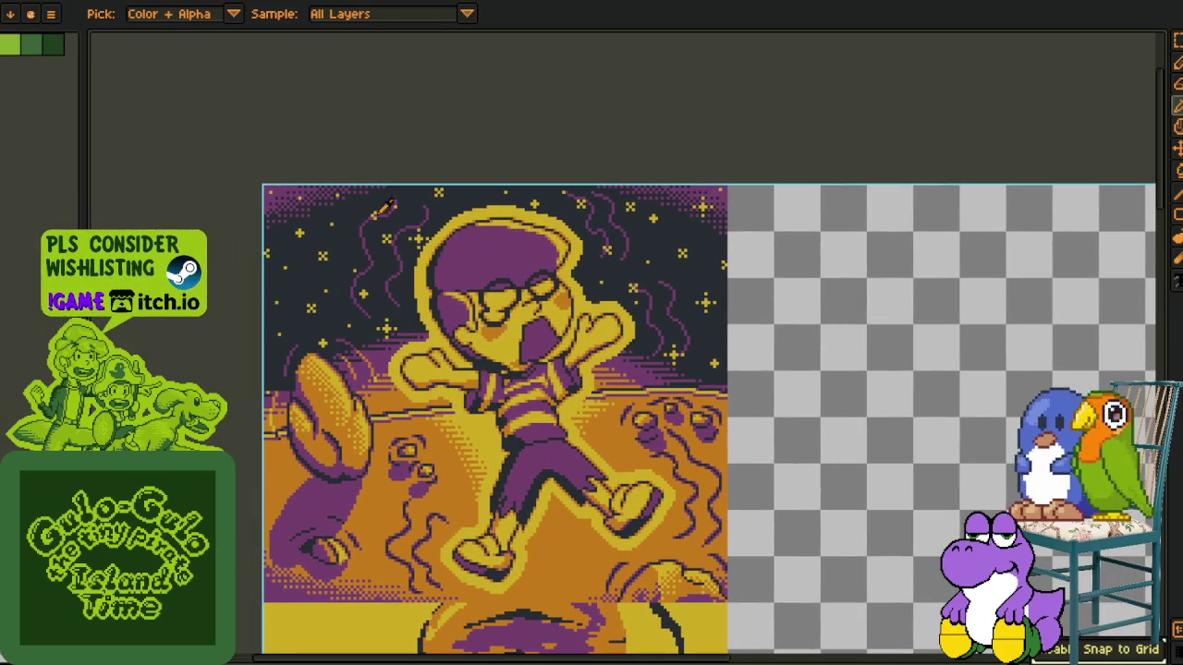
scroll(317, 272, "up", 2)
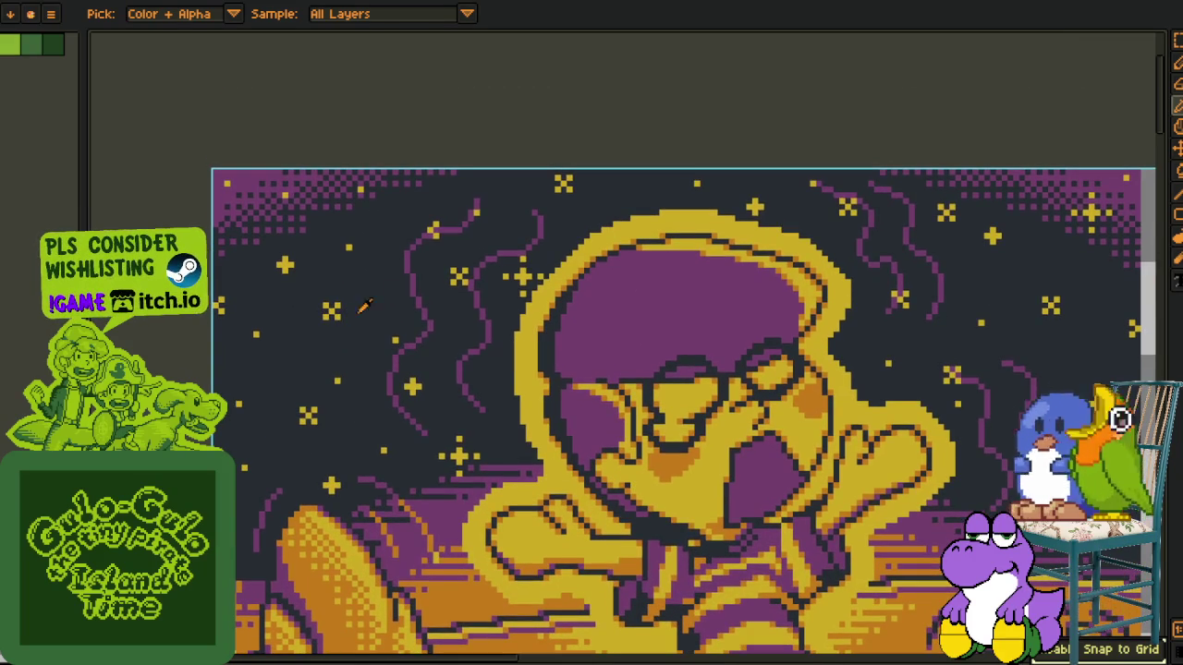
scroll(531, 298, "up", 1)
scroll(319, 254, "up", 2)
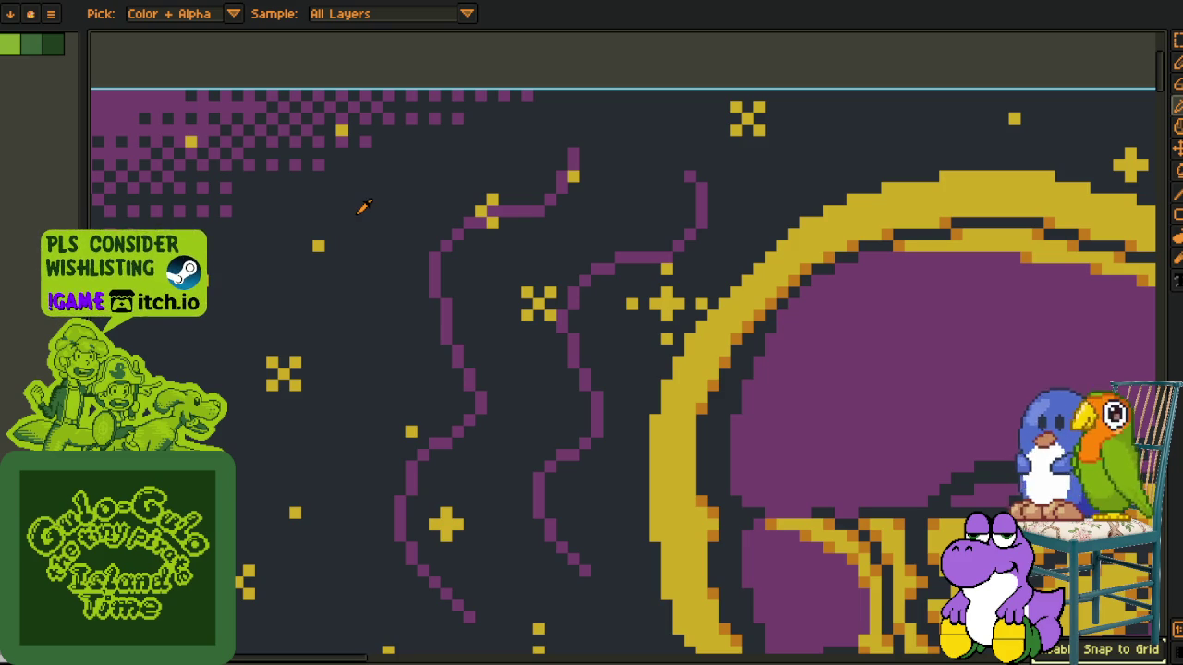
scroll(356, 240, "down", 1)
scroll(351, 256, "down", 1)
scroll(388, 256, "down", 1)
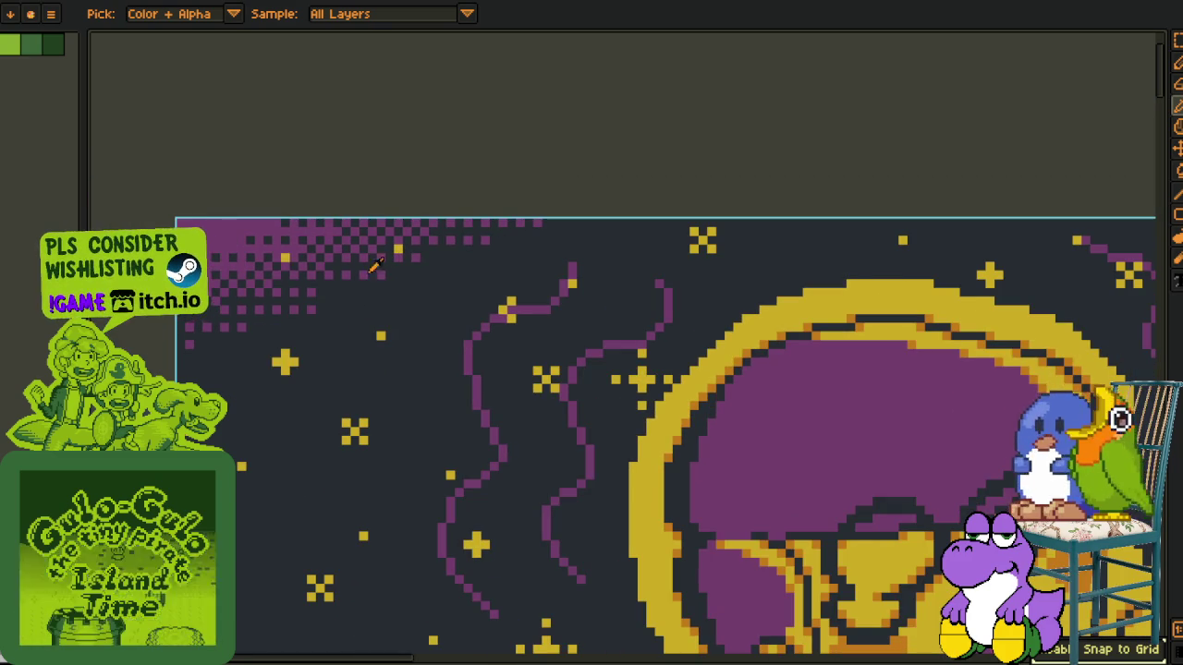
scroll(361, 254, "down", 2)
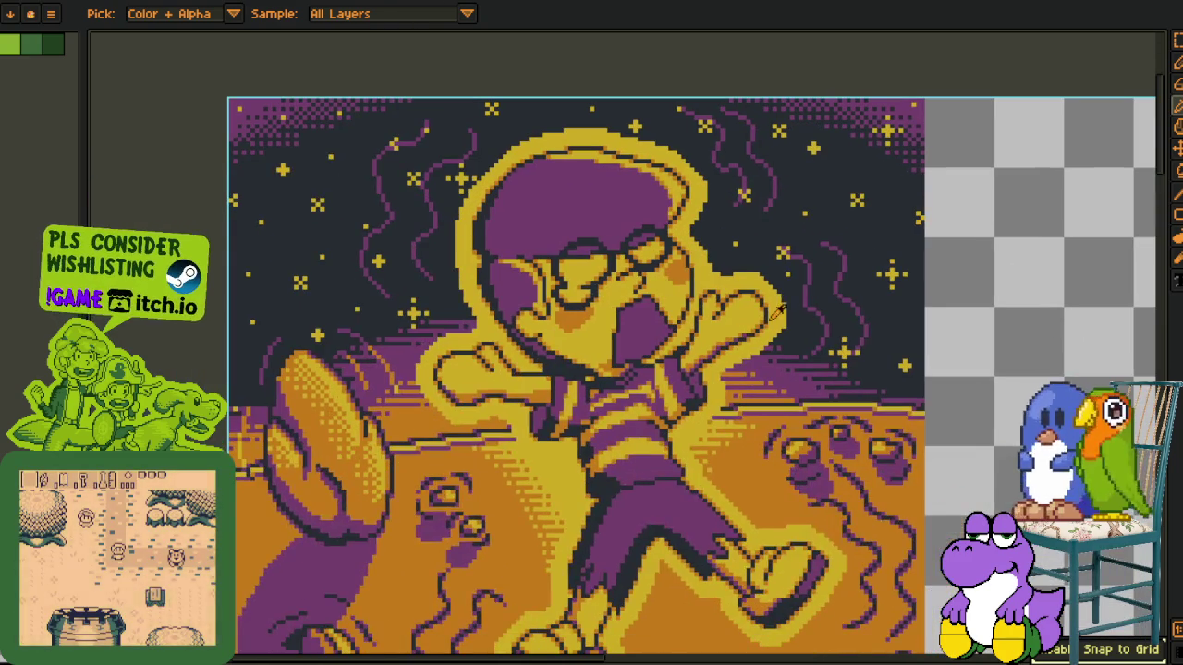
left_click_drag(1032, 485, 977, 332)
mouse_move(353, 565)
left_mouse_down()
mouse_move(374, 473)
mouse_move(347, 362)
left_mouse_up()
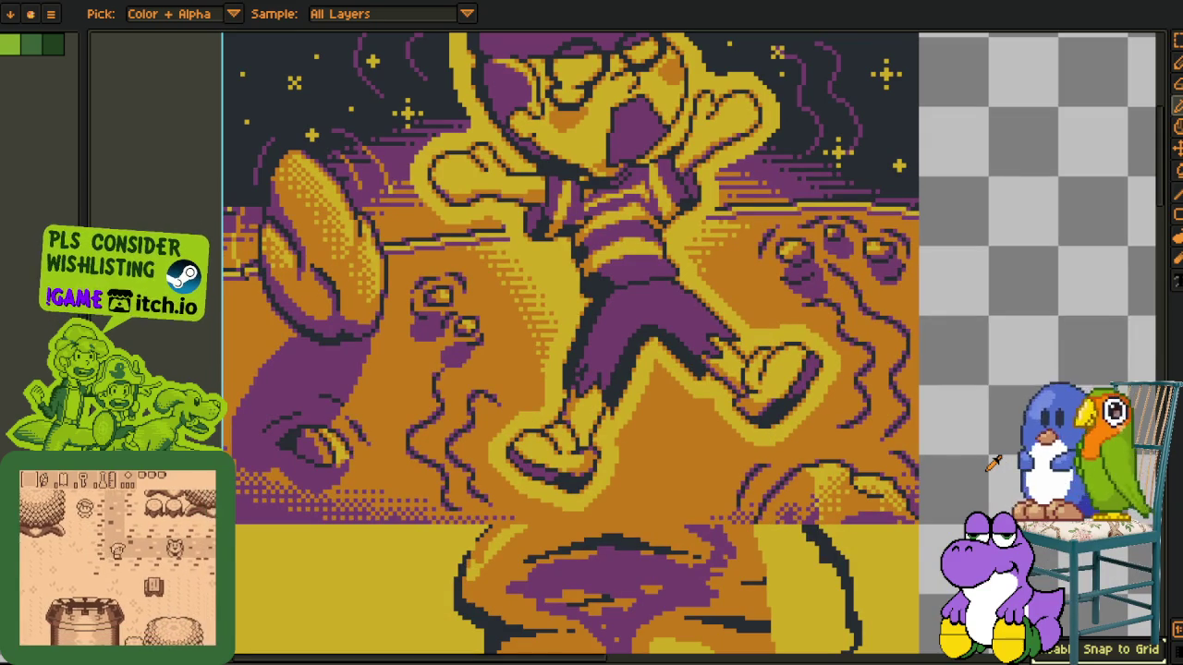
scroll(992, 465, "down", 3)
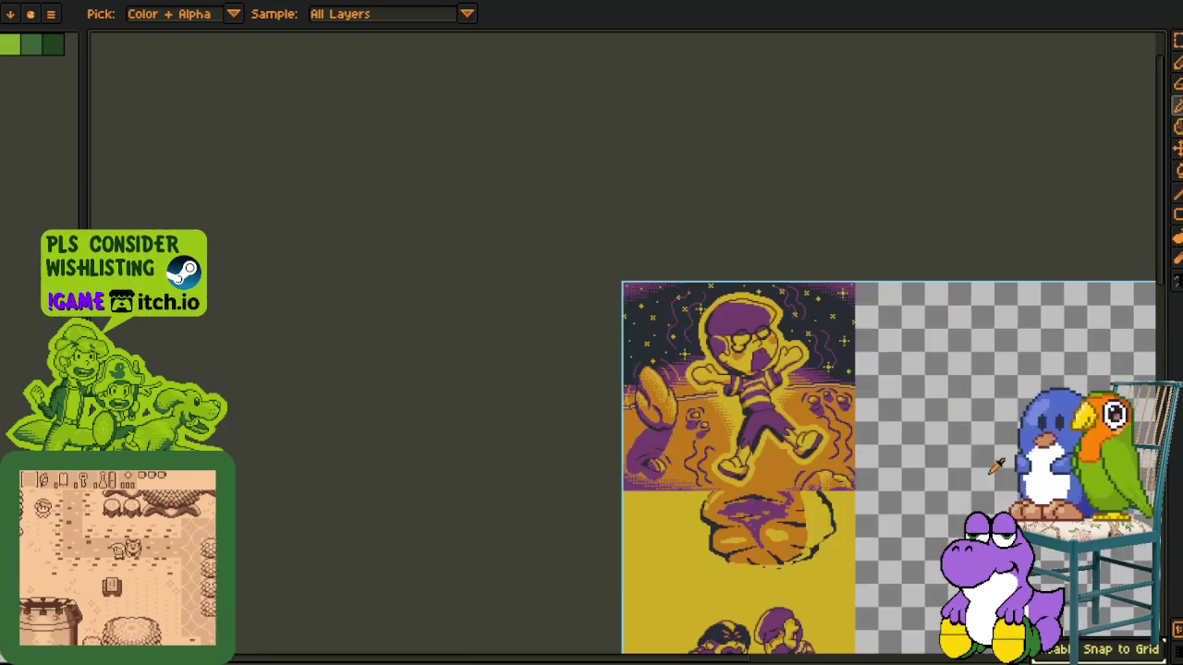
scroll(858, 576, "up", 2)
scroll(857, 576, "down", 3)
scroll(845, 478, "down", 2)
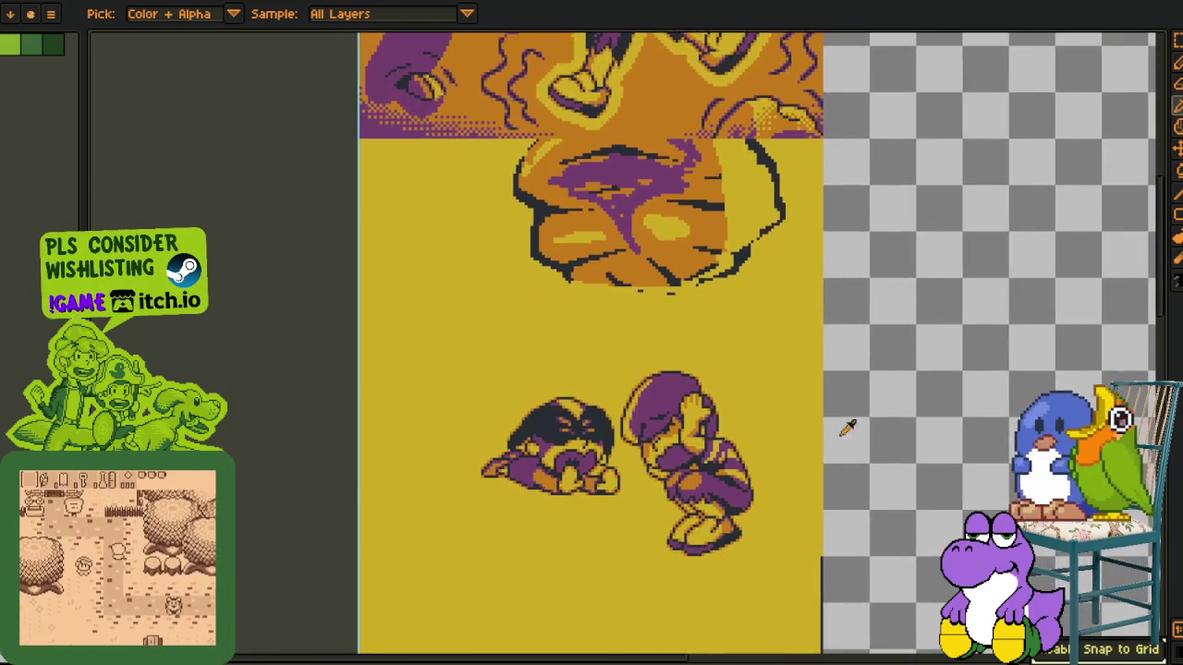
scroll(846, 369, "down", 1)
scroll(859, 416, "down", 2)
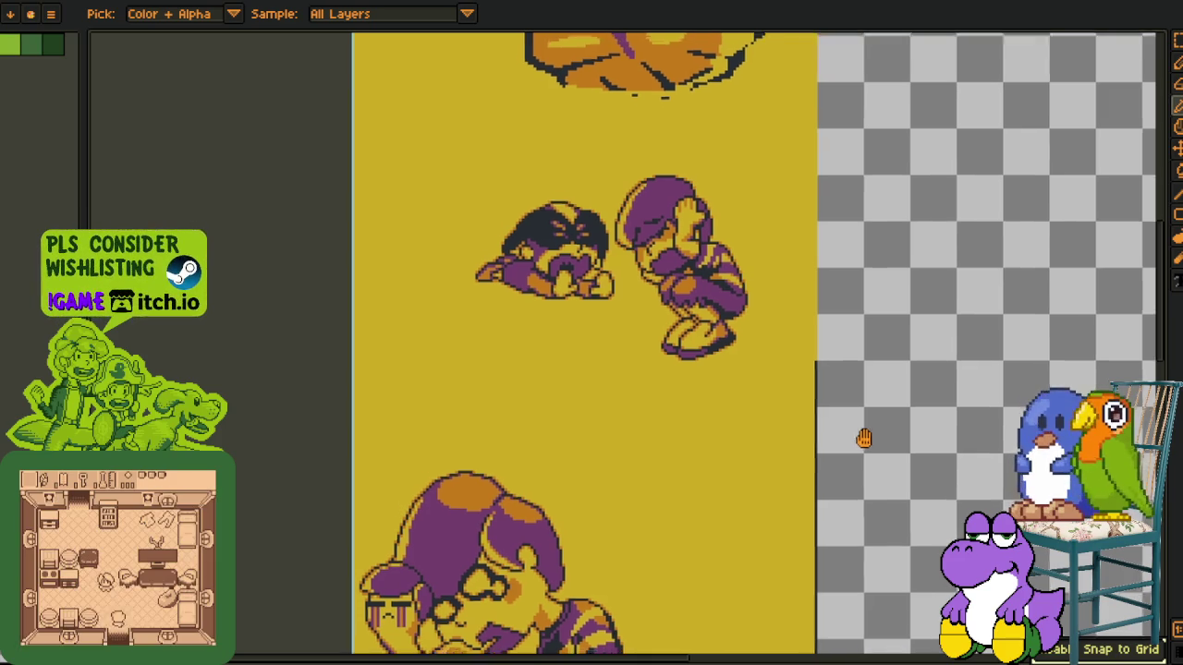
scroll(596, 277, "up", 1)
scroll(607, 293, "up", 1)
scroll(605, 296, "down", 1)
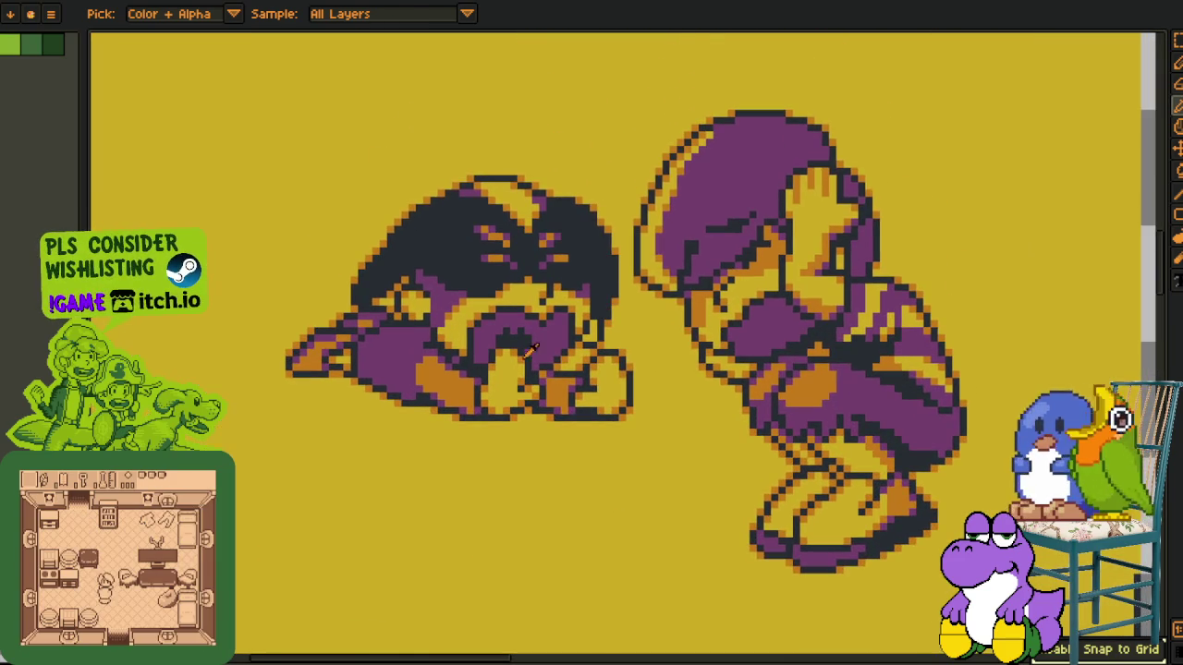
scroll(538, 313, "down", 1)
scroll(549, 344, "down", 1)
scroll(577, 338, "down", 1)
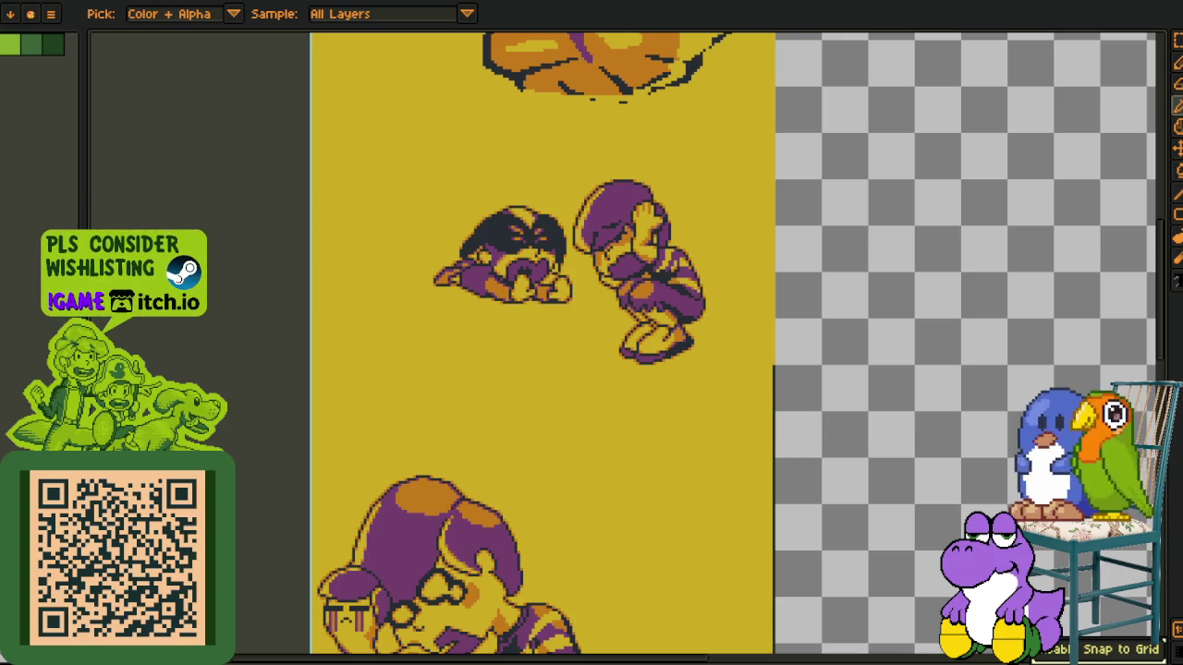
scroll(795, 379, "down", 3)
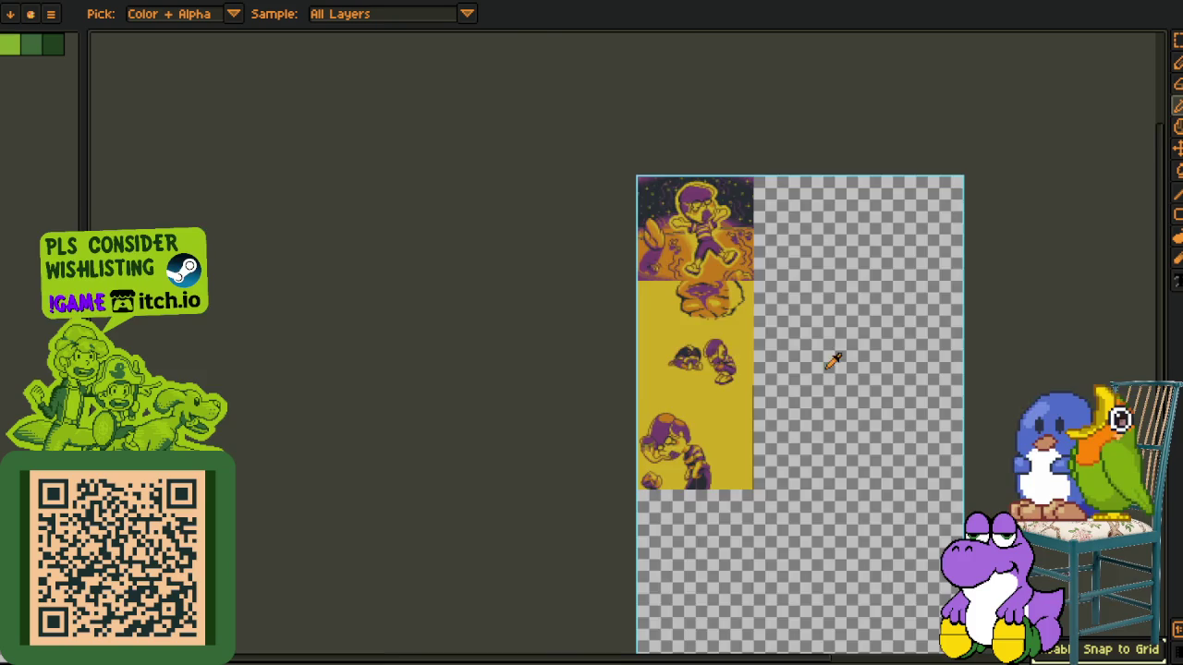
scroll(785, 305, "up", 3)
scroll(744, 265, "up", 5)
scroll(850, 515, "up", 1)
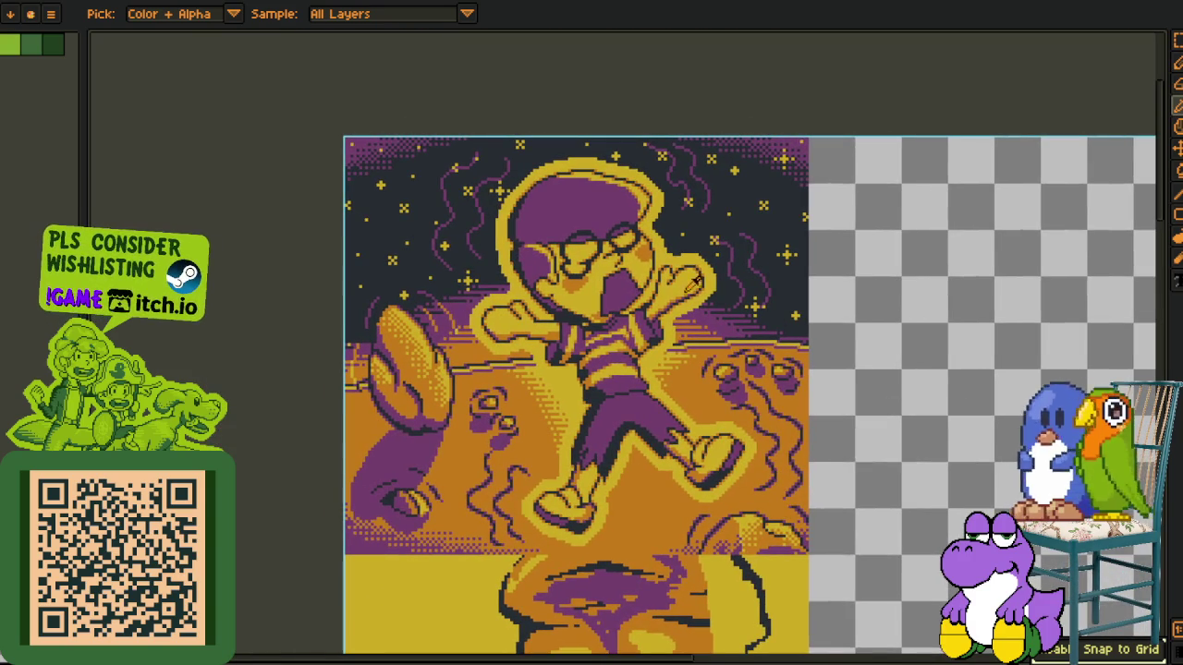
scroll(449, 204, "up", 2)
scroll(688, 390, "down", 3)
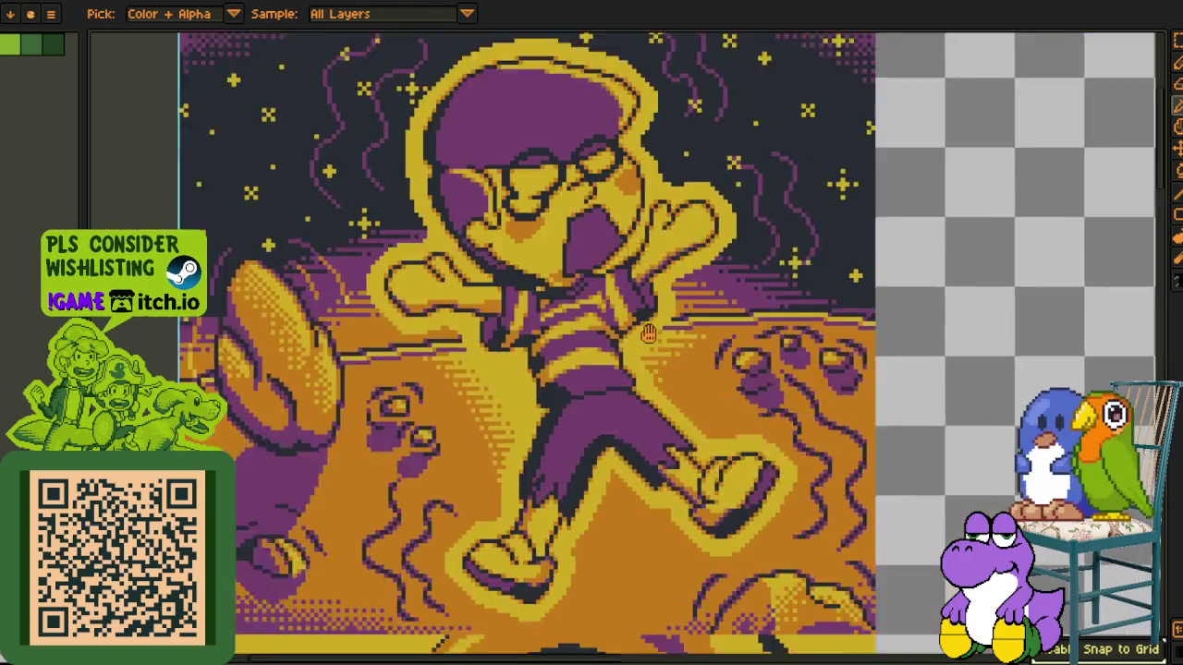
scroll(758, 371, "right", 3)
scroll(924, 444, "down", 1)
mouse_move(879, 462)
left_mouse_down()
mouse_move(847, 454)
mouse_move(825, 418)
left_mouse_up()
scroll(813, 388, "down", 3)
scroll(813, 388, "right", 1)
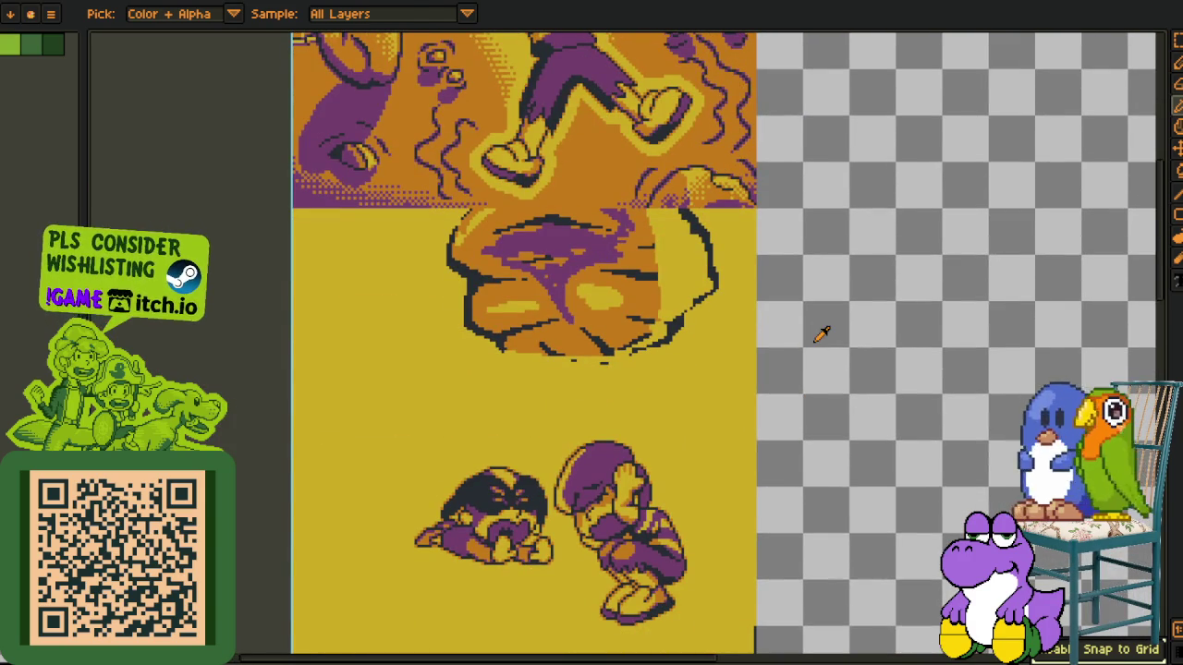